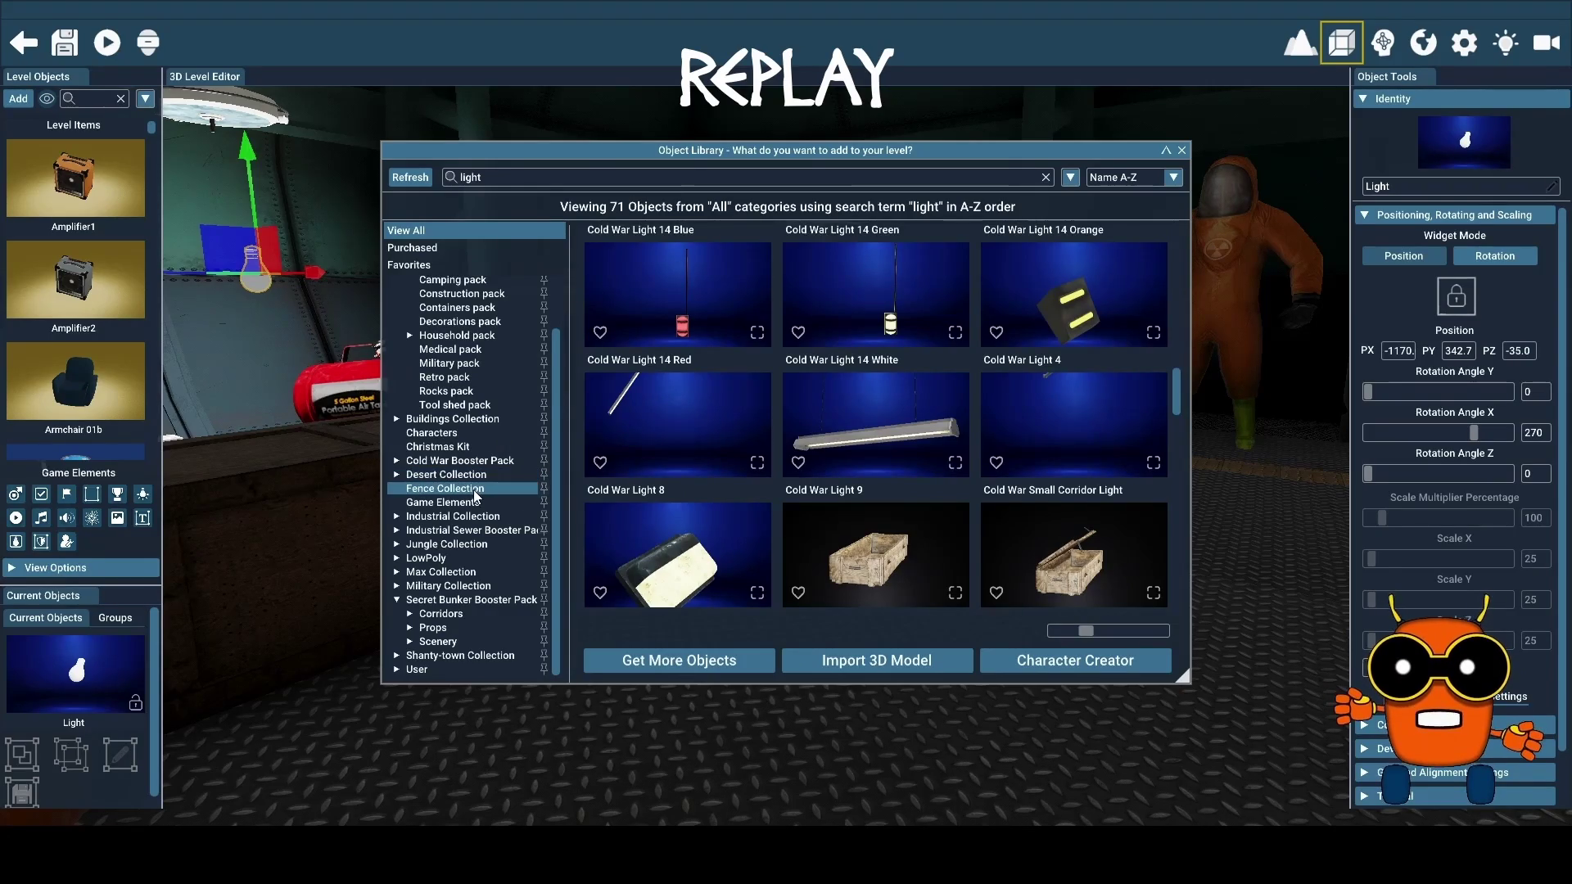
Filter the library to the Fence Collection objects and scroll through them
{"action": "left_click", "coordinate": [473, 496]}
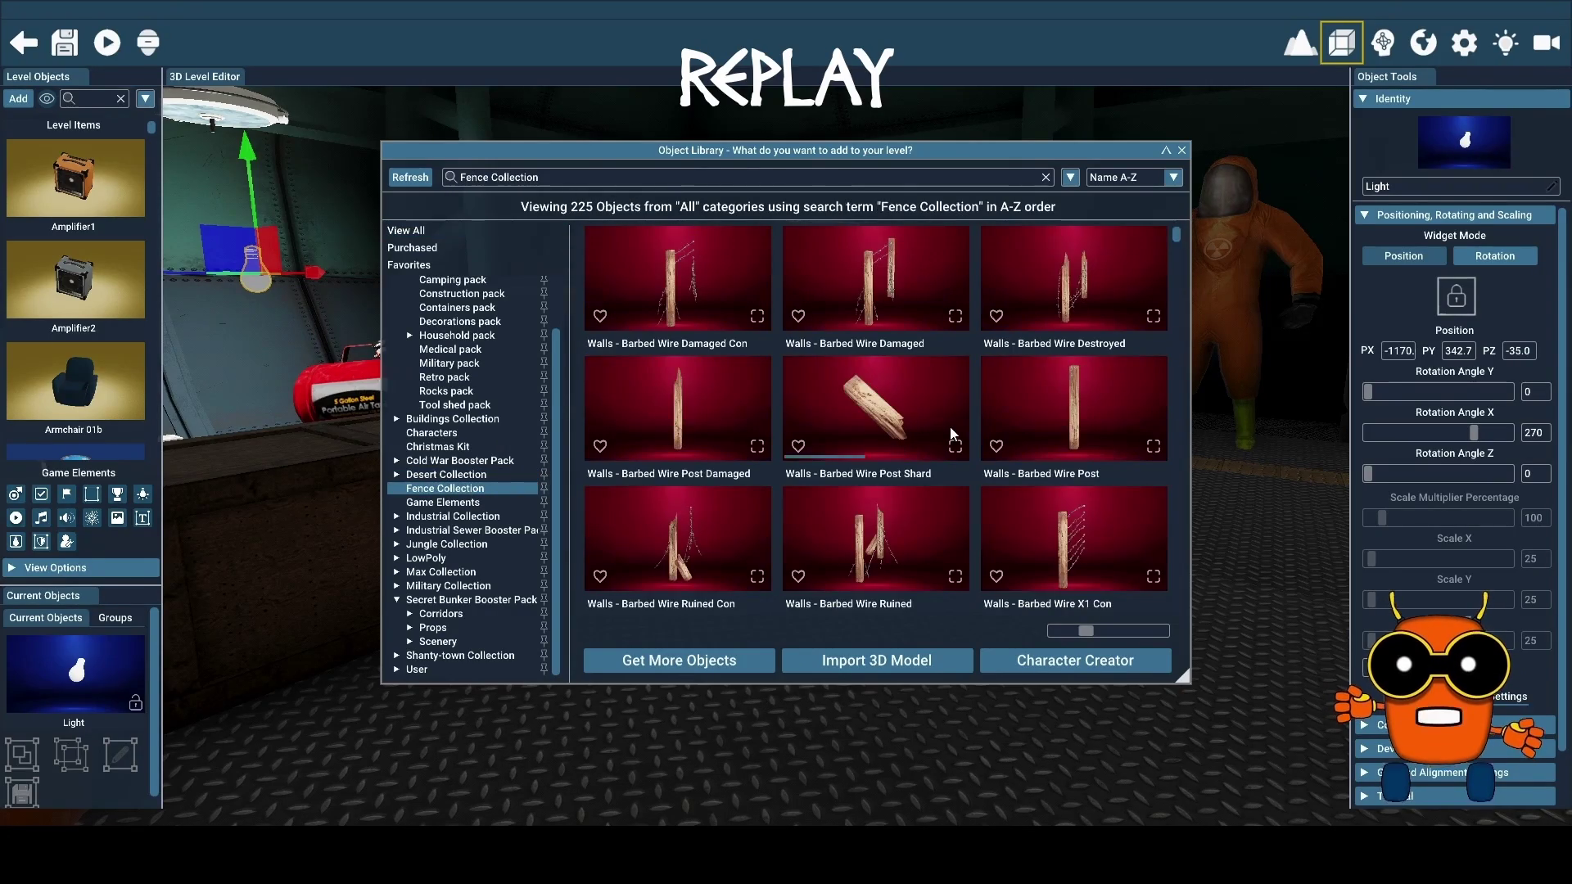
{"action": "scroll", "coordinate": [948, 430], "scroll_direction": "down", "scroll_amount": 3}
{"action": "scroll", "coordinate": [938, 432], "scroll_direction": "down", "scroll_amount": 3}
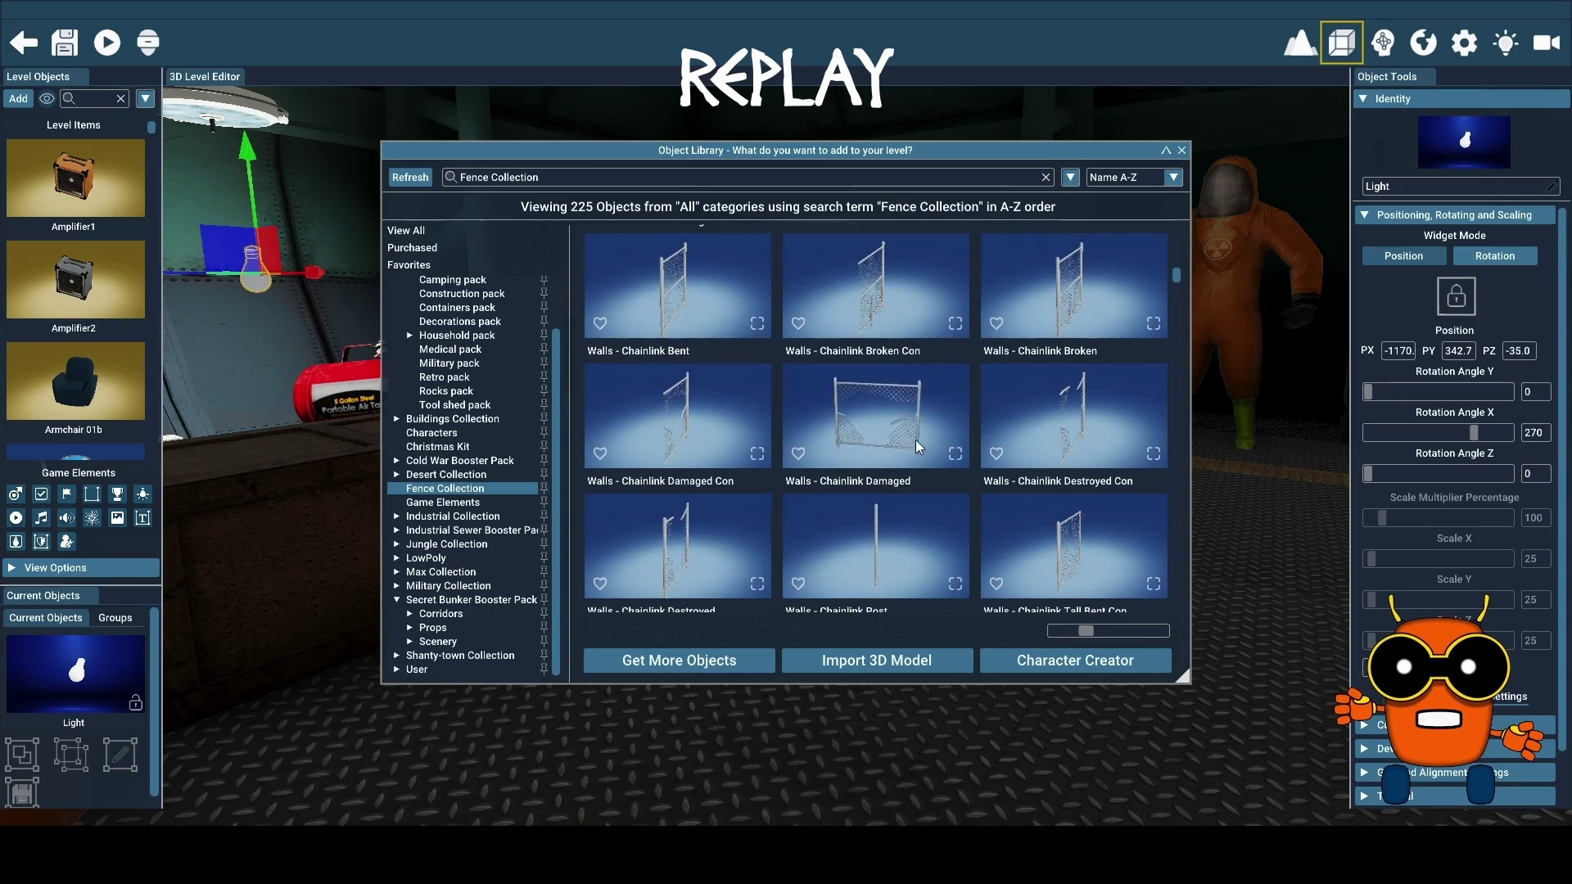
{"action": "scroll", "coordinate": [489, 324], "scroll_direction": "up", "scroll_amount": 2}
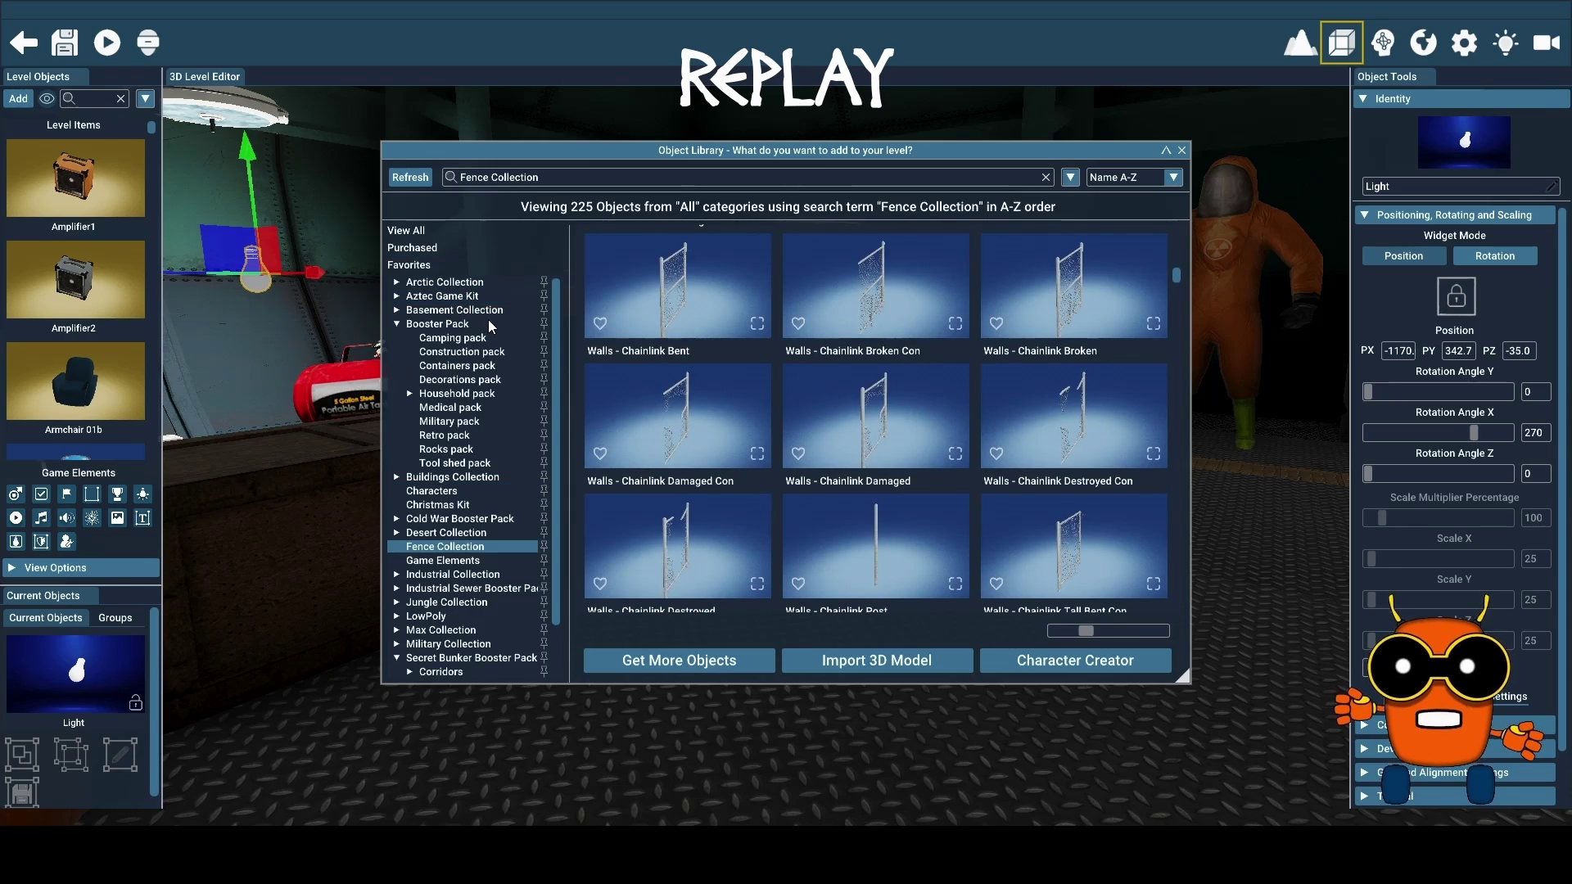
Browse the 50-object Booster Pack Camping pack, then move on to the Construction pack
{"action": "left_click", "coordinate": [434, 338]}
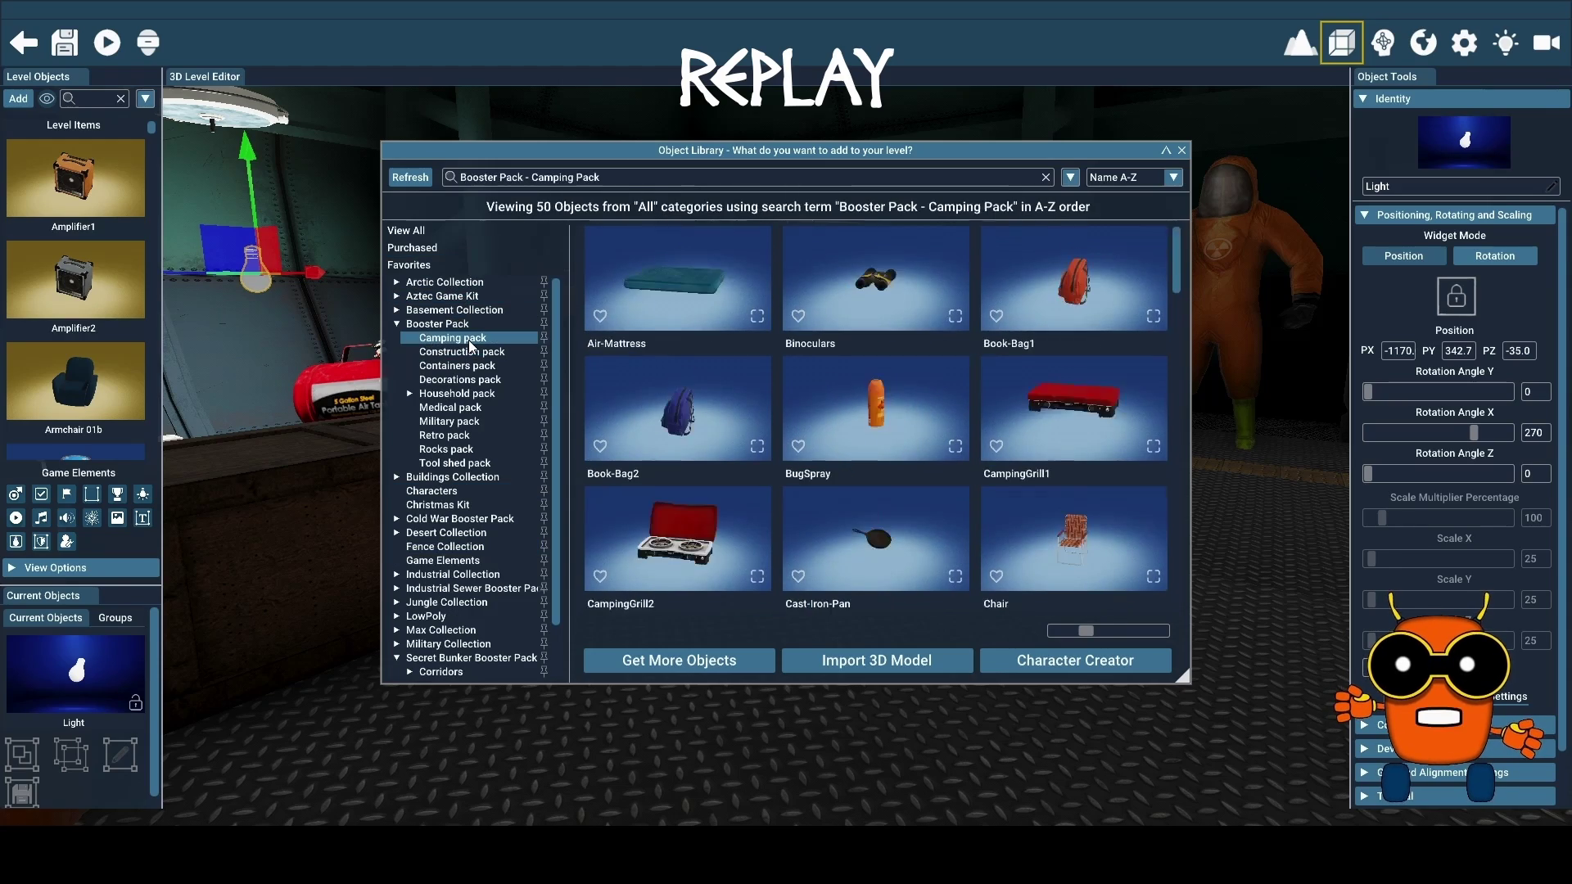
{"action": "scroll", "coordinate": [888, 399], "scroll_direction": "down", "scroll_amount": 5}
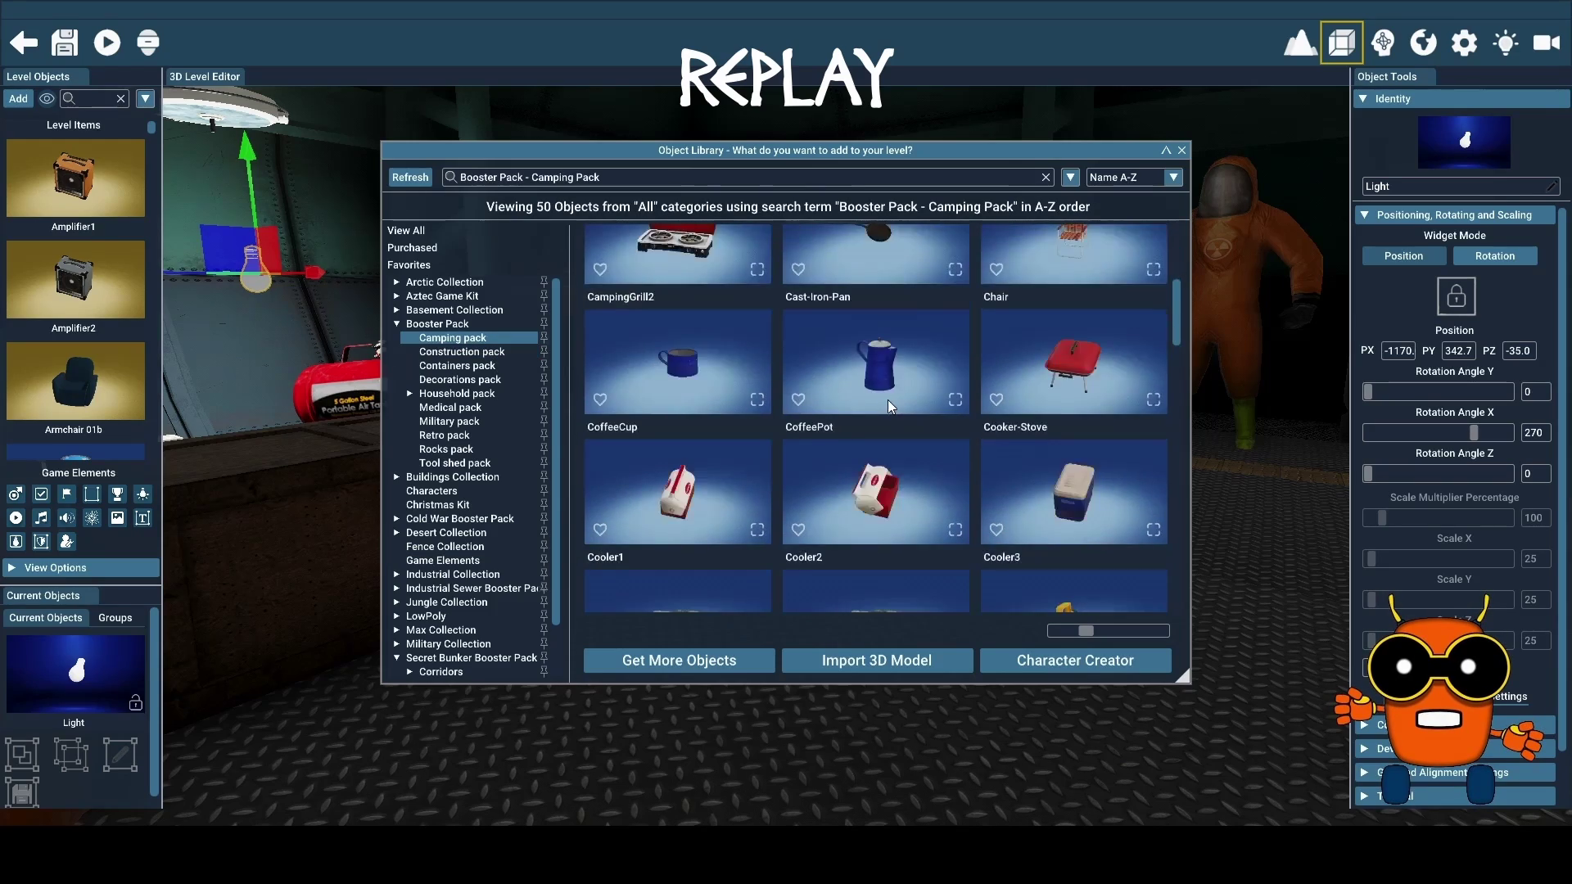
{"action": "scroll", "coordinate": [887, 399], "scroll_direction": "down", "scroll_amount": 8}
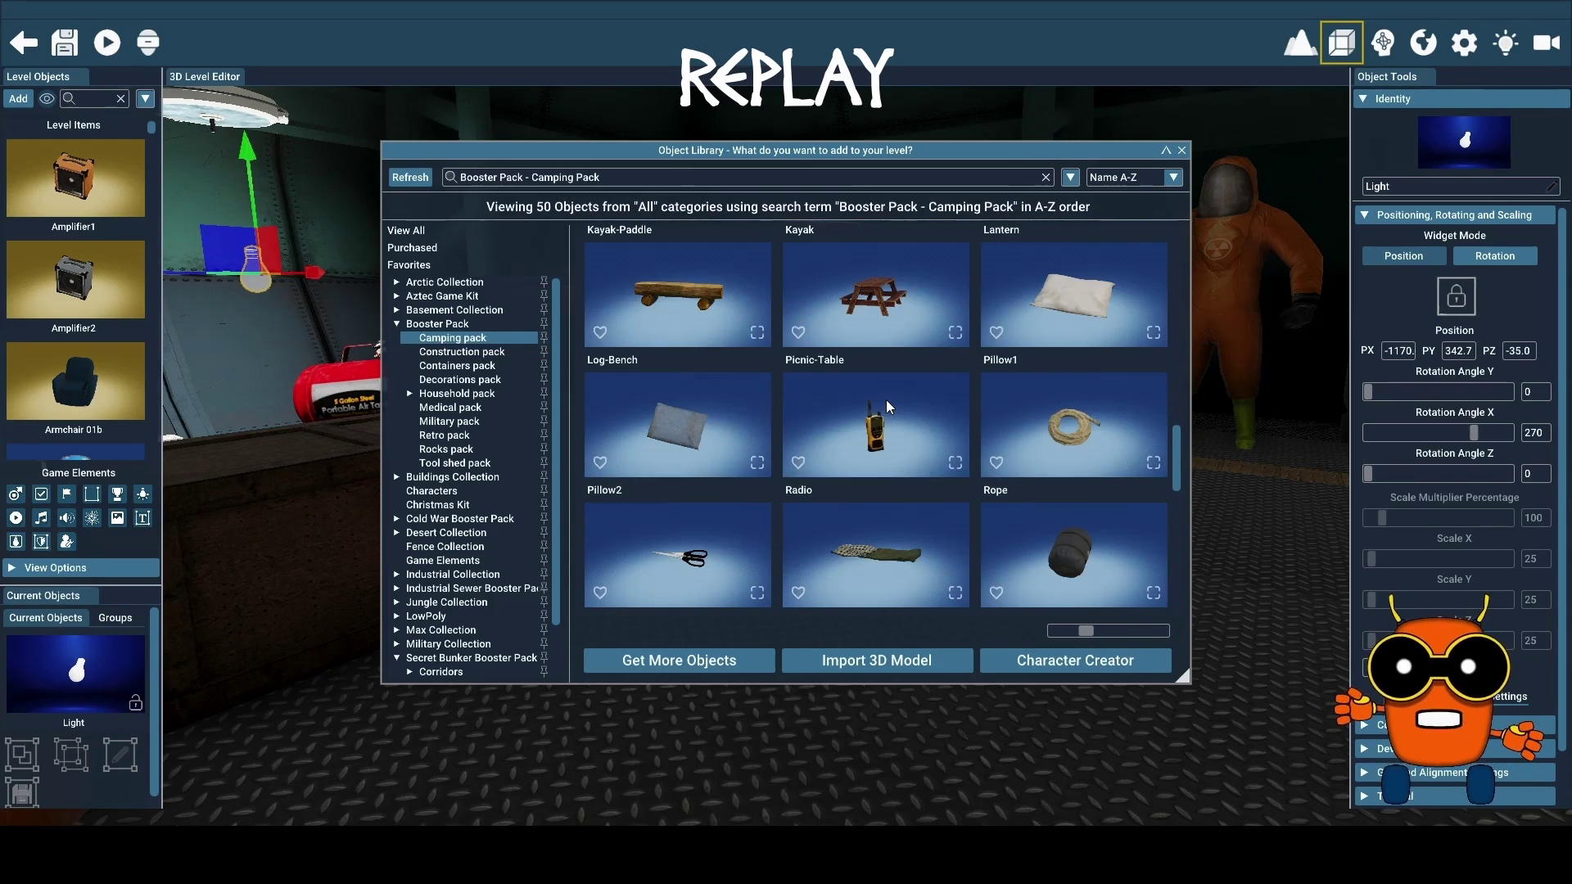
{"action": "scroll", "coordinate": [886, 400], "scroll_direction": "down", "scroll_amount": 3}
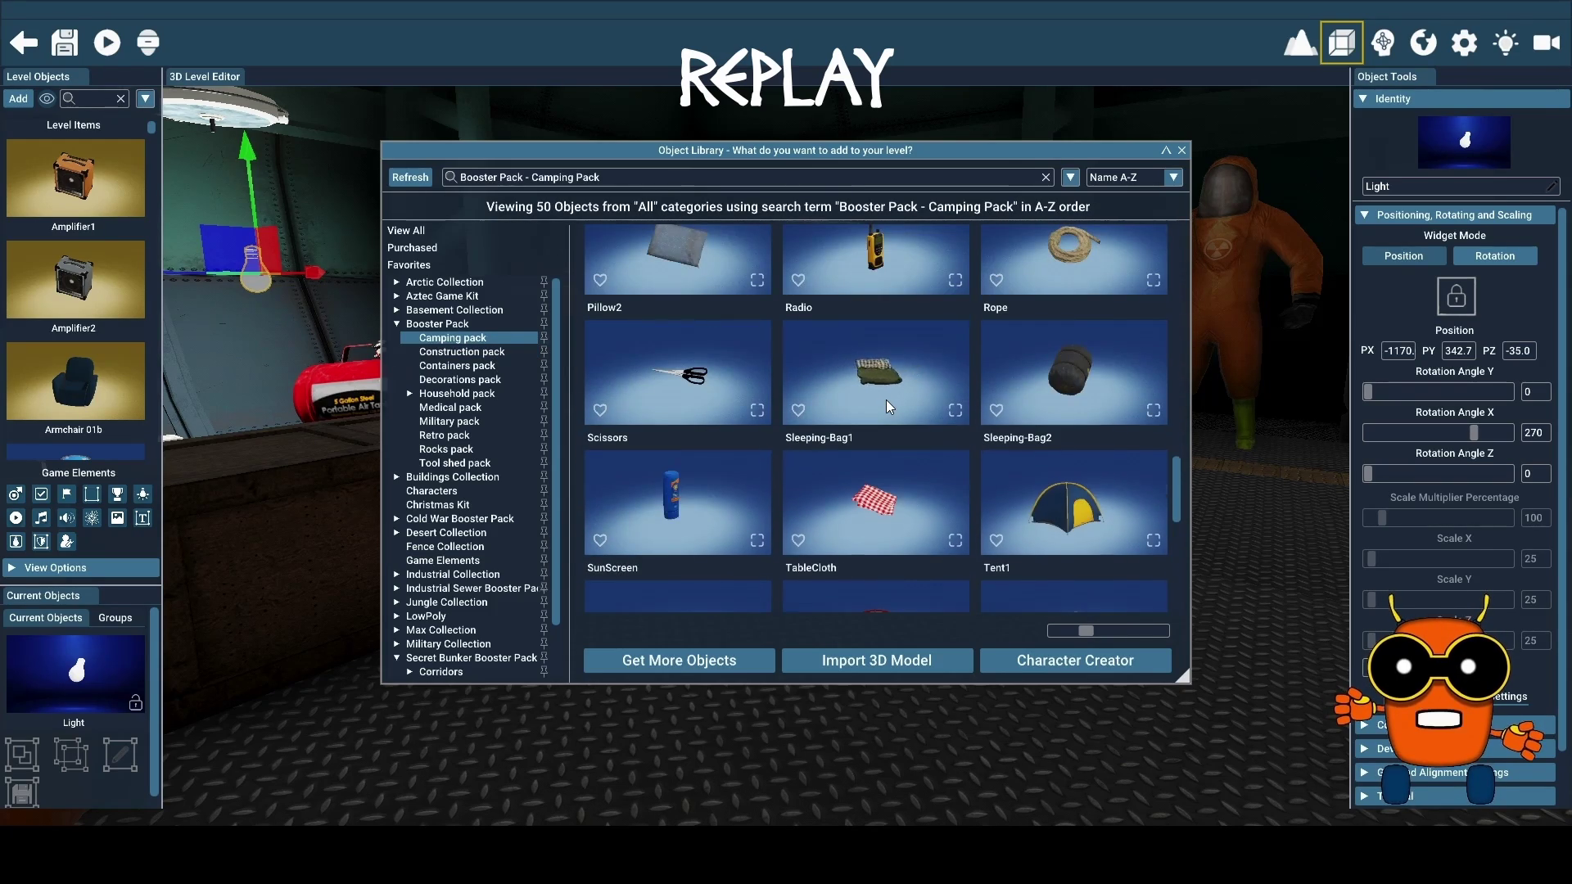
{"action": "scroll", "coordinate": [886, 401], "scroll_direction": "down", "scroll_amount": 2}
{"action": "scroll", "coordinate": [886, 400], "scroll_direction": "down", "scroll_amount": 3}
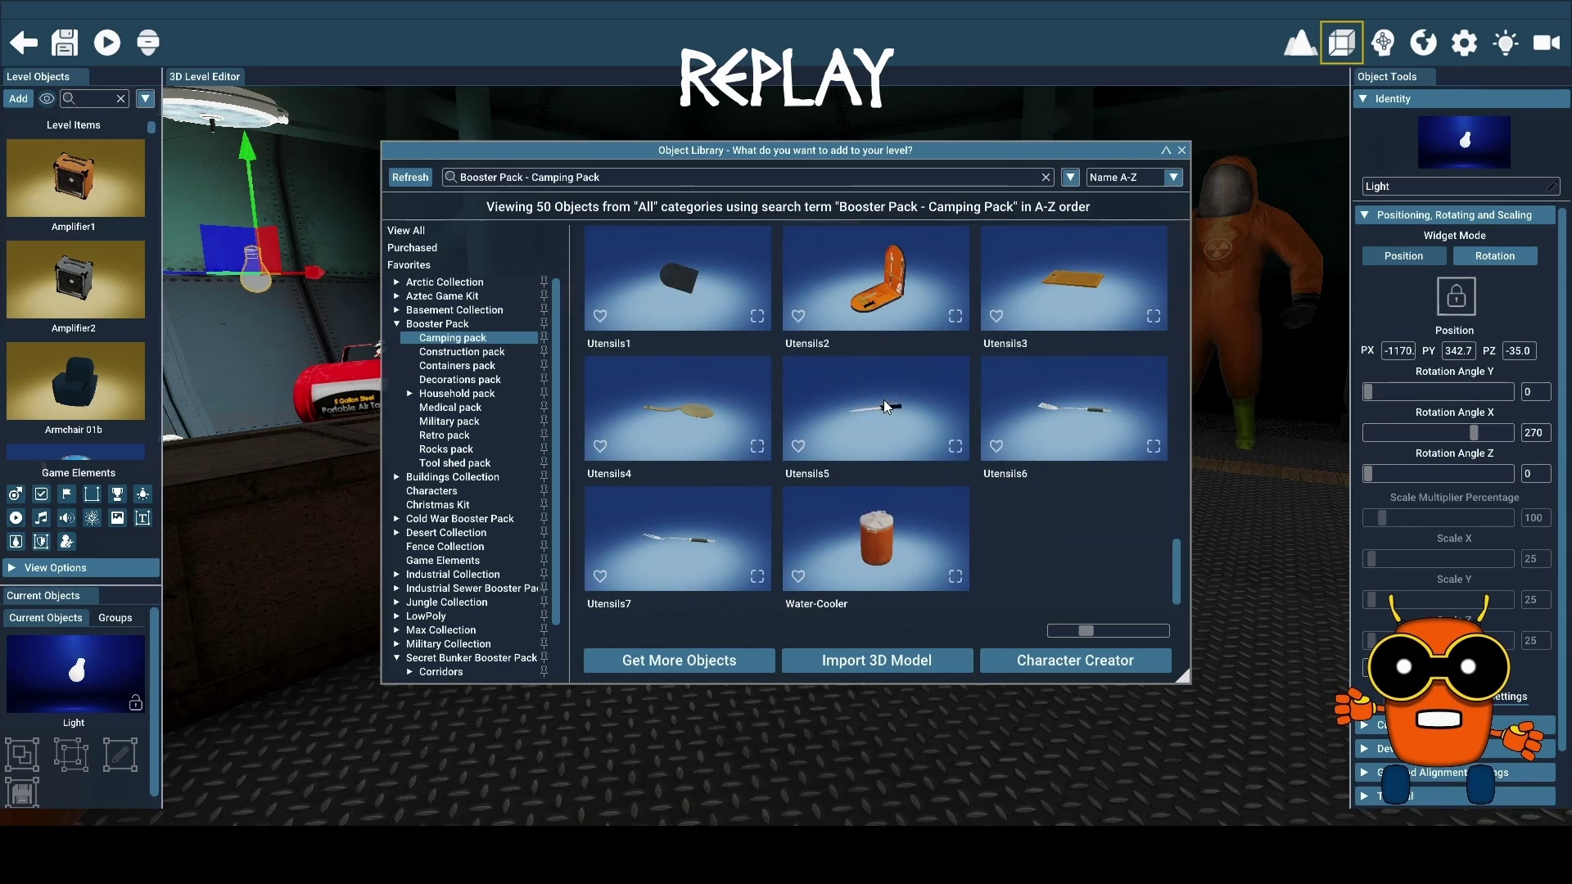
{"action": "key", "text": "Down"}
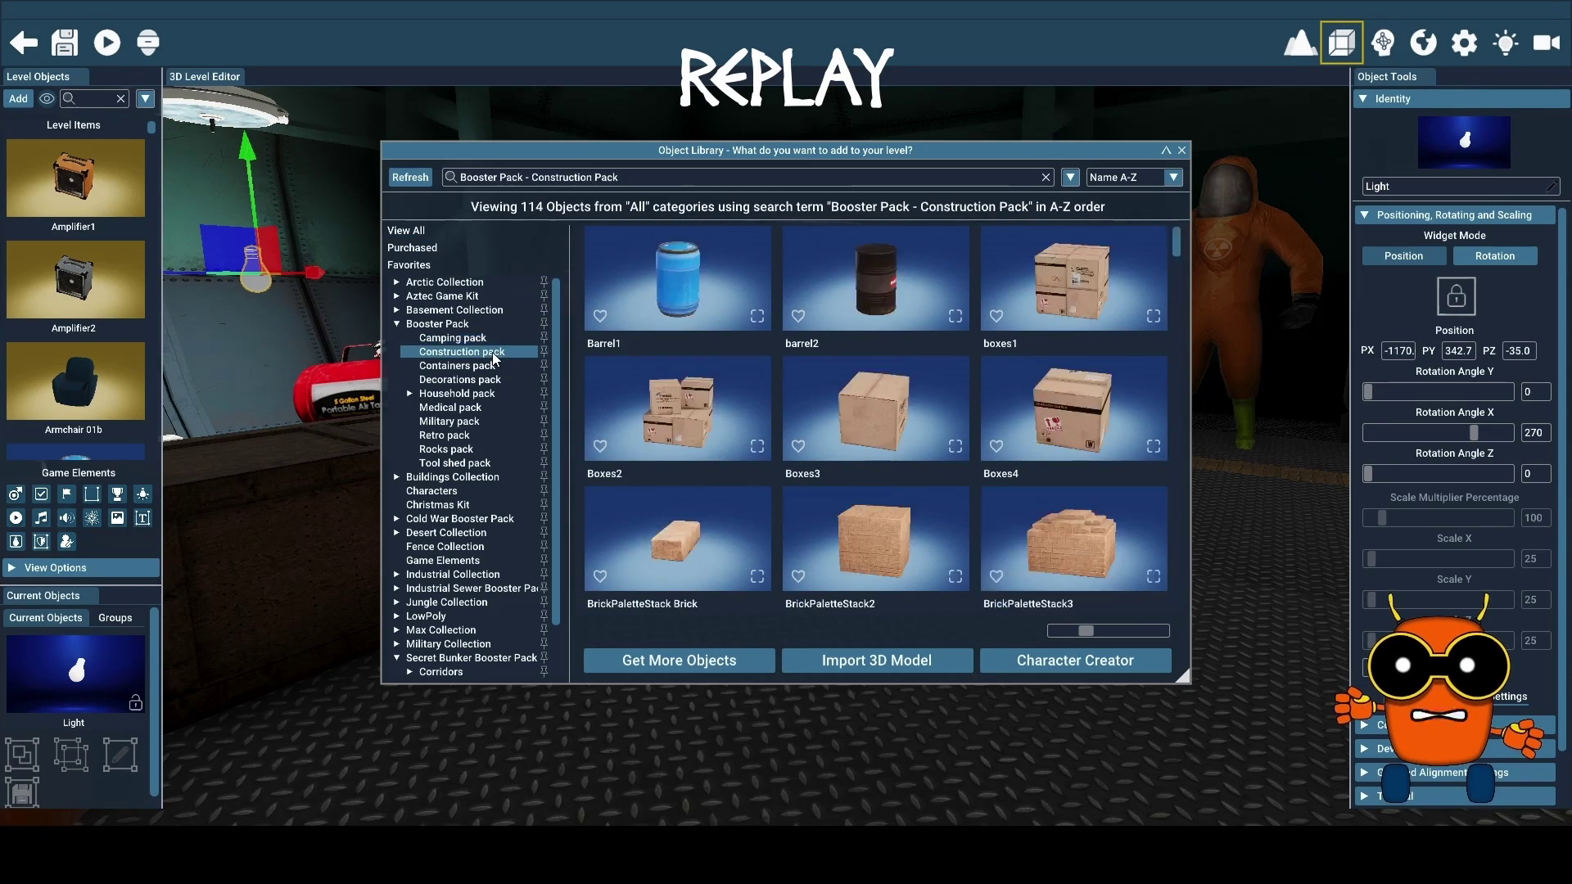
{"action": "scroll", "coordinate": [892, 384], "scroll_direction": "down", "scroll_amount": 5}
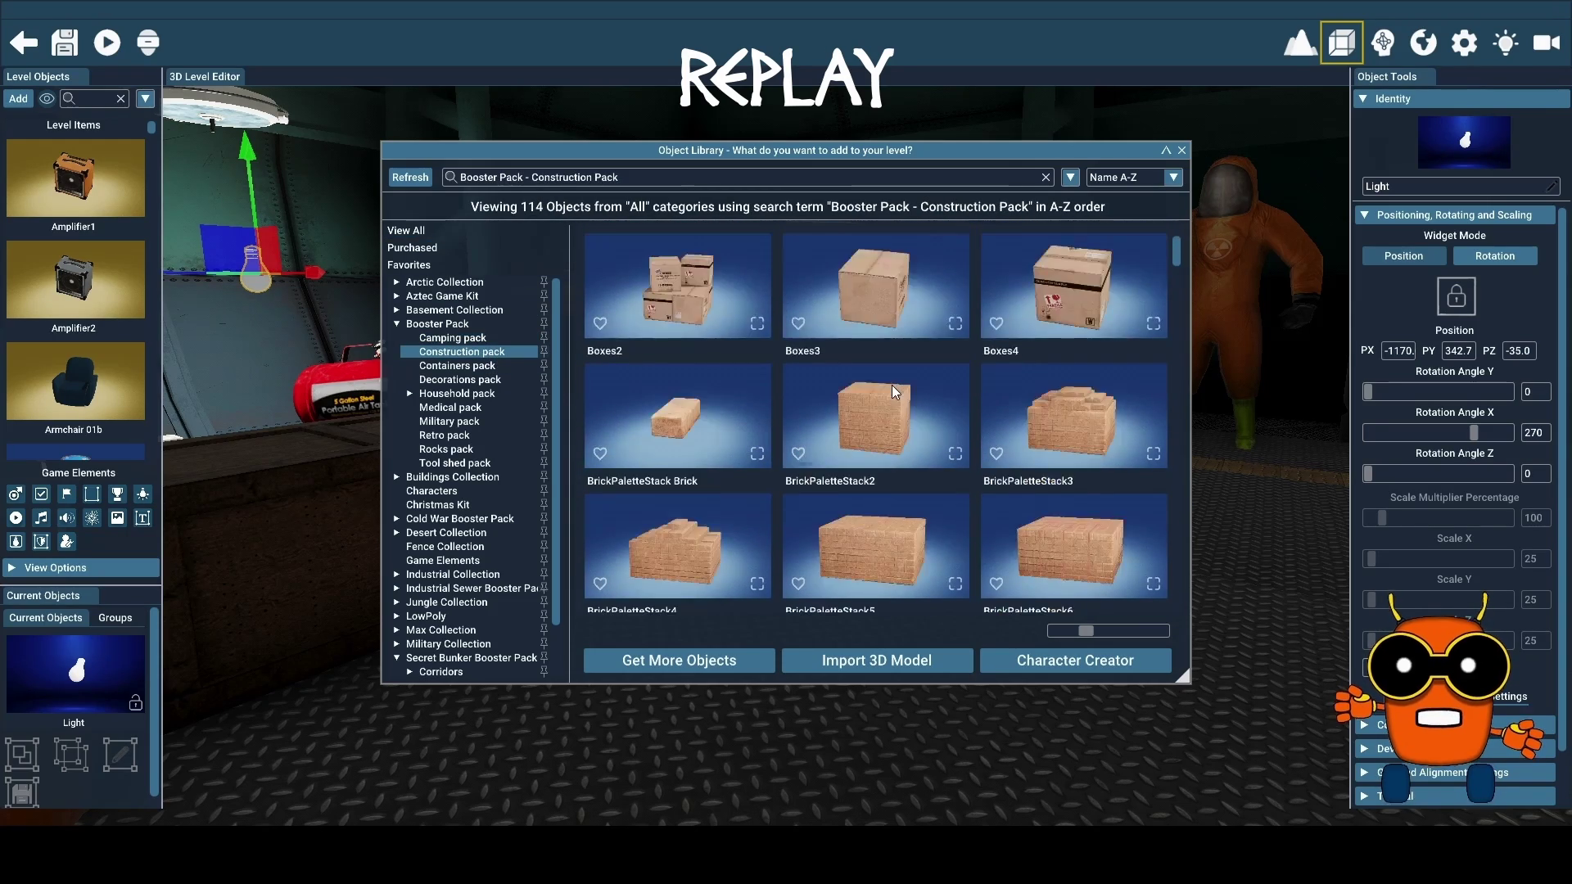
{"action": "scroll", "coordinate": [891, 385], "scroll_direction": "down", "scroll_amount": 2}
{"action": "scroll", "coordinate": [891, 384], "scroll_direction": "down", "scroll_amount": 3}
{"action": "scroll", "coordinate": [891, 385], "scroll_direction": "down", "scroll_amount": 3}
{"action": "scroll", "coordinate": [891, 384], "scroll_direction": "down", "scroll_amount": 3}
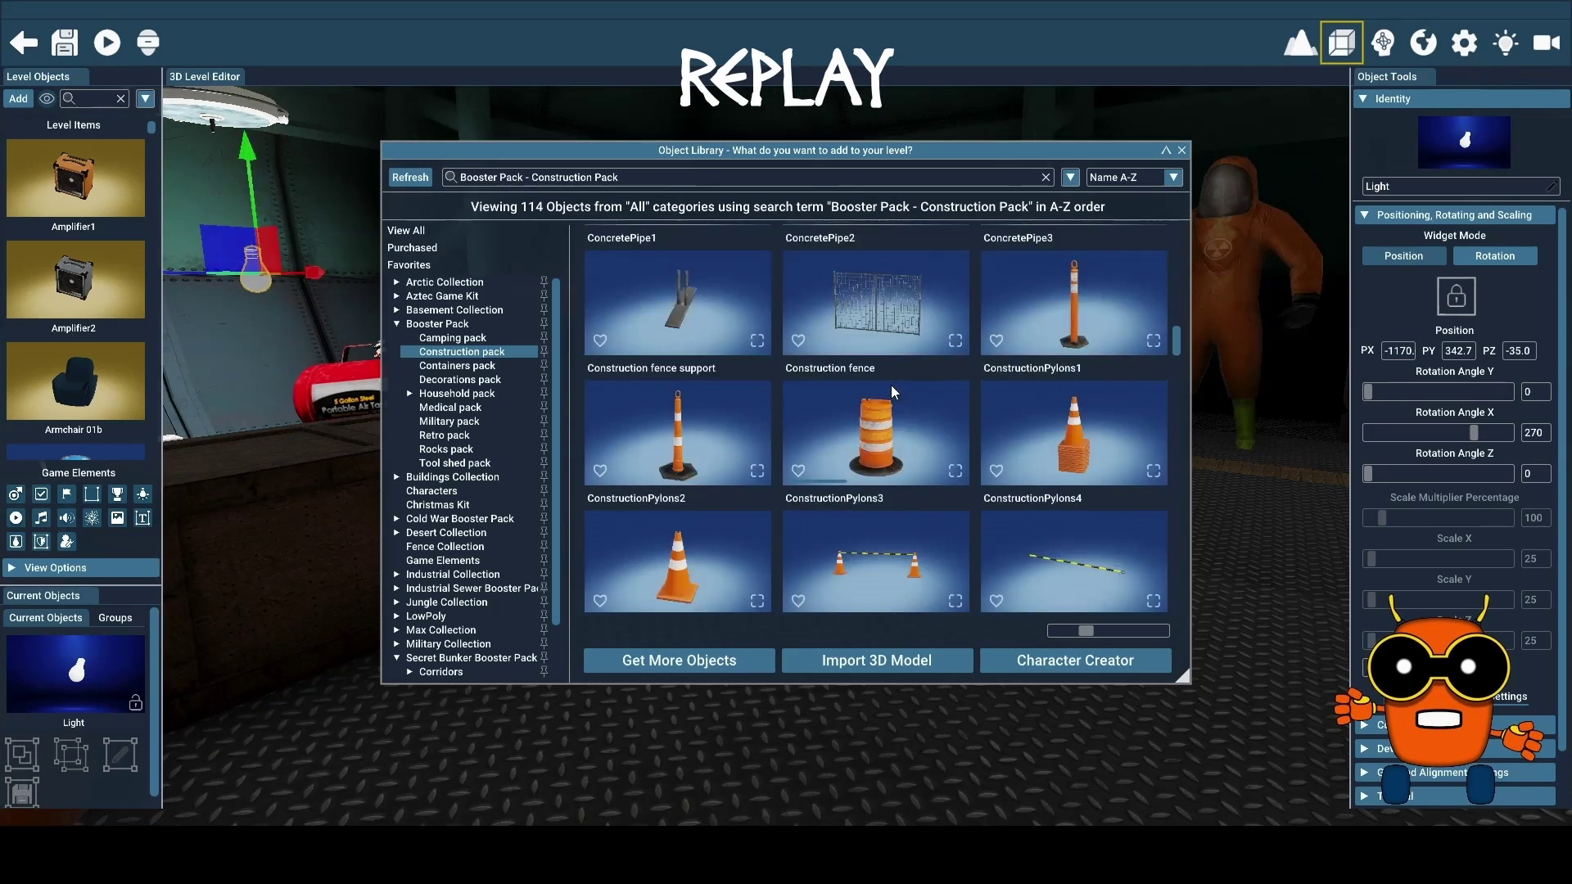
{"action": "scroll", "coordinate": [891, 385], "scroll_direction": "down", "scroll_amount": 2}
{"action": "scroll", "coordinate": [891, 385], "scroll_direction": "up", "scroll_amount": 2}
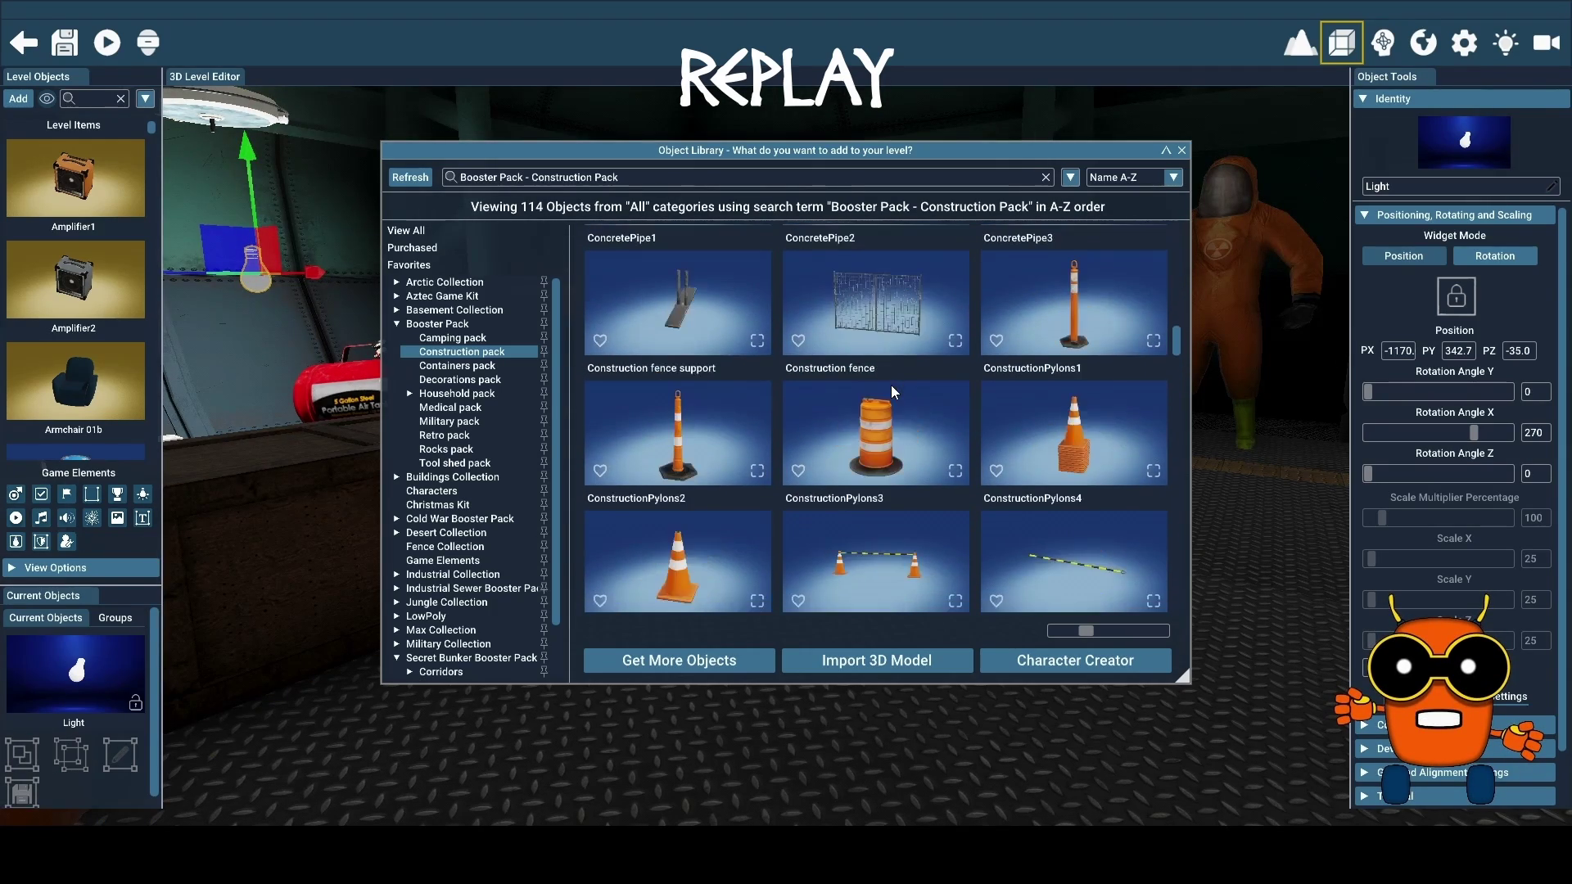
{"action": "scroll", "coordinate": [890, 385], "scroll_direction": "down", "scroll_amount": 3}
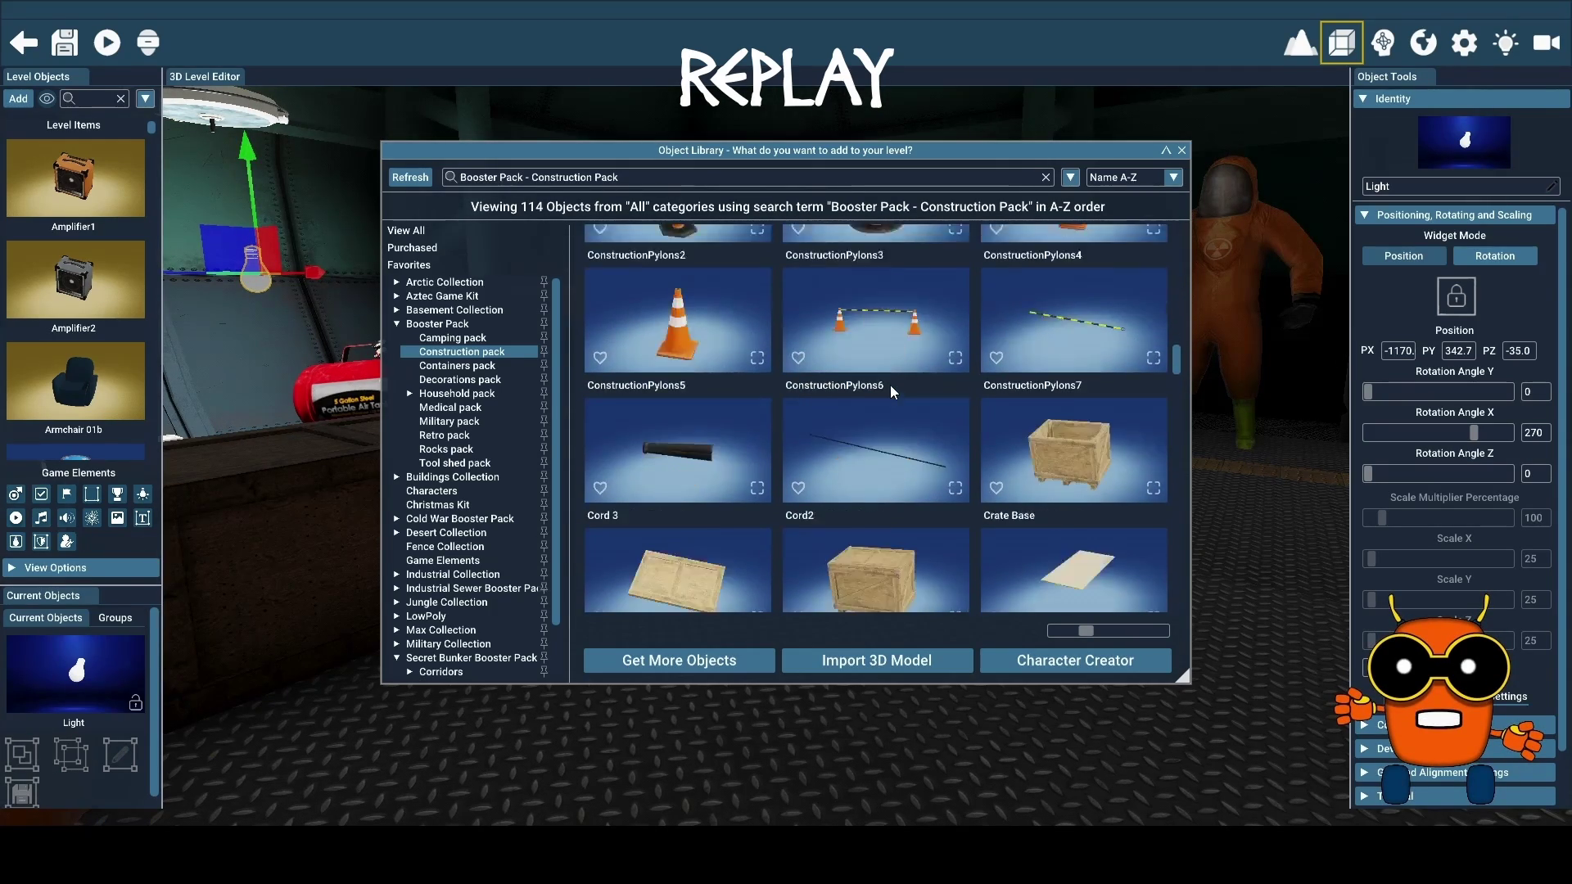
{"action": "scroll", "coordinate": [891, 385], "scroll_direction": "down", "scroll_amount": 3}
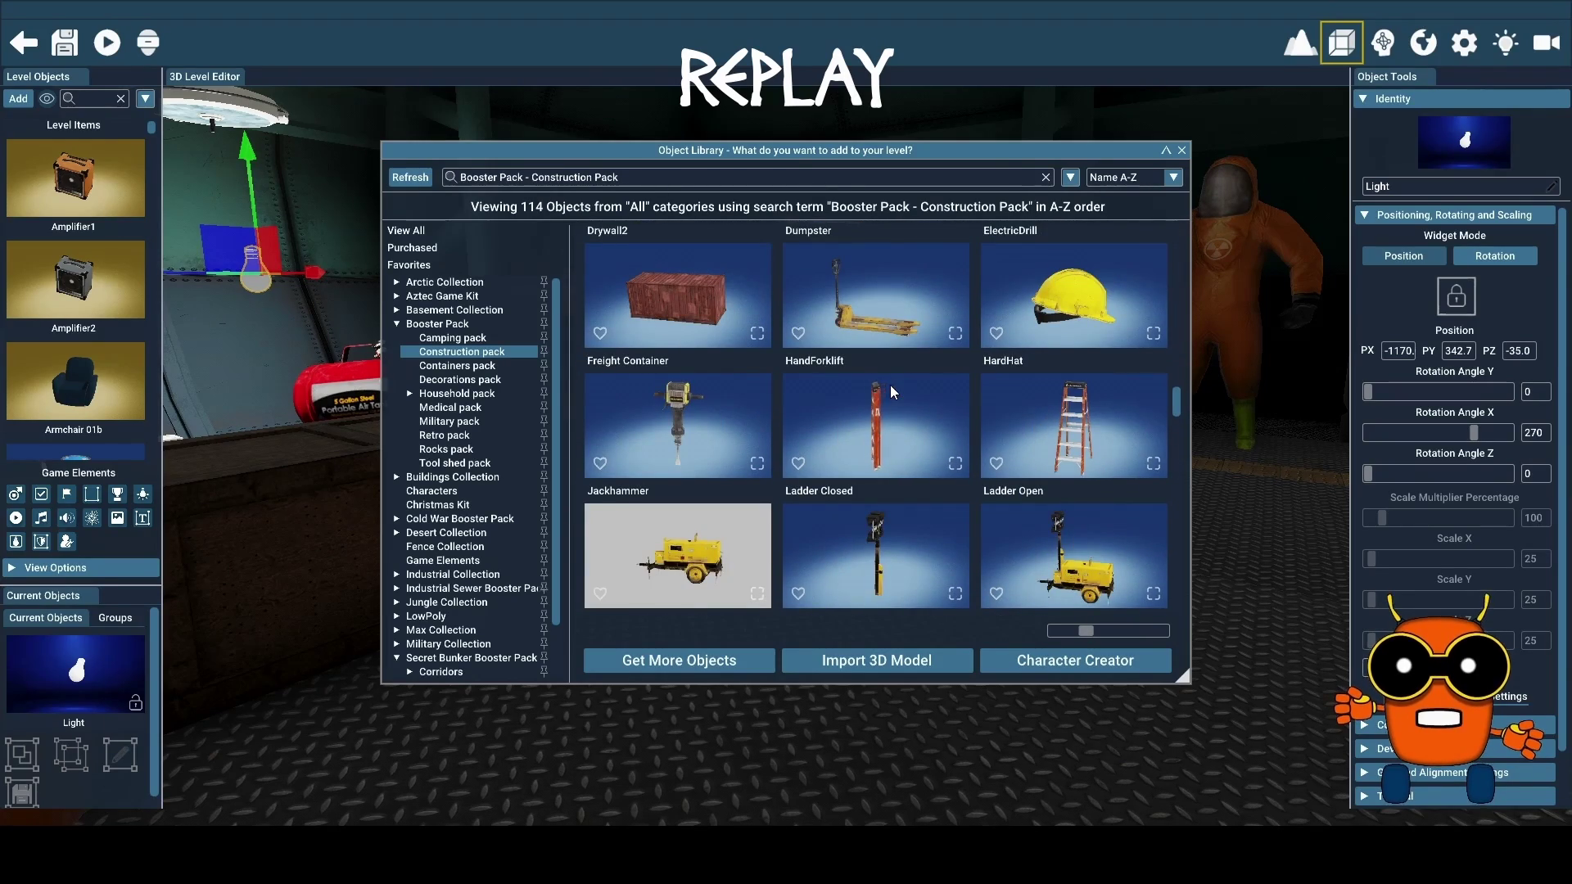
{"action": "scroll", "coordinate": [890, 385], "scroll_direction": "down", "scroll_amount": 3}
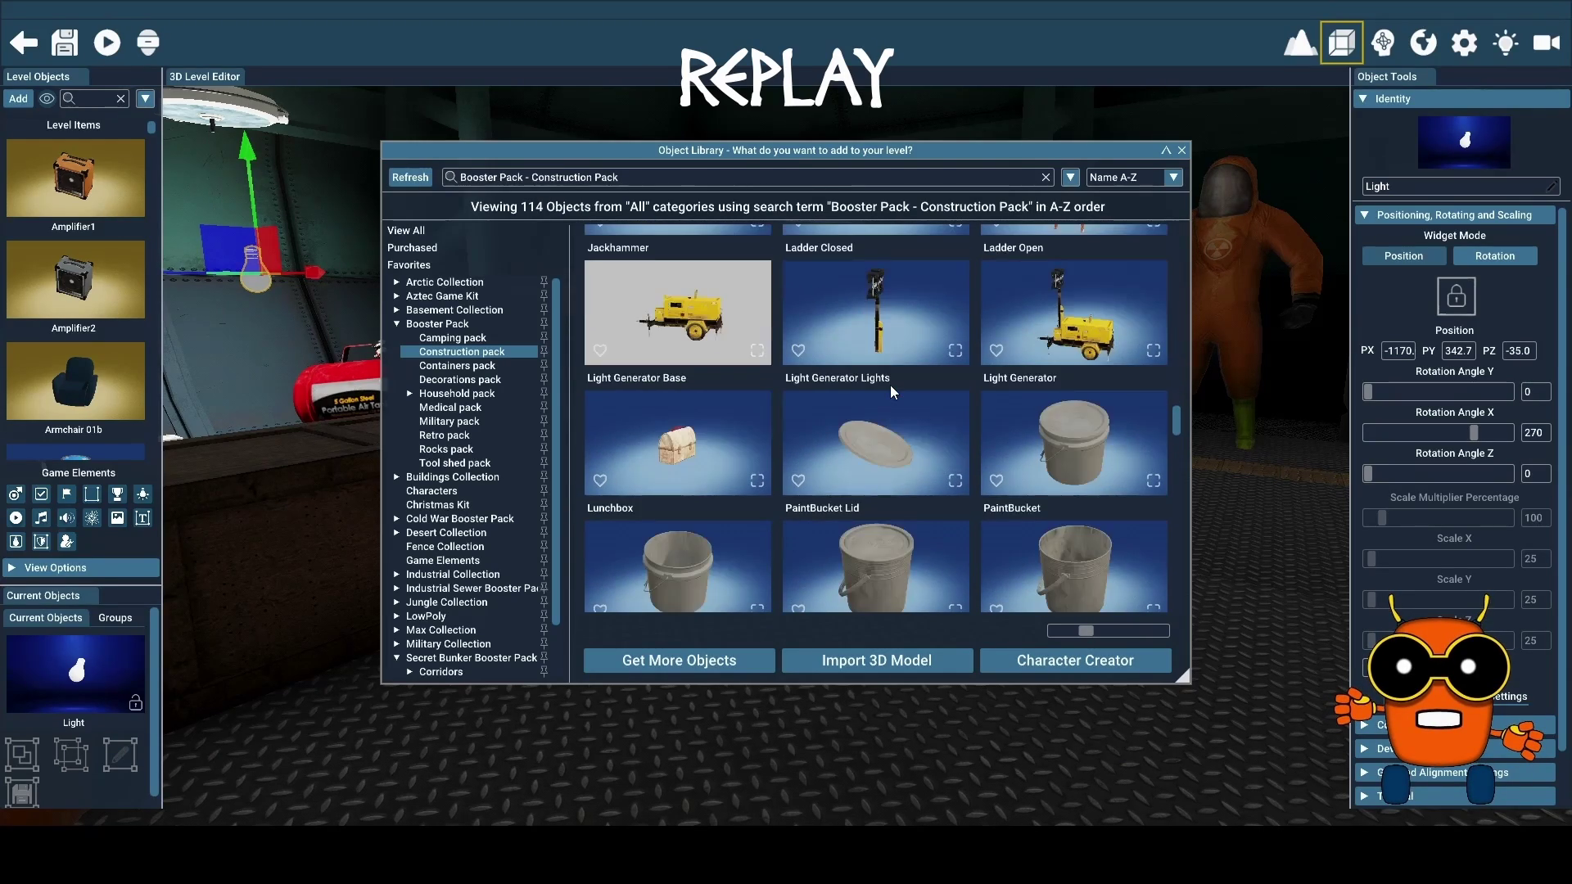
{"action": "scroll", "coordinate": [891, 385], "scroll_direction": "down", "scroll_amount": 5}
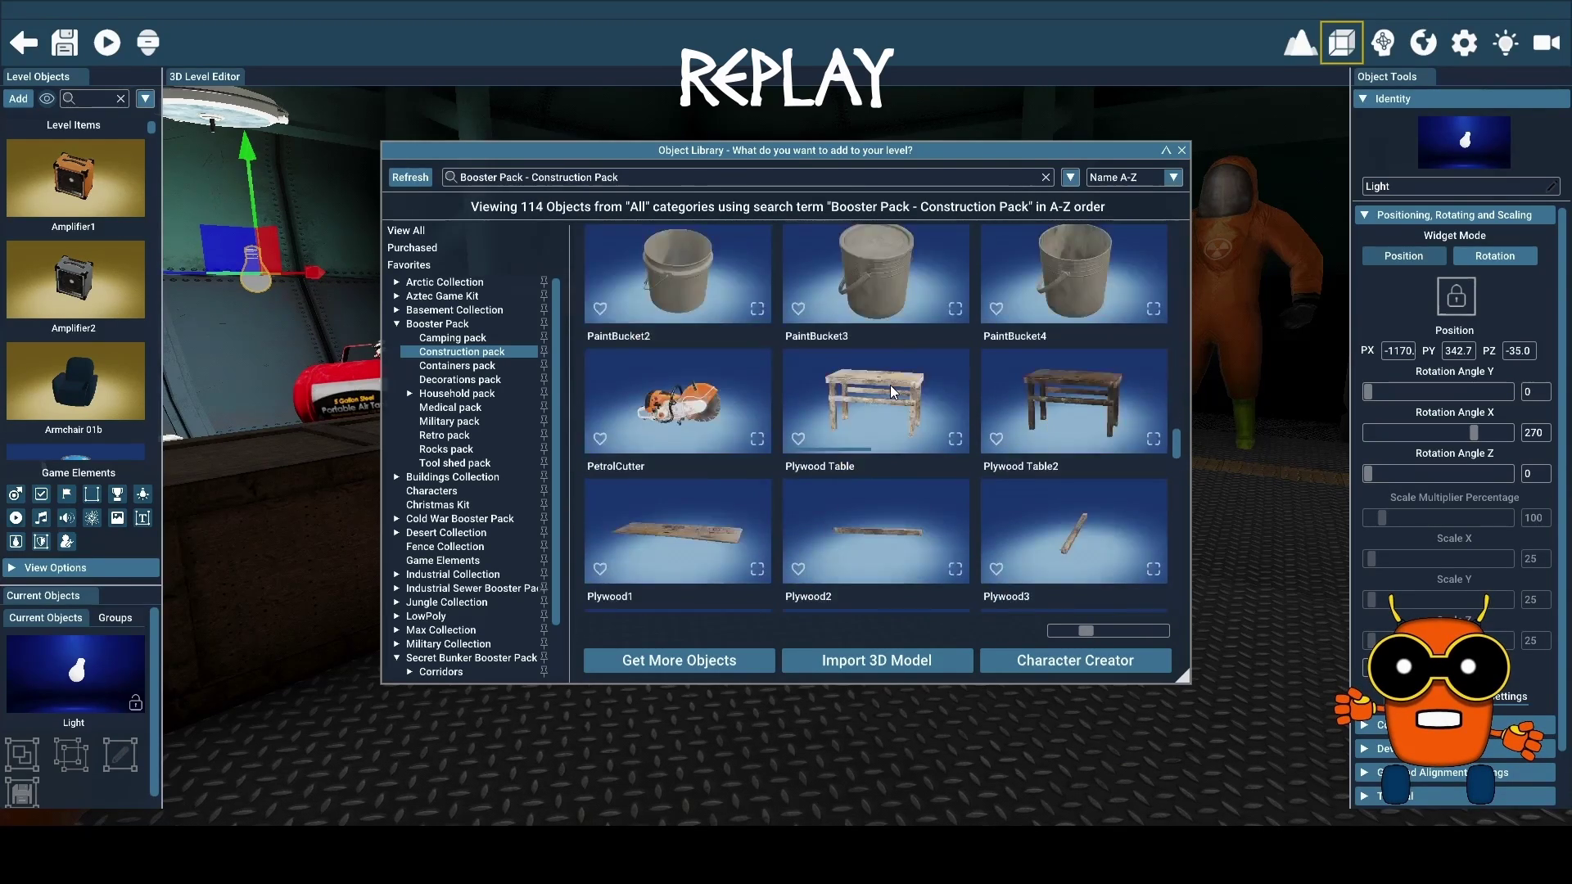
{"action": "scroll", "coordinate": [891, 385], "scroll_direction": "down", "scroll_amount": 3}
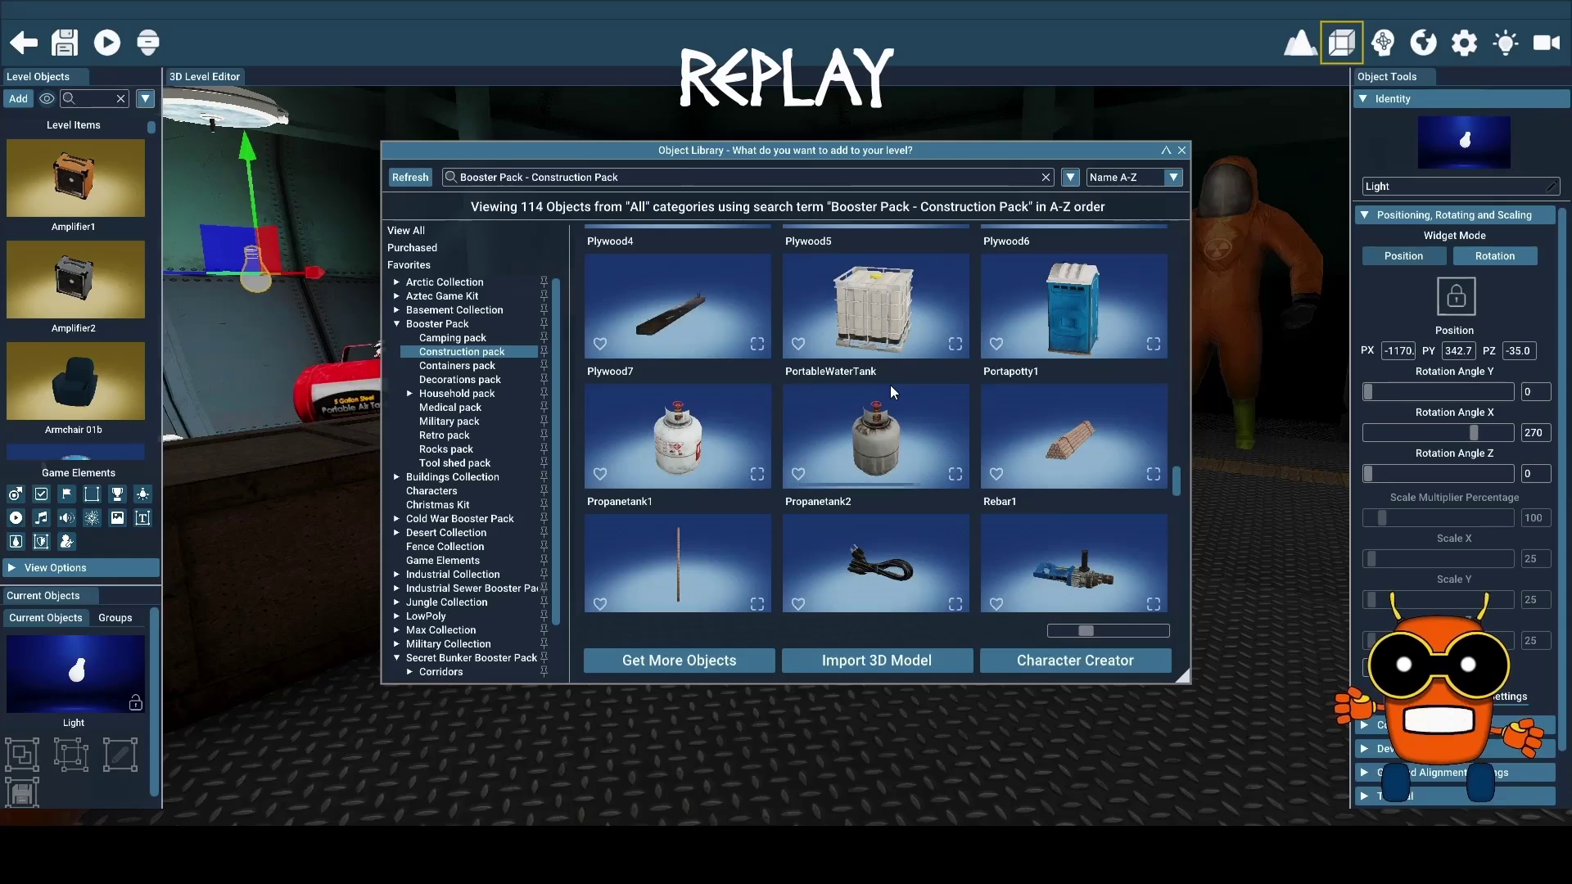
{"action": "scroll", "coordinate": [891, 385], "scroll_direction": "down", "scroll_amount": 2}
{"action": "scroll", "coordinate": [890, 385], "scroll_direction": "down", "scroll_amount": 2}
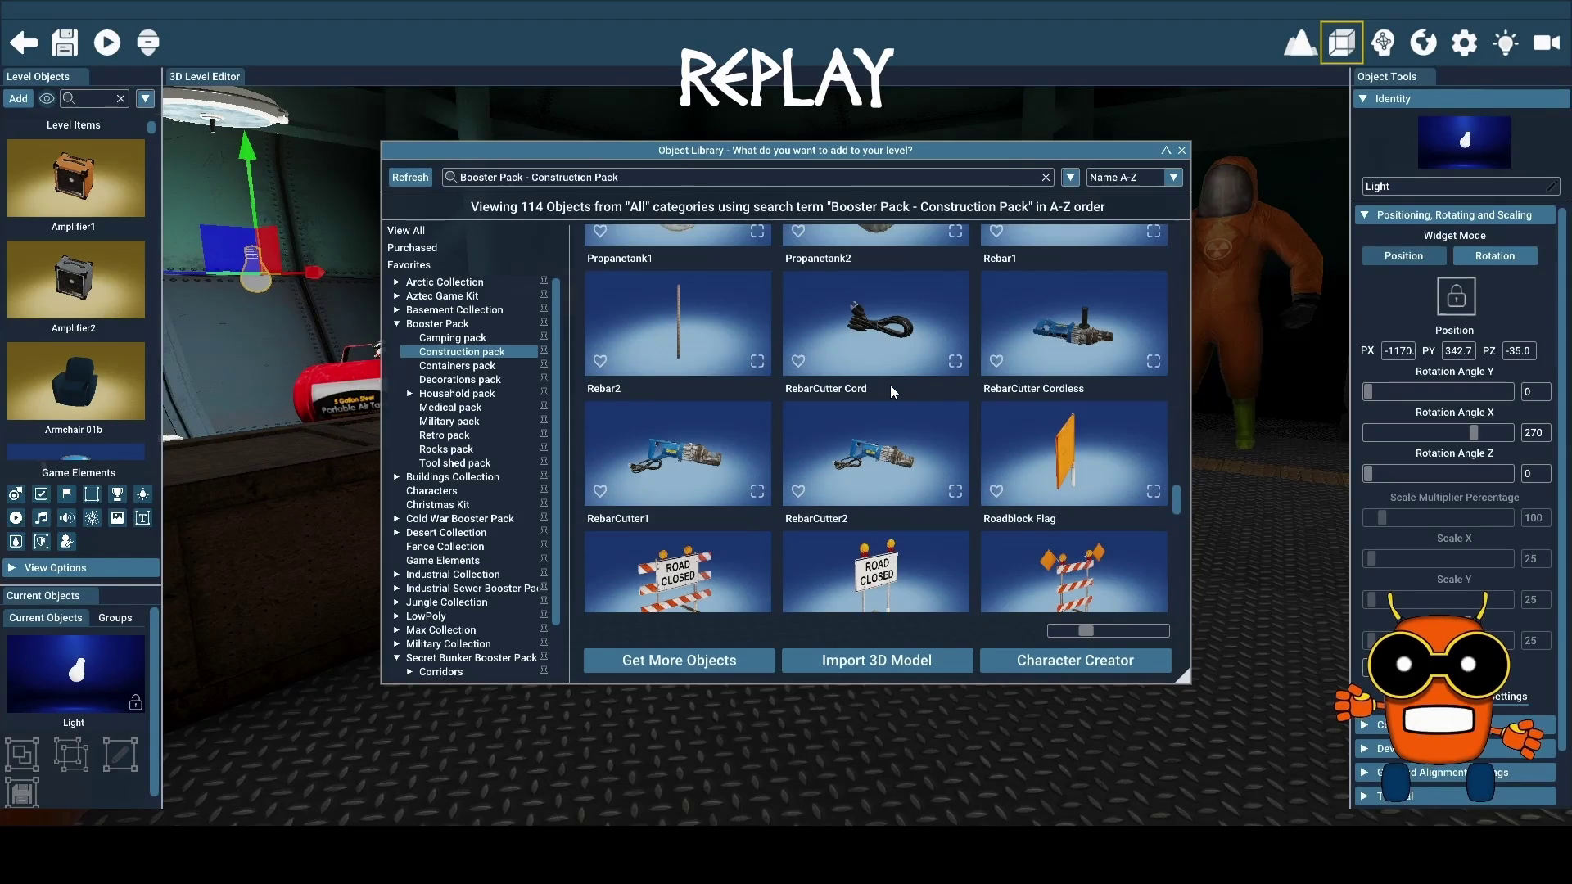
{"action": "scroll", "coordinate": [891, 385], "scroll_direction": "down", "scroll_amount": 2}
{"action": "scroll", "coordinate": [891, 384], "scroll_direction": "down", "scroll_amount": 3}
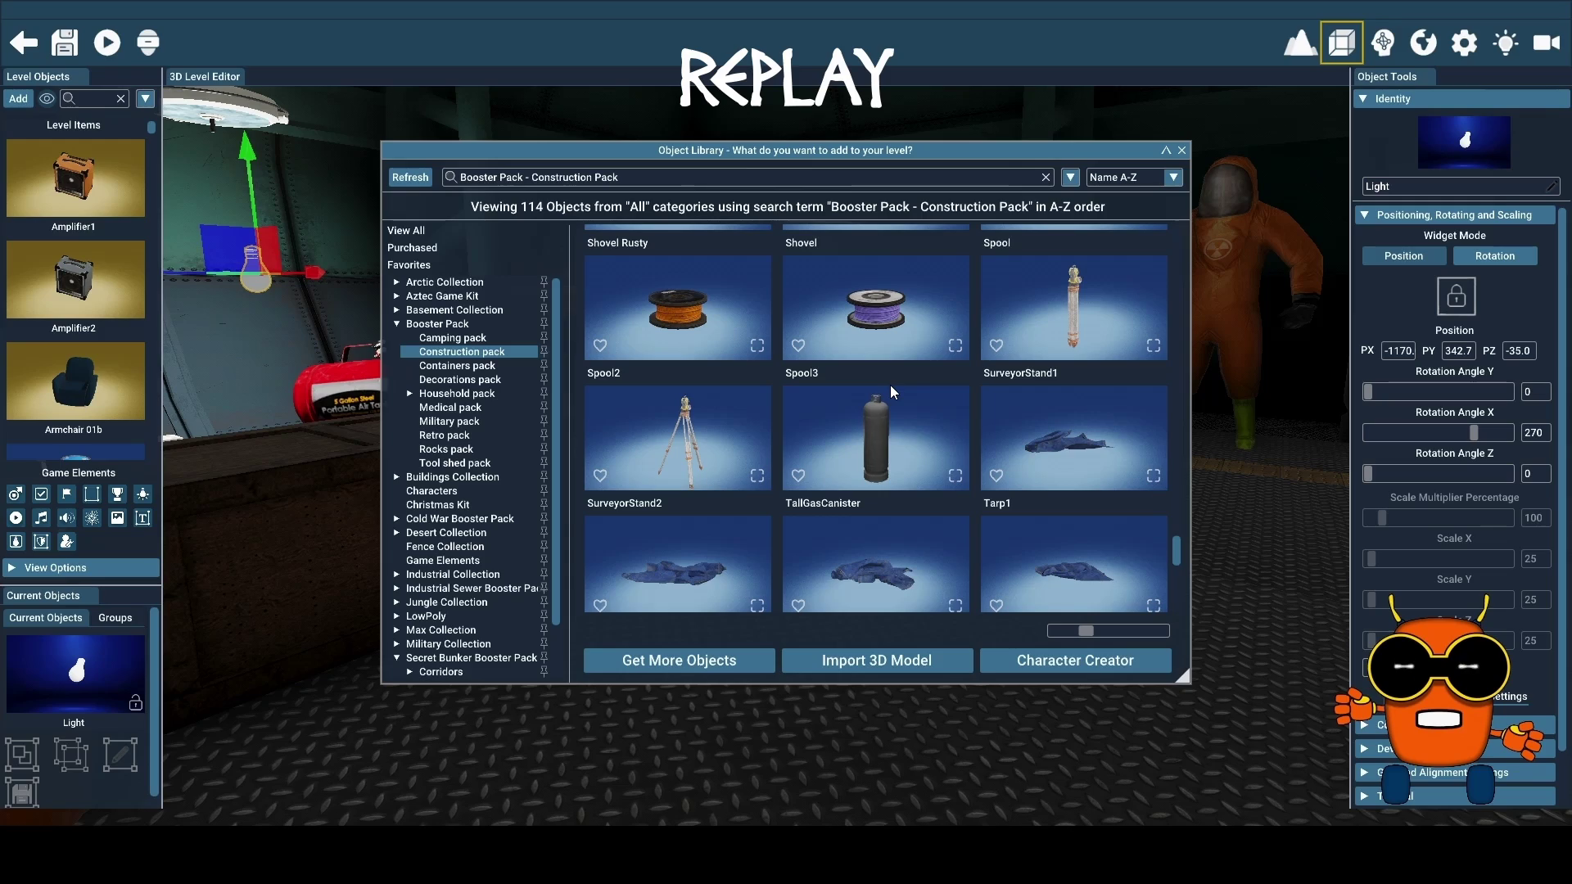
{"action": "scroll", "coordinate": [891, 384], "scroll_direction": "down", "scroll_amount": 3}
{"action": "scroll", "coordinate": [891, 385], "scroll_direction": "down", "scroll_amount": 2}
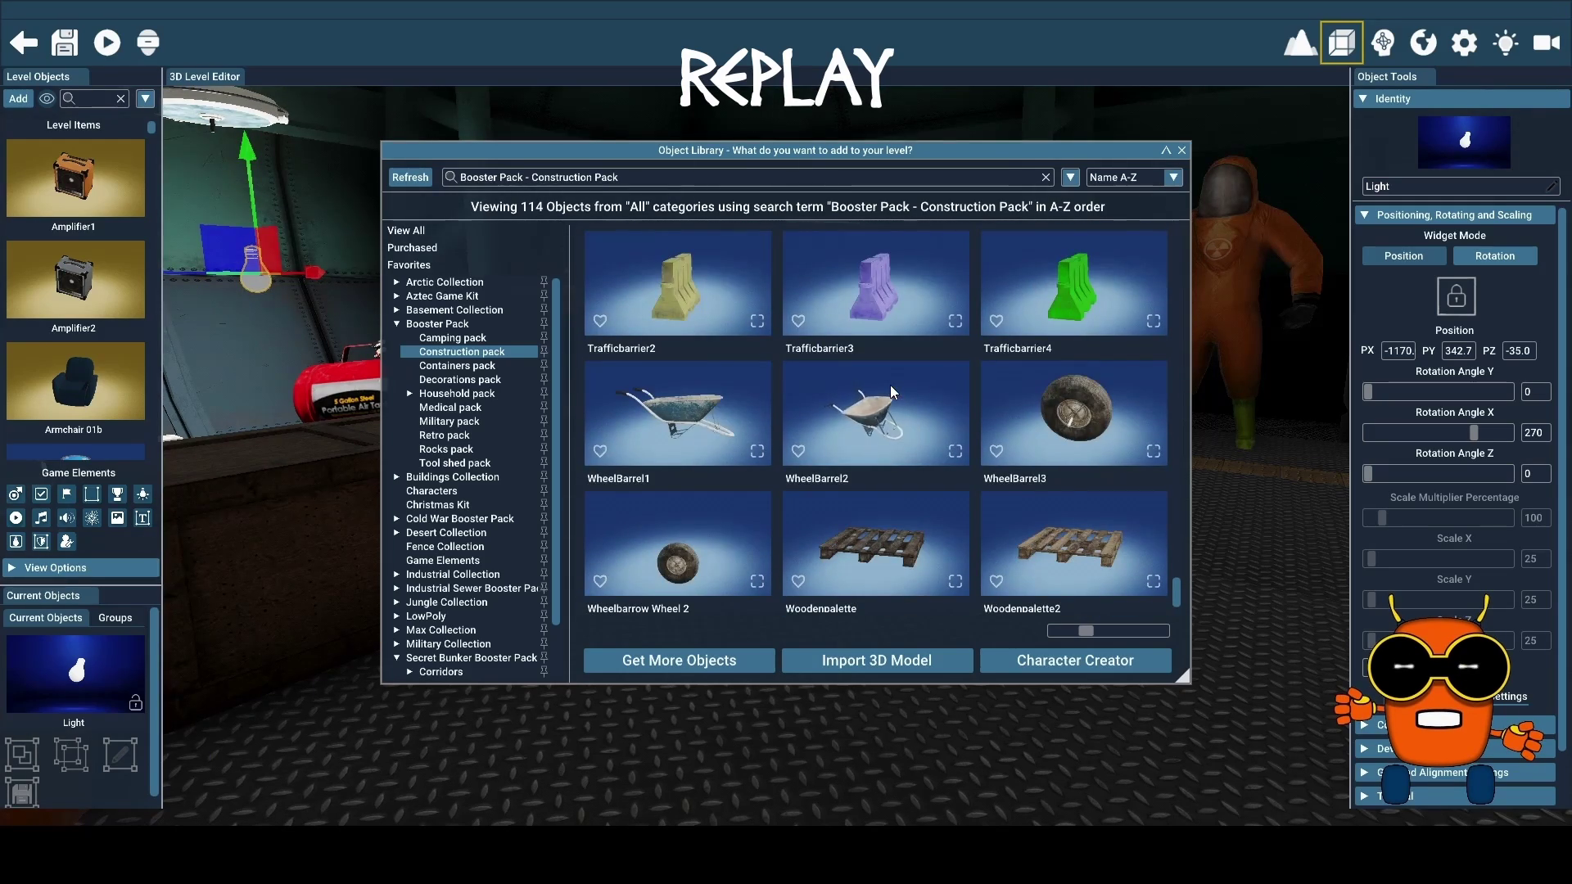
{"action": "scroll", "coordinate": [891, 385], "scroll_direction": "down", "scroll_amount": 1}
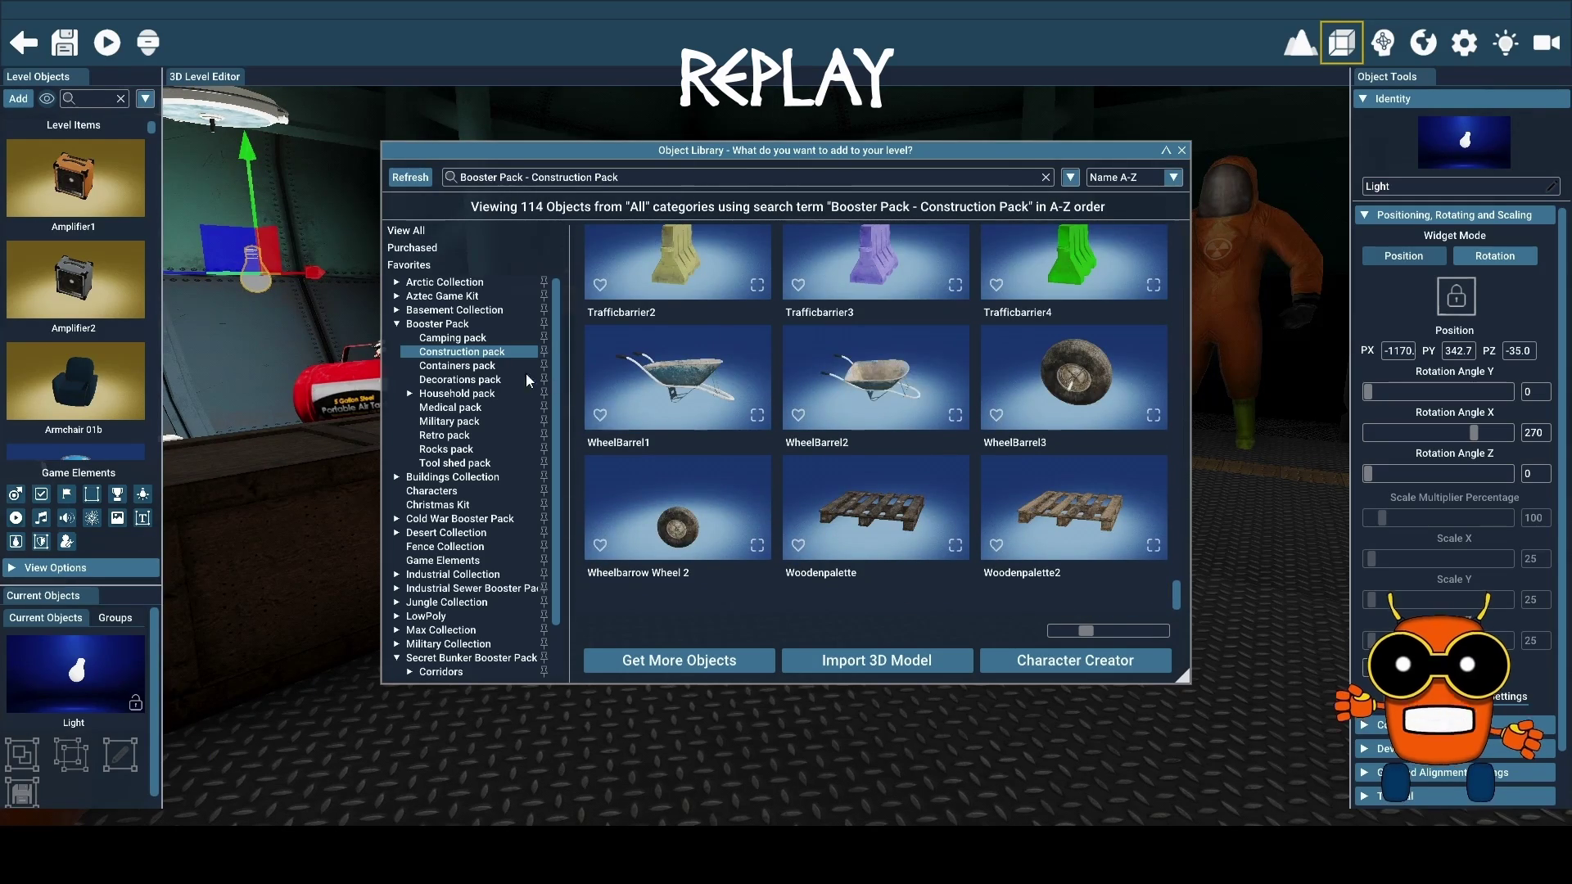
Show and scroll through the Containers pack objects
{"action": "left_click", "coordinate": [497, 367]}
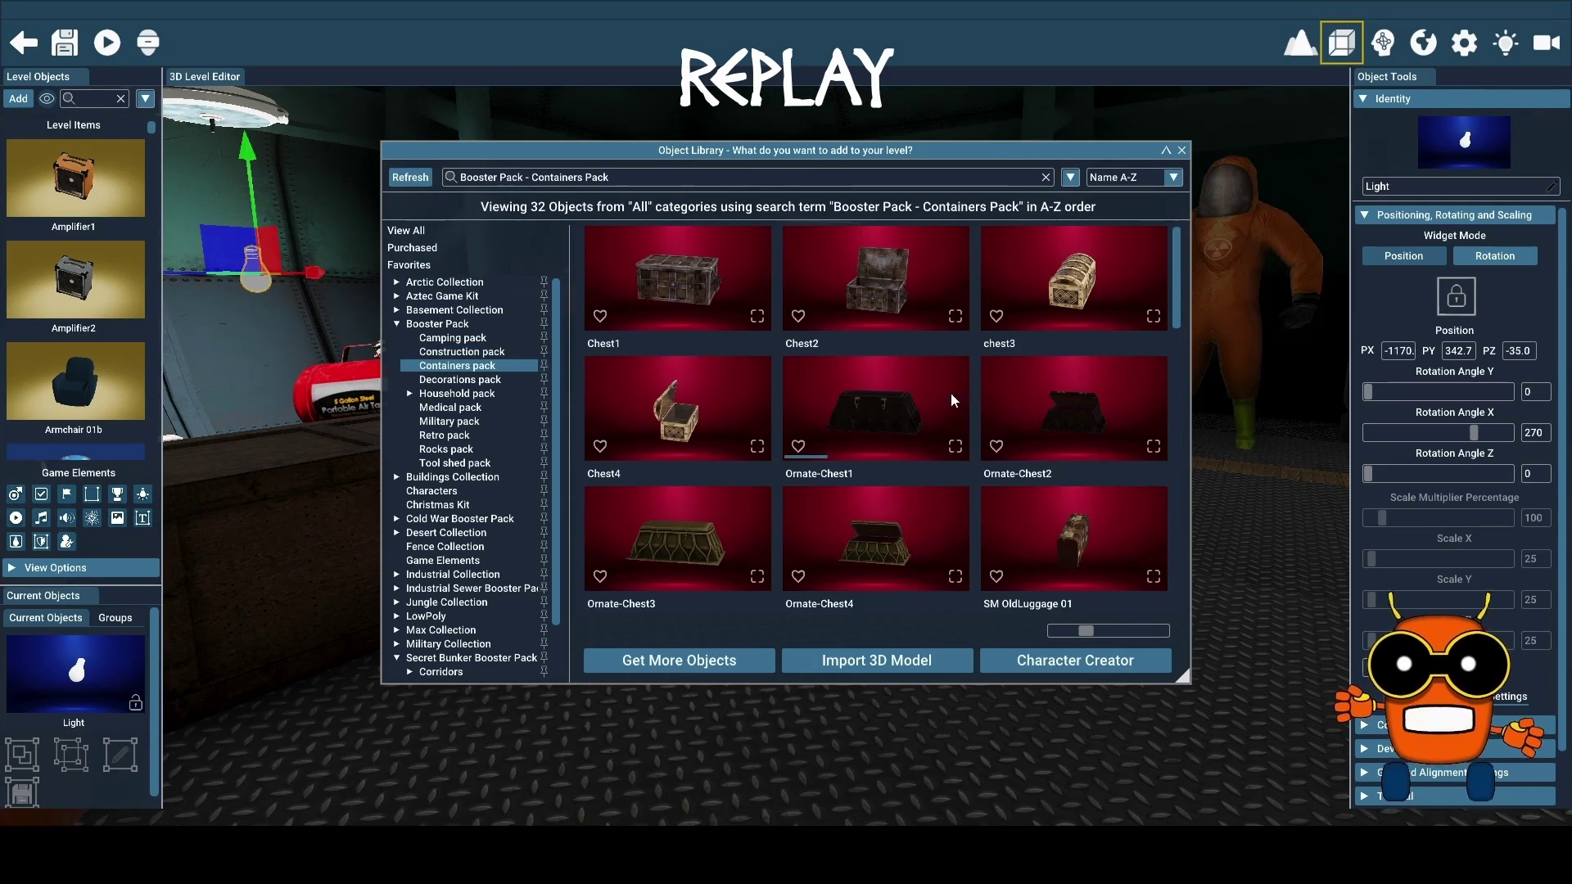
{"action": "scroll", "coordinate": [945, 396], "scroll_direction": "down", "scroll_amount": 5}
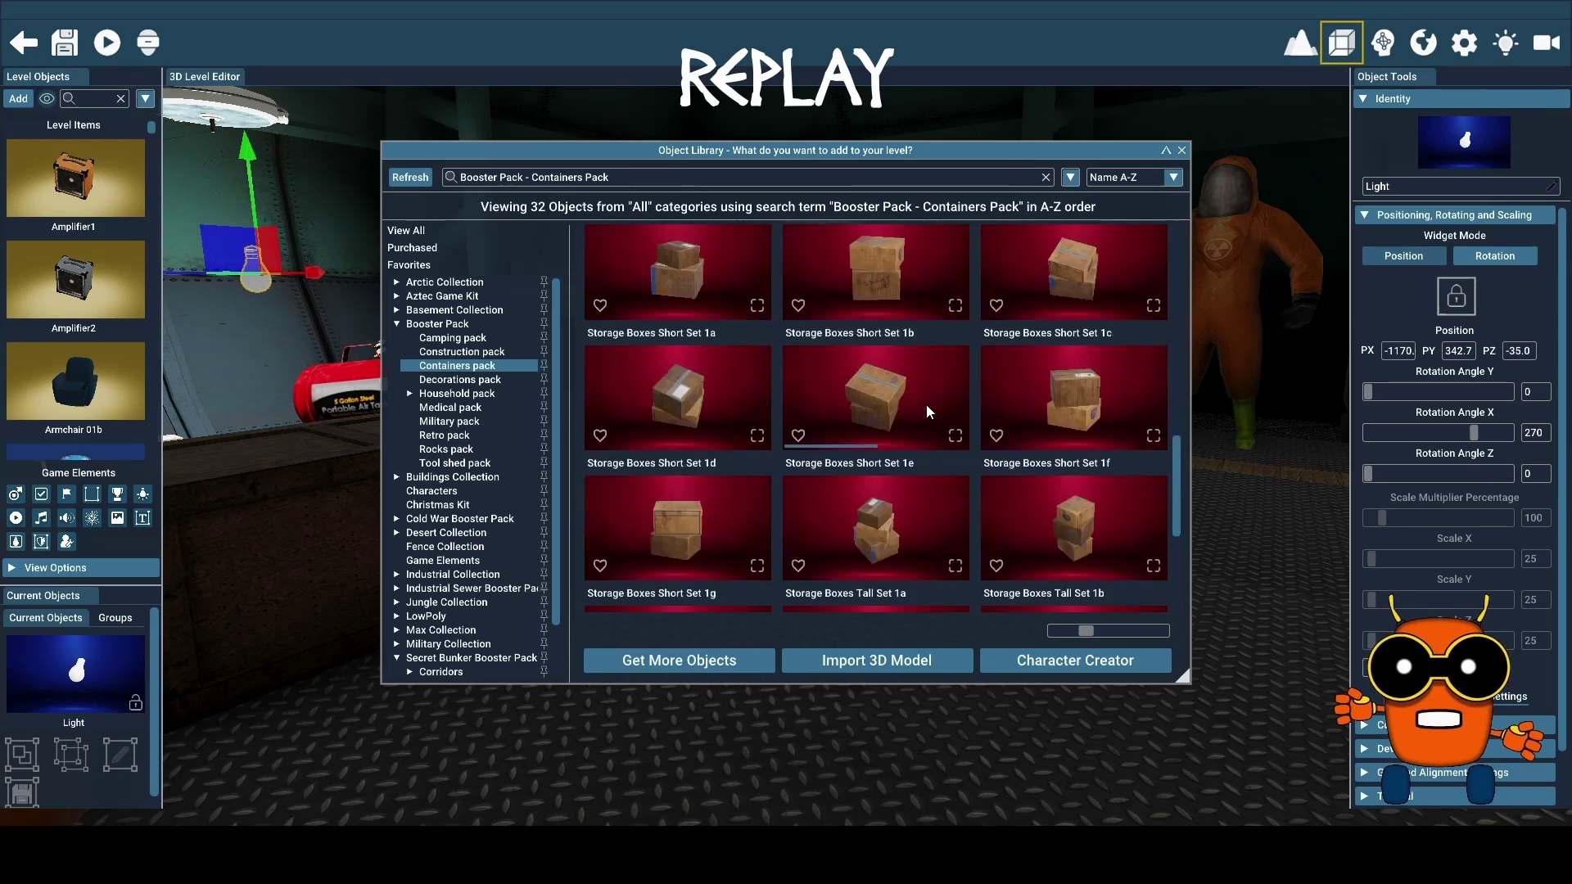
{"action": "scroll", "coordinate": [928, 407], "scroll_direction": "down", "scroll_amount": 3}
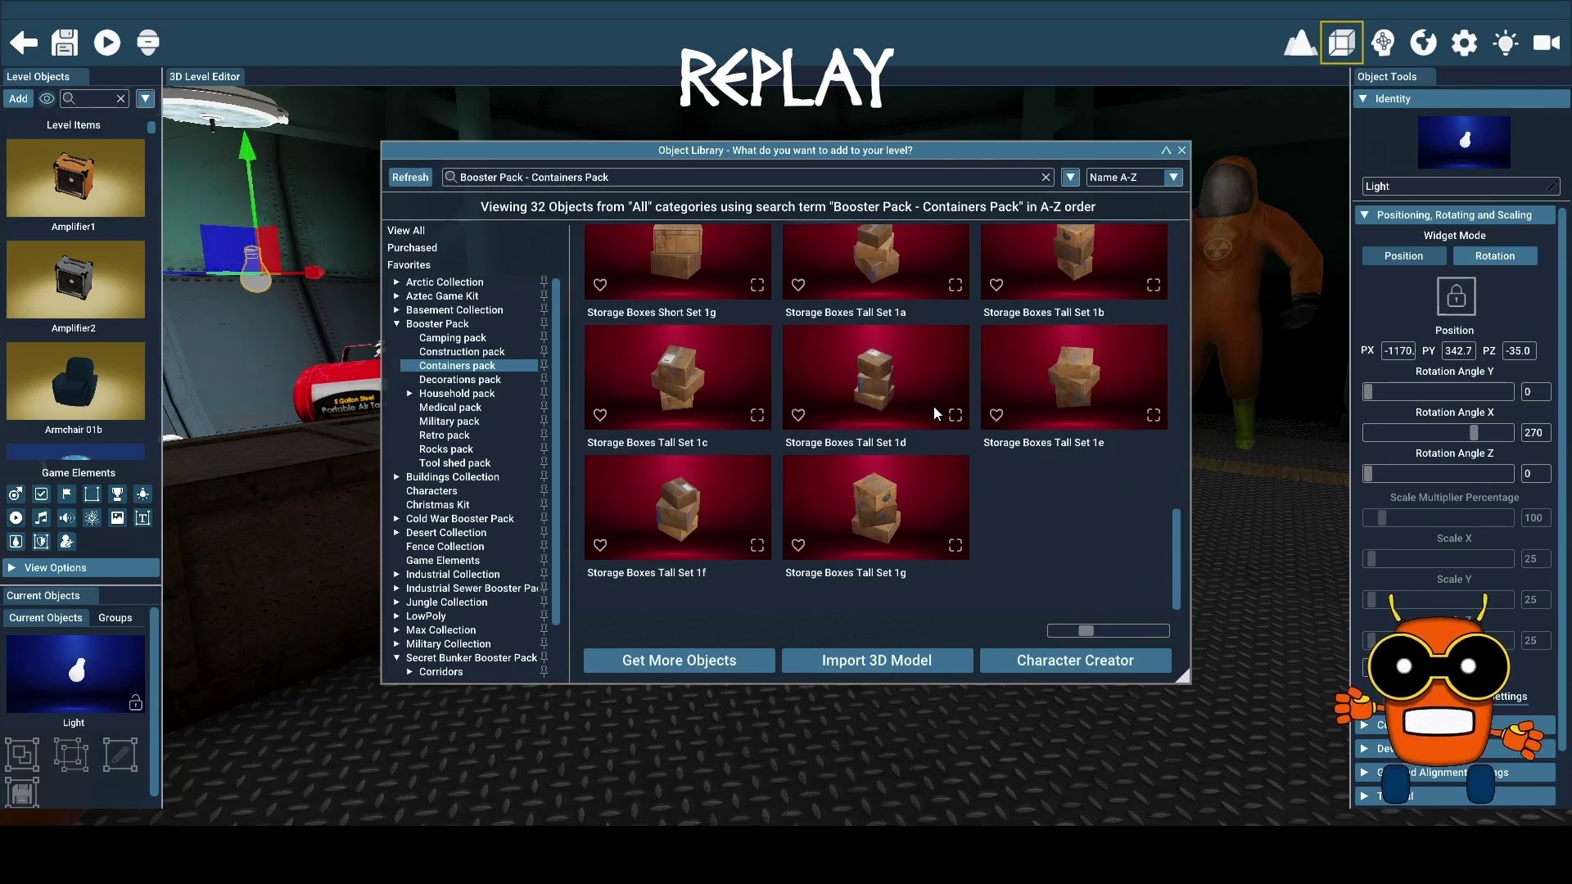
Browse the 16-object Decorations pack, then switch to the 88-object Household pack
{"action": "left_click", "coordinate": [485, 381]}
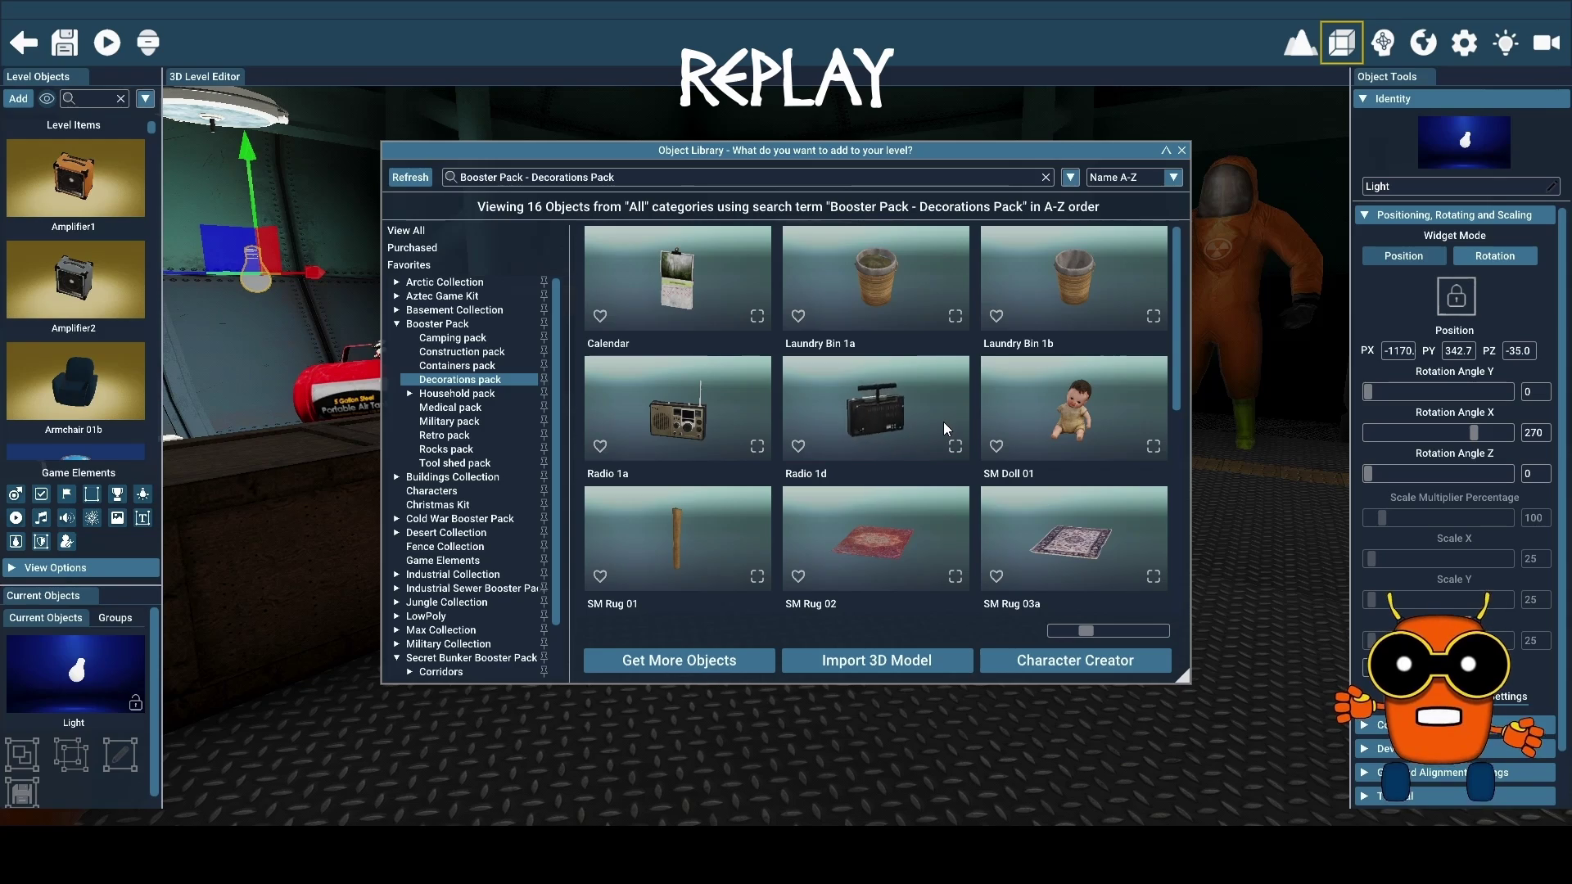
{"action": "scroll", "coordinate": [942, 421], "scroll_direction": "down", "scroll_amount": 3}
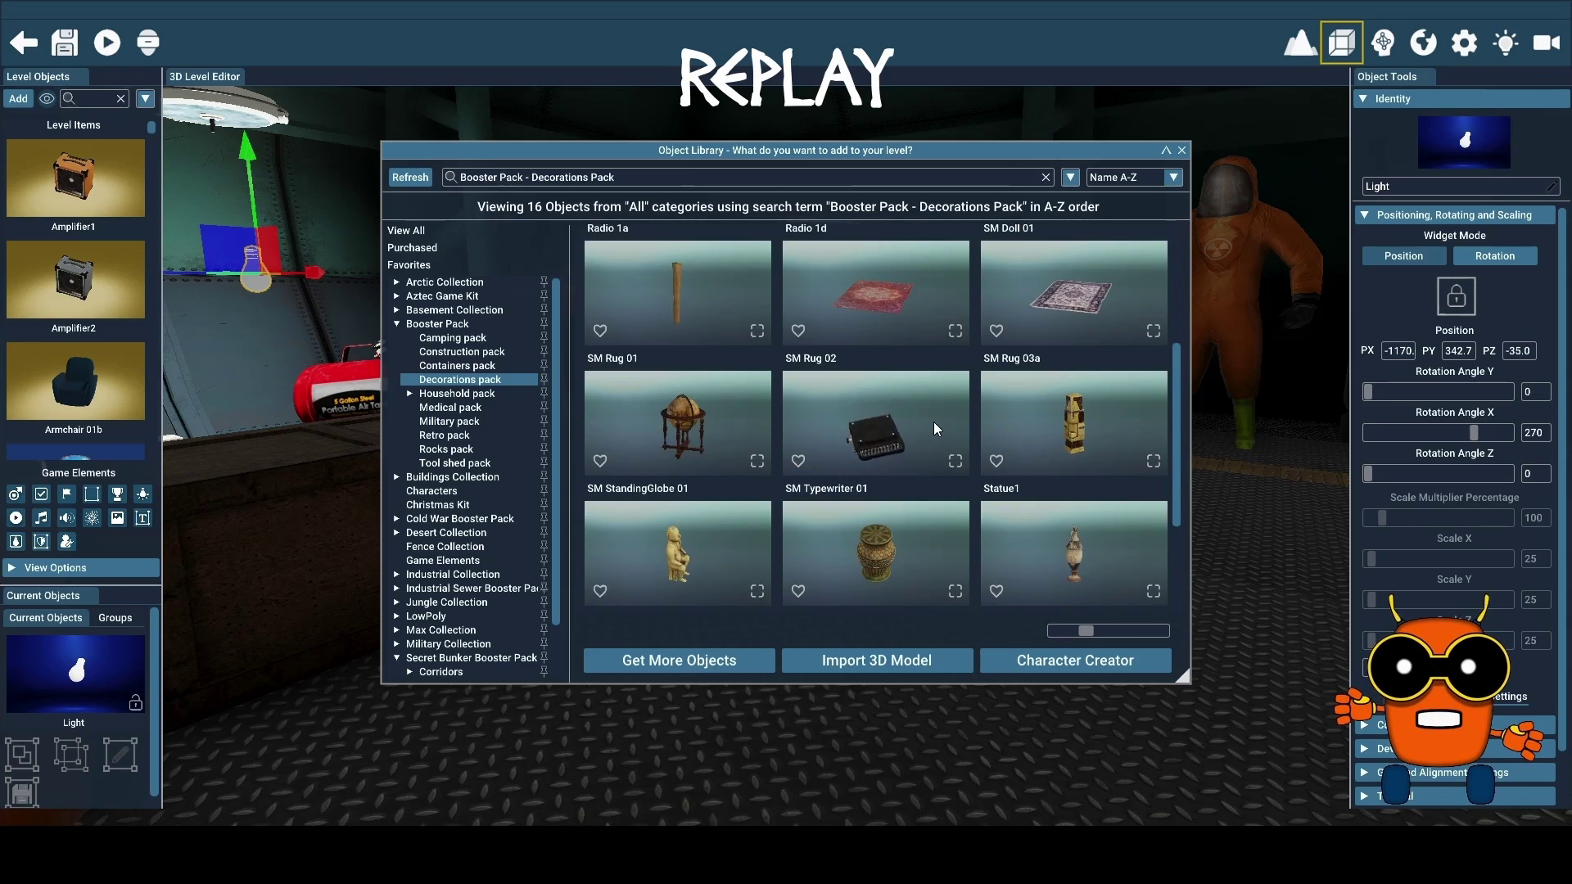
{"action": "scroll", "coordinate": [933, 421], "scroll_direction": "down", "scroll_amount": 3}
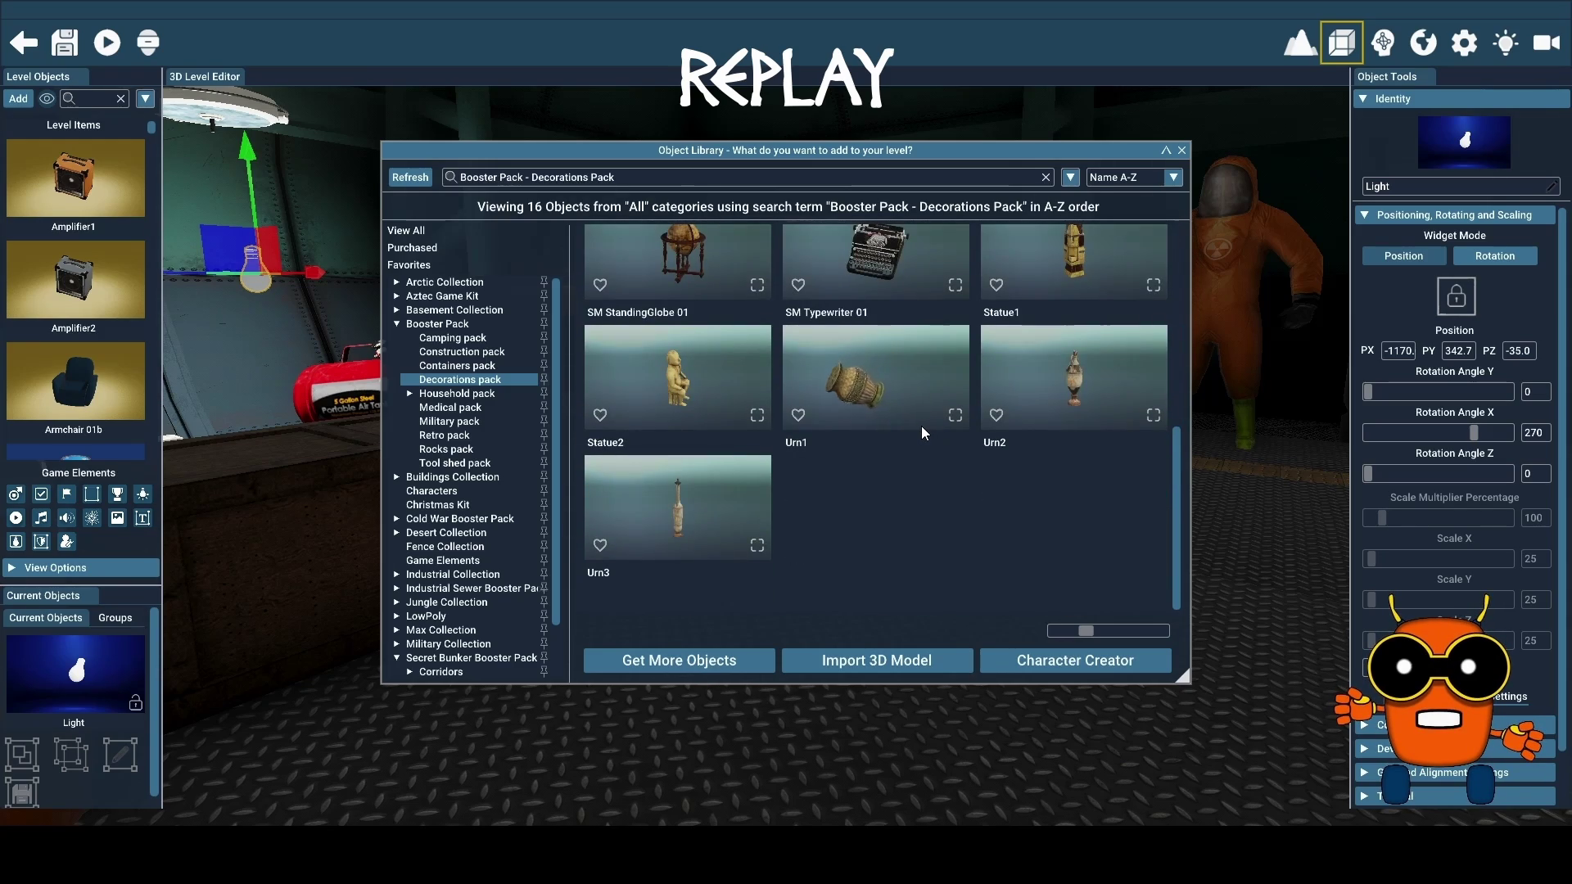
{"action": "scroll", "coordinate": [921, 432], "scroll_direction": "up", "scroll_amount": 3}
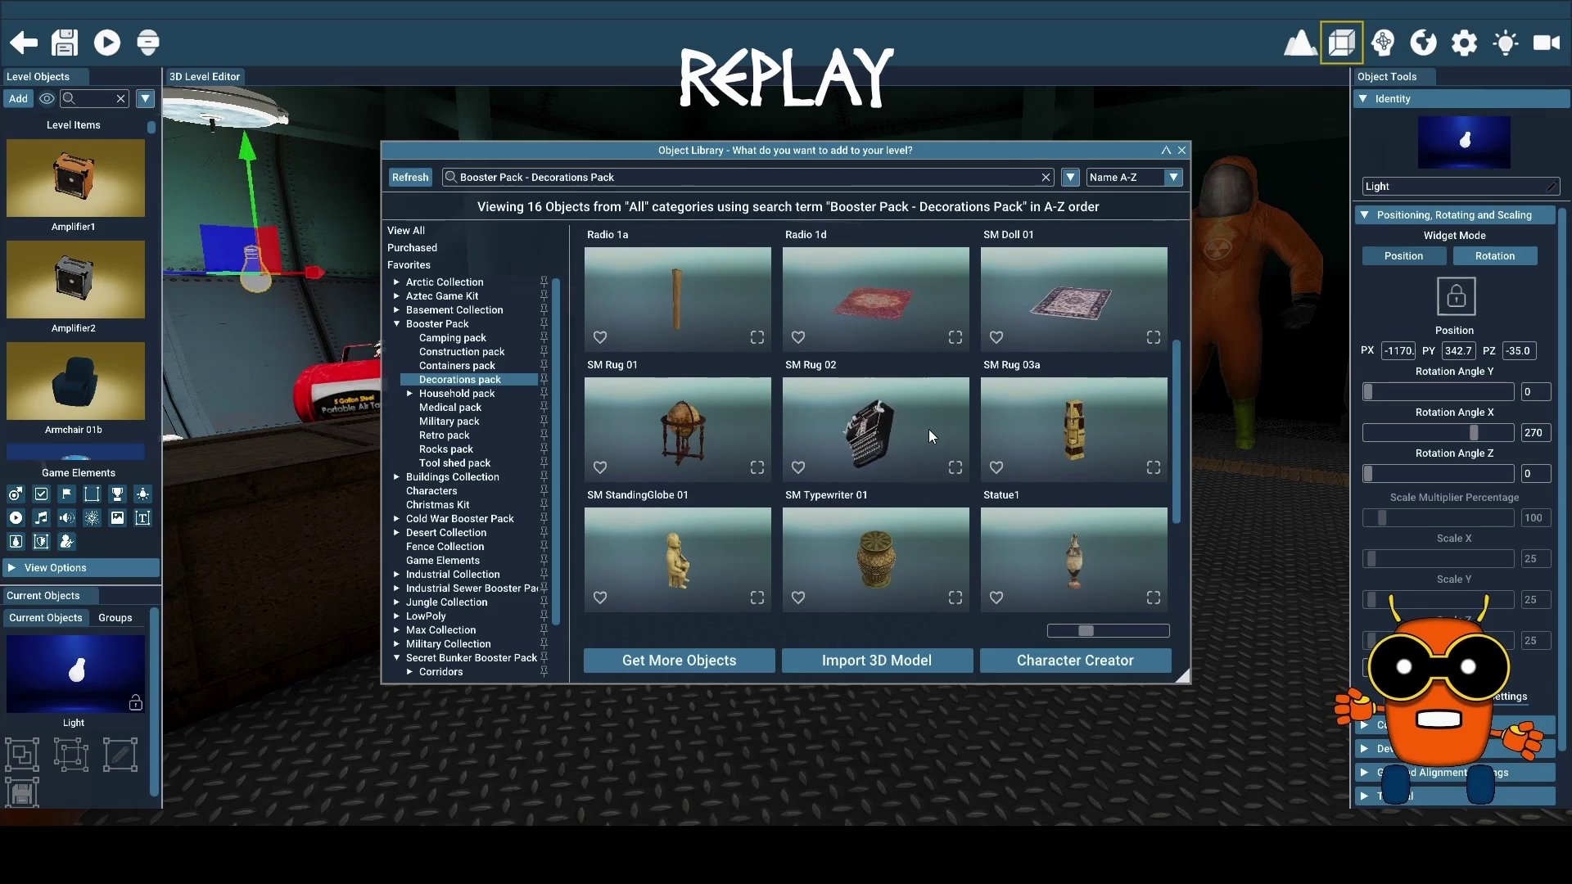
{"action": "scroll", "coordinate": [929, 430], "scroll_direction": "up", "scroll_amount": 1}
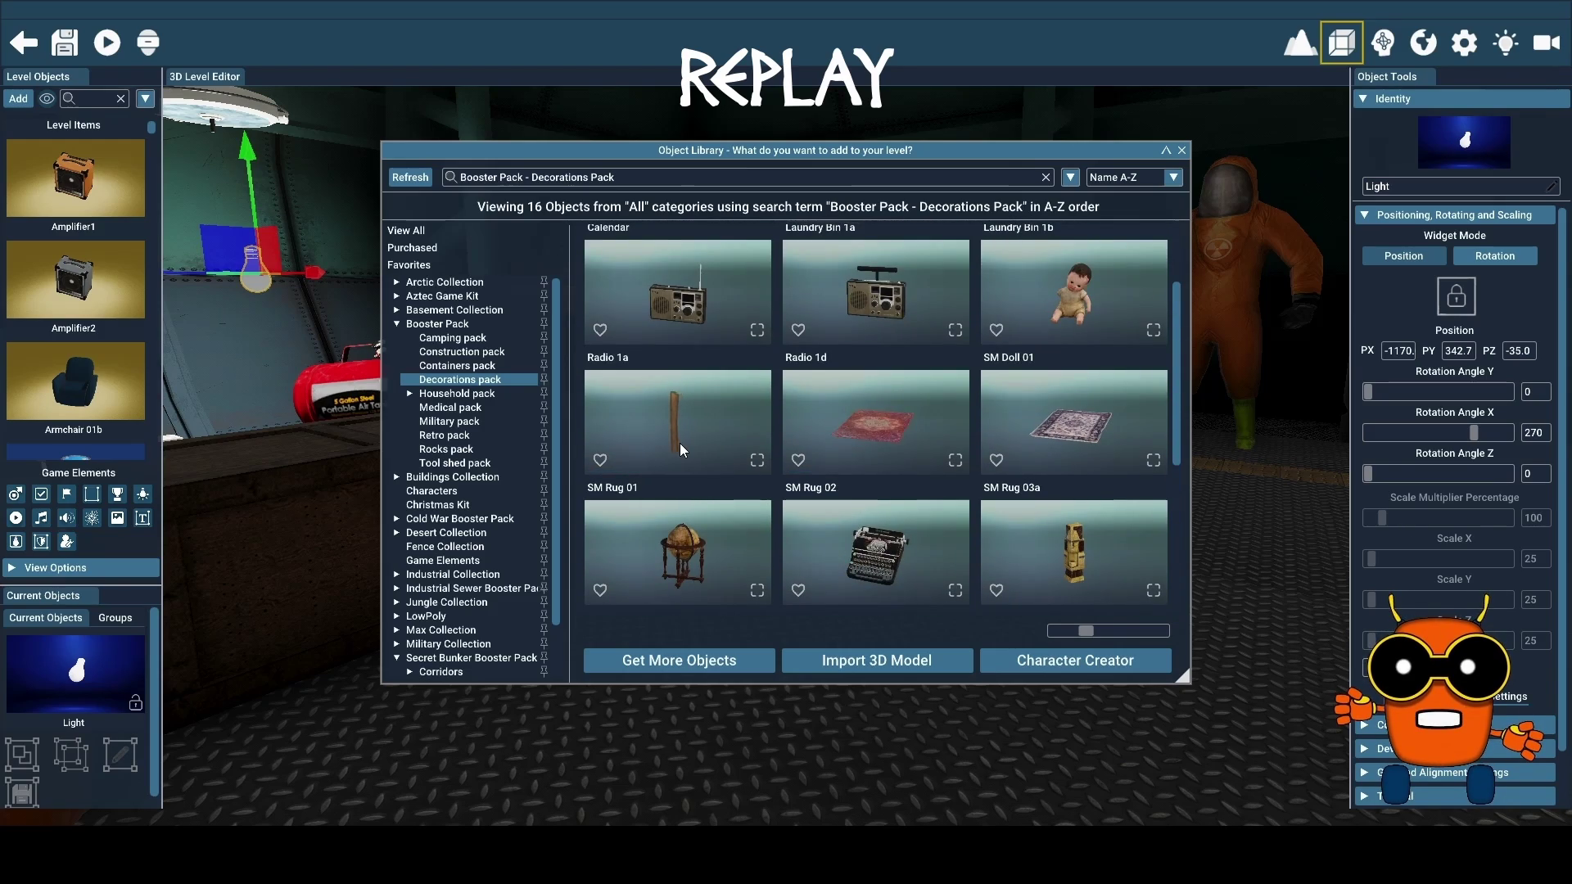
{"action": "scroll", "coordinate": [909, 444], "scroll_direction": "up", "scroll_amount": 1}
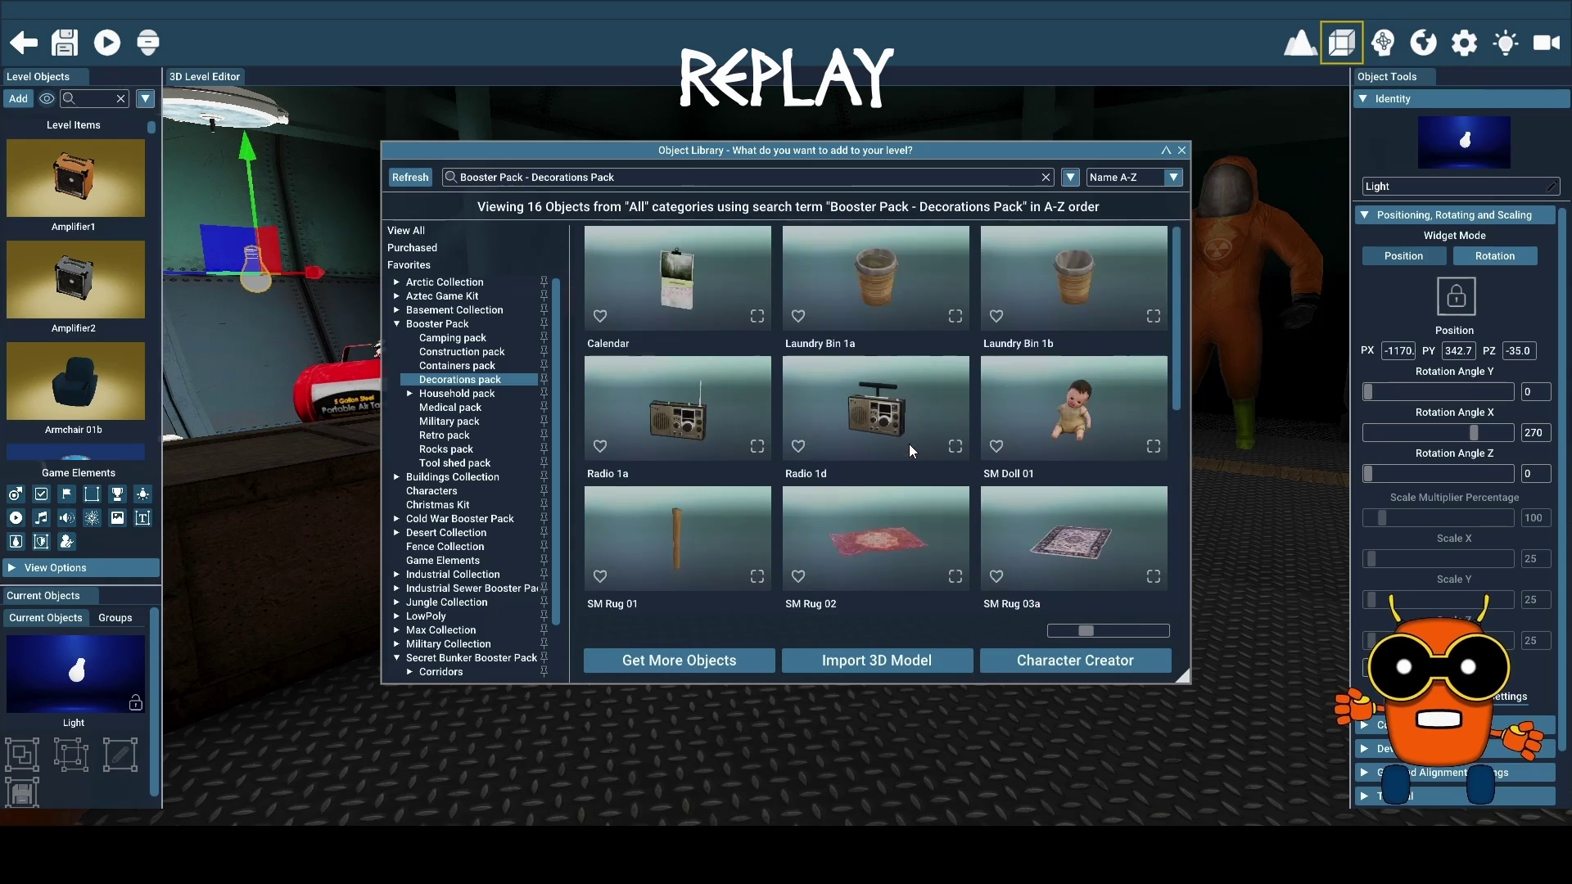
{"action": "left_click", "coordinate": [482, 401]}
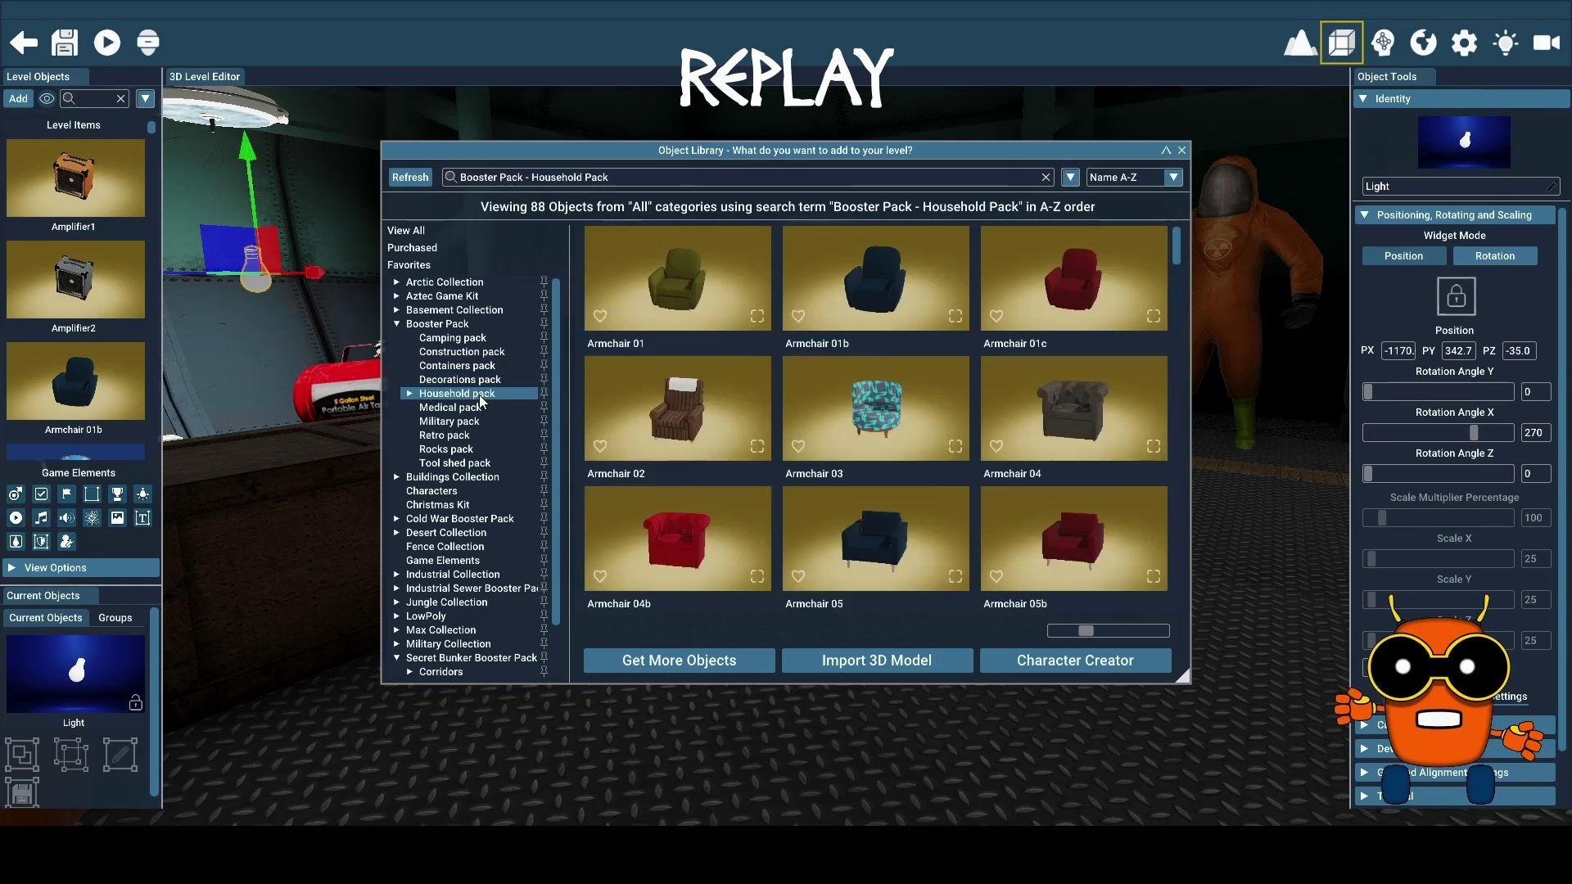
Expand the Household pack subcategories, scroll down to the couches and add Couch 03
{"action": "scroll", "coordinate": [900, 392], "scroll_direction": "down", "scroll_amount": 2}
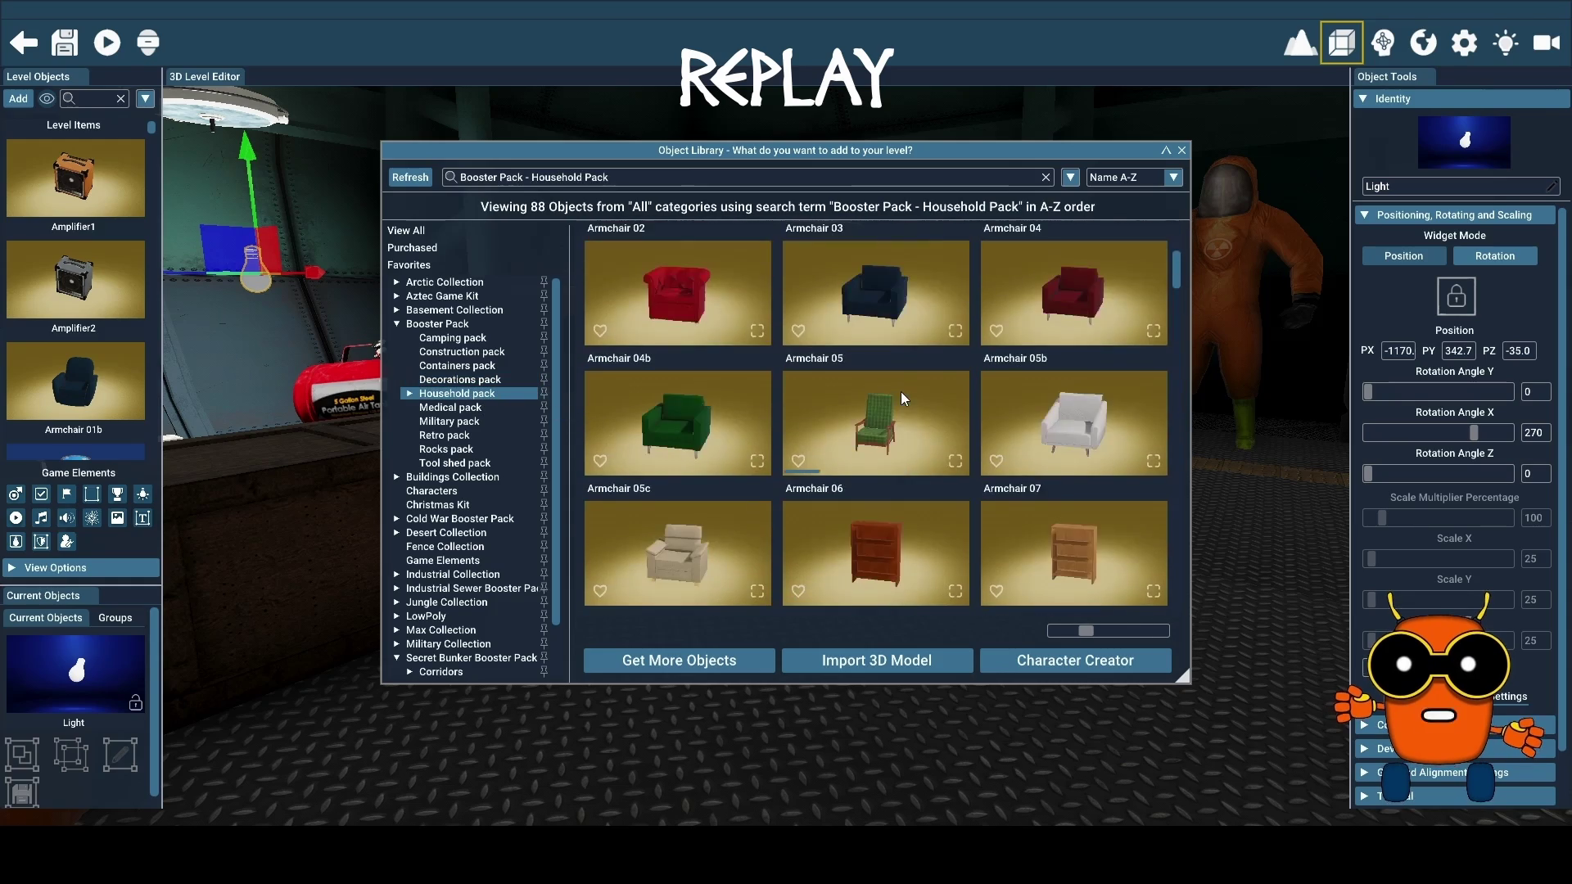
{"action": "left_click", "coordinate": [408, 395]}
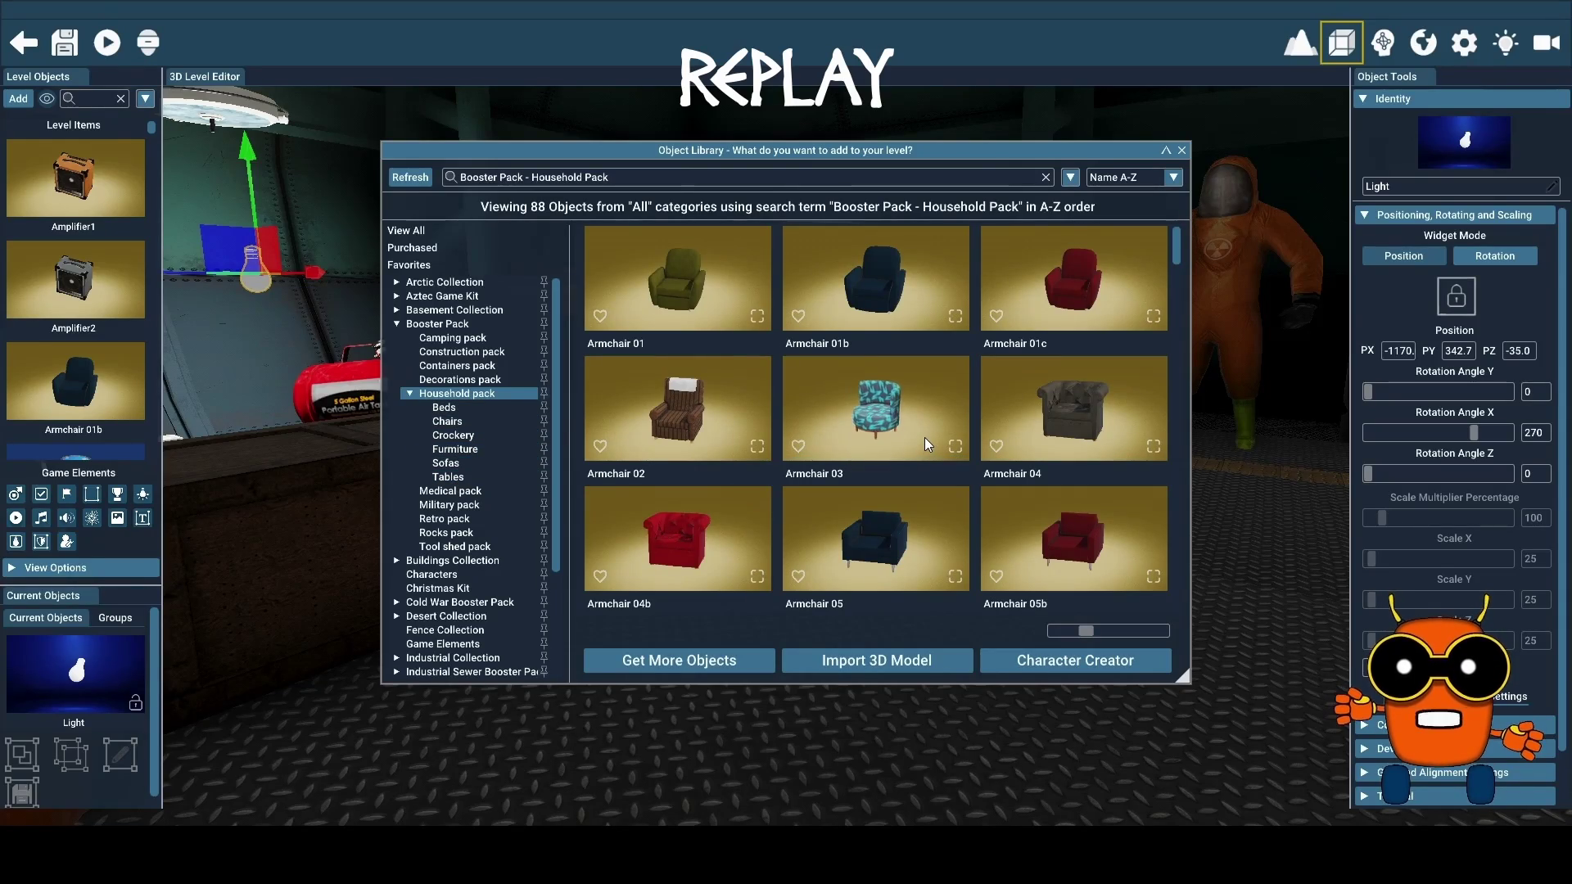
{"action": "scroll", "coordinate": [925, 437], "scroll_direction": "down", "scroll_amount": 1}
{"action": "scroll", "coordinate": [925, 437], "scroll_direction": "down", "scroll_amount": 2}
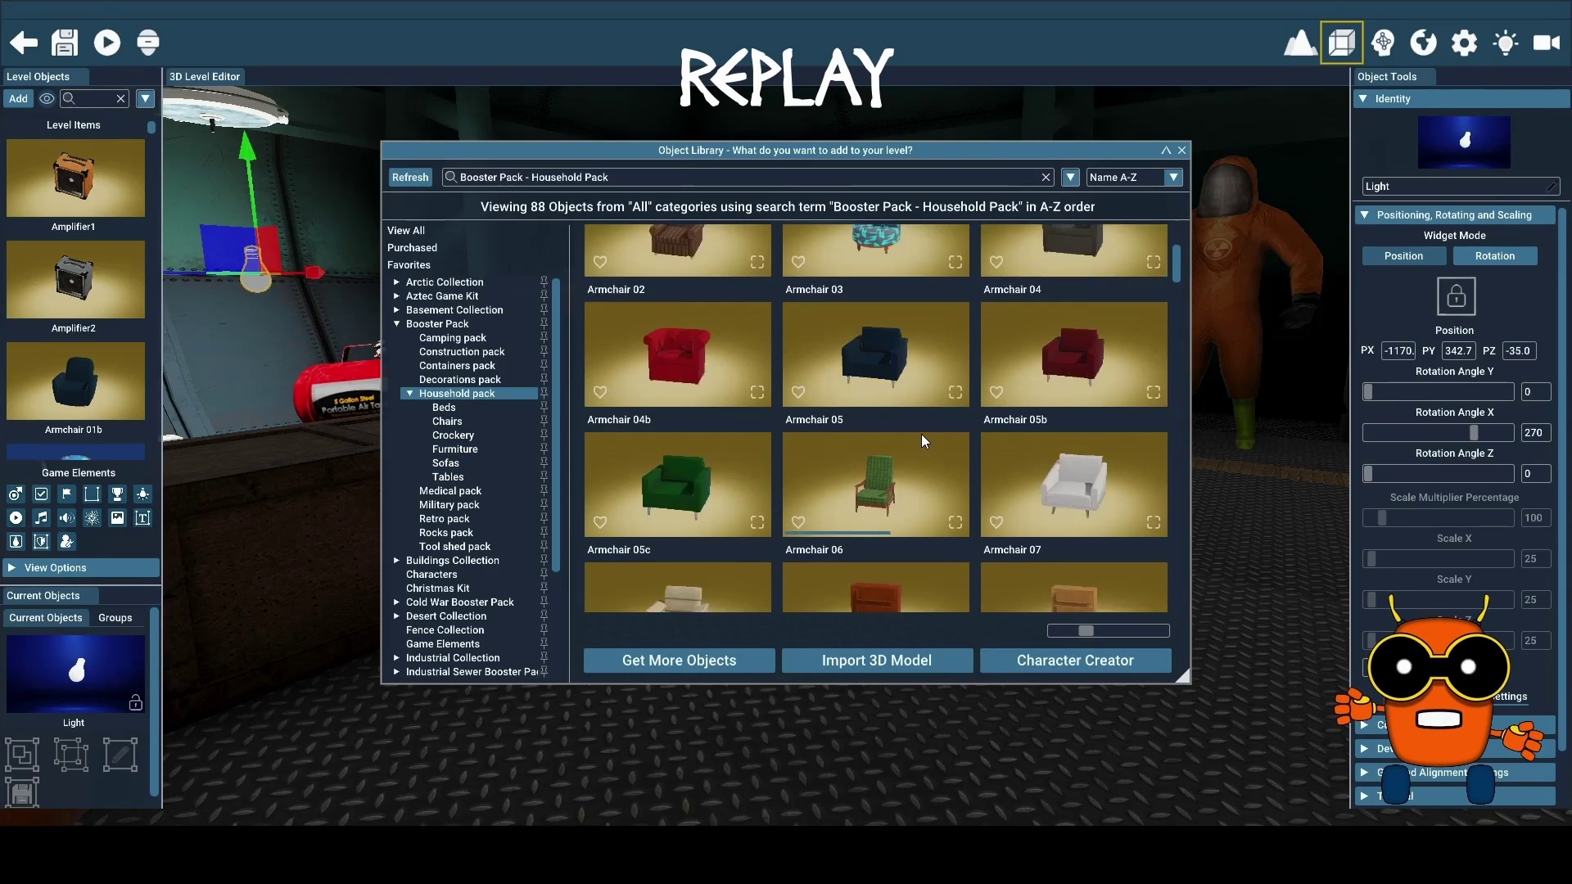
{"action": "scroll", "coordinate": [921, 434], "scroll_direction": "down", "scroll_amount": 1}
{"action": "scroll", "coordinate": [921, 434], "scroll_direction": "down", "scroll_amount": 3}
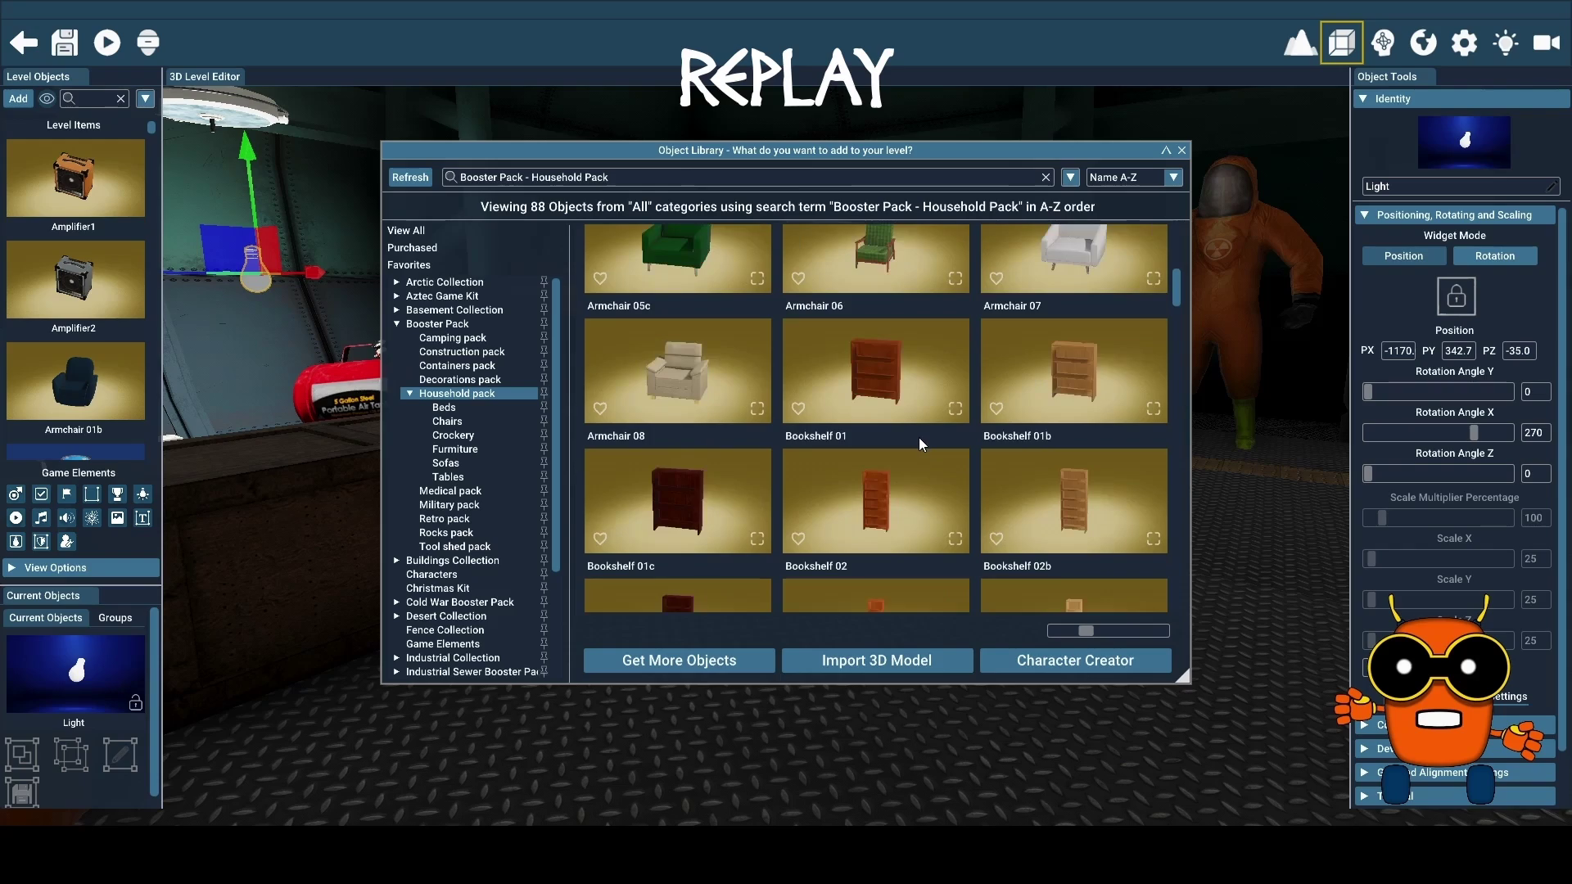
{"action": "scroll", "coordinate": [916, 437], "scroll_direction": "down", "scroll_amount": 8}
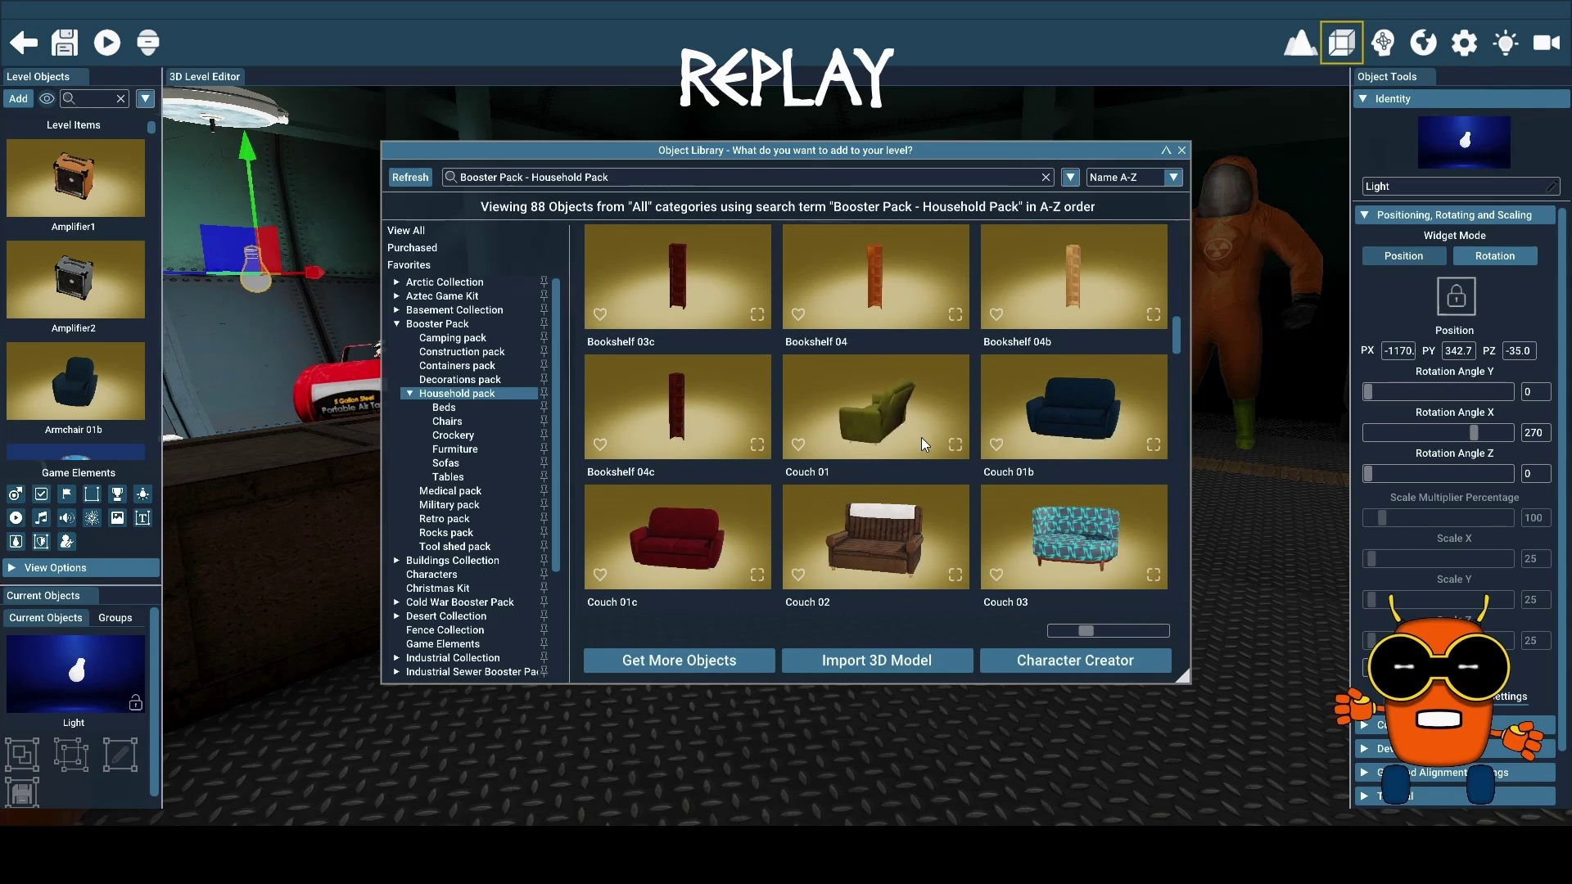
{"action": "scroll", "coordinate": [925, 439], "scroll_direction": "down", "scroll_amount": 2}
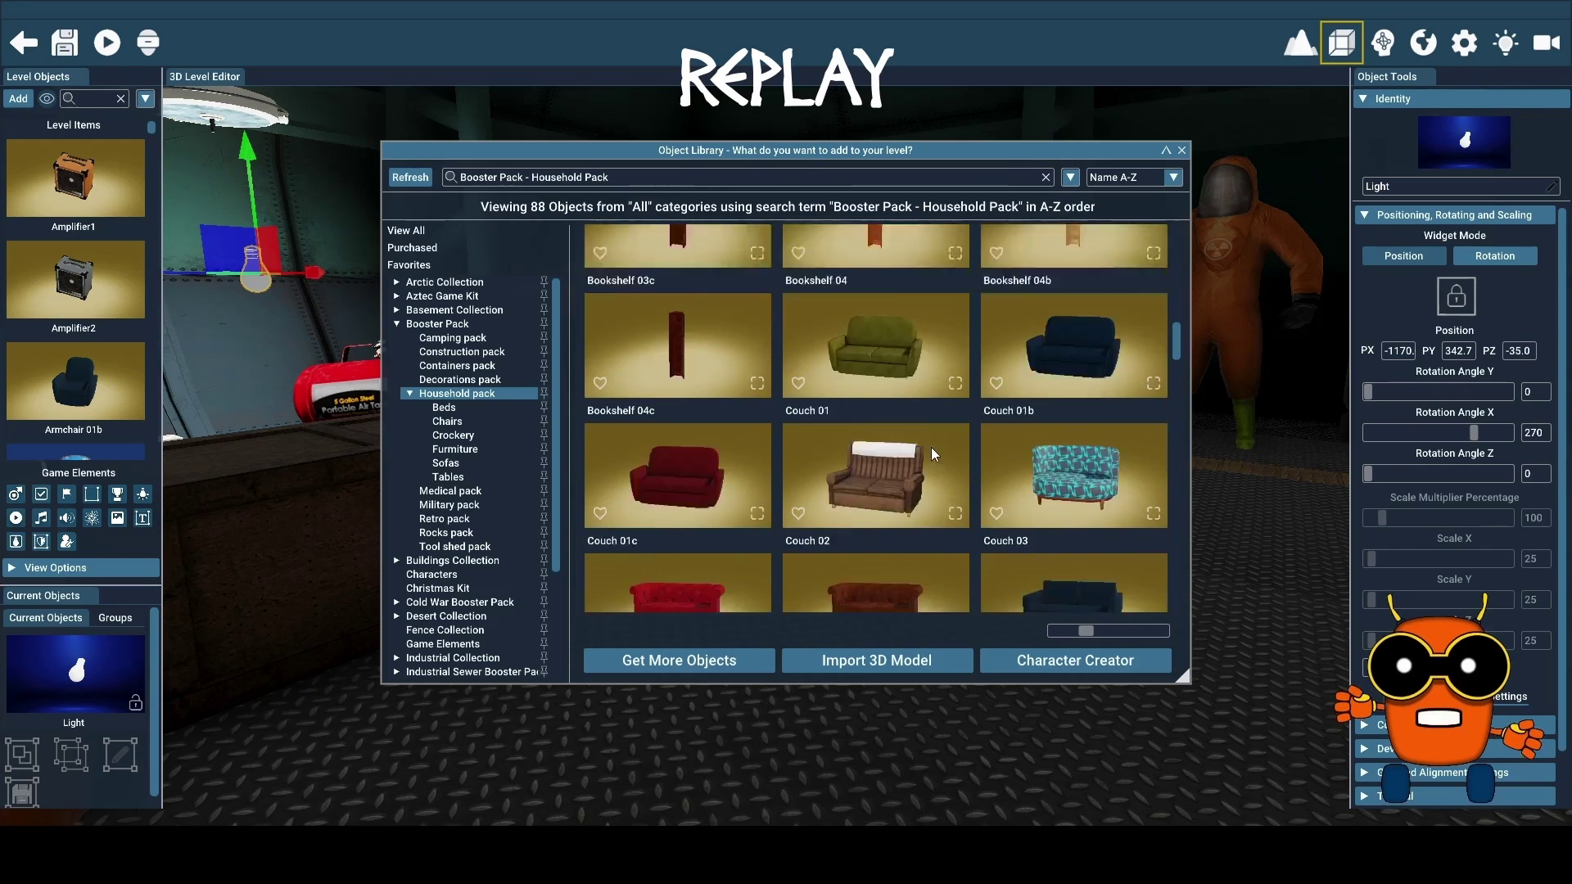
{"action": "left_click", "coordinate": [1089, 424]}
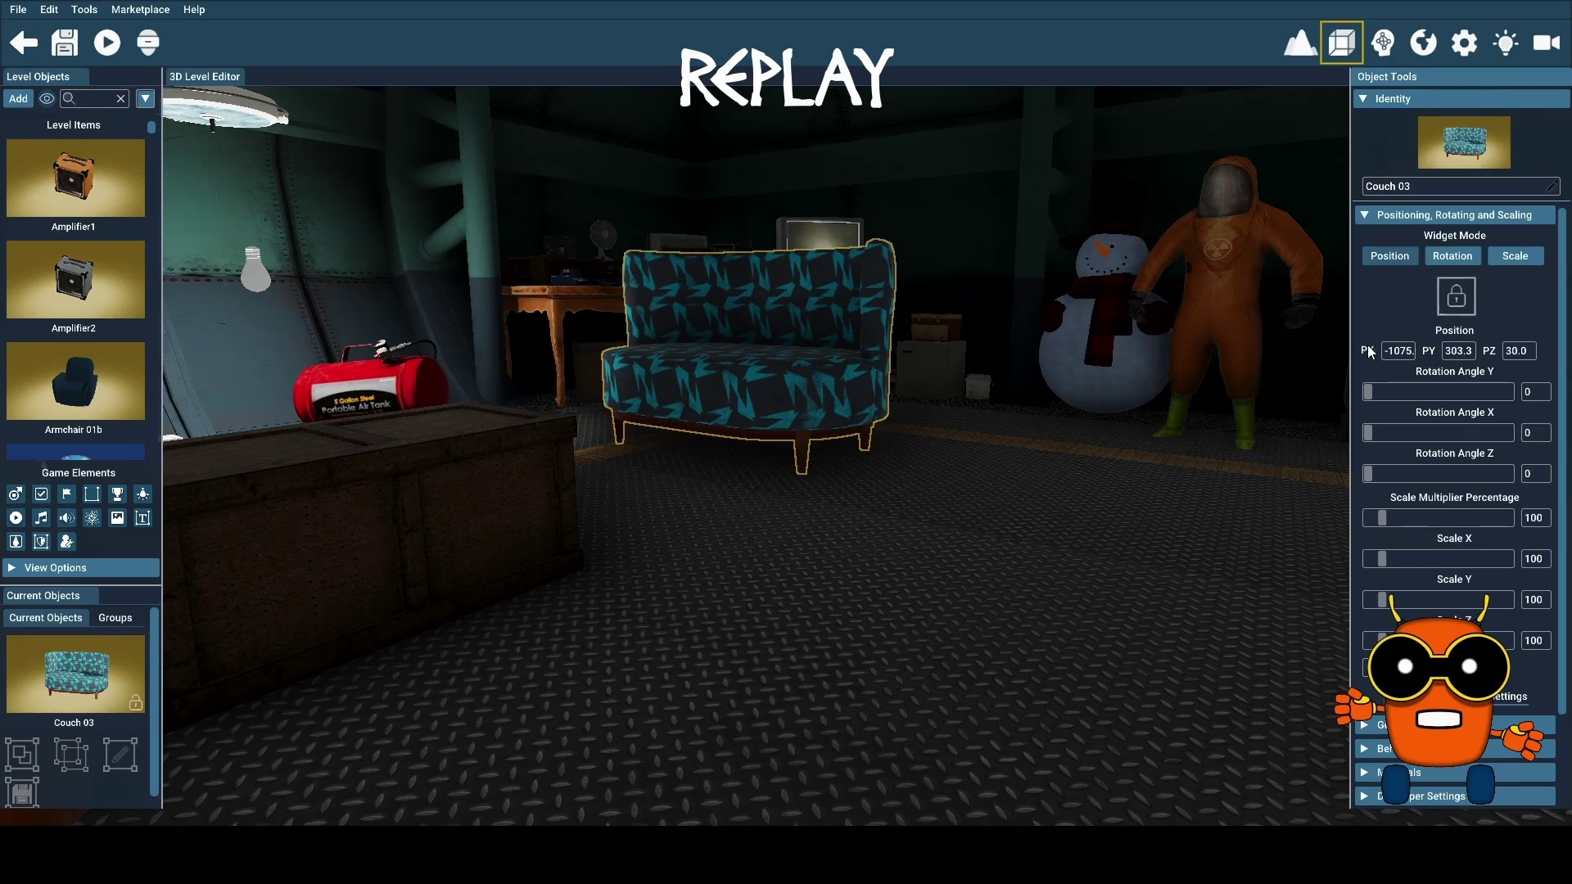
Switch Couch 03 to rotation mode and reset its X rotation to 0
{"action": "left_click", "coordinate": [723, 400]}
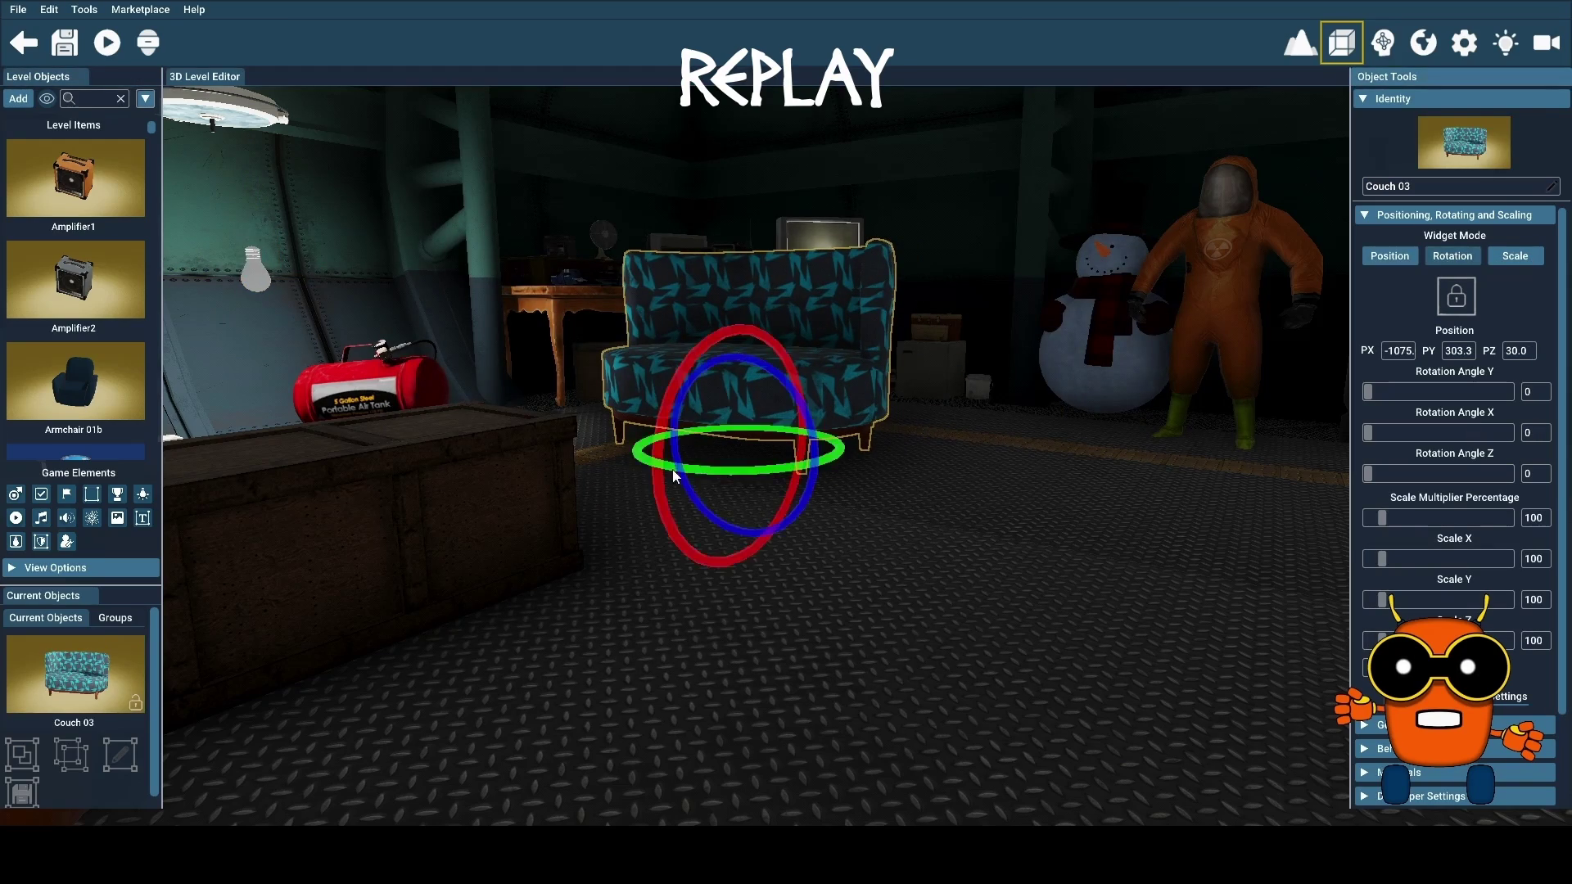
{"action": "mouse_move", "coordinate": [660, 464]}
{"action": "left_mouse_down"}
{"action": "mouse_move", "coordinate": [779, 463]}
{"action": "mouse_move", "coordinate": [956, 402]}
{"action": "mouse_move", "coordinate": [858, 446]}
{"action": "left_mouse_up"}
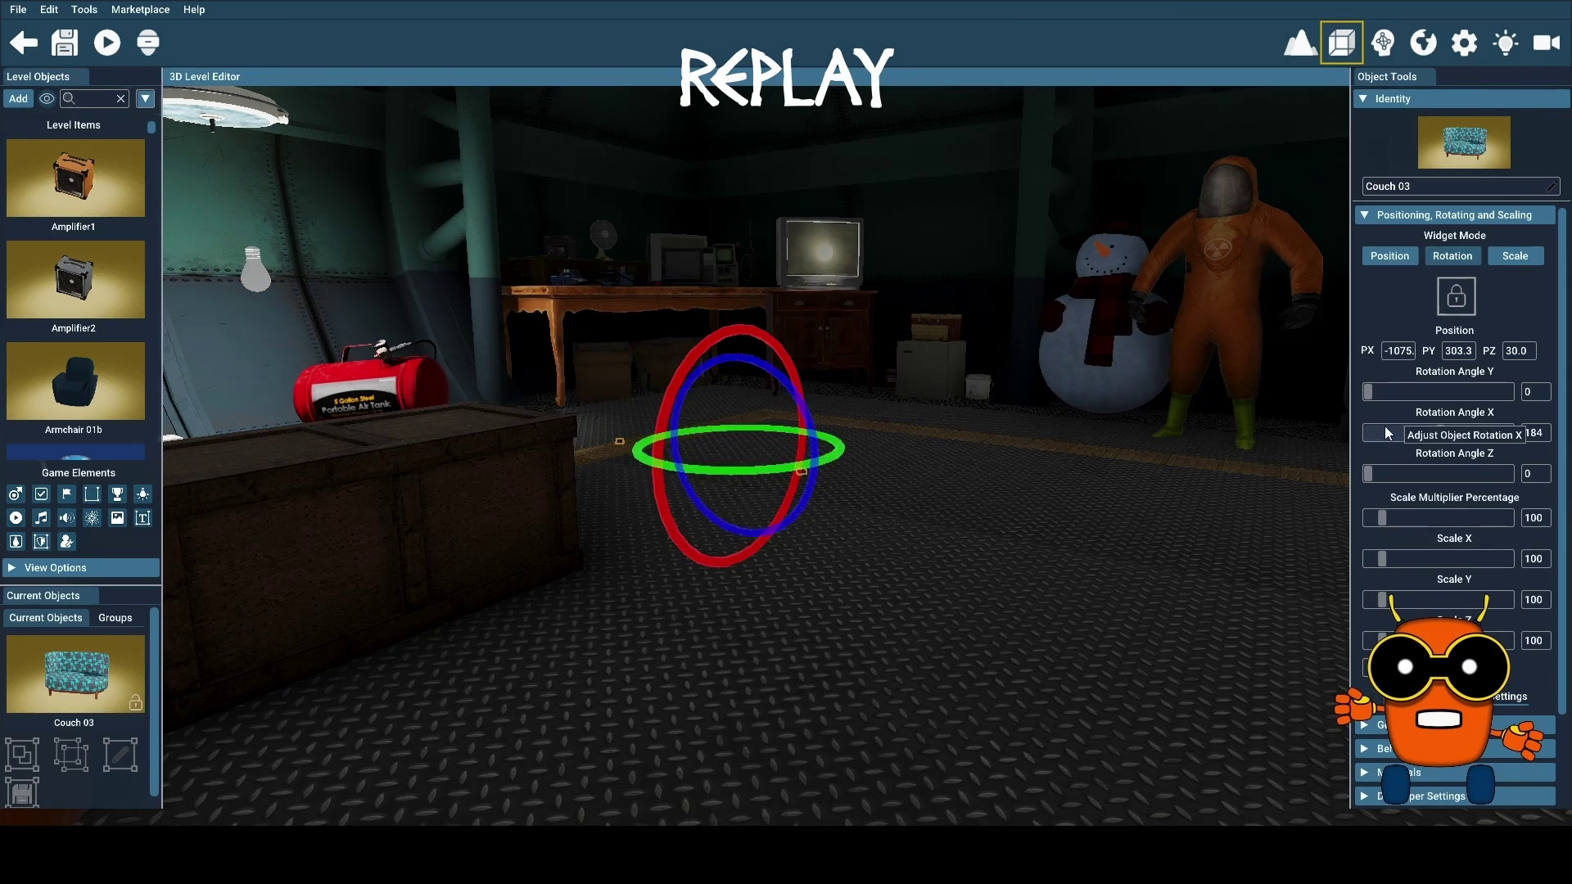
{"action": "left_click", "coordinate": [1531, 432]}
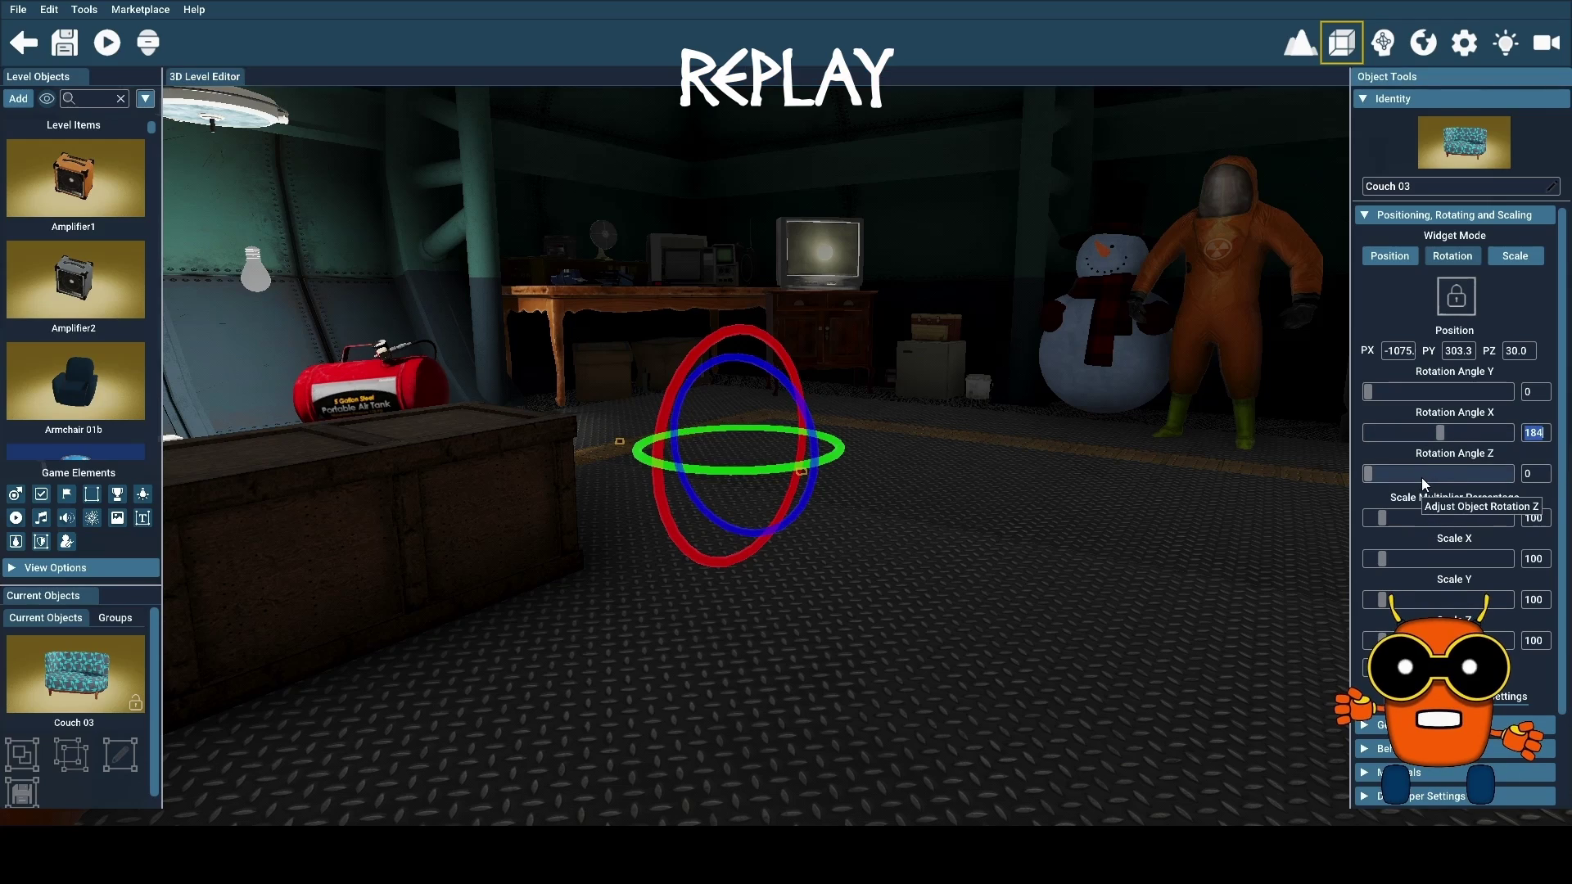
{"action": "type", "text": "0"}
{"action": "key", "text": "Return"}
Spin Couch 03 to 159° around its vertical axis, then reopen the object library
{"action": "mouse_move", "coordinate": [725, 470]}
{"action": "left_mouse_down"}
{"action": "mouse_move", "coordinate": [893, 440]}
{"action": "mouse_move", "coordinate": [1231, 326]}
{"action": "mouse_move", "coordinate": [798, 490]}
{"action": "mouse_move", "coordinate": [847, 456]}
{"action": "left_mouse_up"}
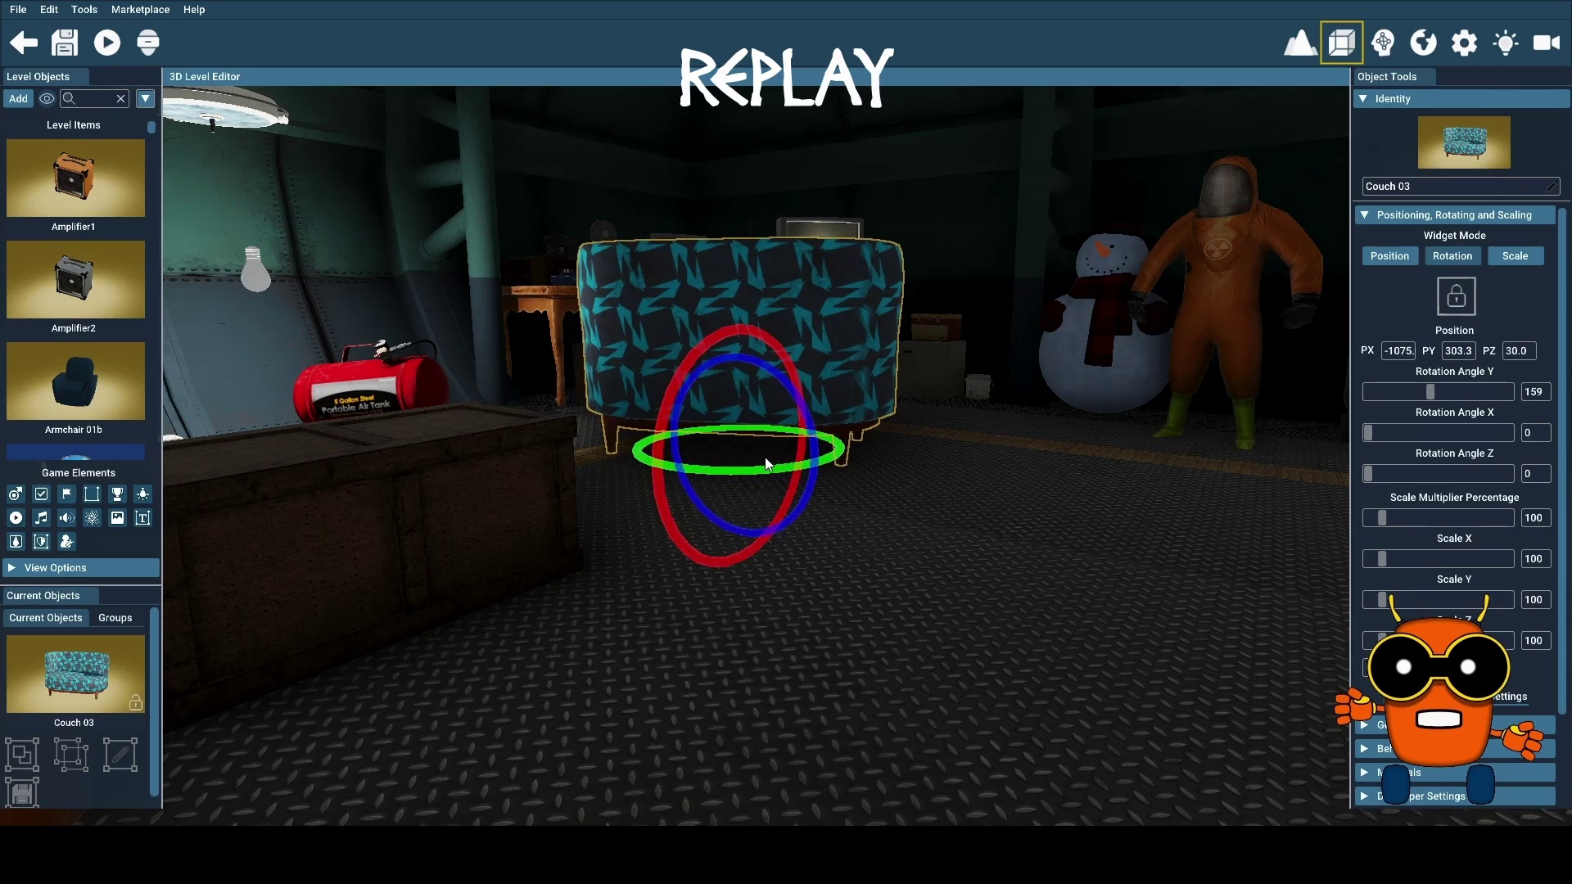
{"action": "scroll", "coordinate": [765, 457], "scroll_direction": "down", "scroll_amount": 10}
{"action": "scroll", "coordinate": [765, 457], "scroll_direction": "up", "scroll_amount": 10}
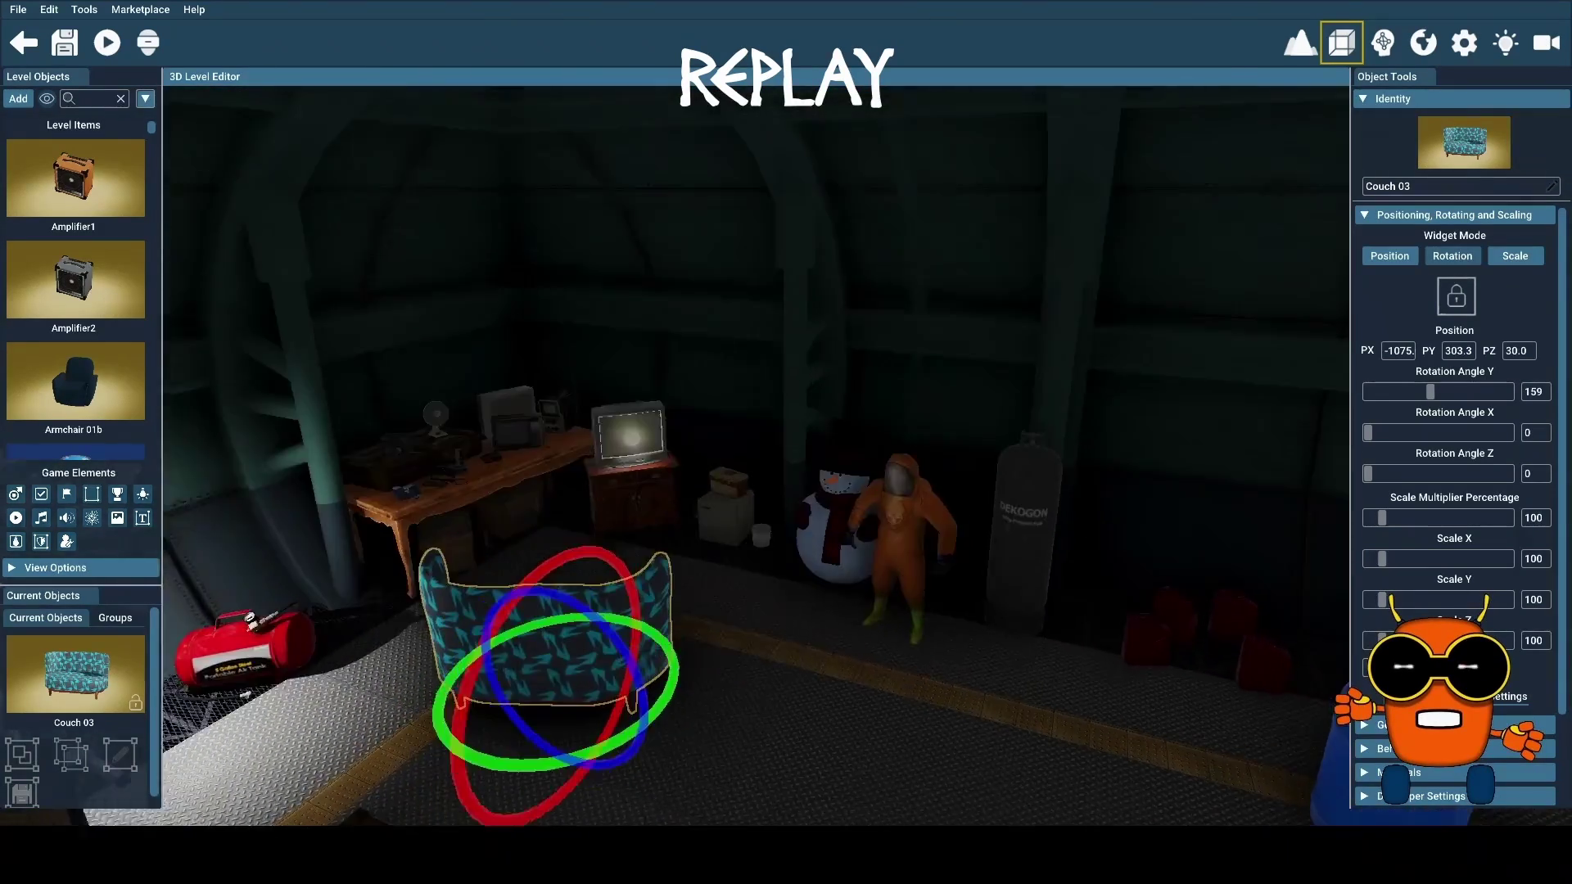
{"action": "scroll", "coordinate": [765, 457], "scroll_direction": "up", "scroll_amount": 5}
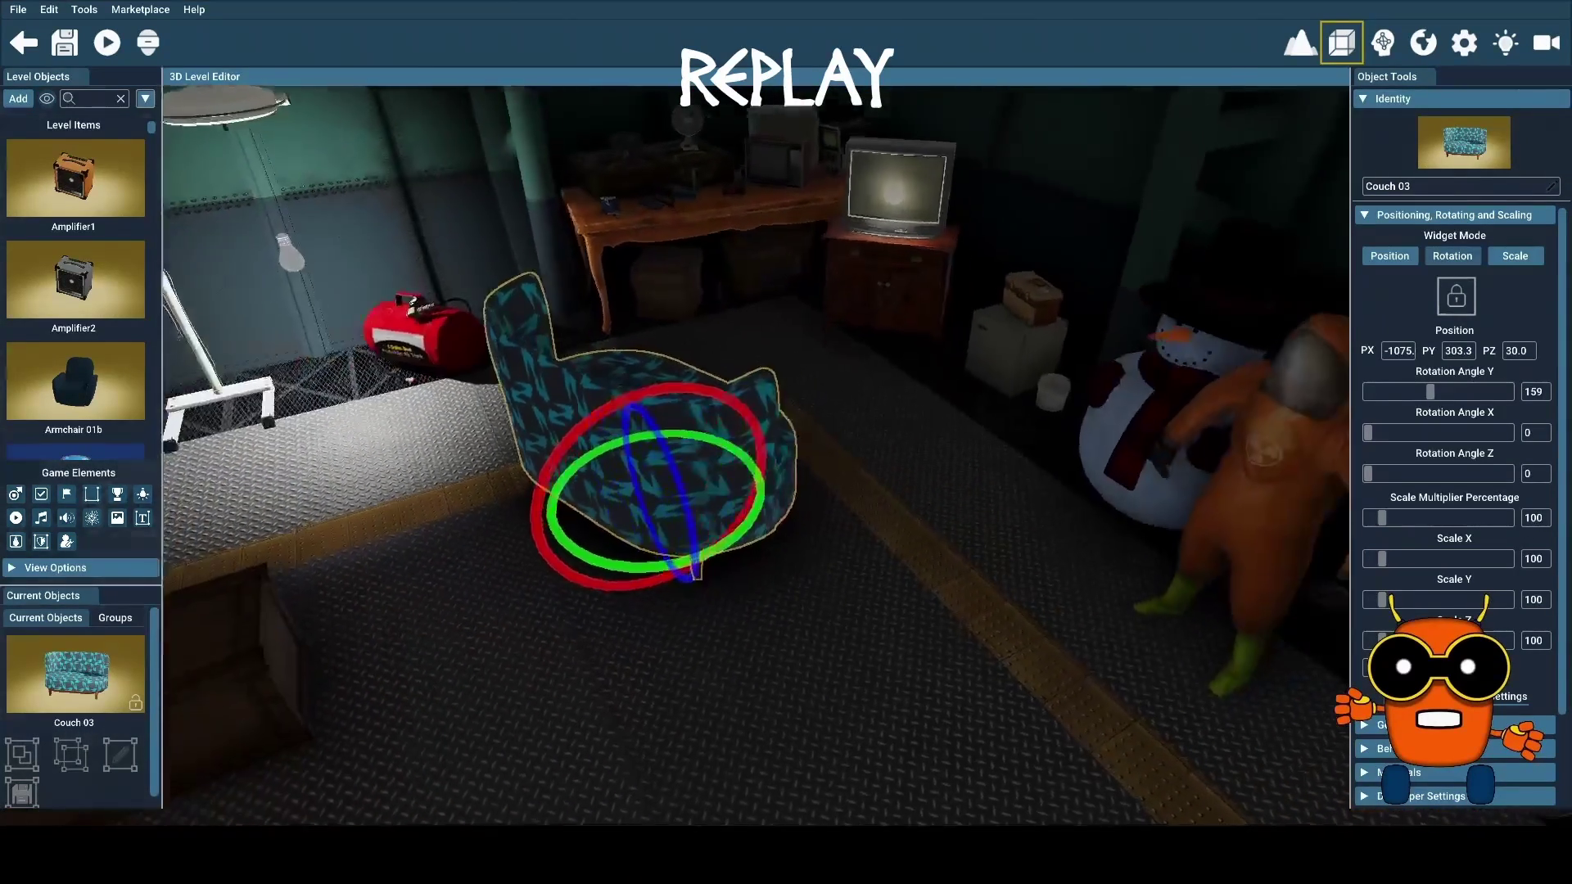
{"action": "mouse_move", "coordinate": [765, 457]}
{"action": "left_mouse_down"}
{"action": "mouse_move", "coordinate": [695, 483]}
{"action": "mouse_move", "coordinate": [656, 475]}
{"action": "mouse_move", "coordinate": [682, 488]}
{"action": "left_mouse_up"}
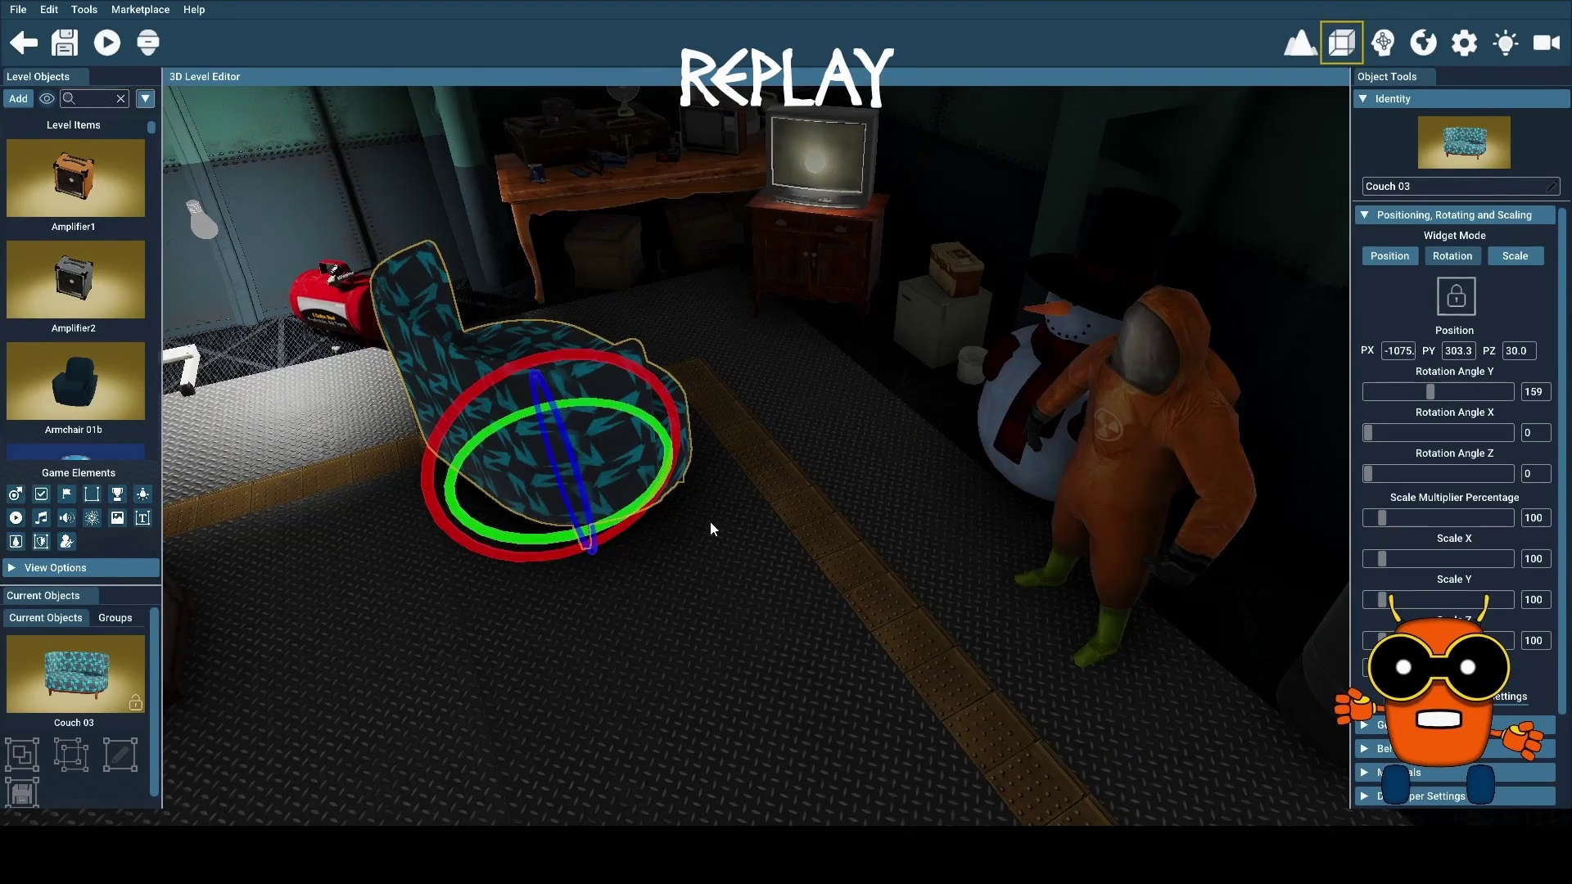
{"action": "left_click", "coordinate": [18, 99]}
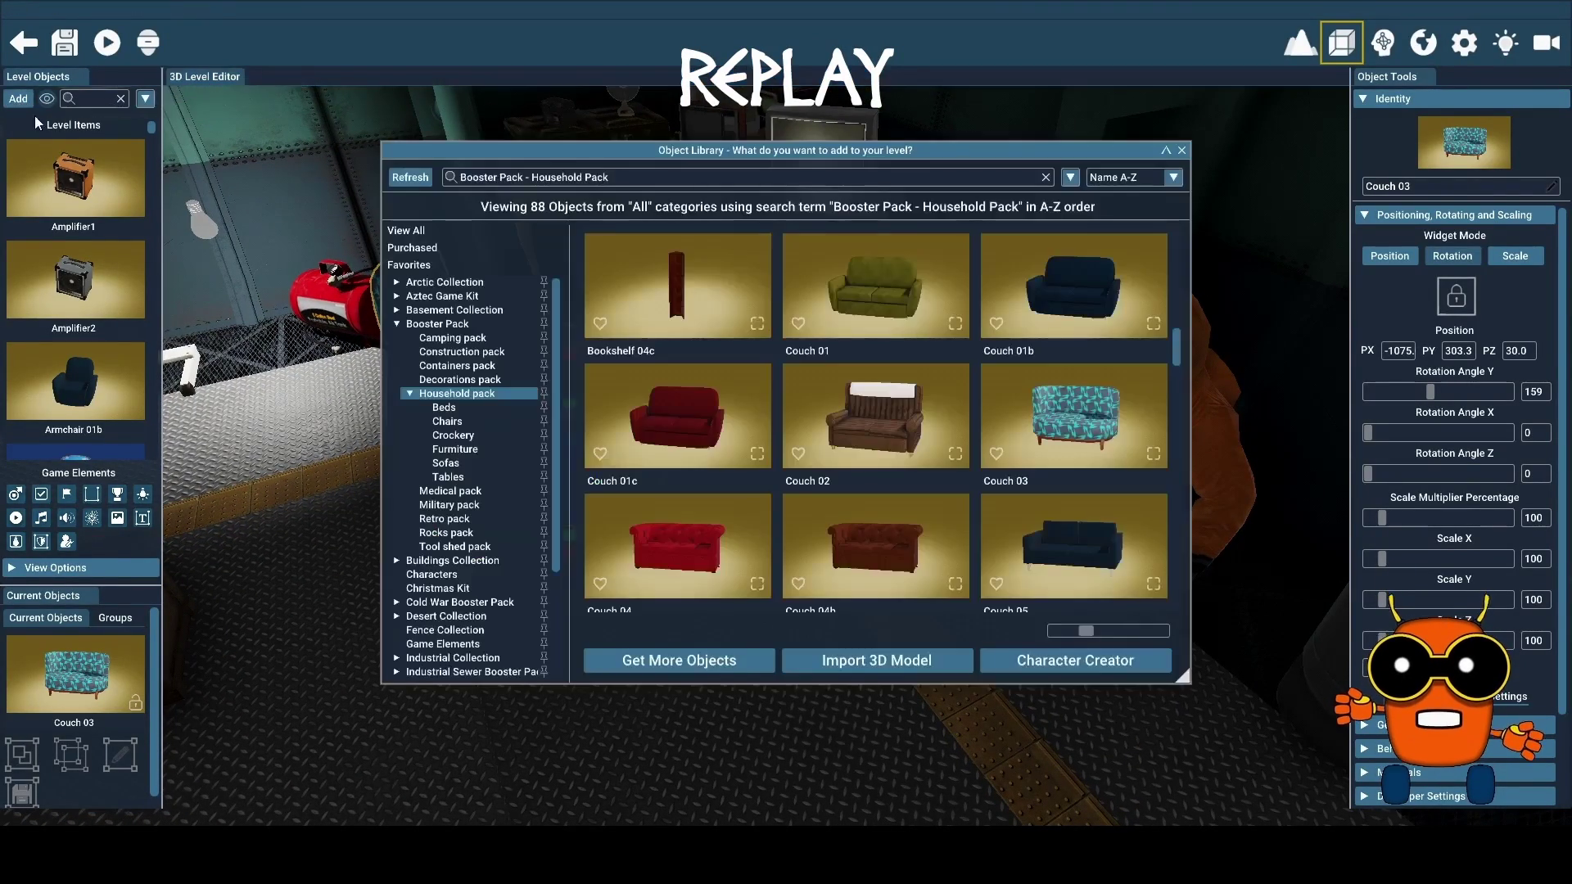
Scroll the Household pack grid to the wooden Table 01 and pick it for placement
{"action": "scroll", "coordinate": [833, 403], "scroll_direction": "down", "scroll_amount": 5}
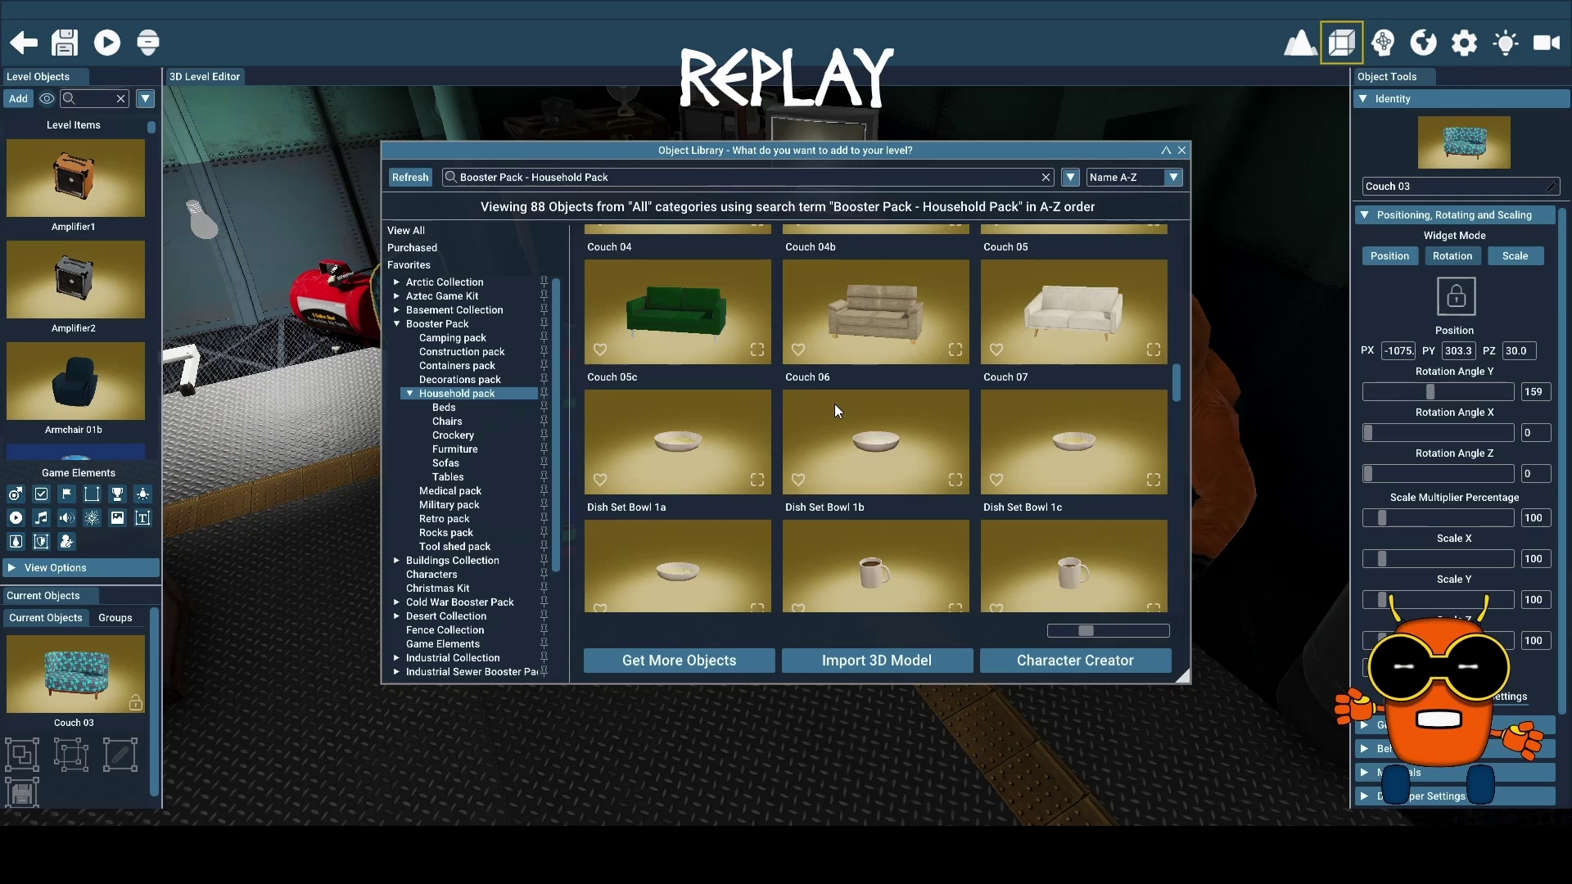
{"action": "scroll", "coordinate": [834, 404], "scroll_direction": "down", "scroll_amount": 5}
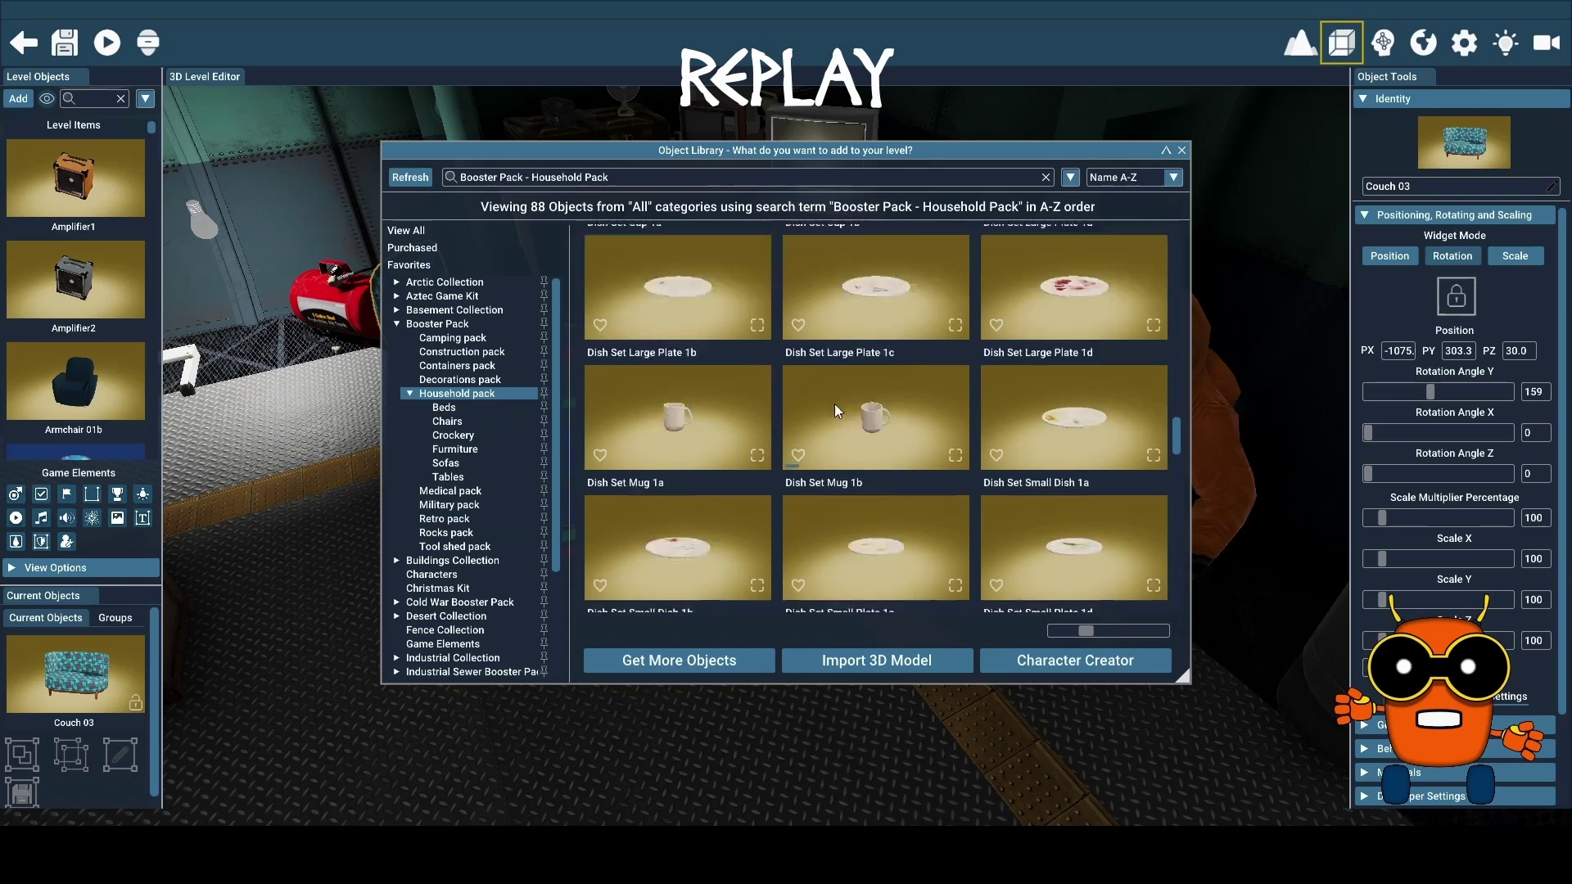
{"action": "scroll", "coordinate": [834, 405], "scroll_direction": "down", "scroll_amount": 3}
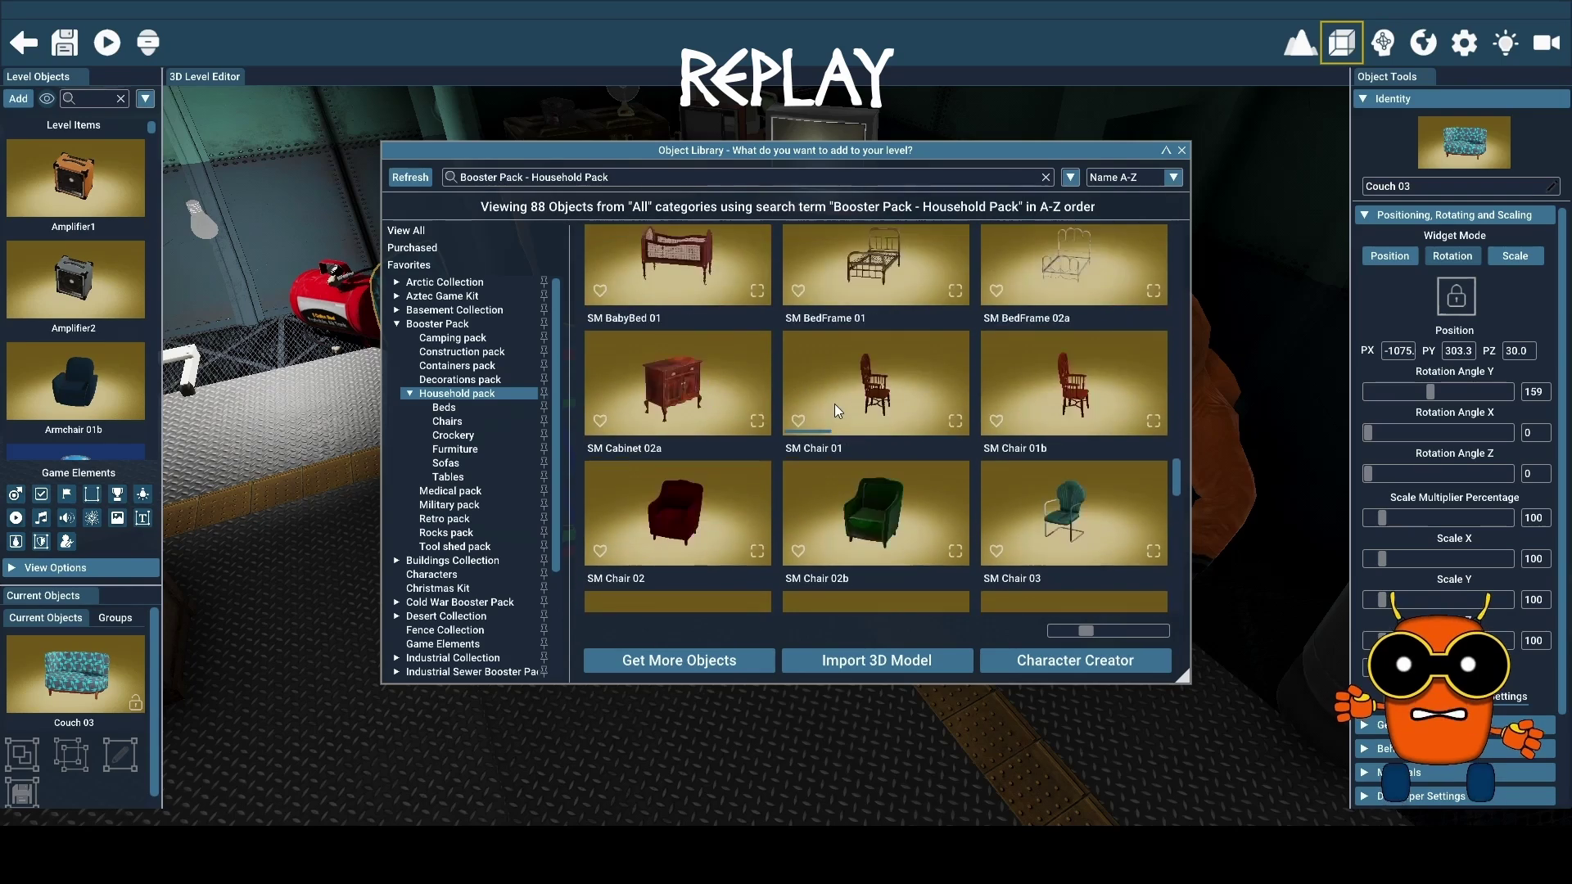
{"action": "scroll", "coordinate": [833, 404], "scroll_direction": "down", "scroll_amount": 3}
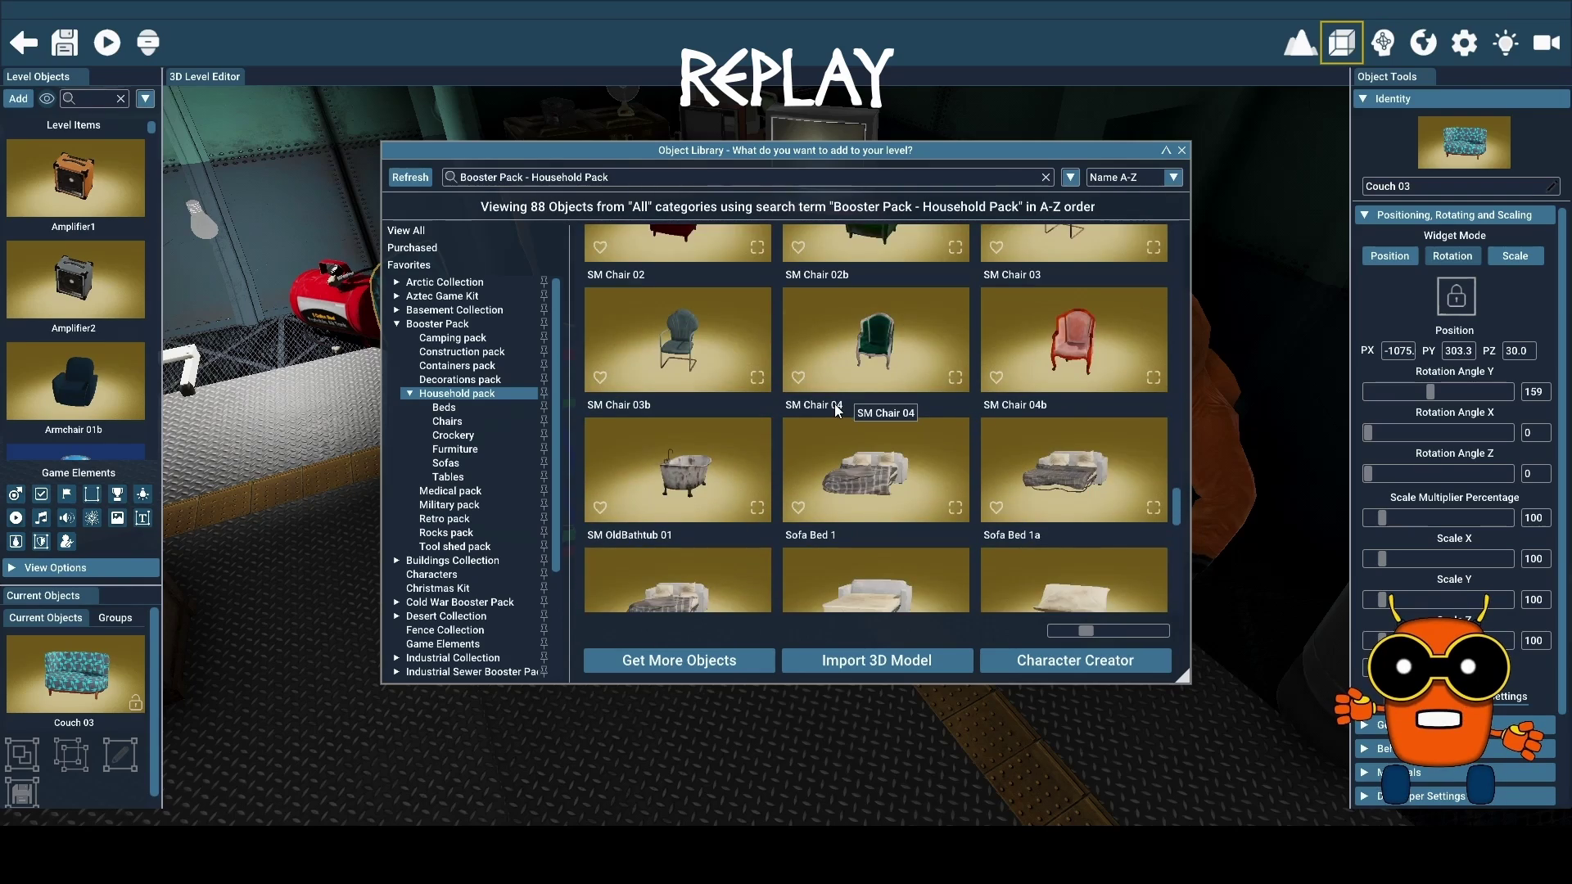
{"action": "scroll", "coordinate": [835, 409], "scroll_direction": "down", "scroll_amount": 4}
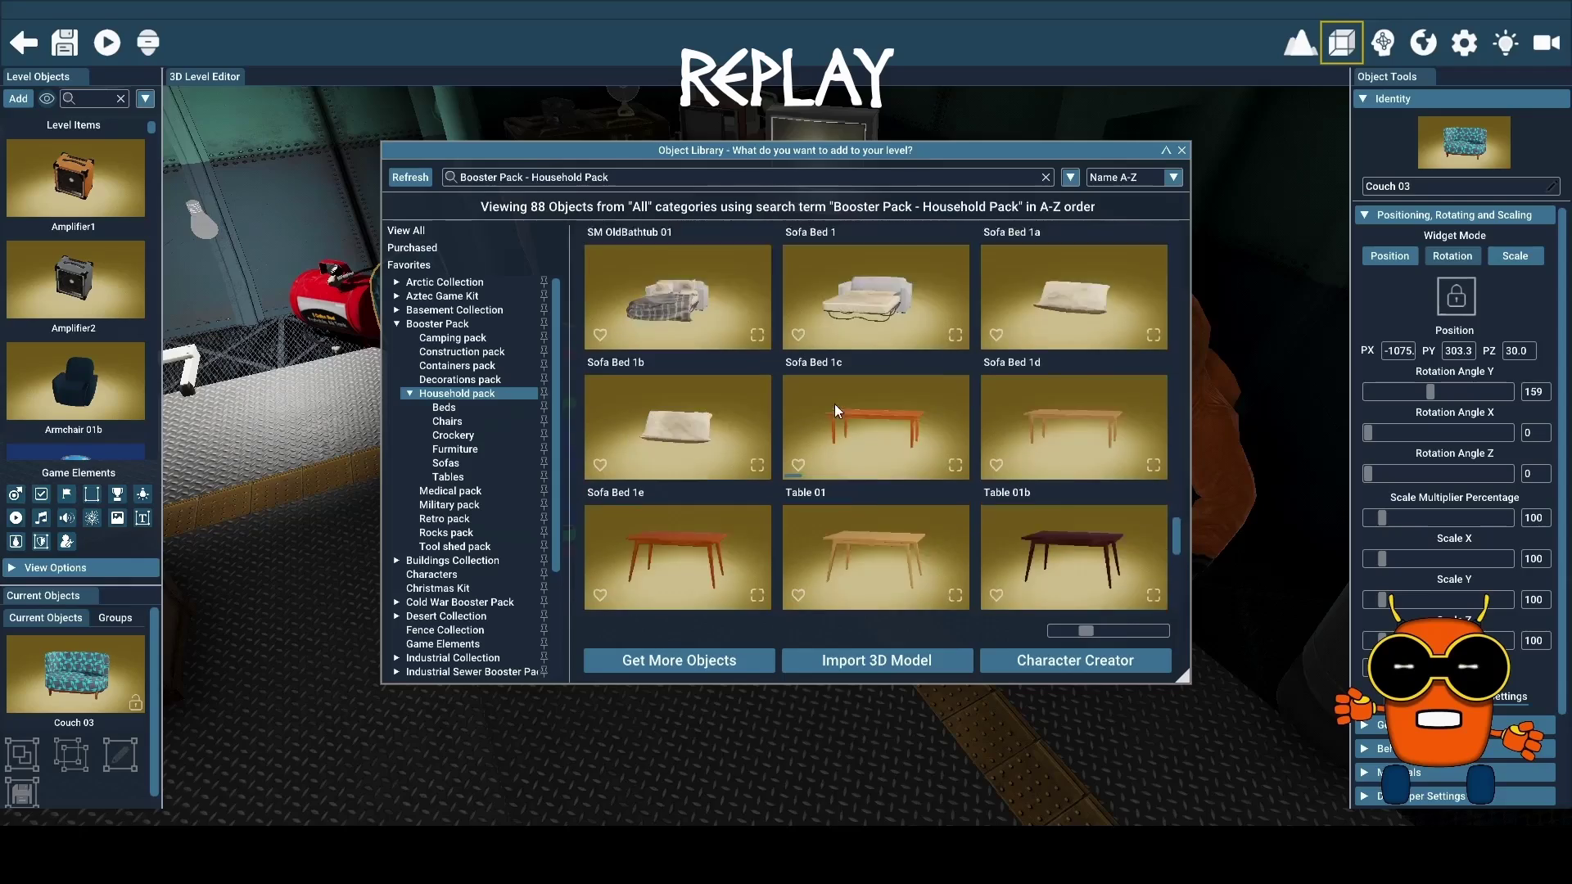
{"action": "scroll", "coordinate": [833, 405], "scroll_direction": "down", "scroll_amount": 2}
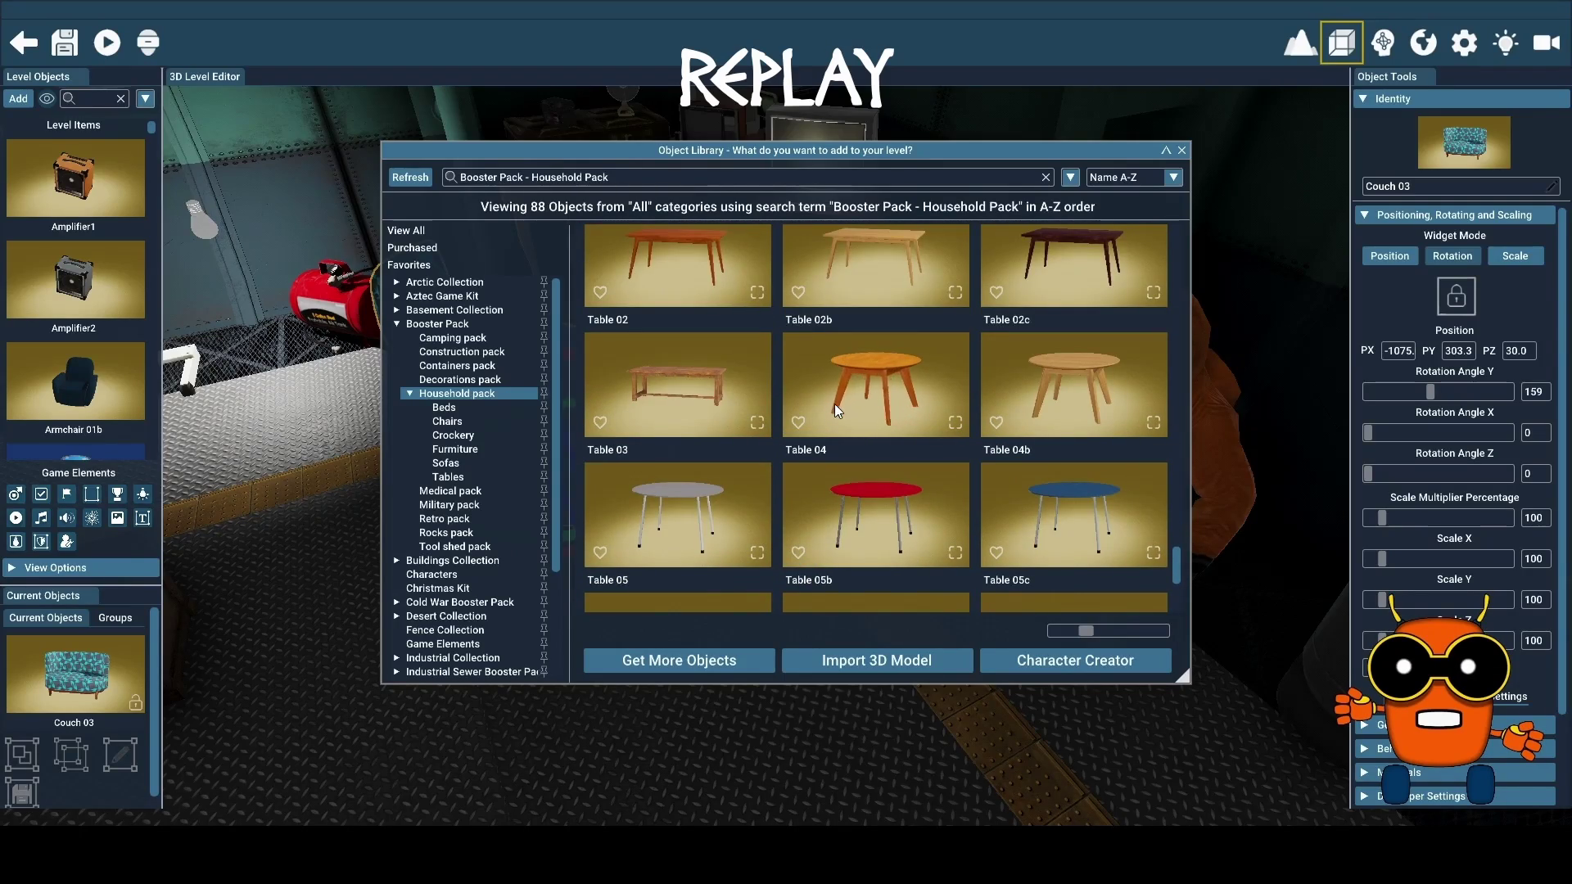
{"action": "scroll", "coordinate": [834, 405], "scroll_direction": "down", "scroll_amount": 3}
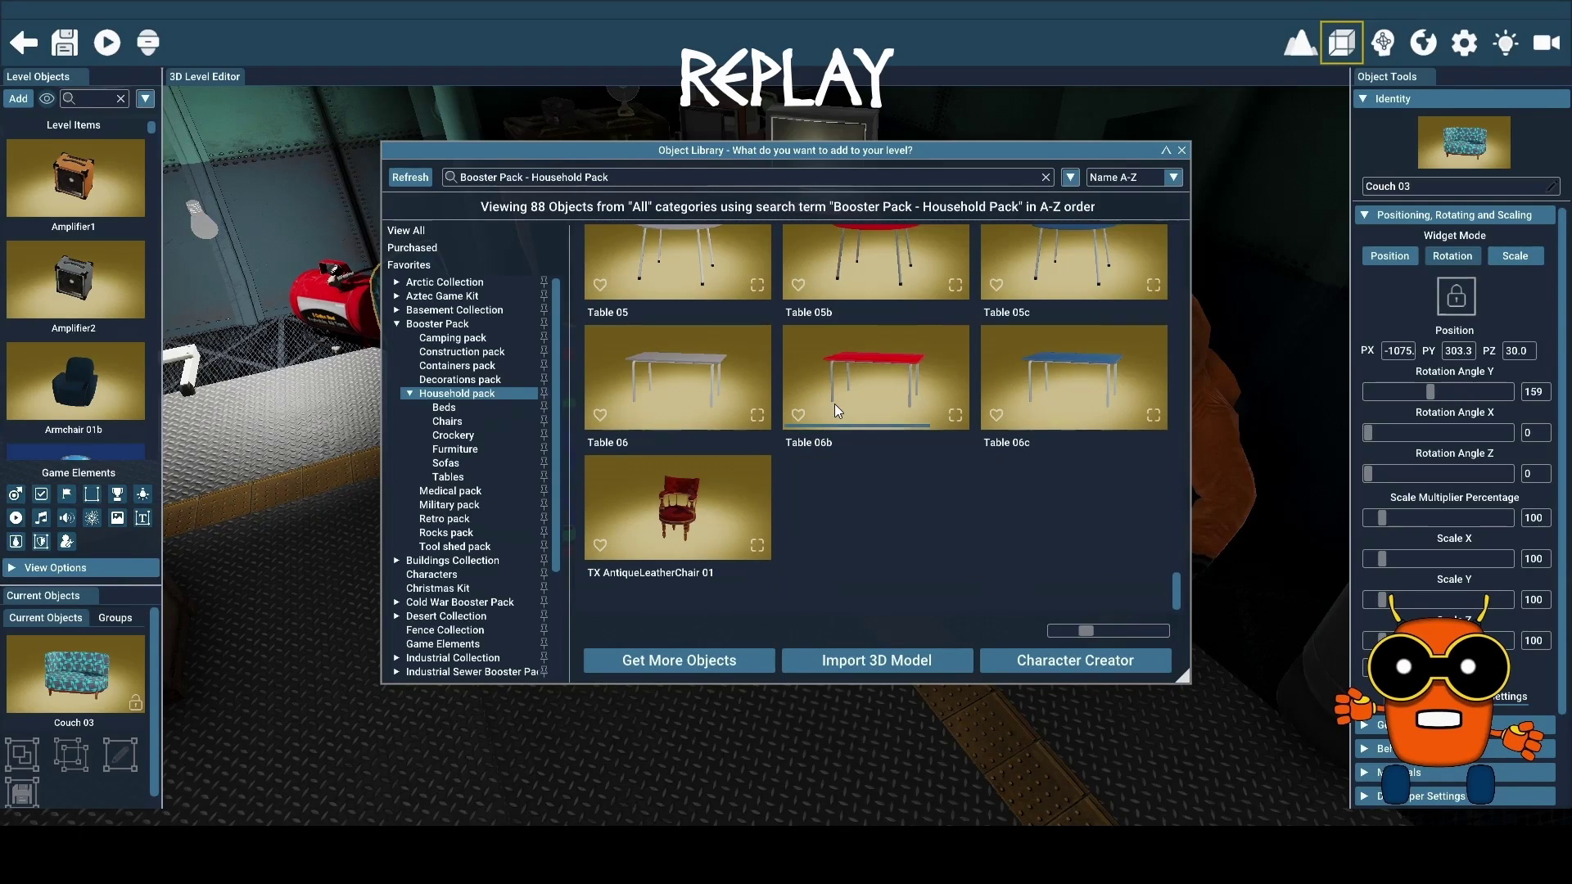
{"action": "scroll", "coordinate": [855, 416], "scroll_direction": "up", "scroll_amount": 5}
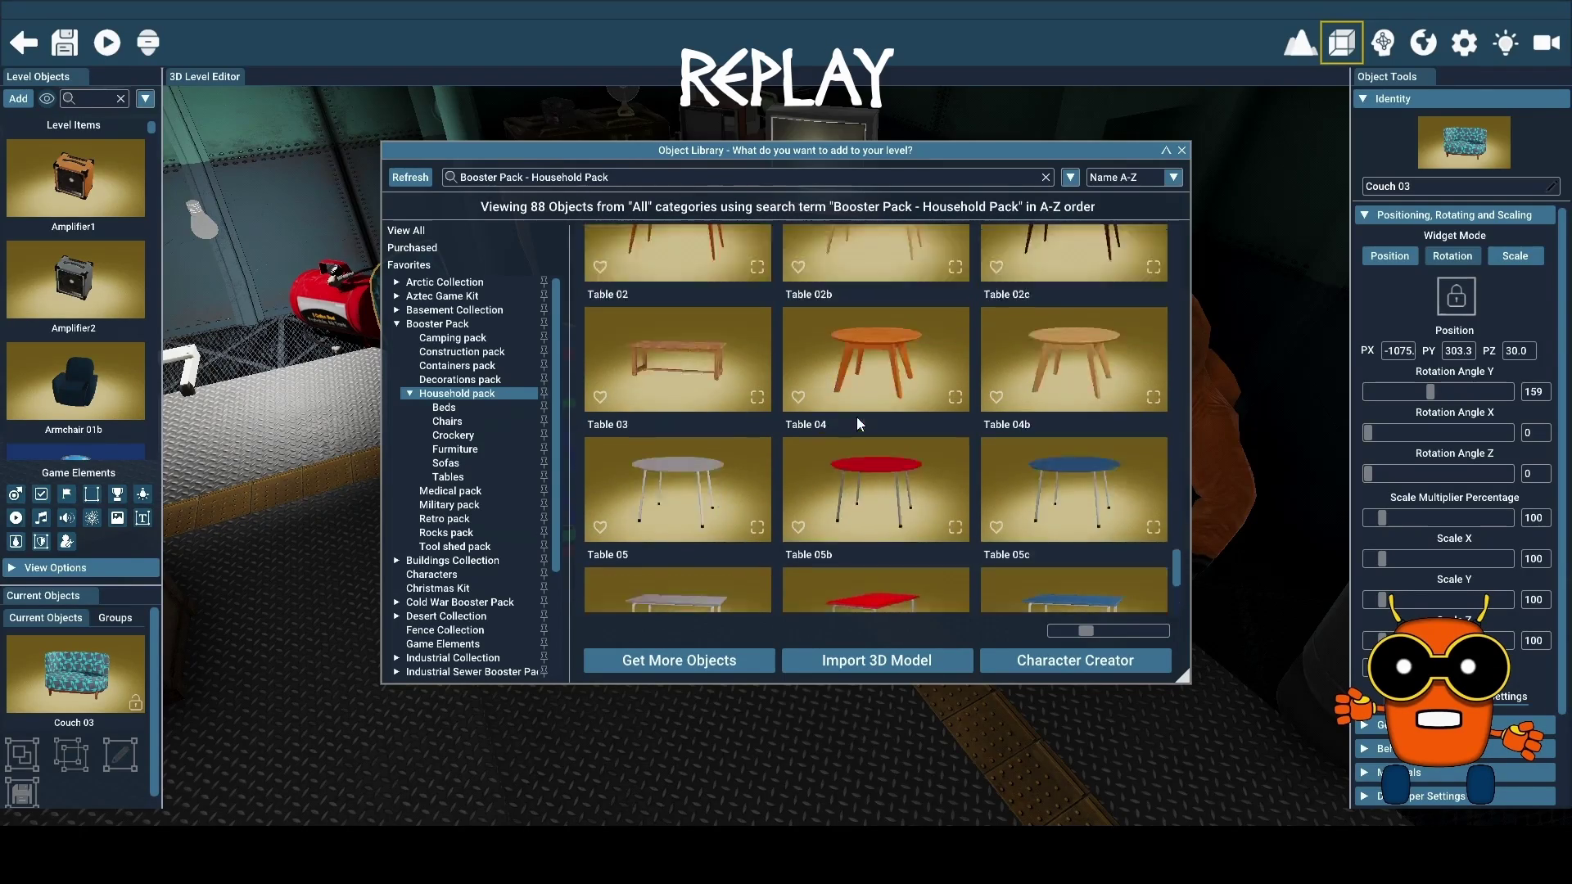
{"action": "scroll", "coordinate": [881, 419], "scroll_direction": "down", "scroll_amount": 2}
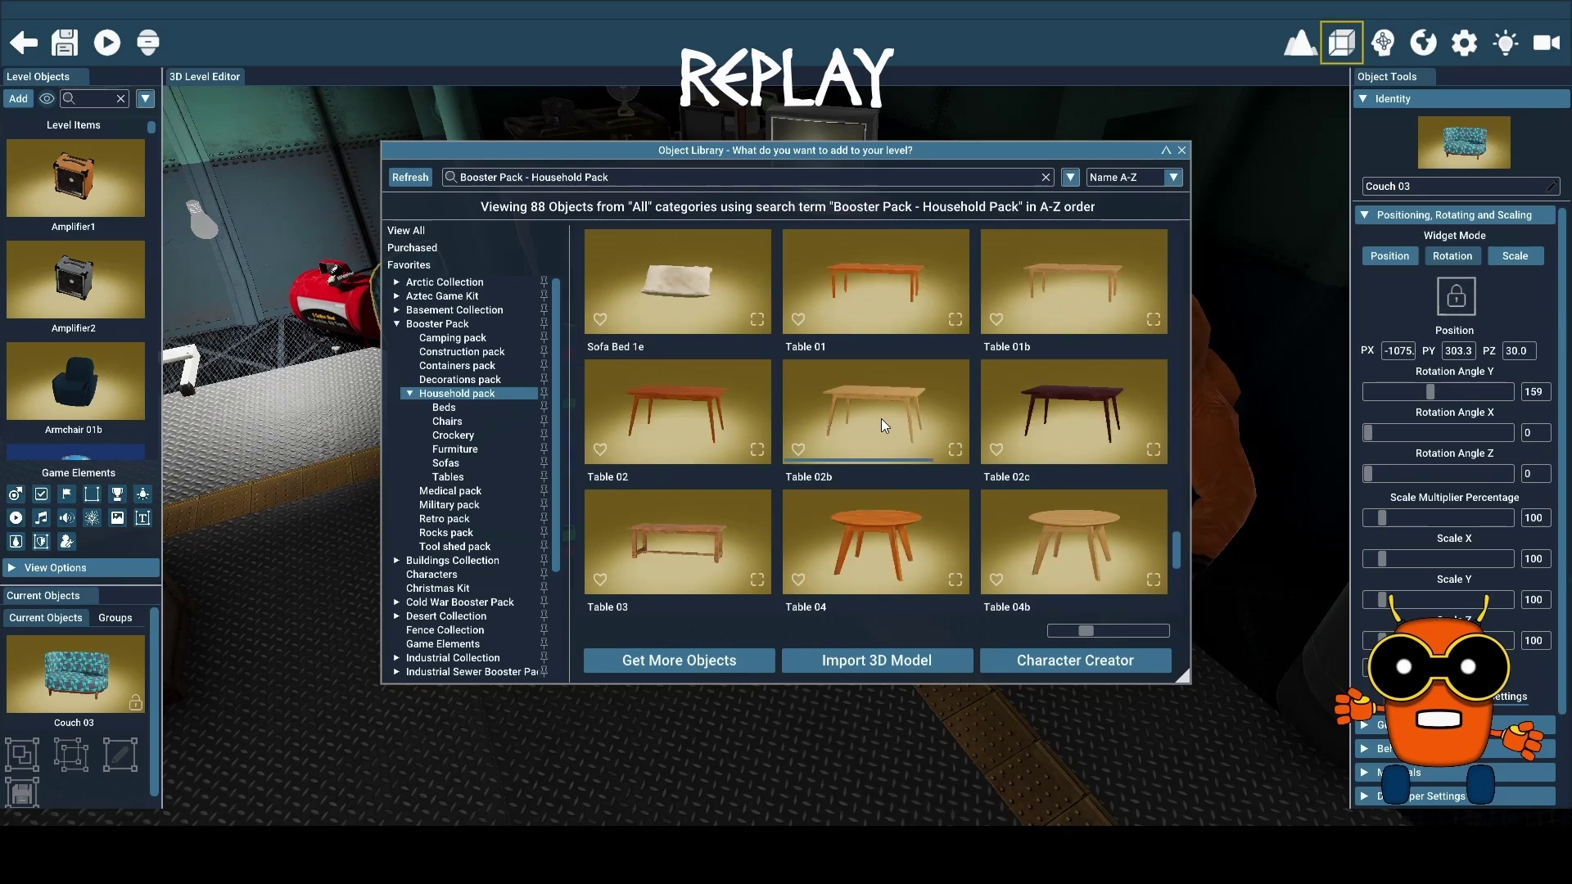
{"action": "scroll", "coordinate": [881, 419], "scroll_direction": "up", "scroll_amount": 2}
{"action": "left_click", "coordinate": [883, 400]}
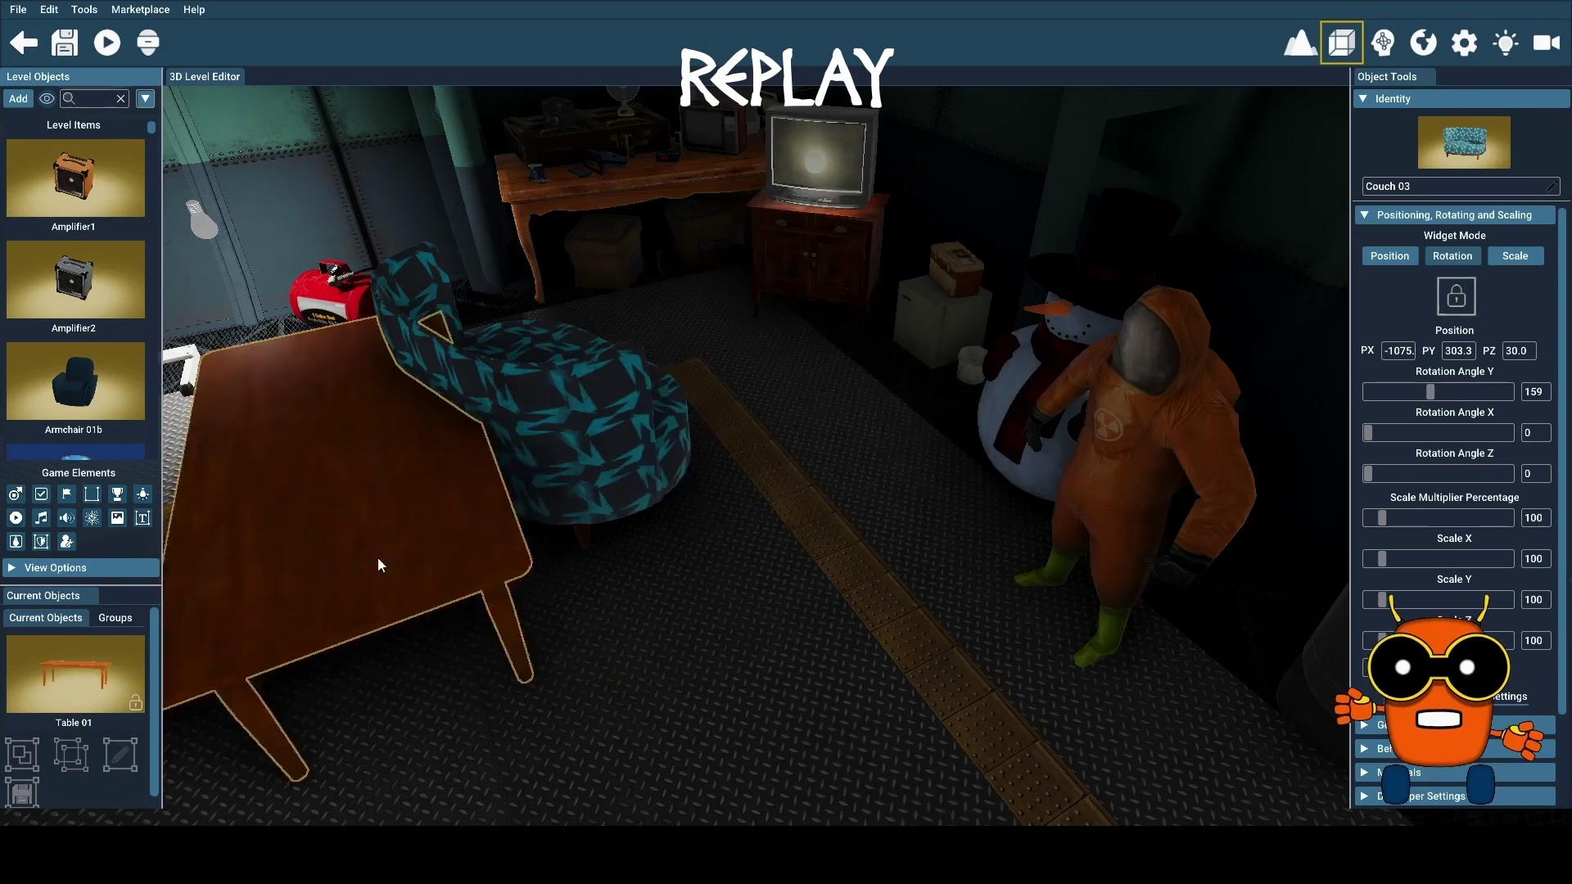
Place and delete Table 01, then try Table 02 and delete it too
{"action": "left_click", "coordinate": [386, 573]}
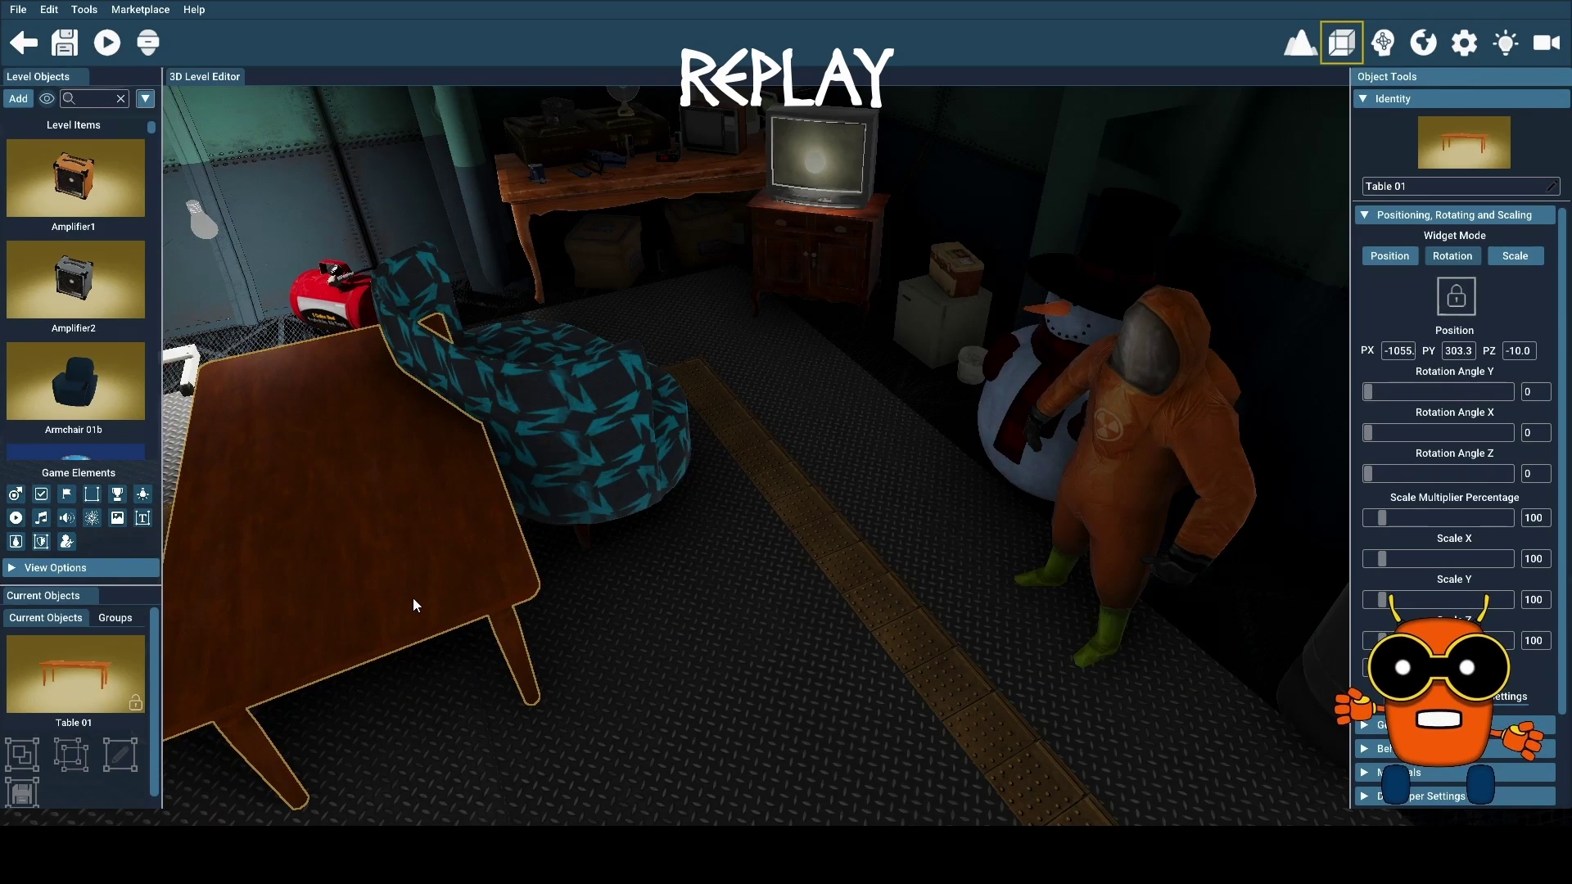
{"action": "key", "text": "Delete"}
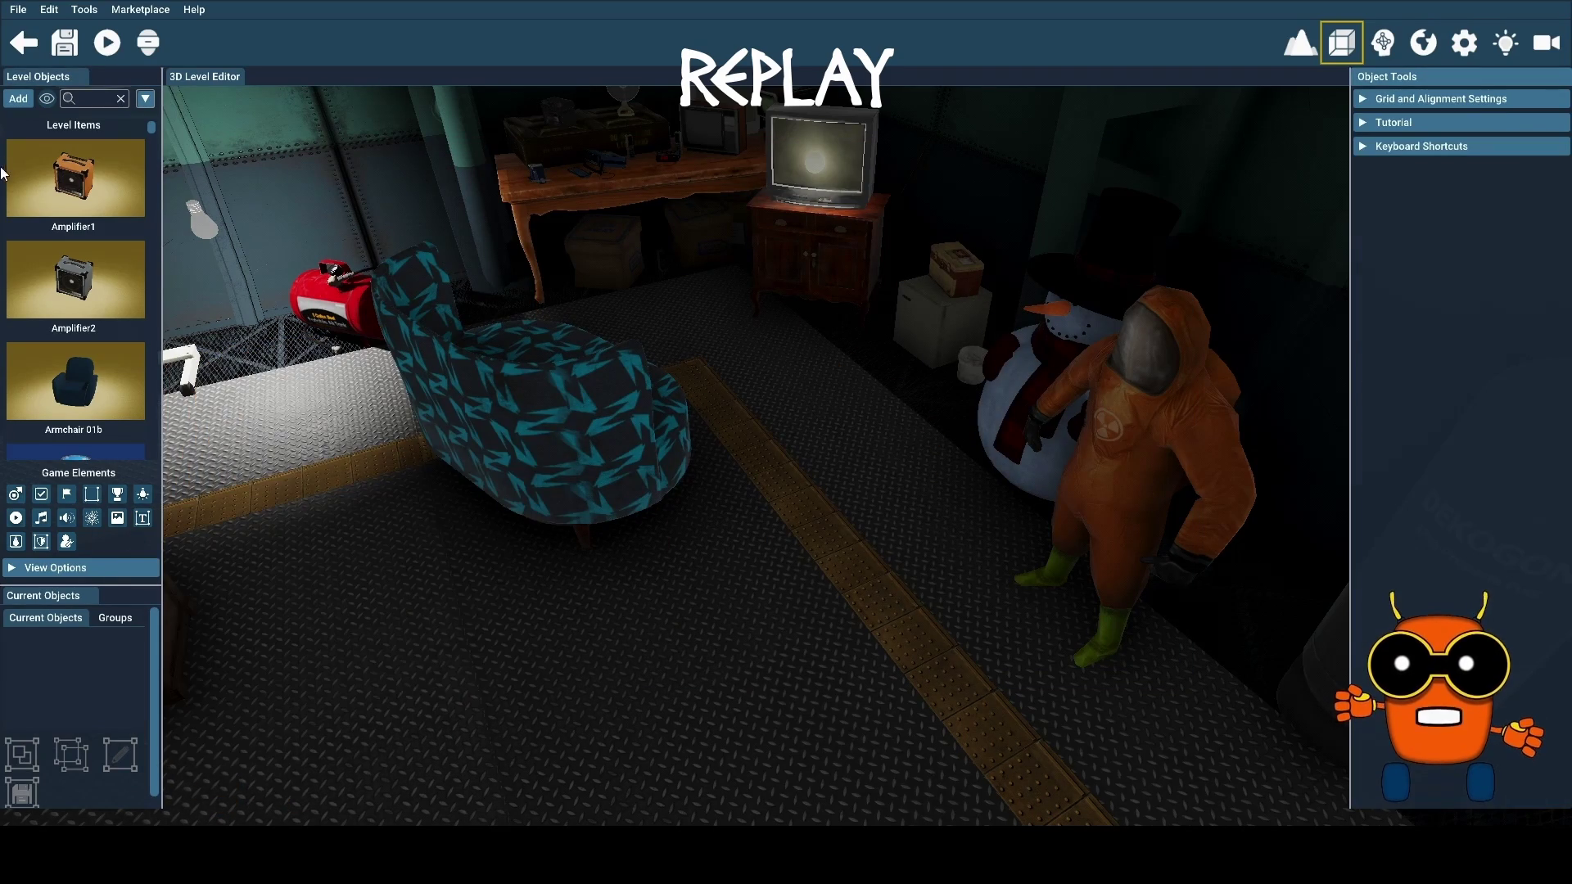
{"action": "left_click", "coordinate": [18, 99]}
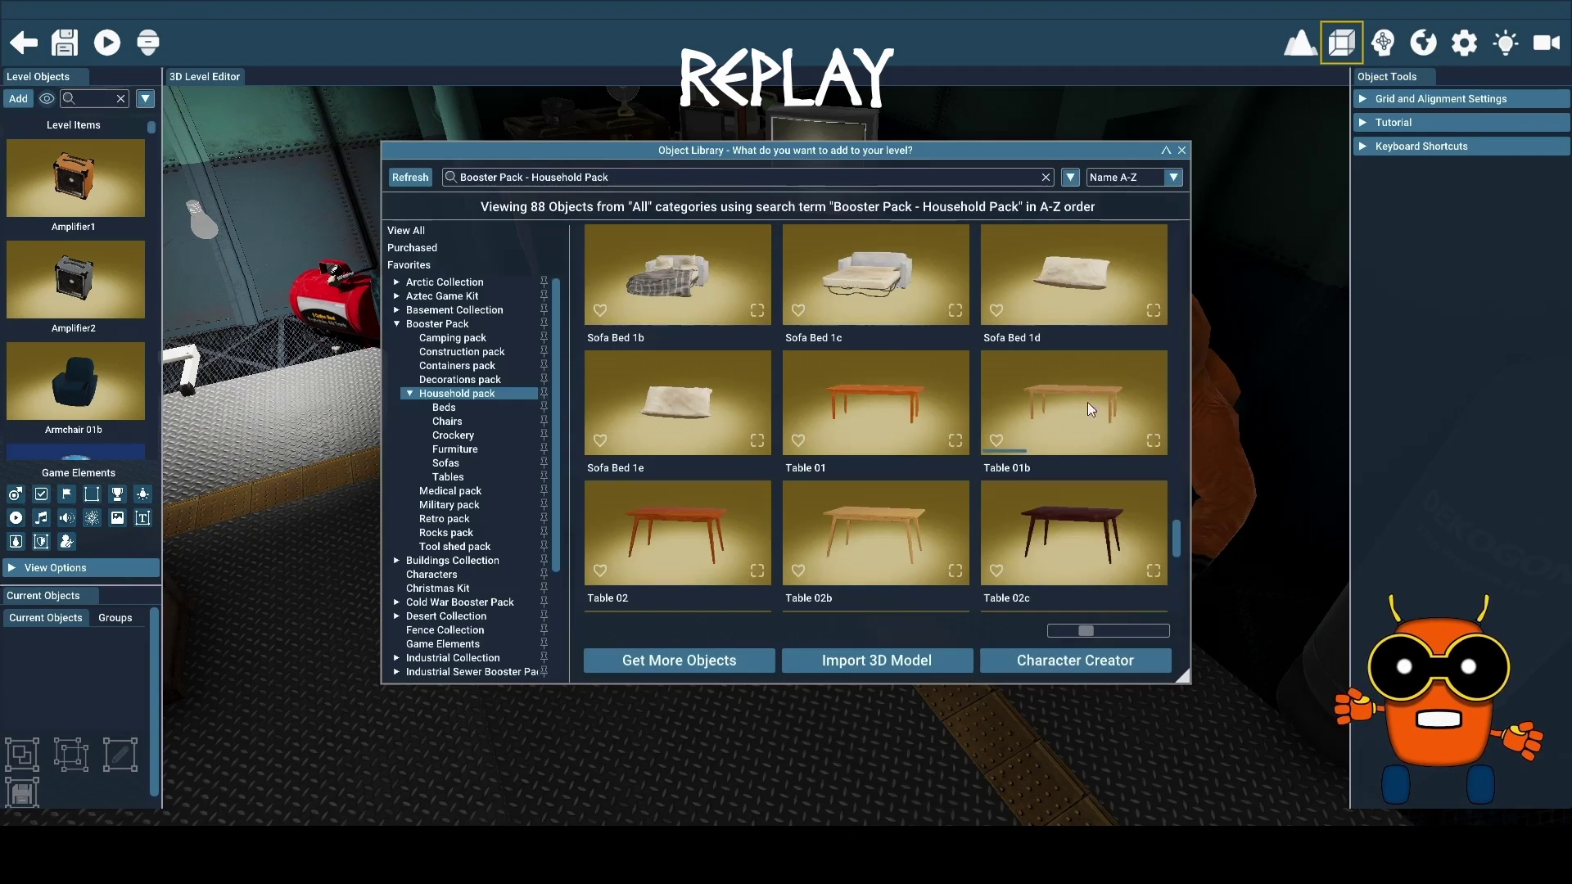
{"action": "scroll", "coordinate": [1073, 401], "scroll_direction": "down", "scroll_amount": 1}
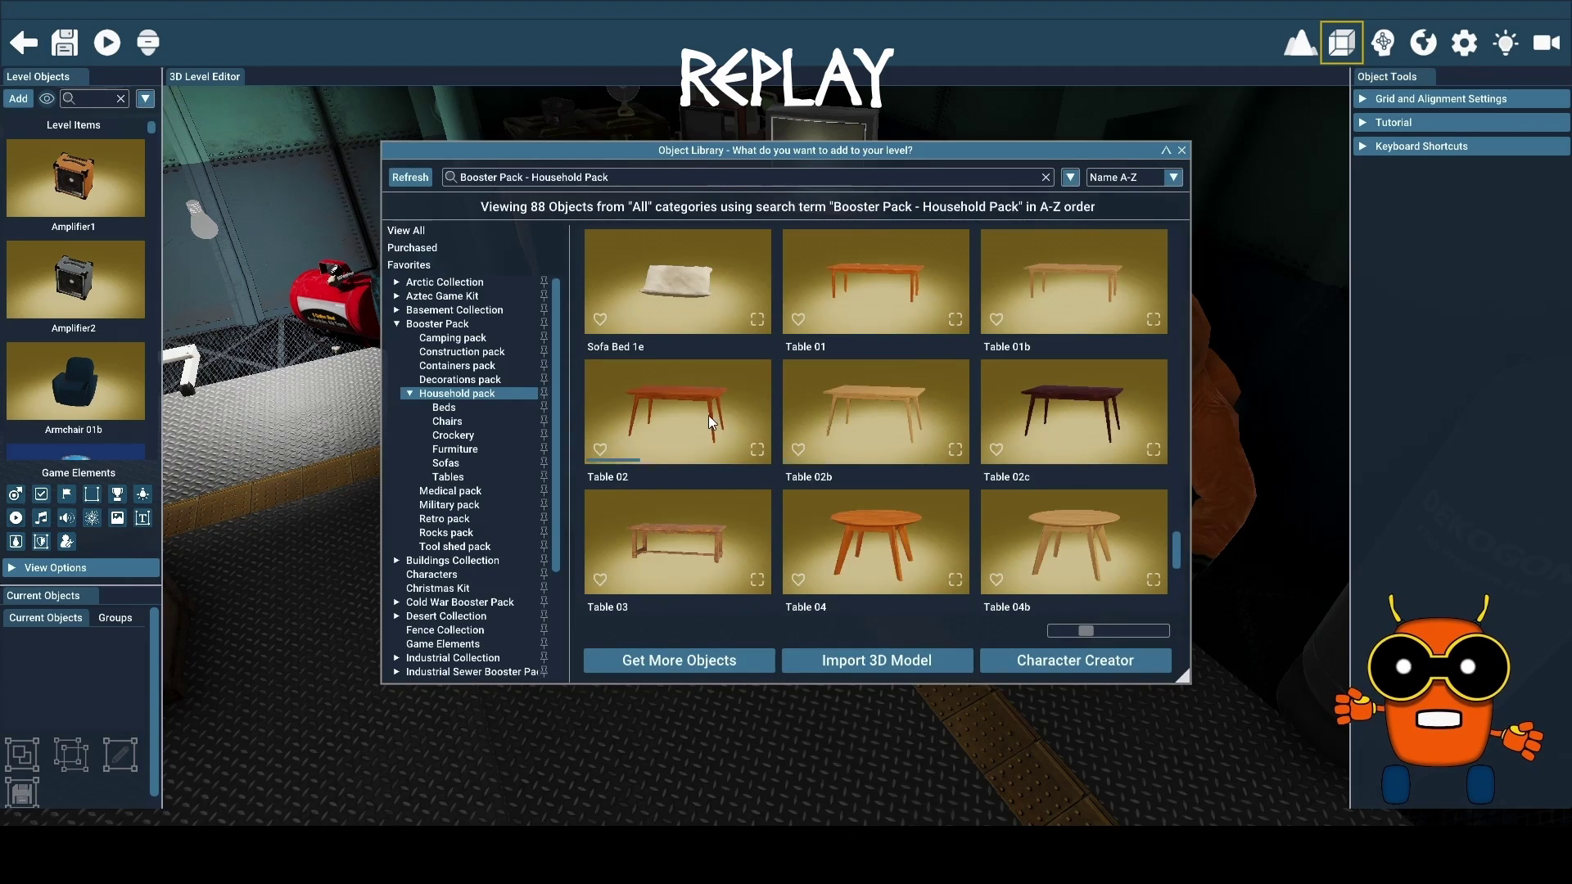
{"action": "left_click", "coordinate": [647, 452]}
{"action": "left_click", "coordinate": [288, 572]}
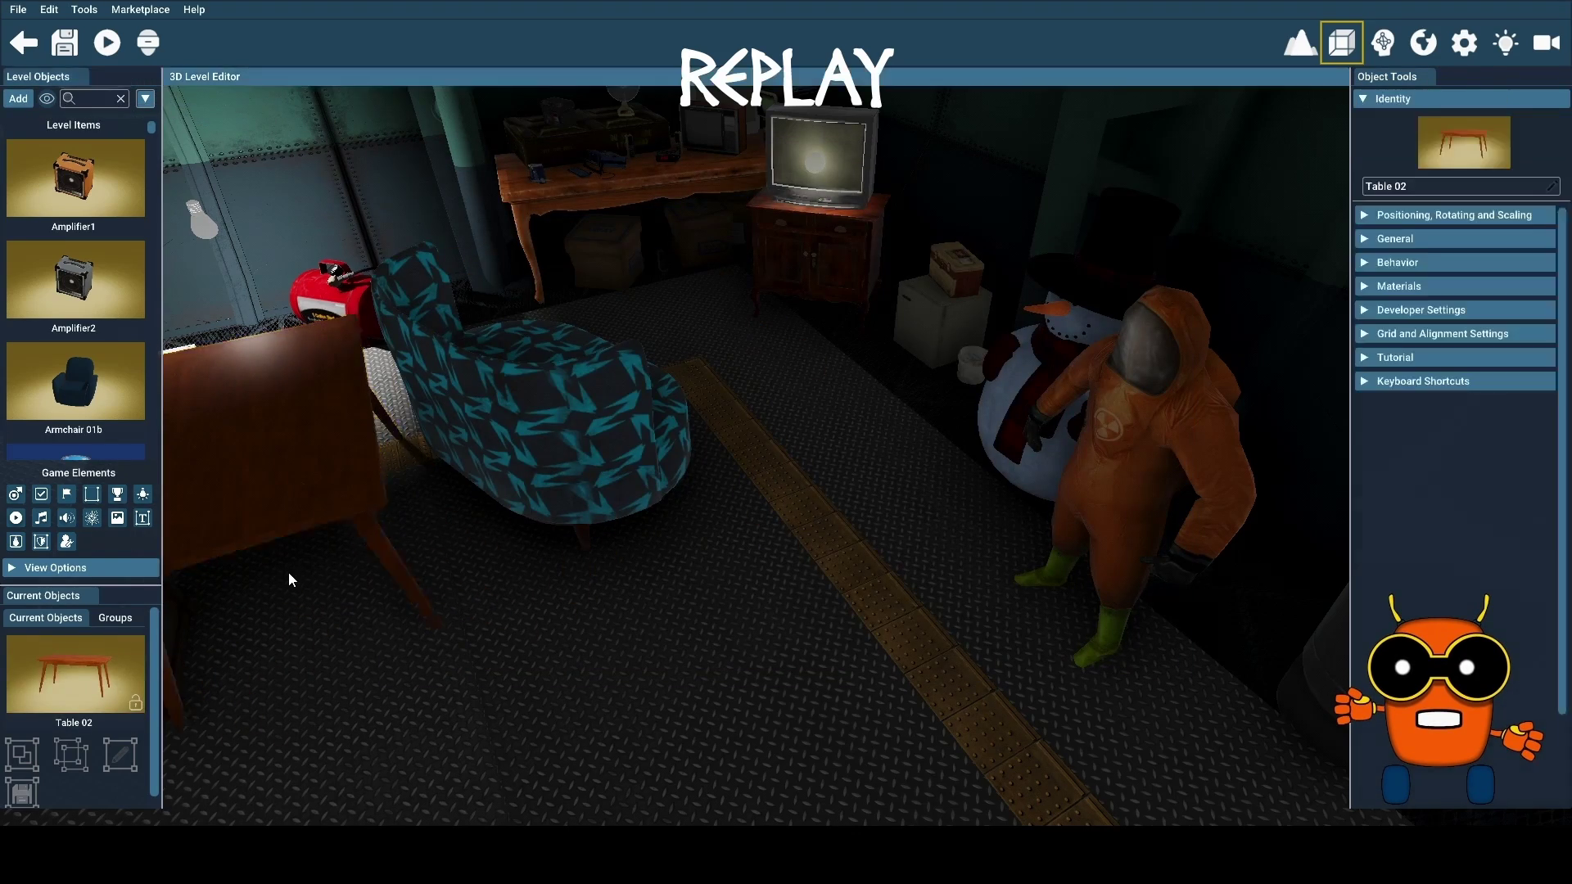
{"action": "key", "text": "Delete"}
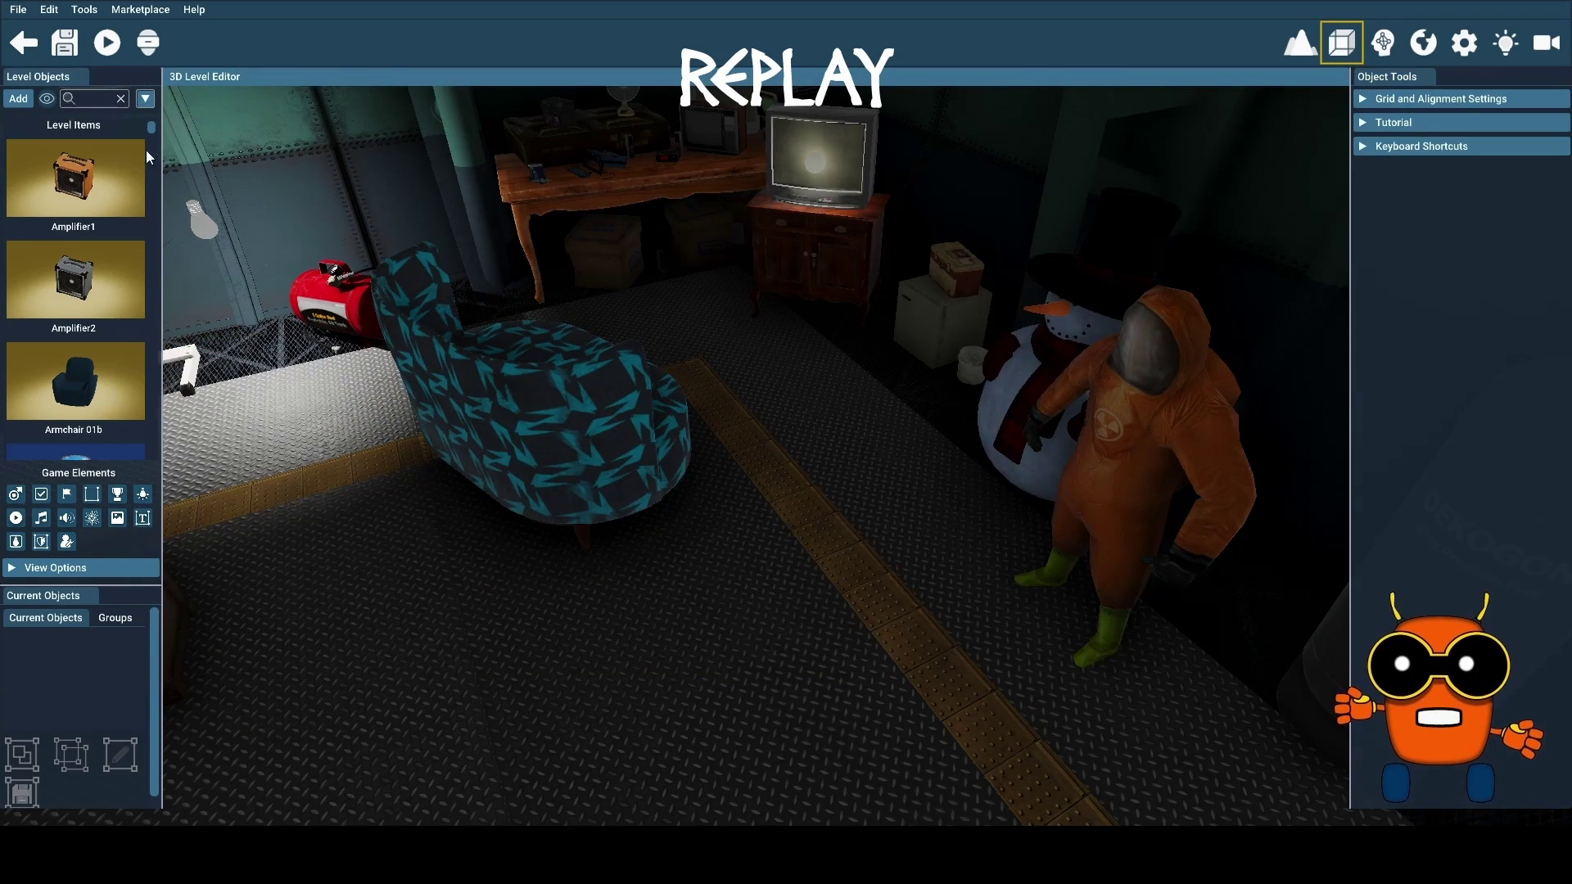
Try Table 03 and the red Table 06b, deleting each, then reopen the library
{"action": "left_click", "coordinate": [16, 99]}
{"action": "scroll", "coordinate": [857, 393], "scroll_direction": "down", "scroll_amount": 1}
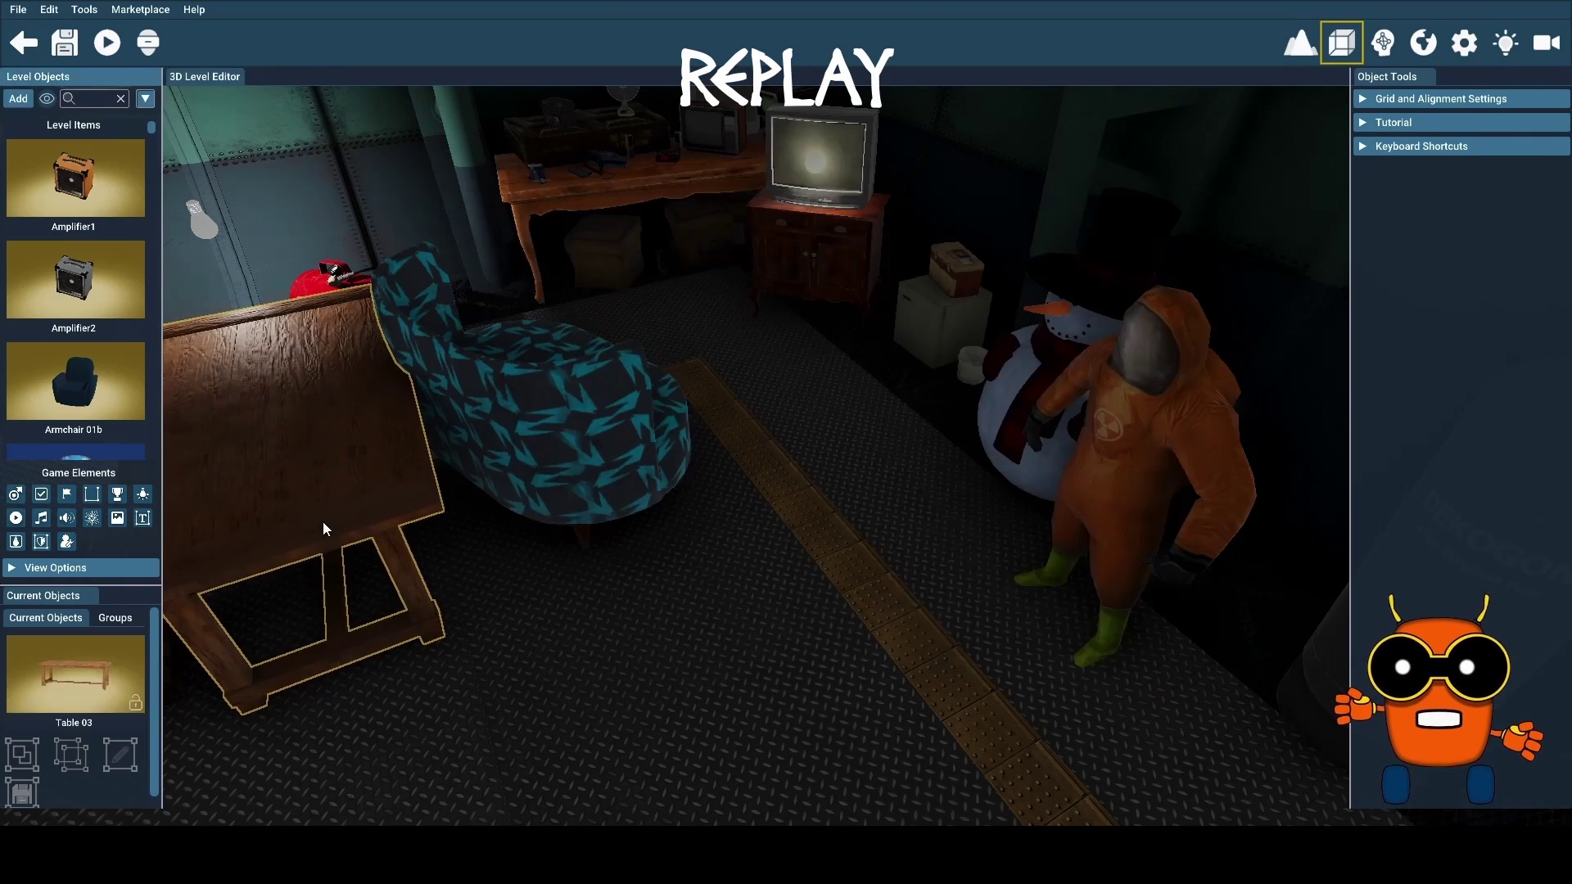
{"action": "left_click", "coordinate": [322, 523]}
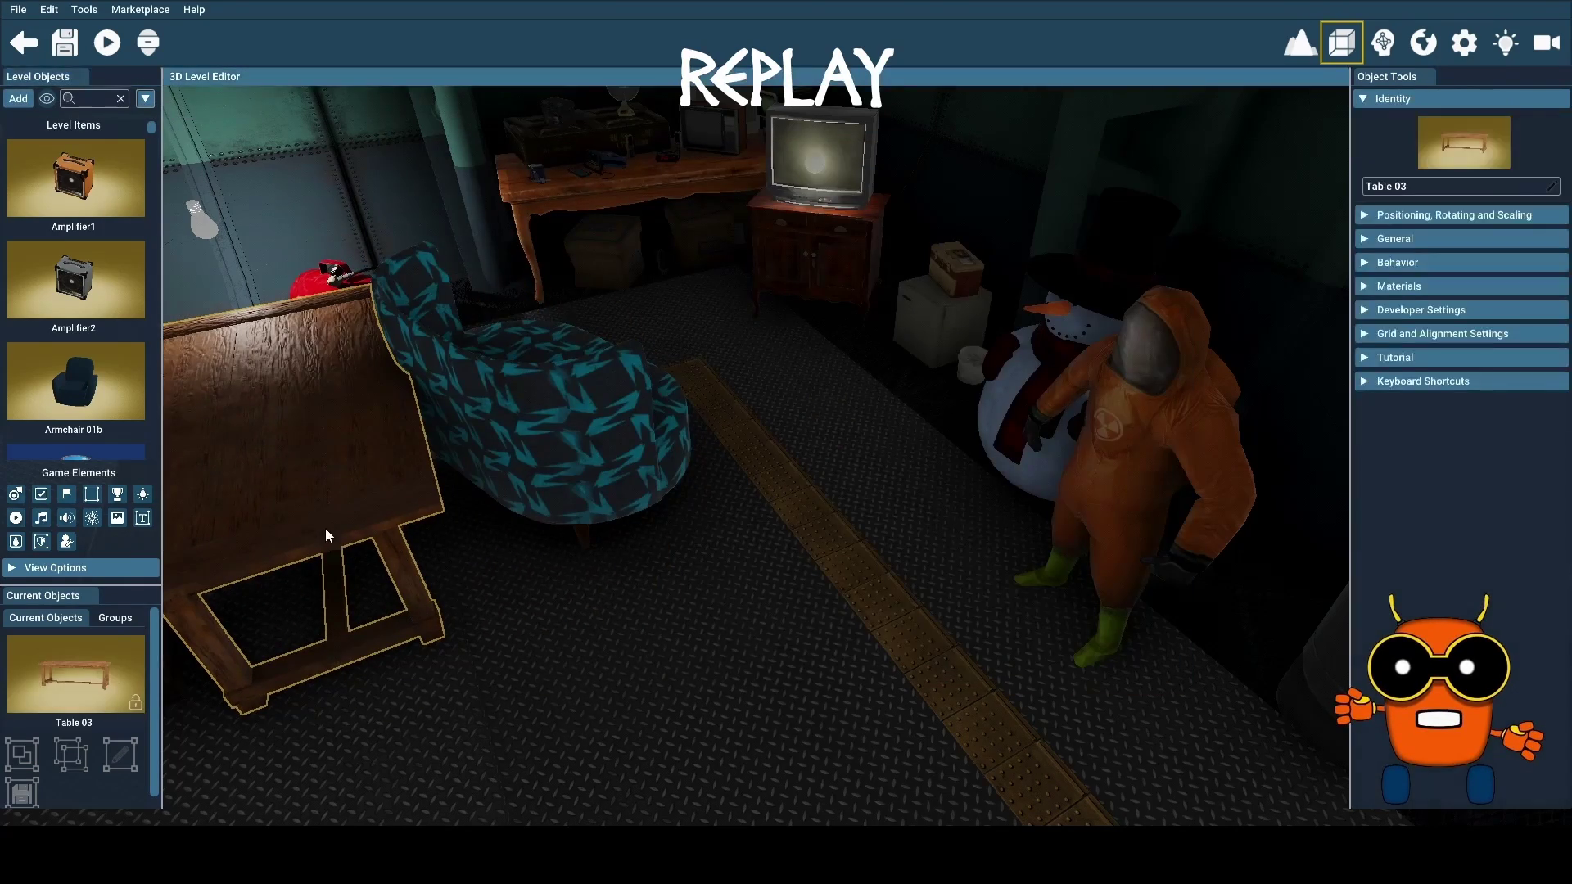
{"action": "key", "text": "Delete"}
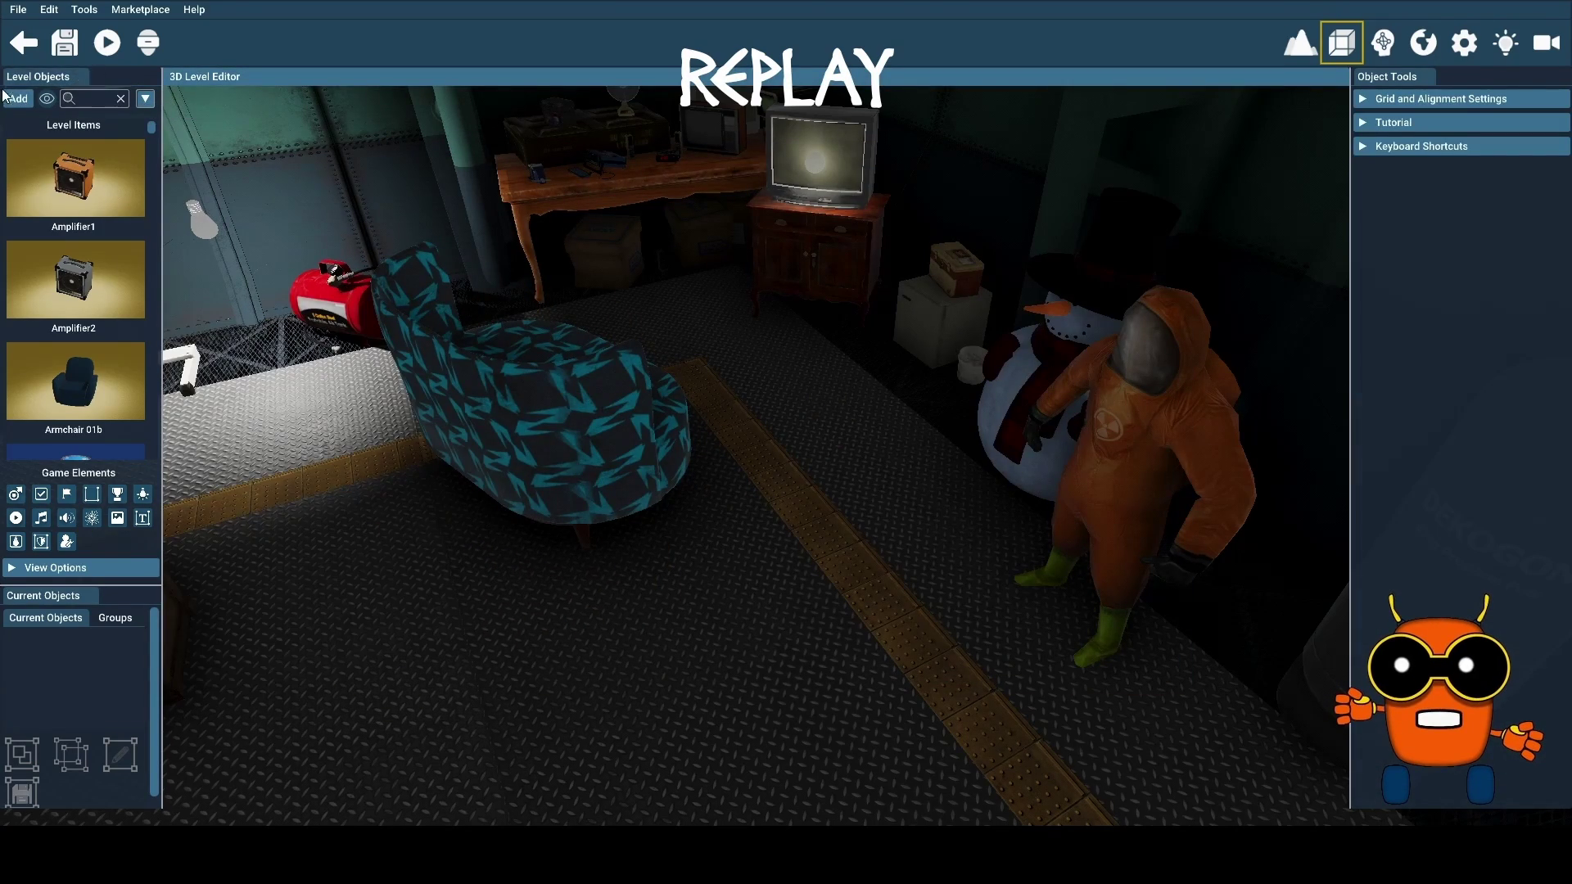
{"action": "left_click", "coordinate": [16, 100]}
{"action": "scroll", "coordinate": [942, 450], "scroll_direction": "down", "scroll_amount": 3}
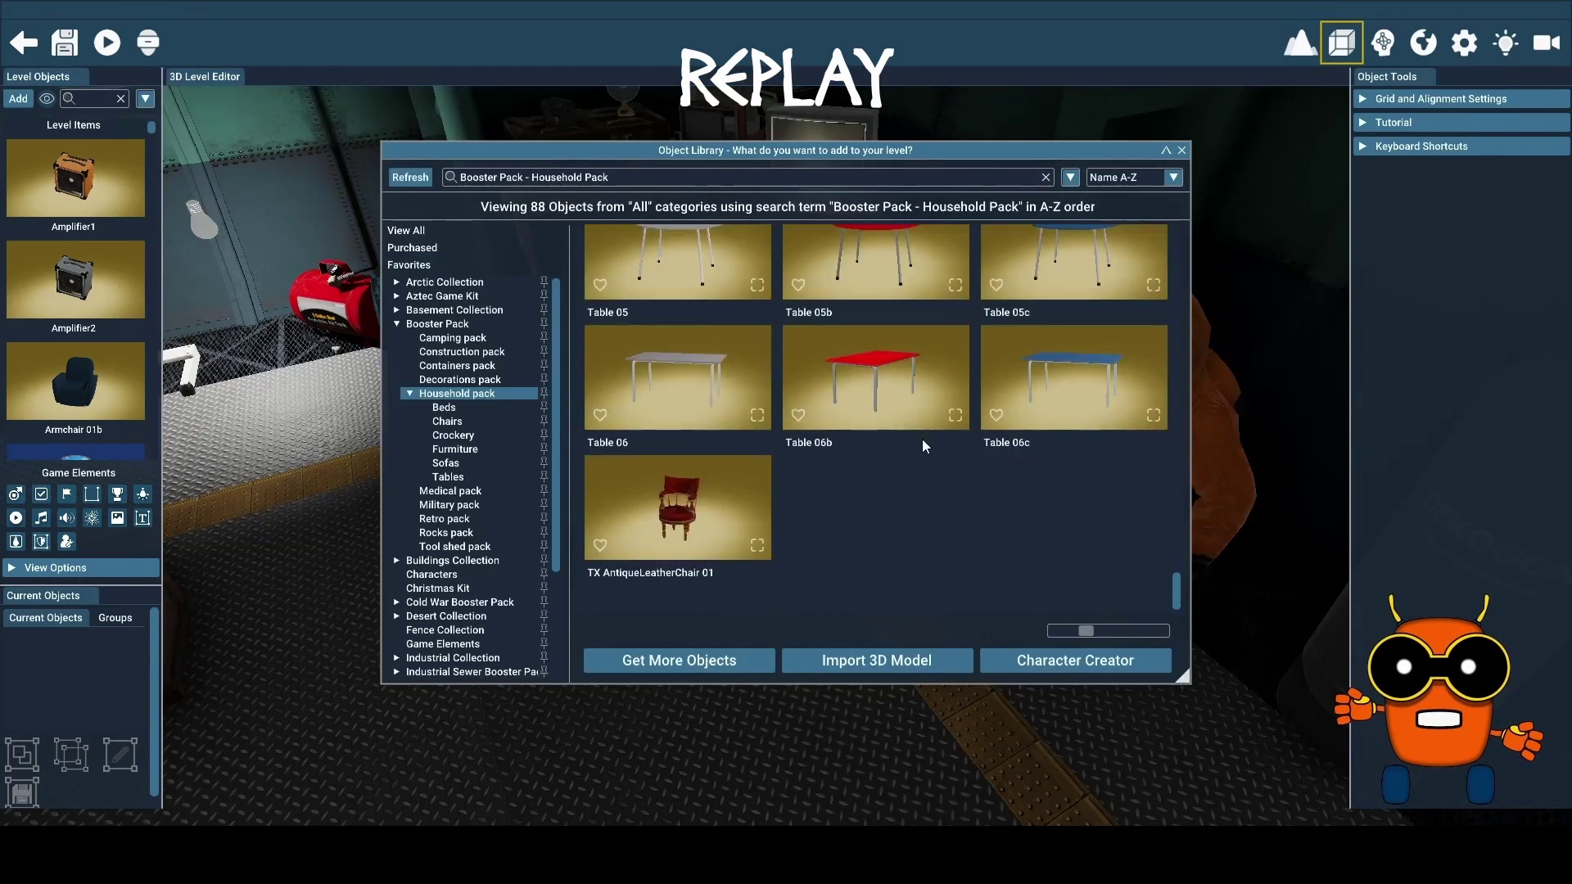
{"action": "left_click", "coordinate": [888, 362]}
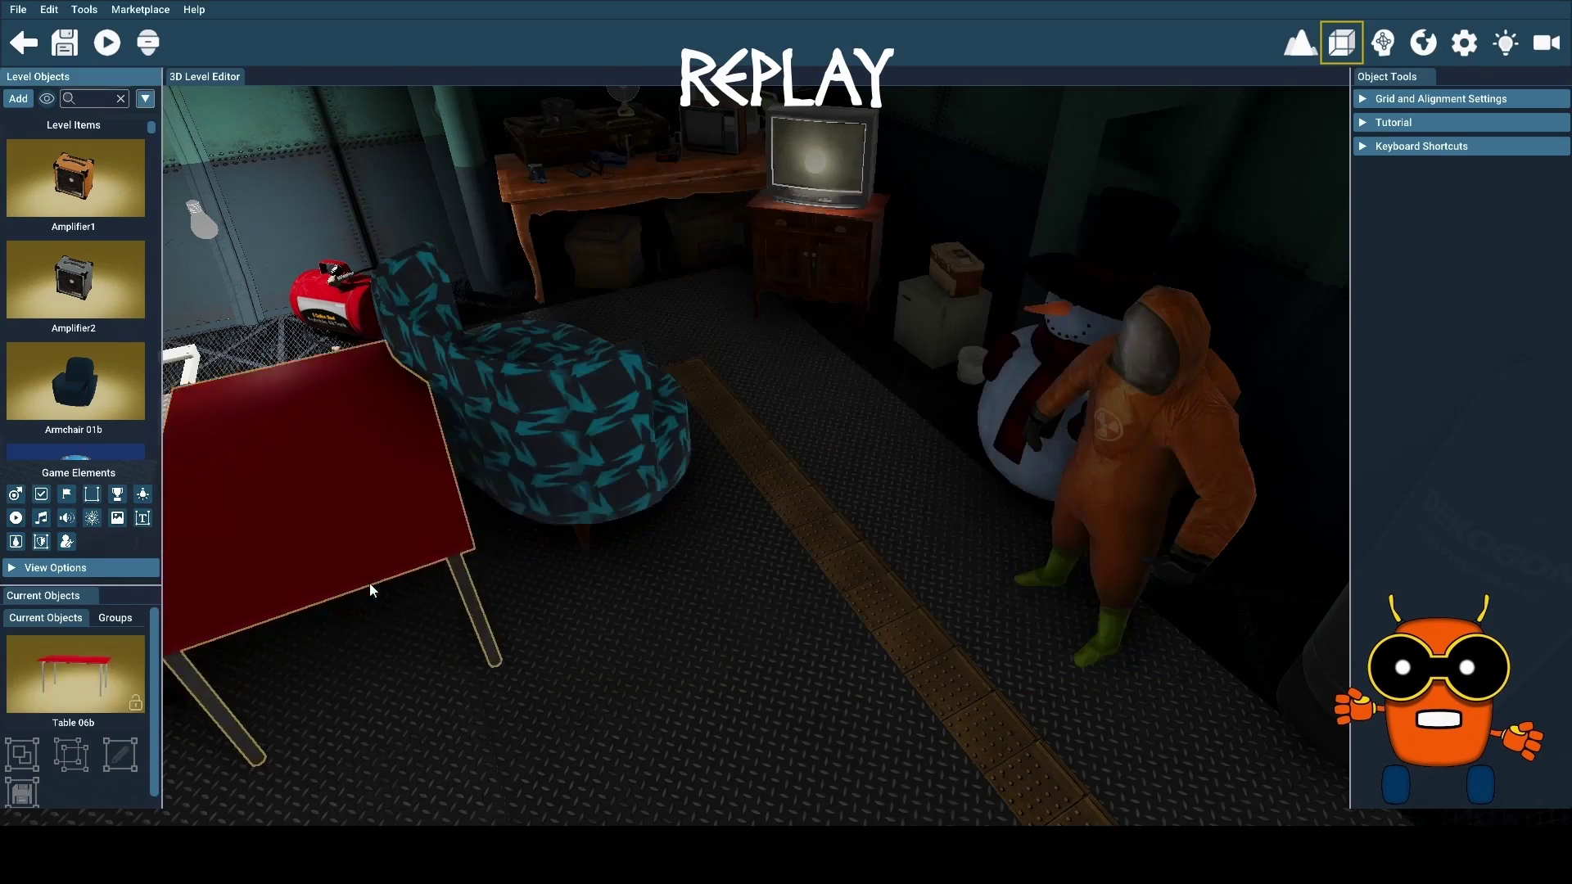
{"action": "left_click", "coordinate": [293, 566]}
{"action": "key", "text": "Delete"}
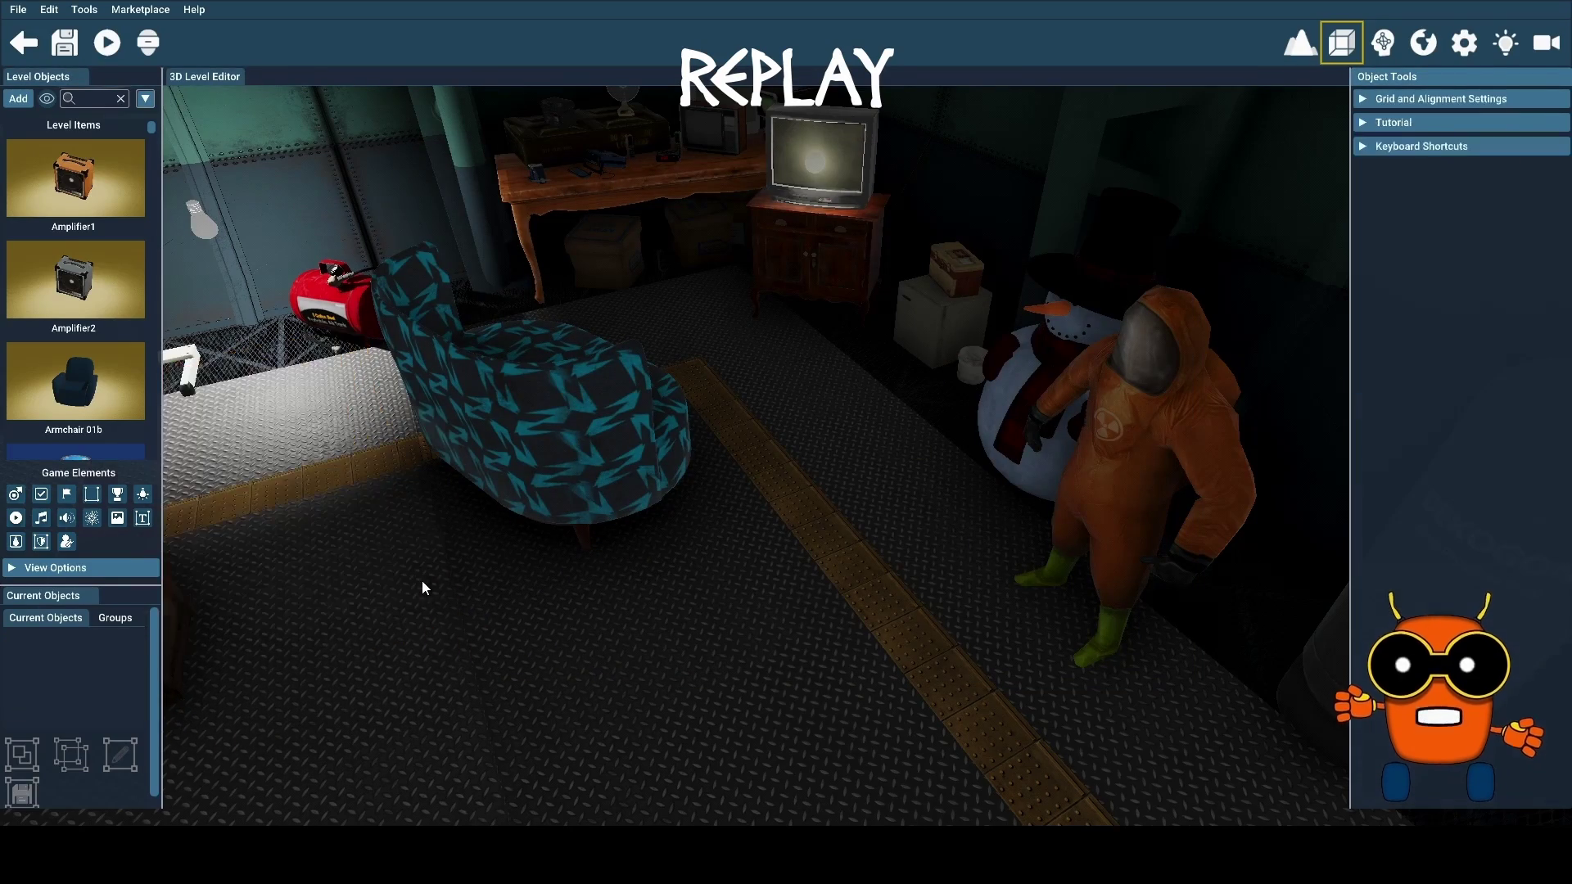
{"action": "left_click", "coordinate": [16, 99]}
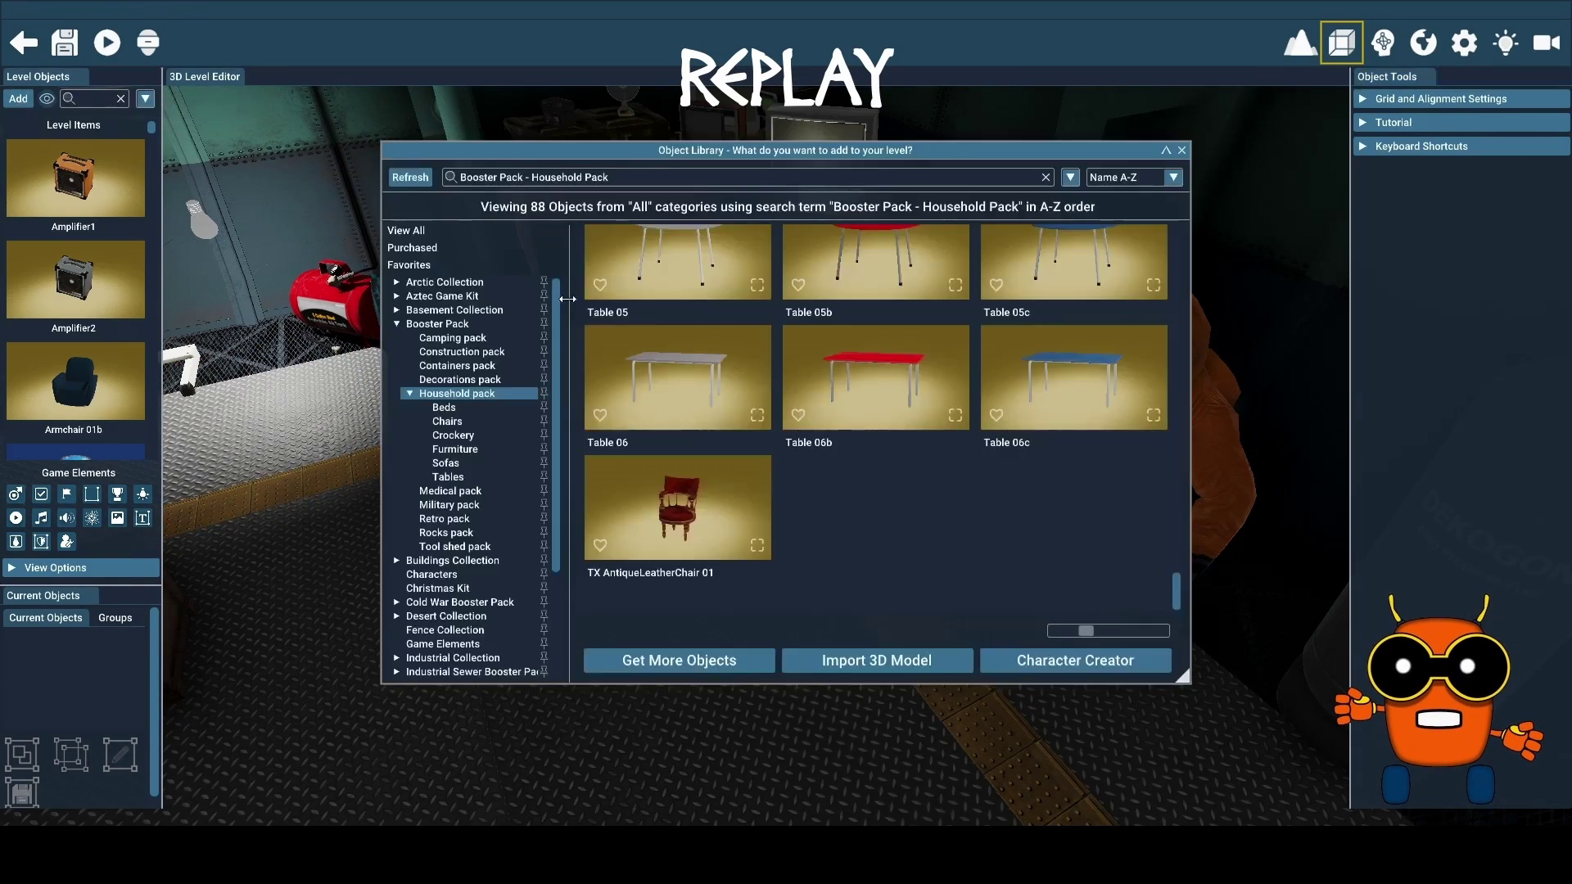
Browse Crockery and Furniture, then pick SM Chair 01 from the Medical pack
{"action": "left_click", "coordinate": [460, 437]}
{"action": "left_click", "coordinate": [472, 452]}
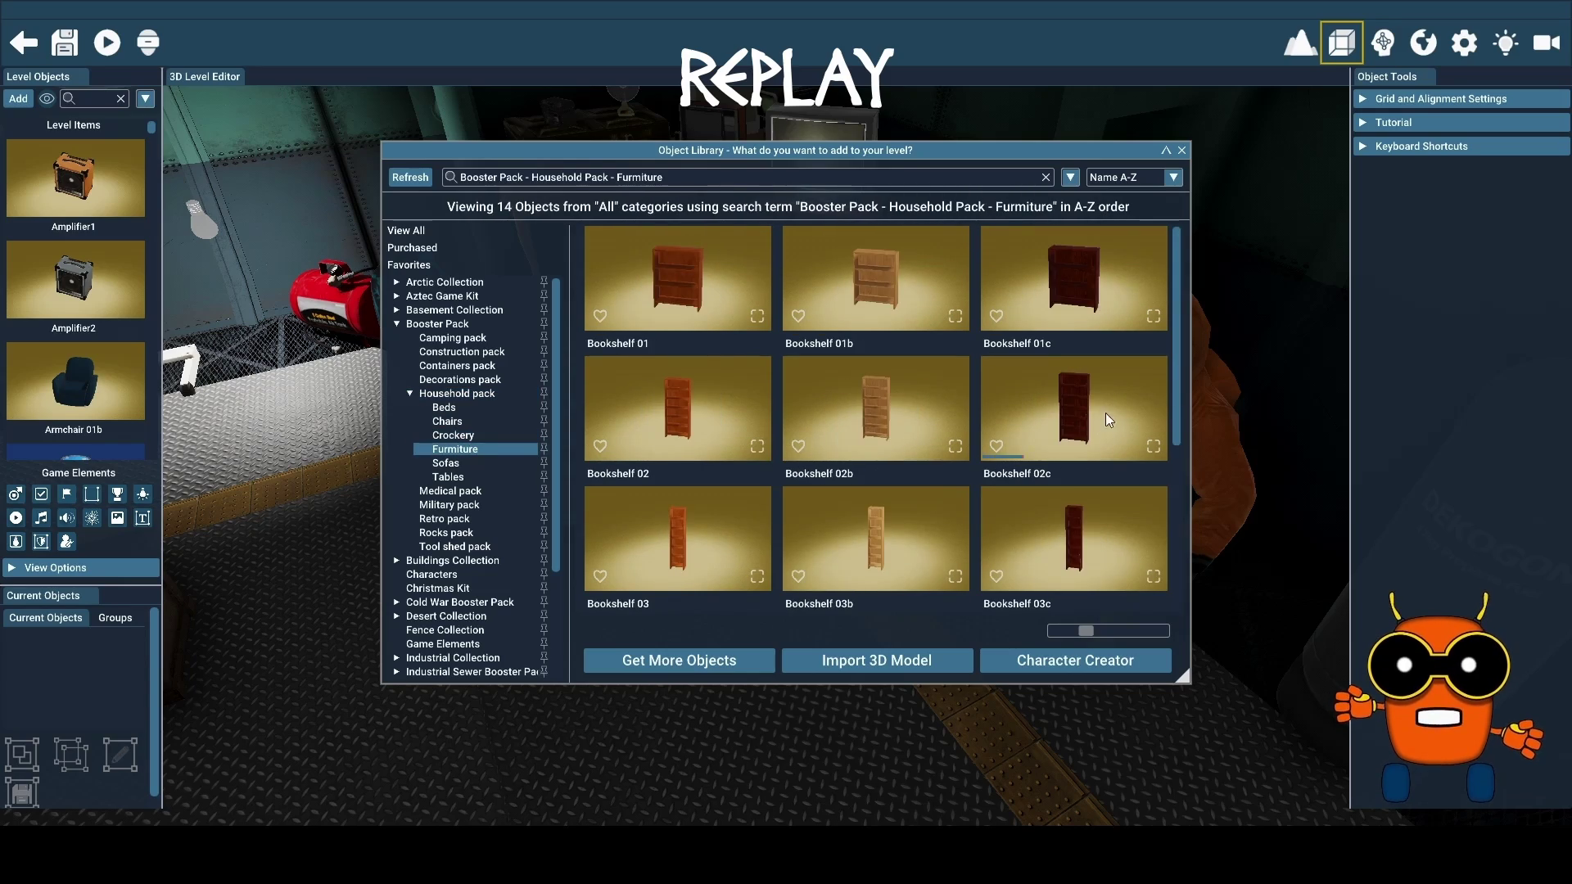
{"action": "scroll", "coordinate": [1058, 416], "scroll_direction": "down", "scroll_amount": 3}
{"action": "scroll", "coordinate": [1058, 418], "scroll_direction": "up", "scroll_amount": 3}
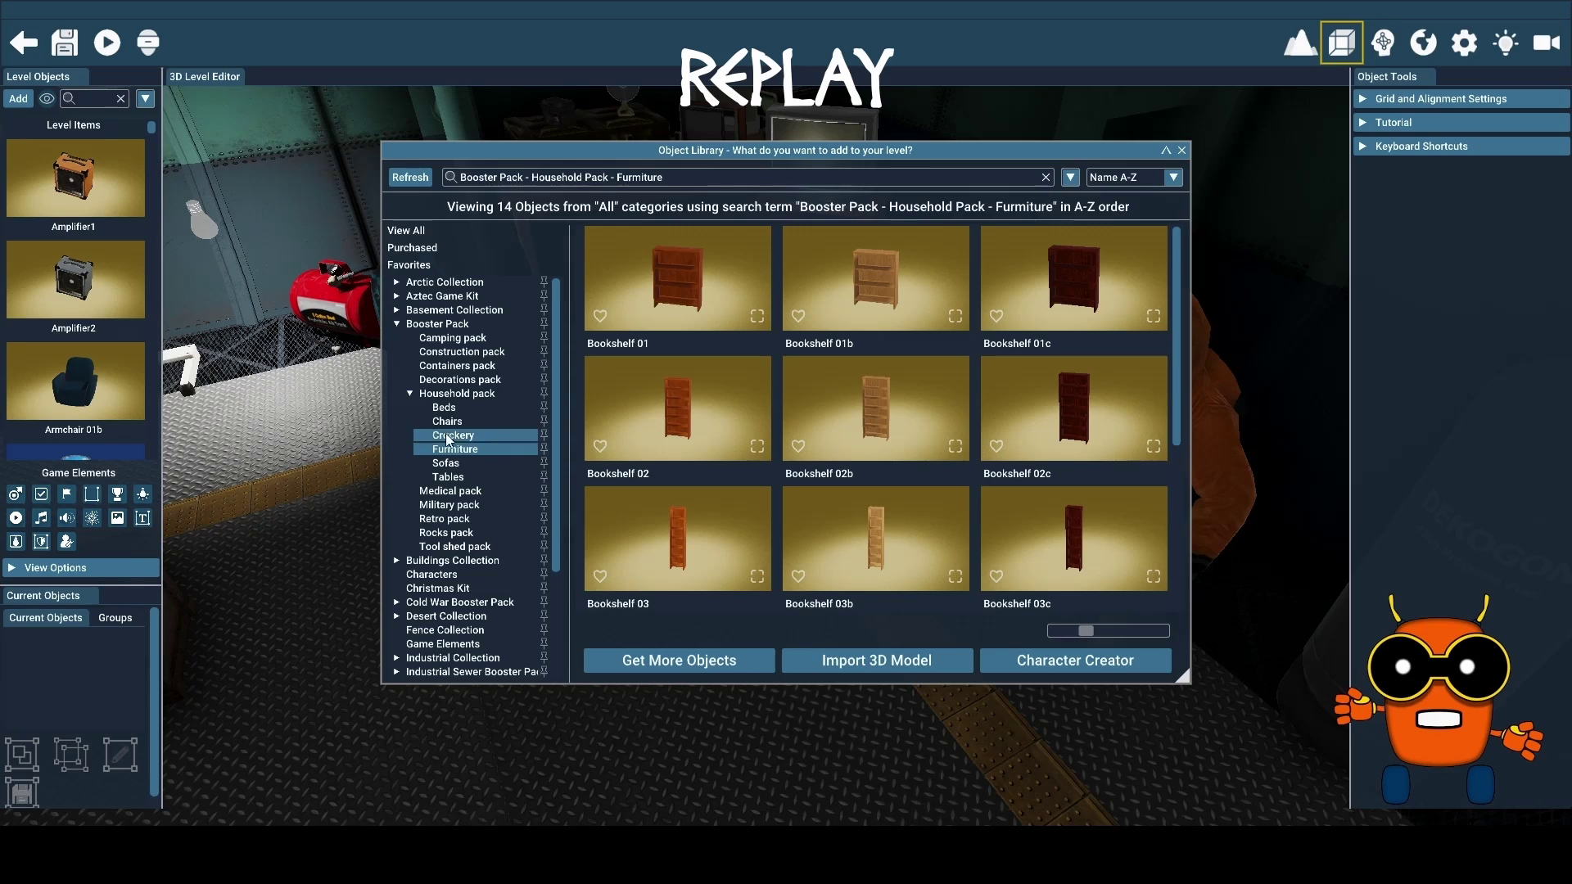
{"action": "left_click", "coordinate": [451, 491]}
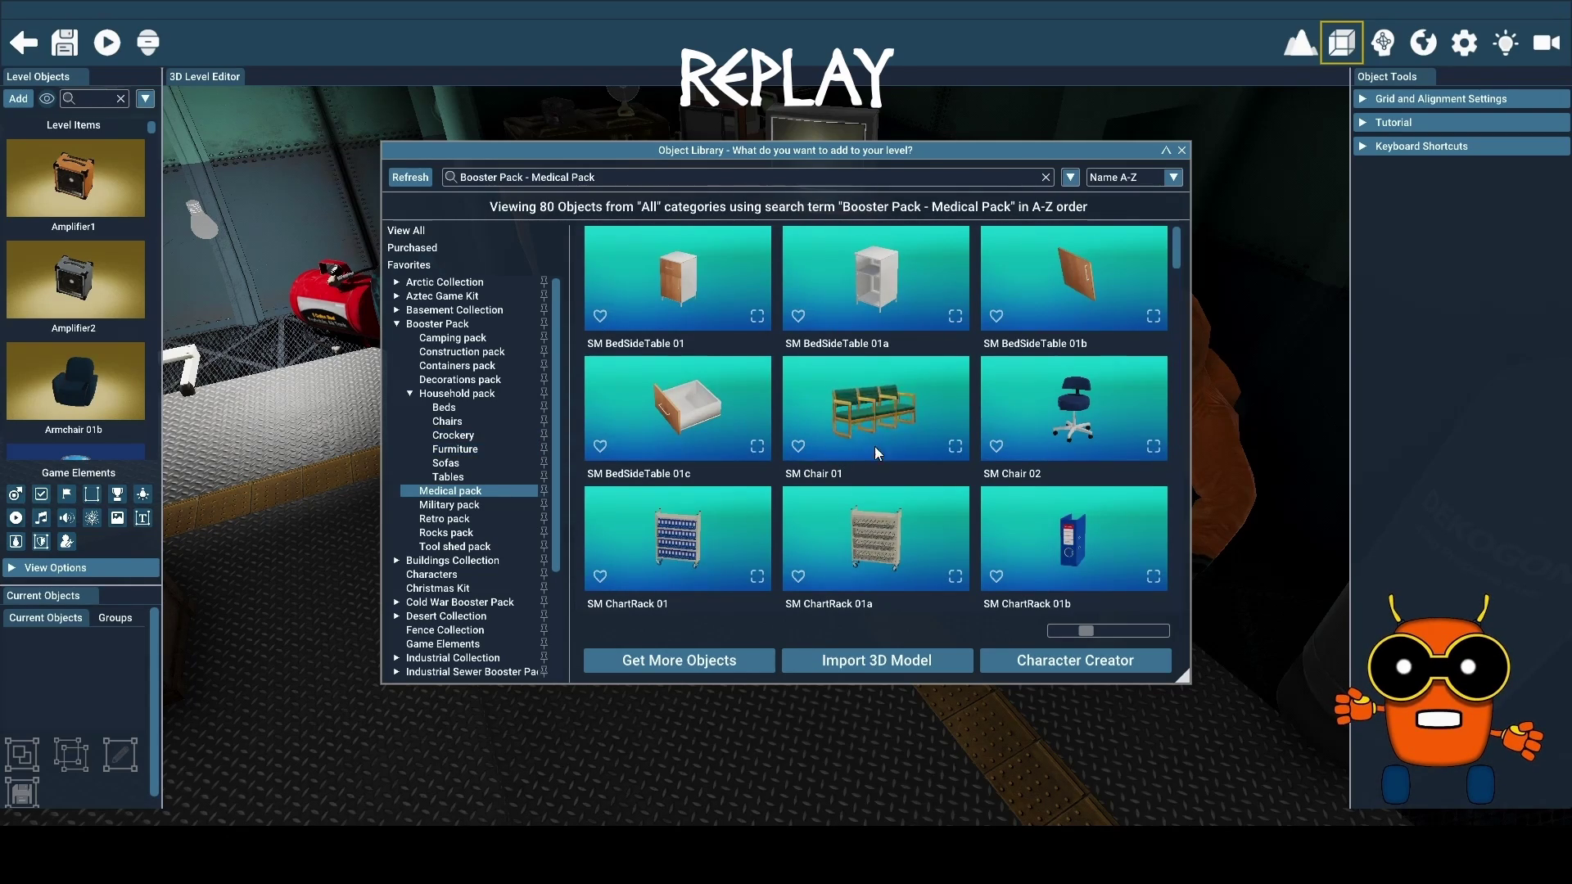
{"action": "left_click", "coordinate": [891, 410]}
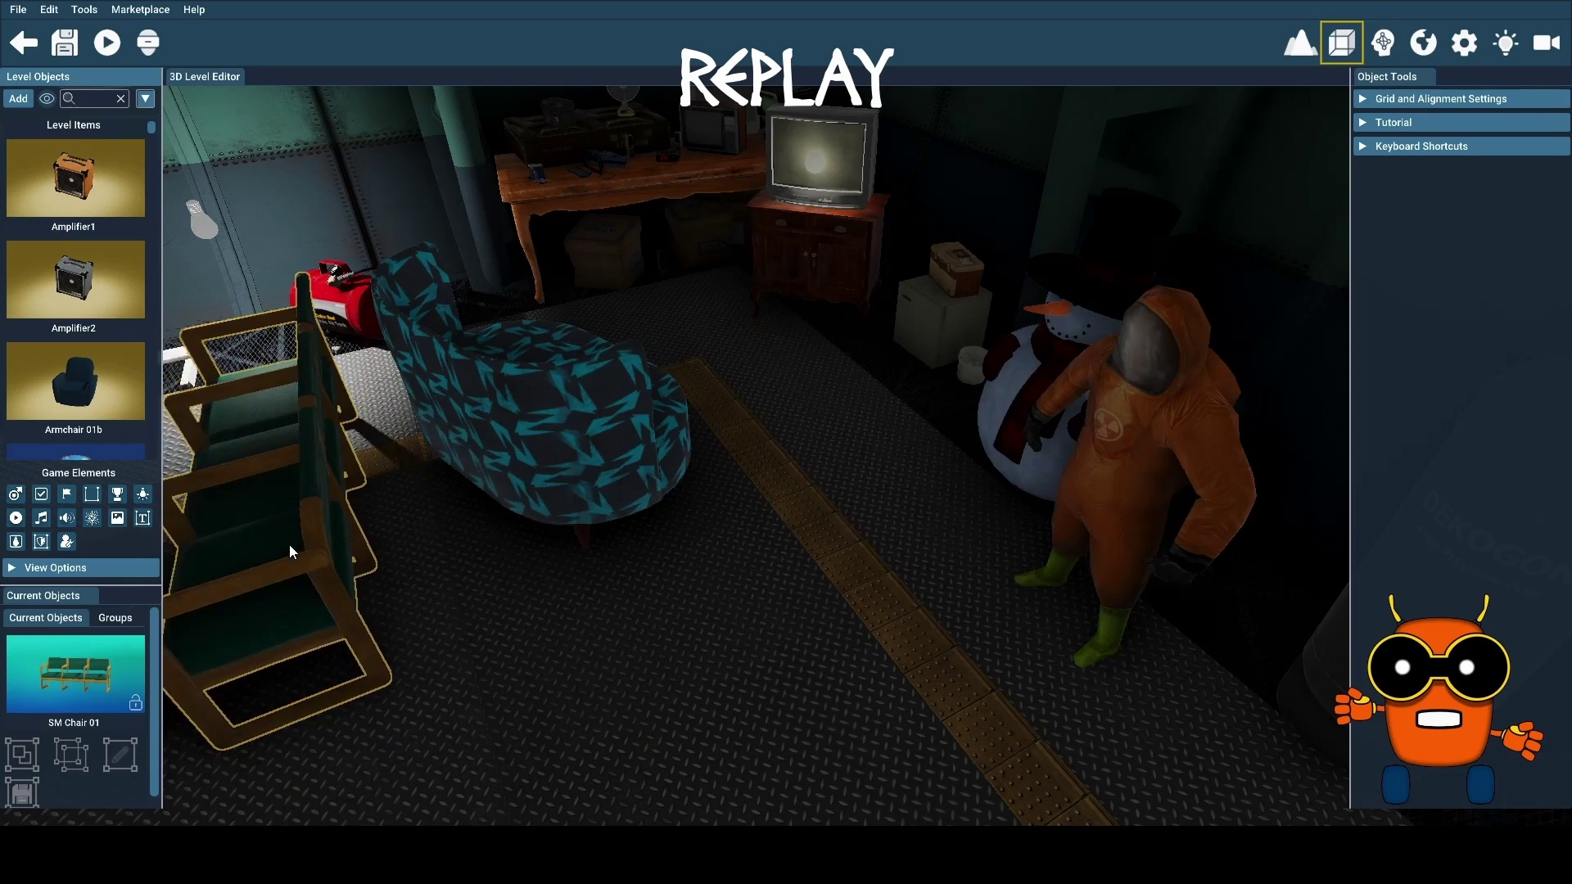
Place the SM Chair 01 bench, drag it right then to mid-floor, and delete it
{"action": "left_click", "coordinate": [293, 539]}
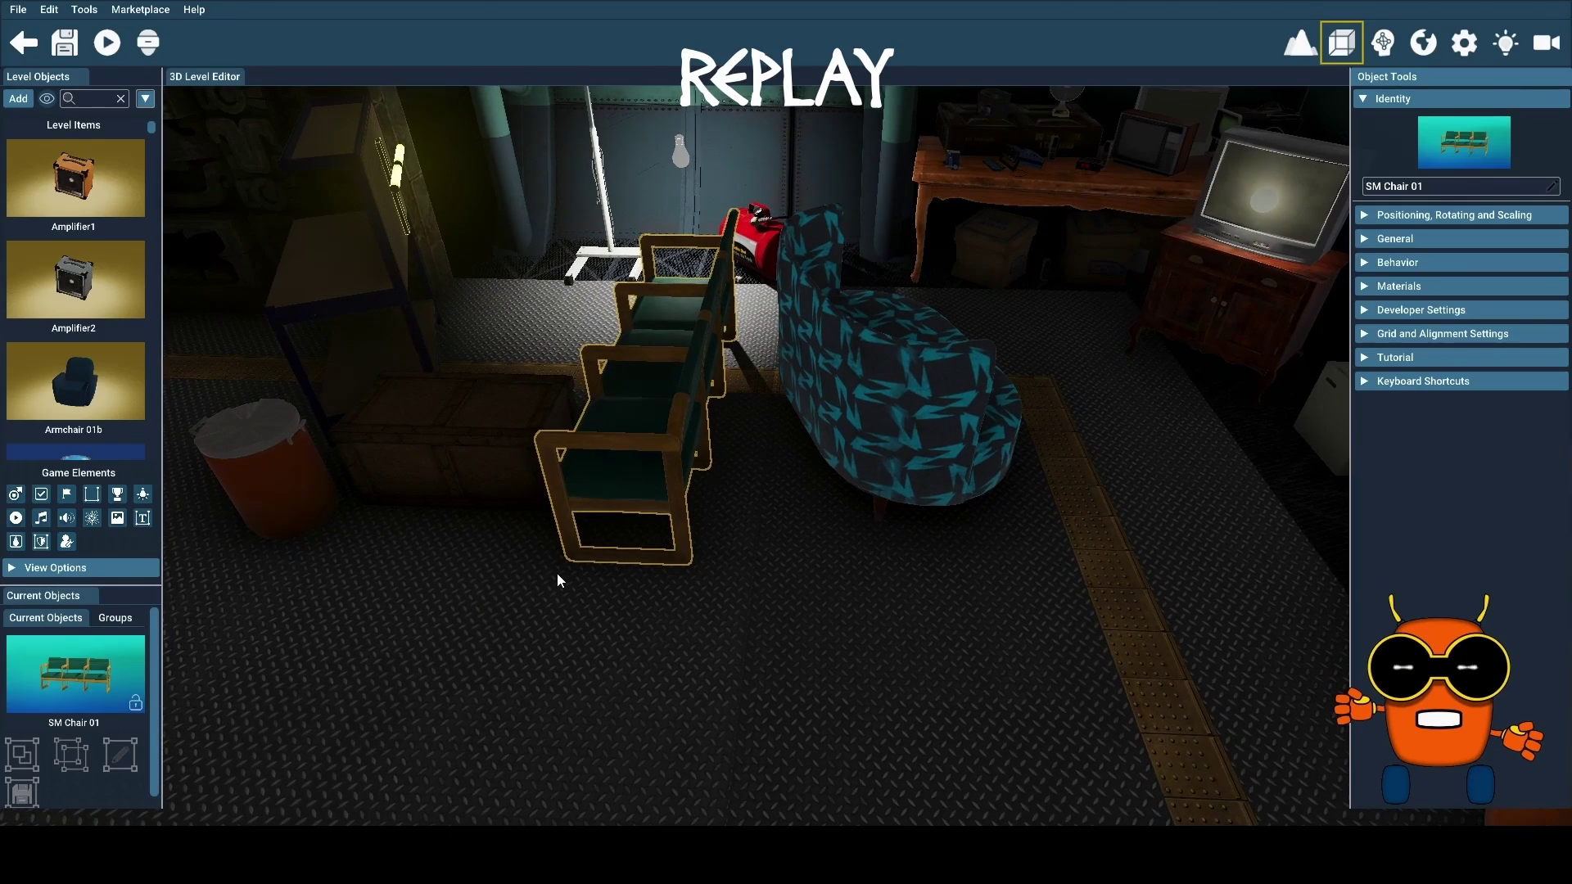
{"action": "scroll", "coordinate": [501, 533], "scroll_direction": "up", "scroll_amount": 5}
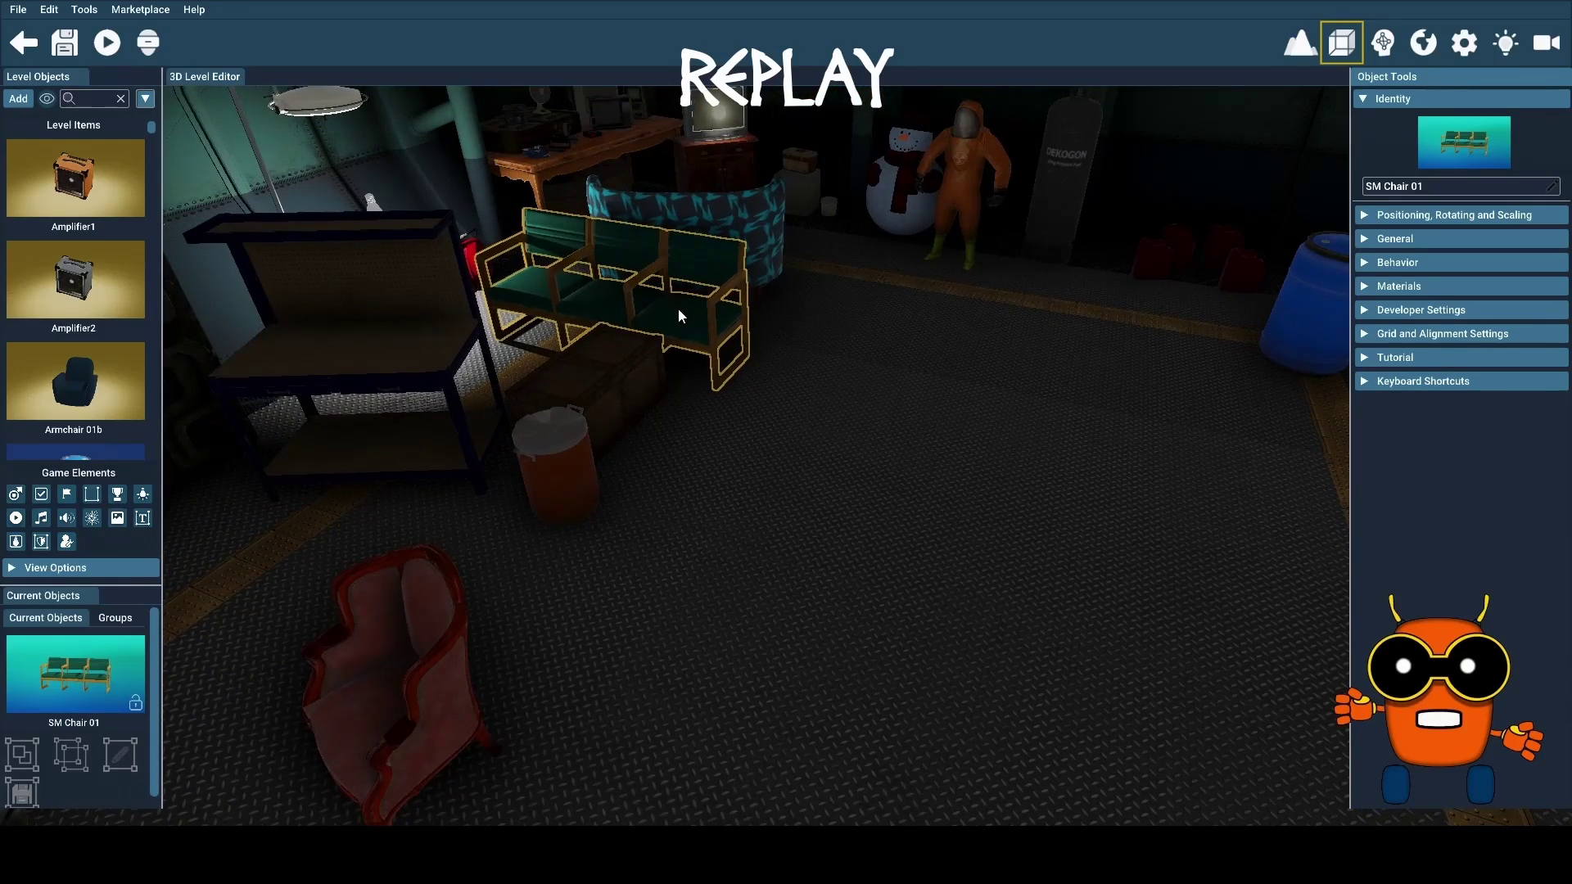
{"action": "left_click", "coordinate": [680, 313]}
{"action": "mouse_move", "coordinate": [691, 328]}
{"action": "left_mouse_down"}
{"action": "mouse_move", "coordinate": [1277, 434]}
{"action": "mouse_move", "coordinate": [1374, 486]}
{"action": "left_mouse_up"}
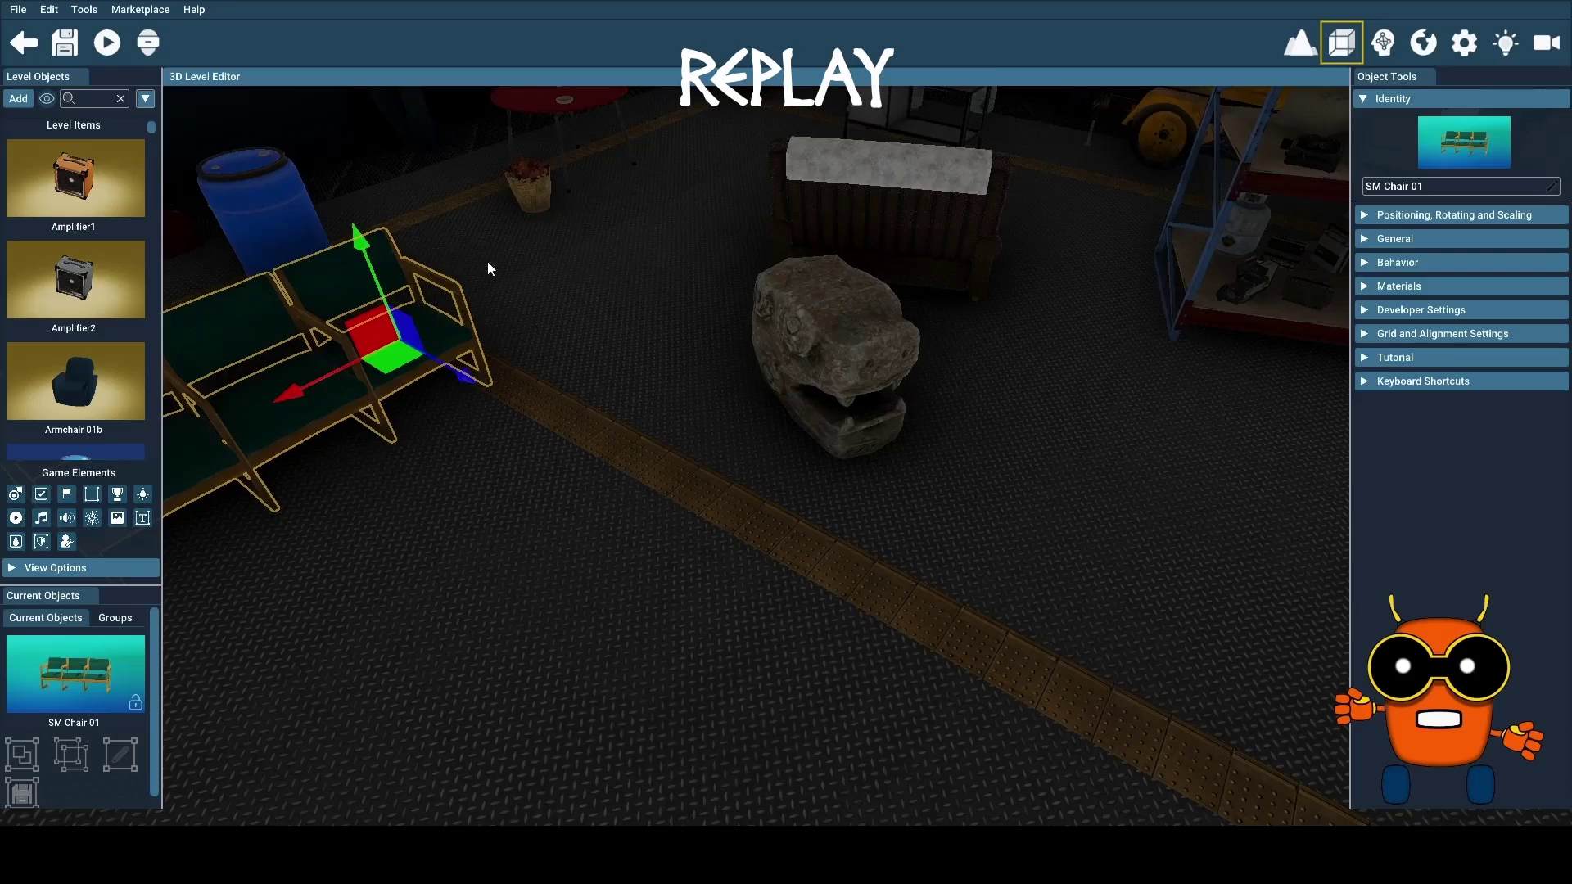
{"action": "mouse_move", "coordinate": [391, 360]}
{"action": "left_mouse_down"}
{"action": "mouse_move", "coordinate": [660, 245]}
{"action": "mouse_move", "coordinate": [686, 249]}
{"action": "left_mouse_up"}
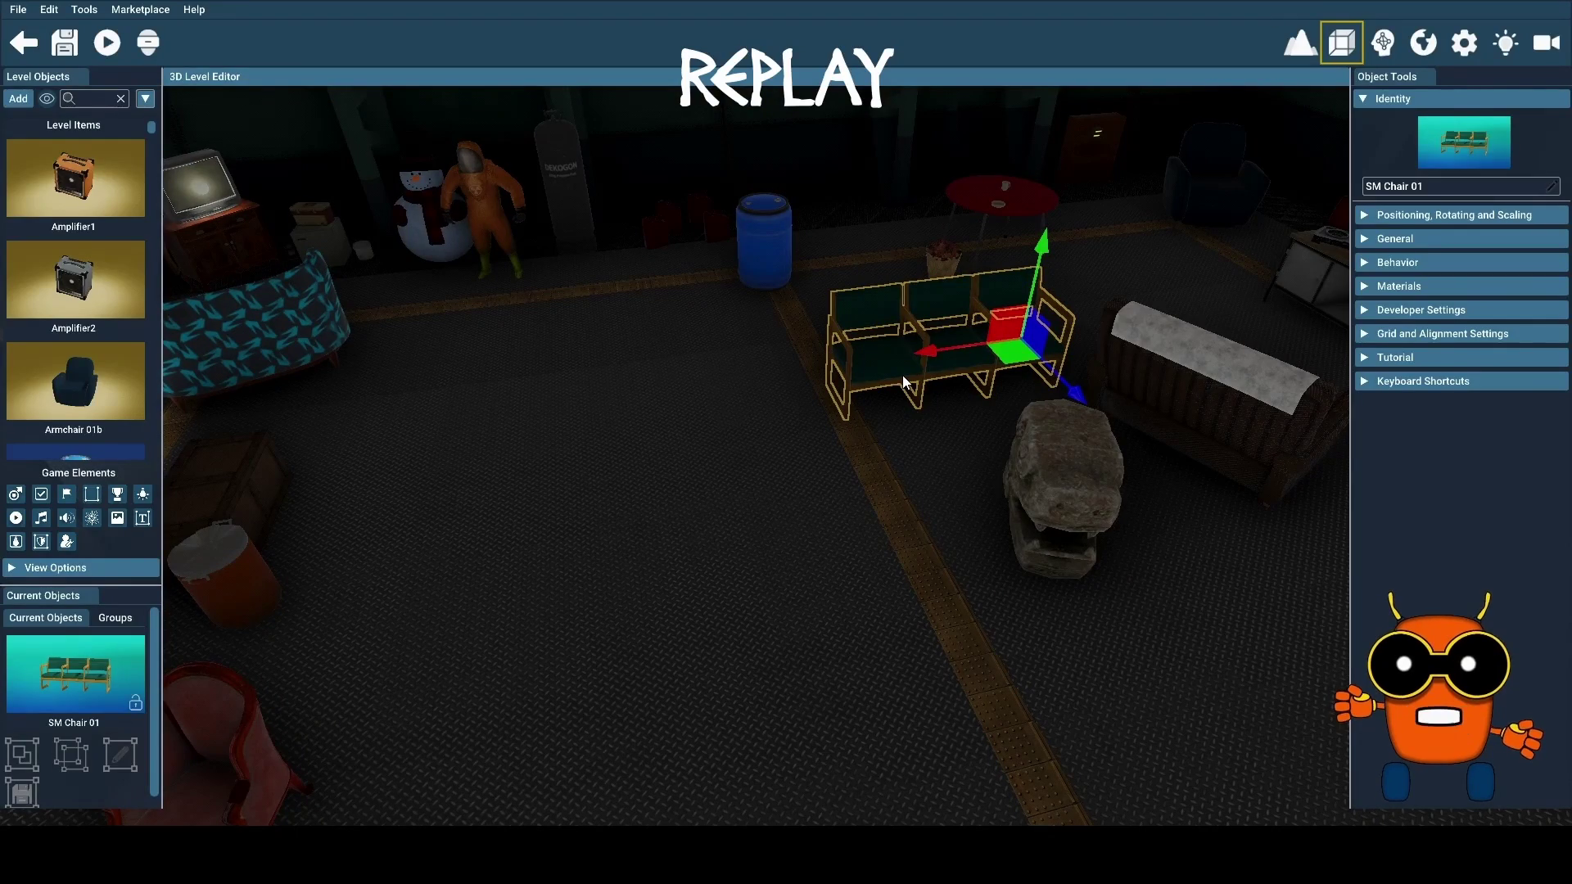
{"action": "key", "text": "Delete"}
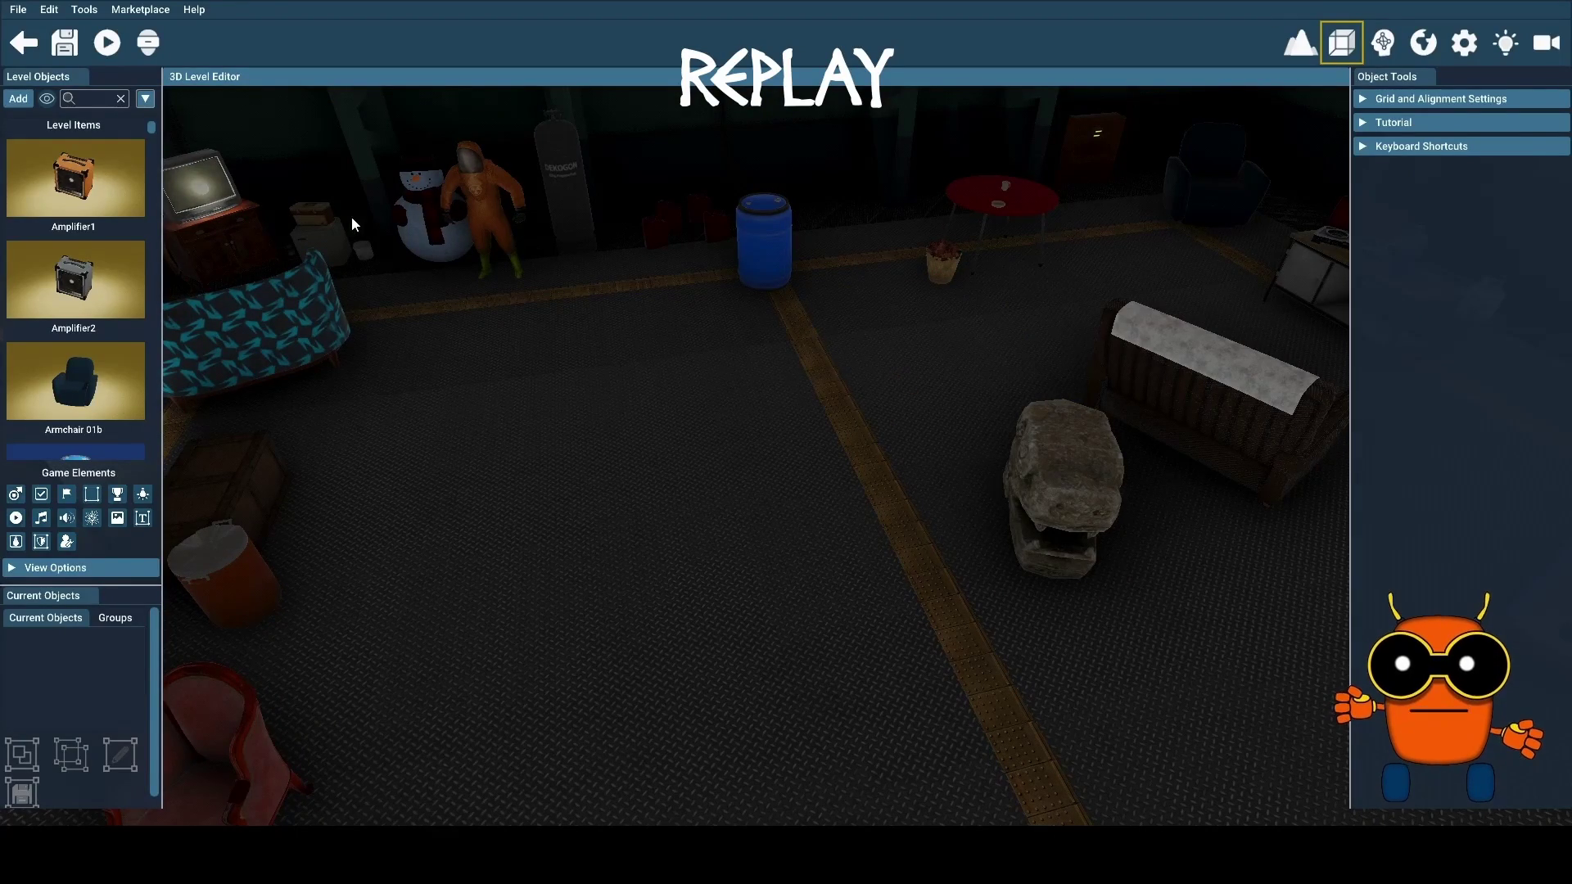
Pick SM BedSideTable 01a from the Medical pack and set it down beside the armchair
{"action": "left_click", "coordinate": [18, 100]}
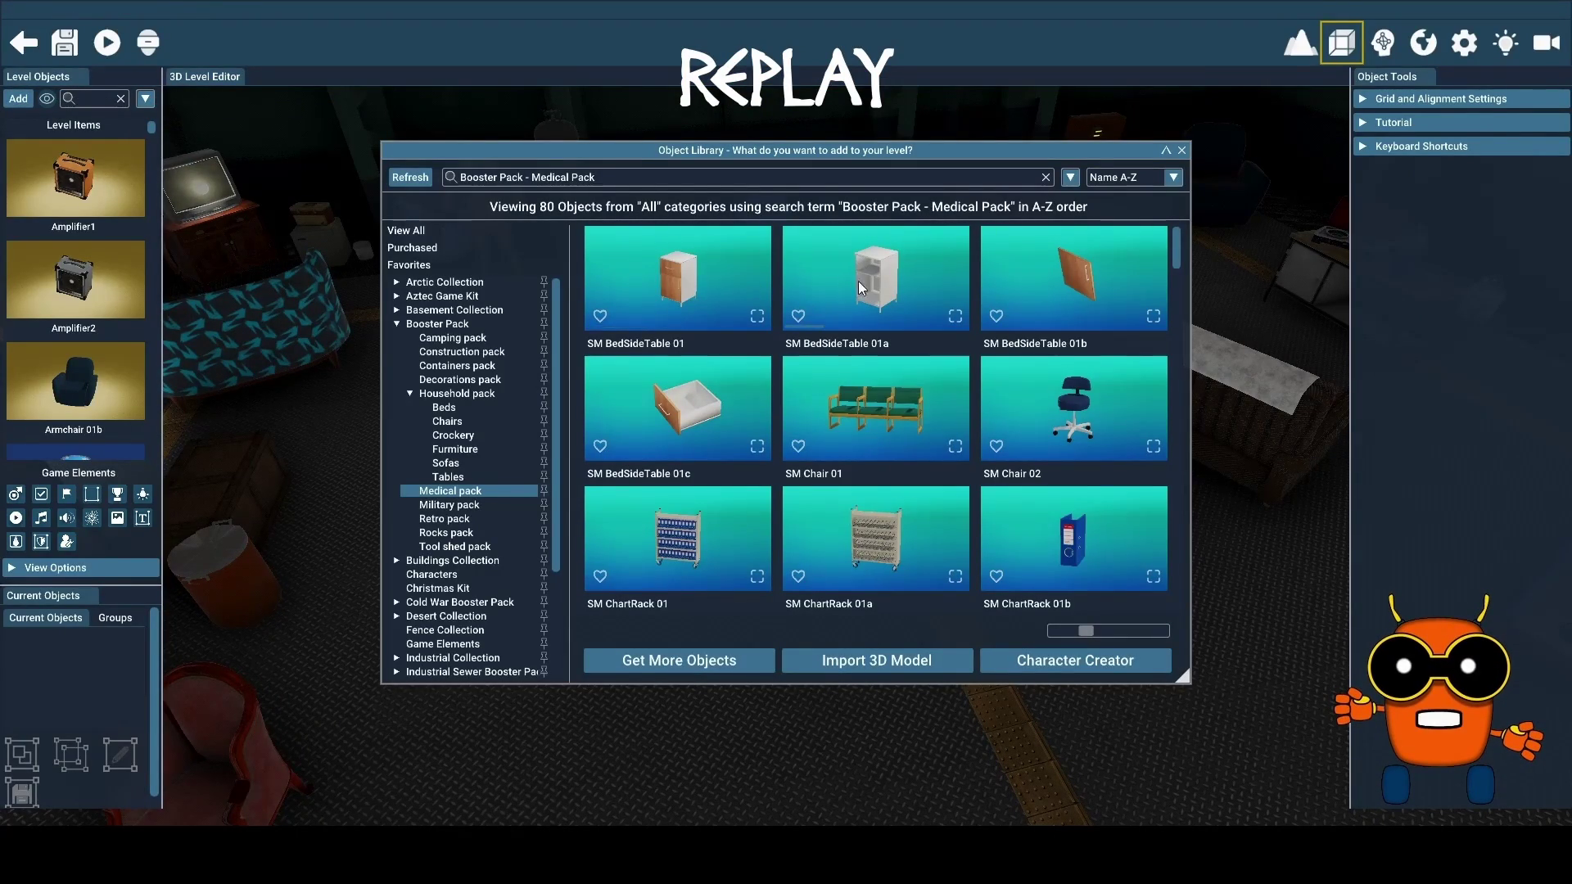
{"action": "left_click", "coordinate": [885, 283]}
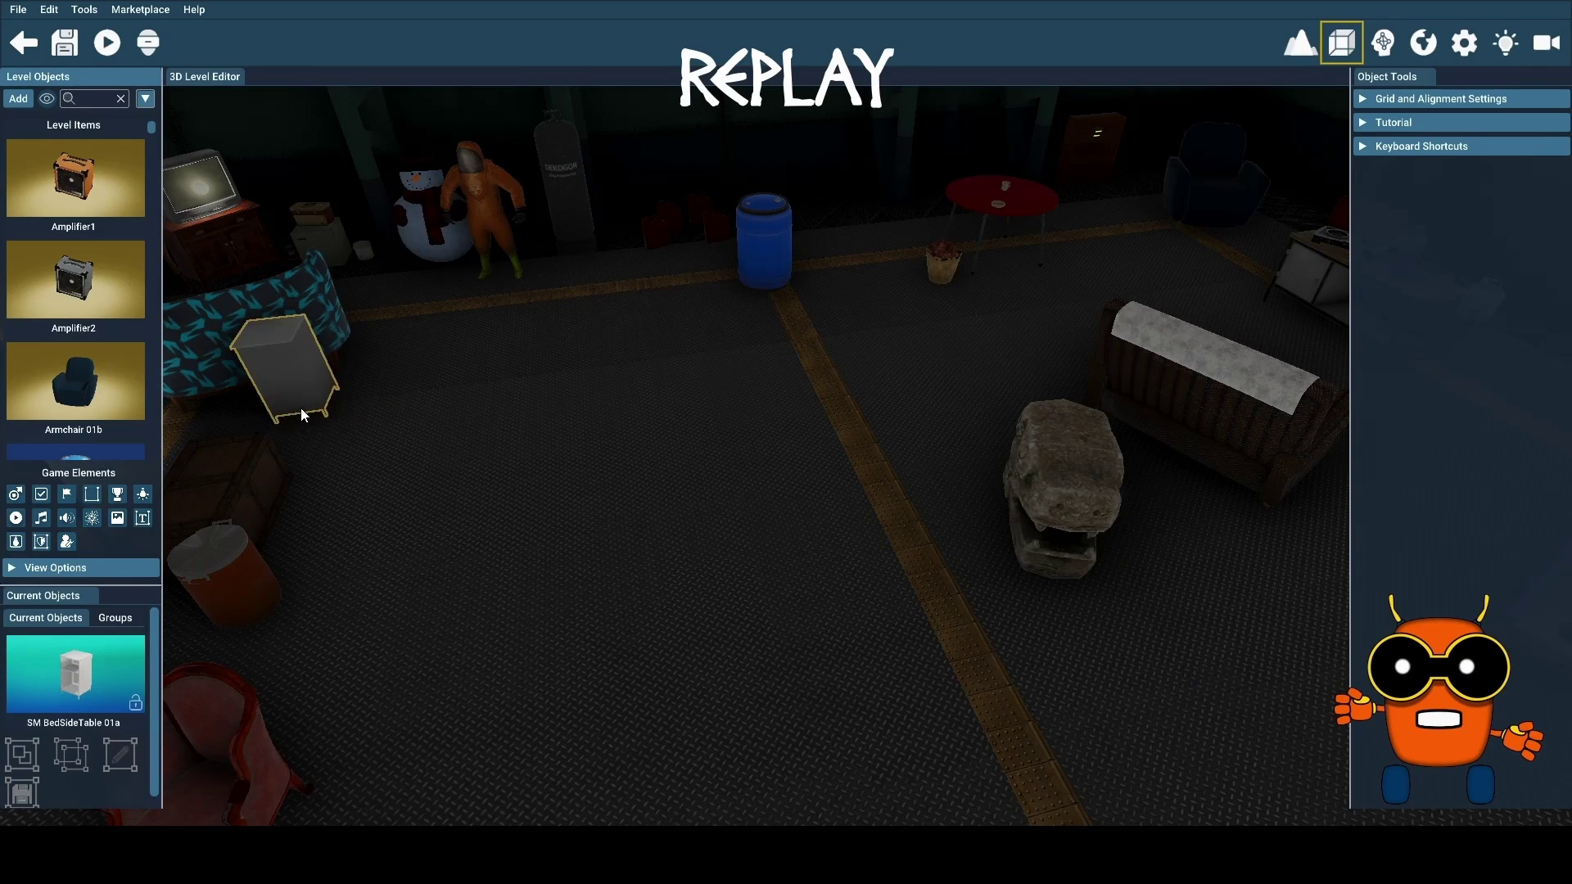
{"action": "left_click", "coordinate": [329, 408]}
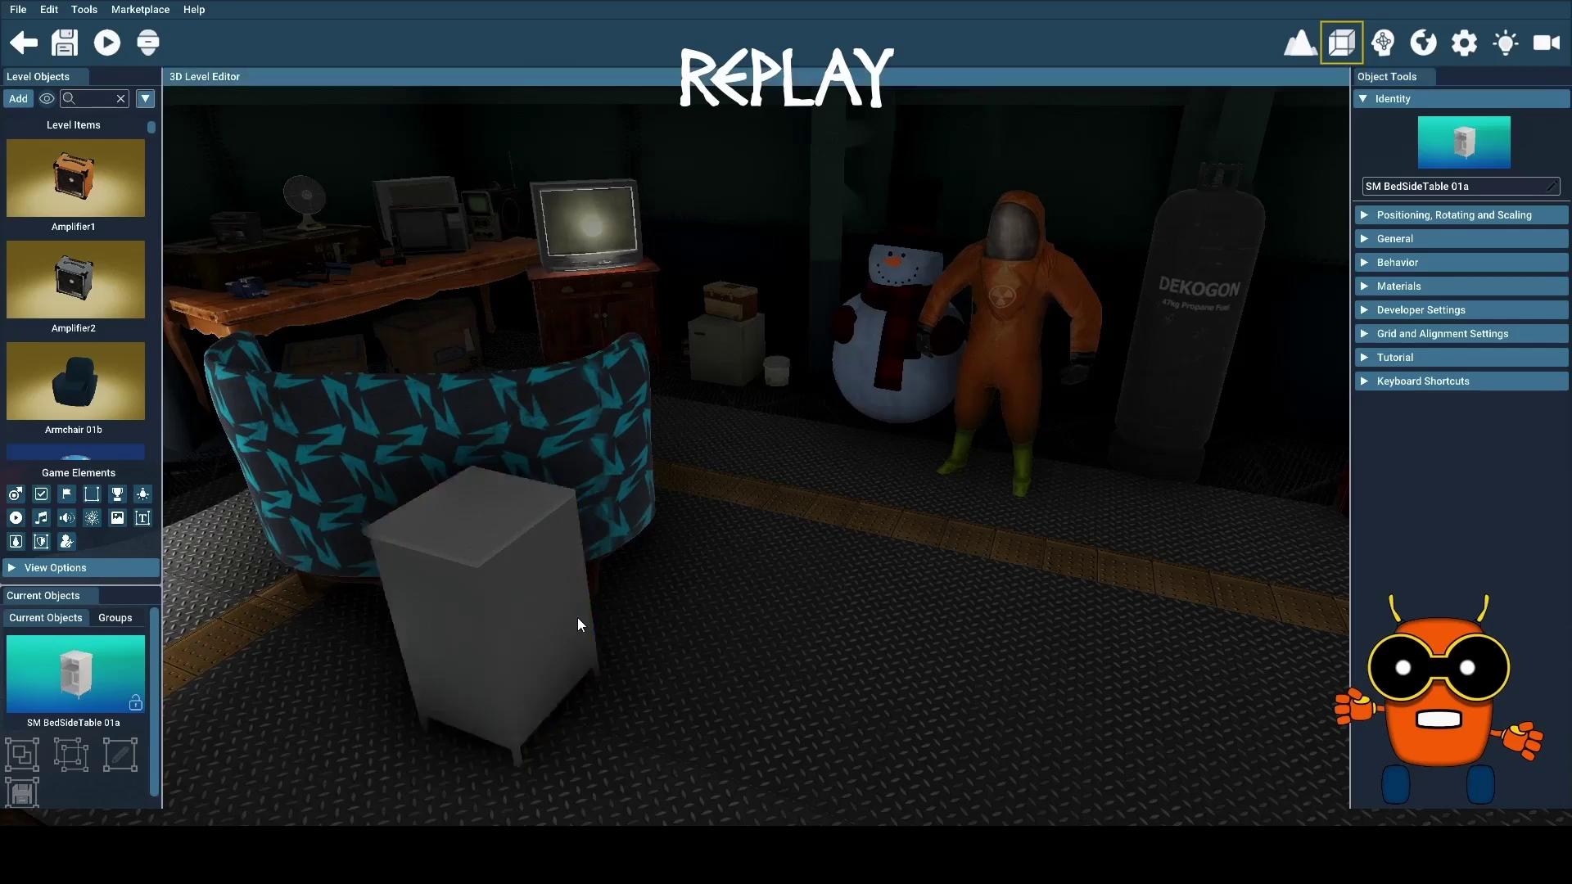
Rotate the bedside table around its vertical axis and slide it across the floor
{"action": "left_click", "coordinate": [577, 619]}
{"action": "left_click", "coordinate": [1400, 216]}
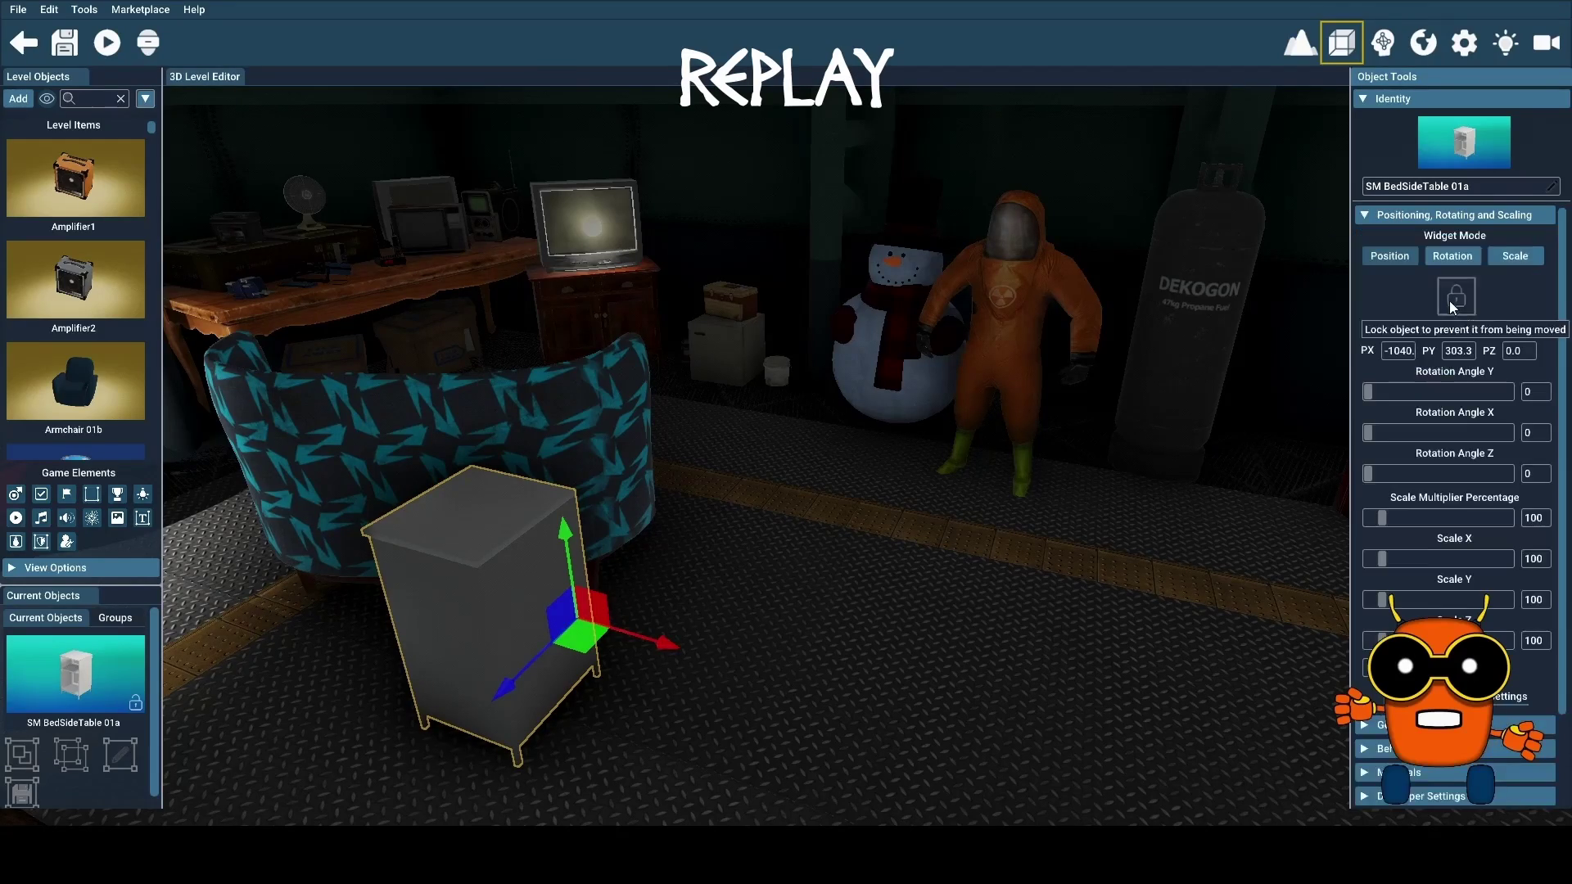
{"action": "left_click", "coordinate": [1453, 256]}
{"action": "mouse_move", "coordinate": [634, 678]}
{"action": "left_mouse_down"}
{"action": "mouse_move", "coordinate": [448, 675]}
{"action": "mouse_move", "coordinate": [694, 670]}
{"action": "left_mouse_up"}
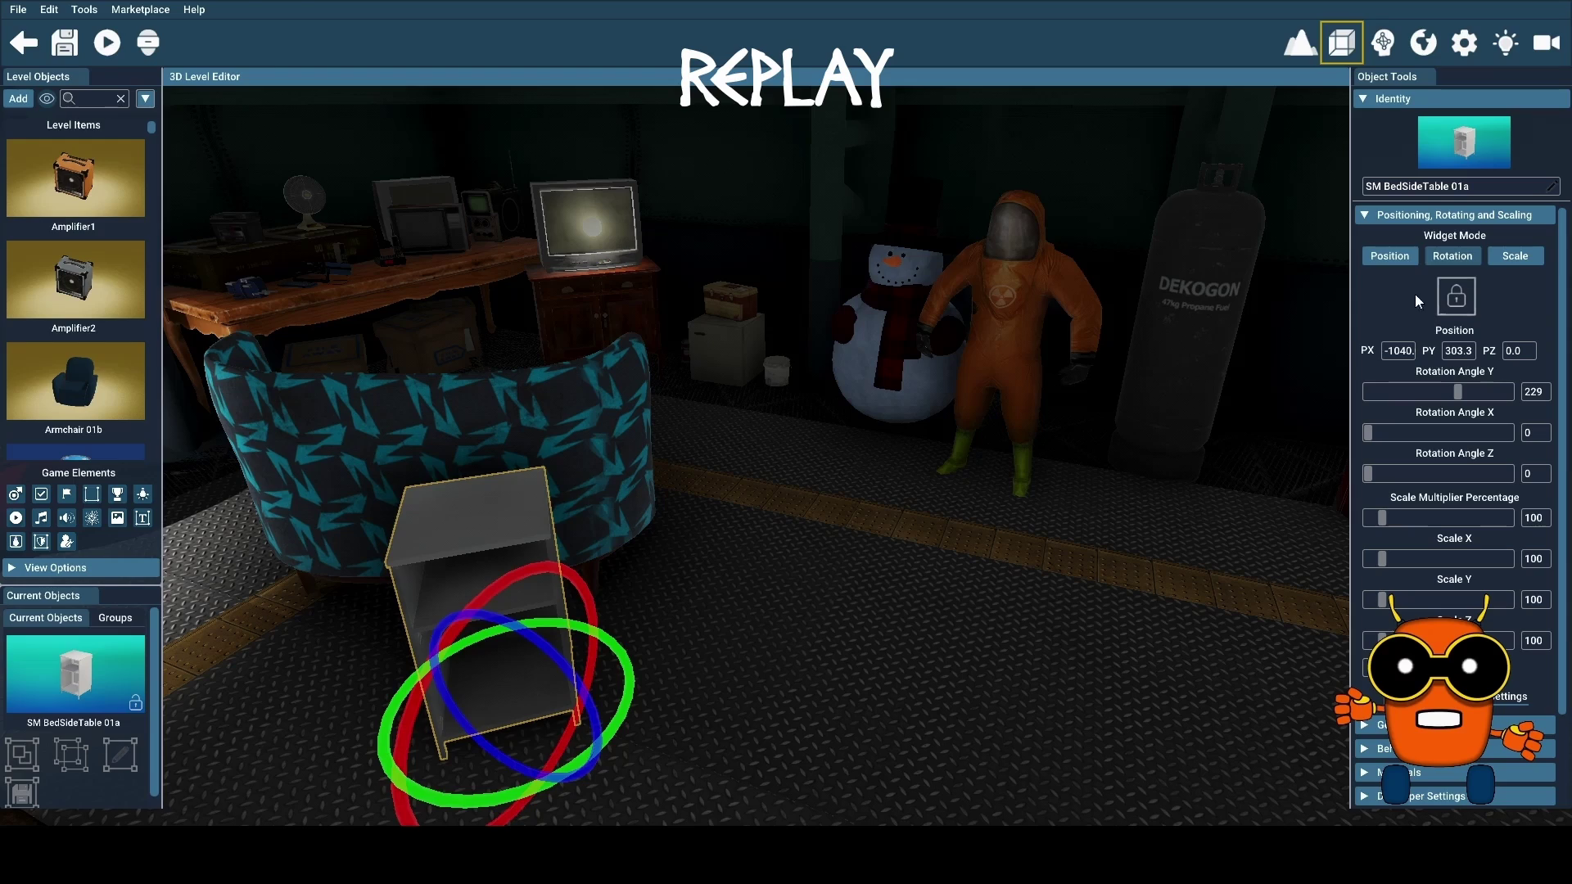
{"action": "left_click", "coordinate": [1390, 256]}
{"action": "mouse_move", "coordinate": [577, 629]}
{"action": "left_mouse_down"}
{"action": "mouse_move", "coordinate": [613, 586]}
{"action": "mouse_move", "coordinate": [612, 546]}
{"action": "mouse_move", "coordinate": [597, 602]}
{"action": "left_mouse_up"}
Position the table beside the armchair near the red heater, then reopen the object library
{"action": "key", "text": "a"}
{"action": "key", "text": "a"}
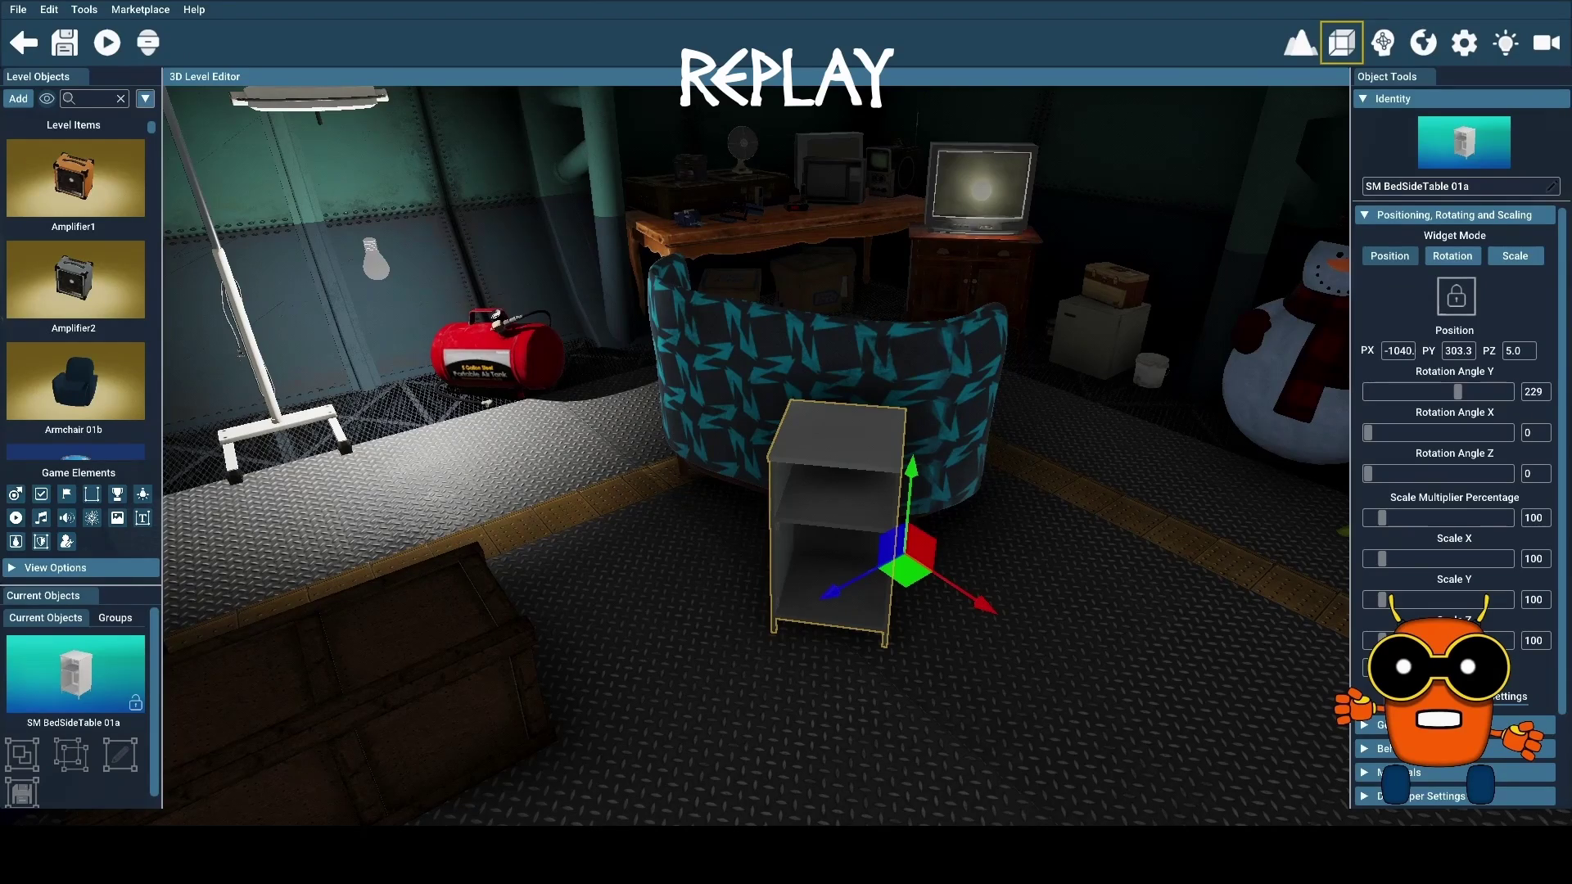
{"action": "key", "text": "Right"}
{"action": "key", "text": "Left"}
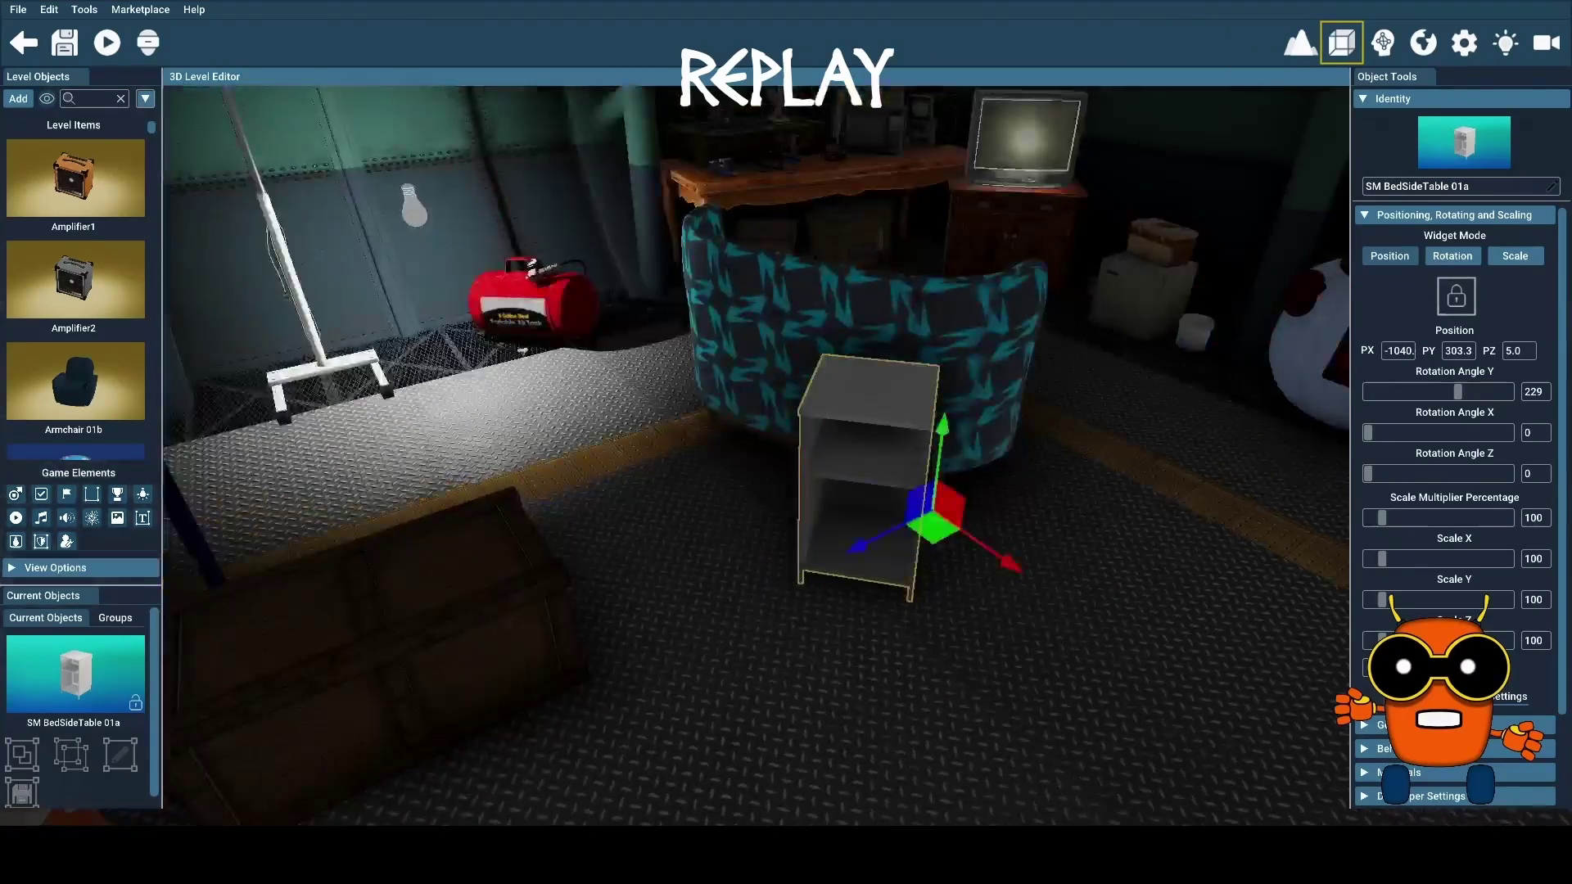
{"action": "key", "text": "Down"}
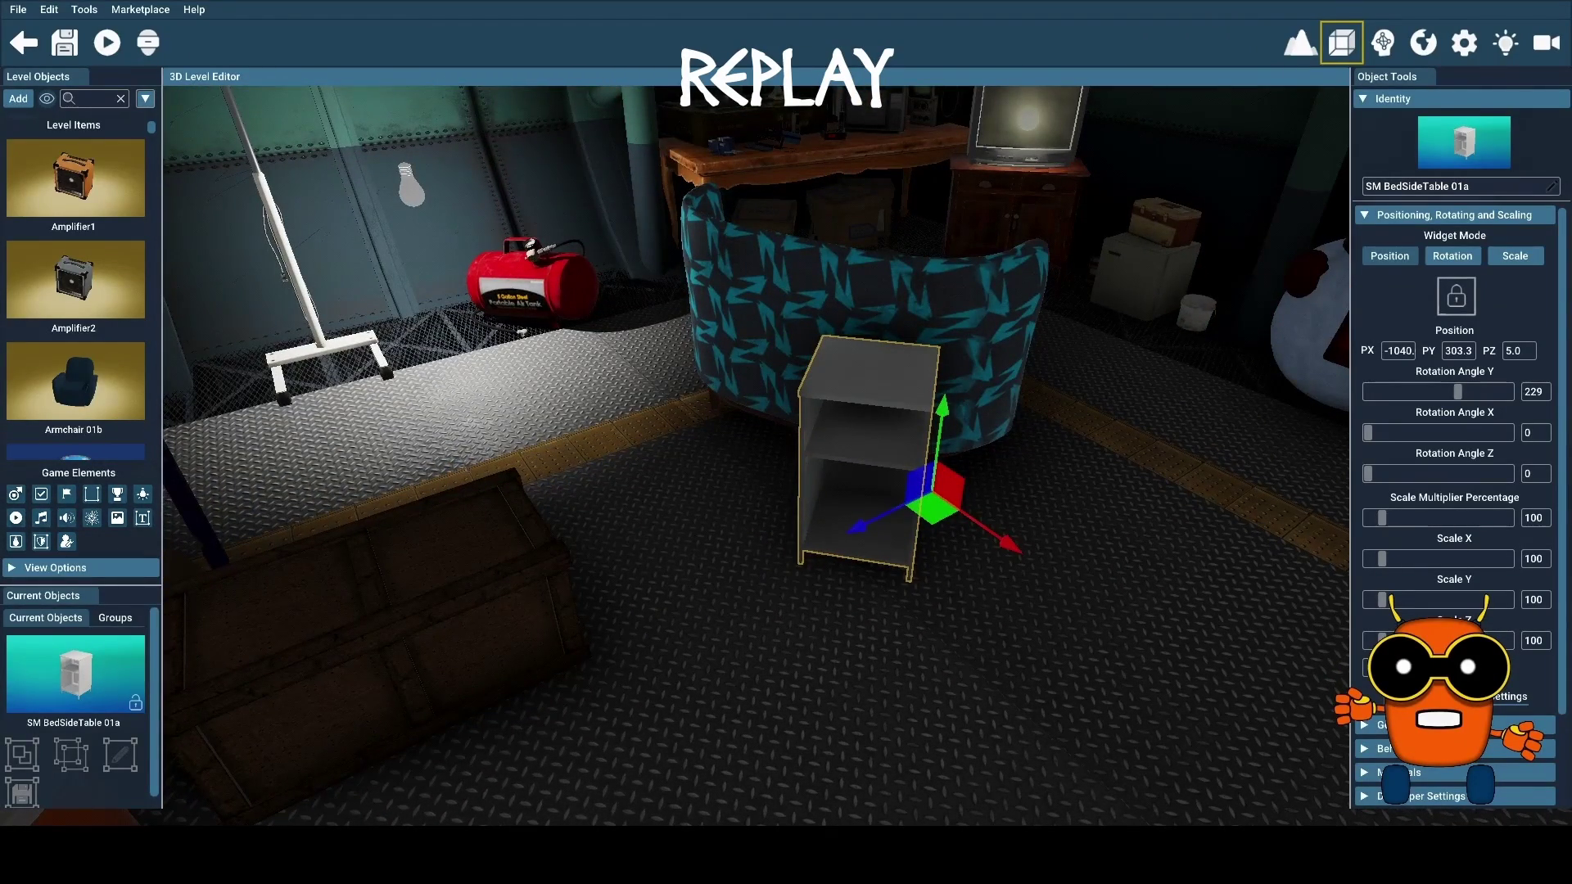
{"action": "mouse_move", "coordinate": [934, 513]}
{"action": "left_mouse_down"}
{"action": "mouse_move", "coordinate": [761, 485]}
{"action": "mouse_move", "coordinate": [632, 428]}
{"action": "mouse_move", "coordinate": [654, 391]}
{"action": "left_mouse_up"}
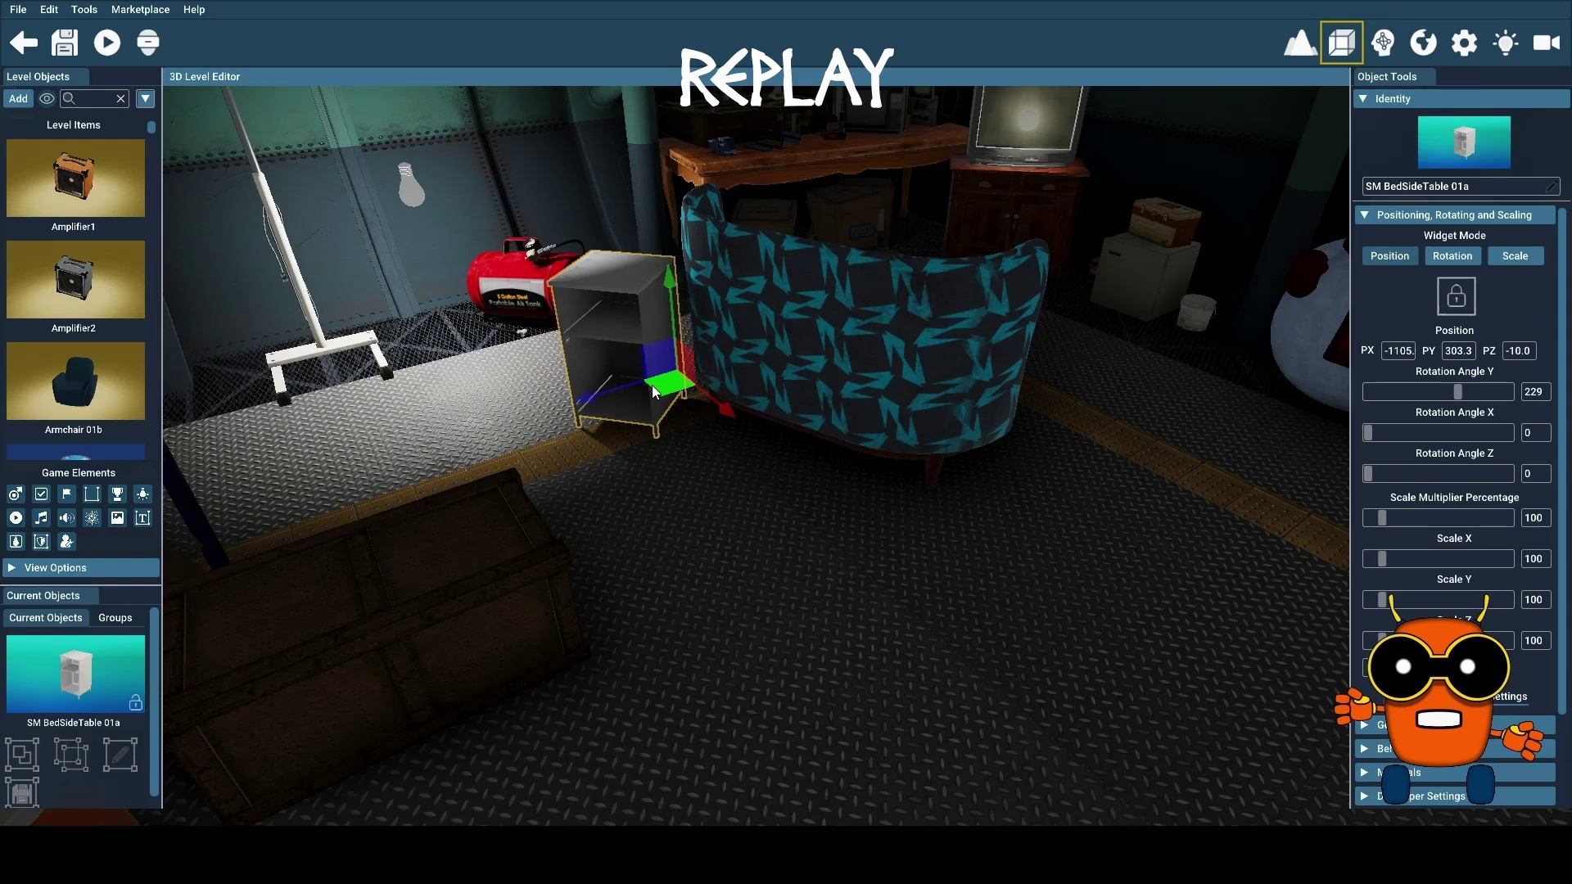
{"action": "key", "text": "Left"}
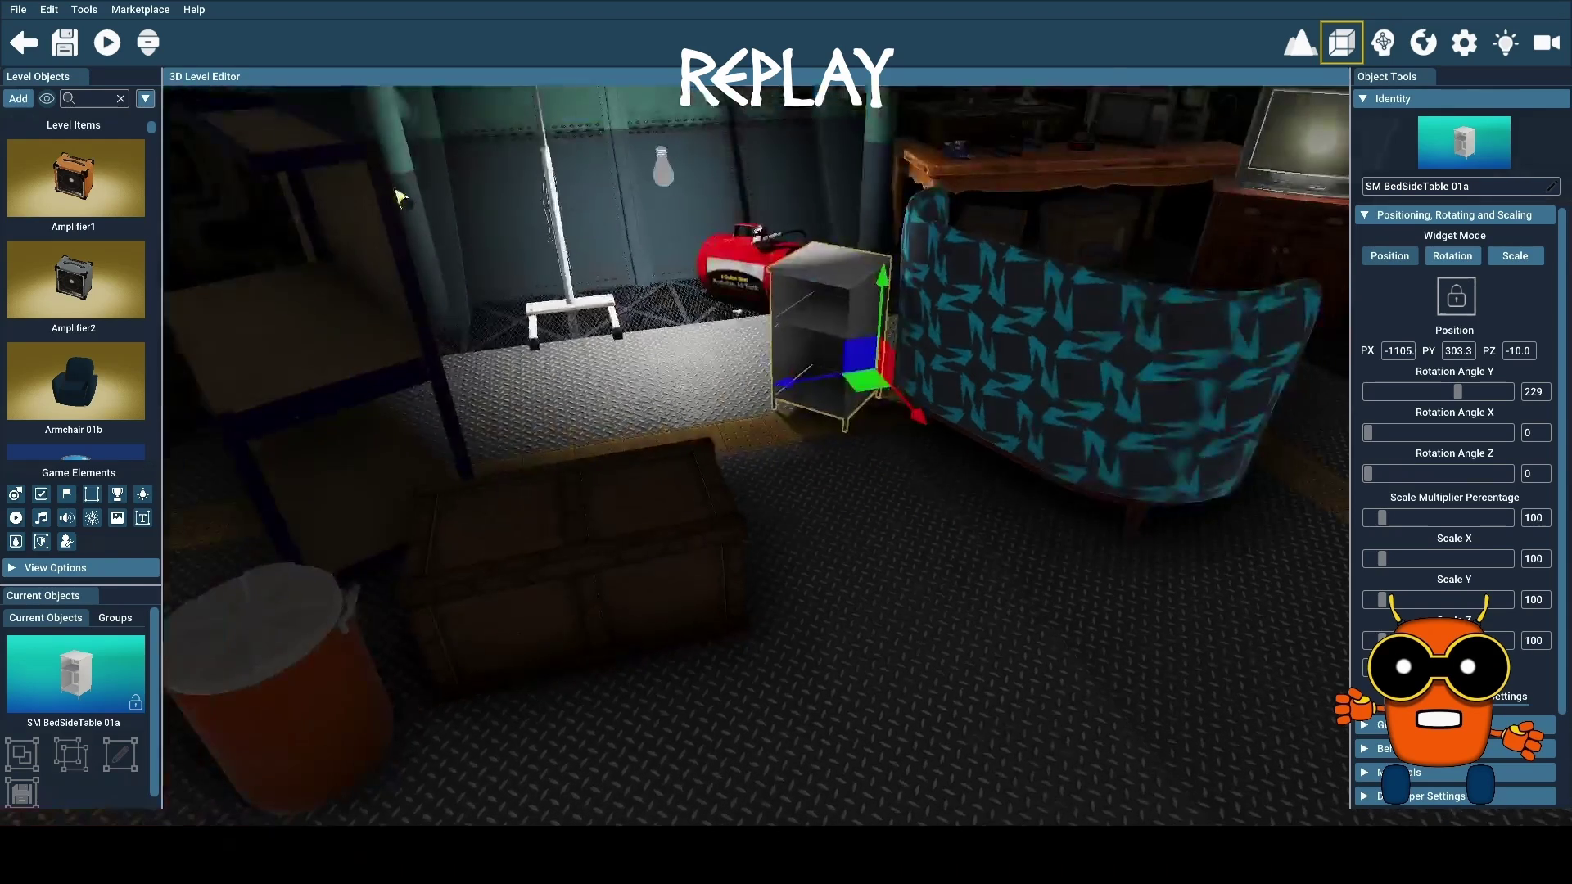
{"action": "left_click_drag", "start_coordinate": [867, 388], "coordinate": [861, 417]}
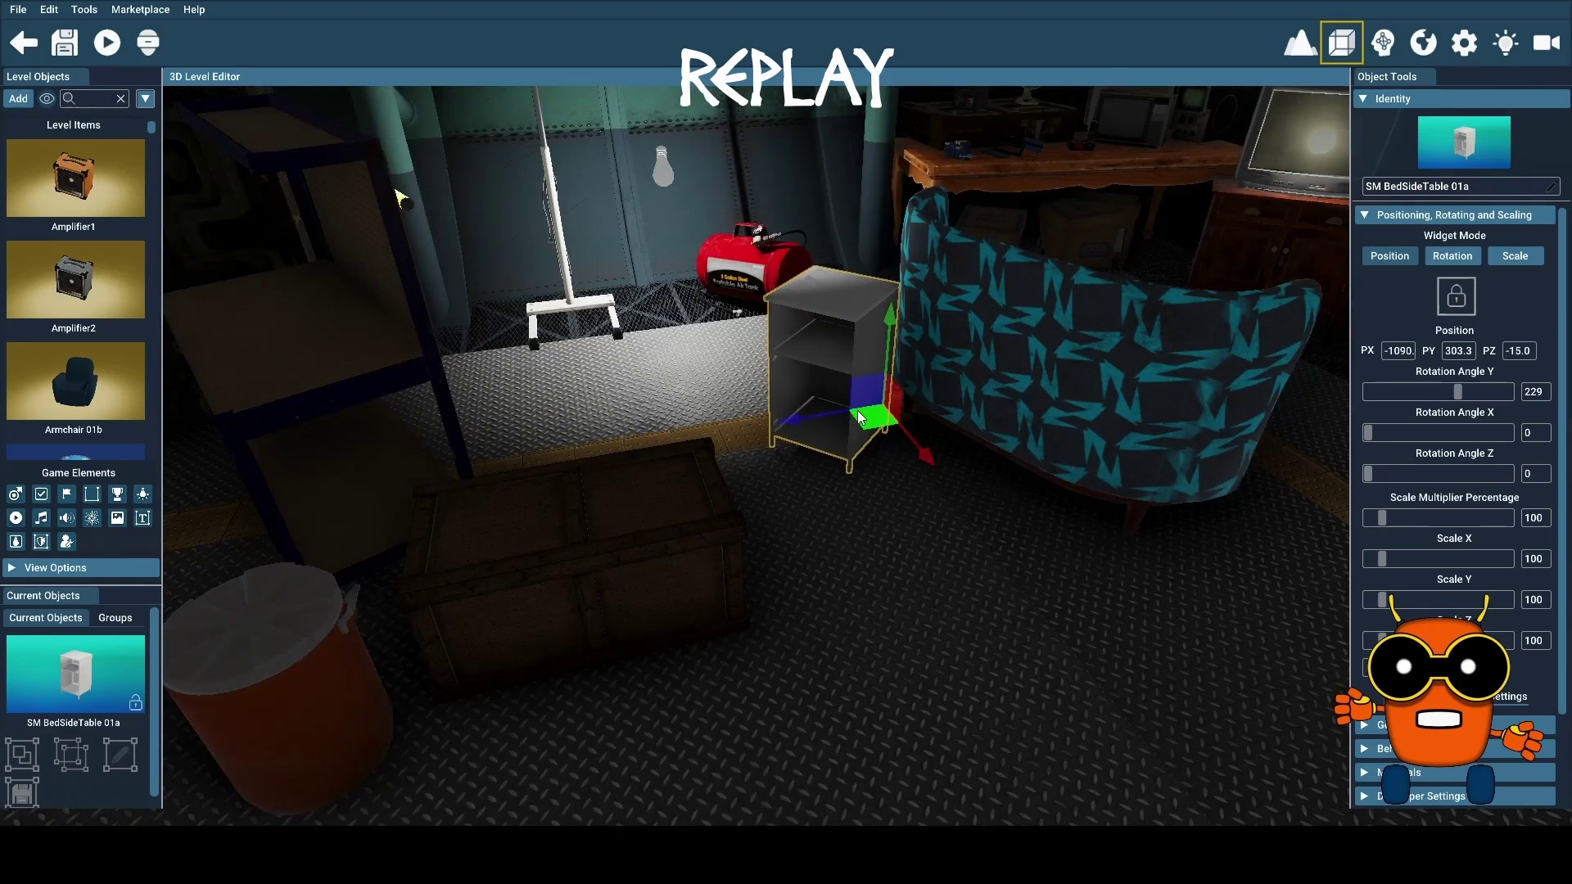
{"action": "key", "text": "Up"}
{"action": "key", "text": "Right"}
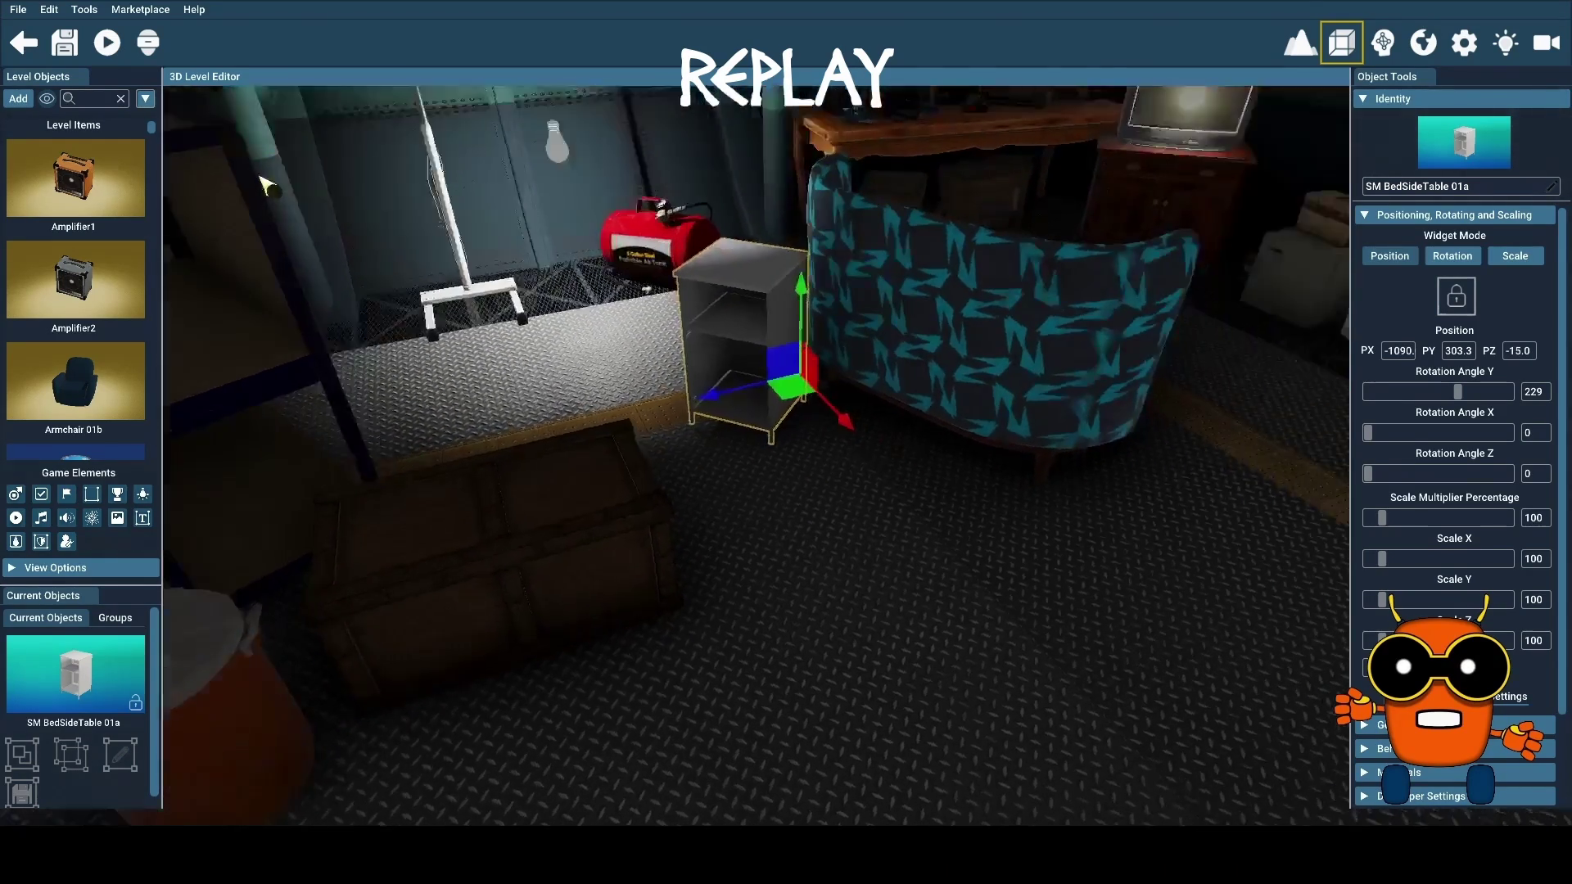
{"action": "key", "text": "Left"}
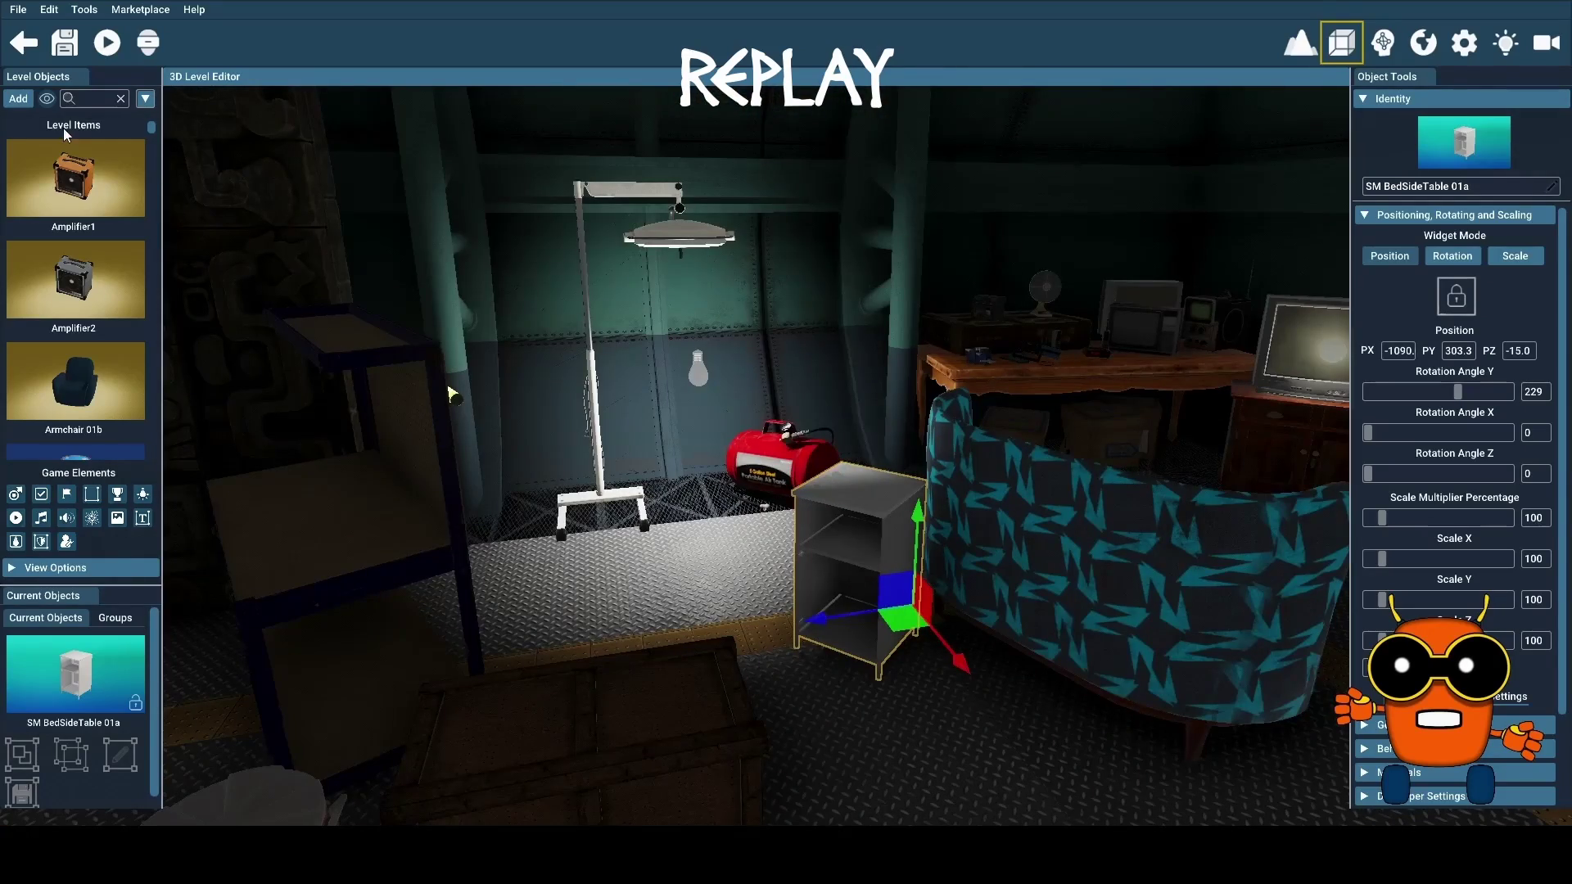
{"action": "left_click", "coordinate": [18, 99]}
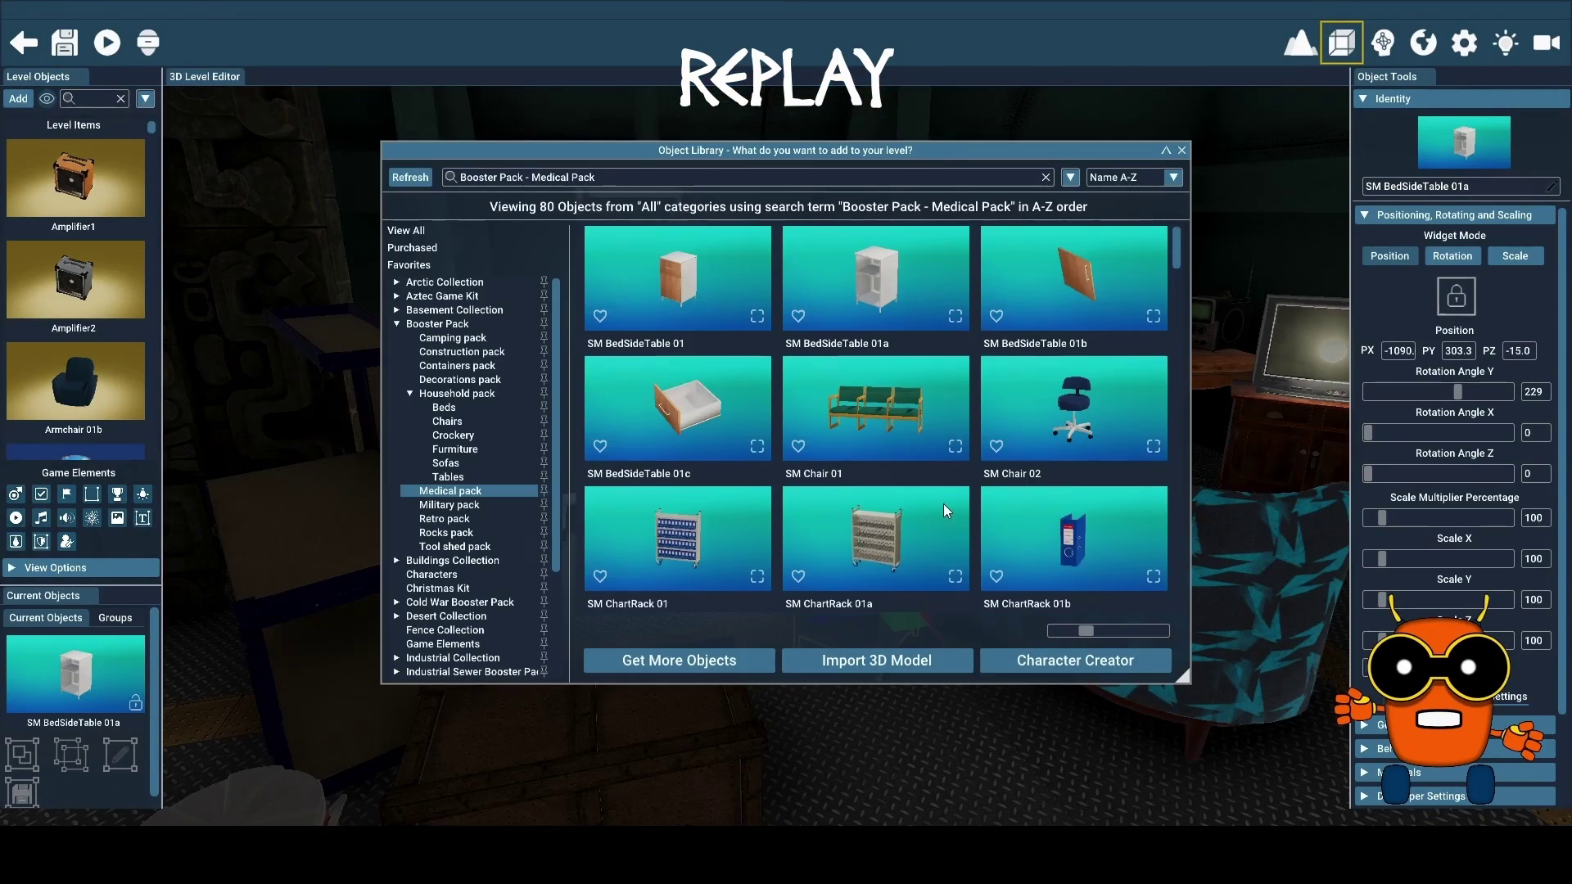
Place the SM Desk 01a from the Medical pack beside the bedside table
{"action": "scroll", "coordinate": [943, 504], "scroll_direction": "down", "scroll_amount": 5}
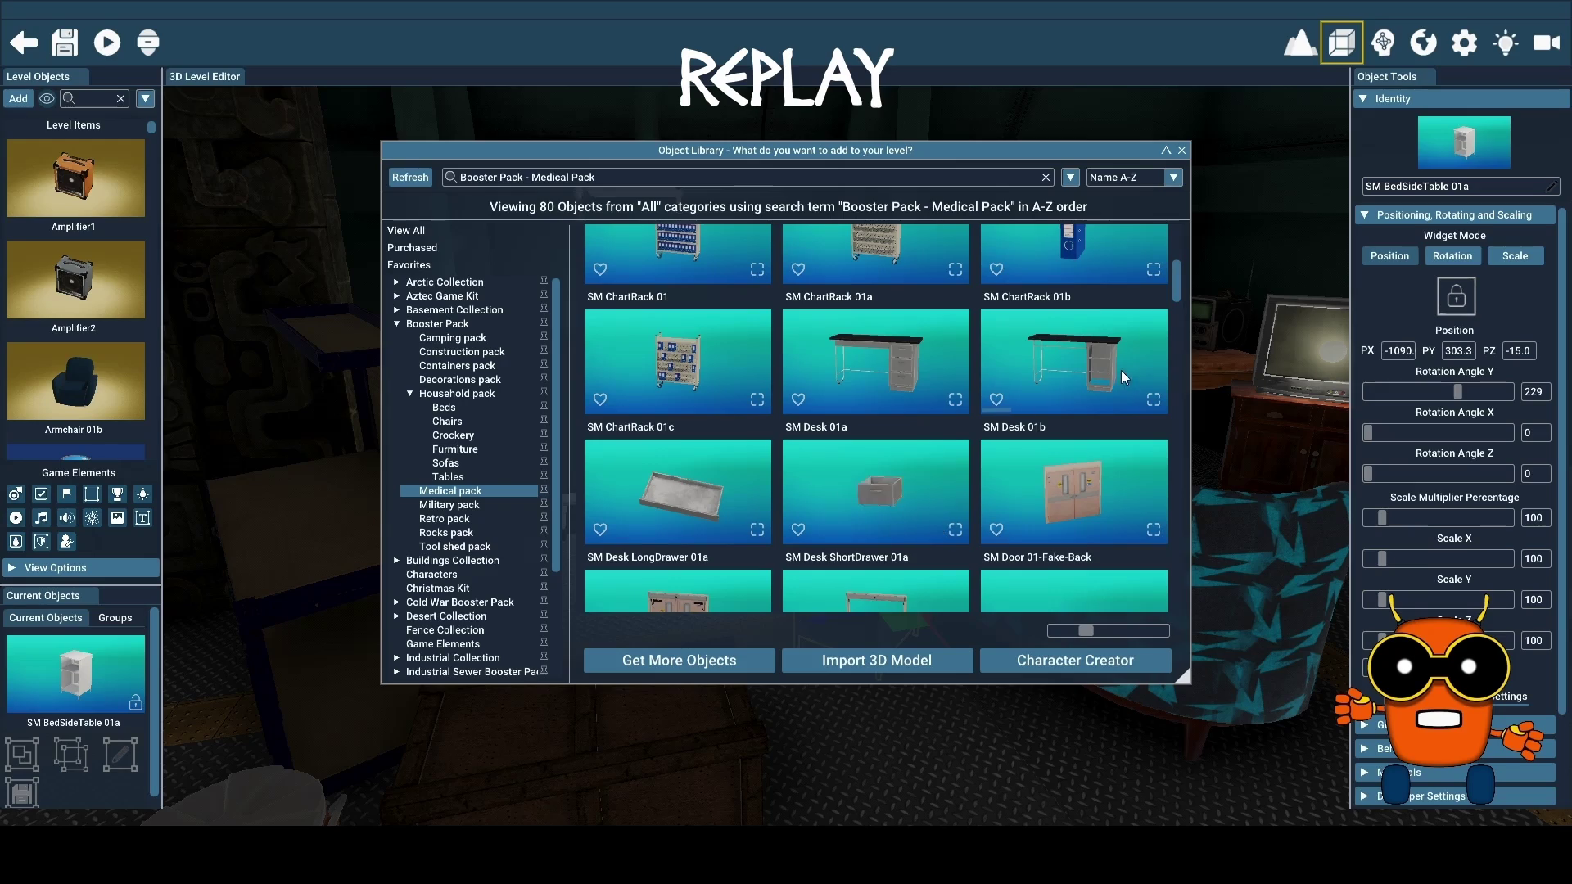
{"action": "left_click", "coordinate": [907, 367]}
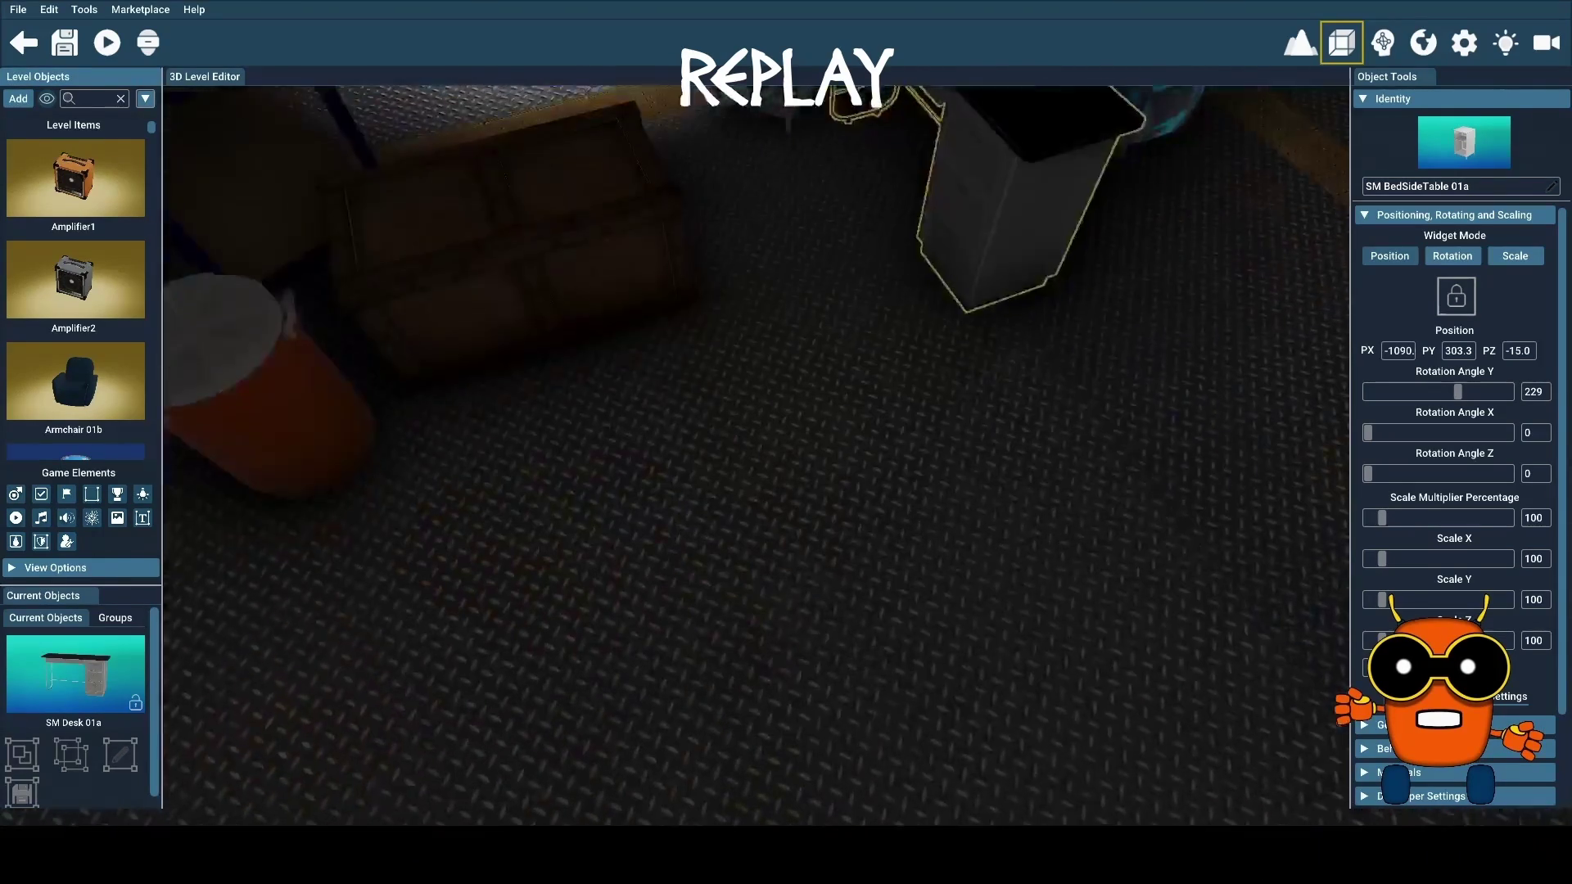
{"action": "left_click", "coordinate": [909, 369]}
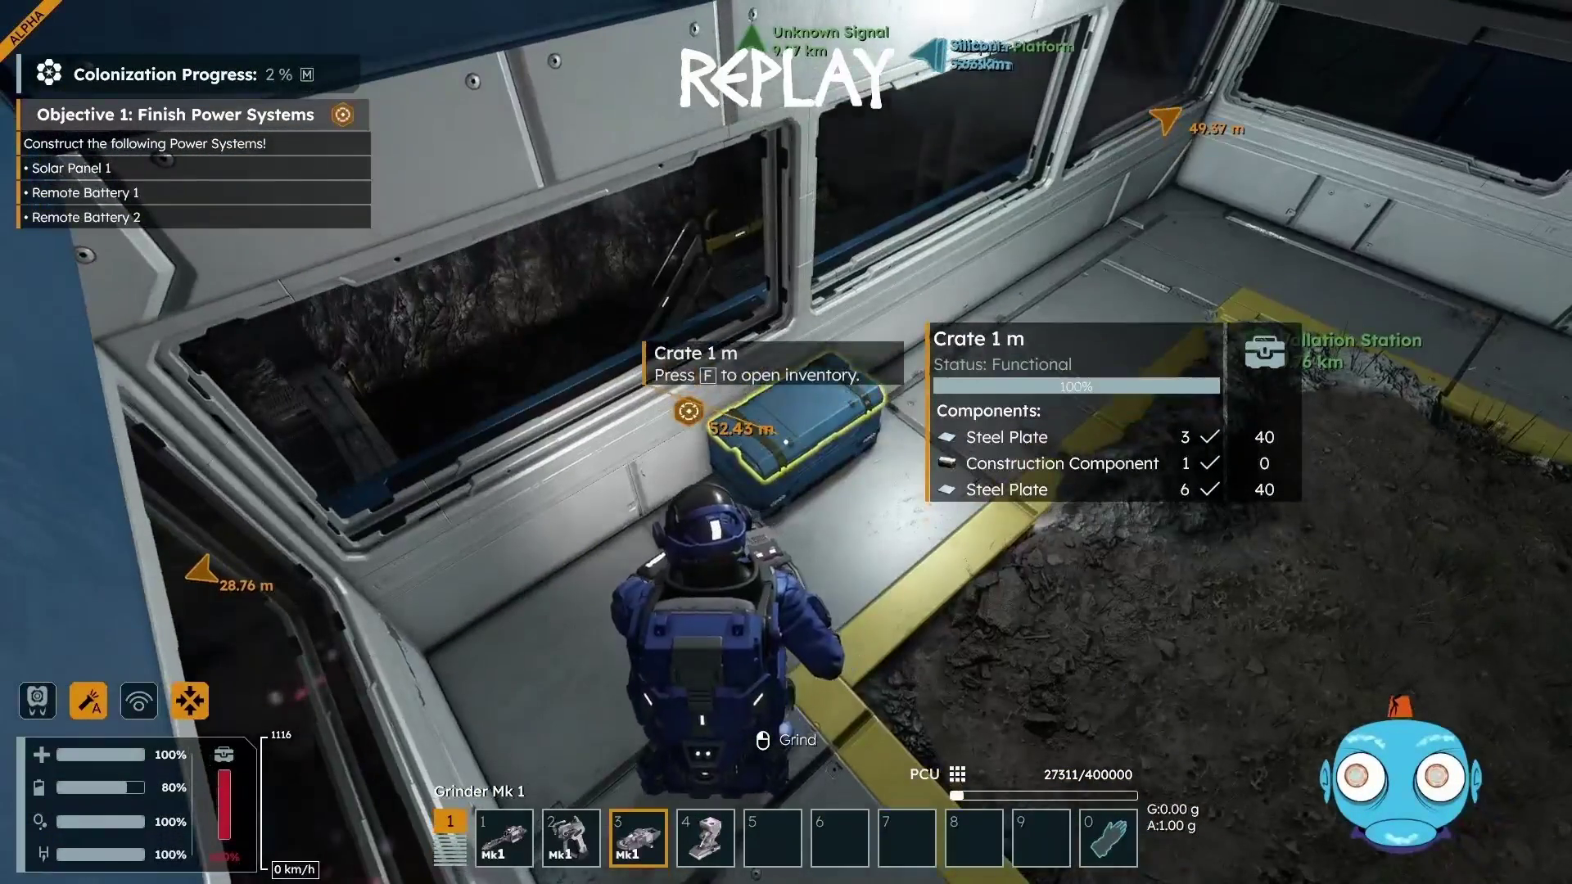
Open the Crate 1 m, which holds 20 Construction Components and a Suit Battery
{"action": "key", "text": "f"}
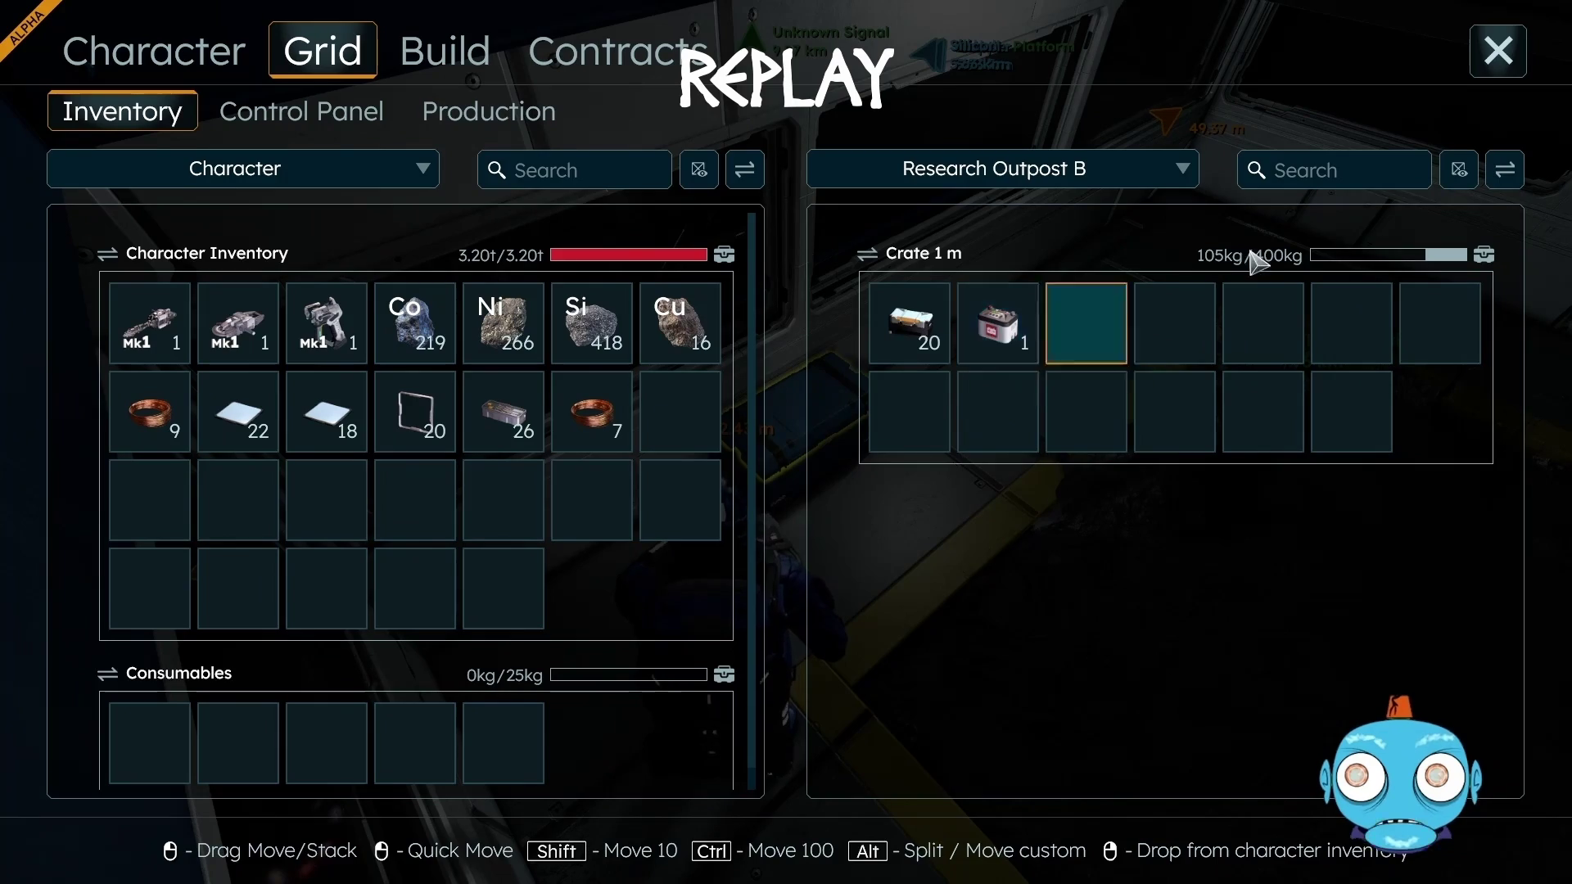
Leave the inventory, unload cargo down to 1.90t, then close the inventory again by the Locker 2 m
{"action": "left_click", "coordinate": [1499, 56]}
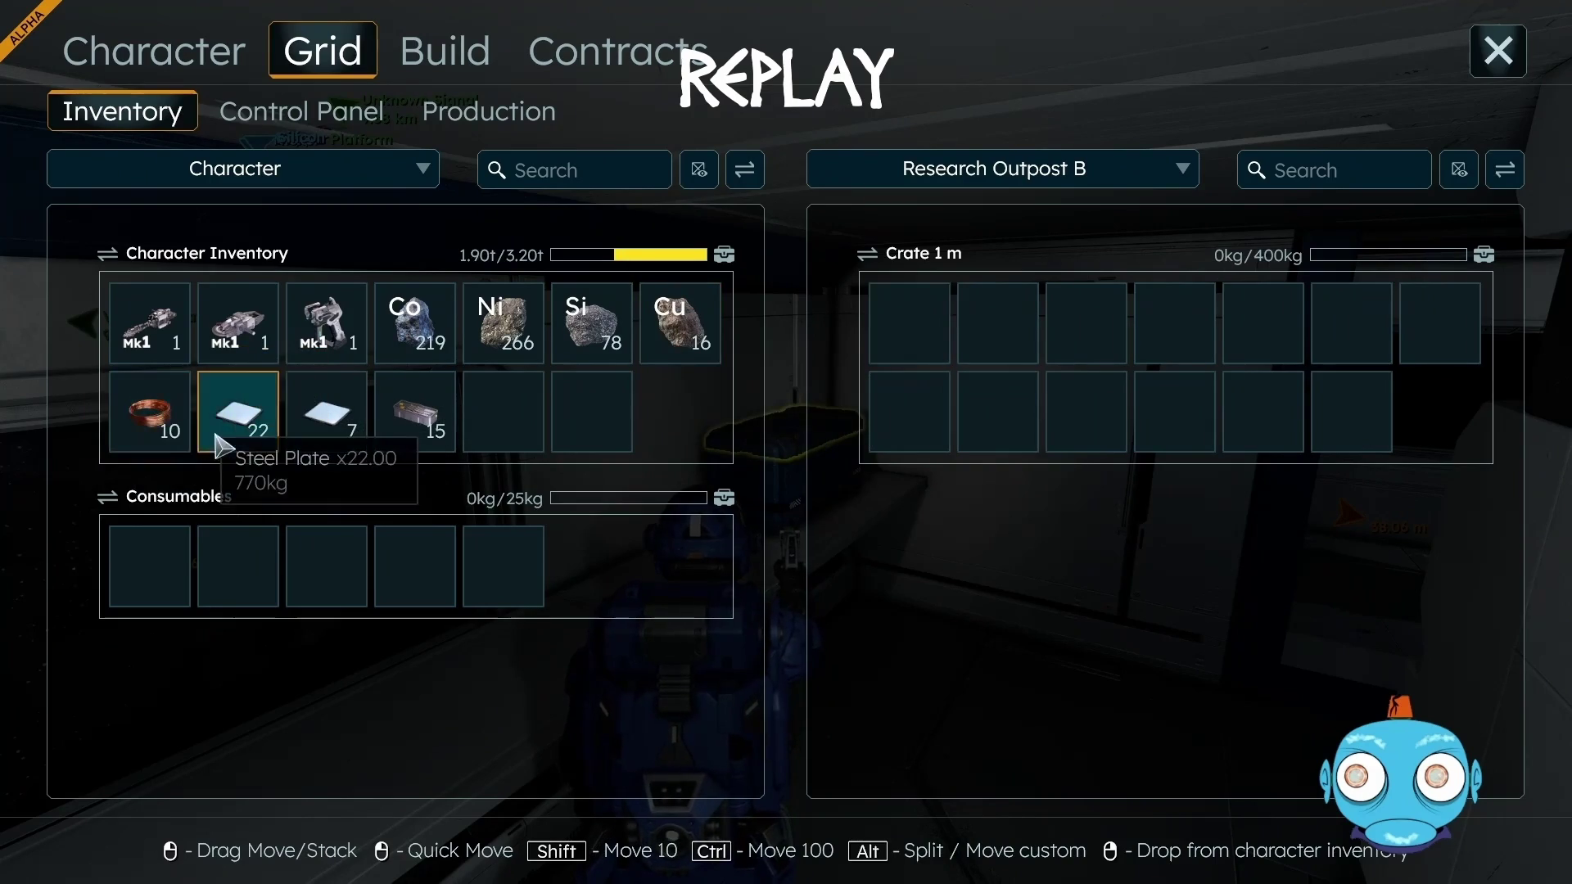
{"action": "left_click", "coordinate": [1496, 53]}
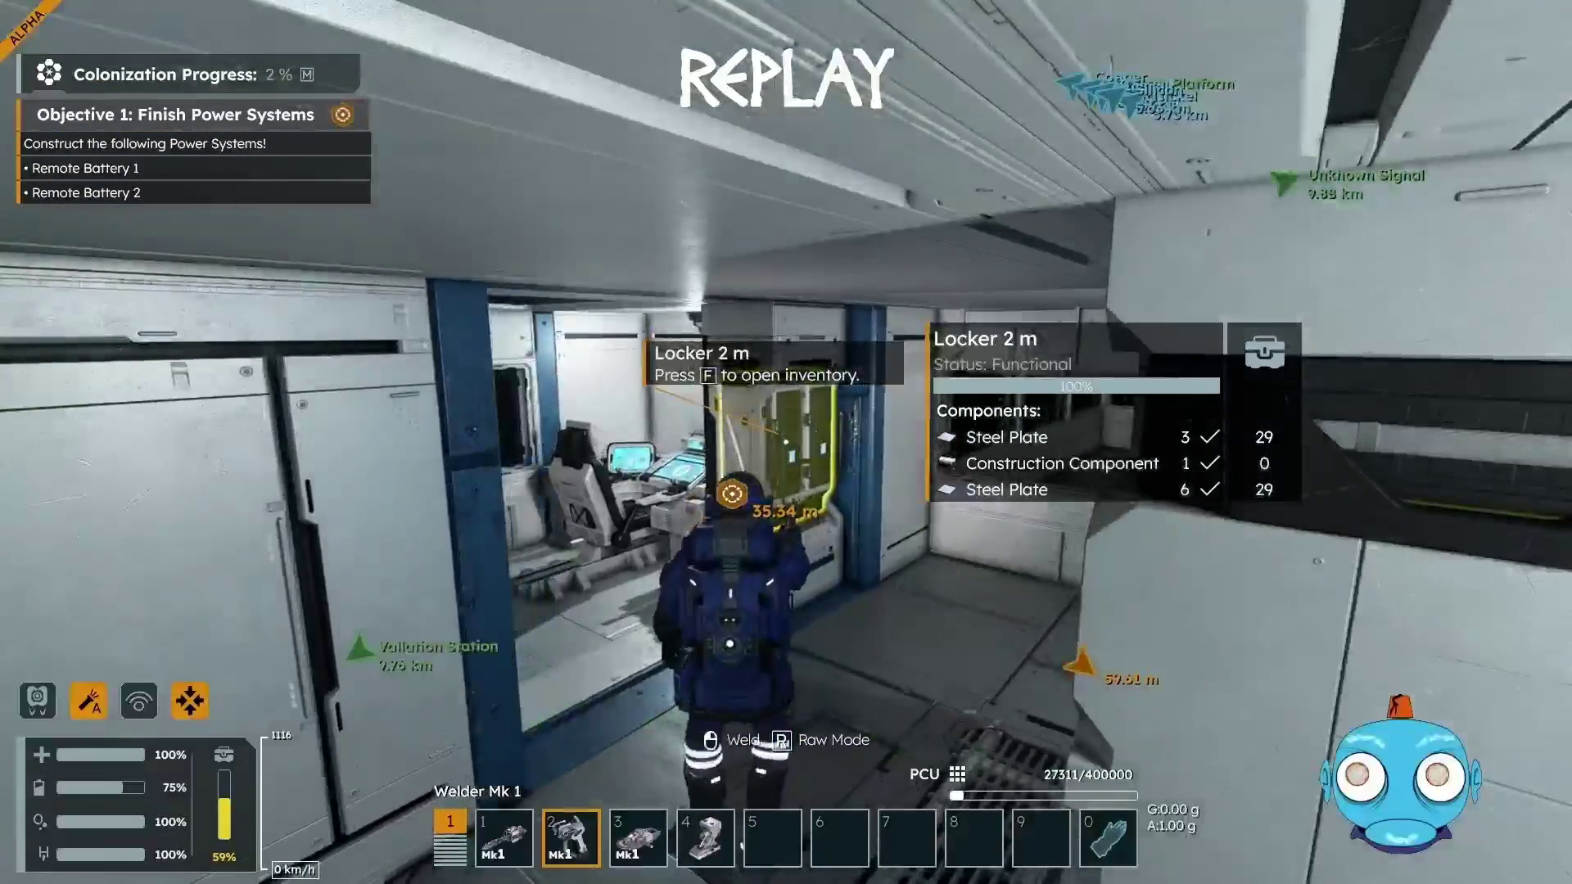
Check the Locker 2 m, then take the crate's 20 Construction Components and Suit Battery
{"action": "key", "text": "f"}
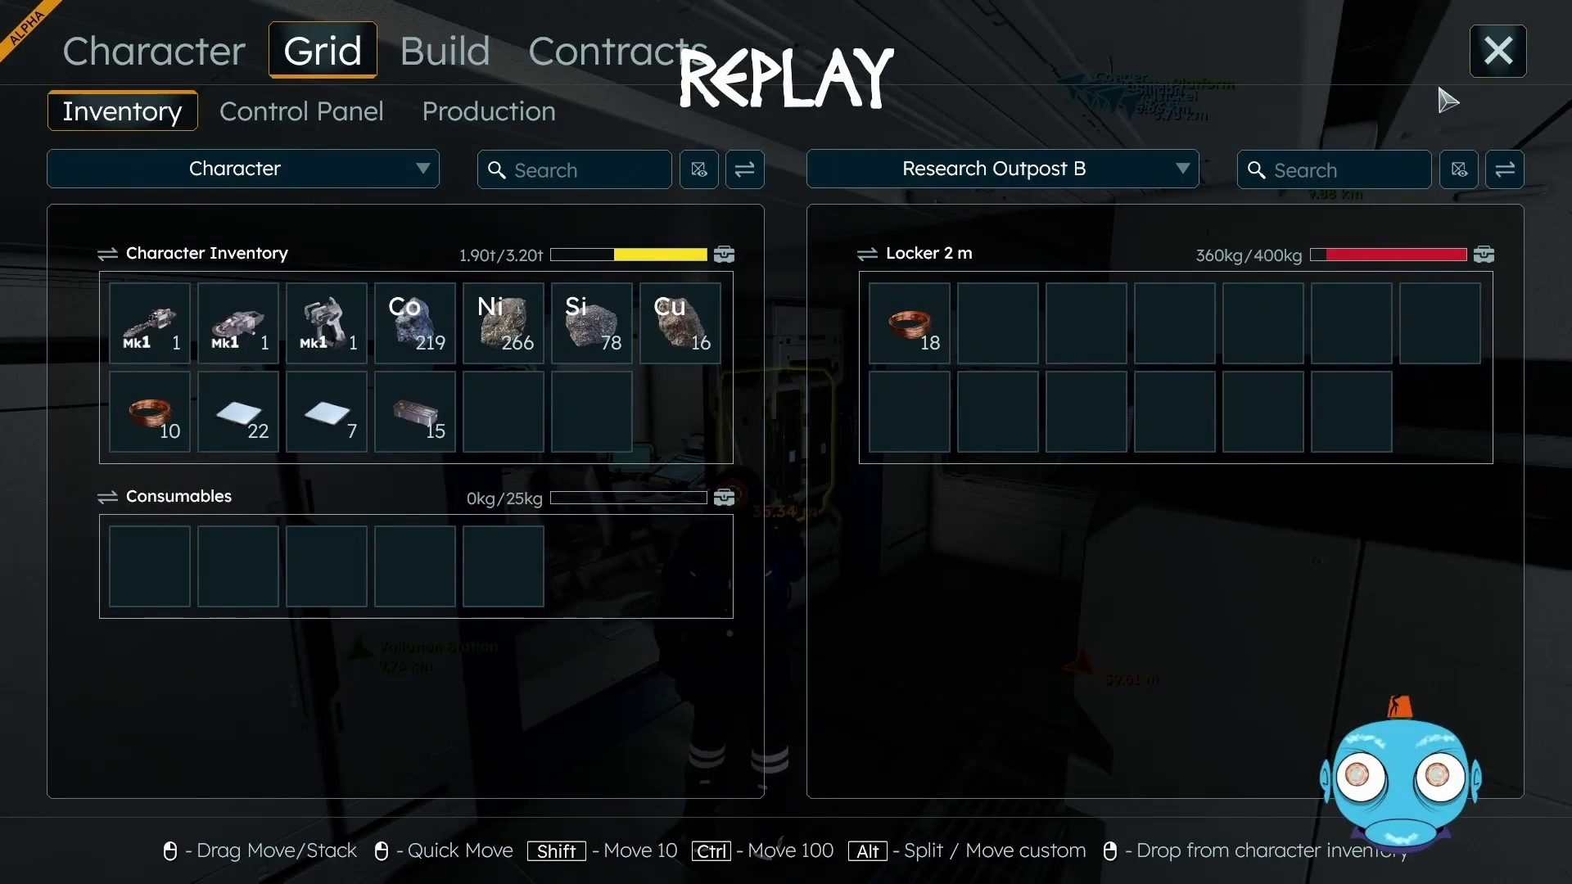
{"action": "left_click", "coordinate": [1498, 61]}
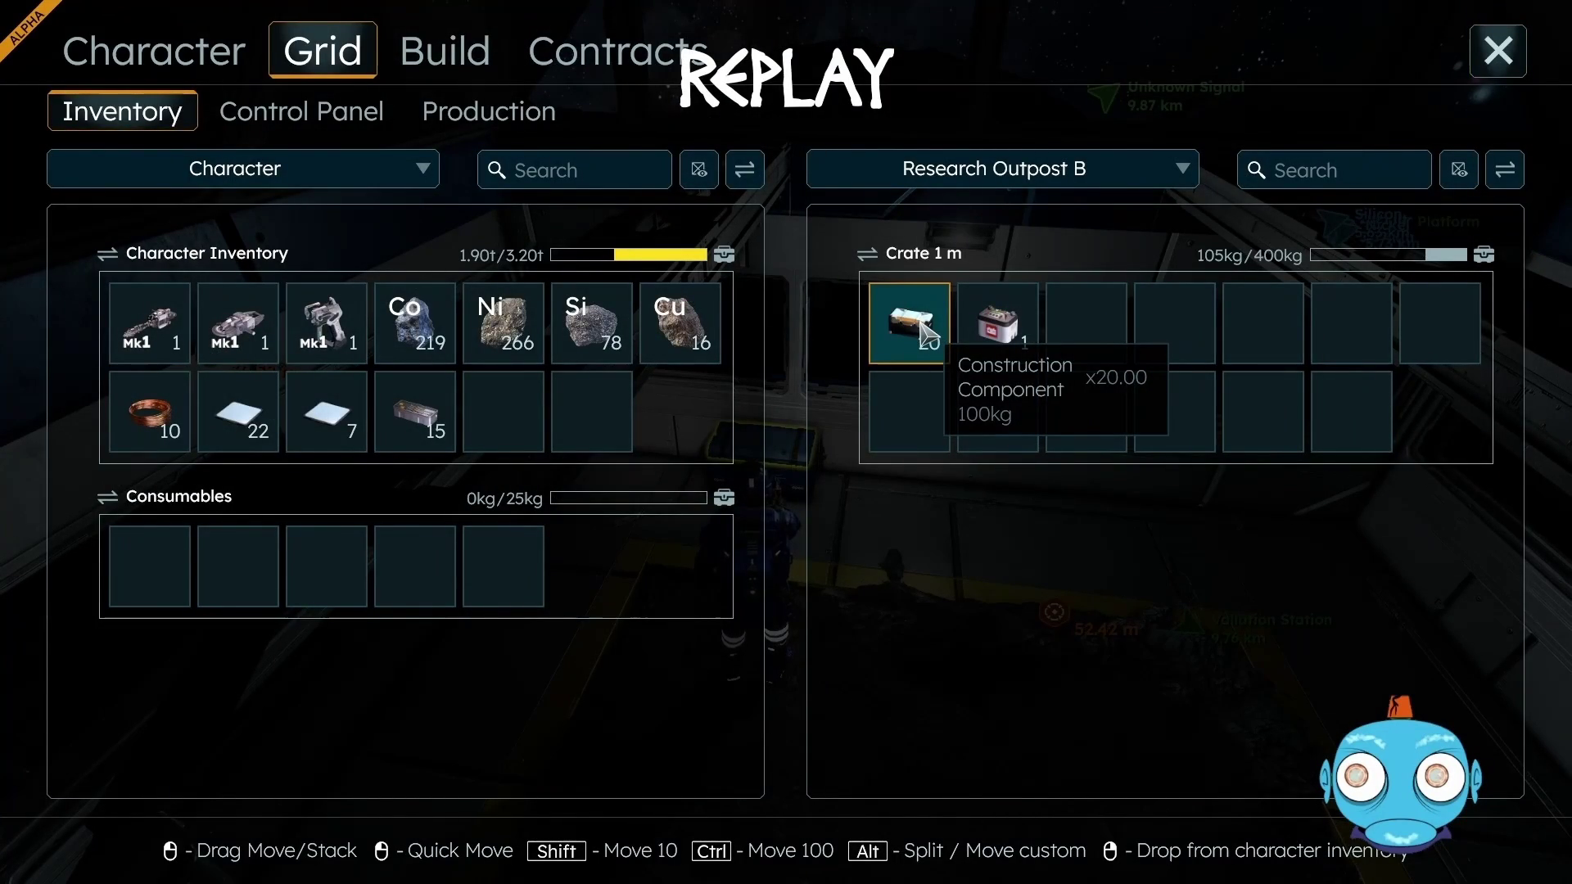
{"action": "left_click_drag", "start_coordinate": [925, 331], "coordinate": [612, 426]}
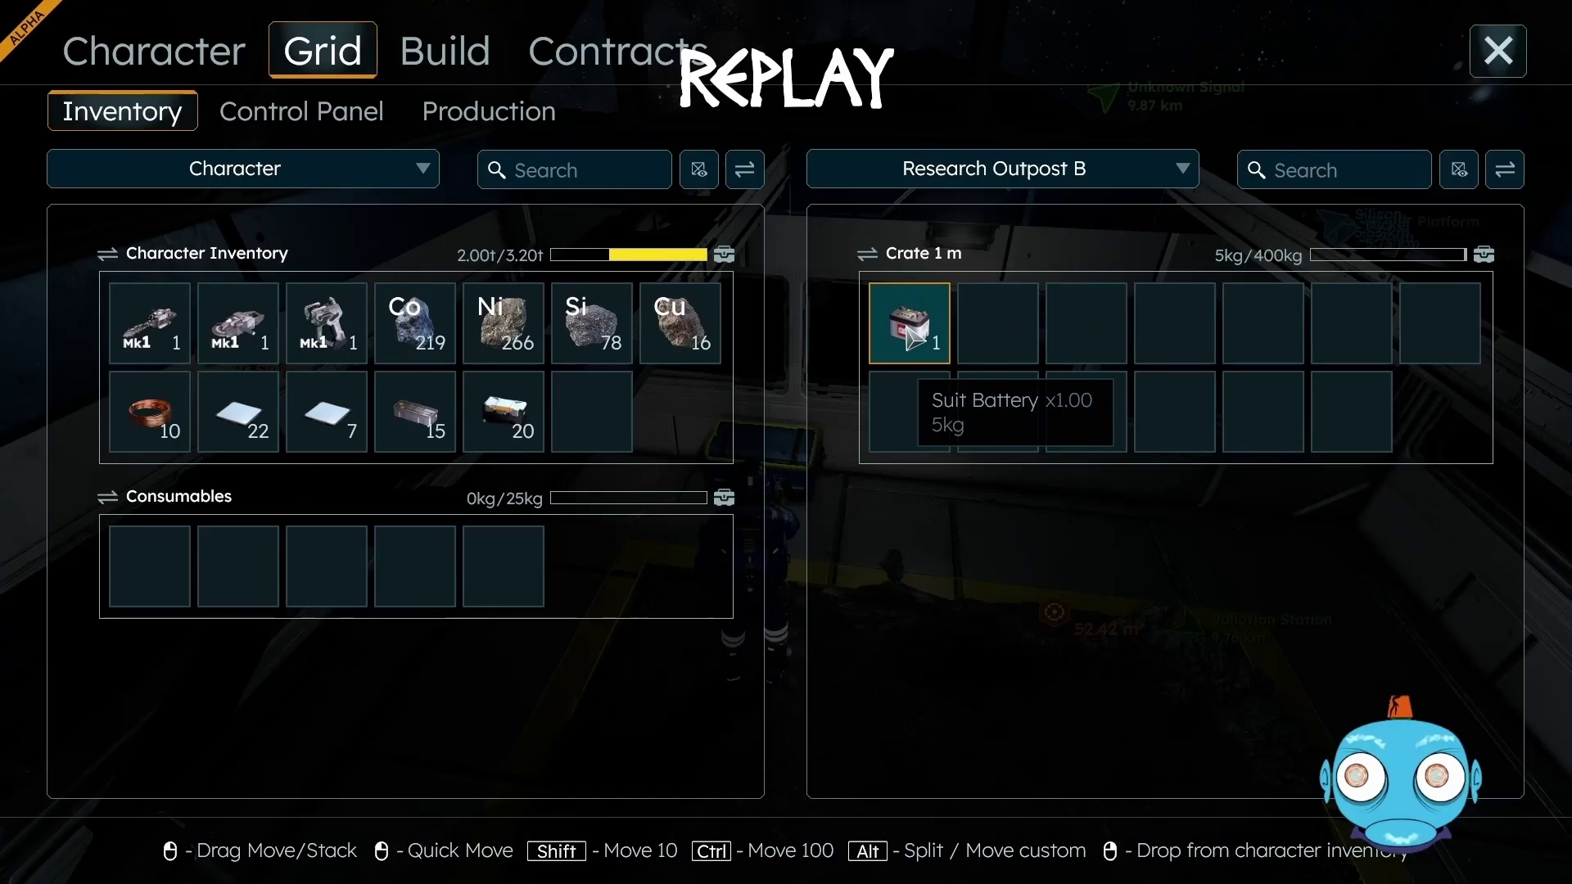
{"action": "mouse_move", "coordinate": [913, 336]}
{"action": "left_mouse_down"}
{"action": "mouse_move", "coordinate": [685, 490]}
{"action": "mouse_move", "coordinate": [511, 565]}
{"action": "mouse_move", "coordinate": [516, 583]}
{"action": "left_mouse_up"}
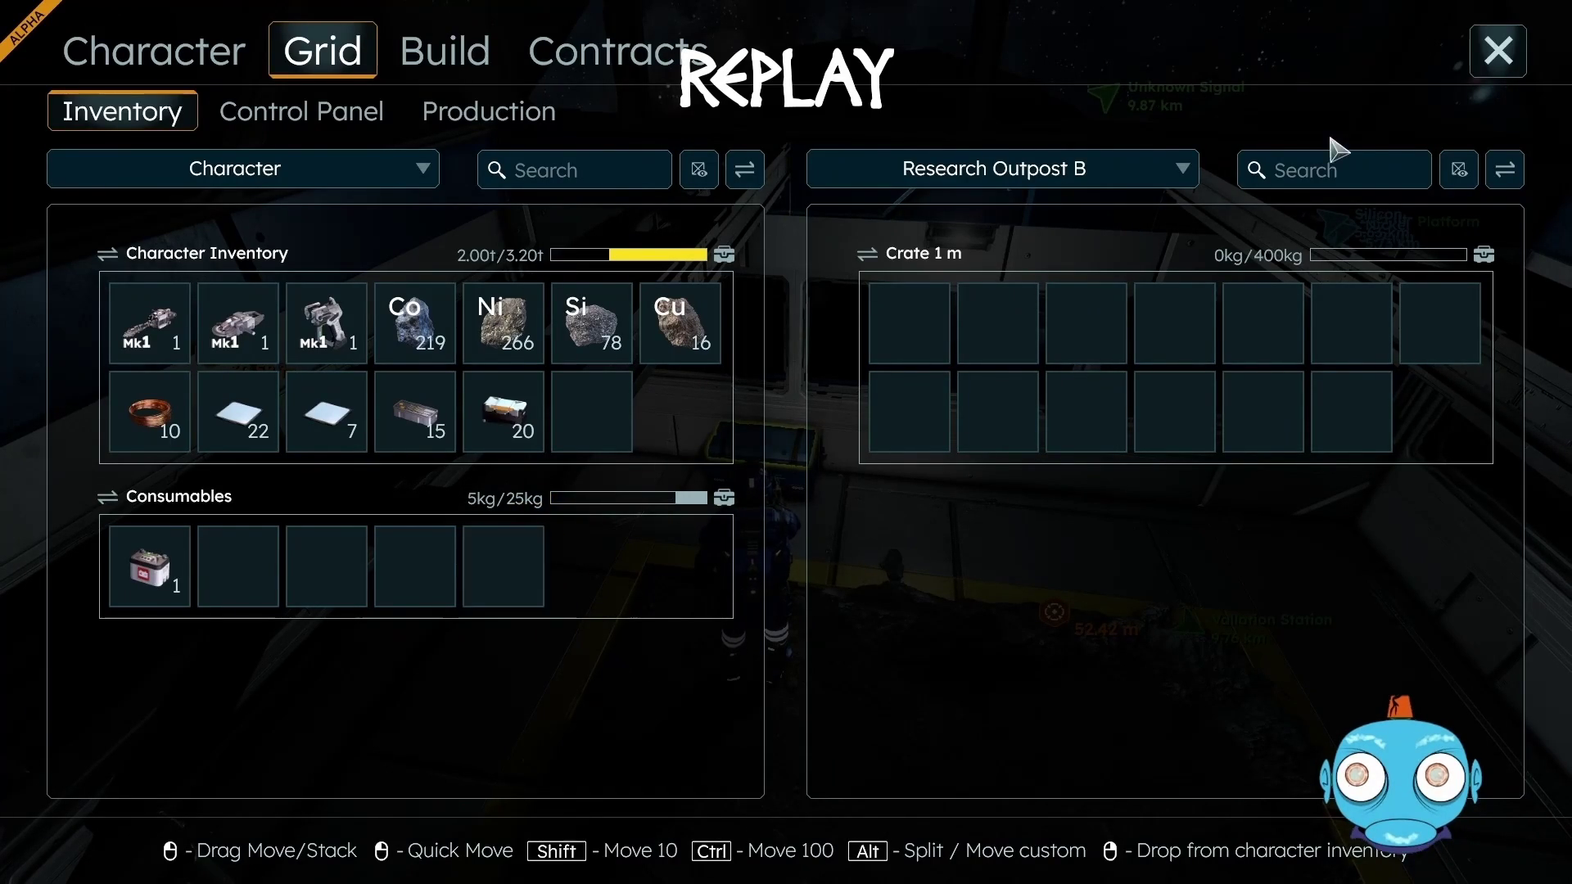
{"action": "left_click", "coordinate": [1507, 51]}
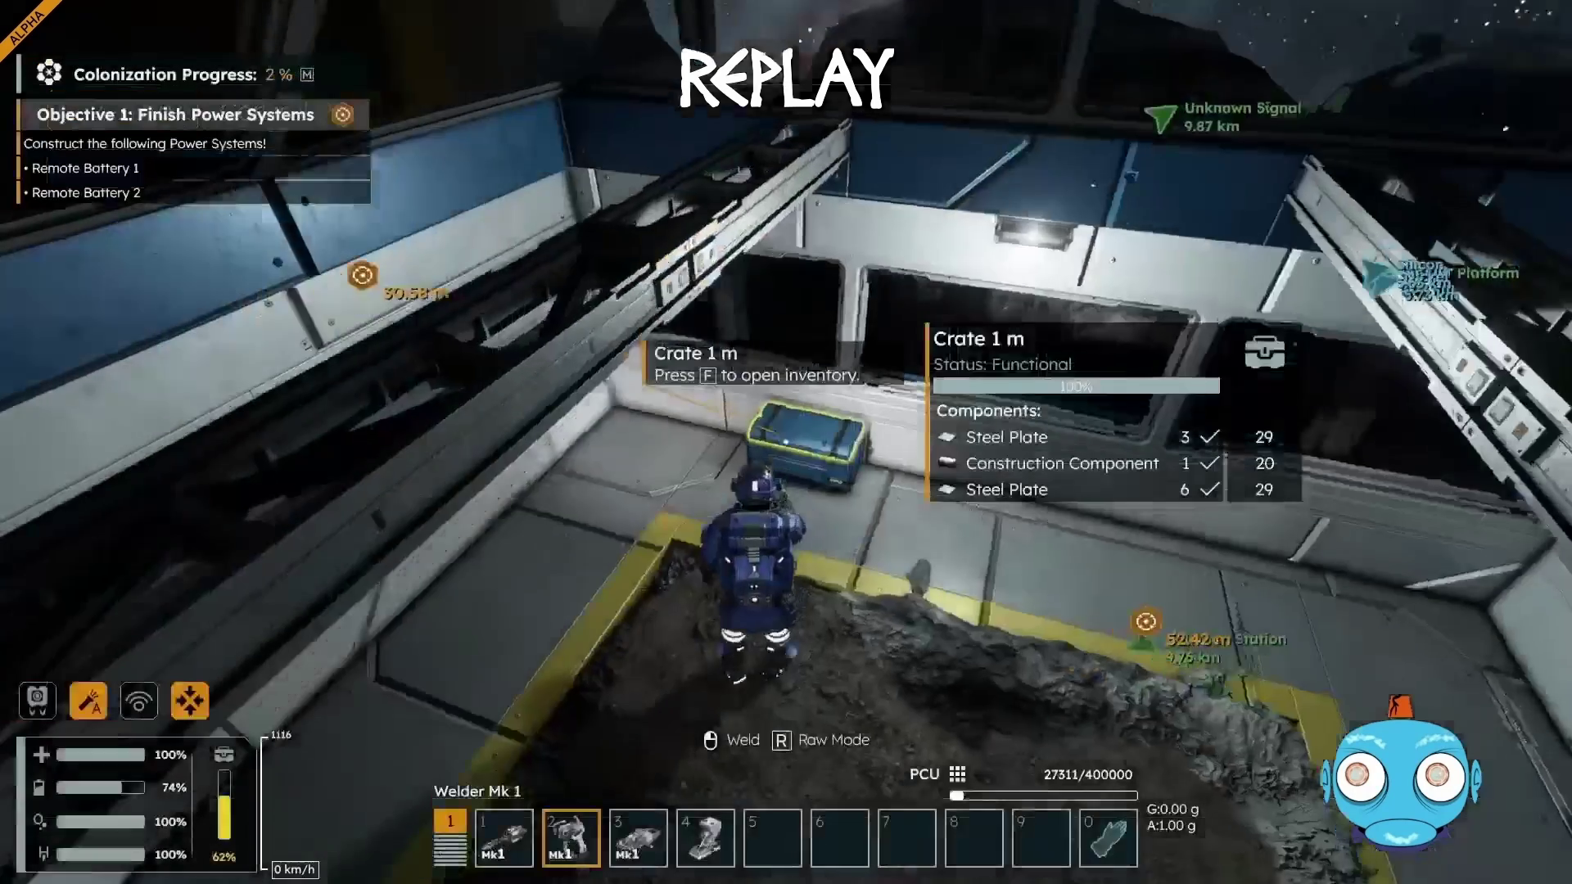
Walk up to the Gearforge 2.5 m and bring up its production screen
{"action": "key", "text": "w"}
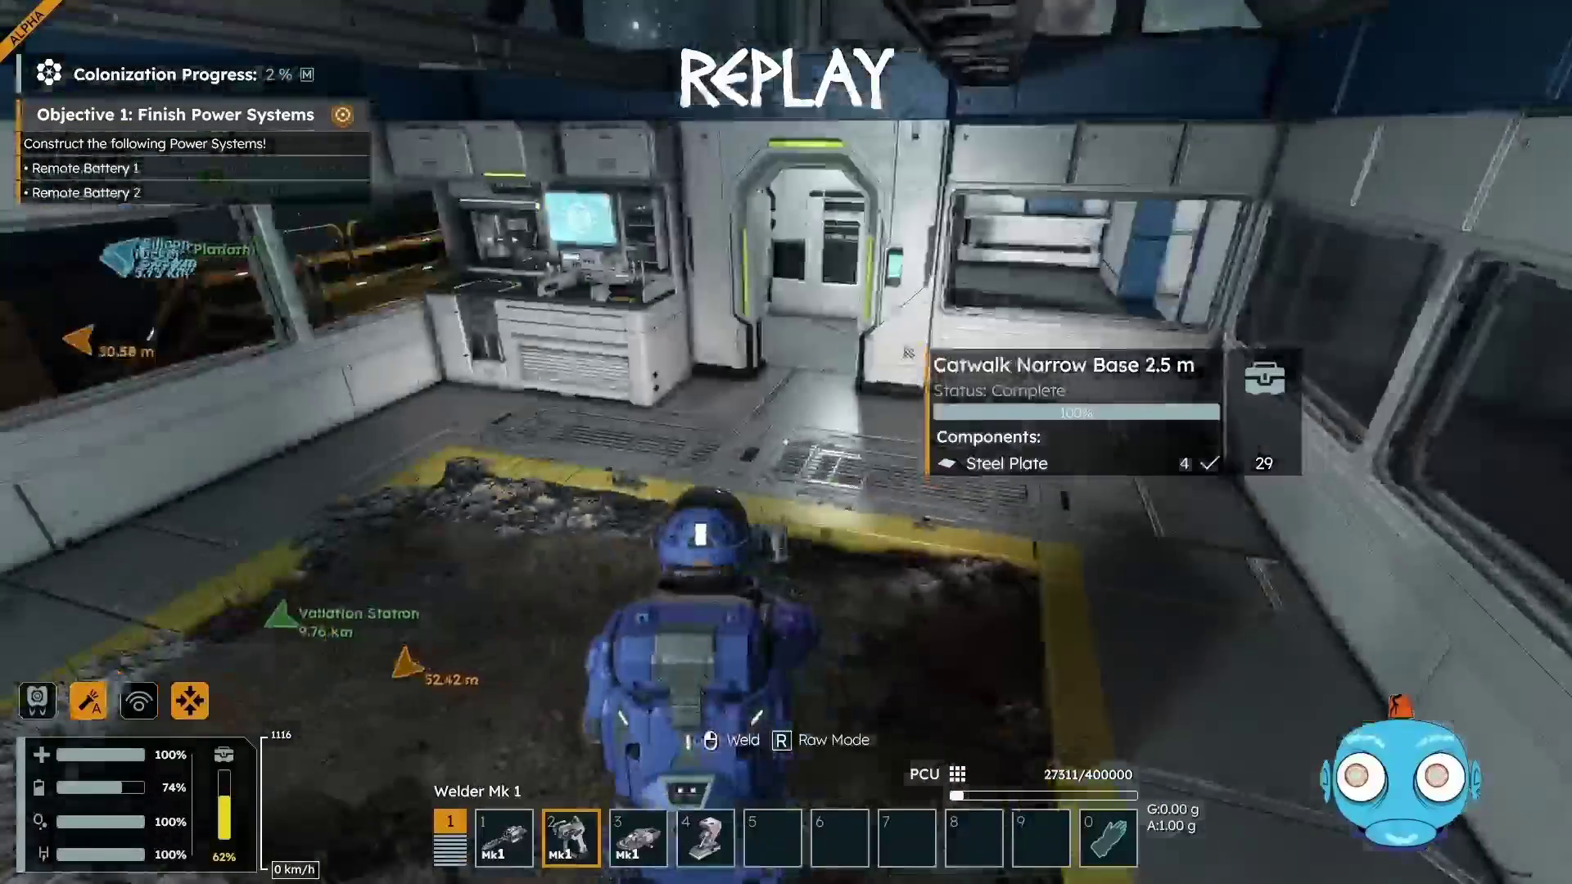
{"action": "key", "text": "w"}
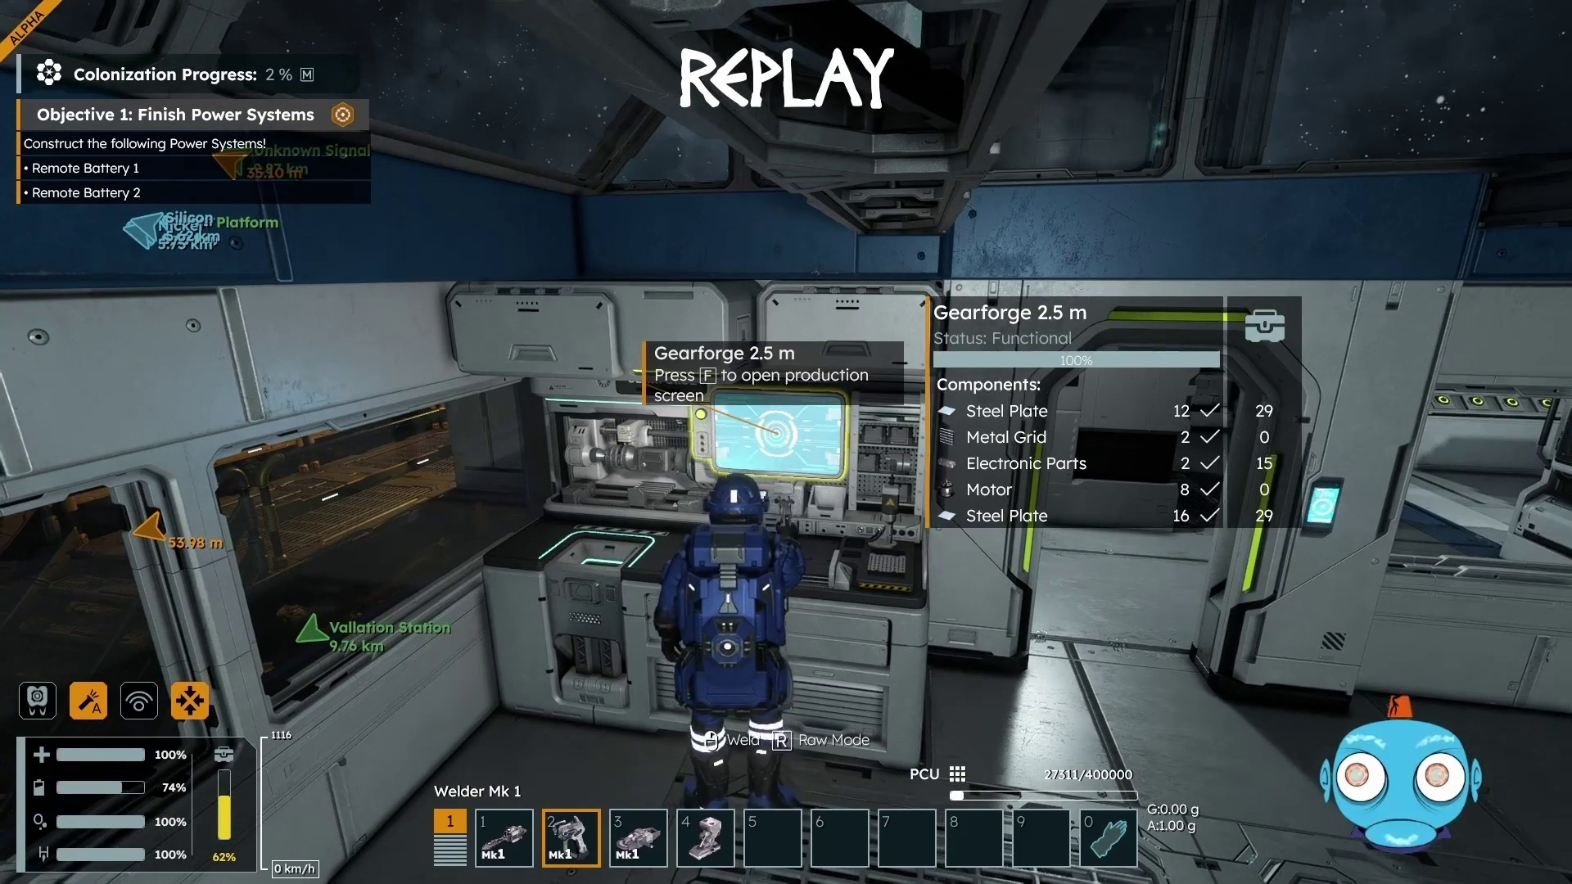
{"action": "key", "text": "f"}
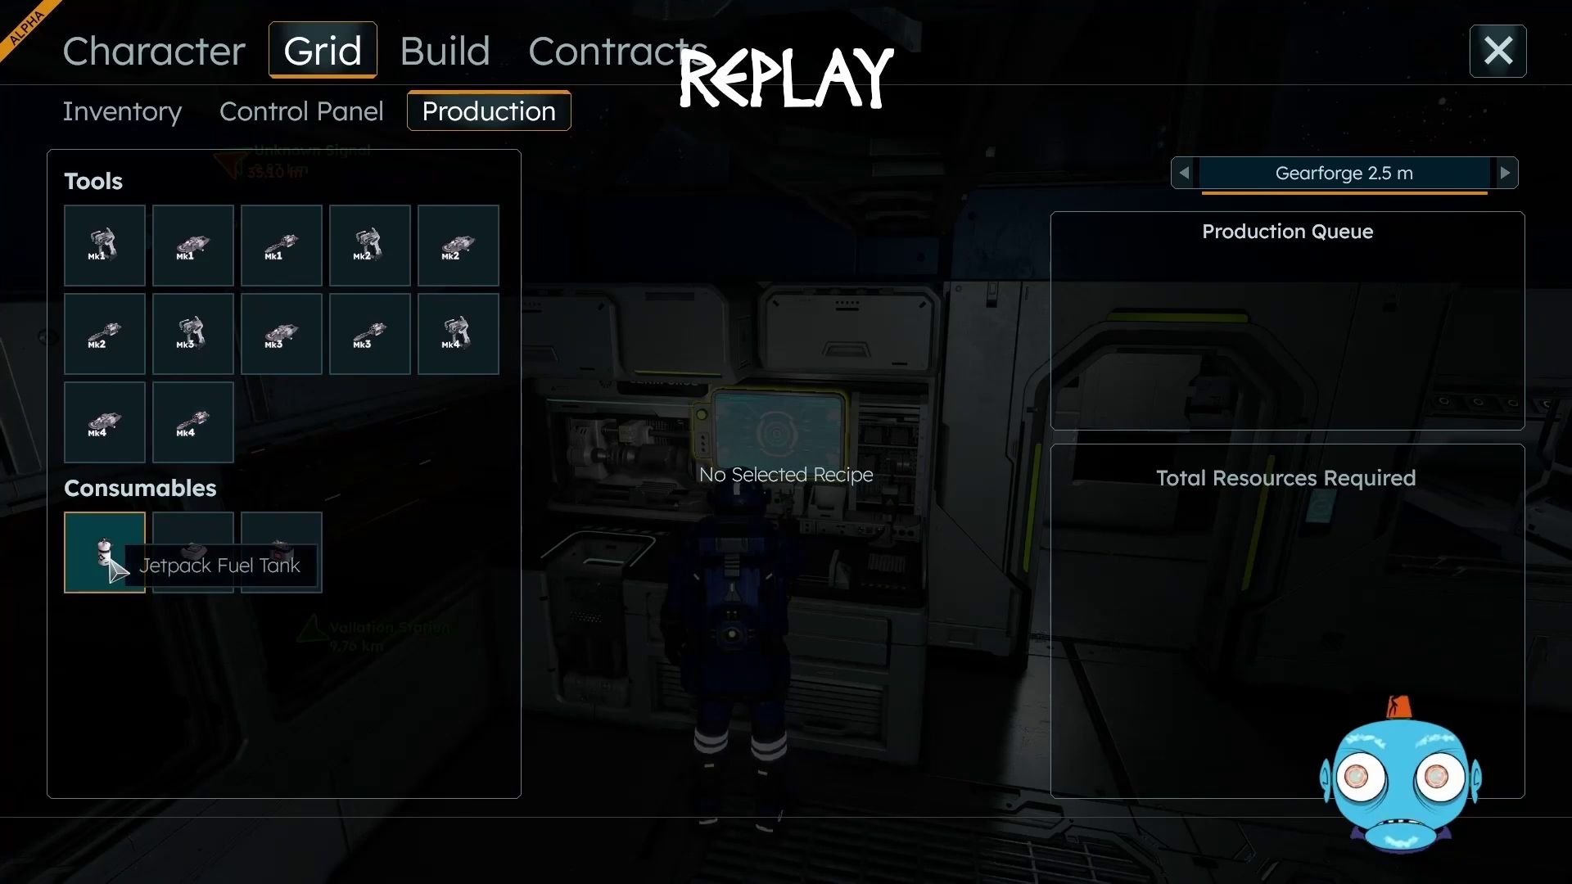
Review the Jetpack Fuel Tank, Medikit and Suit Battery recipes, then close the character inventory
{"action": "left_click", "coordinate": [110, 560]}
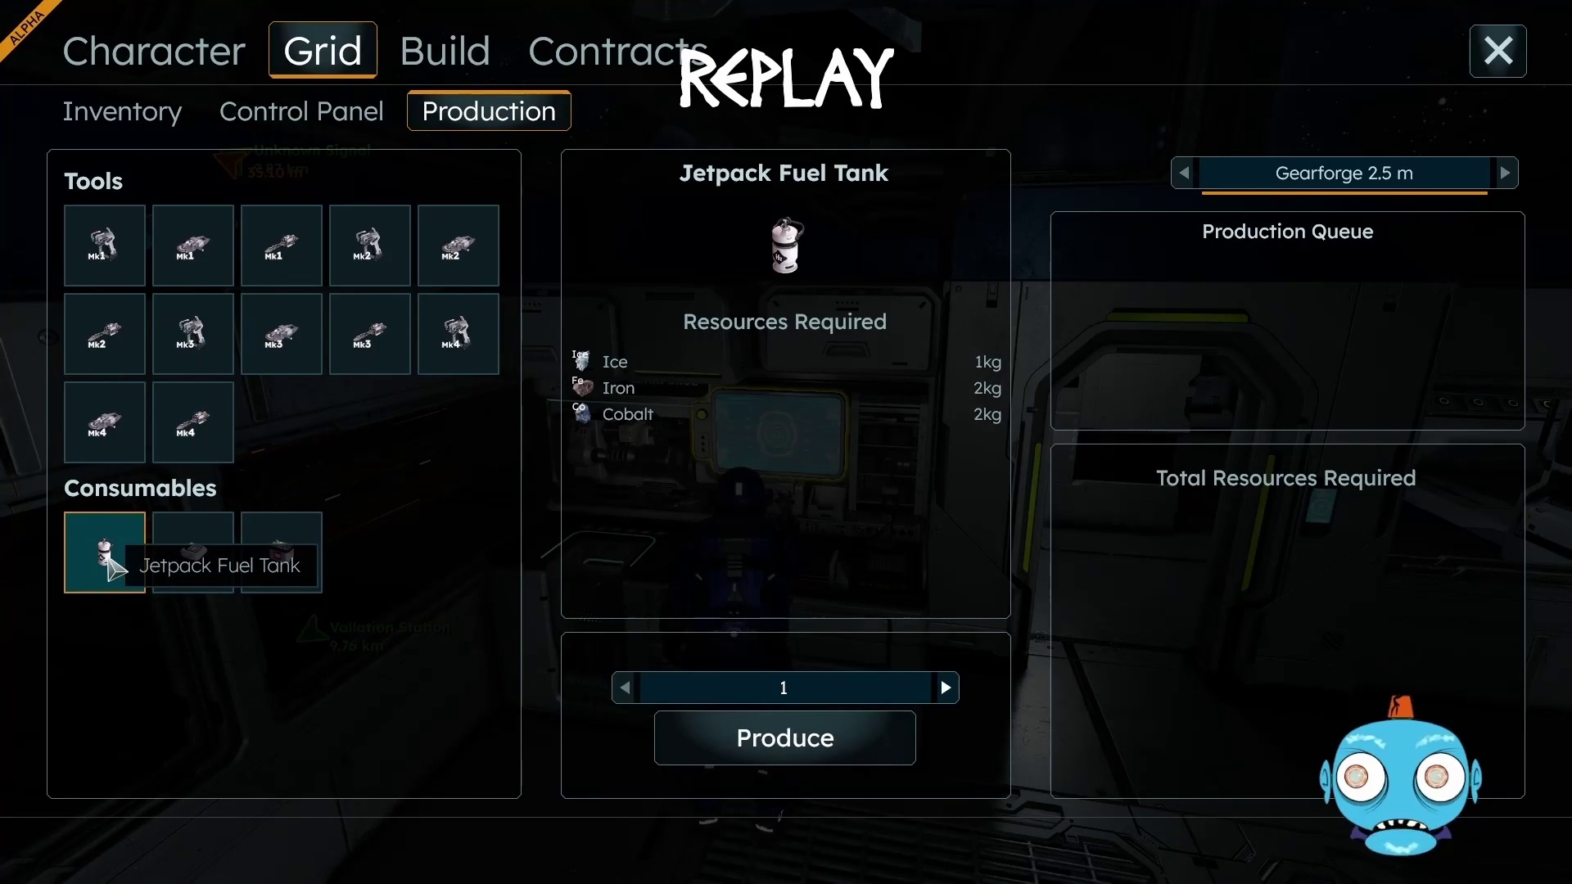
{"action": "left_click", "coordinate": [208, 538]}
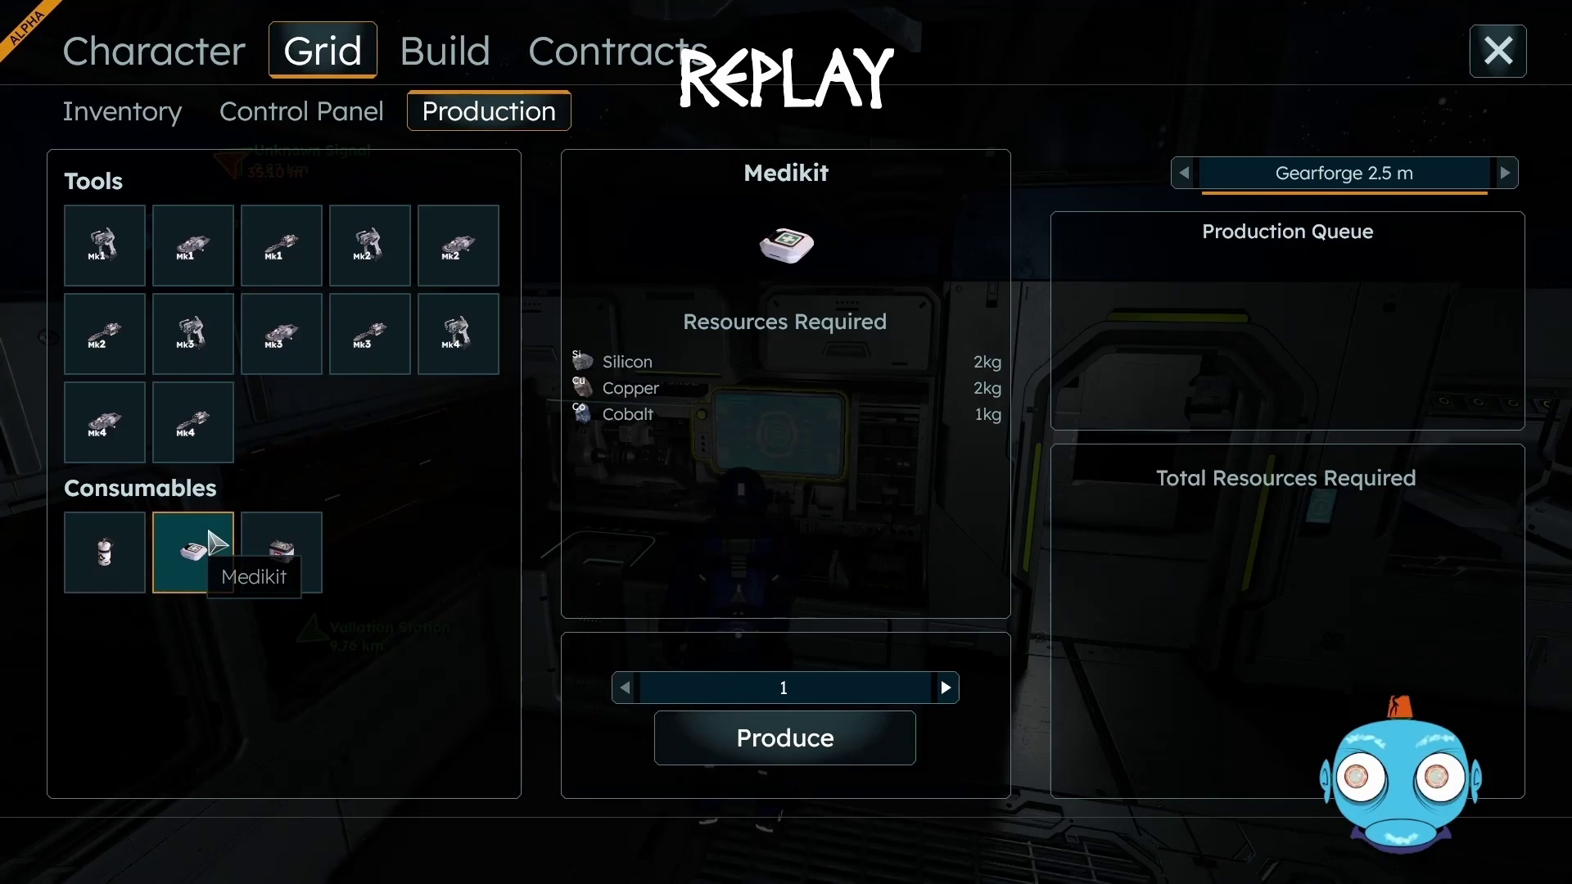
{"action": "left_click", "coordinate": [288, 558]}
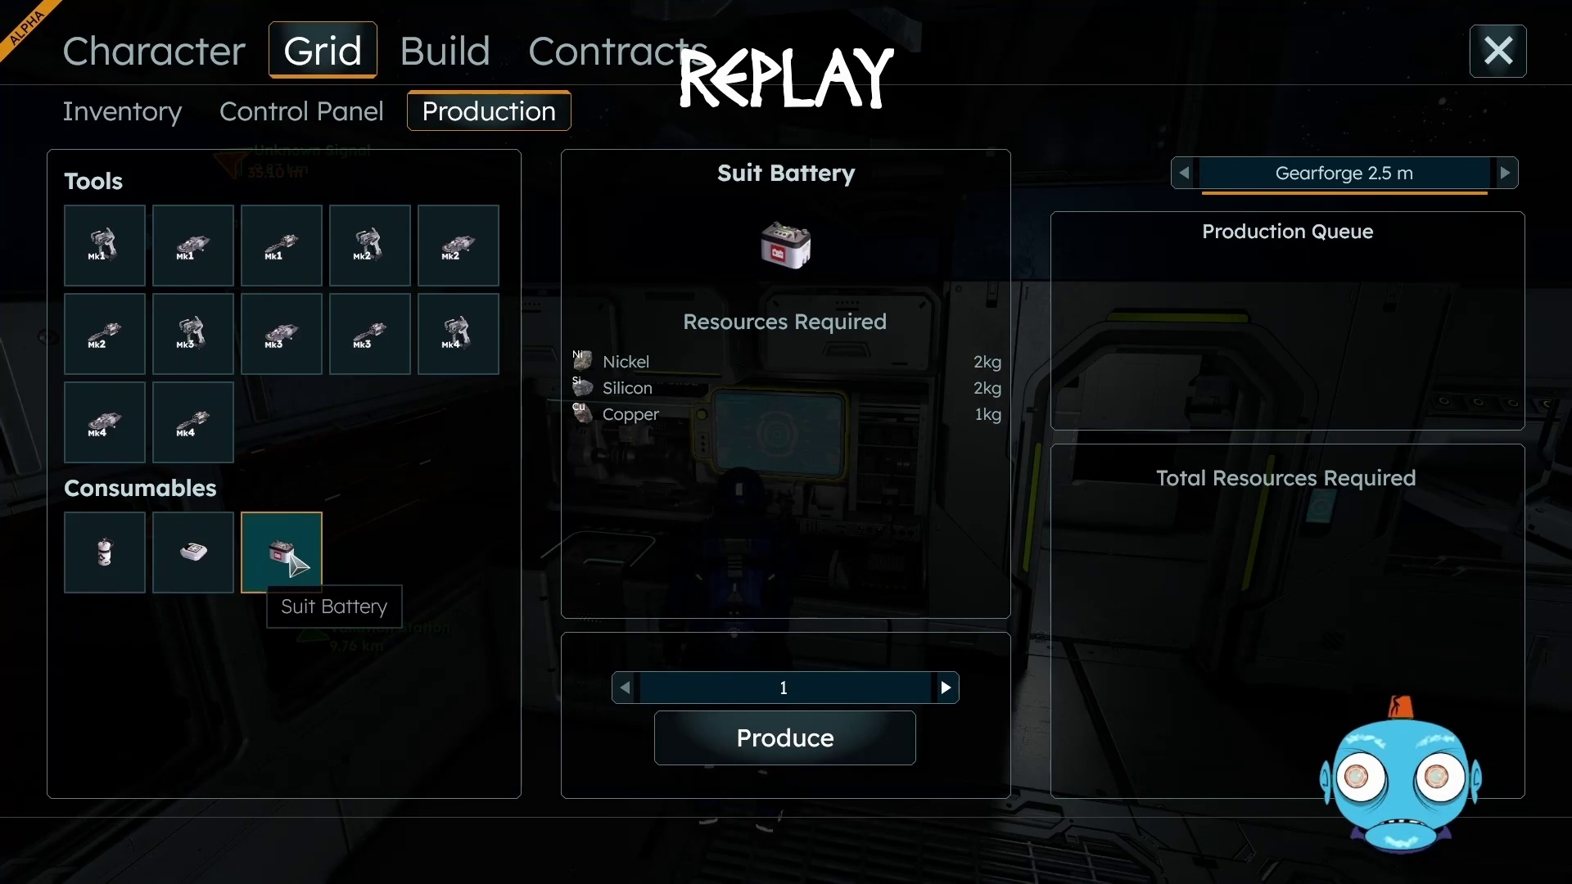
{"action": "left_click", "coordinate": [1498, 52]}
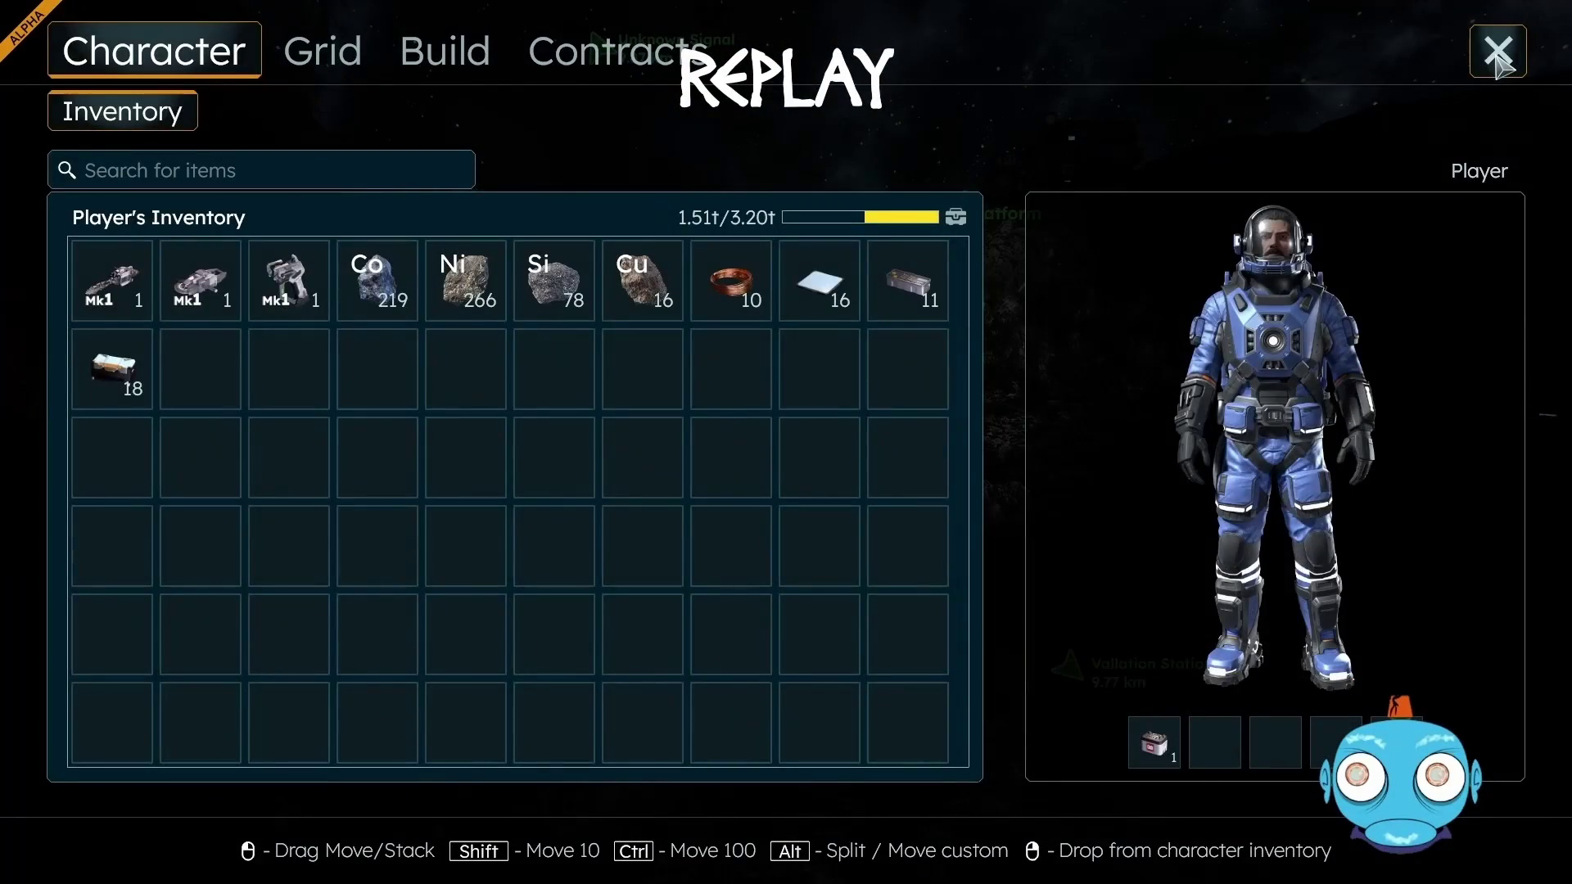
{"action": "left_click", "coordinate": [1497, 58]}
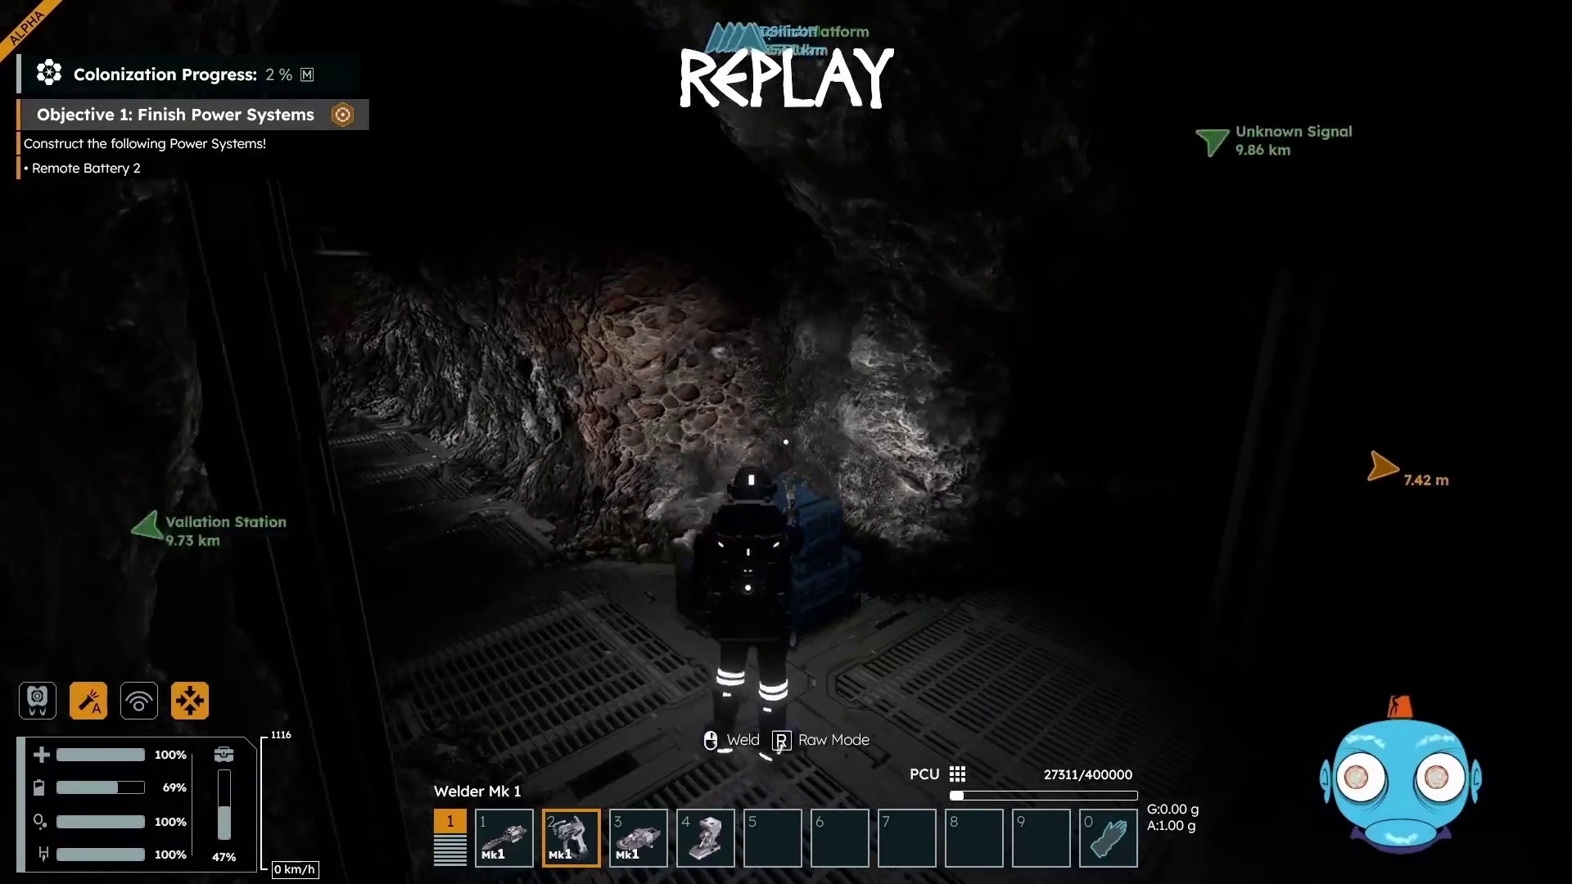
Check the crate's 100 iron ore, then walk up to the 2% Battery 1.5 m frame
{"action": "key", "text": "f"}
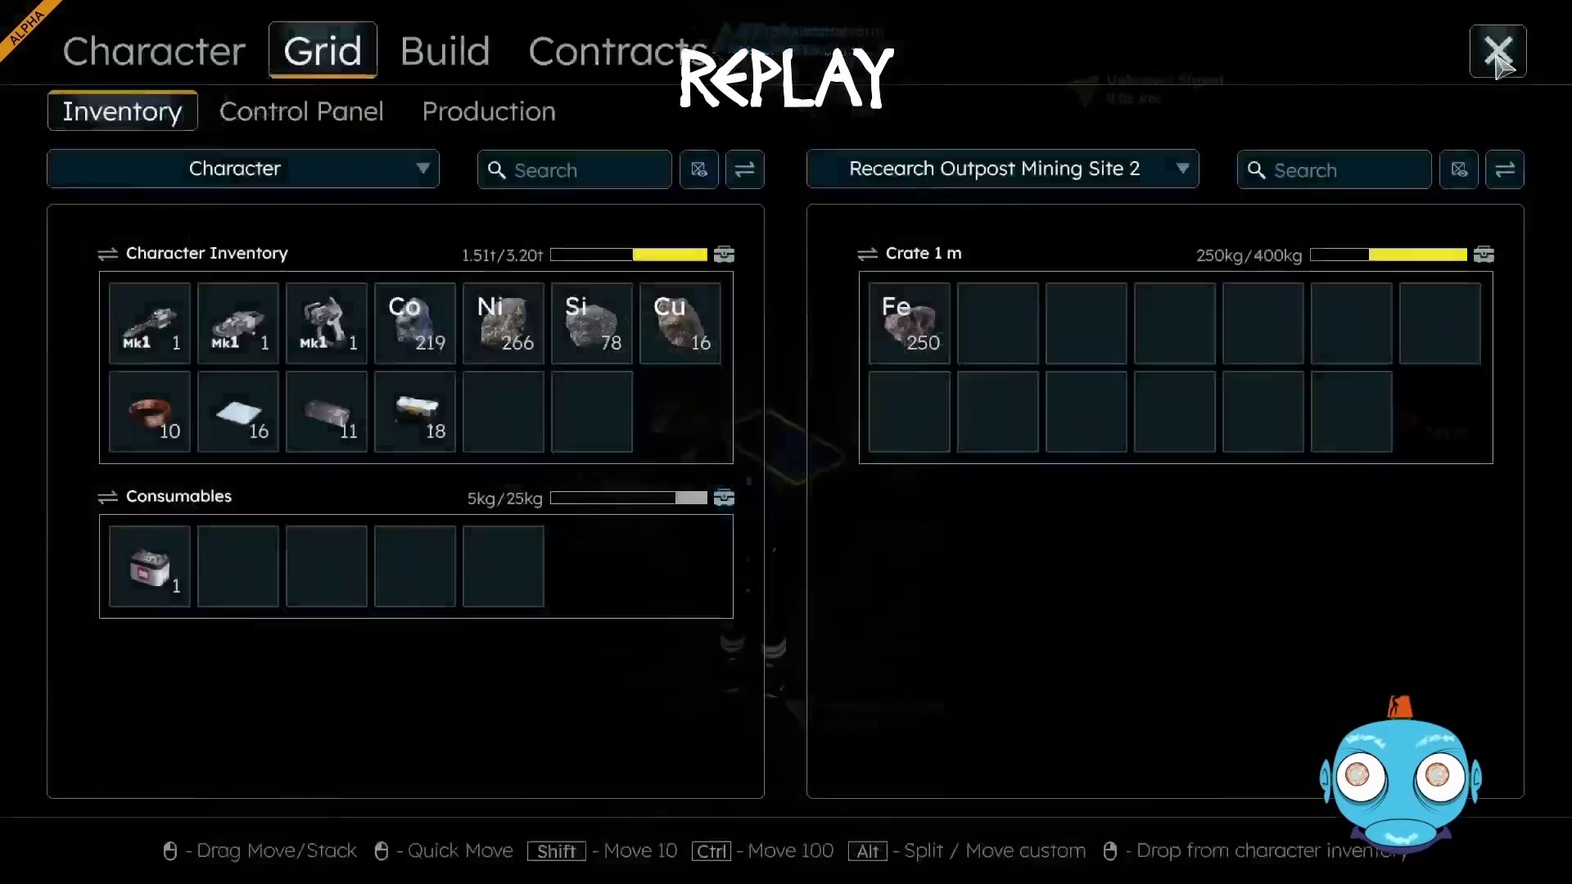
{"action": "left_click", "coordinate": [1513, 55]}
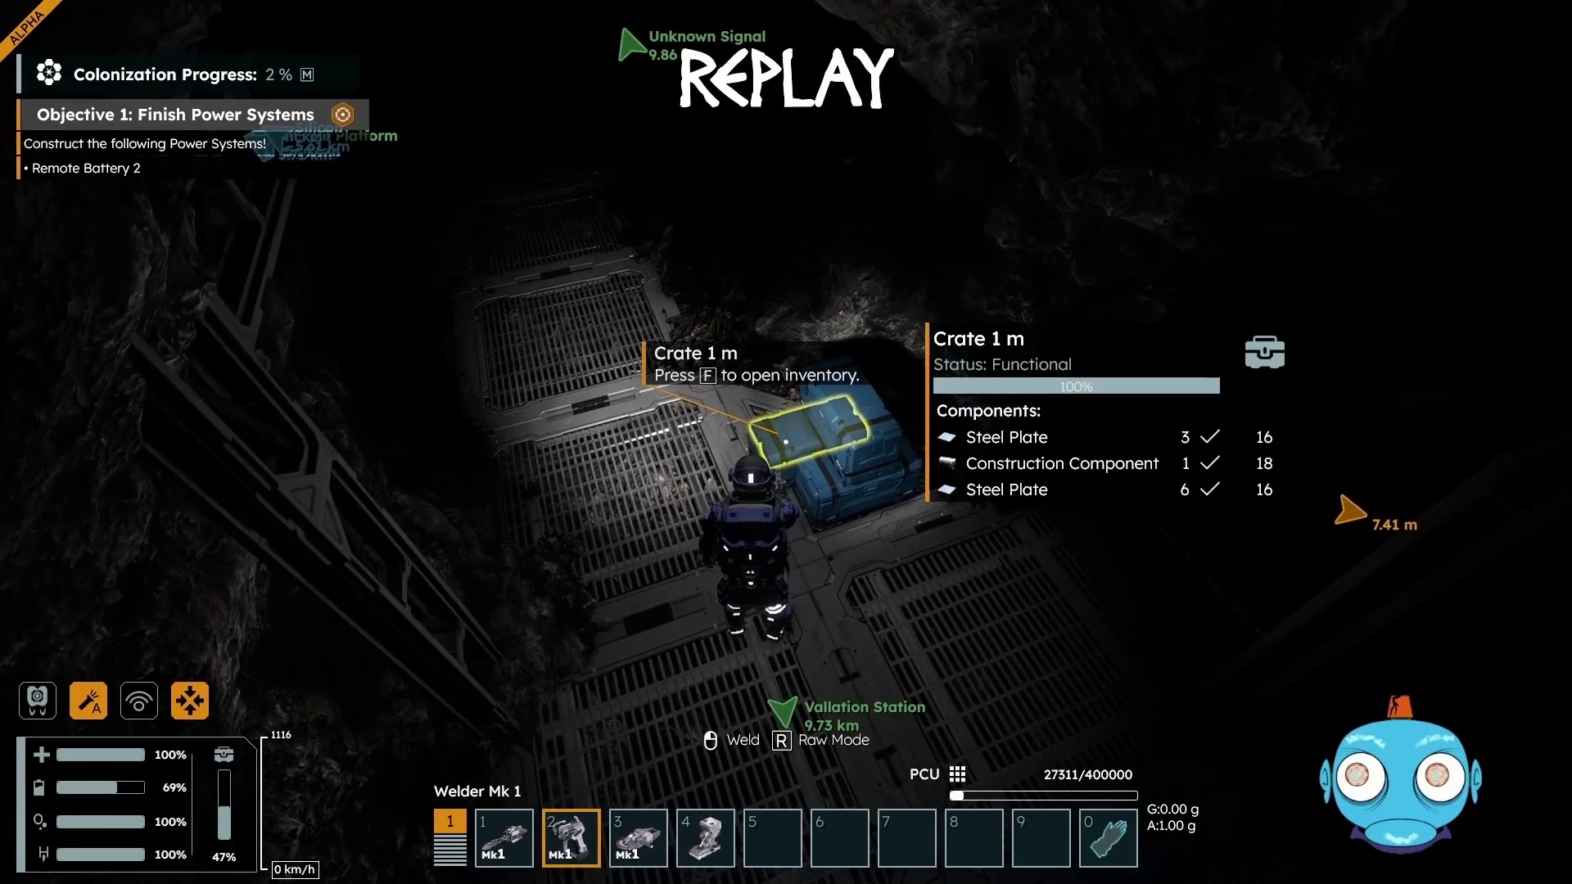
{"action": "key", "text": "f"}
{"action": "left_click", "coordinate": [1513, 56]}
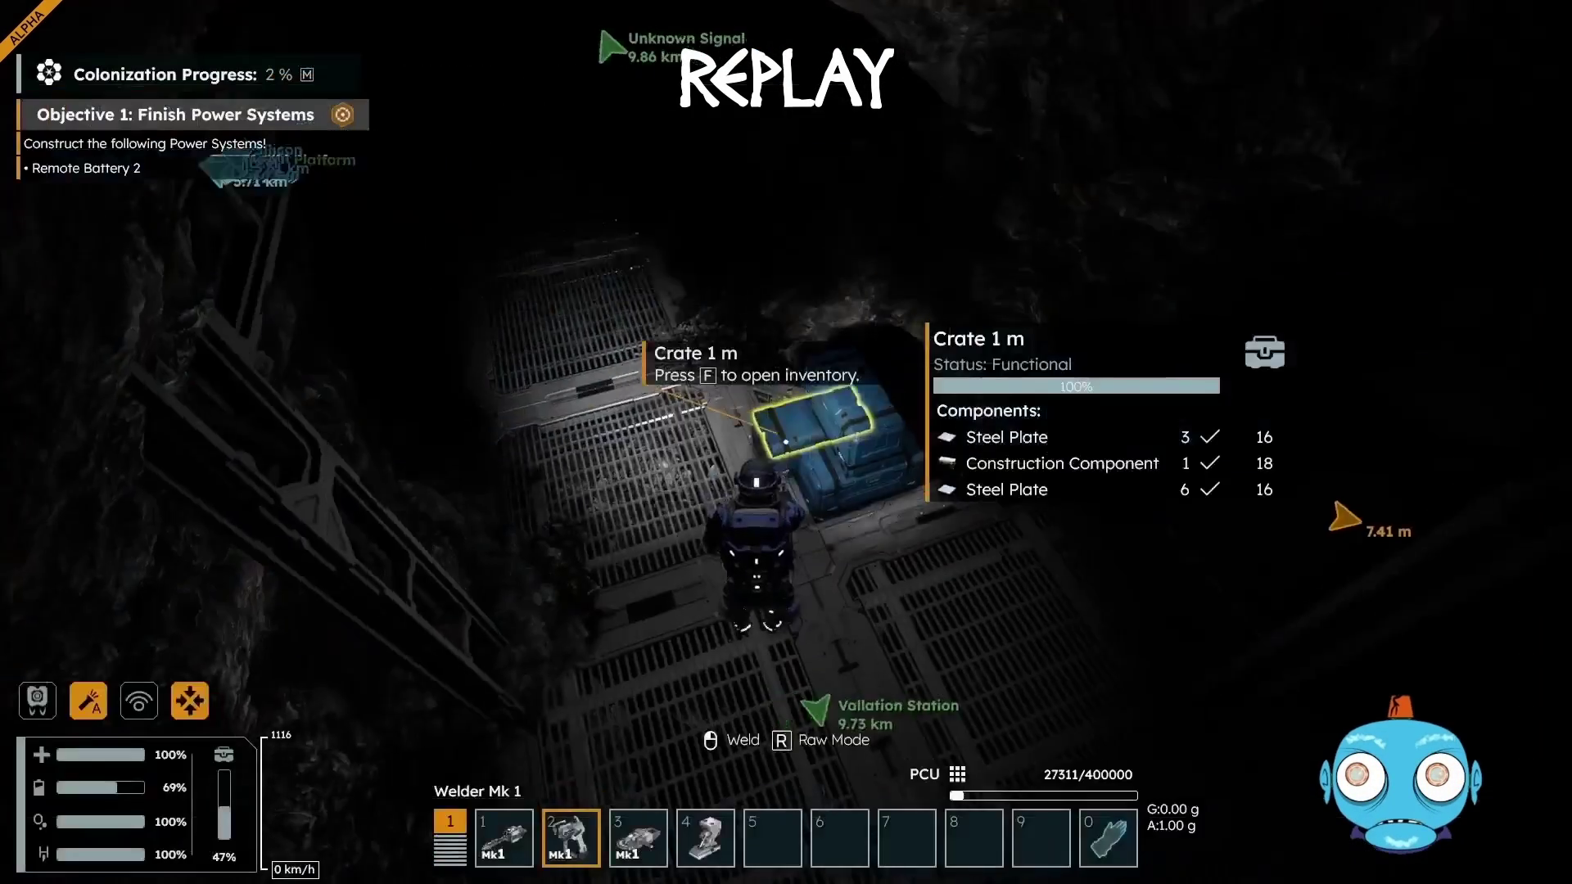
{"action": "key", "text": "f"}
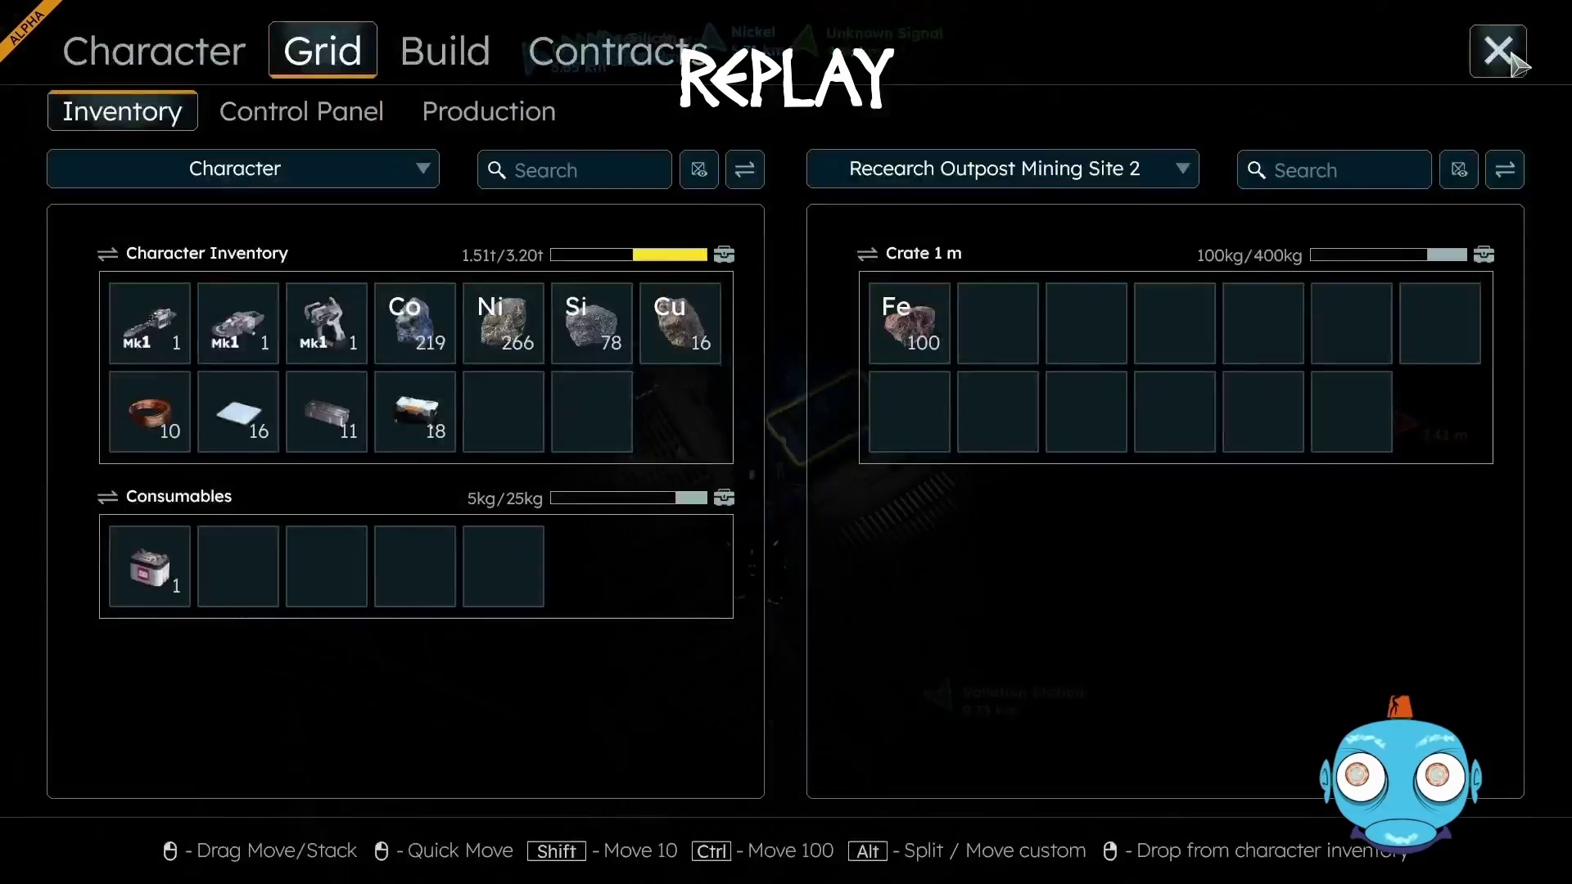
{"action": "left_click", "coordinate": [1514, 55]}
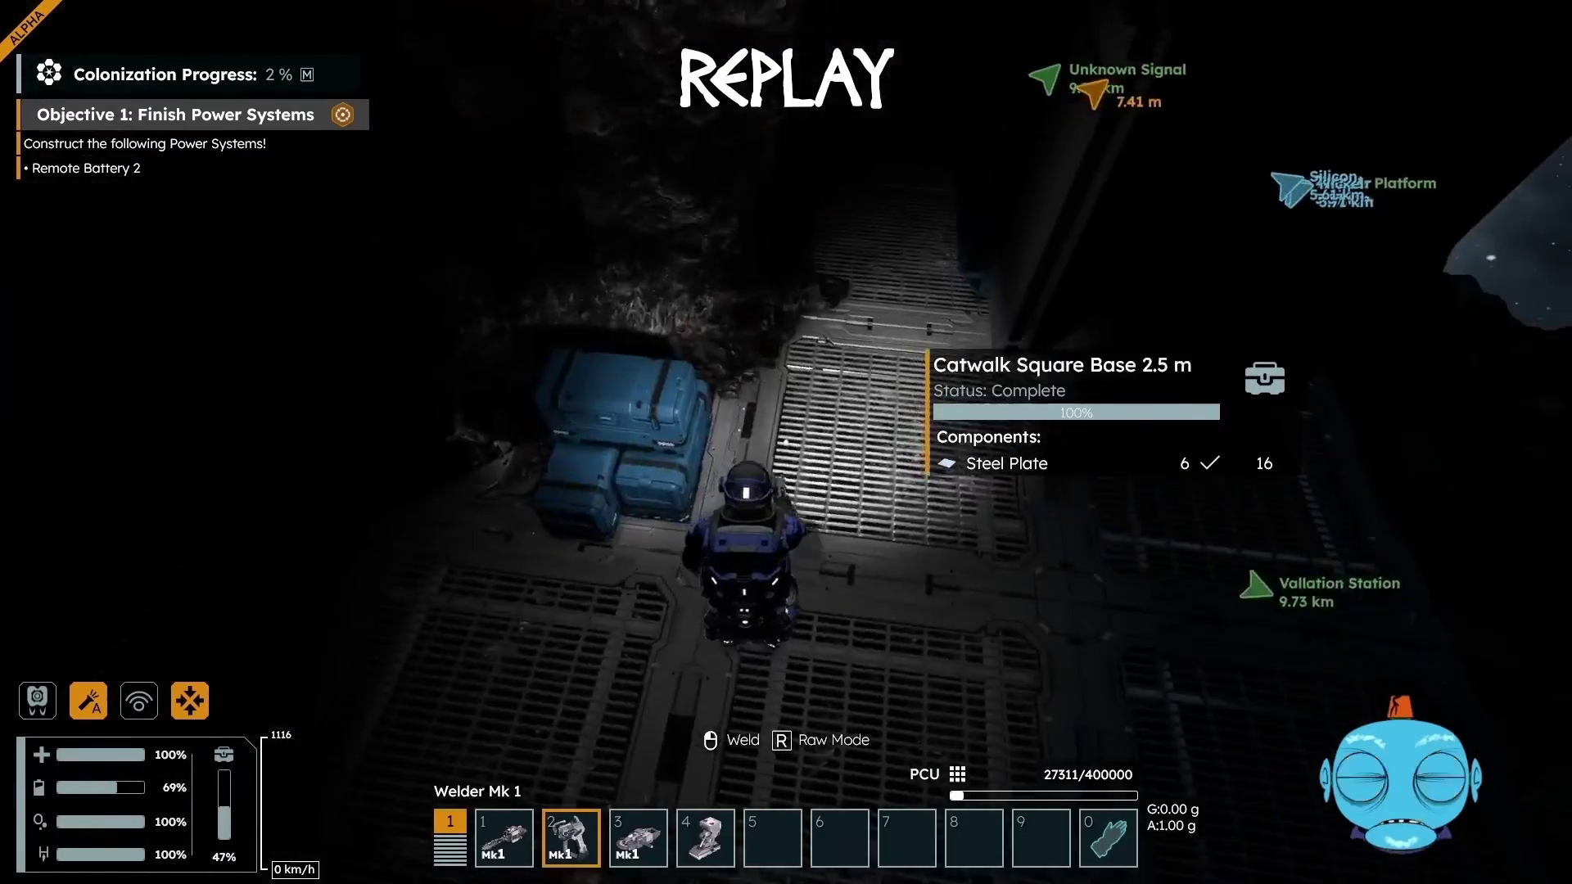
{"action": "key", "text": "w"}
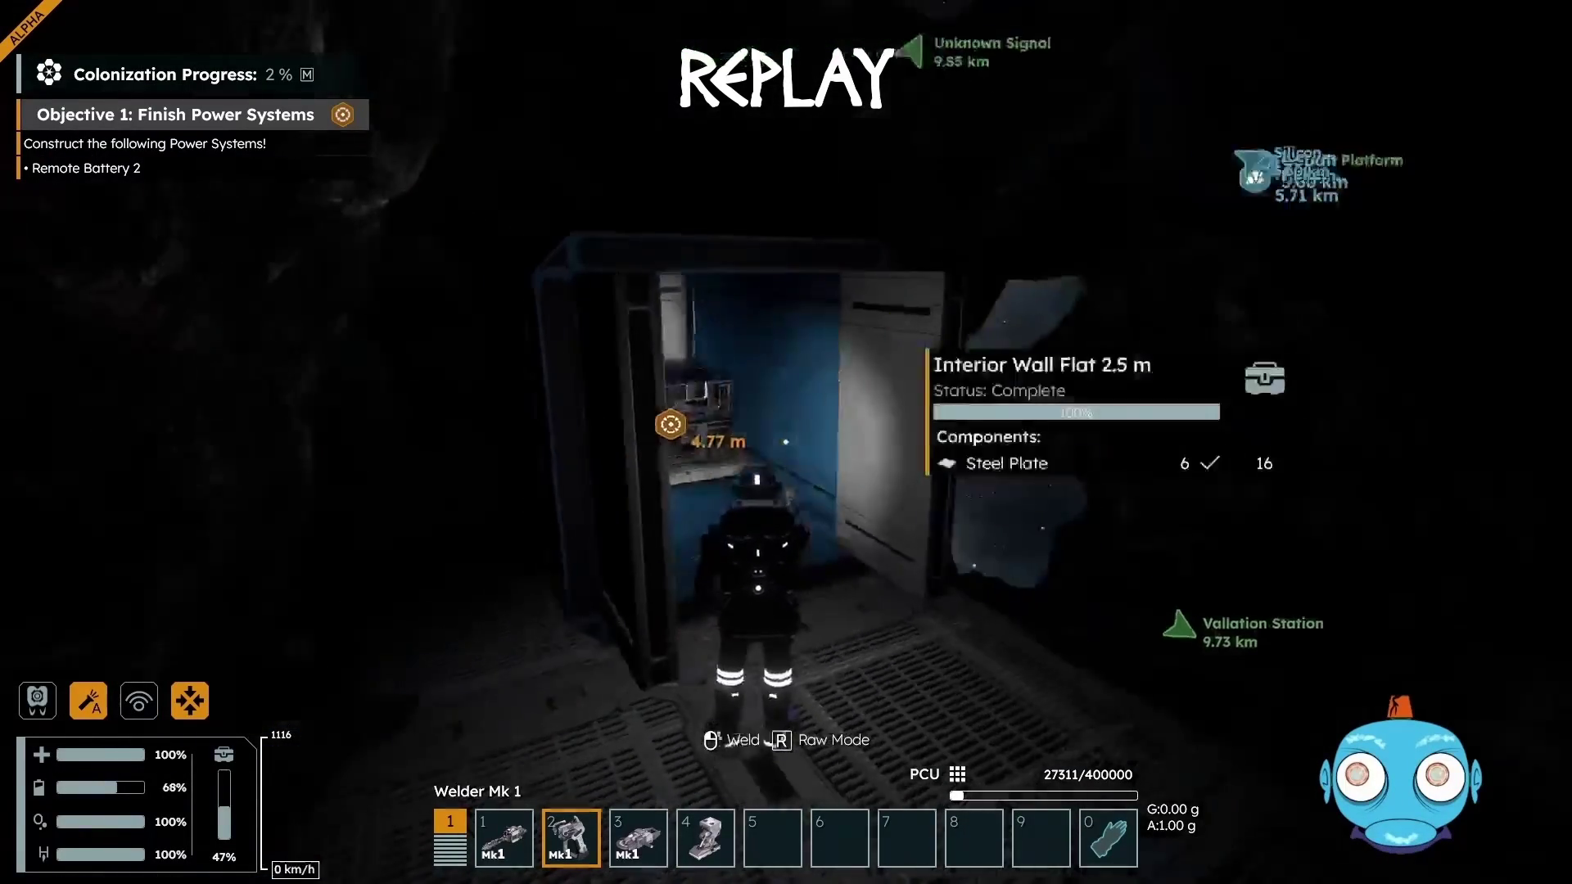
{"action": "key", "text": "w"}
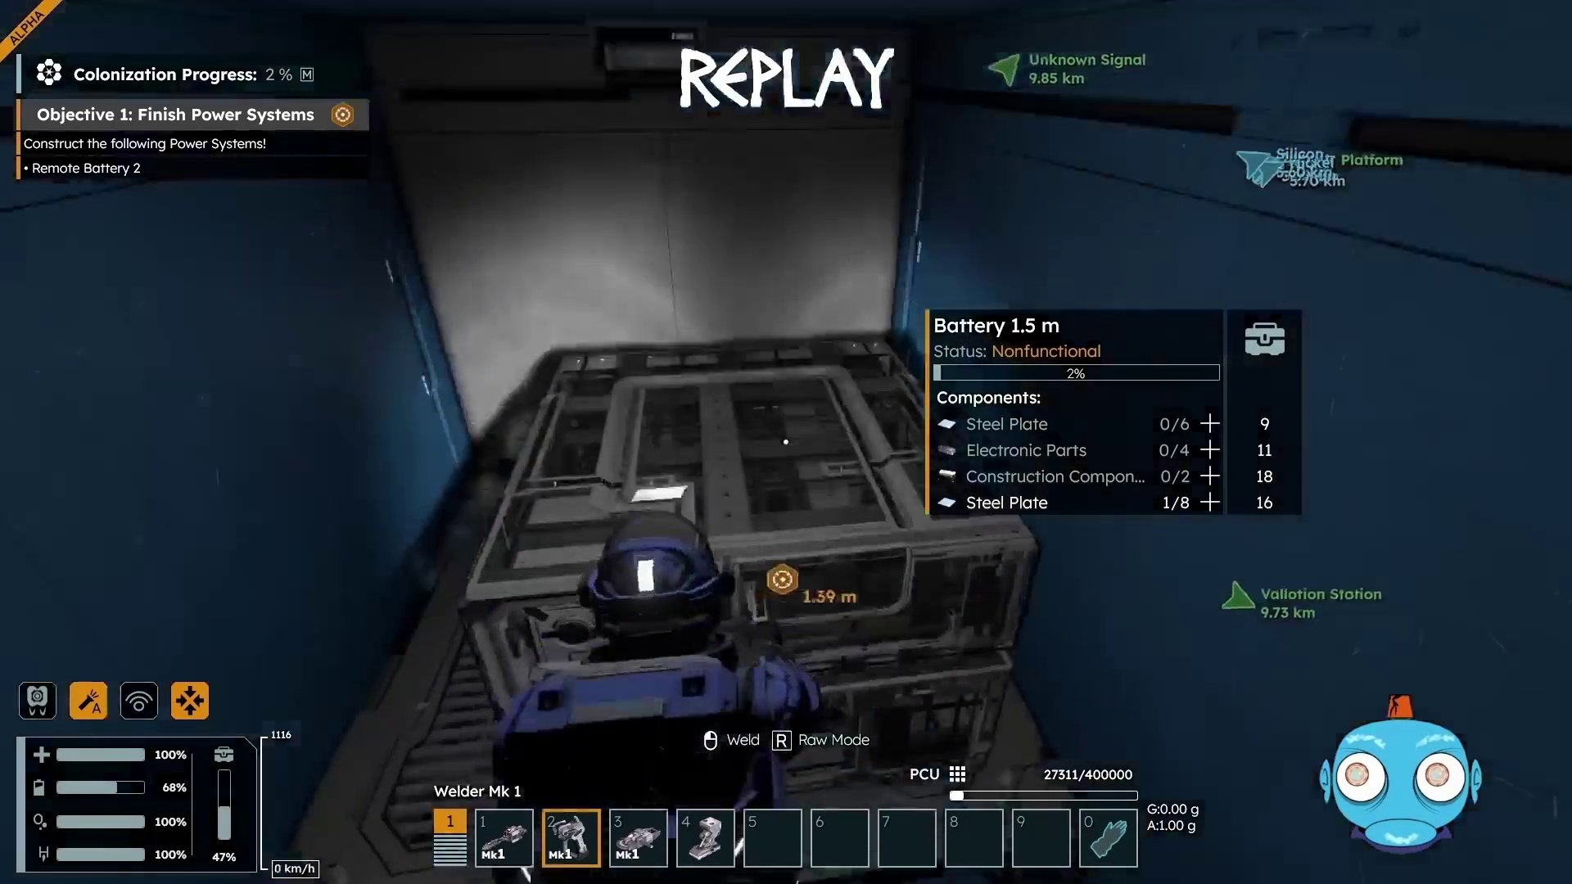
Weld the Battery 1.5 m to 100% with the Welder Mk 1
{"action": "left_click_drag", "start_coordinate": [786, 442], "coordinate": [786, 443]}
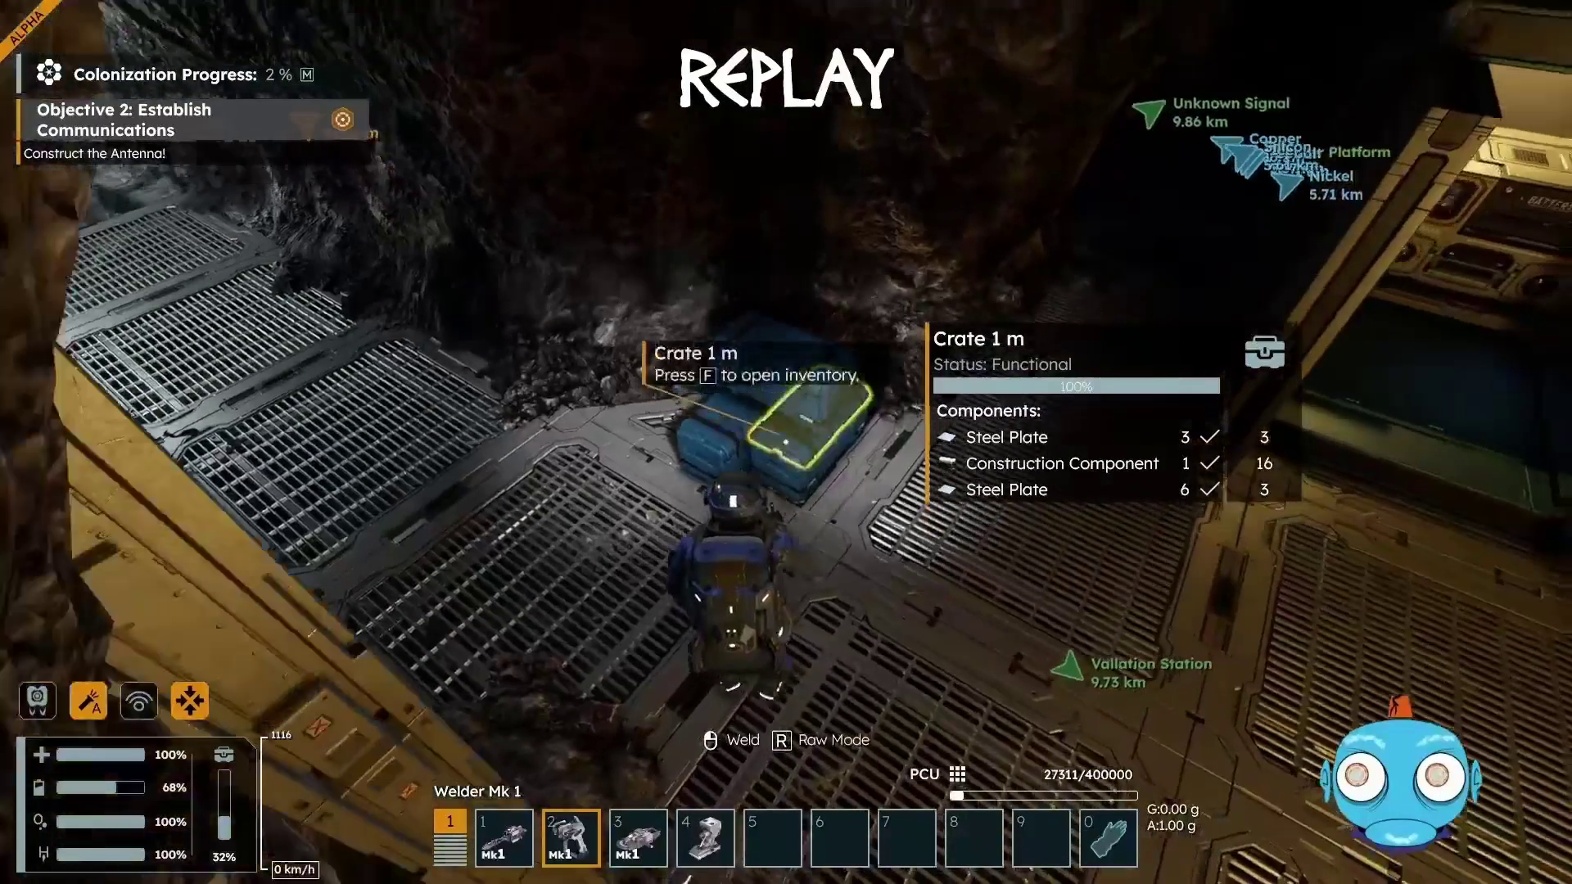
Take the crate's iron over repeated visits until carrying 500 Fe, then head along the catwalk
{"action": "key", "text": "f"}
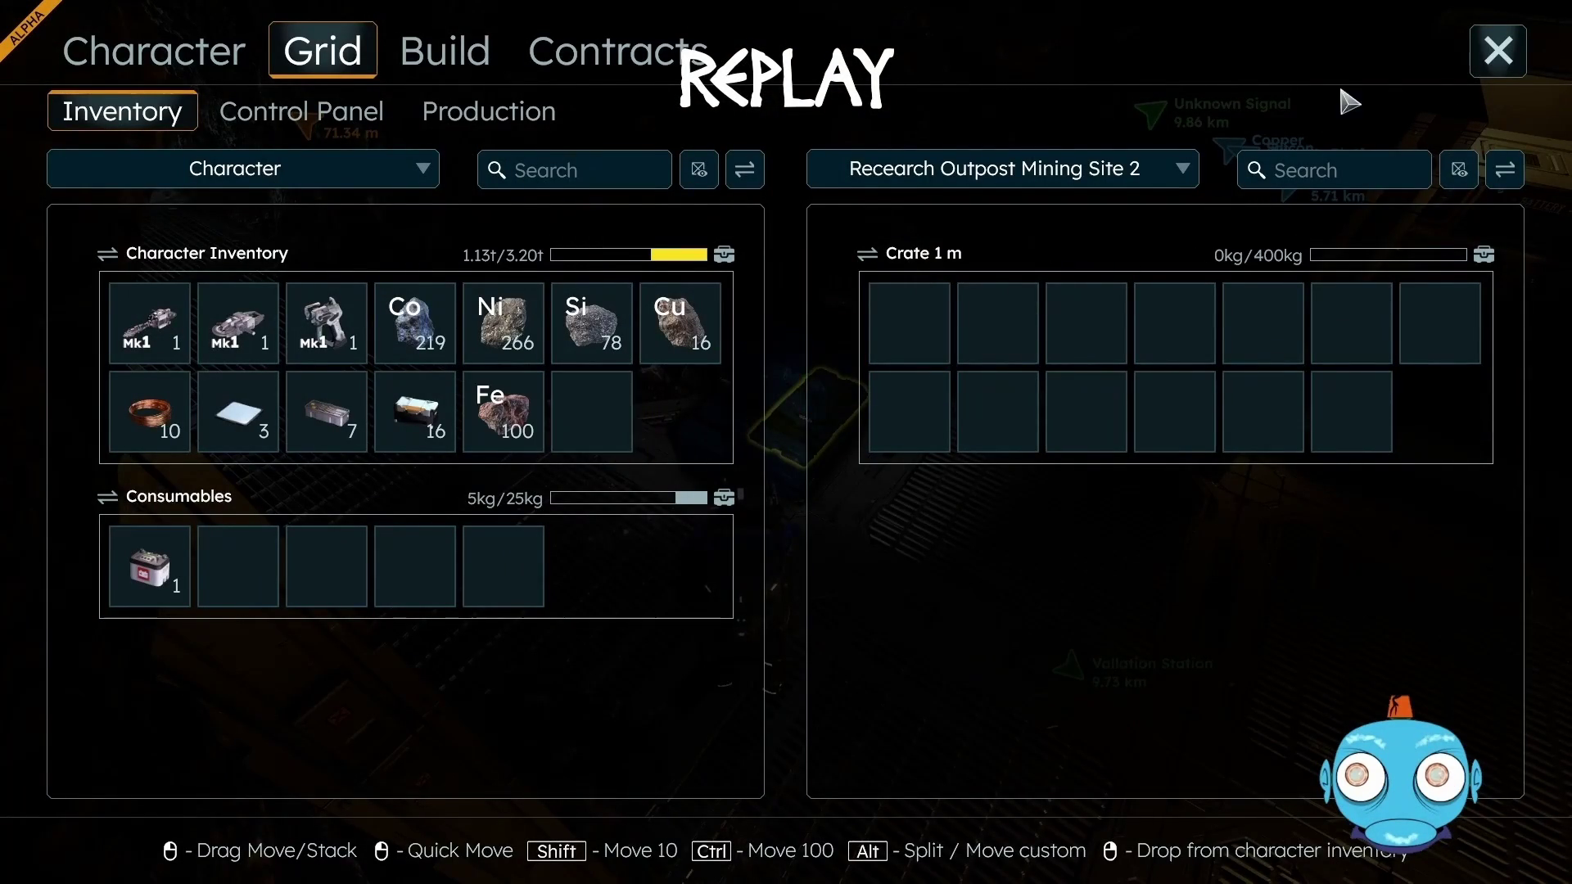
{"action": "left_click", "coordinate": [1485, 59]}
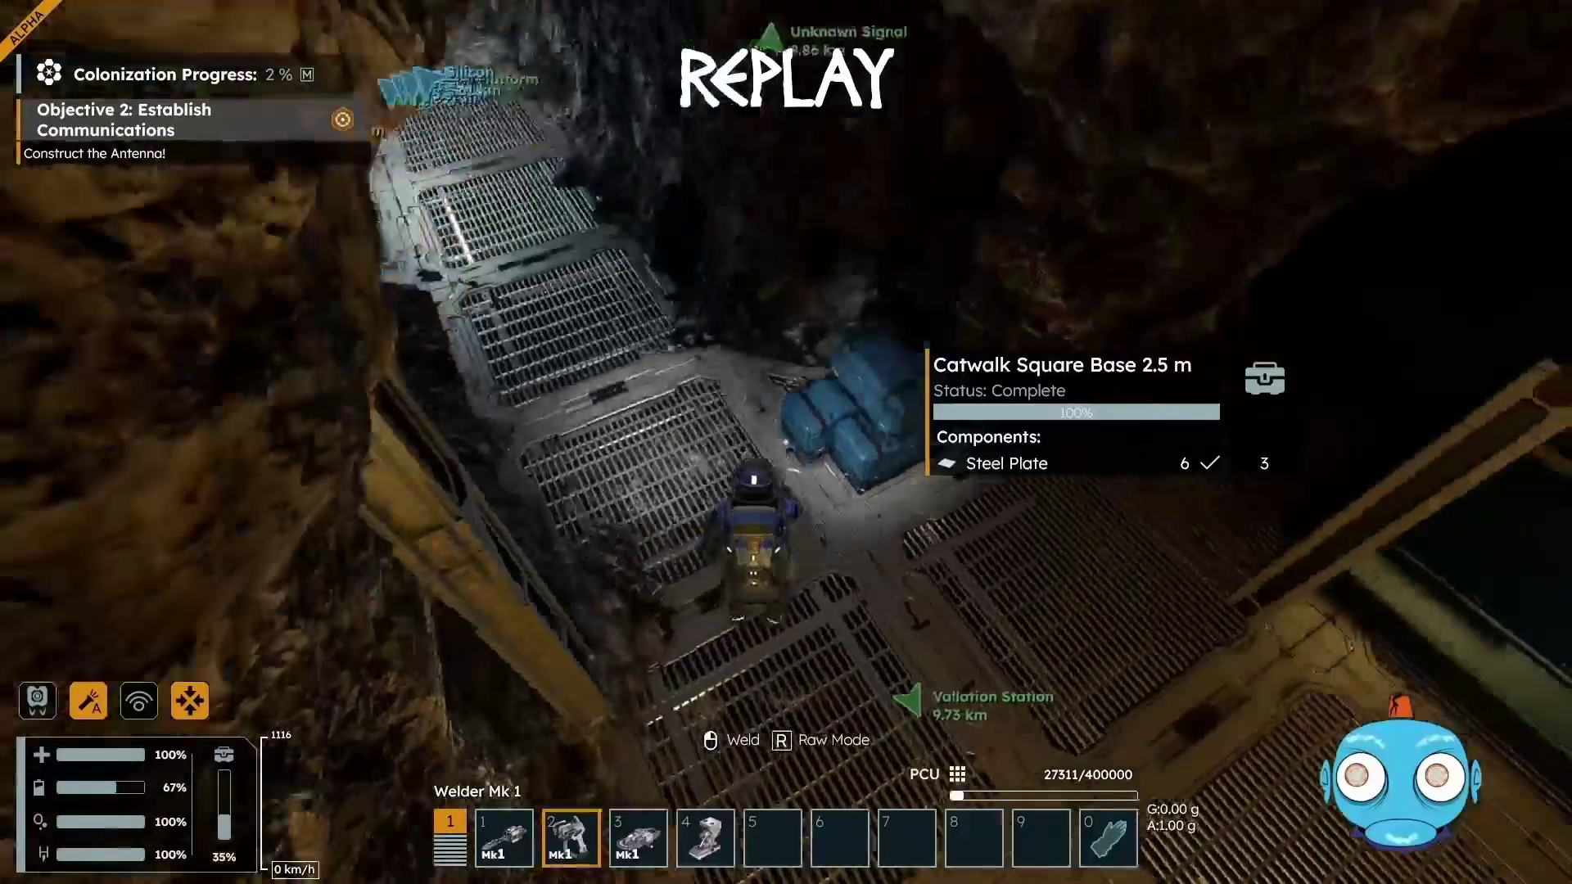
{"action": "key", "text": "f"}
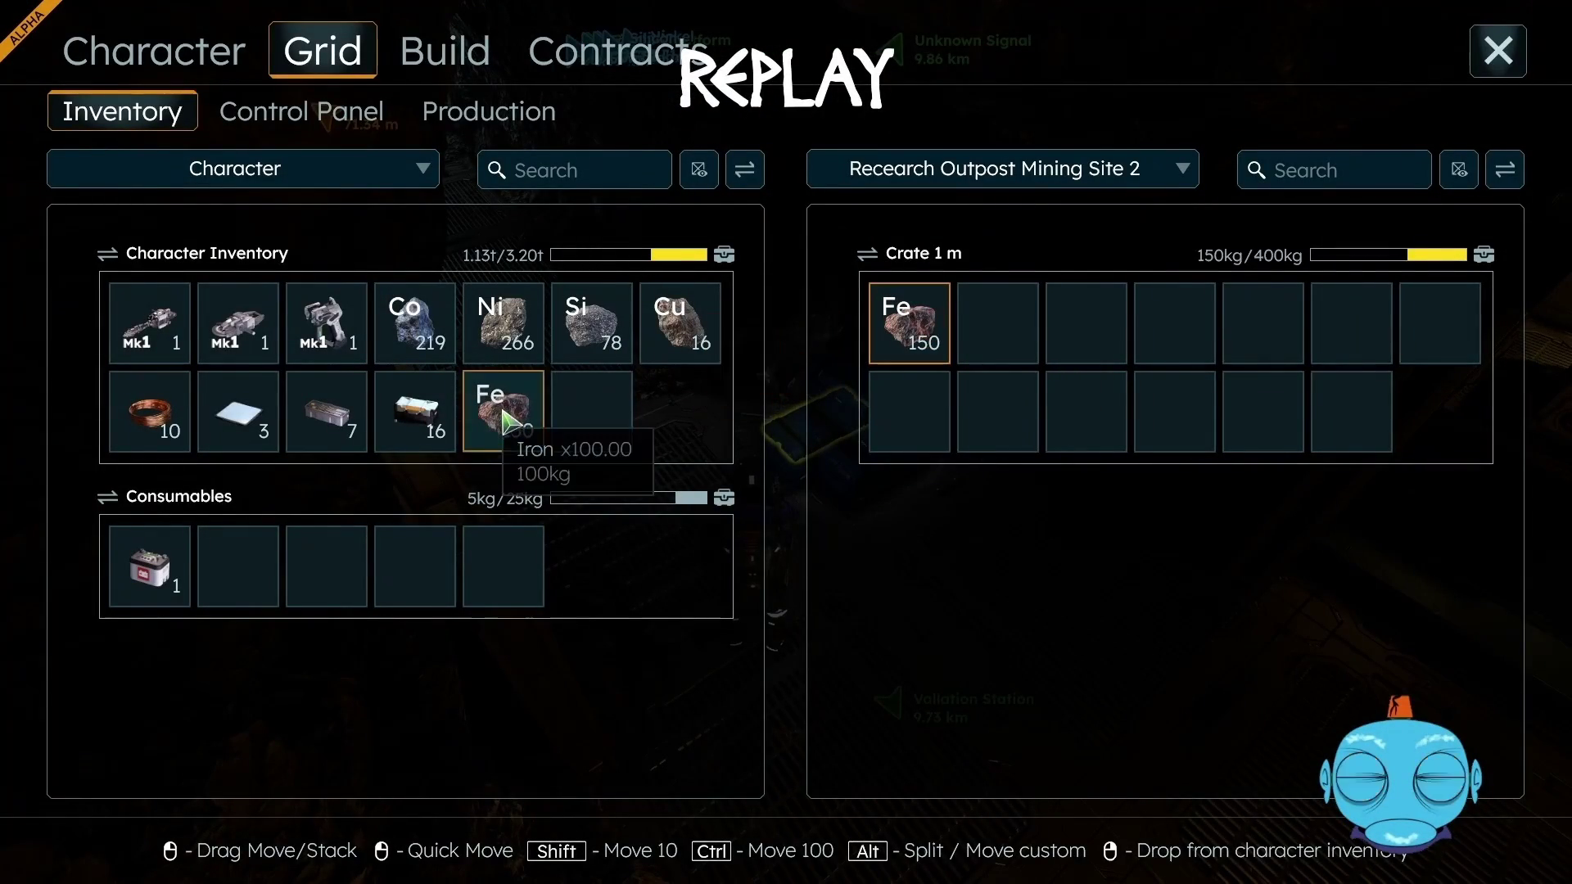
{"action": "left_click", "coordinate": [1496, 58]}
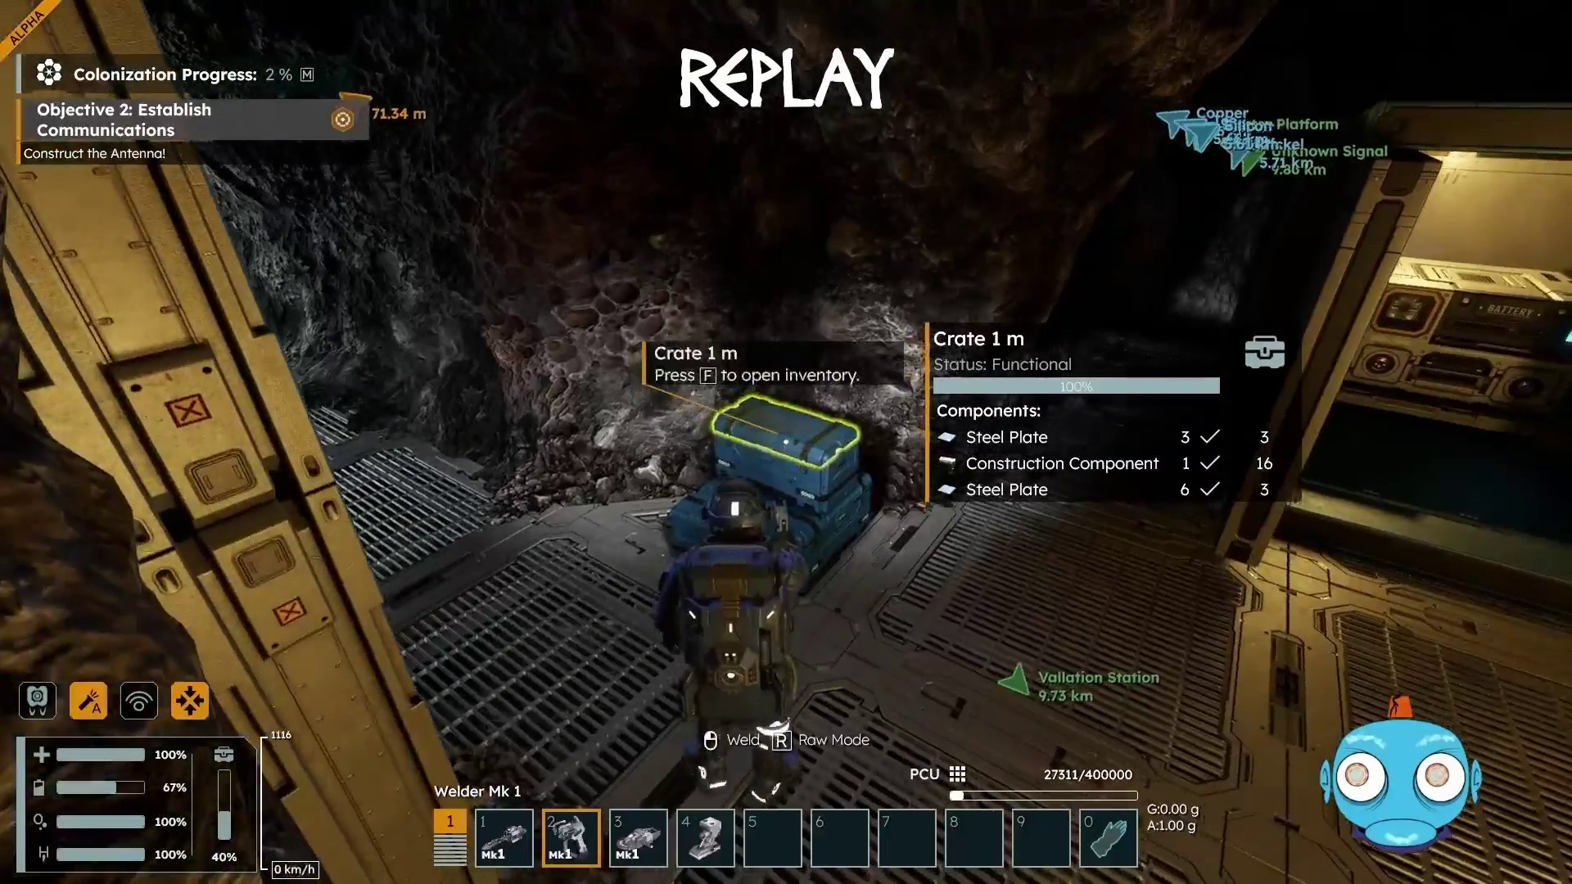
{"action": "key", "text": "f"}
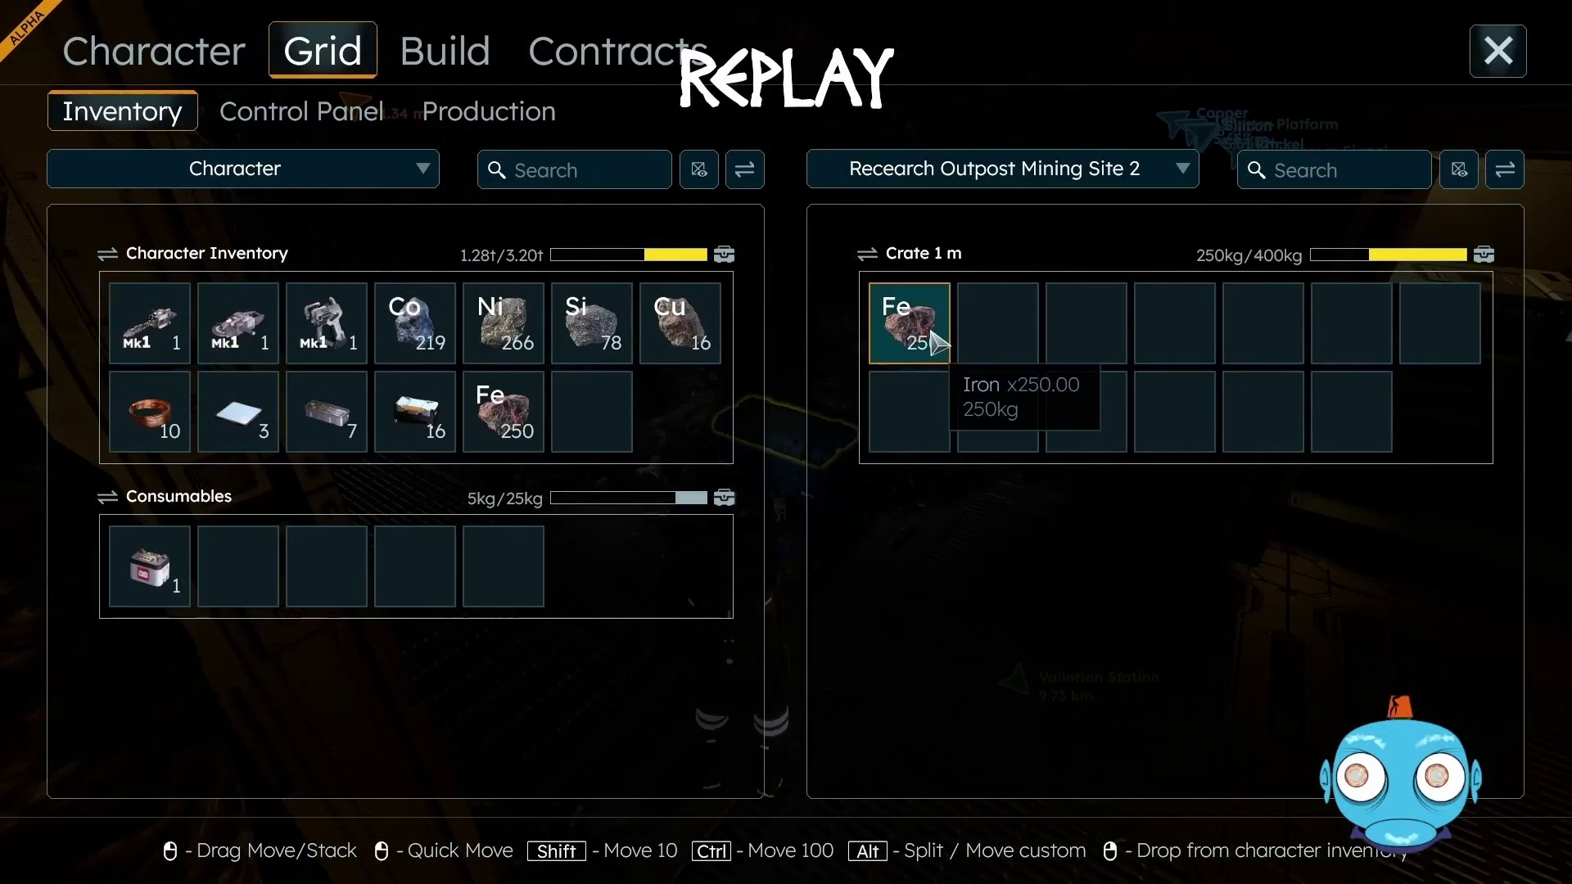
{"action": "left_click", "coordinate": [1497, 57]}
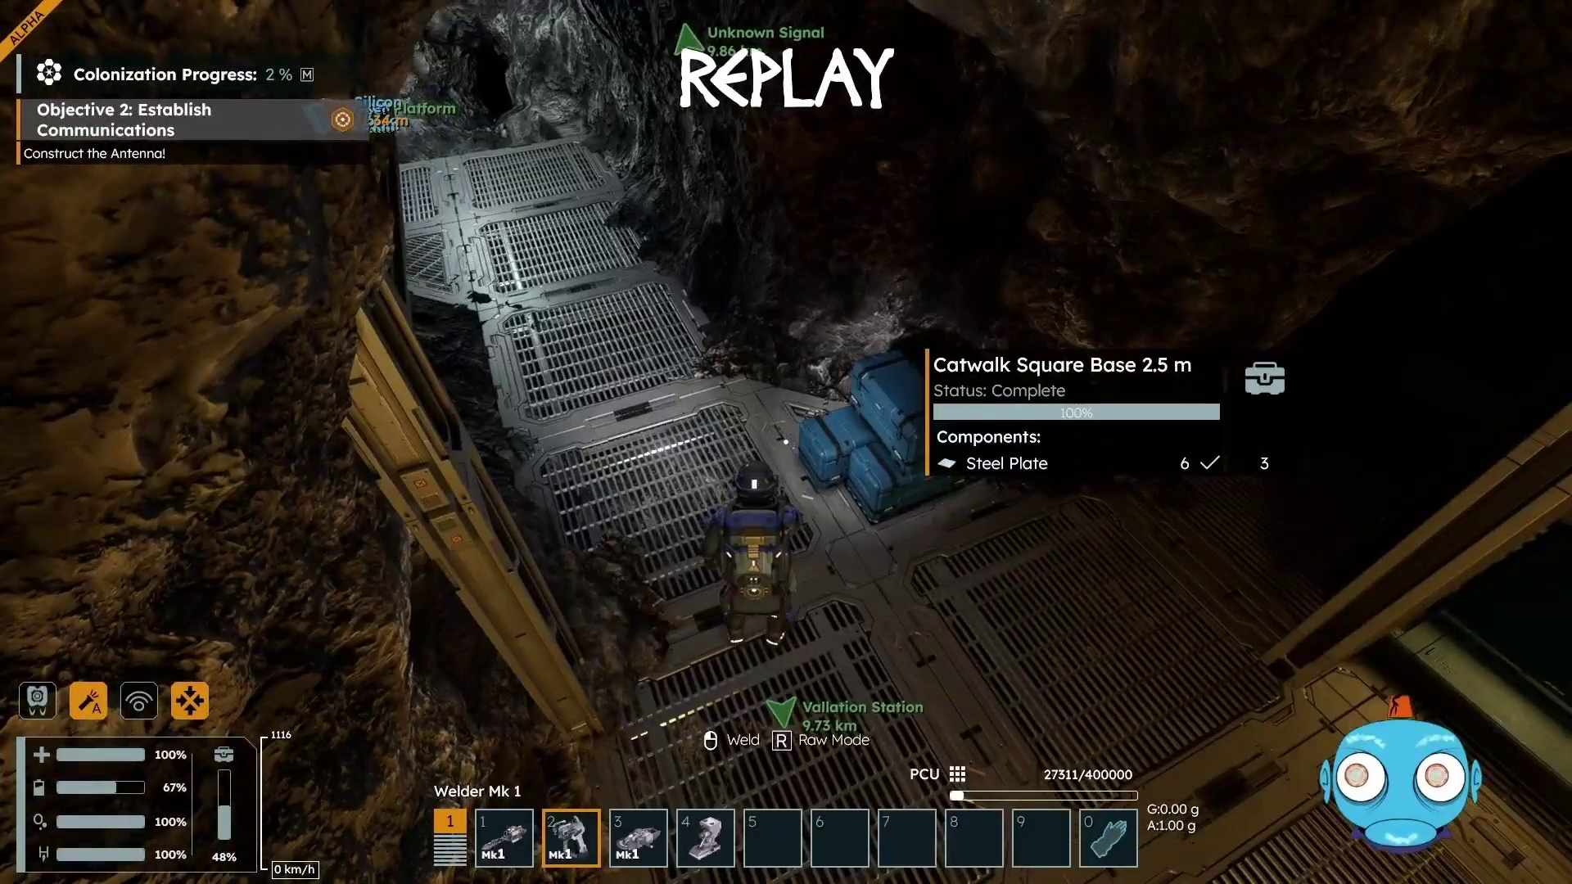
{"action": "key", "text": "w"}
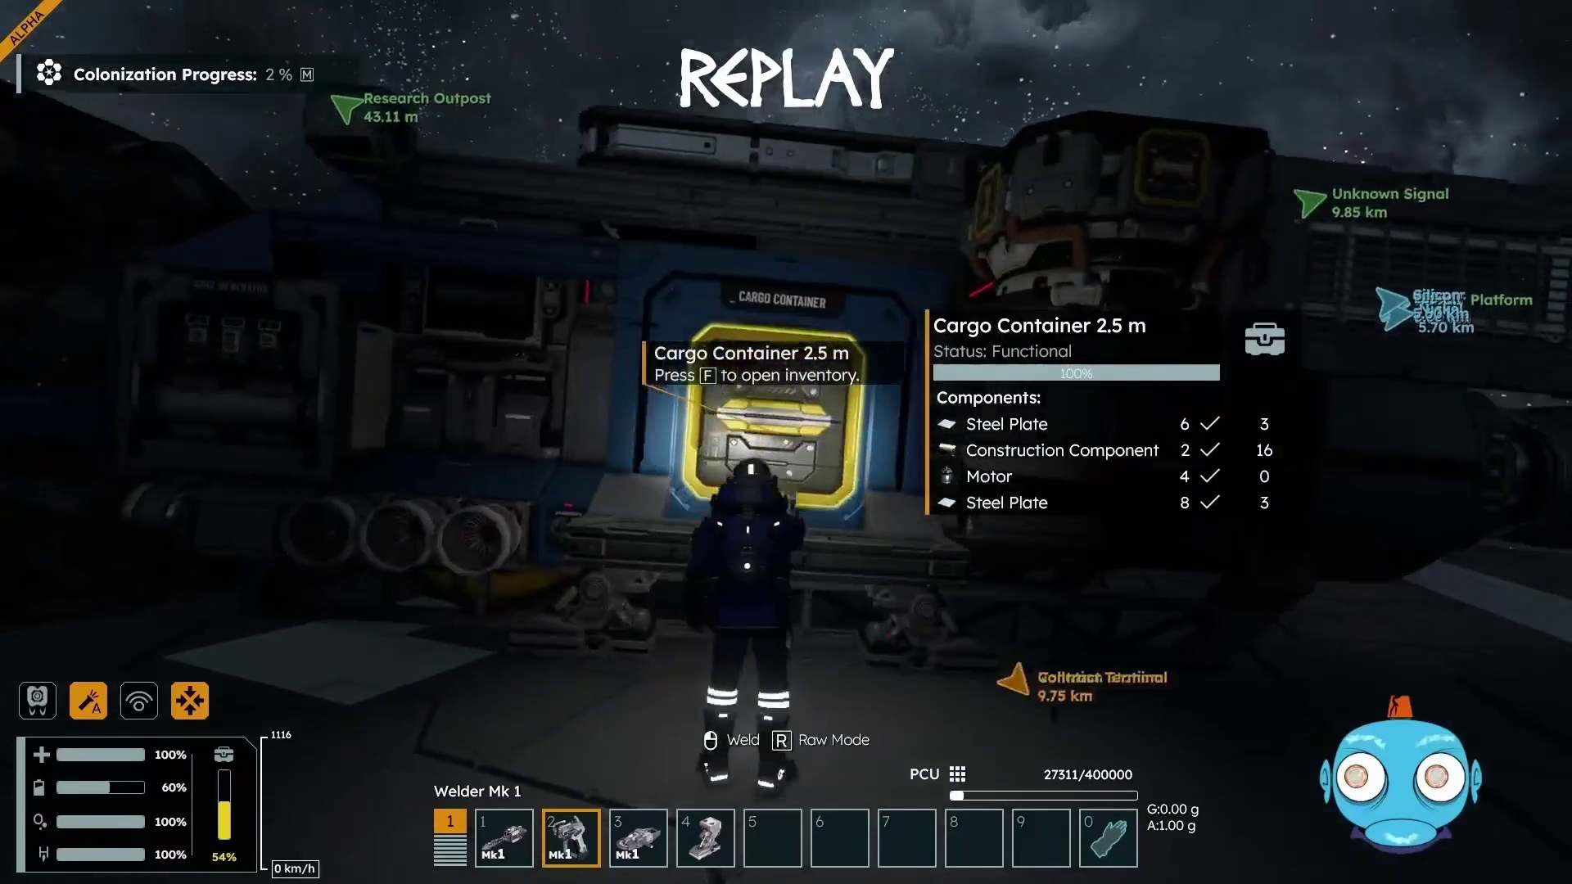
Stow the iron, Wire, Construction Components, Electronic Parts and 514 nickel in the Sledge's cargo container
{"action": "key", "text": "f"}
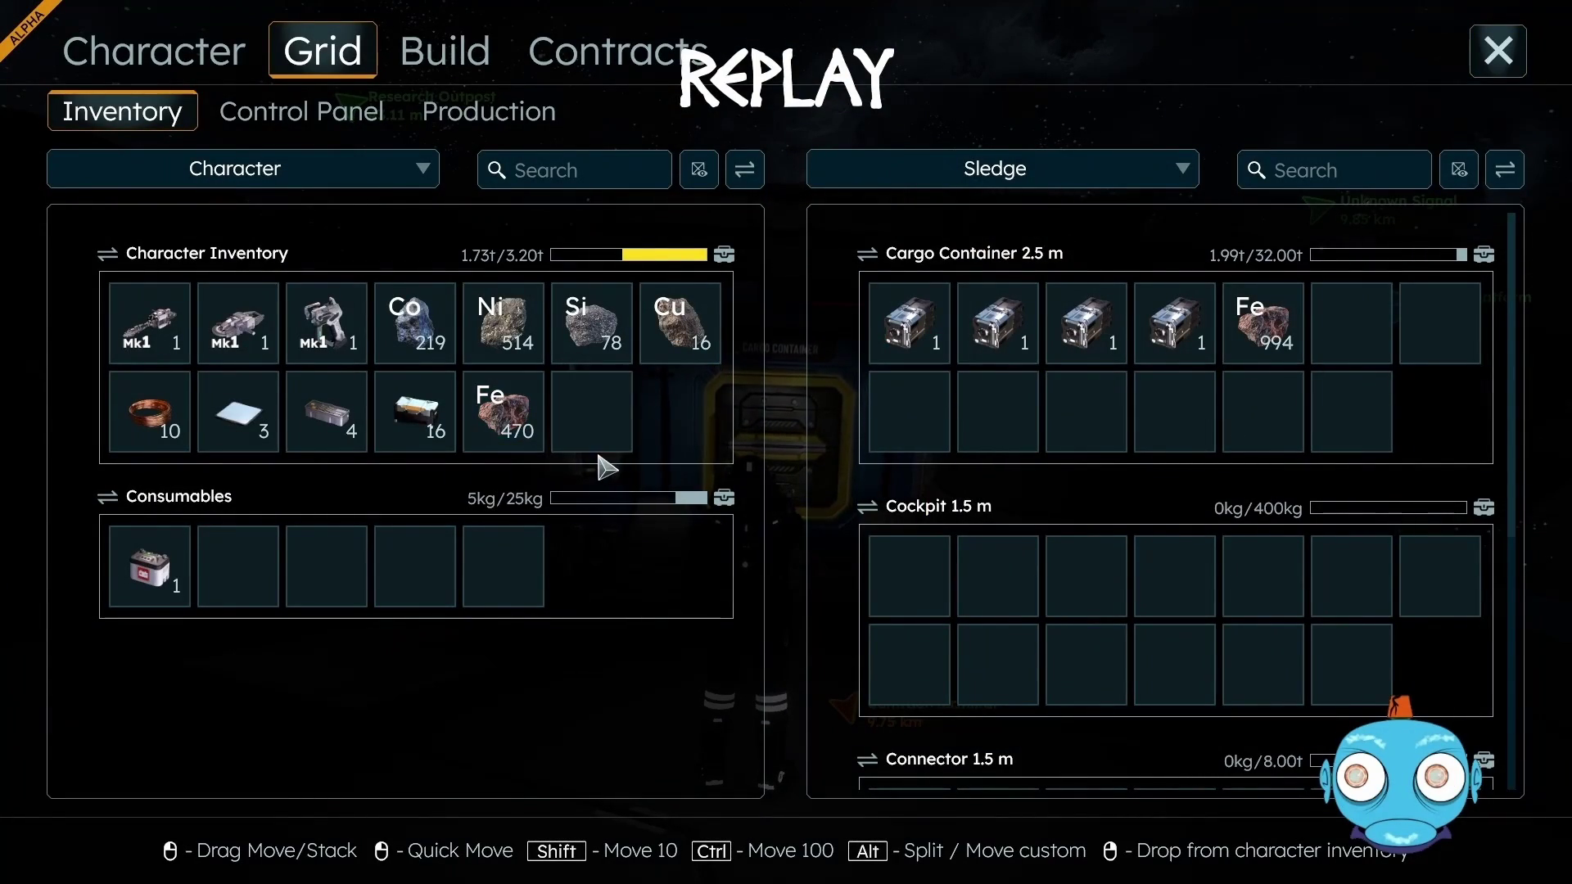
{"action": "mouse_move", "coordinate": [502, 418]}
{"action": "left_mouse_down"}
{"action": "mouse_move", "coordinate": [1048, 423]}
{"action": "mouse_move", "coordinate": [1263, 331]}
{"action": "left_mouse_up"}
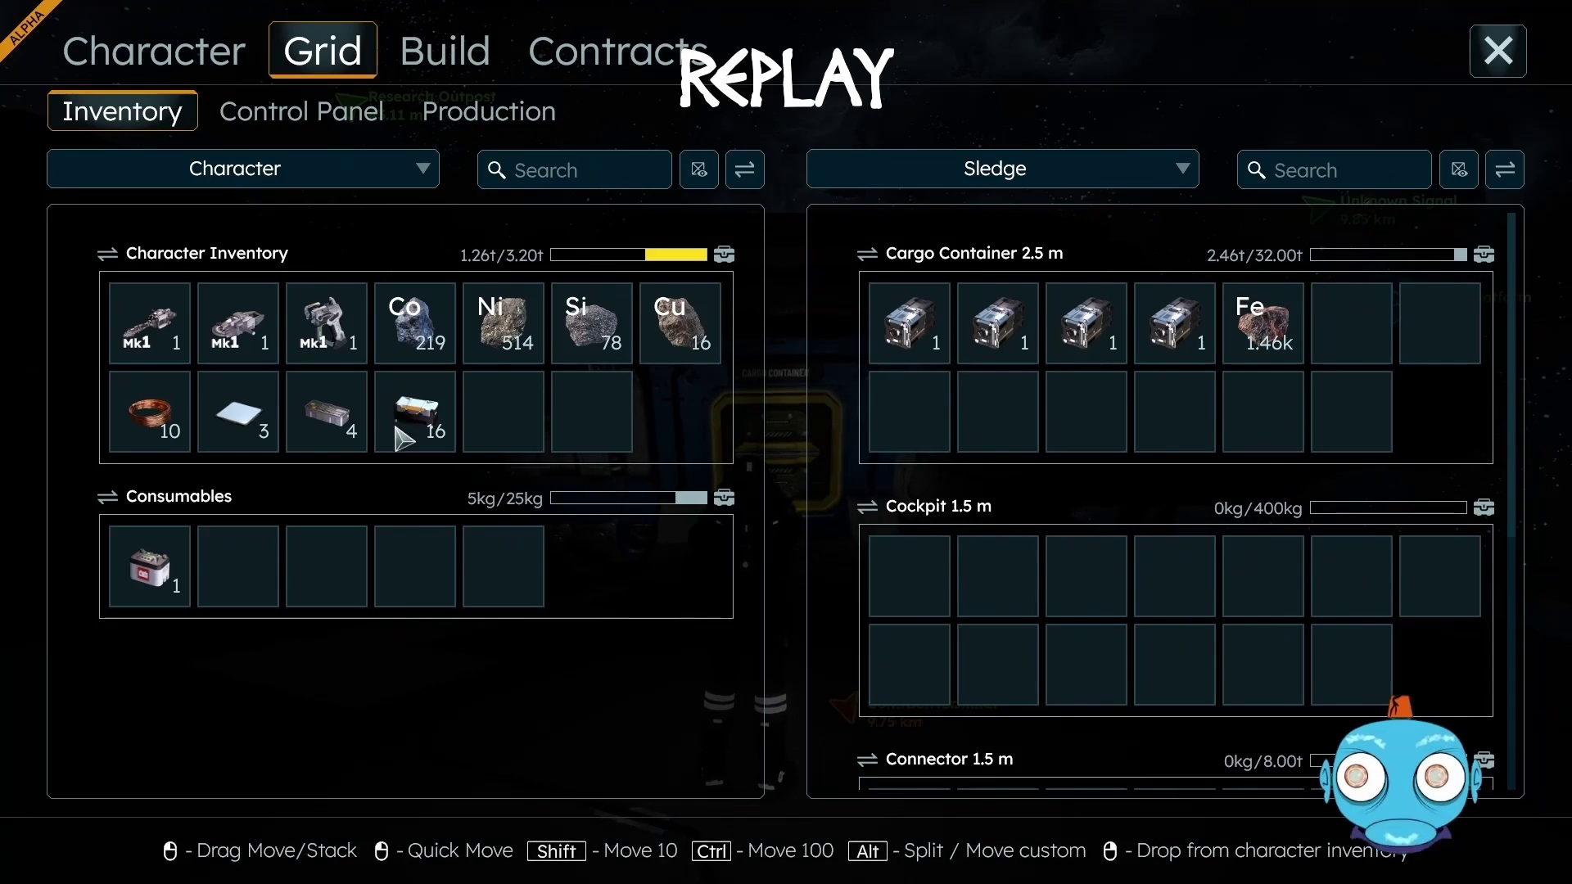
{"action": "mouse_move", "coordinate": [150, 414]}
{"action": "left_mouse_down"}
{"action": "mouse_move", "coordinate": [915, 426]}
{"action": "mouse_move", "coordinate": [885, 427]}
{"action": "left_mouse_up"}
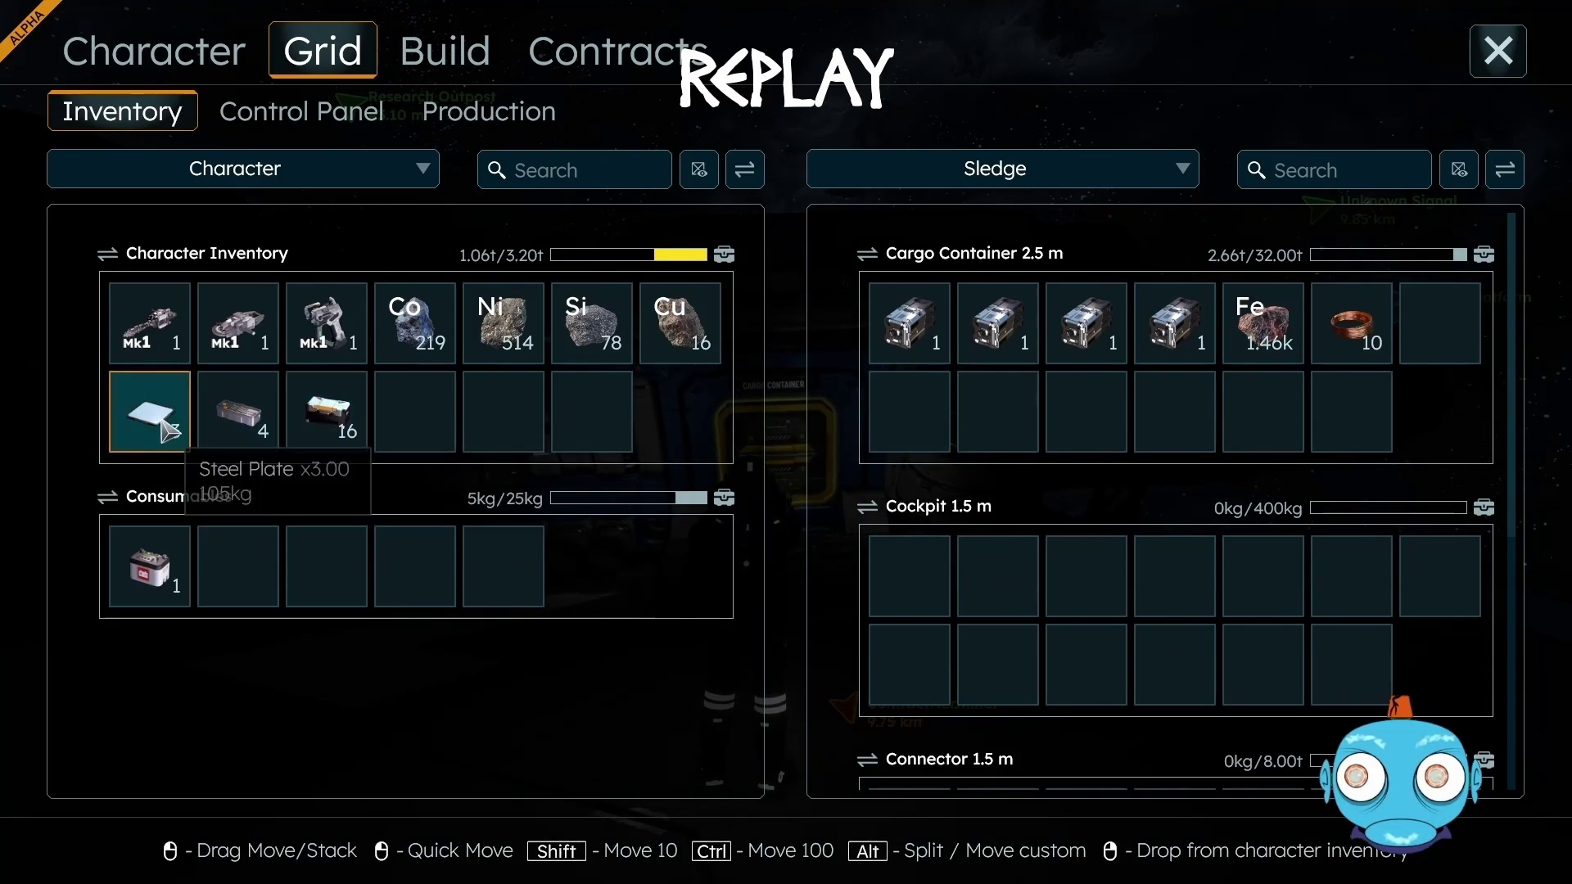
{"action": "left_click_drag", "start_coordinate": [352, 409], "coordinate": [886, 420]}
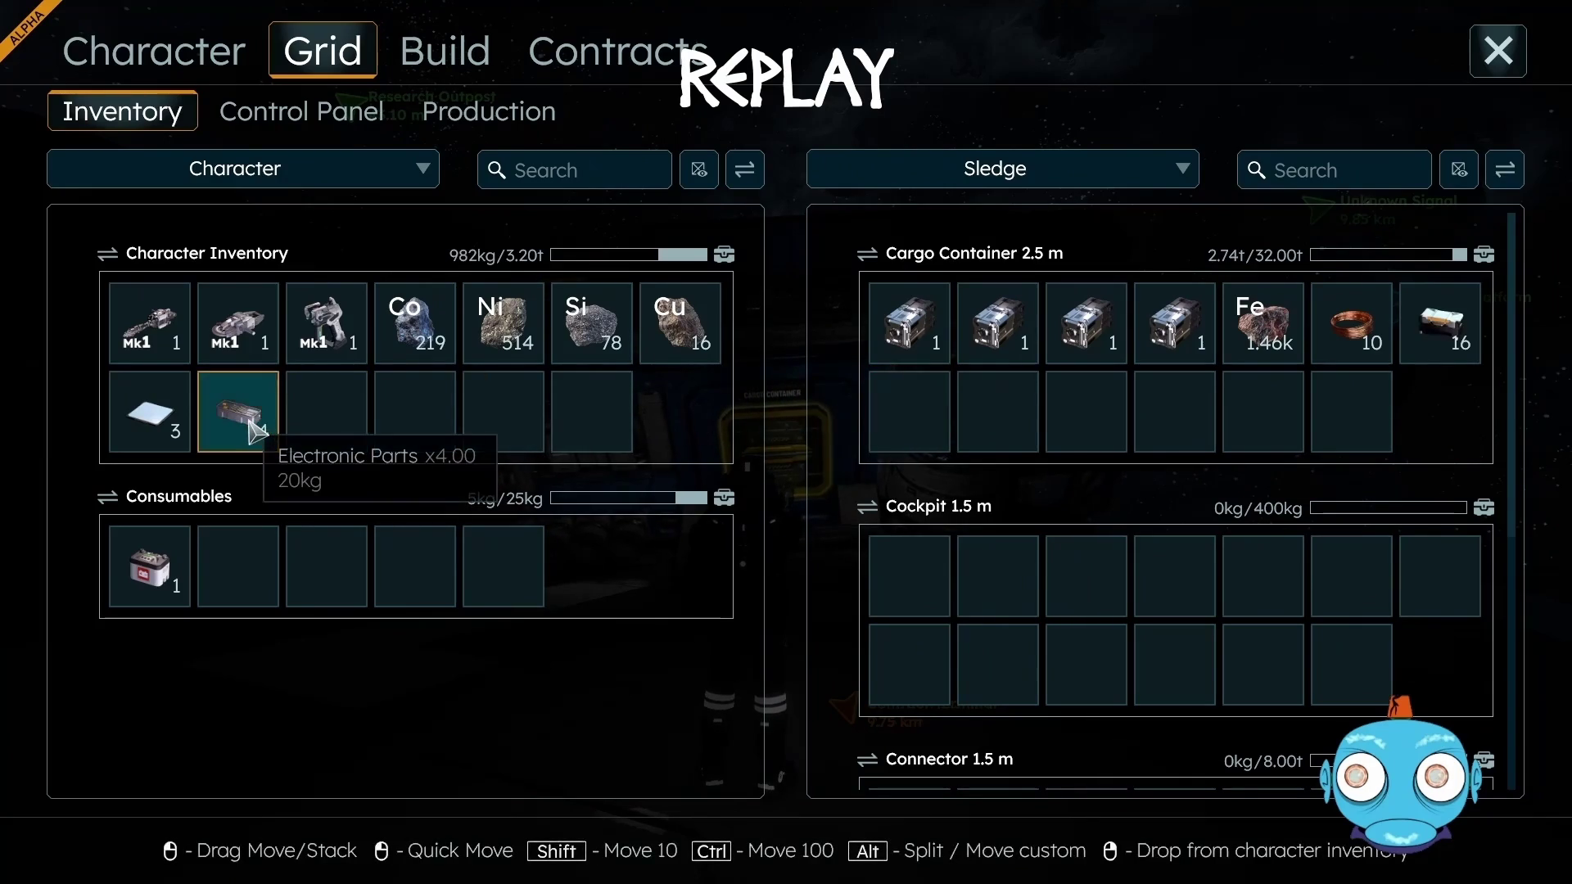
{"action": "mouse_move", "coordinate": [210, 426]}
{"action": "left_mouse_down"}
{"action": "mouse_move", "coordinate": [970, 425]}
{"action": "mouse_move", "coordinate": [913, 421]}
{"action": "left_mouse_up"}
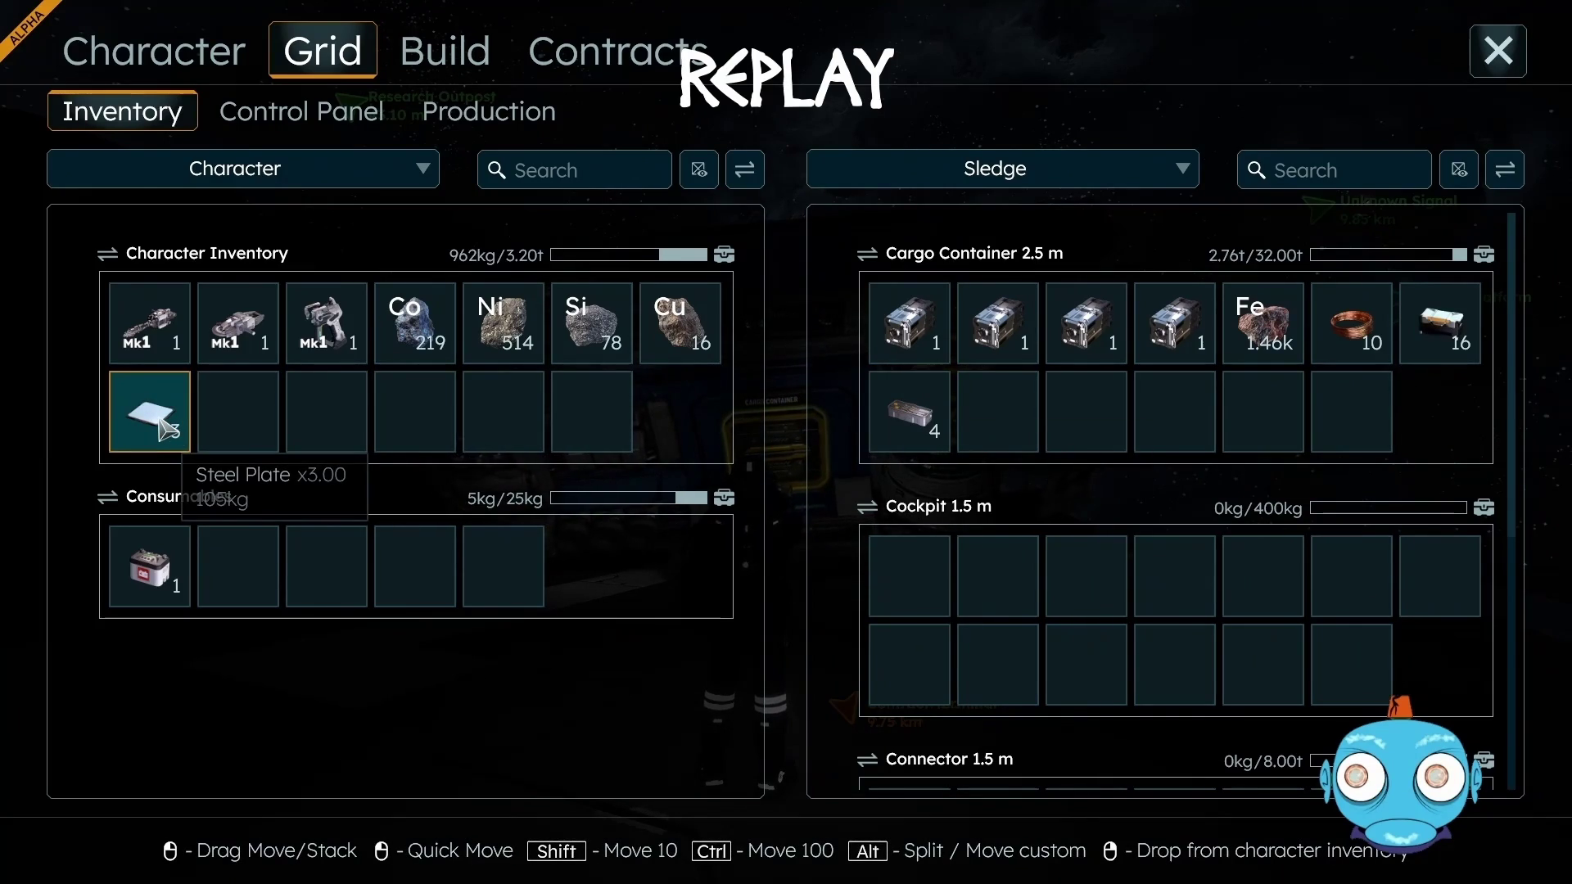
{"action": "mouse_move", "coordinate": [504, 323]}
{"action": "left_mouse_down"}
{"action": "mouse_move", "coordinate": [942, 414]}
{"action": "mouse_move", "coordinate": [1001, 402]}
{"action": "left_mouse_up"}
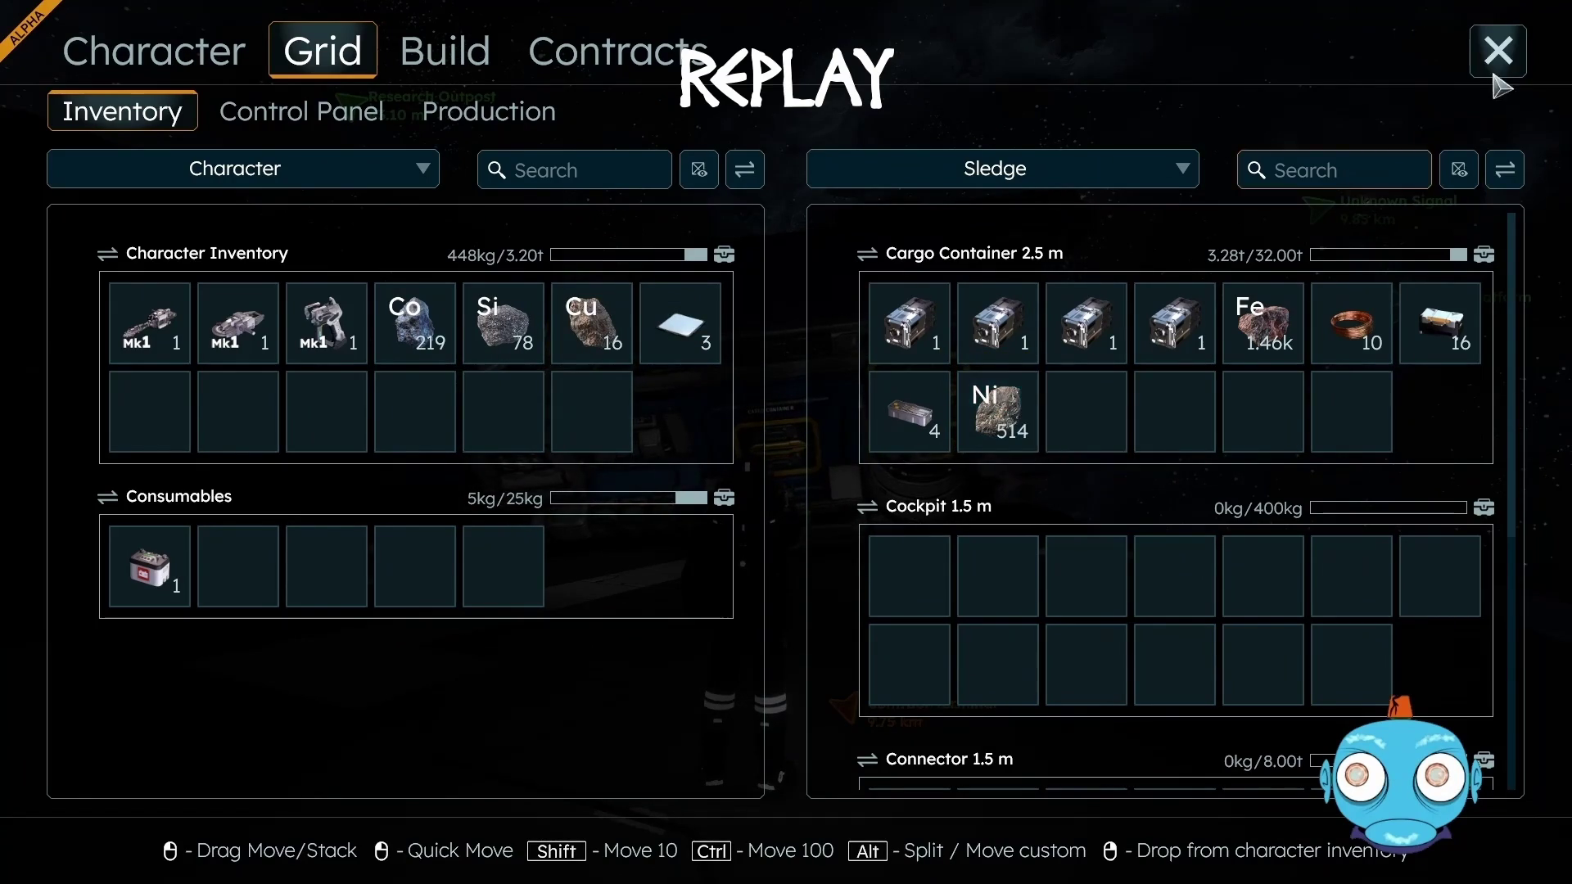
{"action": "left_click", "coordinate": [1505, 58]}
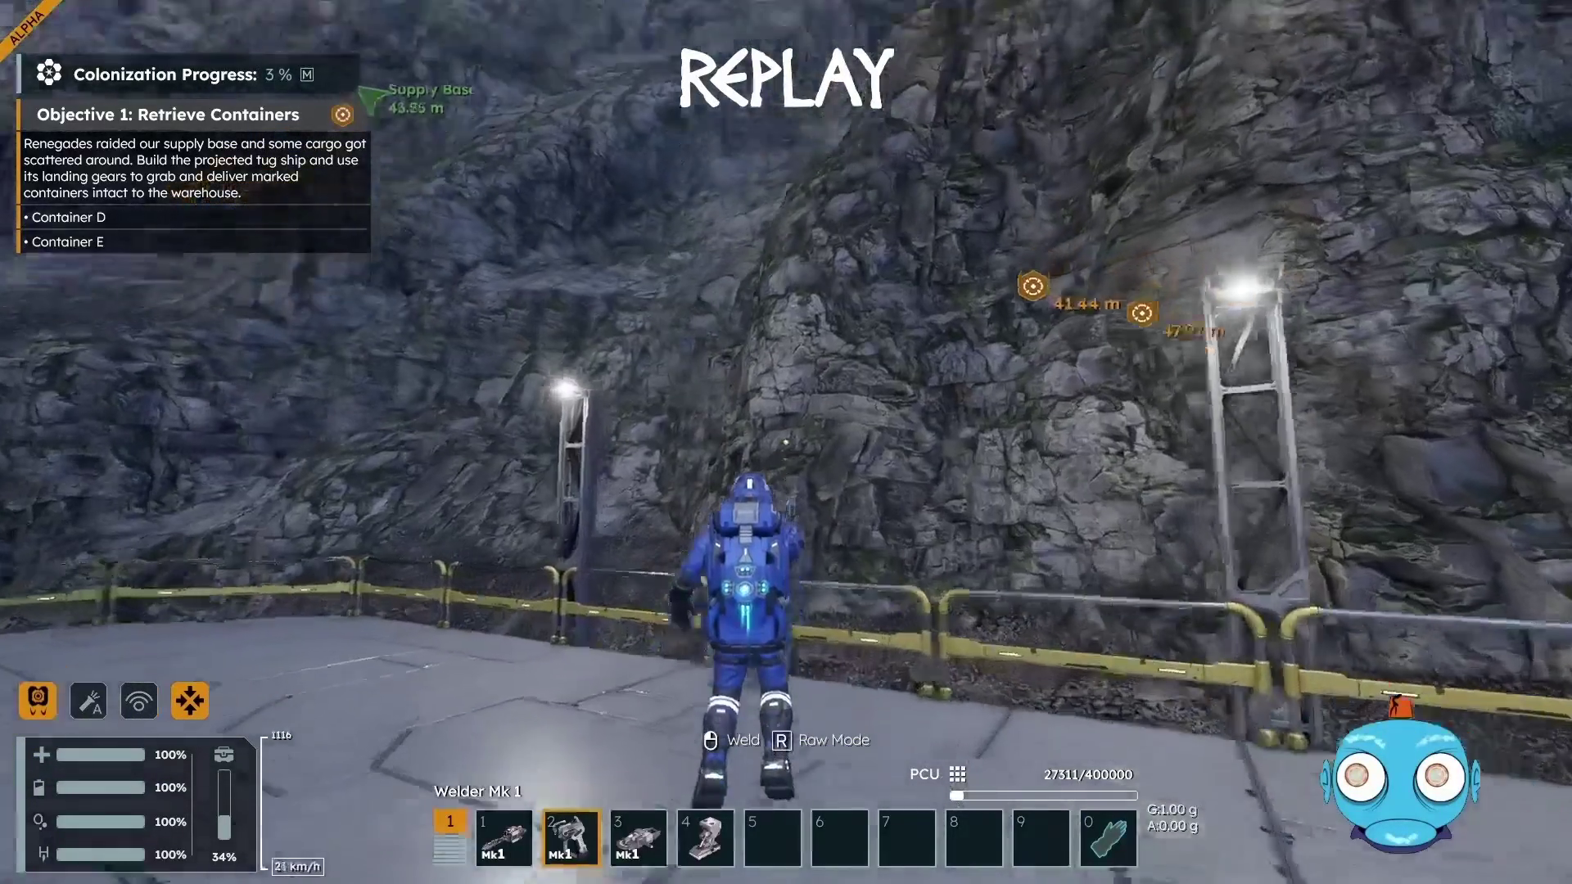
Fly the character up along the cliff face toward the platform
{"action": "key", "text": "space"}
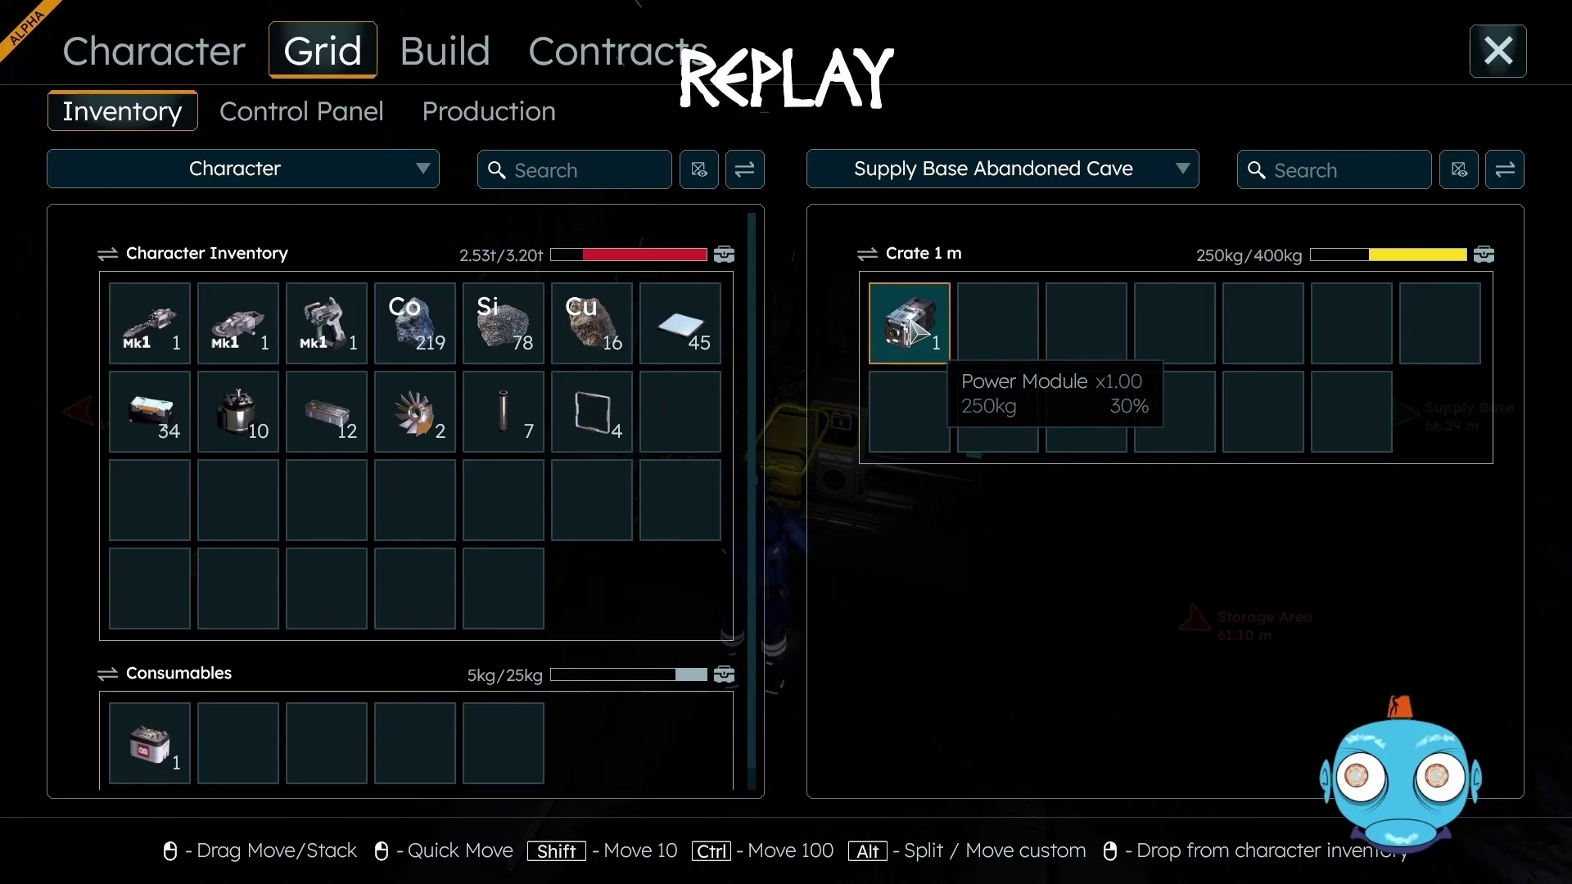
Transfer the 250 kg Power Module from Crate 1 m to the character and load it into Battery 1.5 m
{"action": "mouse_move", "coordinate": [913, 328]}
{"action": "left_mouse_down"}
{"action": "mouse_move", "coordinate": [696, 427]}
{"action": "mouse_move", "coordinate": [683, 418]}
{"action": "left_mouse_up"}
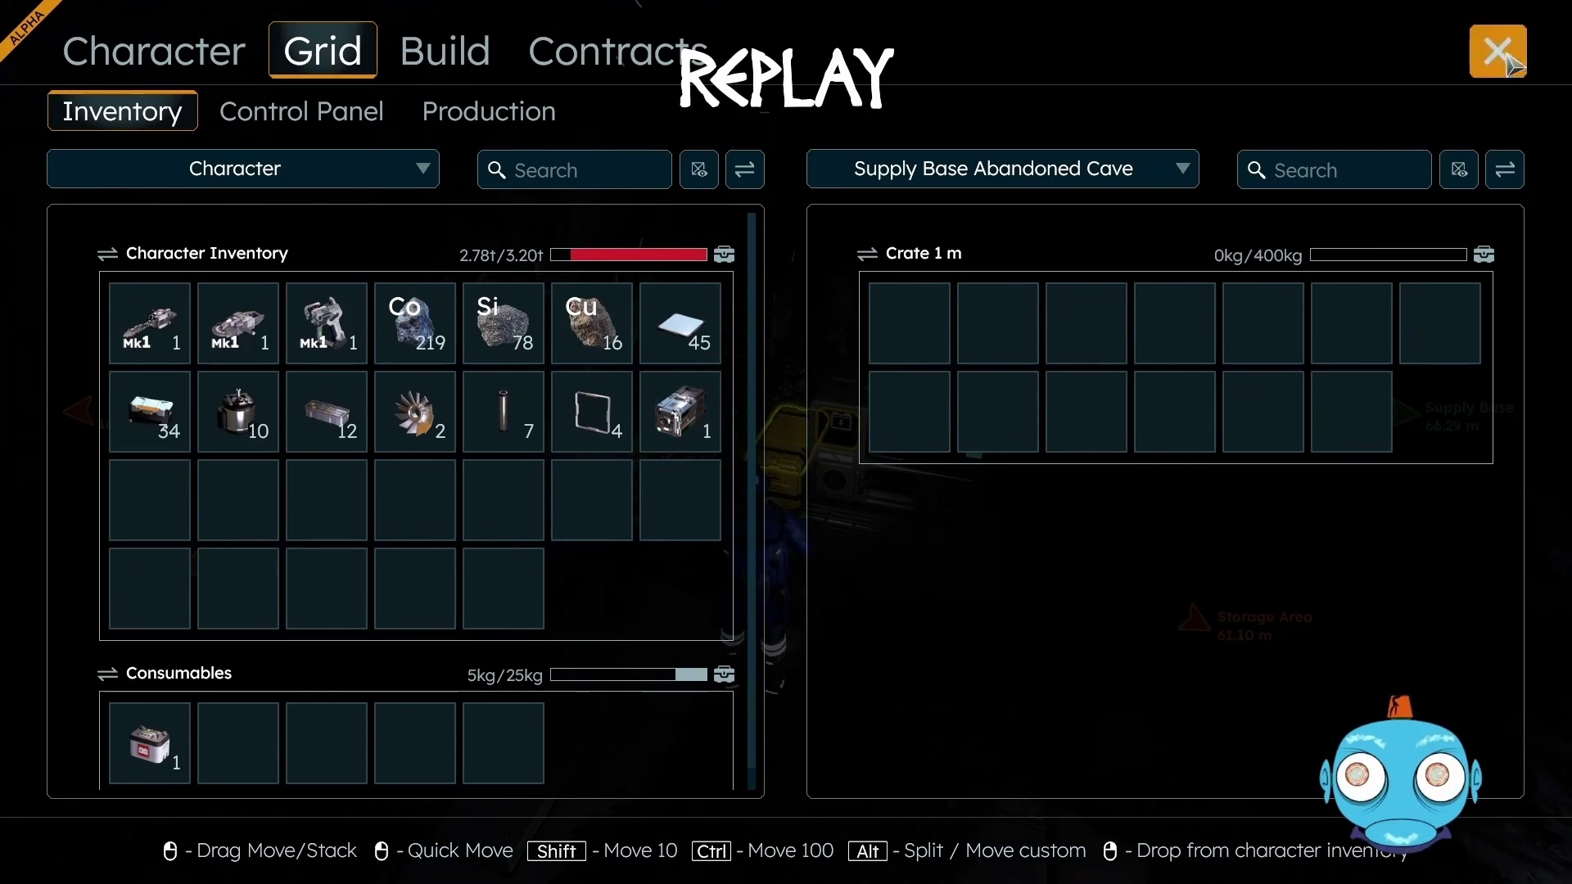
{"action": "left_click", "coordinate": [1507, 56]}
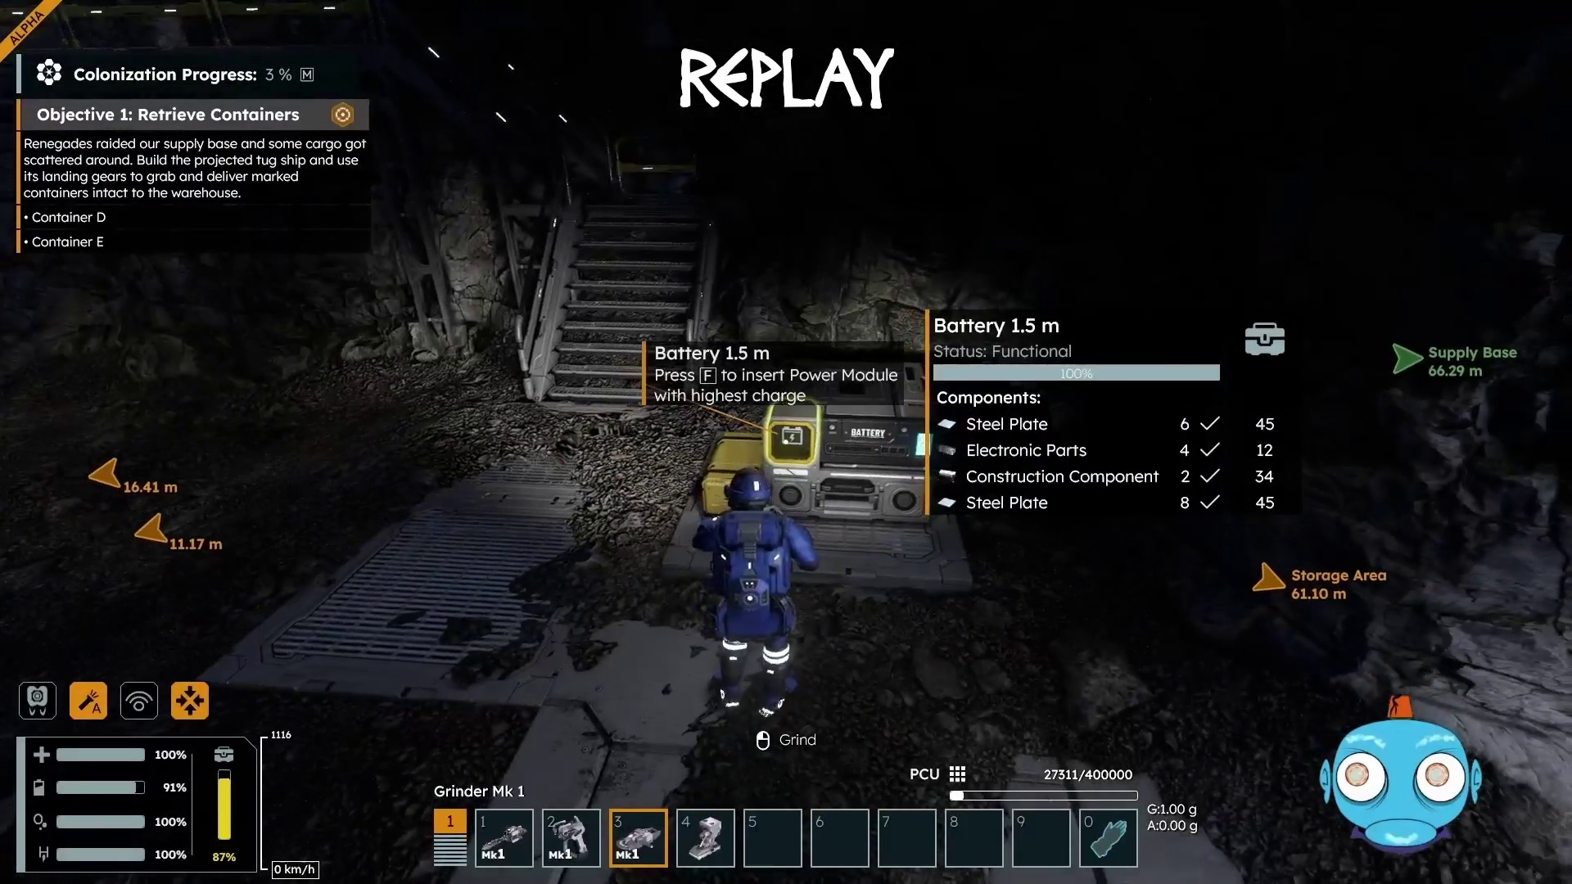
{"action": "key", "text": "f"}
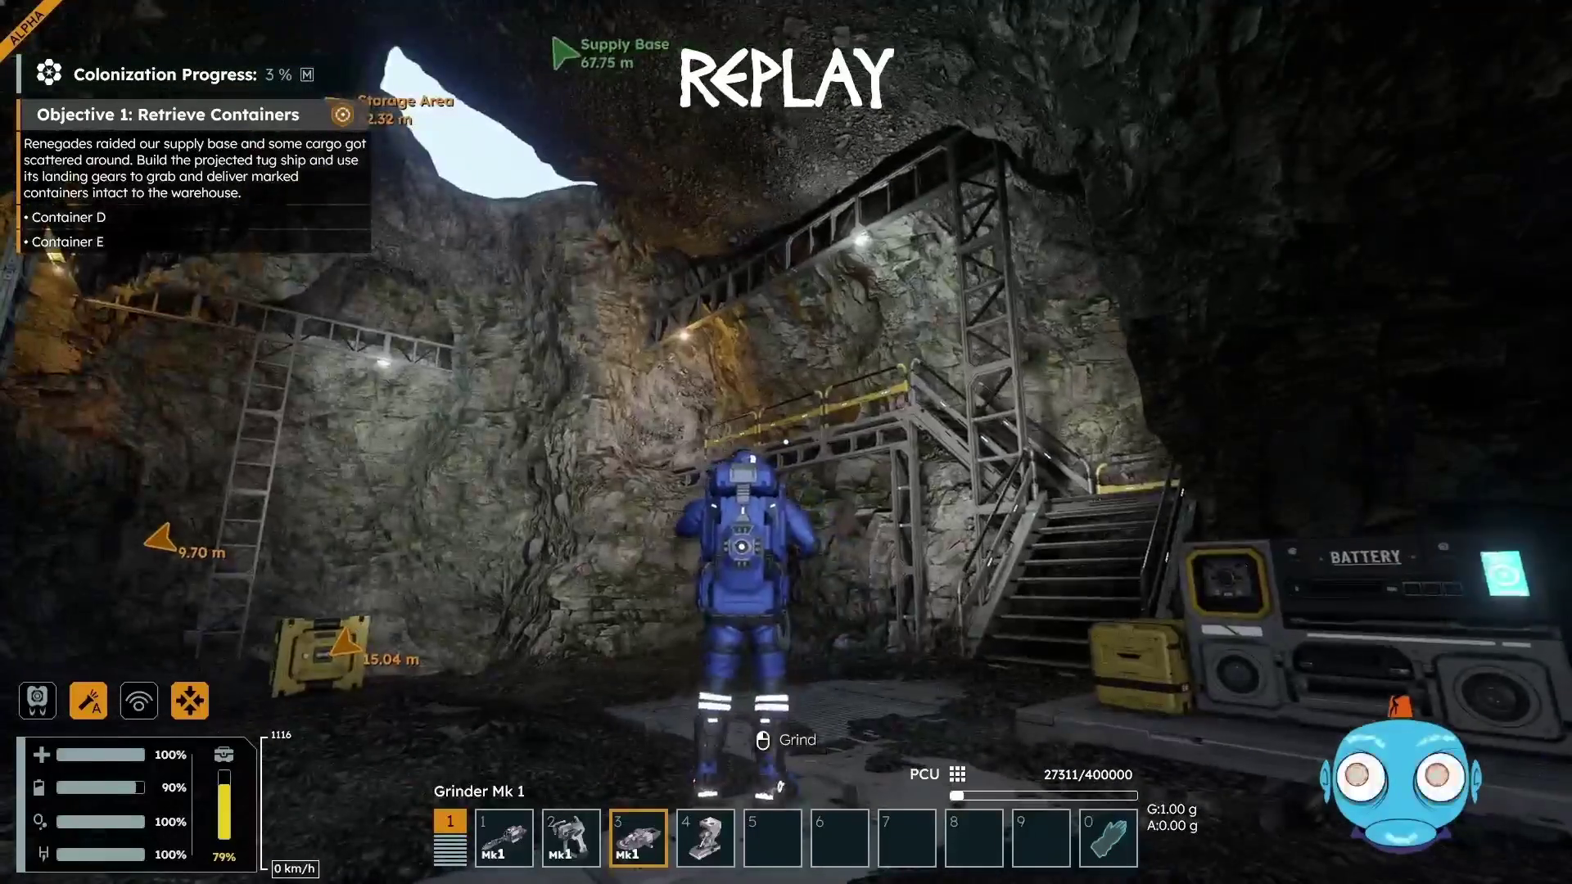
Walk past the left markers, up the stairs, and along the catwalk toward the tunnel
{"action": "key", "text": "w"}
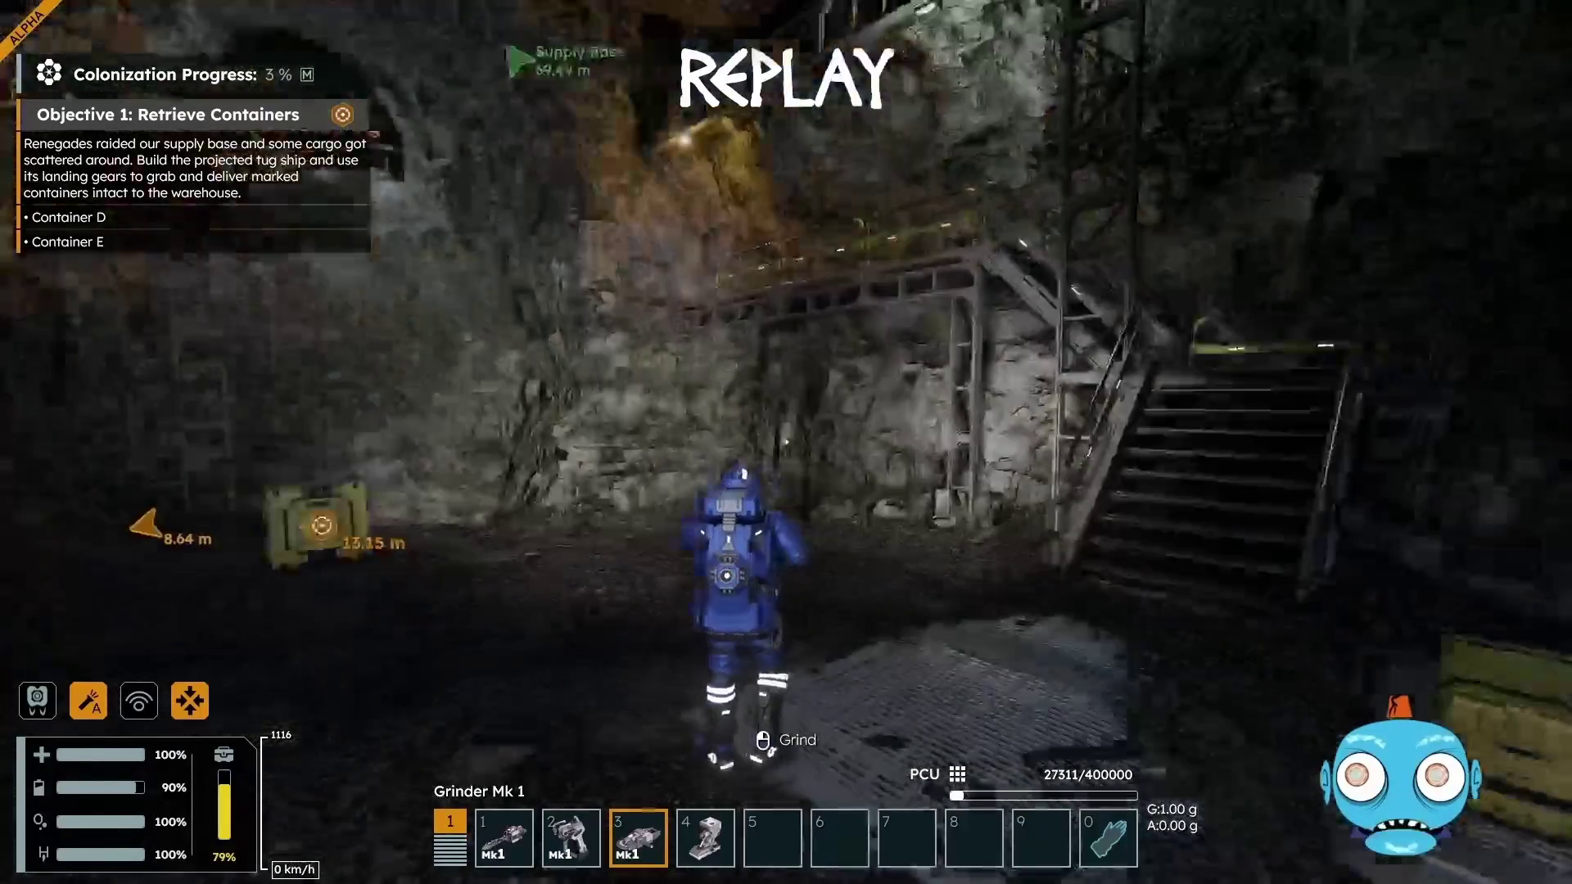
{"action": "key", "text": "w"}
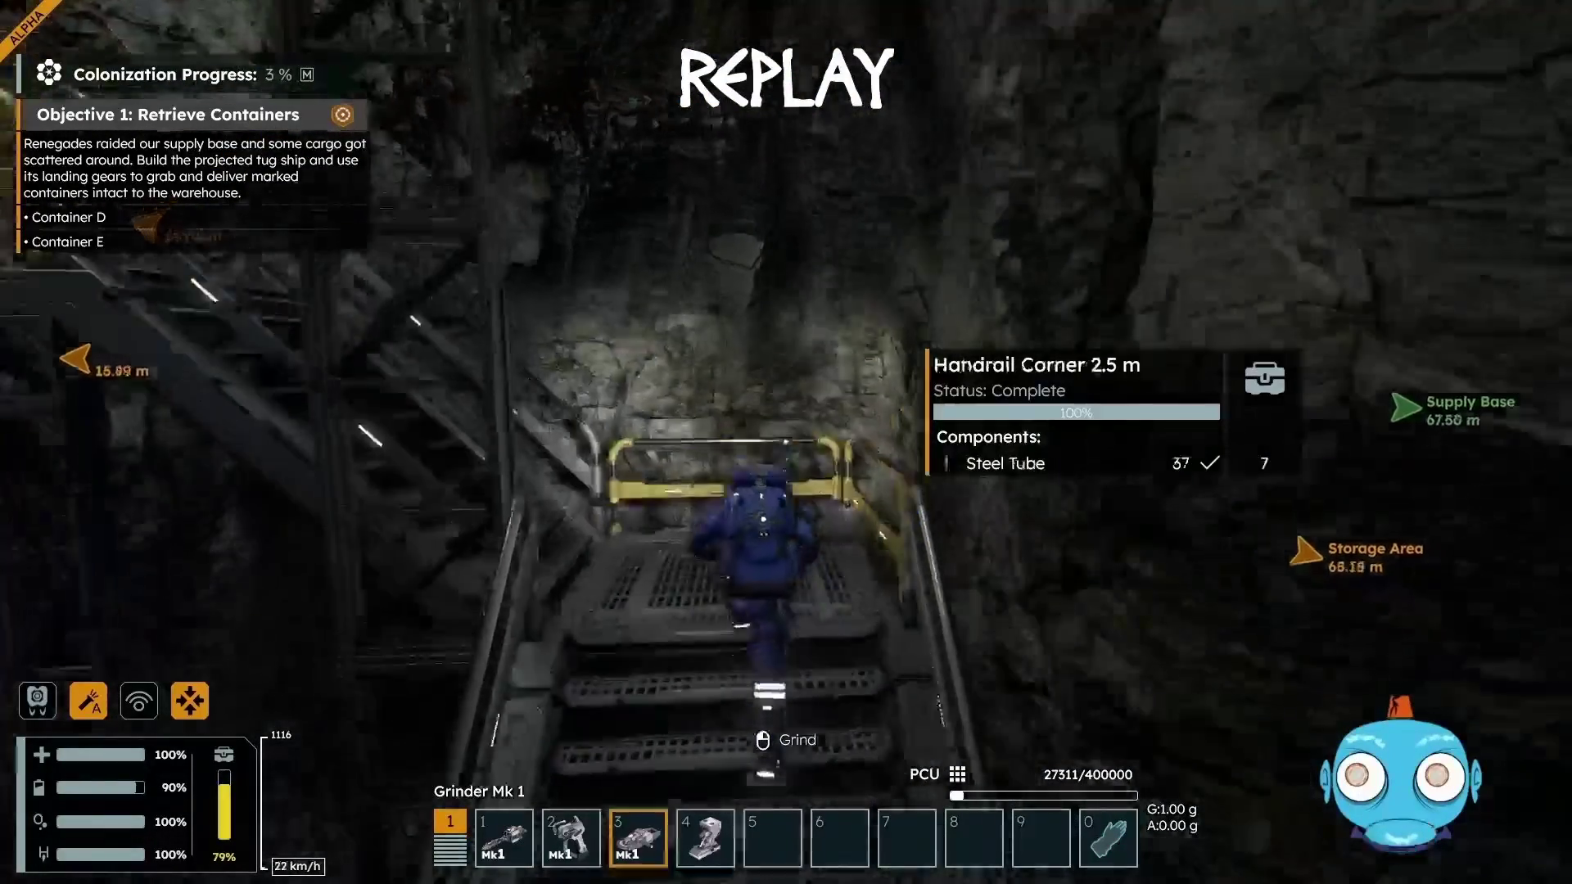
{"action": "key", "text": "w"}
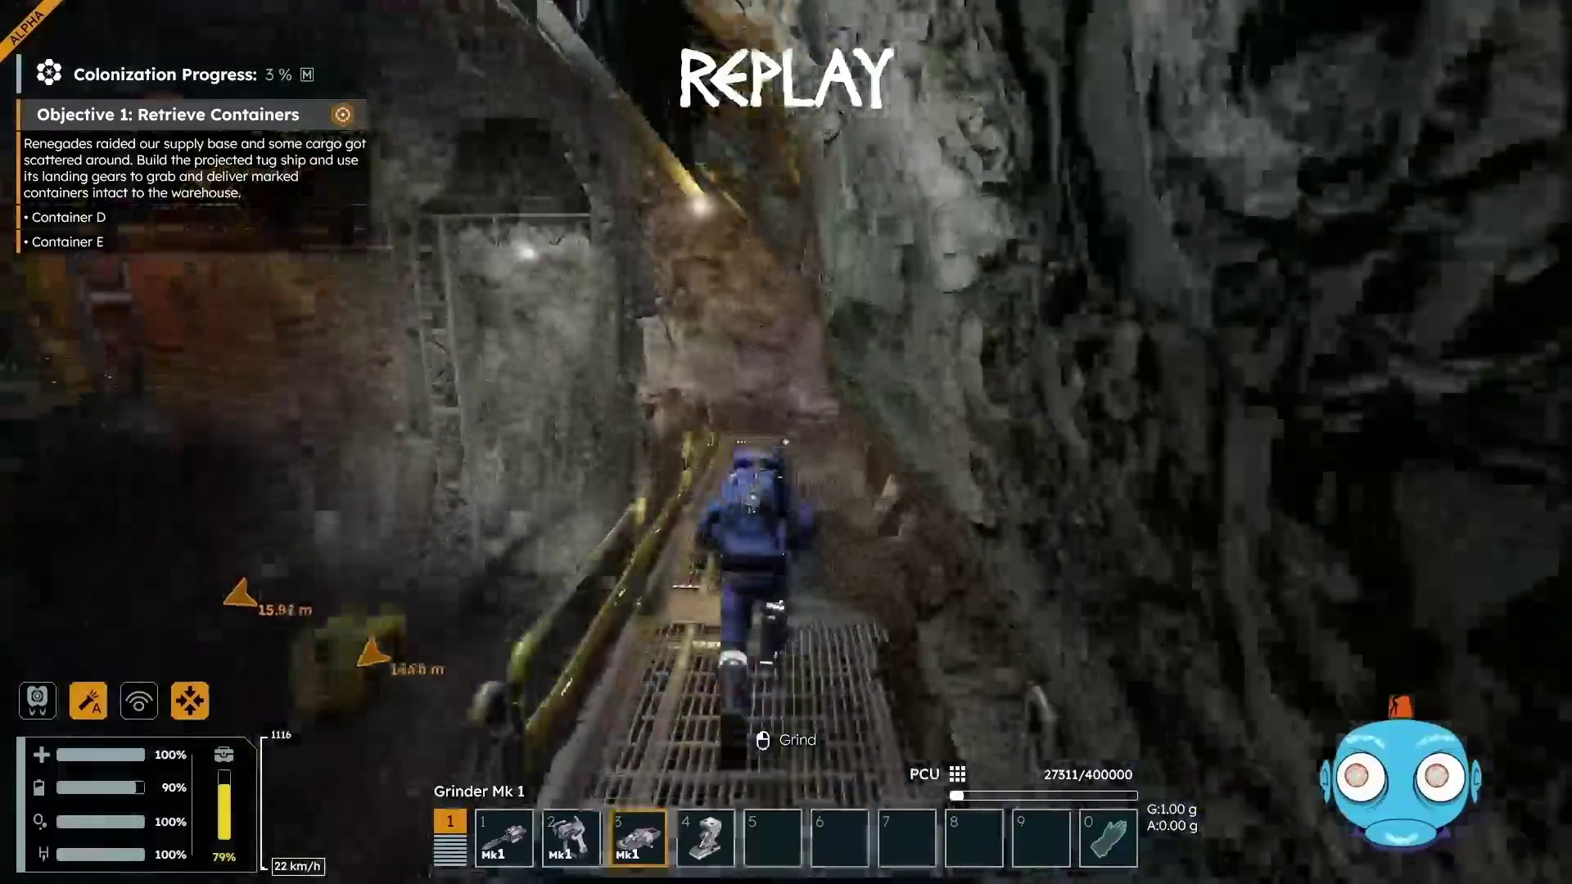
{"action": "key", "text": "w"}
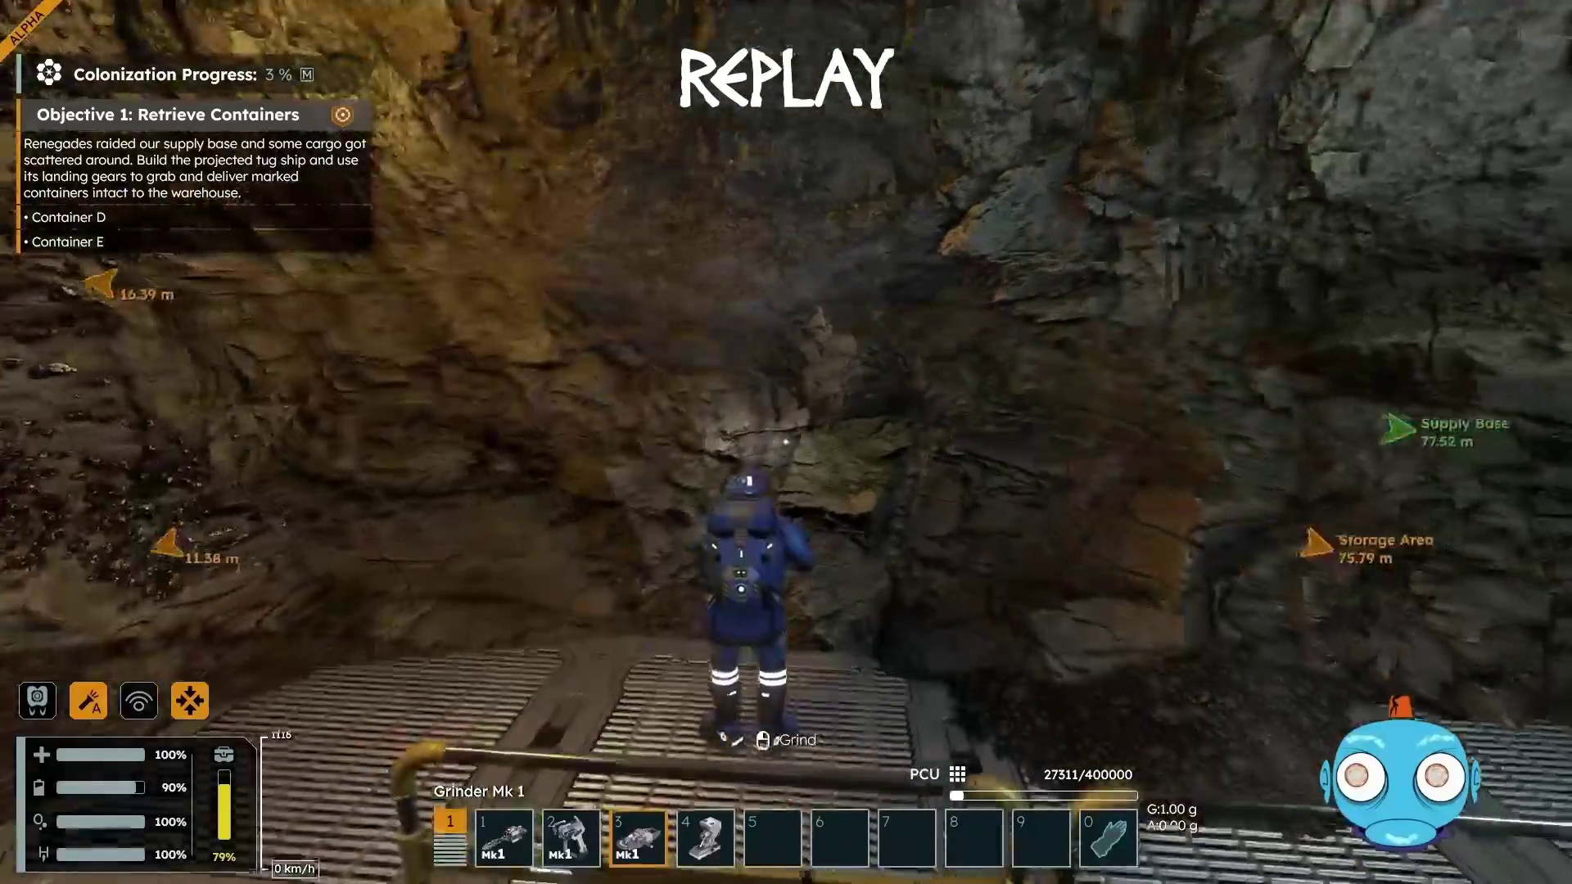
{"action": "key", "text": "w"}
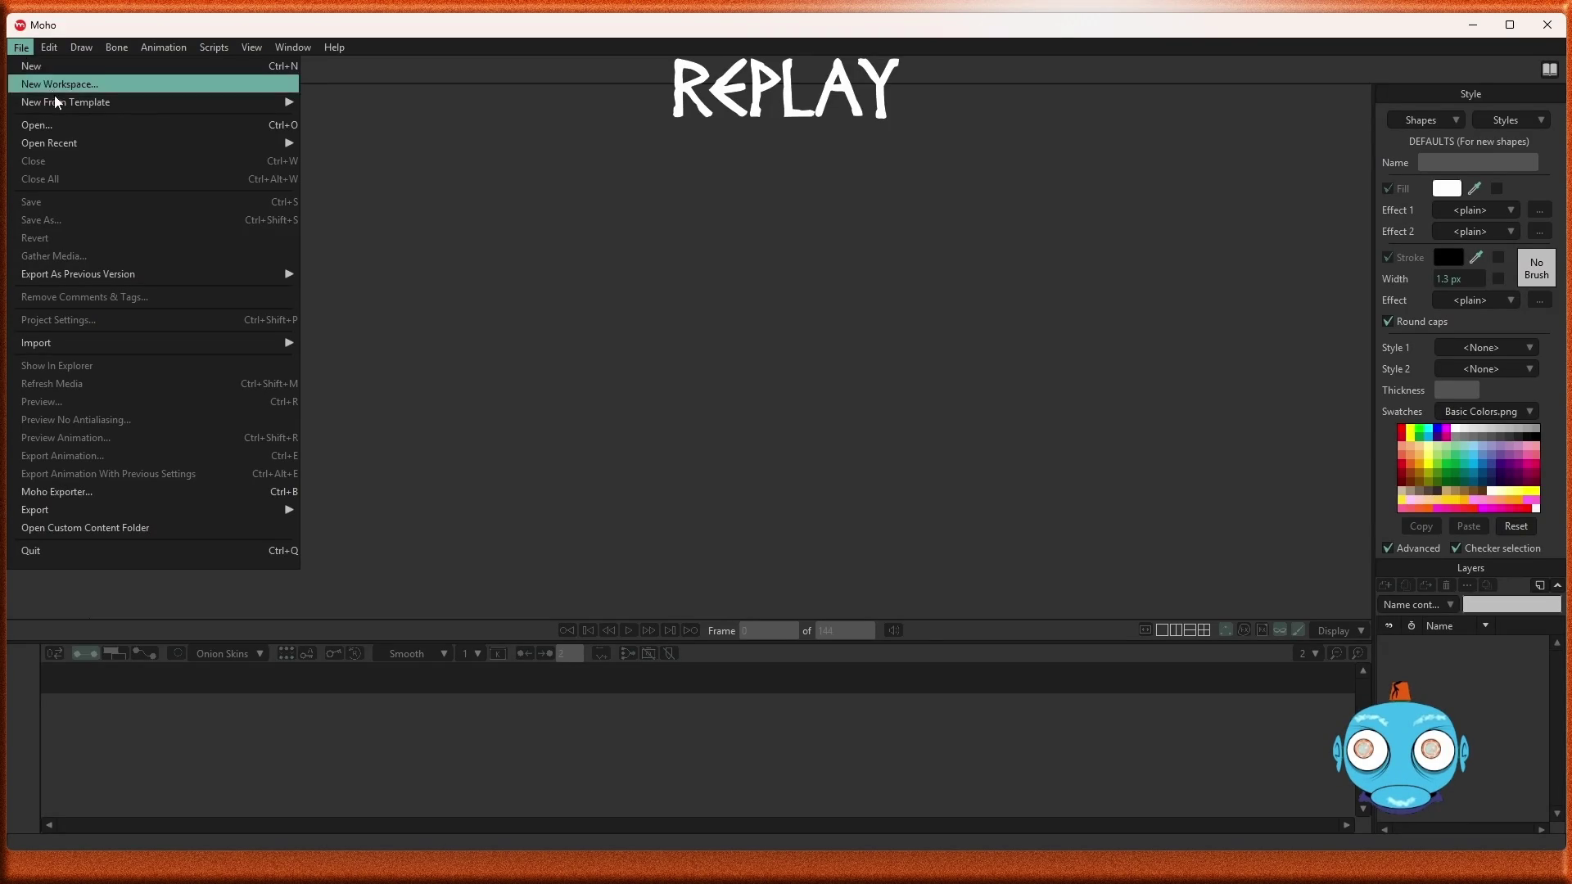
Start a new Untitled.moho document and bring up its Project Settings
{"action": "left_click", "coordinate": [33, 67]}
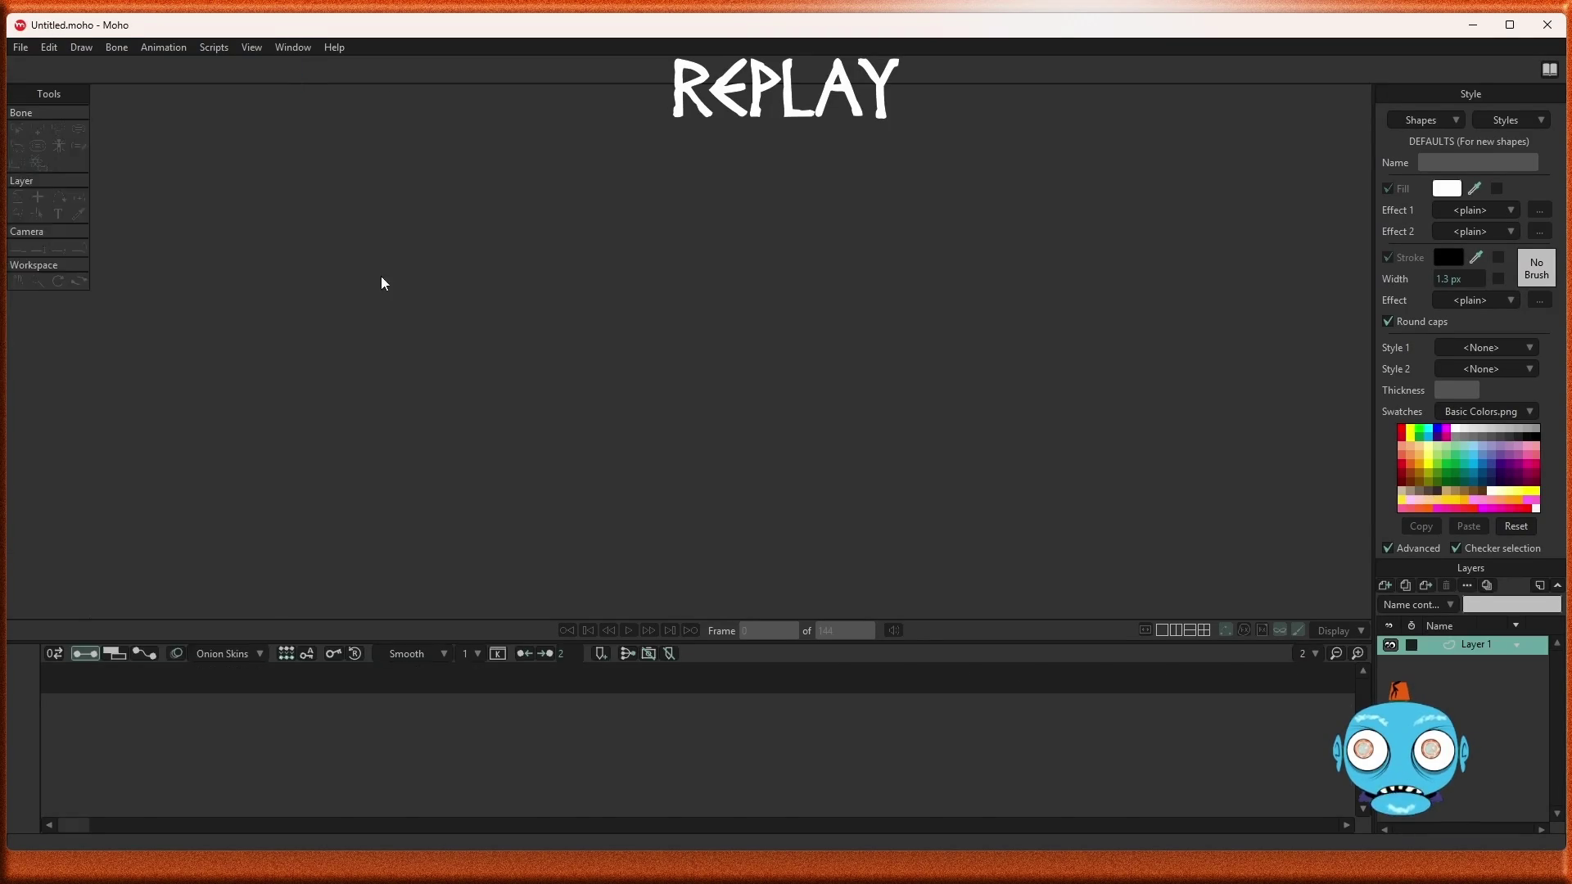
{"action": "left_click", "coordinate": [20, 49]}
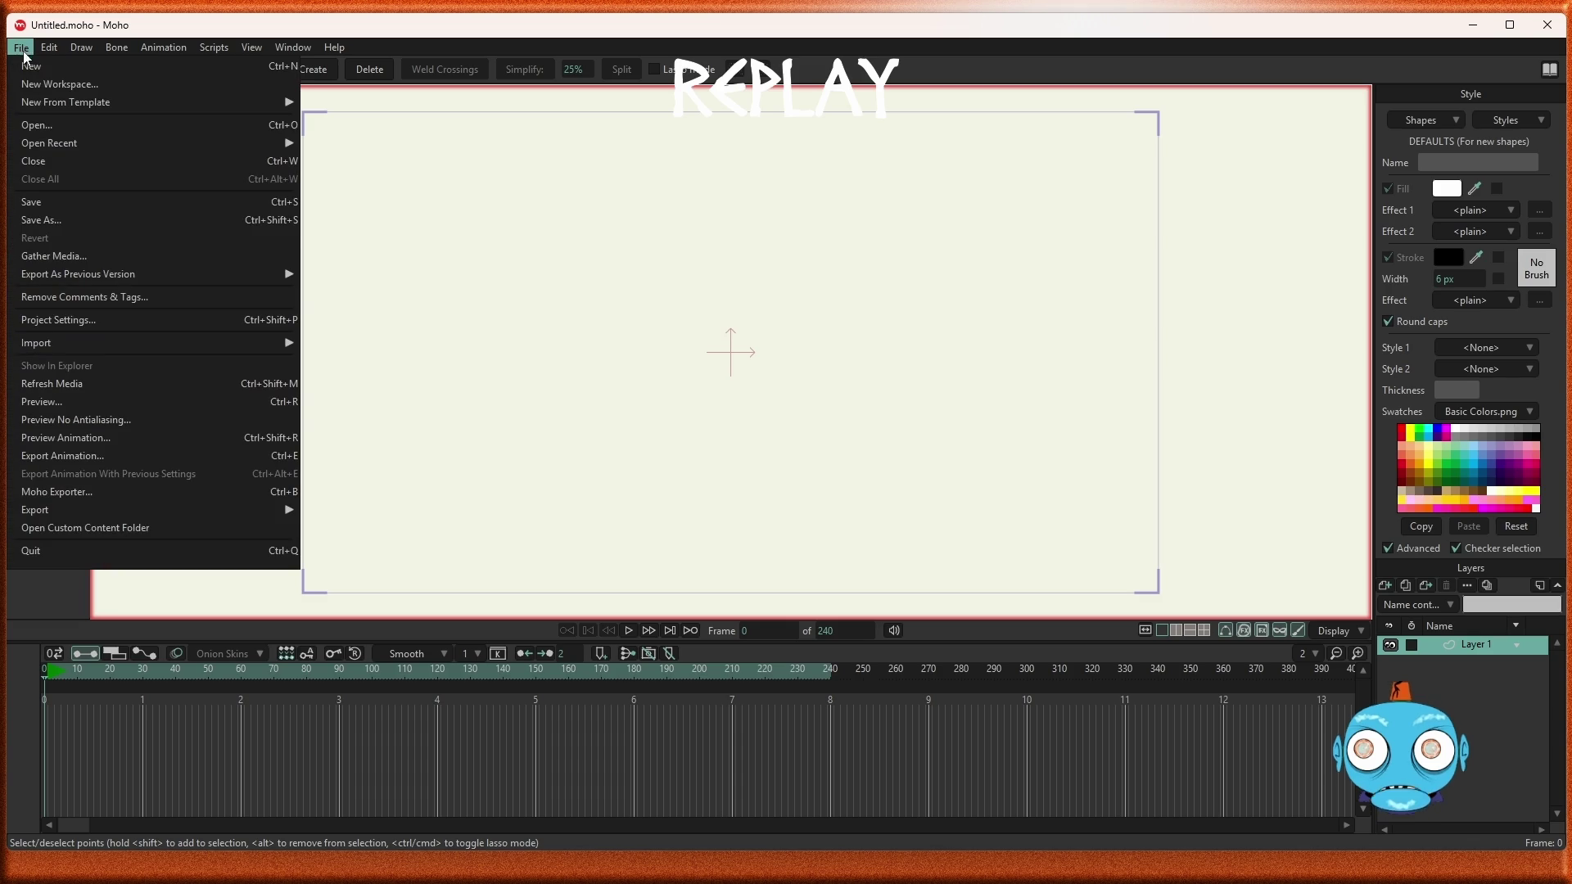
{"action": "left_click", "coordinate": [62, 320]}
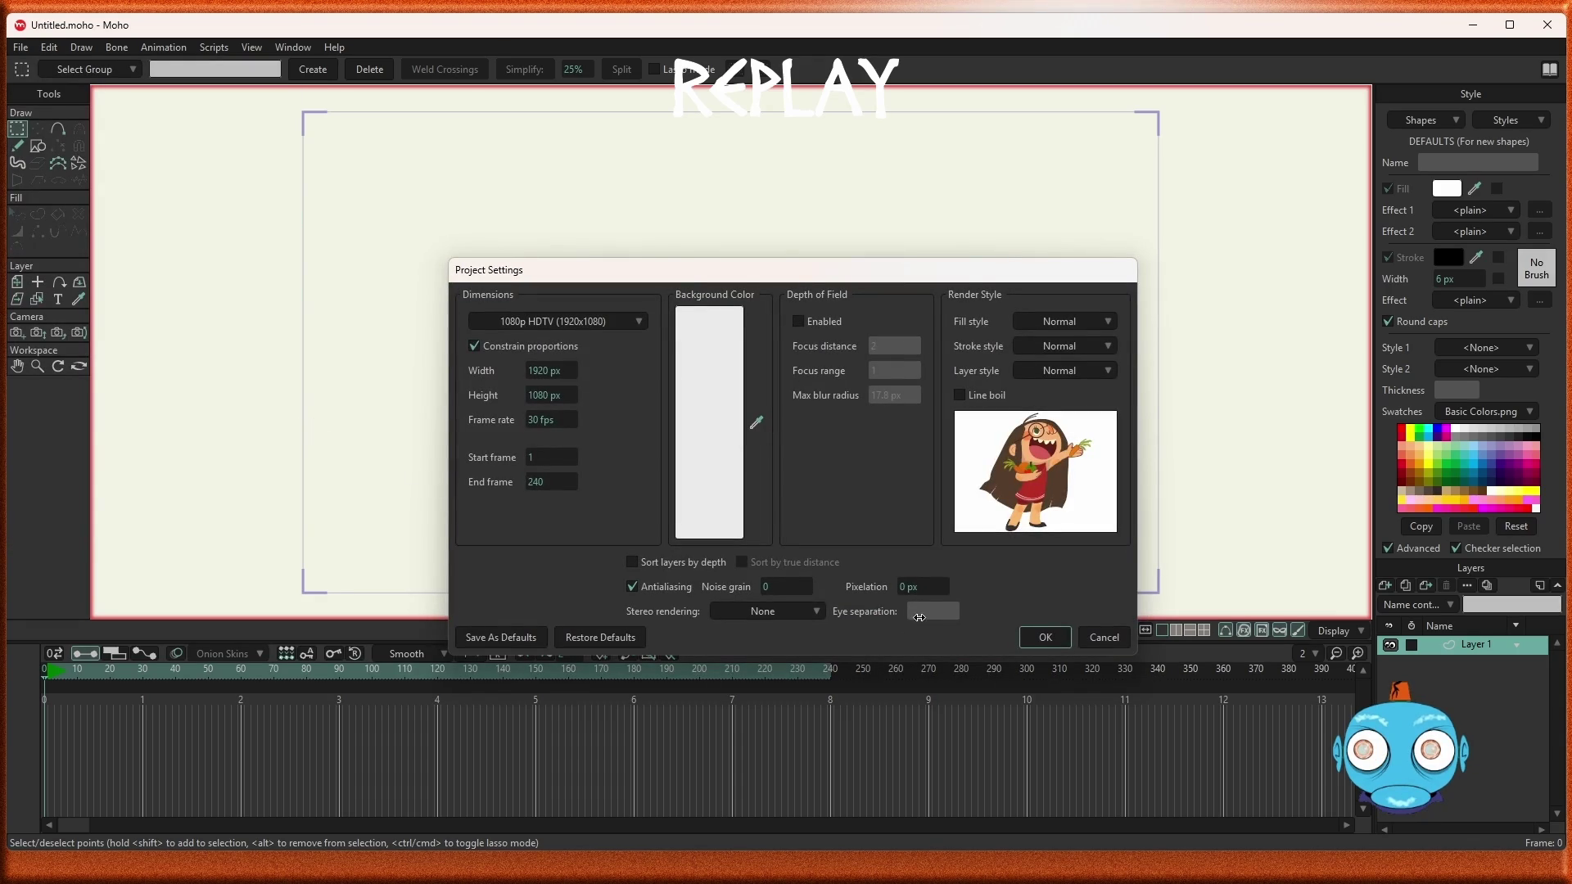
Accept the 1920×1080, 30 fps, 240-frame project settings and pick the Freehand tool
{"action": "left_click", "coordinate": [1047, 638]}
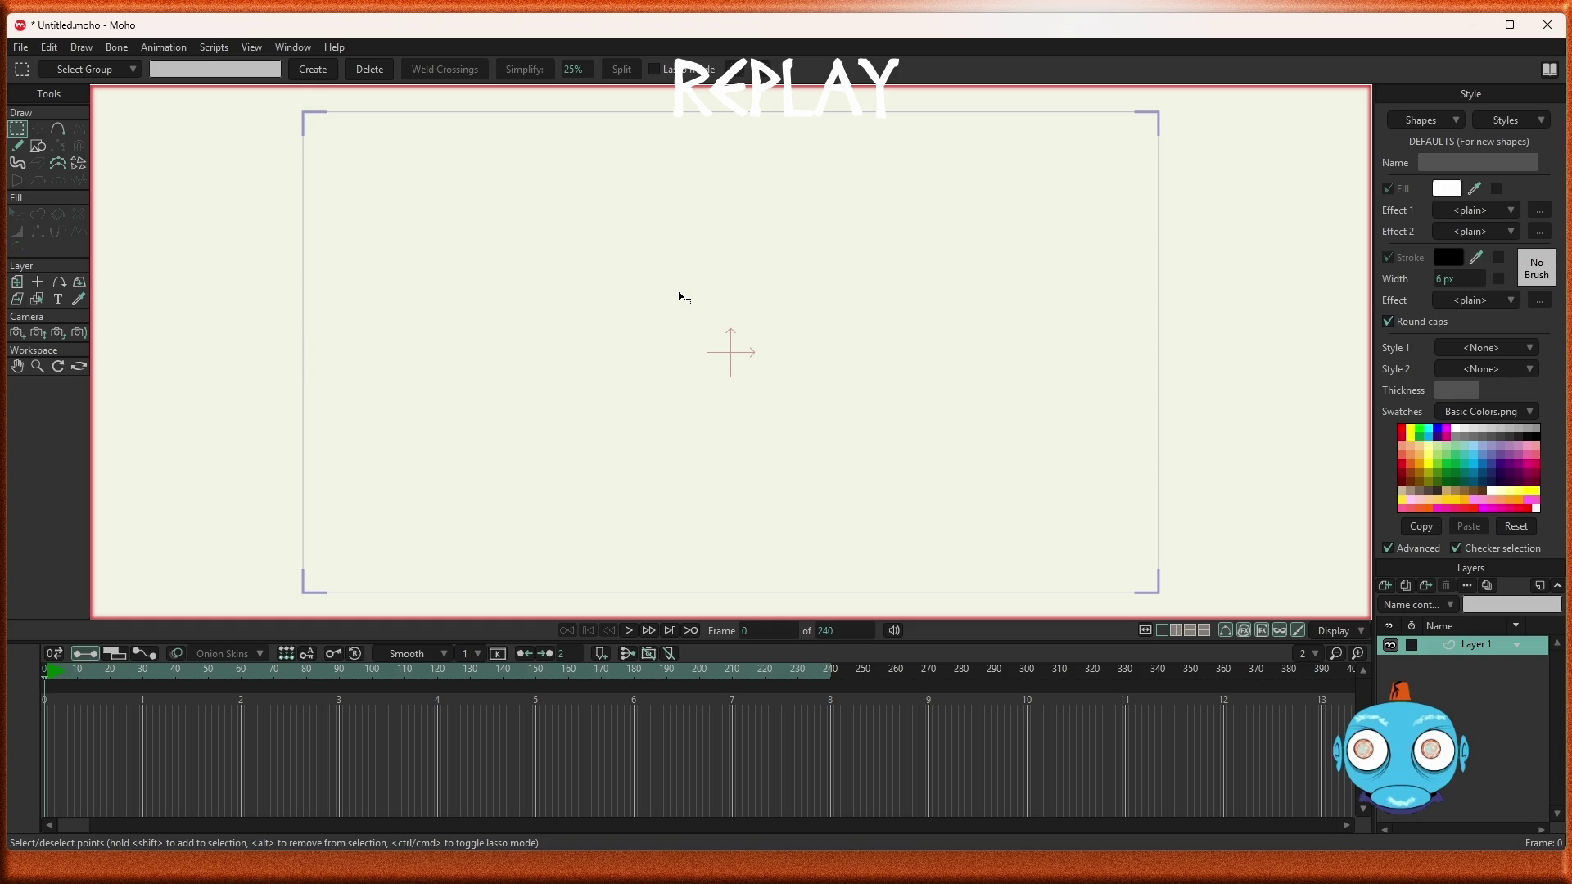
{"action": "left_click", "coordinate": [18, 147]}
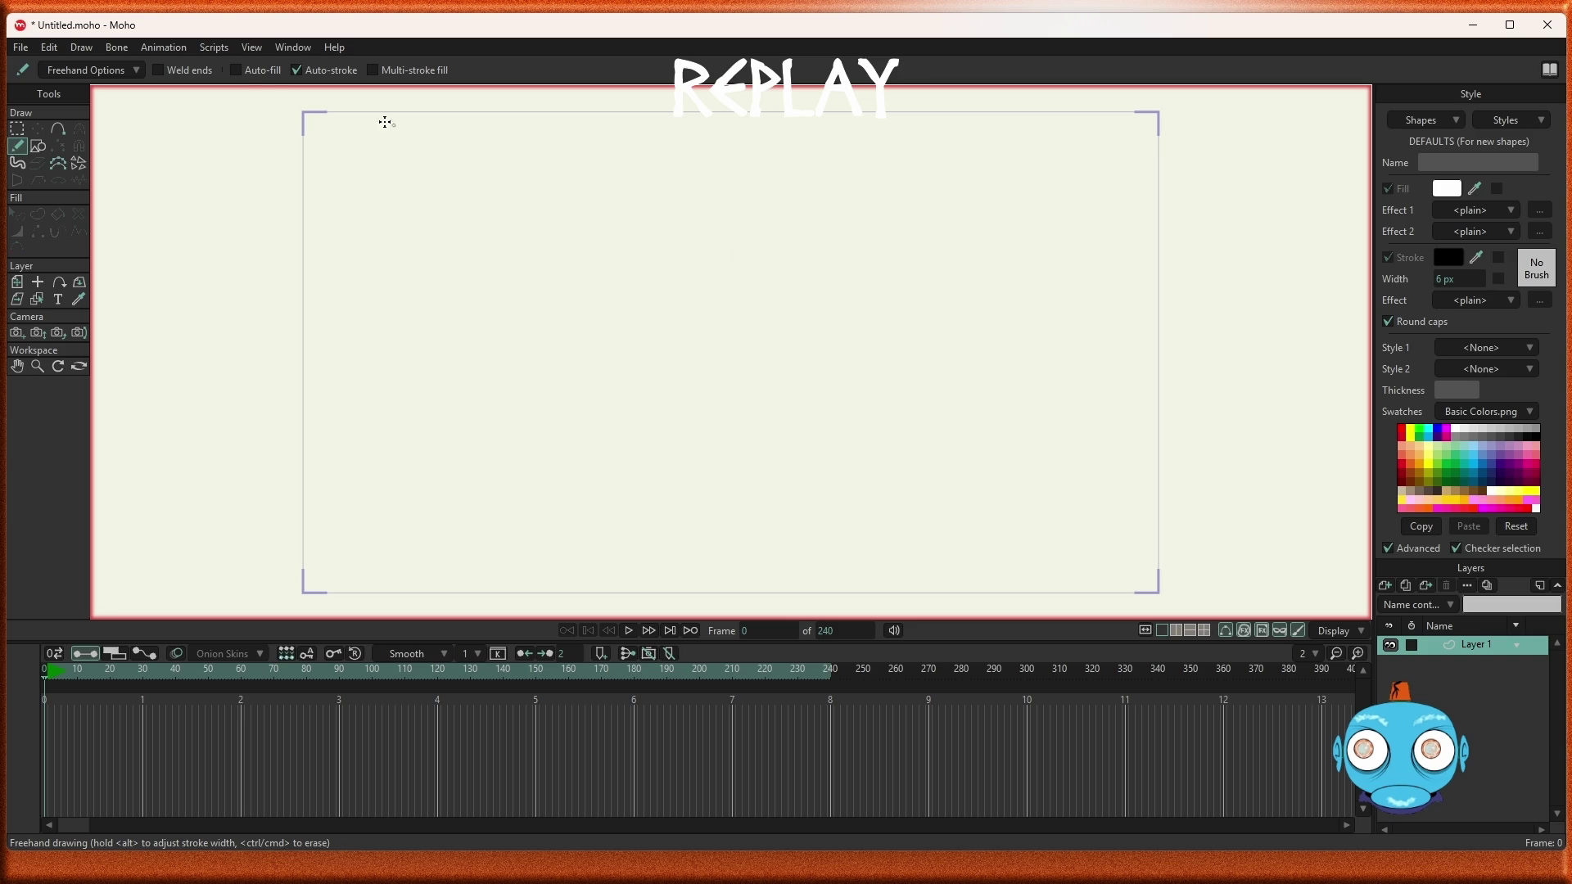
With Auto-fill on, freehand a white, black-outlined sock-shaped body
{"action": "left_click", "coordinate": [236, 70]}
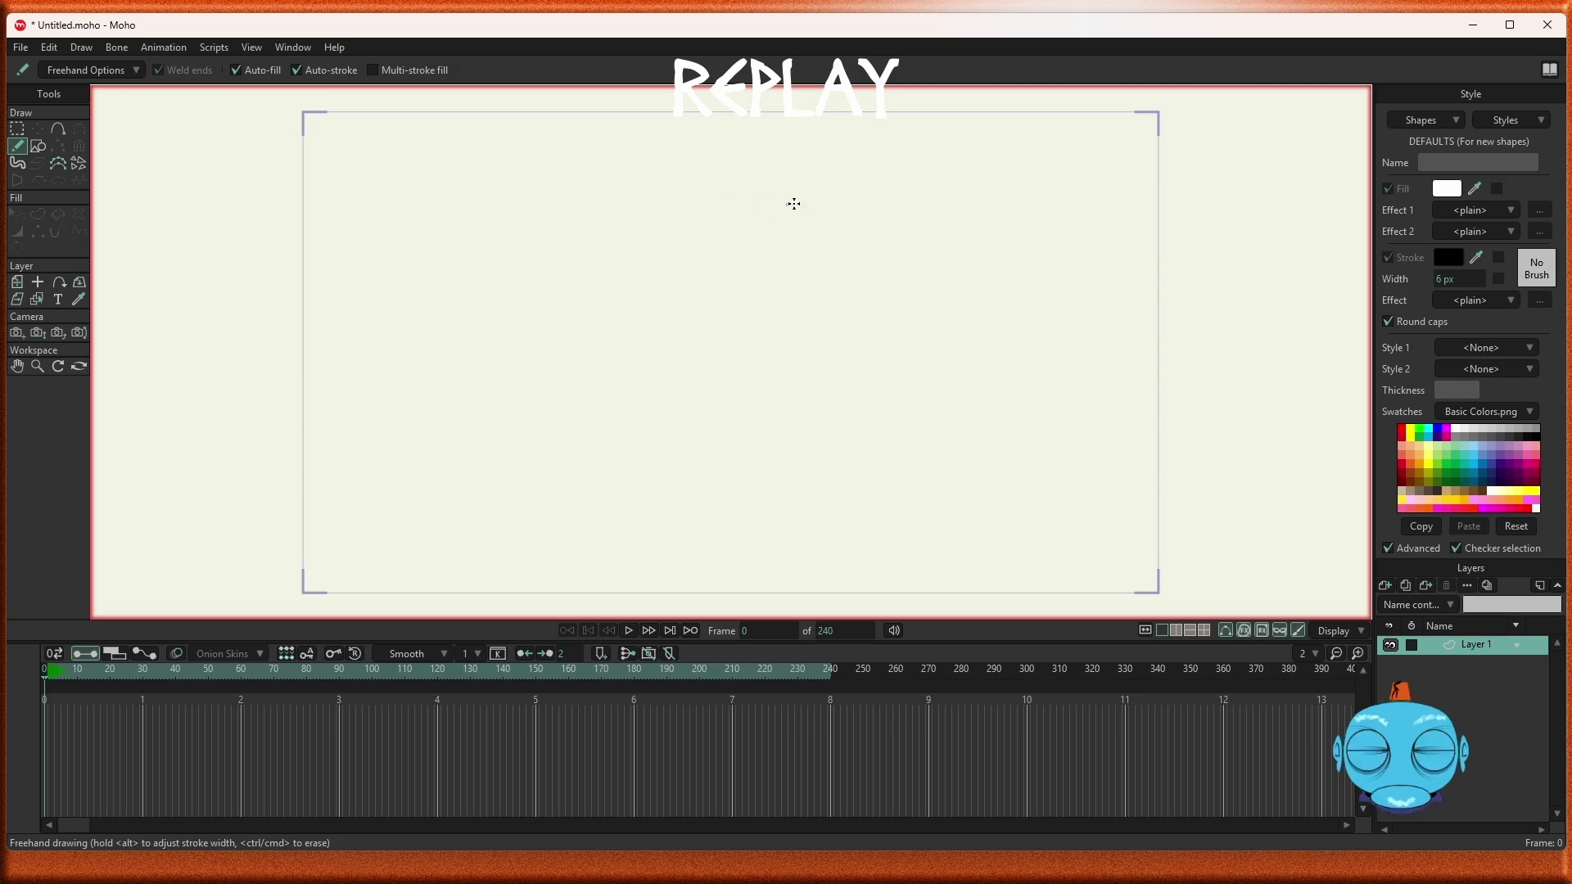
{"action": "mouse_move", "coordinate": [794, 198]}
{"action": "left_mouse_down"}
{"action": "mouse_move", "coordinate": [699, 198]}
{"action": "mouse_move", "coordinate": [686, 307]}
{"action": "mouse_move", "coordinate": [658, 285]}
{"action": "mouse_move", "coordinate": [639, 326]}
{"action": "mouse_move", "coordinate": [663, 360]}
{"action": "mouse_move", "coordinate": [688, 333]}
{"action": "mouse_move", "coordinate": [691, 410]}
{"action": "mouse_move", "coordinate": [726, 448]}
{"action": "mouse_move", "coordinate": [808, 467]}
{"action": "mouse_move", "coordinate": [887, 404]}
{"action": "mouse_move", "coordinate": [816, 328]}
{"action": "mouse_move", "coordinate": [796, 205]}
{"action": "left_mouse_up"}
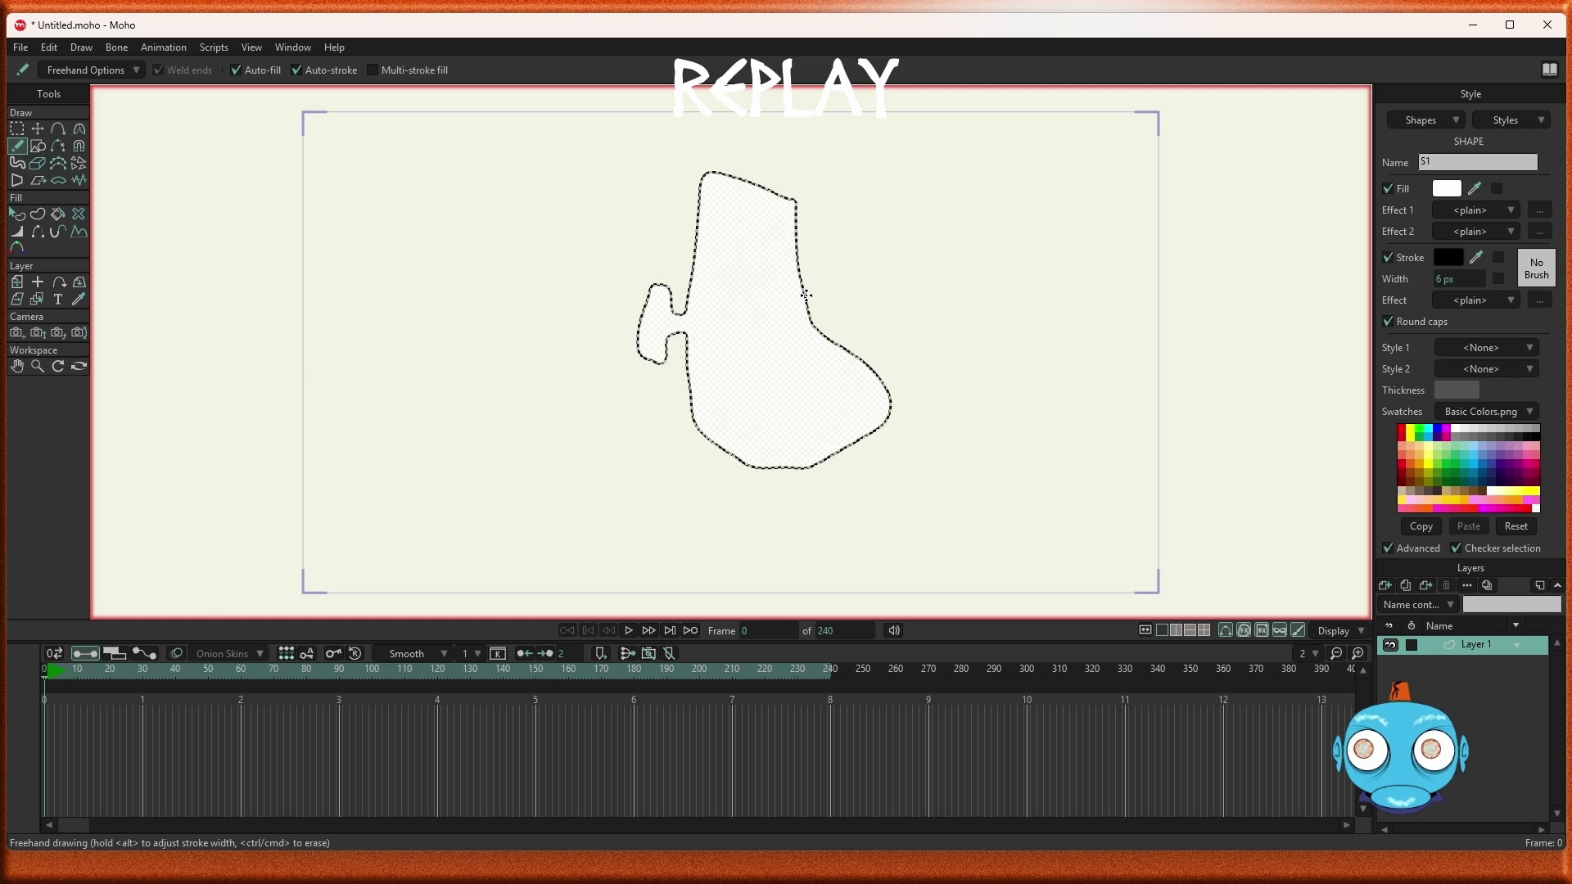
{"action": "scroll", "coordinate": [806, 295], "scroll_direction": "up", "scroll_amount": 1}
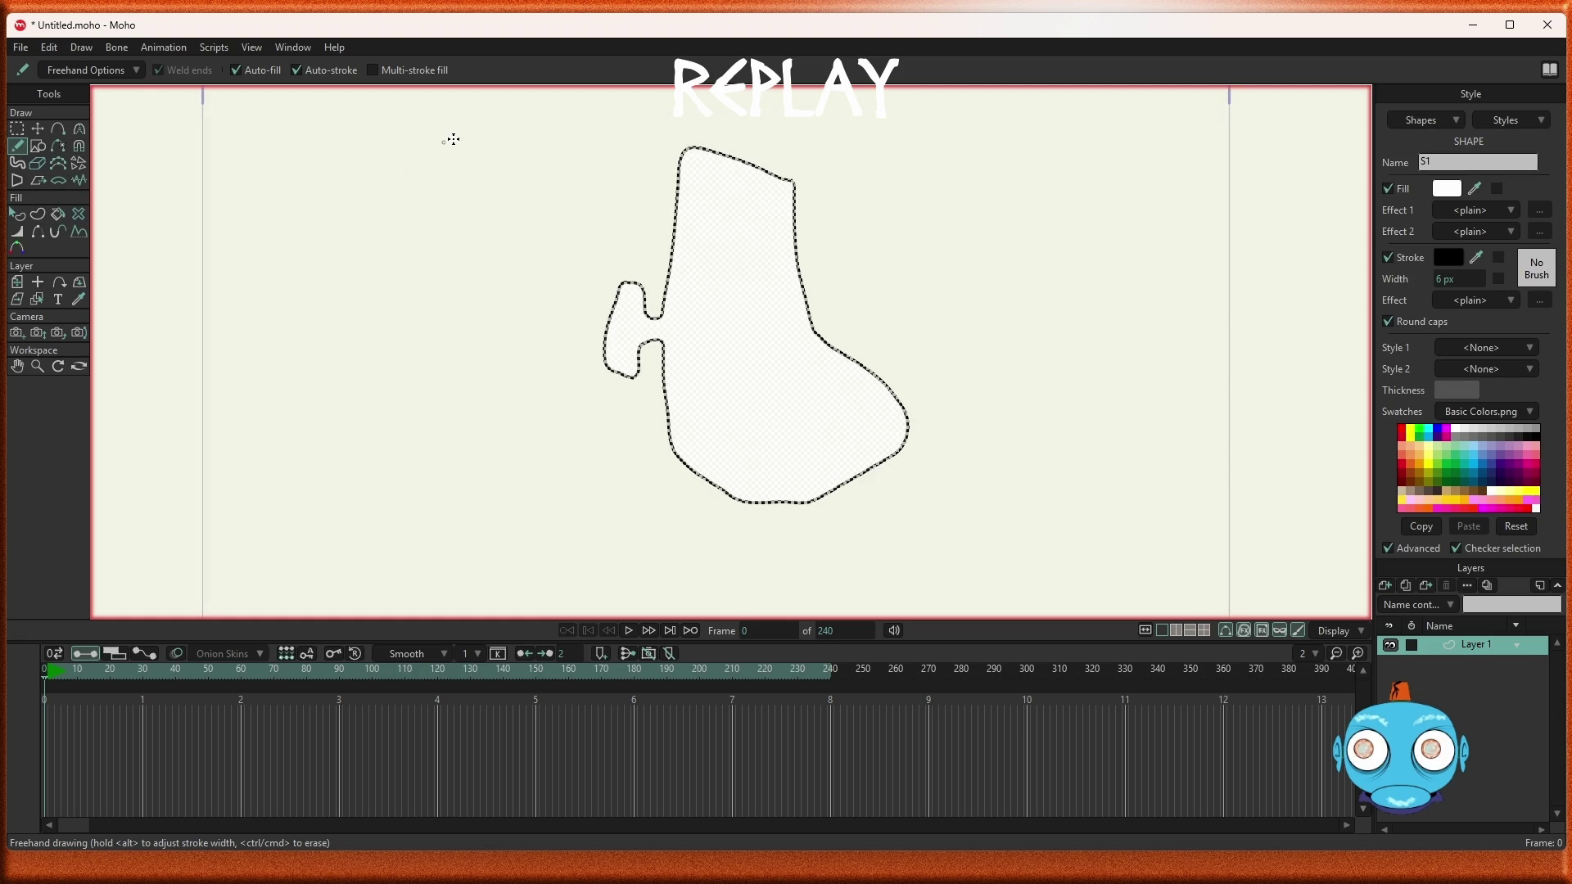
Reduce the sock outline to fewer points with Simplify
{"action": "left_click", "coordinate": [17, 129]}
{"action": "left_click", "coordinate": [517, 69]}
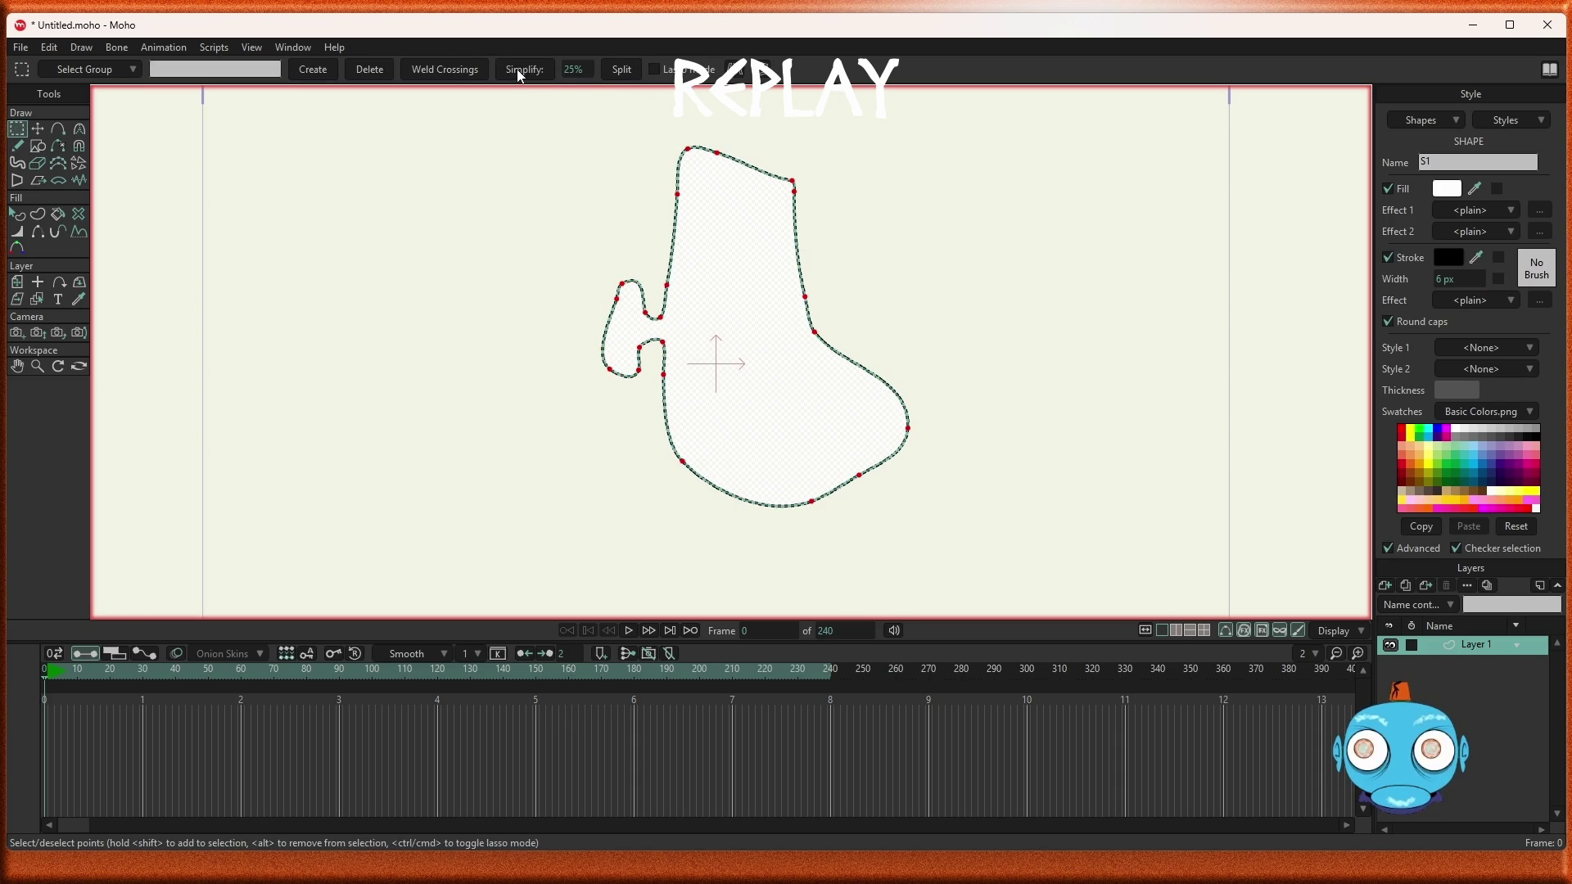
{"action": "scroll", "coordinate": [843, 540], "scroll_direction": "up", "scroll_amount": 1}
{"action": "scroll", "coordinate": [734, 439], "scroll_direction": "up", "scroll_amount": 1}
{"action": "scroll", "coordinate": [702, 361], "scroll_direction": "down", "scroll_amount": 3}
{"action": "scroll", "coordinate": [708, 336], "scroll_direction": "up", "scroll_amount": 1}
{"action": "scroll", "coordinate": [709, 337], "scroll_direction": "up", "scroll_amount": 2}
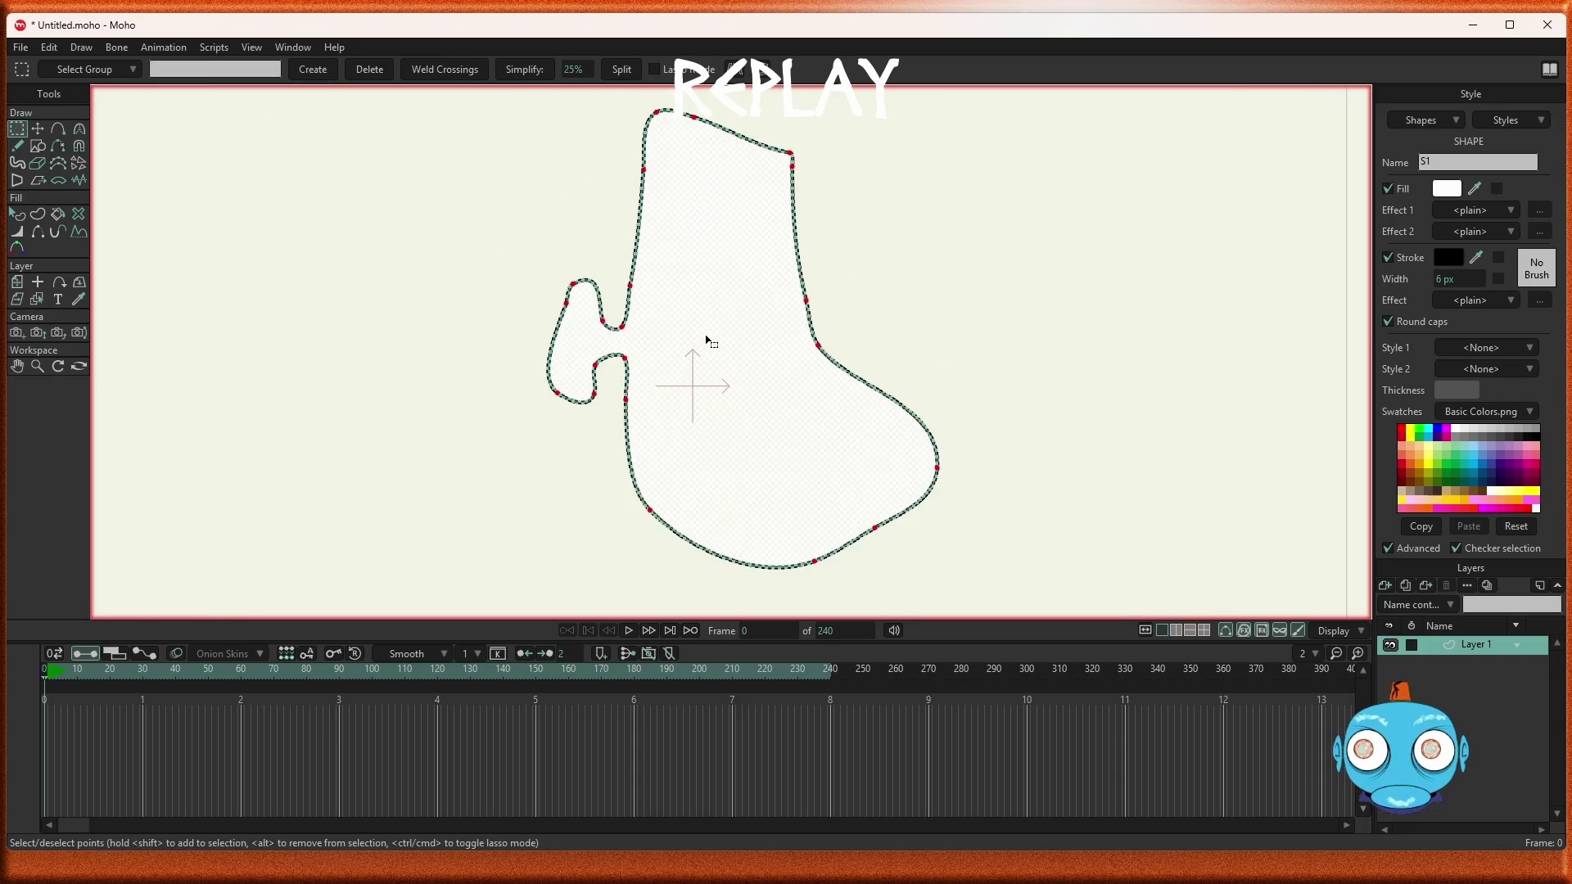
{"action": "scroll", "coordinate": [709, 339], "scroll_direction": "up", "scroll_amount": 1}
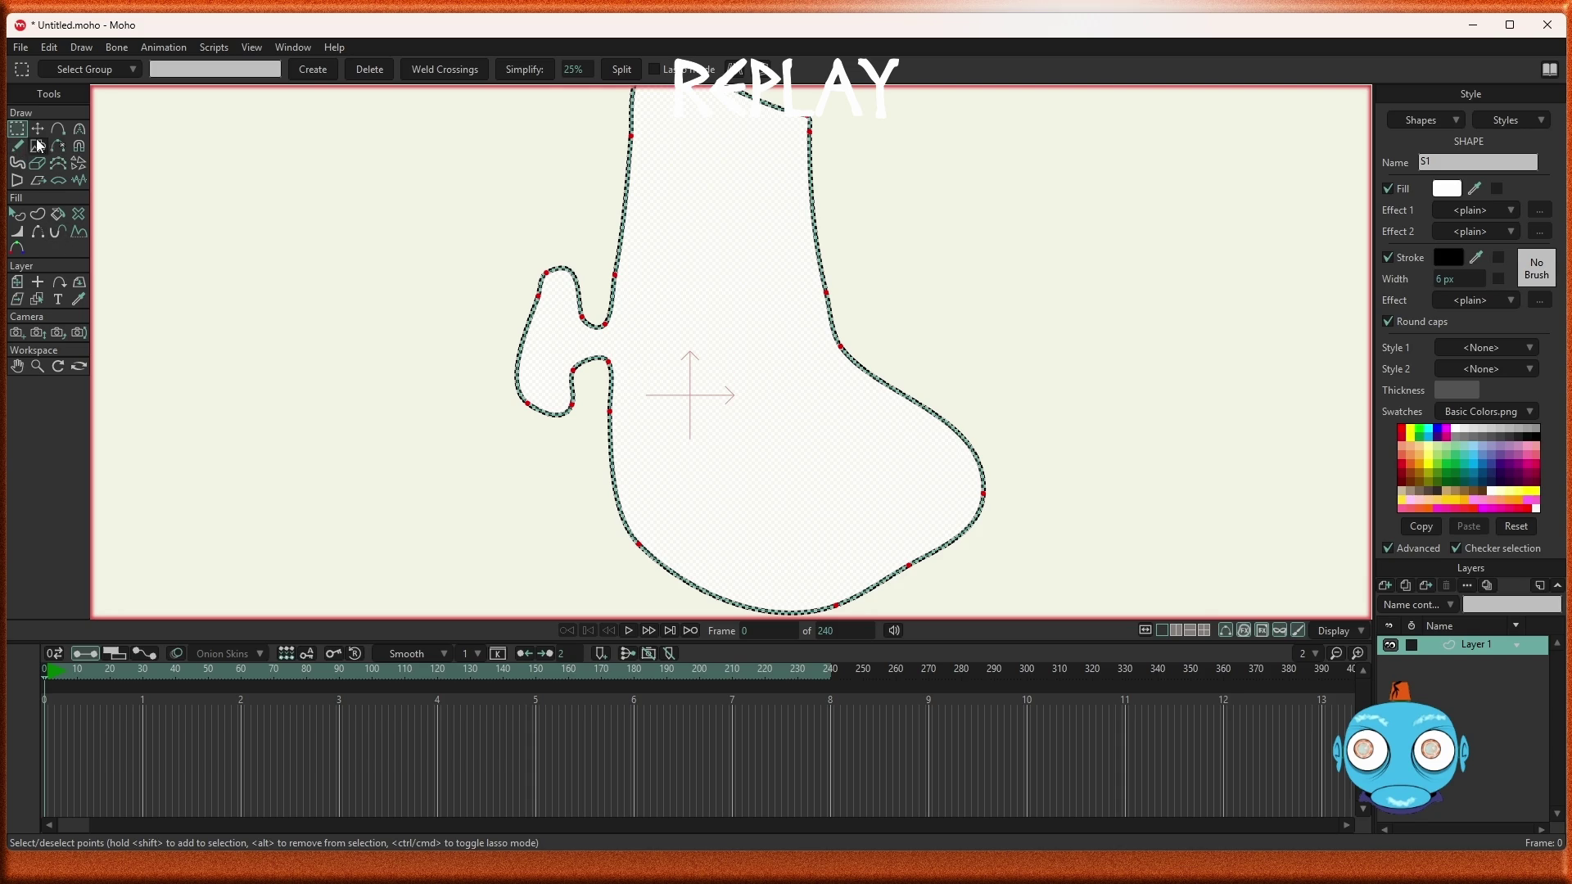
{"action": "left_click", "coordinate": [18, 150]}
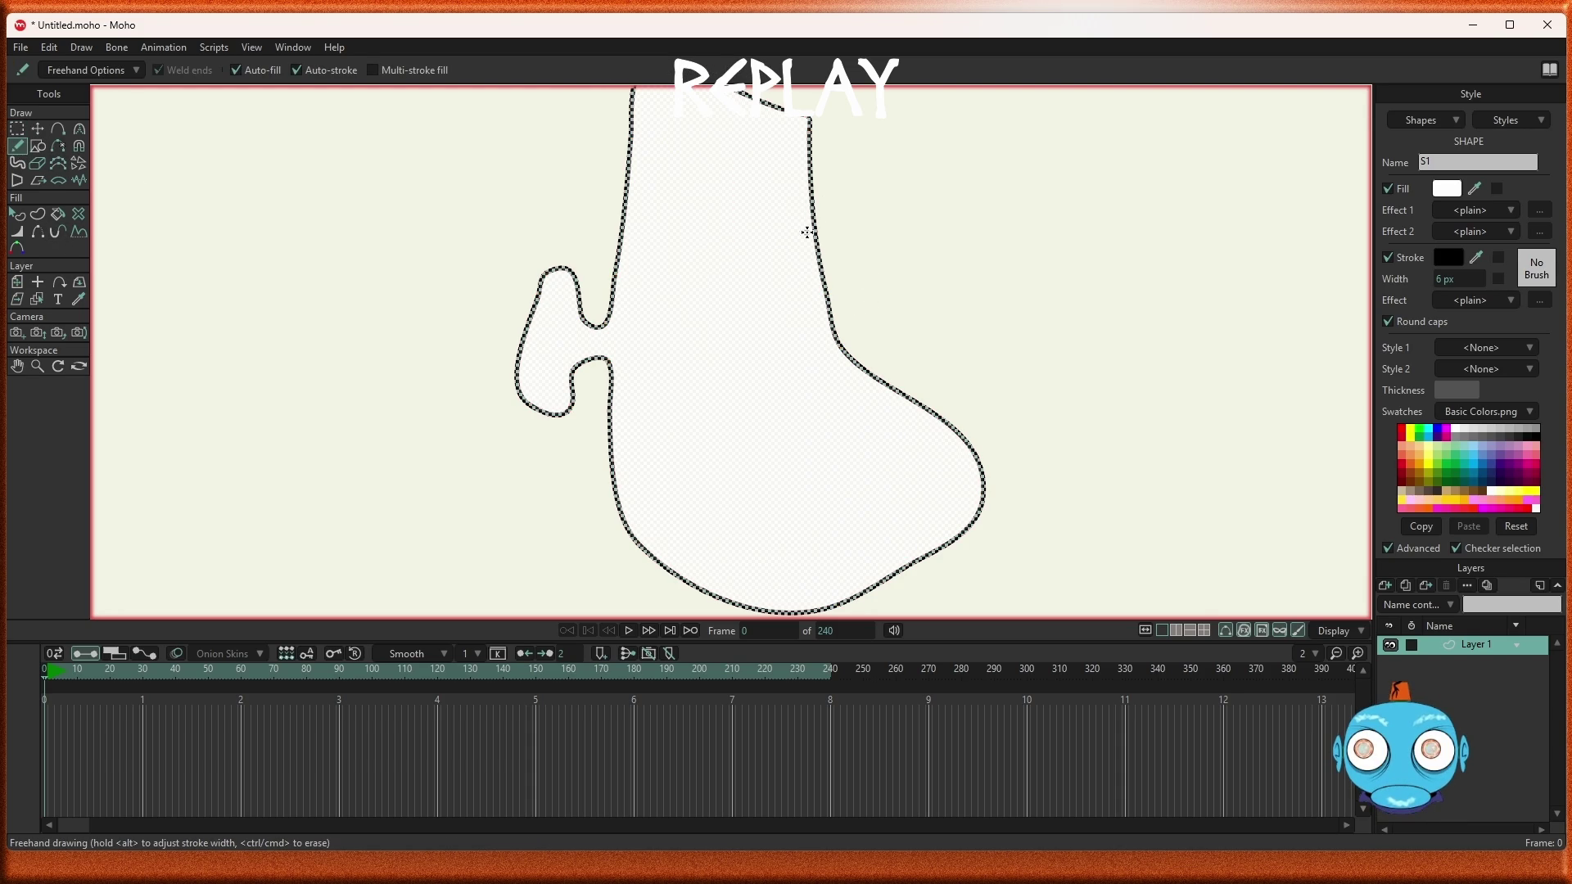
Draw an oval right eye near the sock's top and simplify its points
{"action": "mouse_move", "coordinate": [835, 194]}
{"action": "left_mouse_down"}
{"action": "mouse_move", "coordinate": [782, 215]}
{"action": "mouse_move", "coordinate": [819, 274]}
{"action": "mouse_move", "coordinate": [894, 237]}
{"action": "mouse_move", "coordinate": [839, 194]}
{"action": "left_mouse_up"}
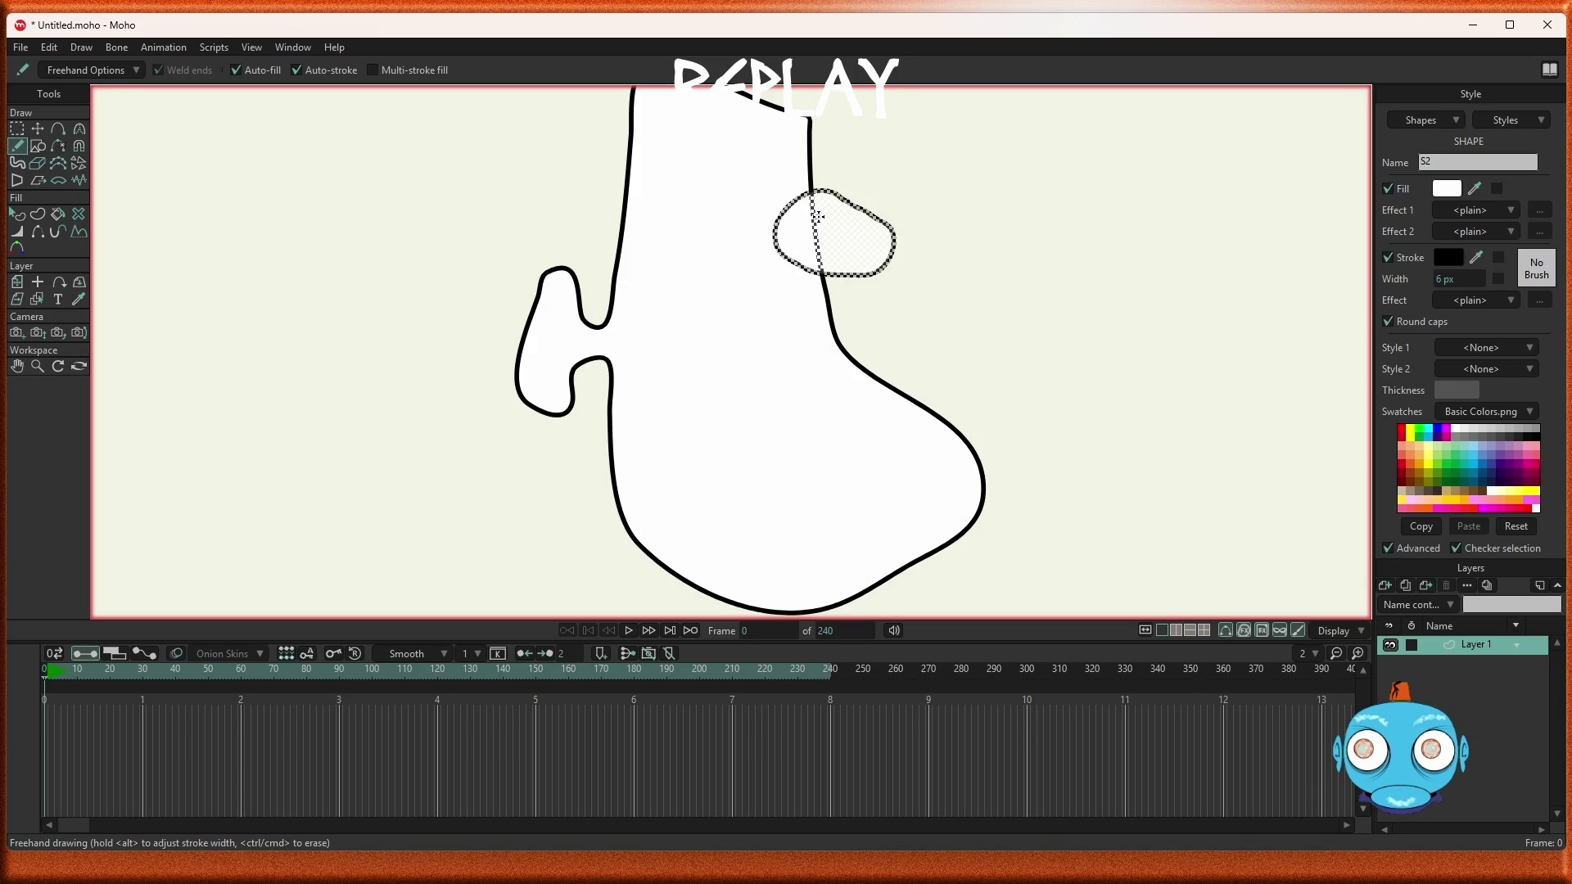
{"action": "key", "text": "ctrl+z"}
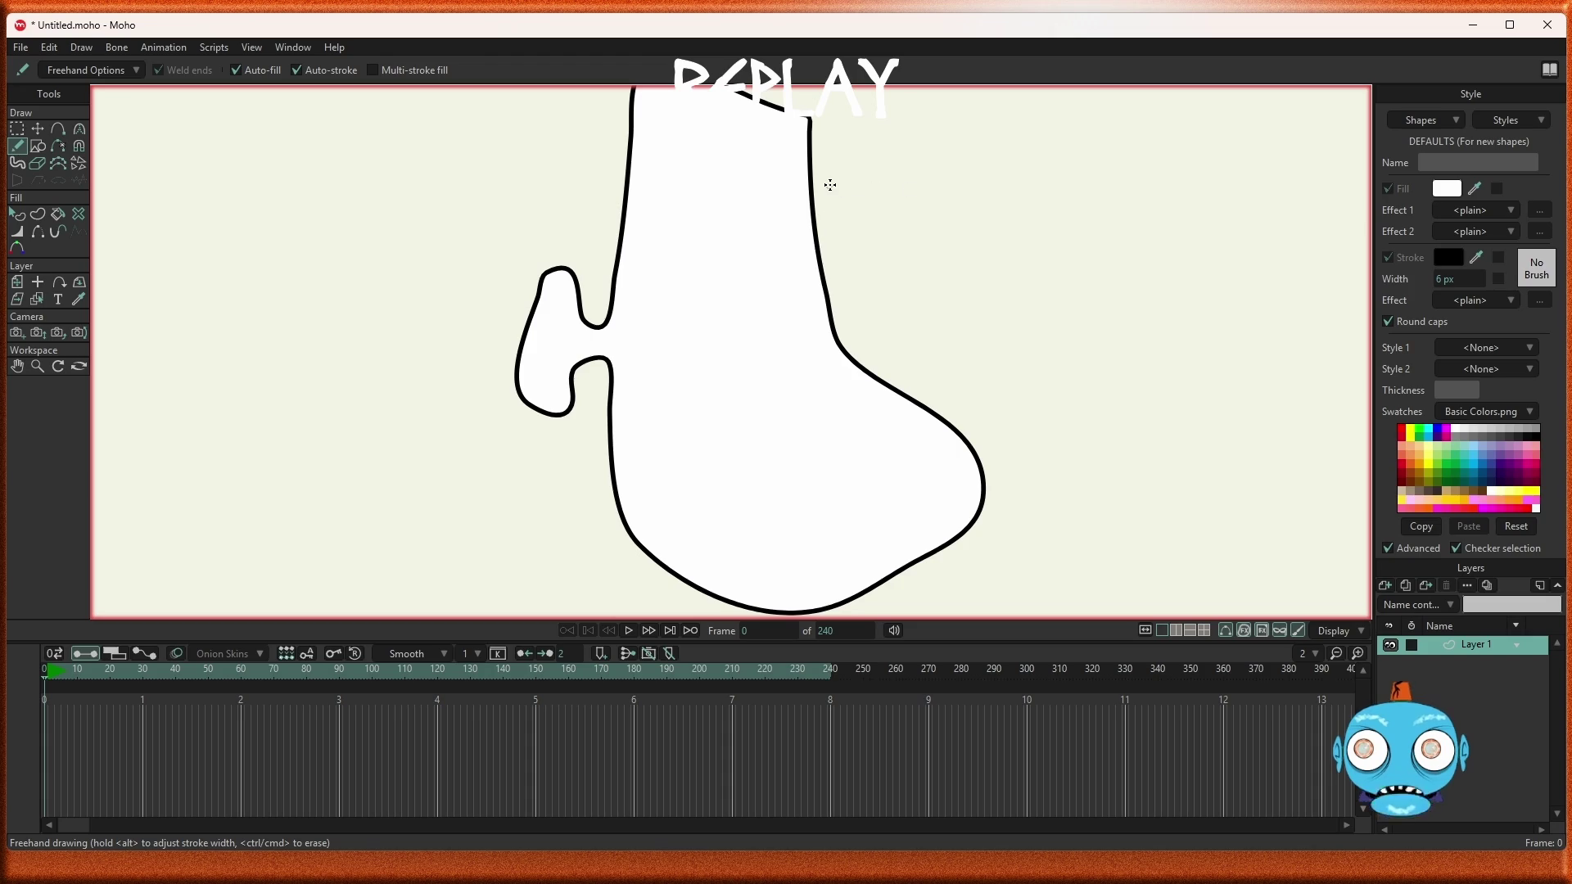
{"action": "mouse_move", "coordinate": [836, 179]}
{"action": "left_mouse_down"}
{"action": "mouse_move", "coordinate": [789, 186]}
{"action": "mouse_move", "coordinate": [776, 238]}
{"action": "mouse_move", "coordinate": [847, 271]}
{"action": "mouse_move", "coordinate": [876, 223]}
{"action": "mouse_move", "coordinate": [842, 177]}
{"action": "left_mouse_up"}
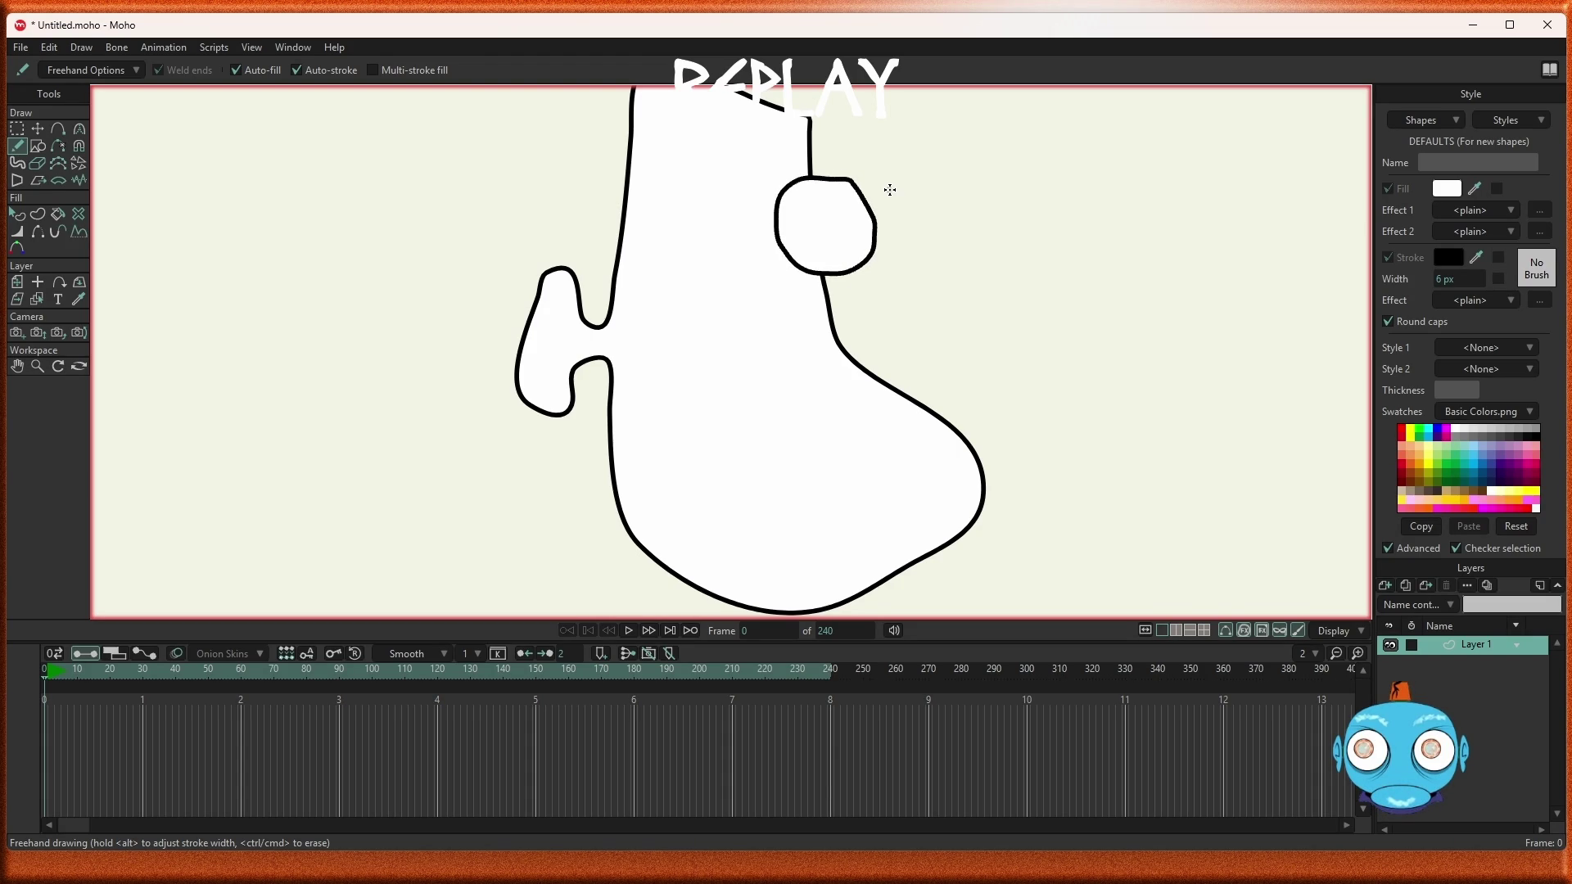
{"action": "left_click", "coordinate": [17, 128]}
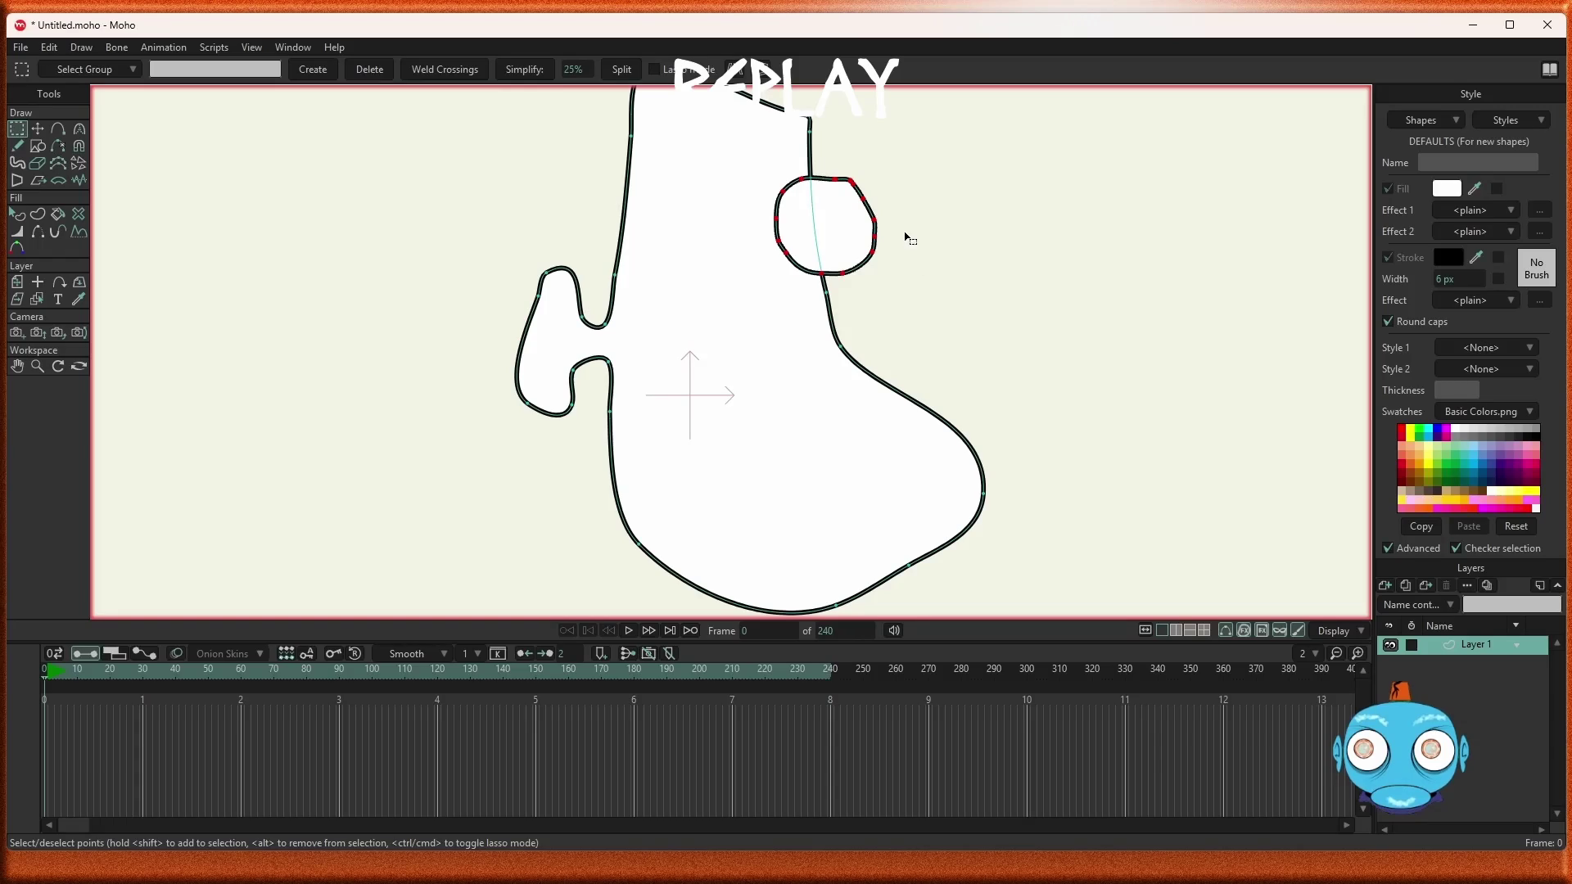
{"action": "left_click", "coordinate": [534, 74]}
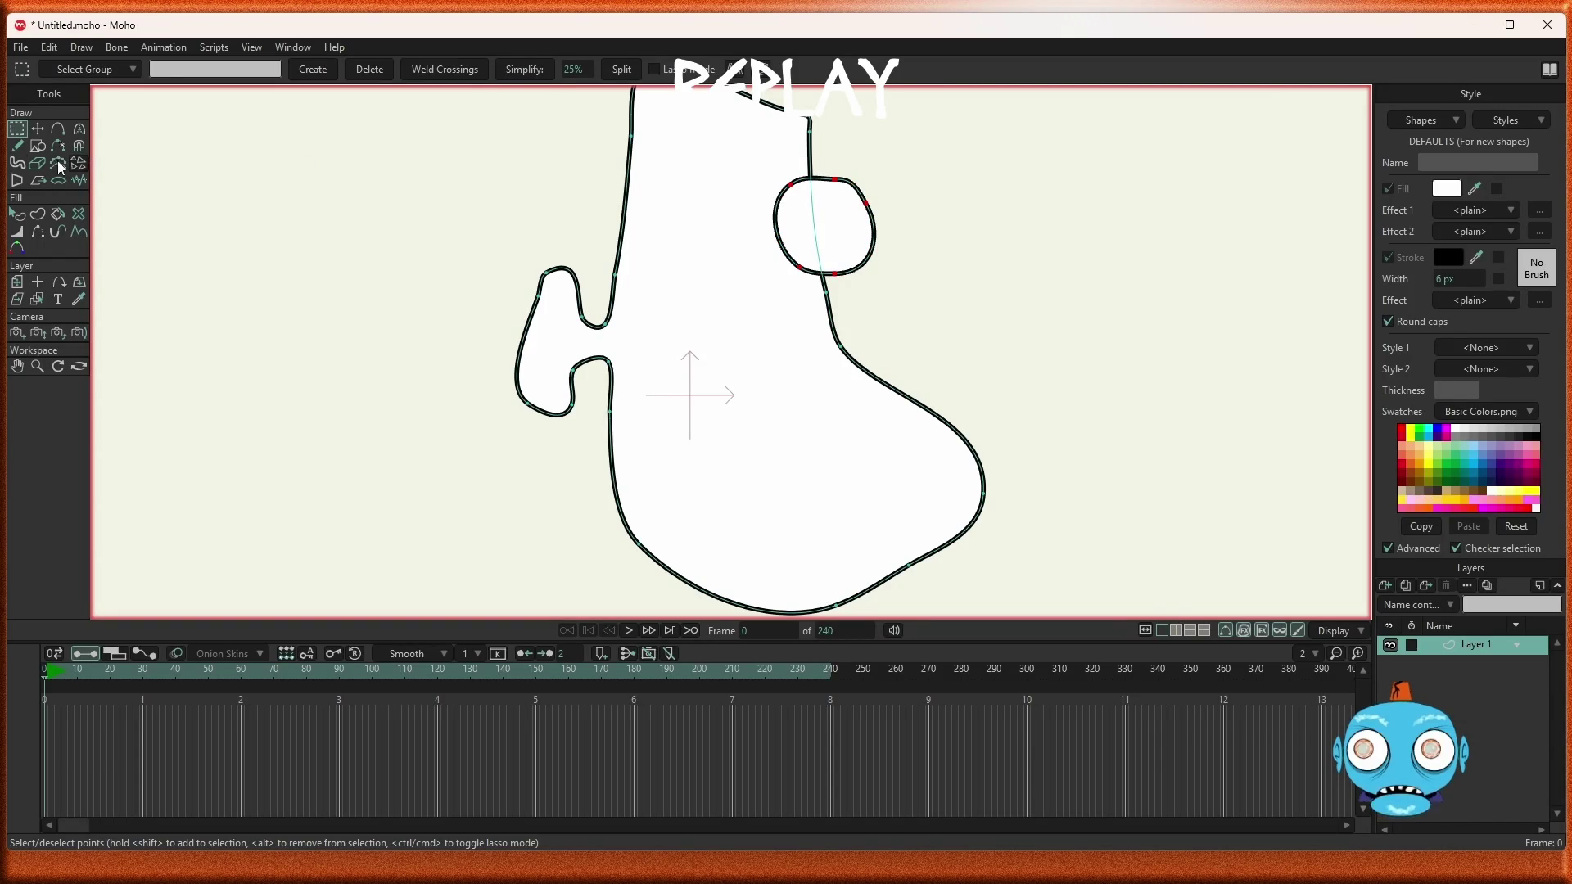
Freehand a larger oval left eye overlapping the first one
{"action": "left_click", "coordinate": [19, 147]}
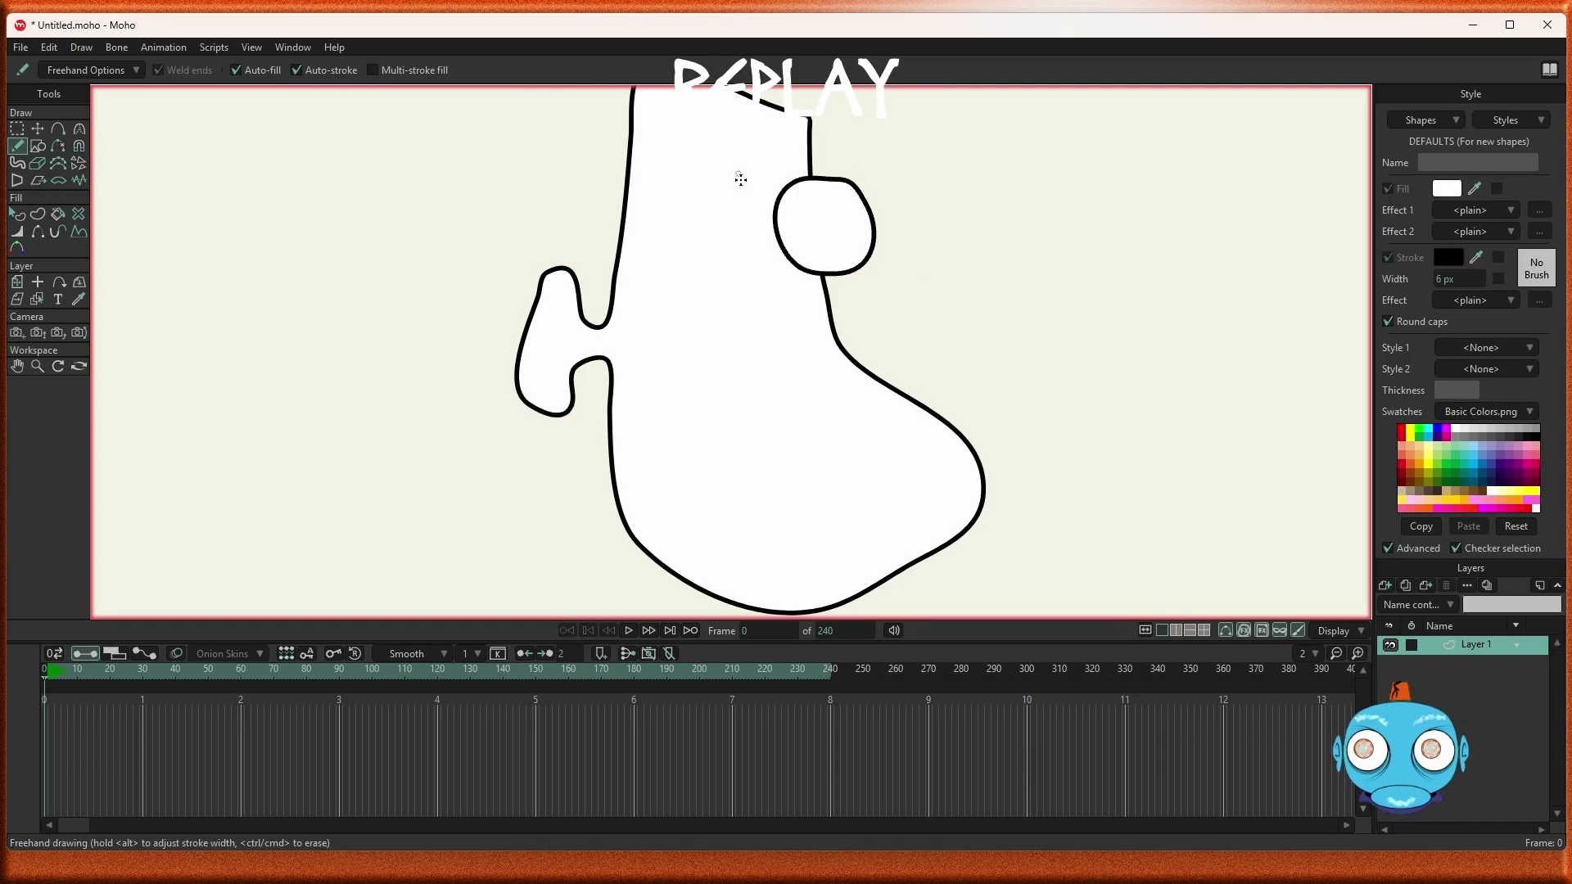
{"action": "mouse_move", "coordinate": [737, 166]}
{"action": "left_mouse_down"}
{"action": "mouse_move", "coordinate": [678, 193]}
{"action": "mouse_move", "coordinate": [681, 244]}
{"action": "mouse_move", "coordinate": [713, 278]}
{"action": "mouse_move", "coordinate": [766, 274]}
{"action": "mouse_move", "coordinate": [801, 226]}
{"action": "mouse_move", "coordinate": [790, 180]}
{"action": "mouse_move", "coordinate": [738, 166]}
{"action": "left_mouse_up"}
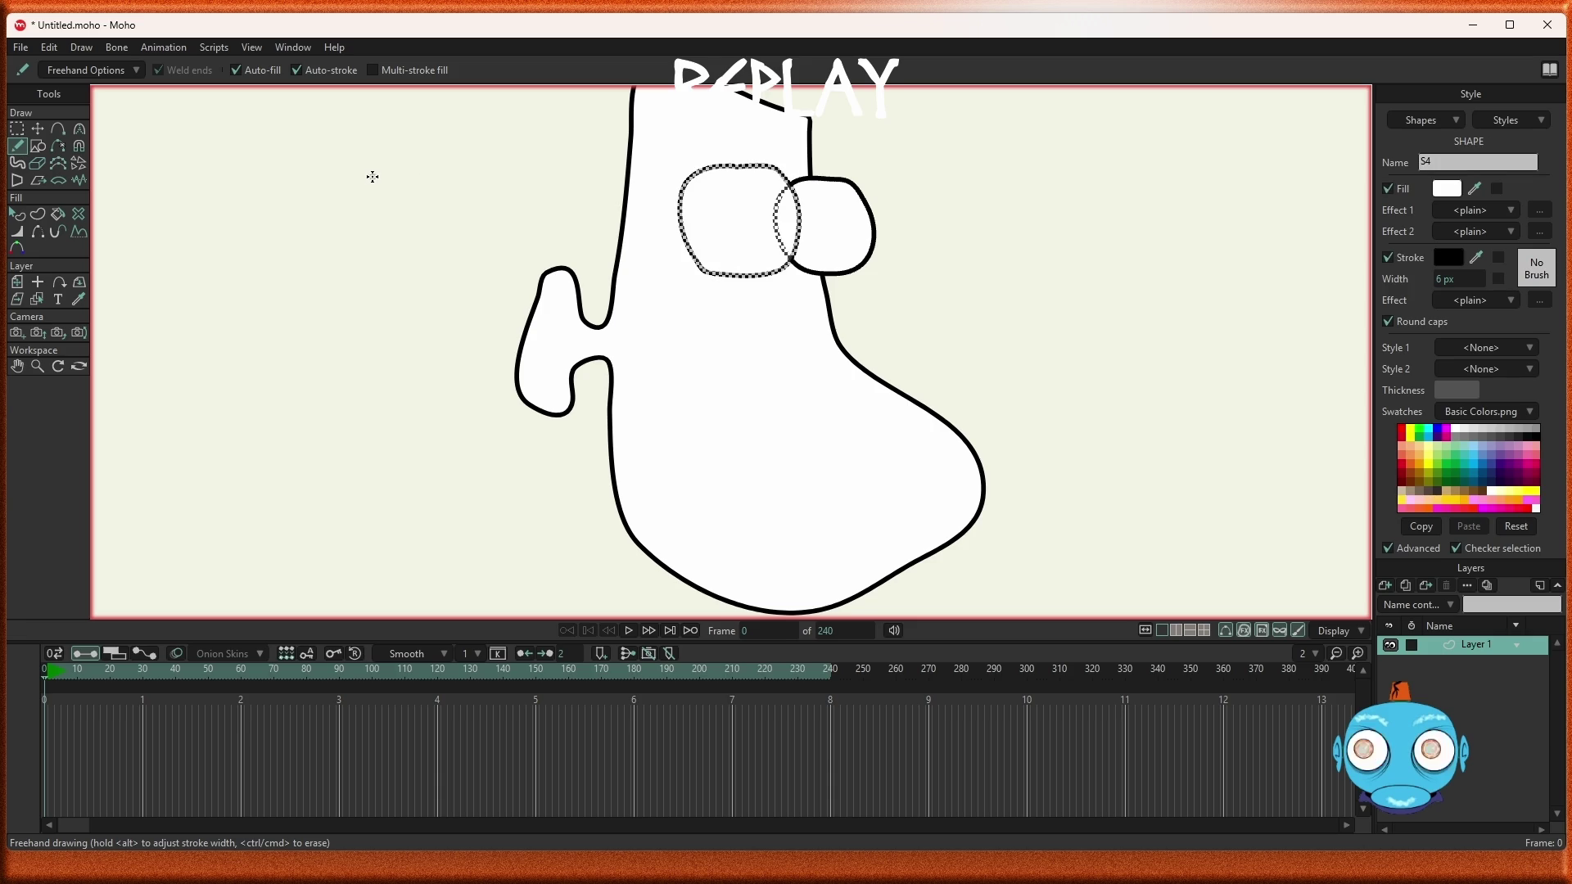
{"action": "left_click", "coordinate": [18, 129]}
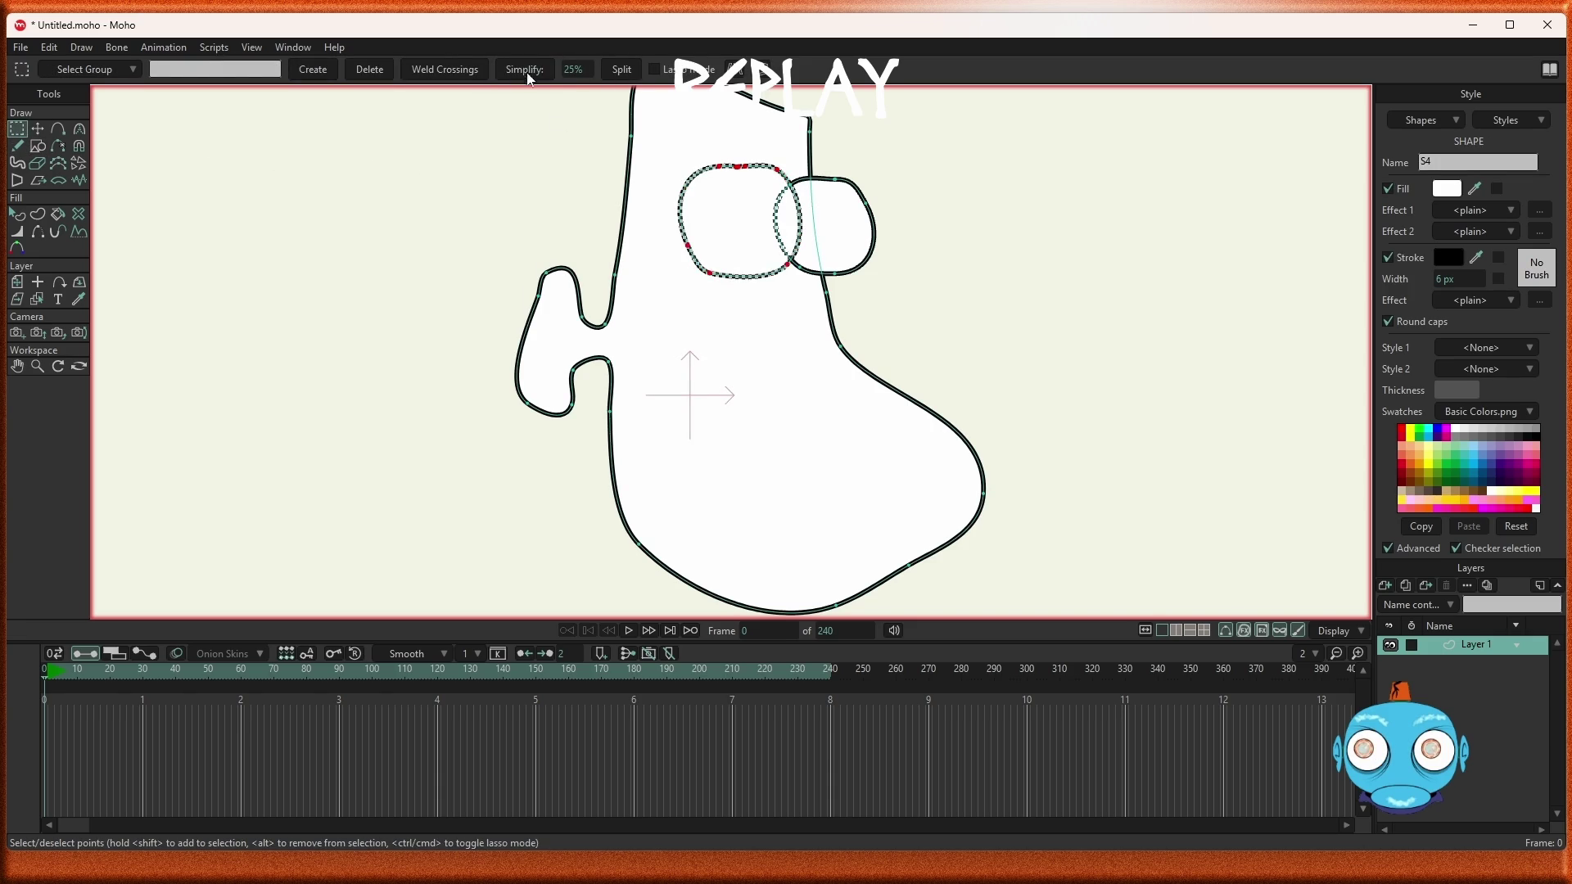
Delete the dent points along the top of the left eye
{"action": "scroll", "coordinate": [778, 150], "scroll_direction": "up", "scroll_amount": 5}
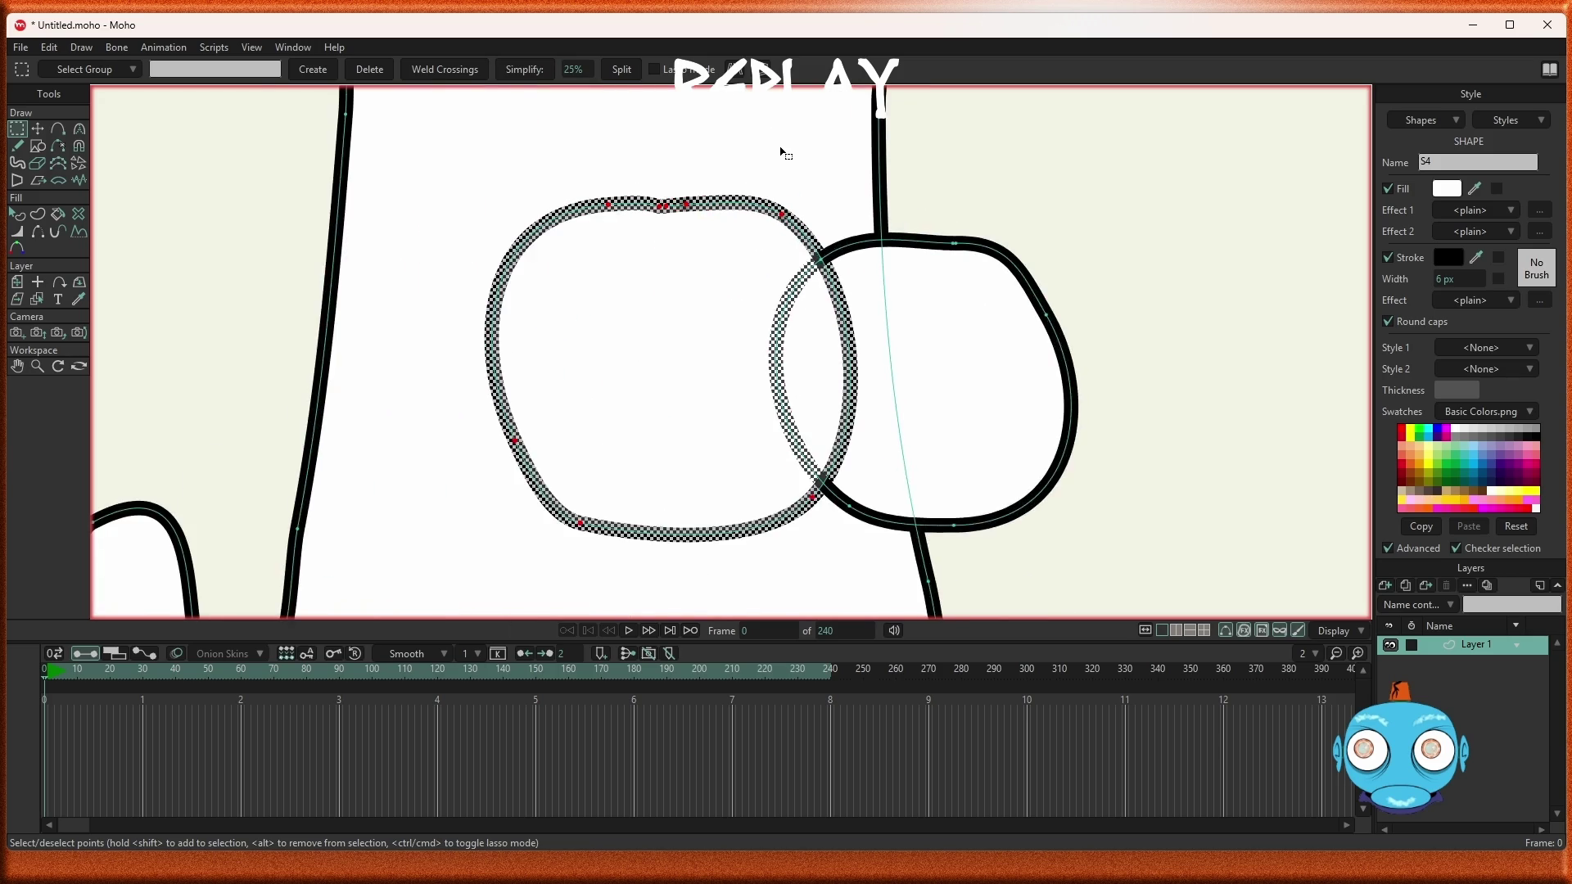
{"action": "scroll", "coordinate": [782, 154], "scroll_direction": "up", "scroll_amount": 1}
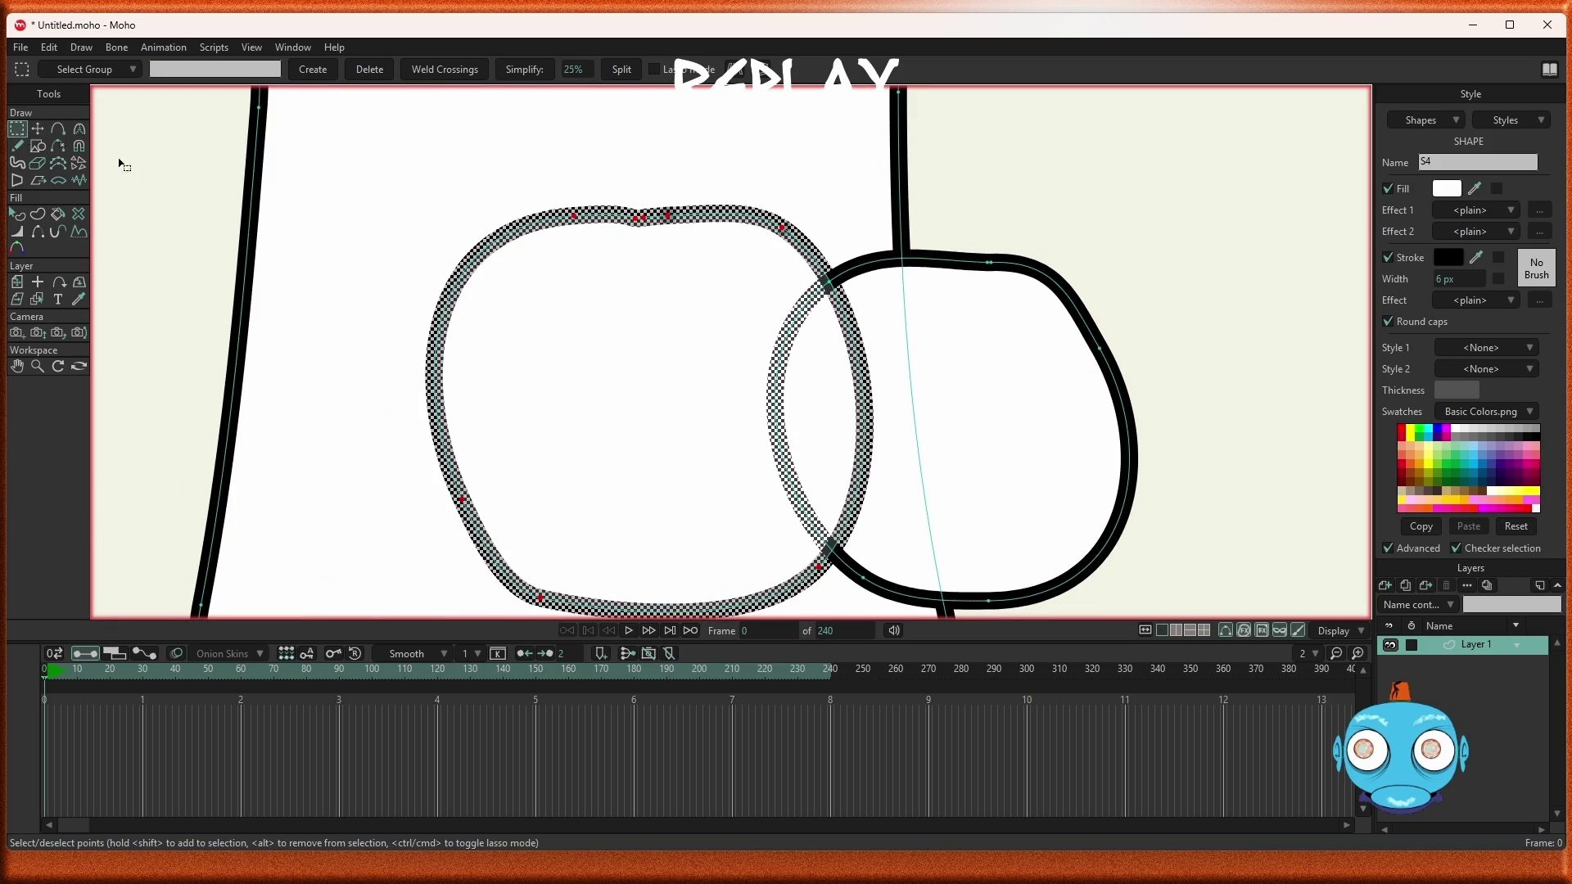
{"action": "left_click", "coordinate": [653, 192]}
{"action": "left_click_drag", "start_coordinate": [624, 199], "coordinate": [688, 239]}
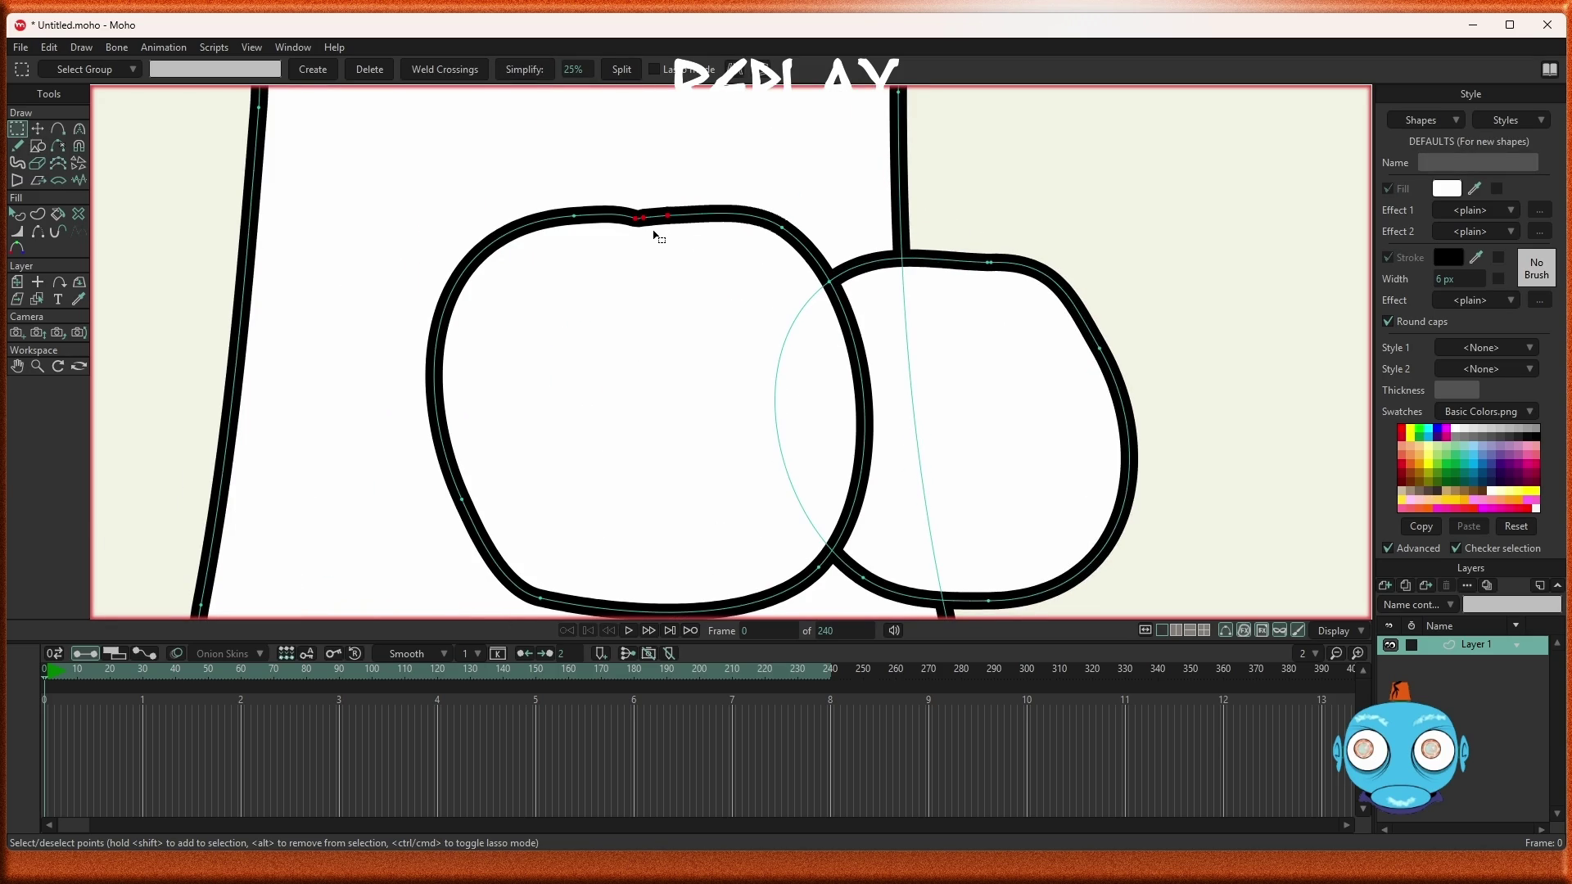
{"action": "key", "text": "Delete"}
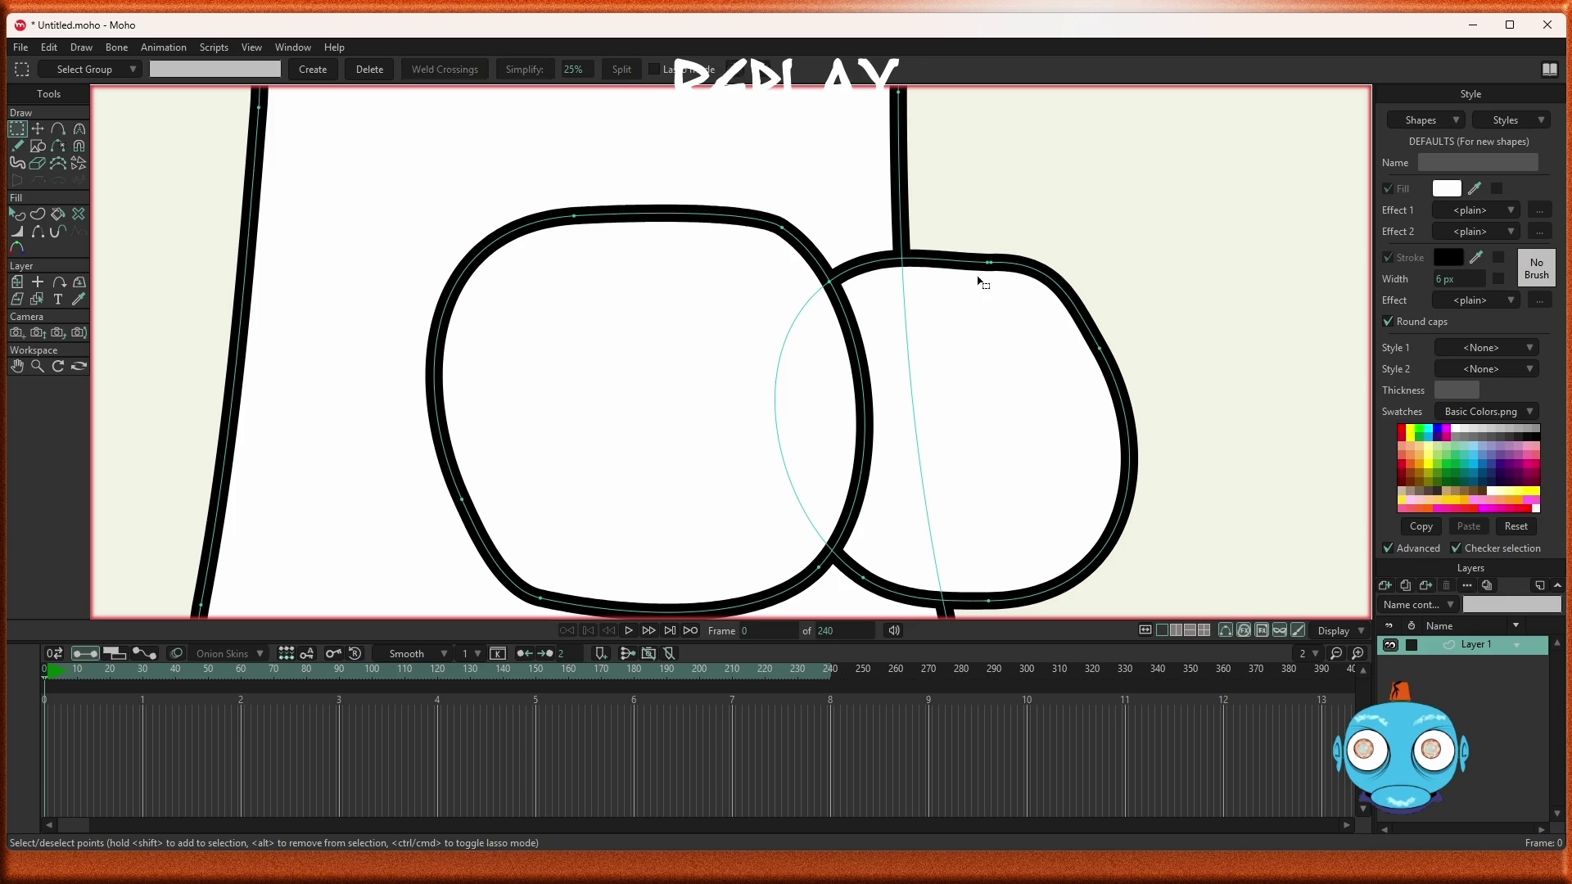
Delete the doubled point at the right eye's top-right corner
{"action": "scroll", "coordinate": [1053, 287], "scroll_direction": "up", "scroll_amount": 3}
{"action": "left_click", "coordinate": [947, 244]}
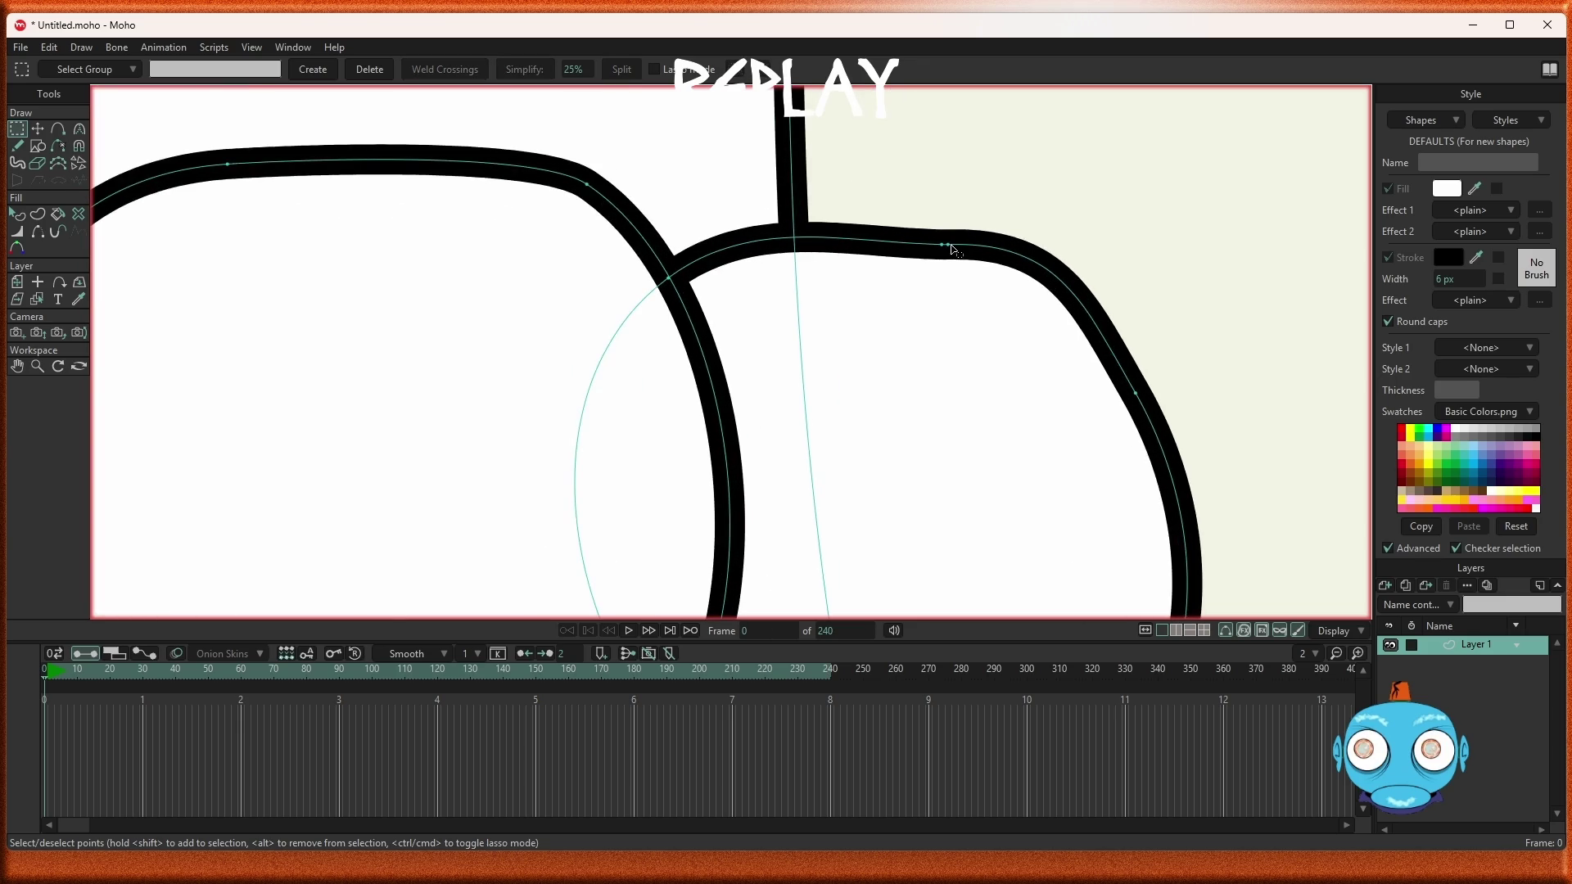
{"action": "key", "text": "Delete"}
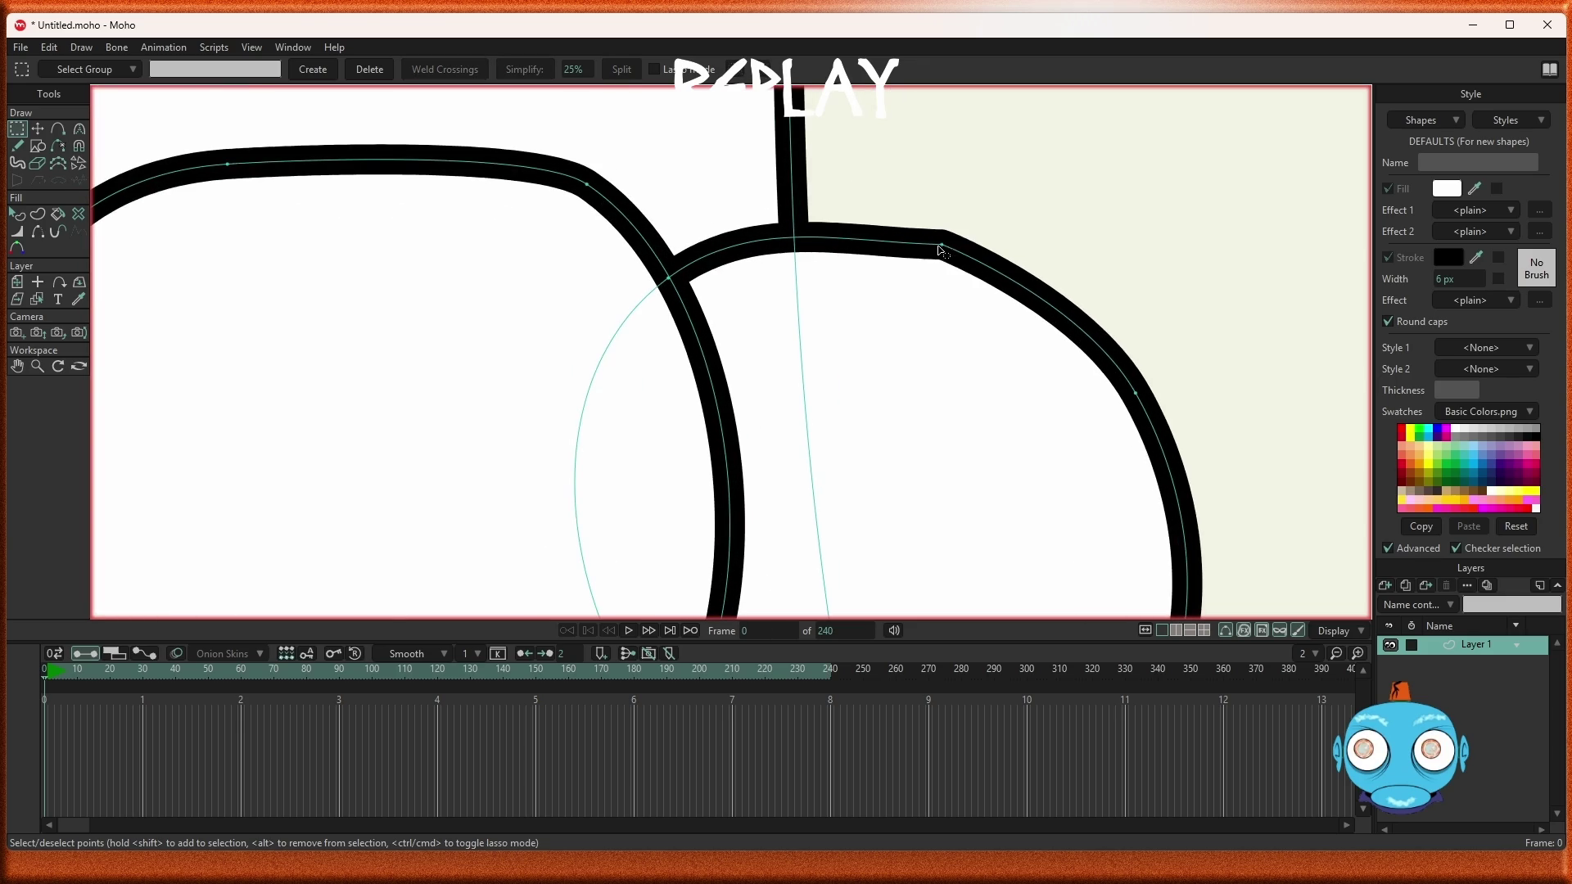
Smooth the right eye's top corner point to 0.30 curvature
{"action": "left_click", "coordinate": [79, 129]}
{"action": "left_click", "coordinate": [409, 74]}
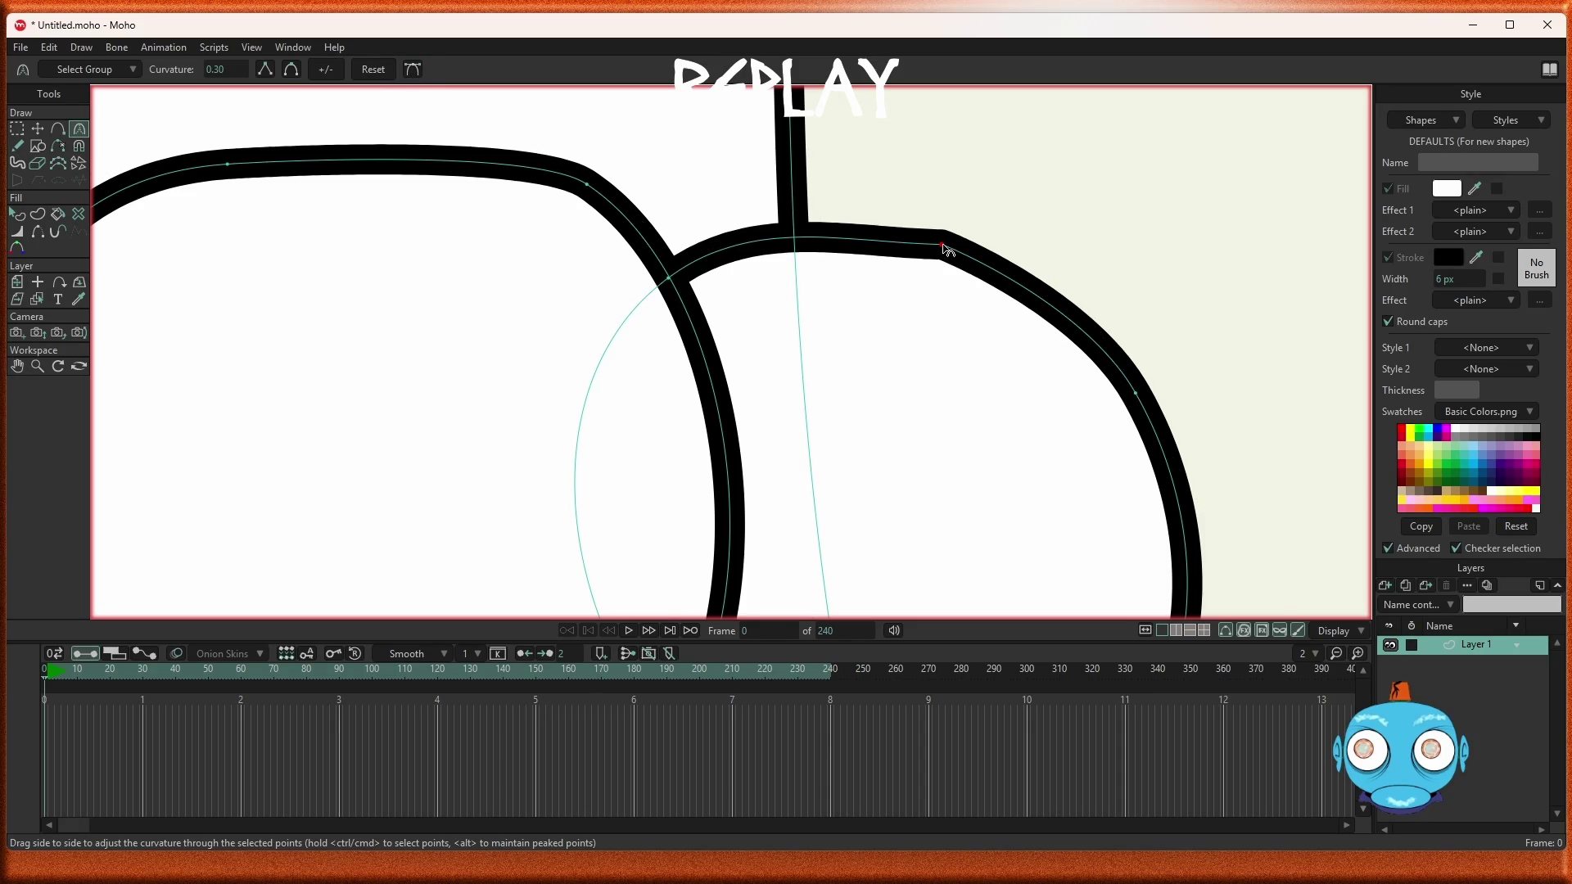
{"action": "mouse_move", "coordinate": [946, 249]}
{"action": "left_mouse_down"}
{"action": "mouse_move", "coordinate": [1028, 270]}
{"action": "mouse_move", "coordinate": [832, 270]}
{"action": "mouse_move", "coordinate": [942, 245]}
{"action": "left_mouse_up"}
{"action": "scroll", "coordinate": [978, 253], "scroll_direction": "up", "scroll_amount": 5}
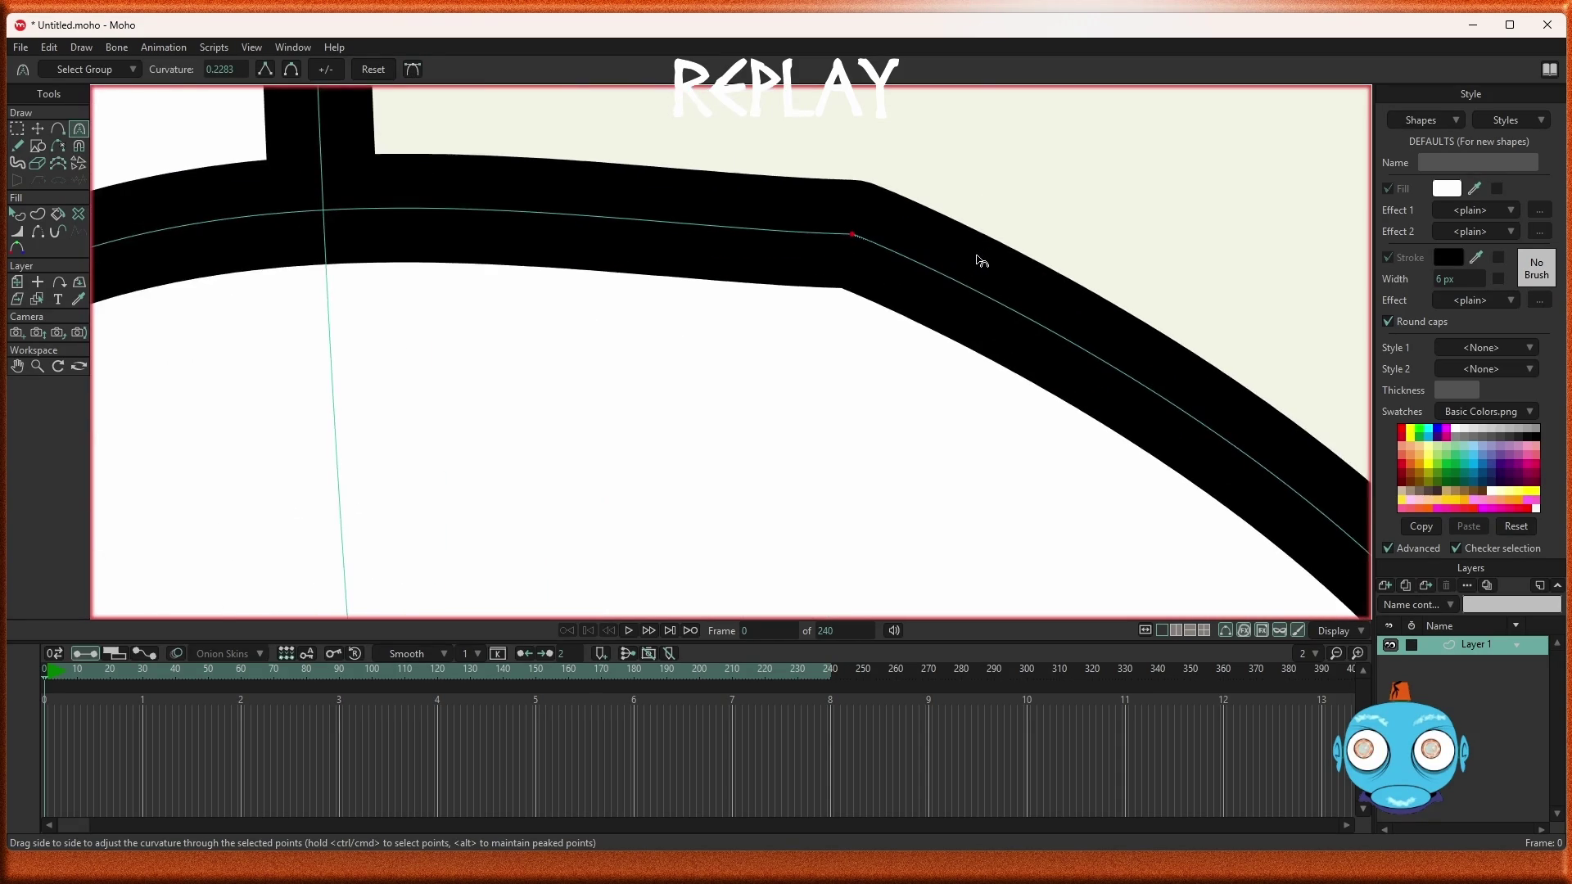
{"action": "left_click", "coordinate": [291, 69]}
{"action": "scroll", "coordinate": [892, 254], "scroll_direction": "down", "scroll_amount": 5}
{"action": "scroll", "coordinate": [892, 253], "scroll_direction": "down", "scroll_amount": 2}
{"action": "scroll", "coordinate": [894, 262], "scroll_direction": "up", "scroll_amount": 3}
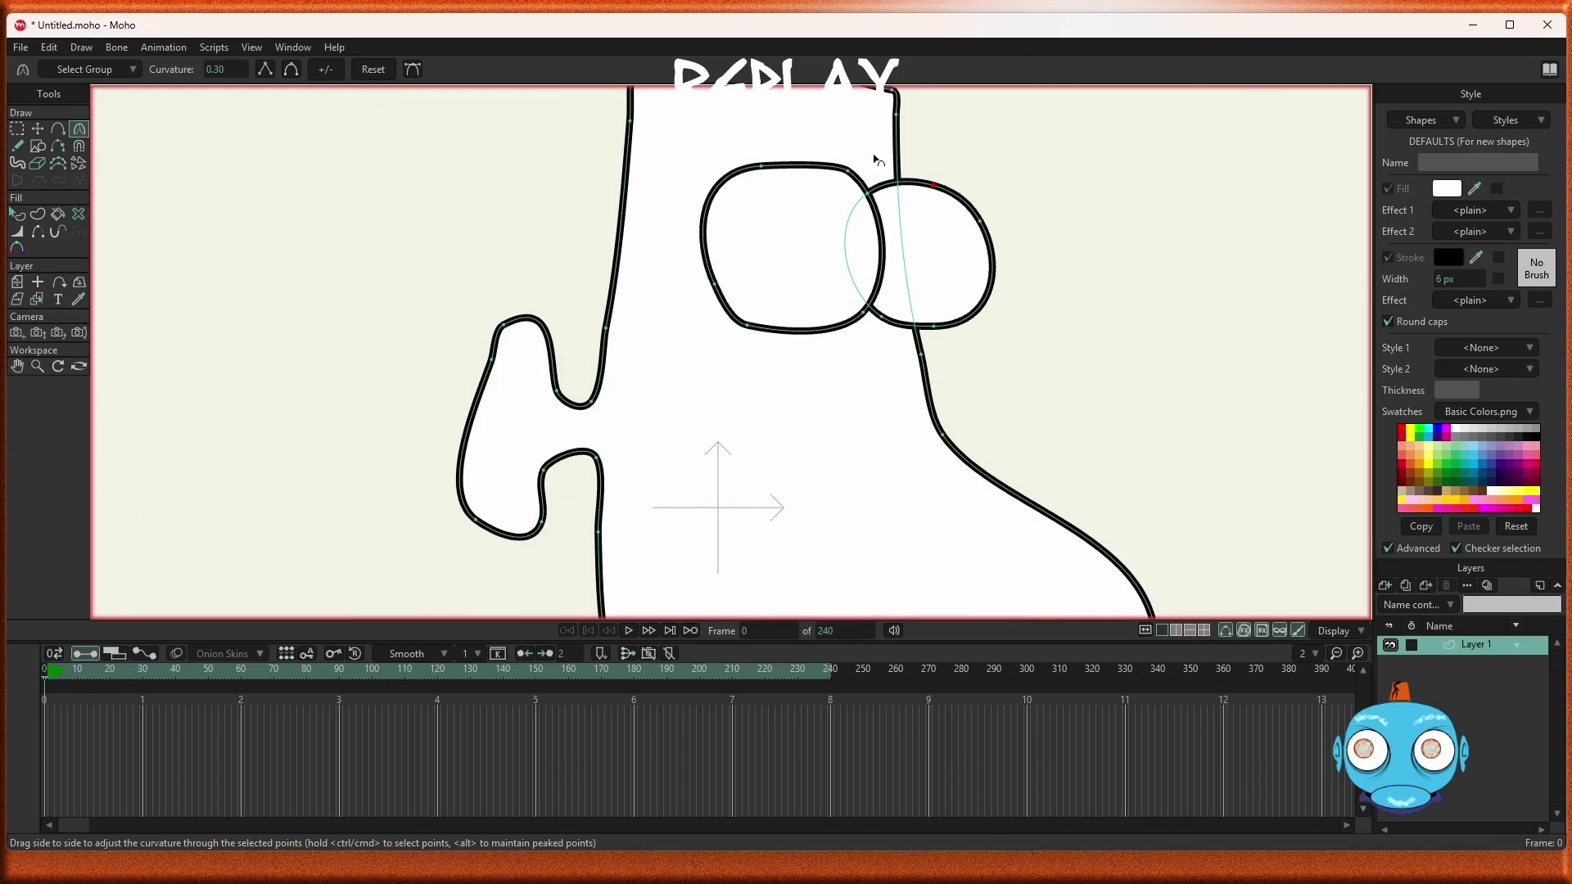
{"action": "scroll", "coordinate": [875, 159], "scroll_direction": "down", "scroll_amount": 2}
{"action": "scroll", "coordinate": [941, 187], "scroll_direction": "up", "scroll_amount": 2}
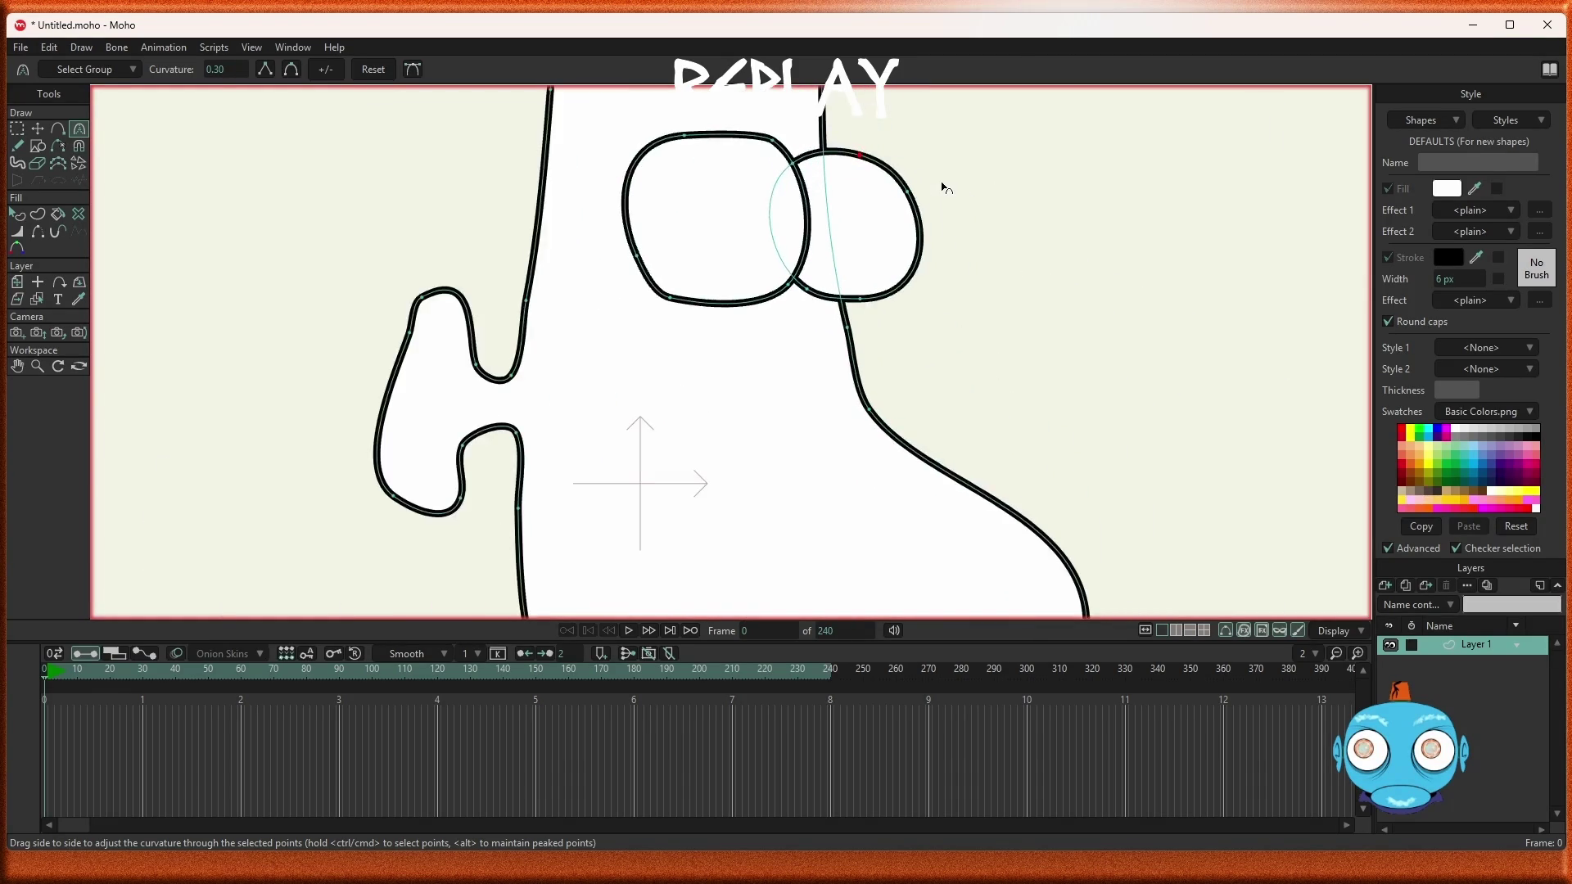
{"action": "left_click", "coordinate": [38, 145]}
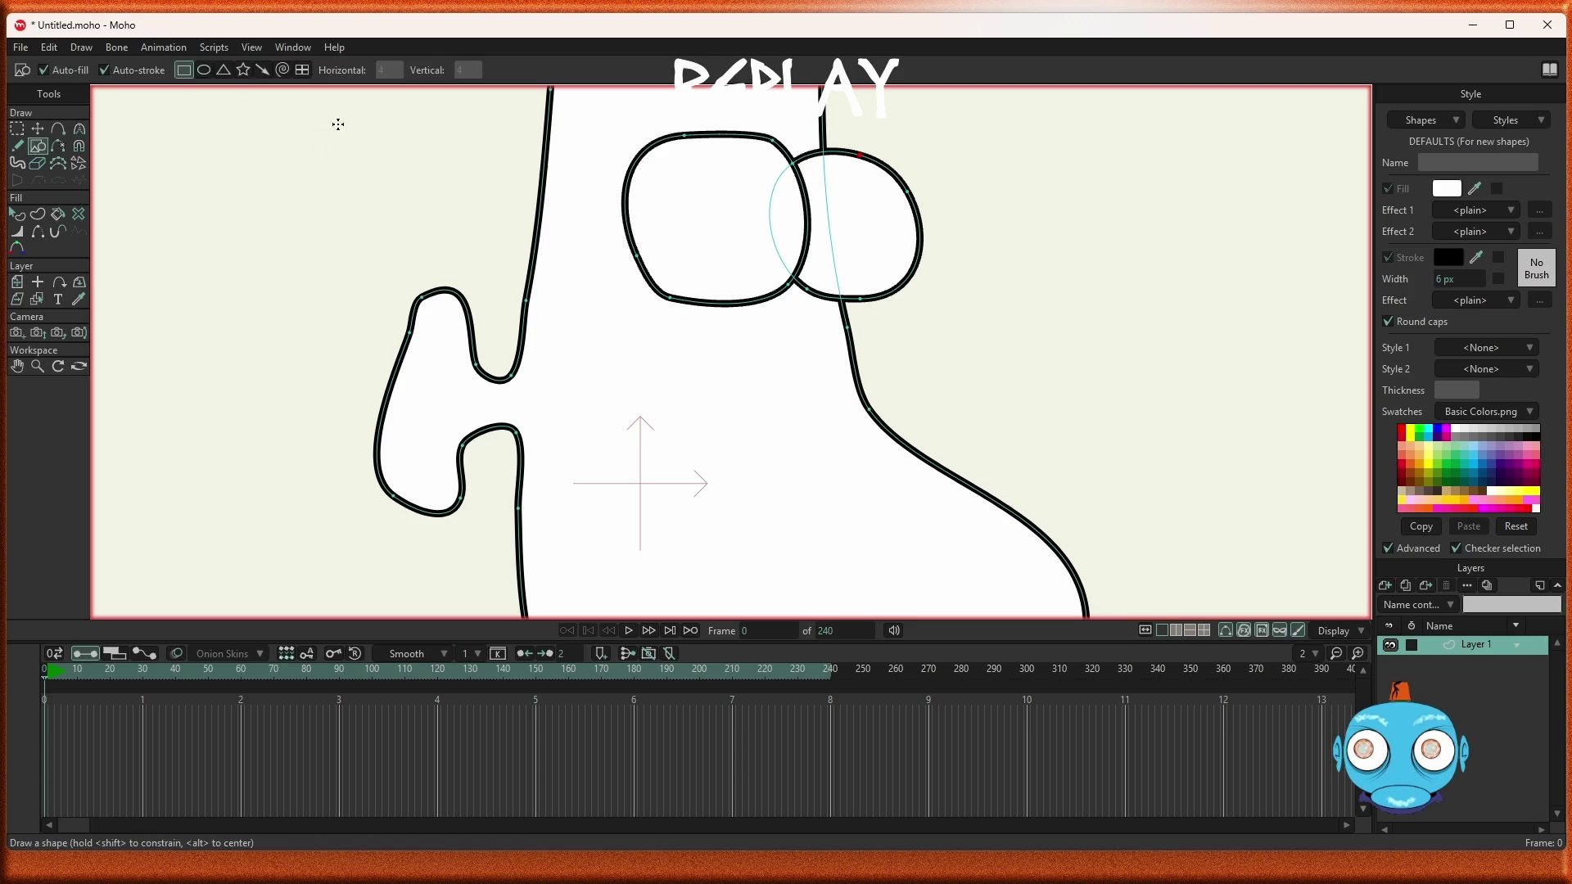
Draw small ellipse pupils inside both the left and right eyes
{"action": "left_click", "coordinate": [204, 72]}
{"action": "scroll", "coordinate": [931, 195], "scroll_direction": "up", "scroll_amount": 2}
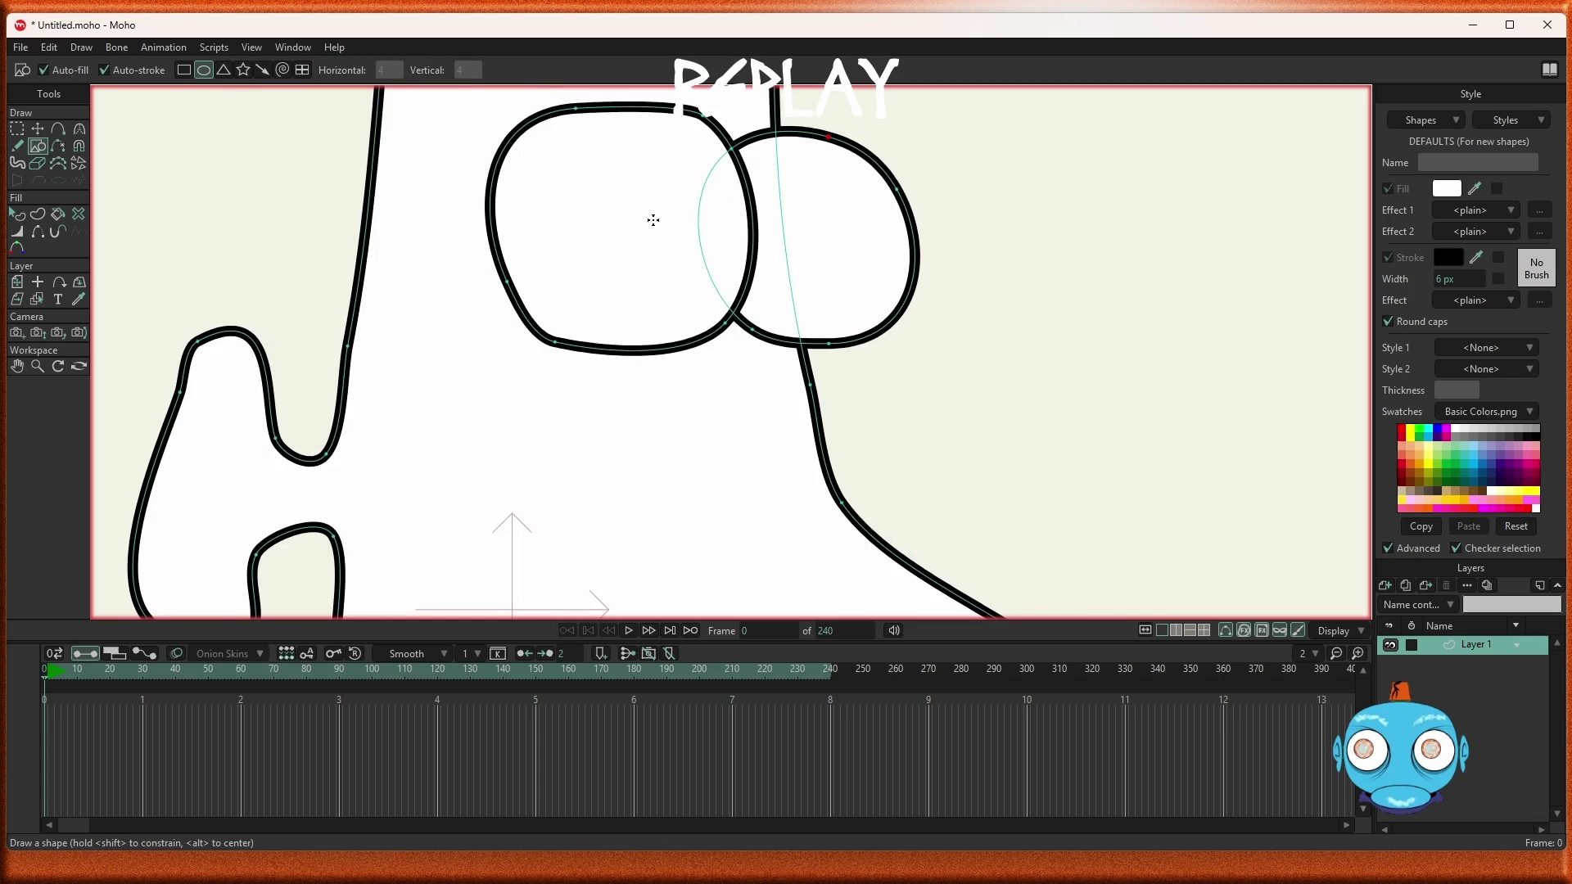
{"action": "left_click_drag", "start_coordinate": [662, 208], "coordinate": [694, 236]}
{"action": "left_click_drag", "start_coordinate": [852, 220], "coordinate": [883, 250]}
Delete the right eye's pupil and select the whole left pupil for transforming
{"action": "scroll", "coordinate": [857, 236], "scroll_direction": "down", "scroll_amount": 5}
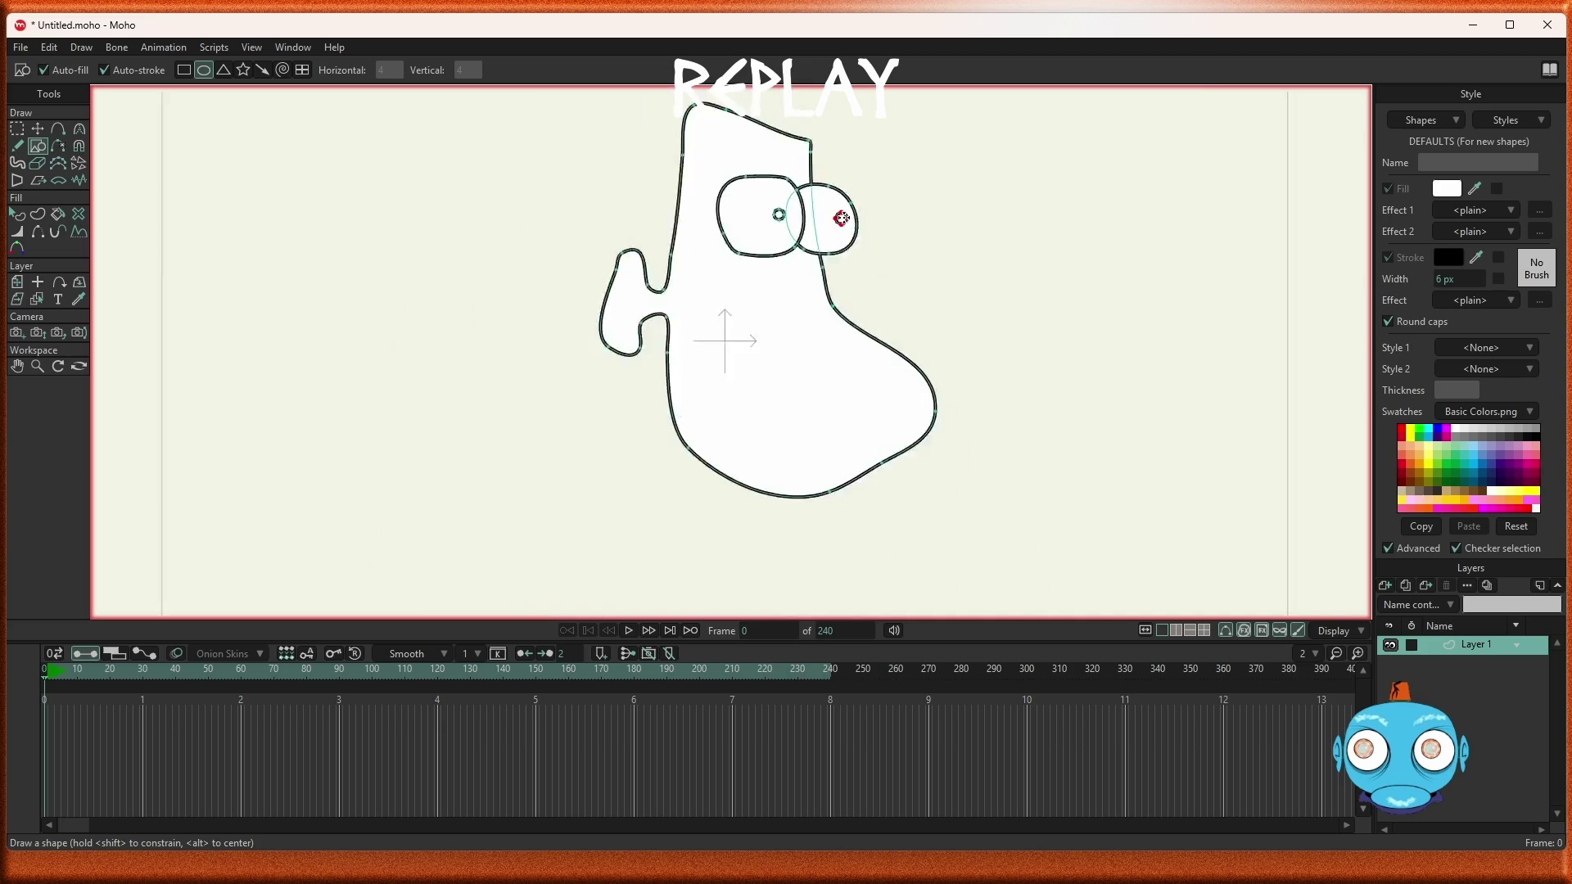
{"action": "scroll", "coordinate": [854, 173], "scroll_direction": "up", "scroll_amount": 3}
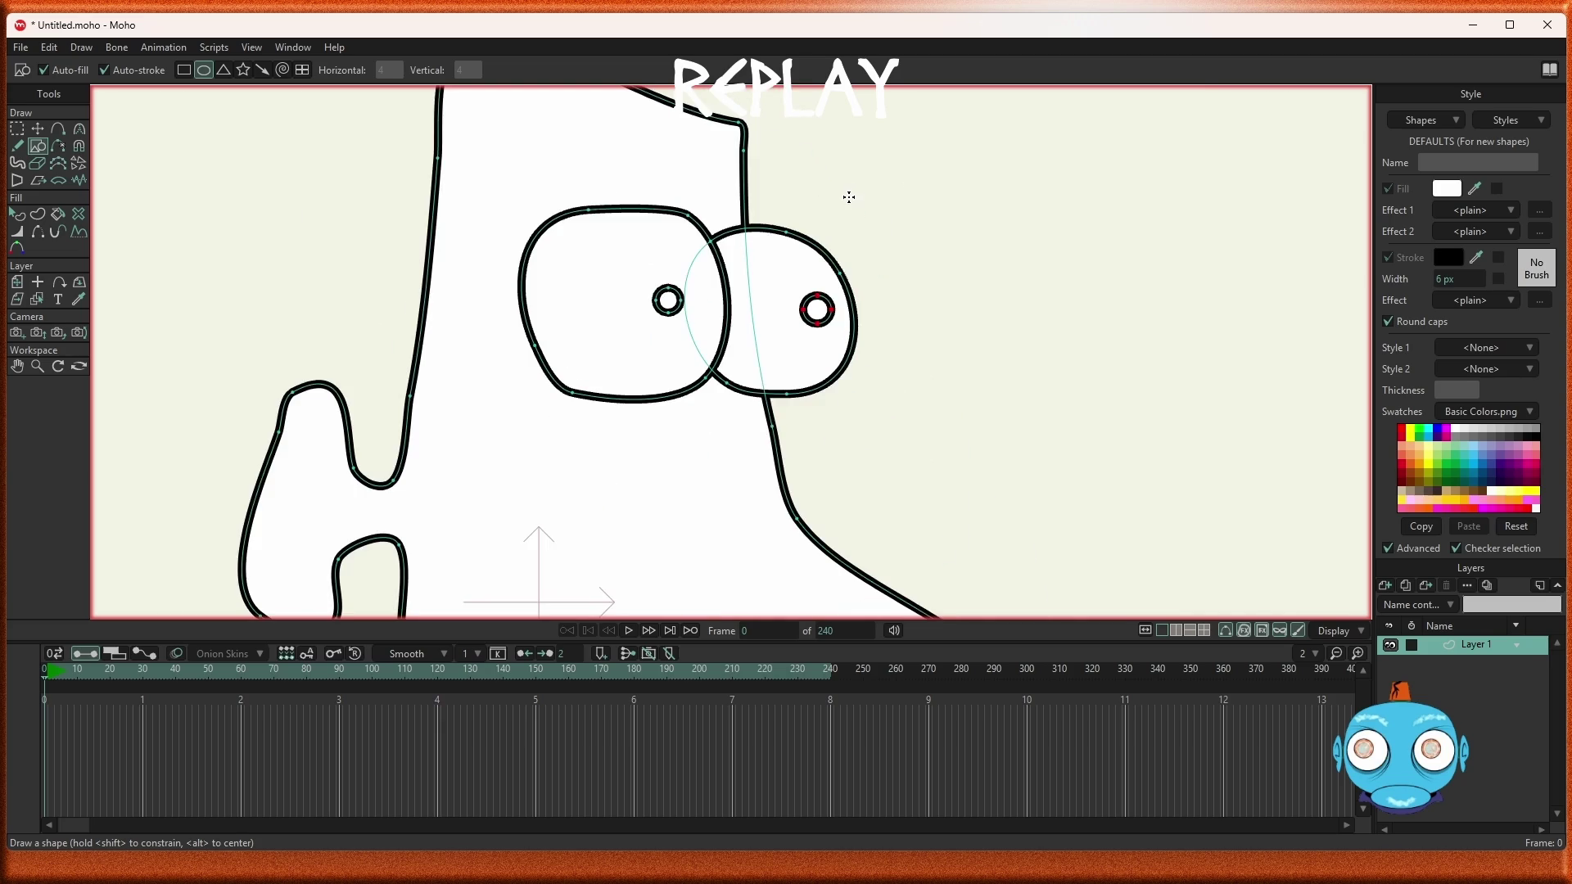
{"action": "scroll", "coordinate": [717, 439], "scroll_direction": "up", "scroll_amount": 2}
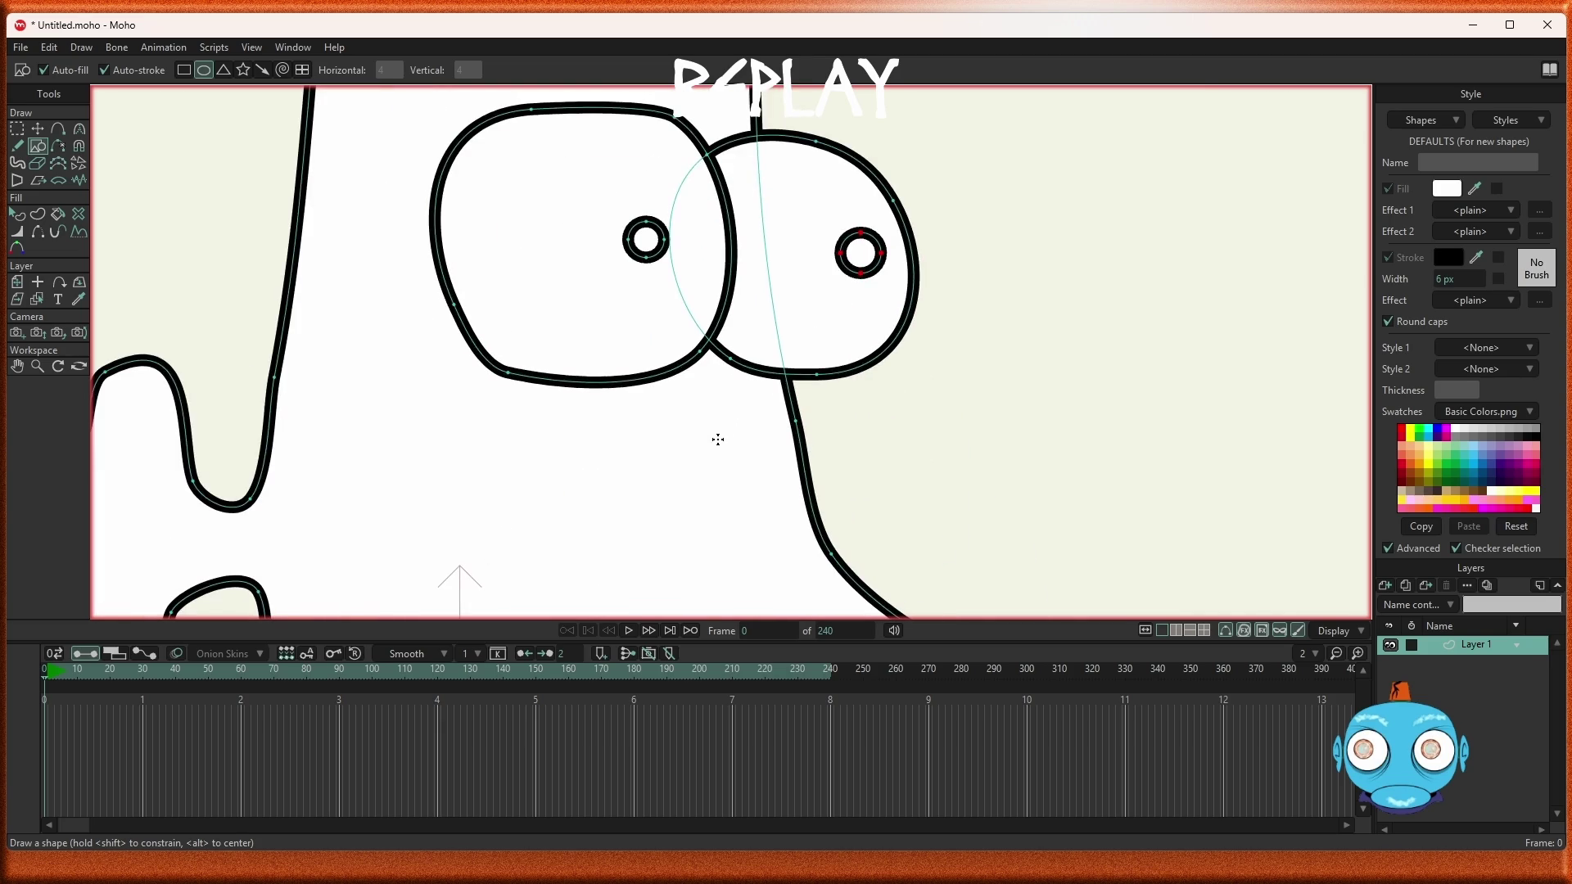
{"action": "left_click", "coordinate": [17, 131]}
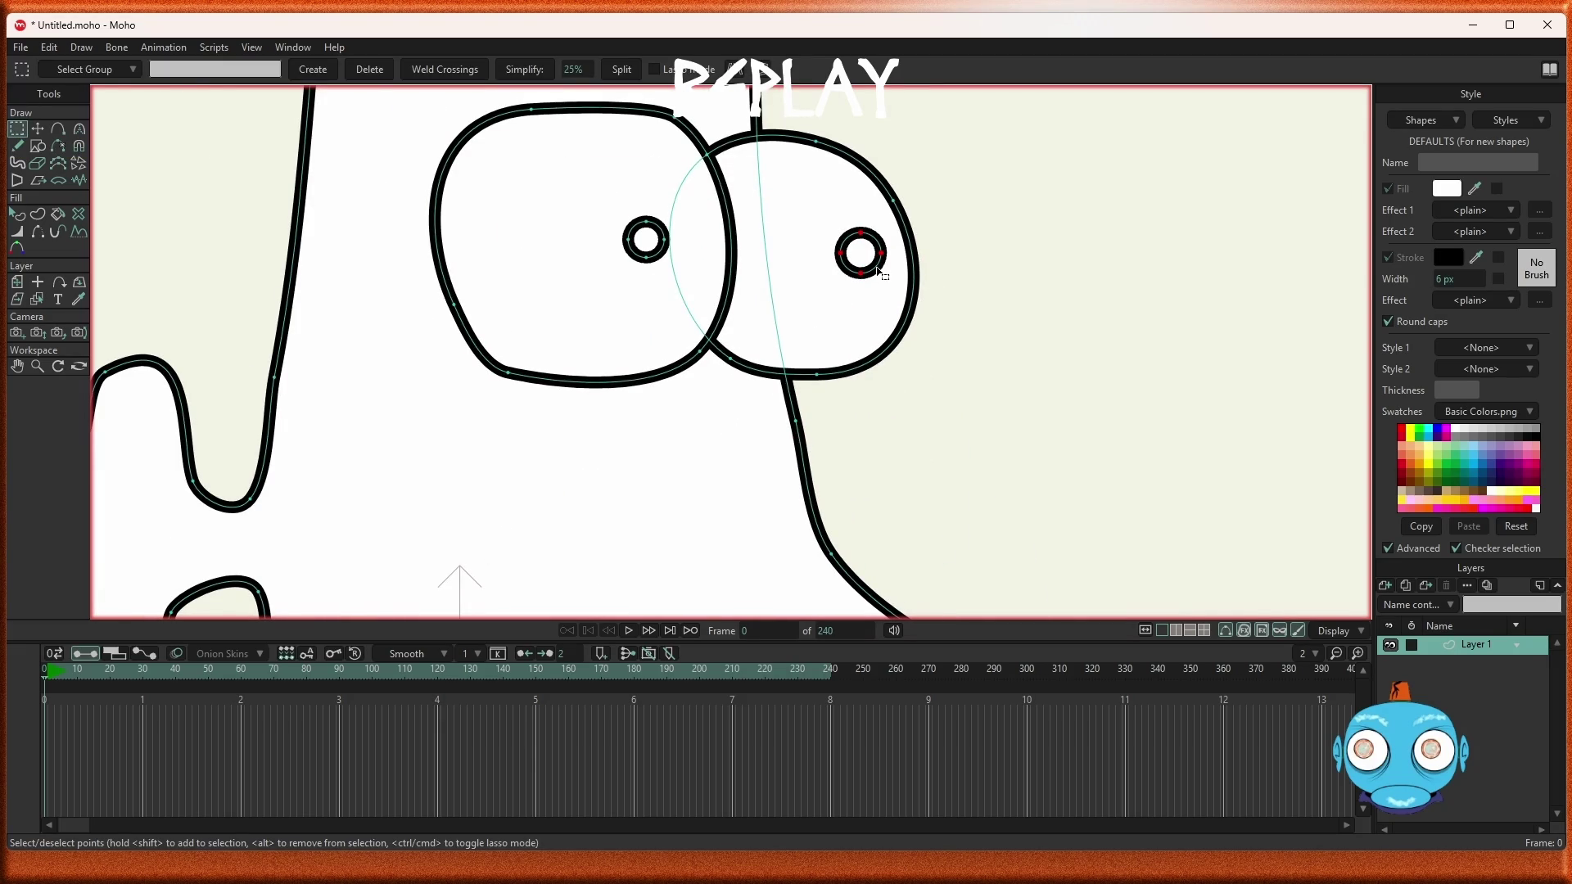
{"action": "key", "text": "Delete"}
{"action": "double_click", "coordinate": [653, 245]}
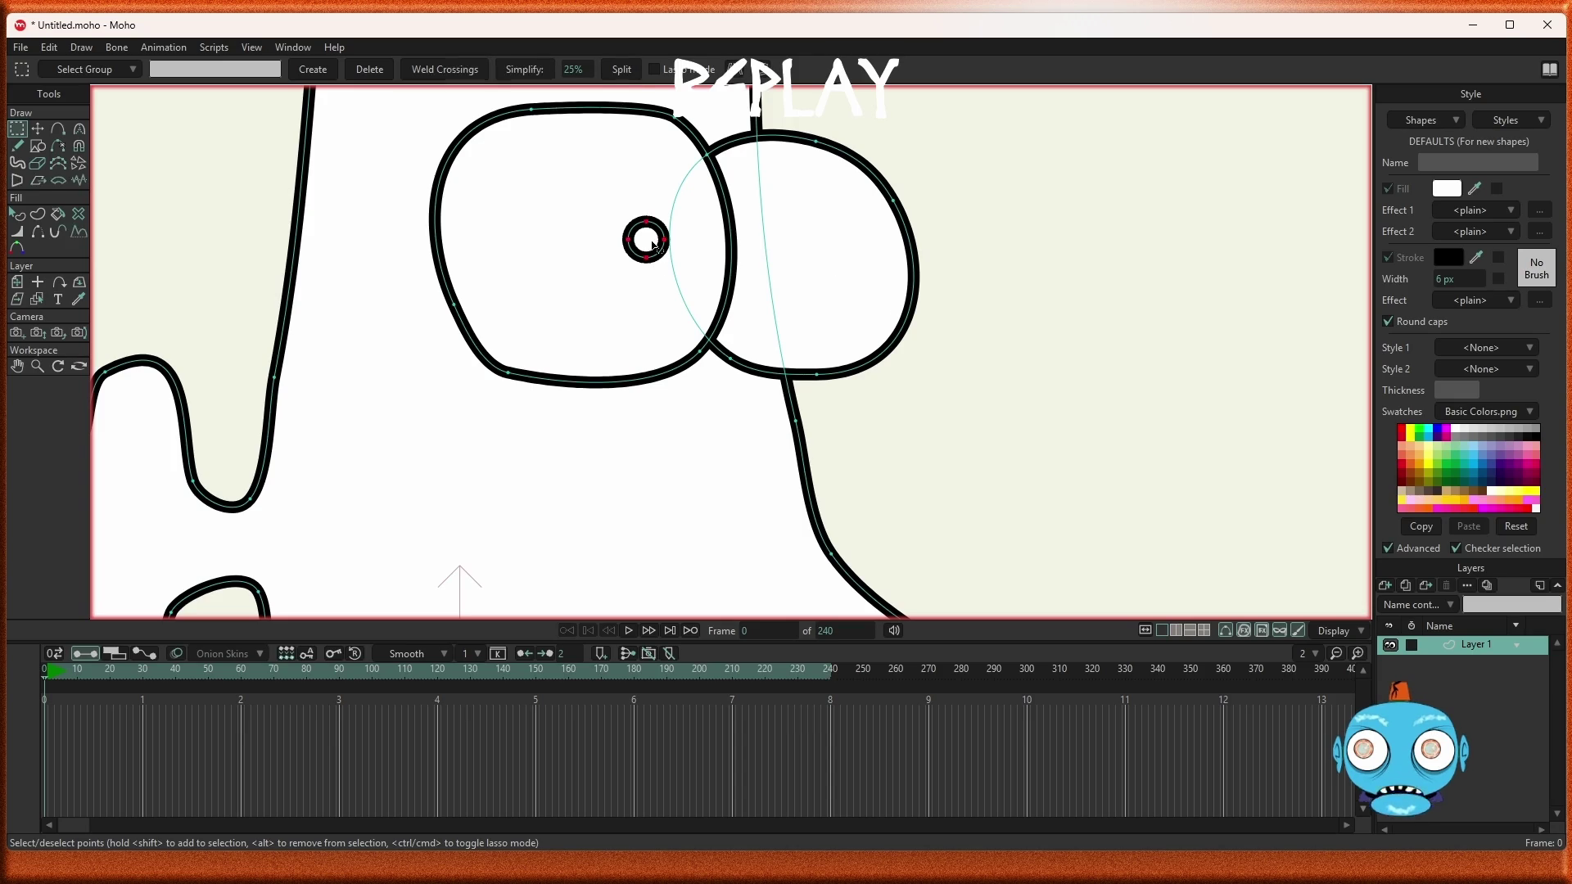
{"action": "key", "text": "t"}
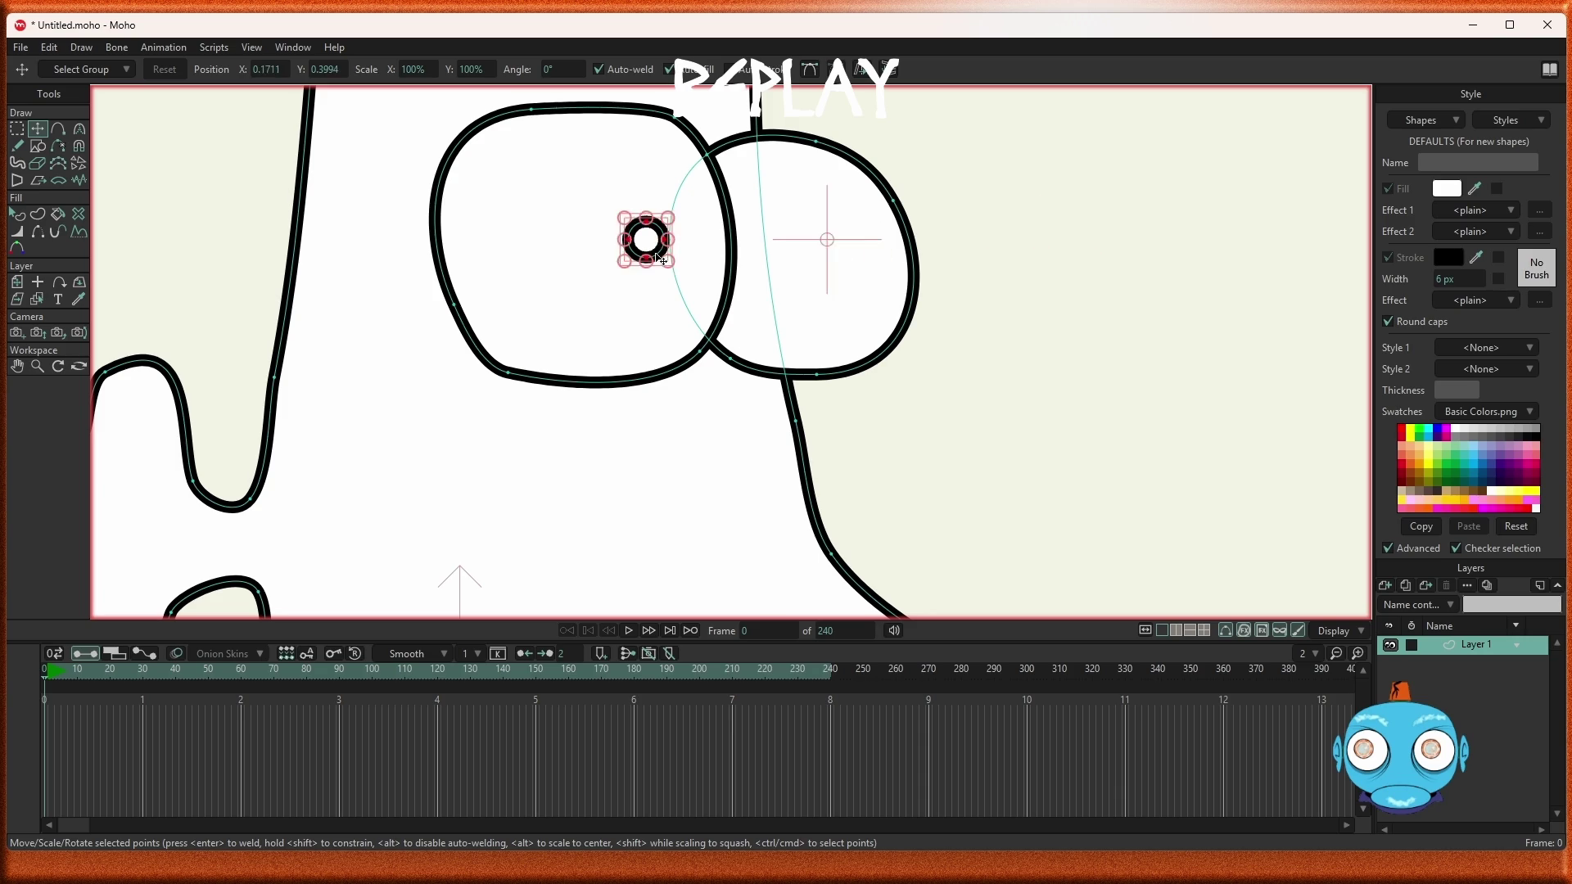
Draw a small oval pupil in the left eye and nudge it up and left
{"action": "key", "text": "ctrl+z"}
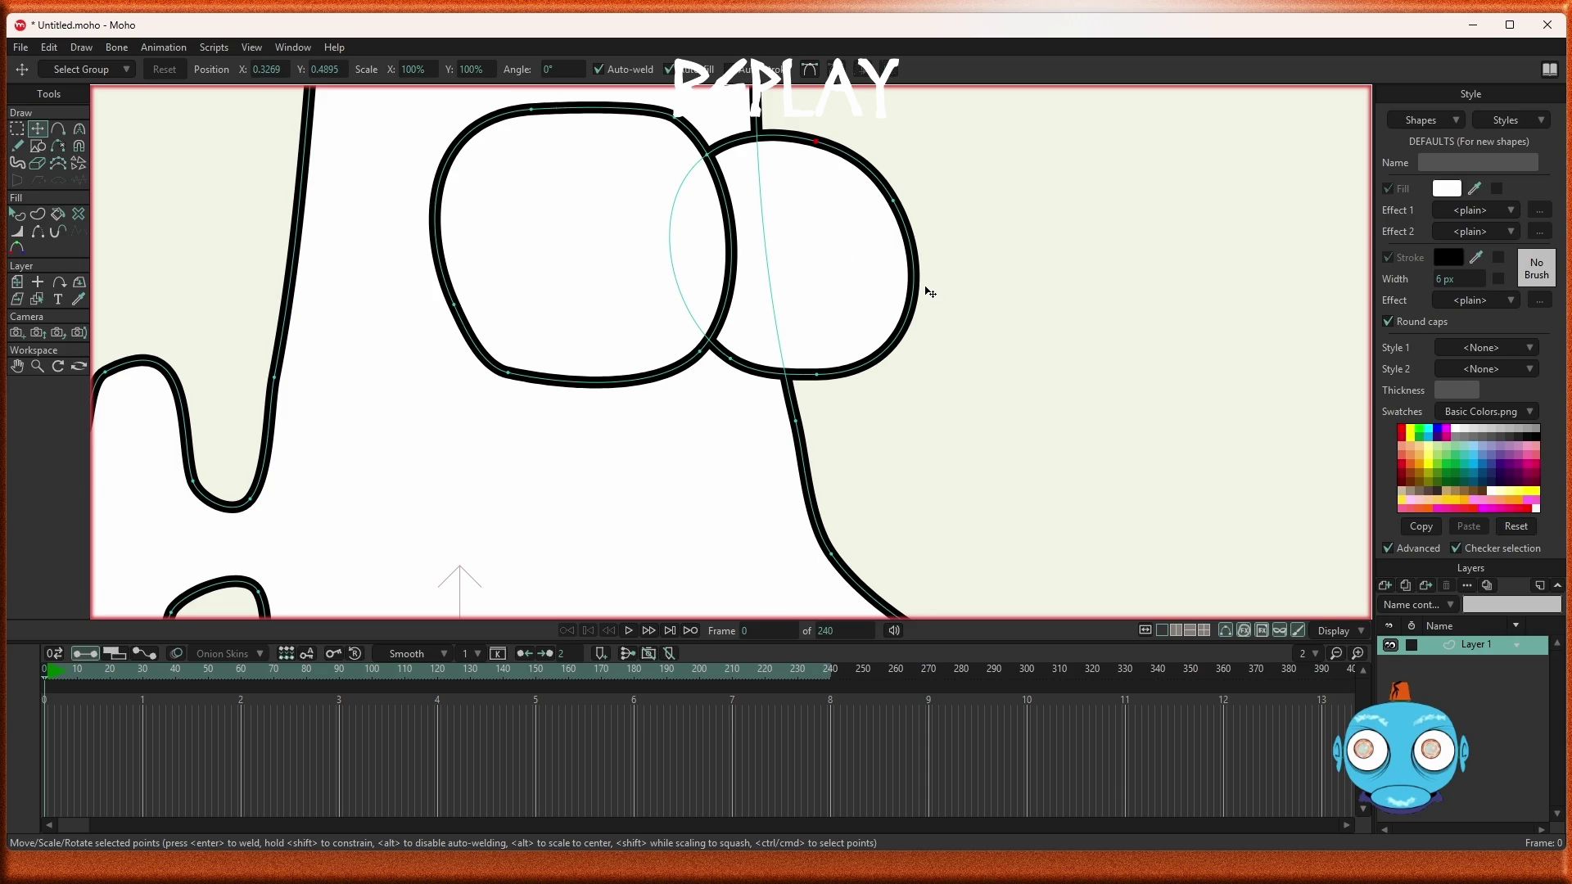
{"action": "left_click", "coordinate": [37, 147]}
{"action": "left_click_drag", "start_coordinate": [635, 227], "coordinate": [690, 281]}
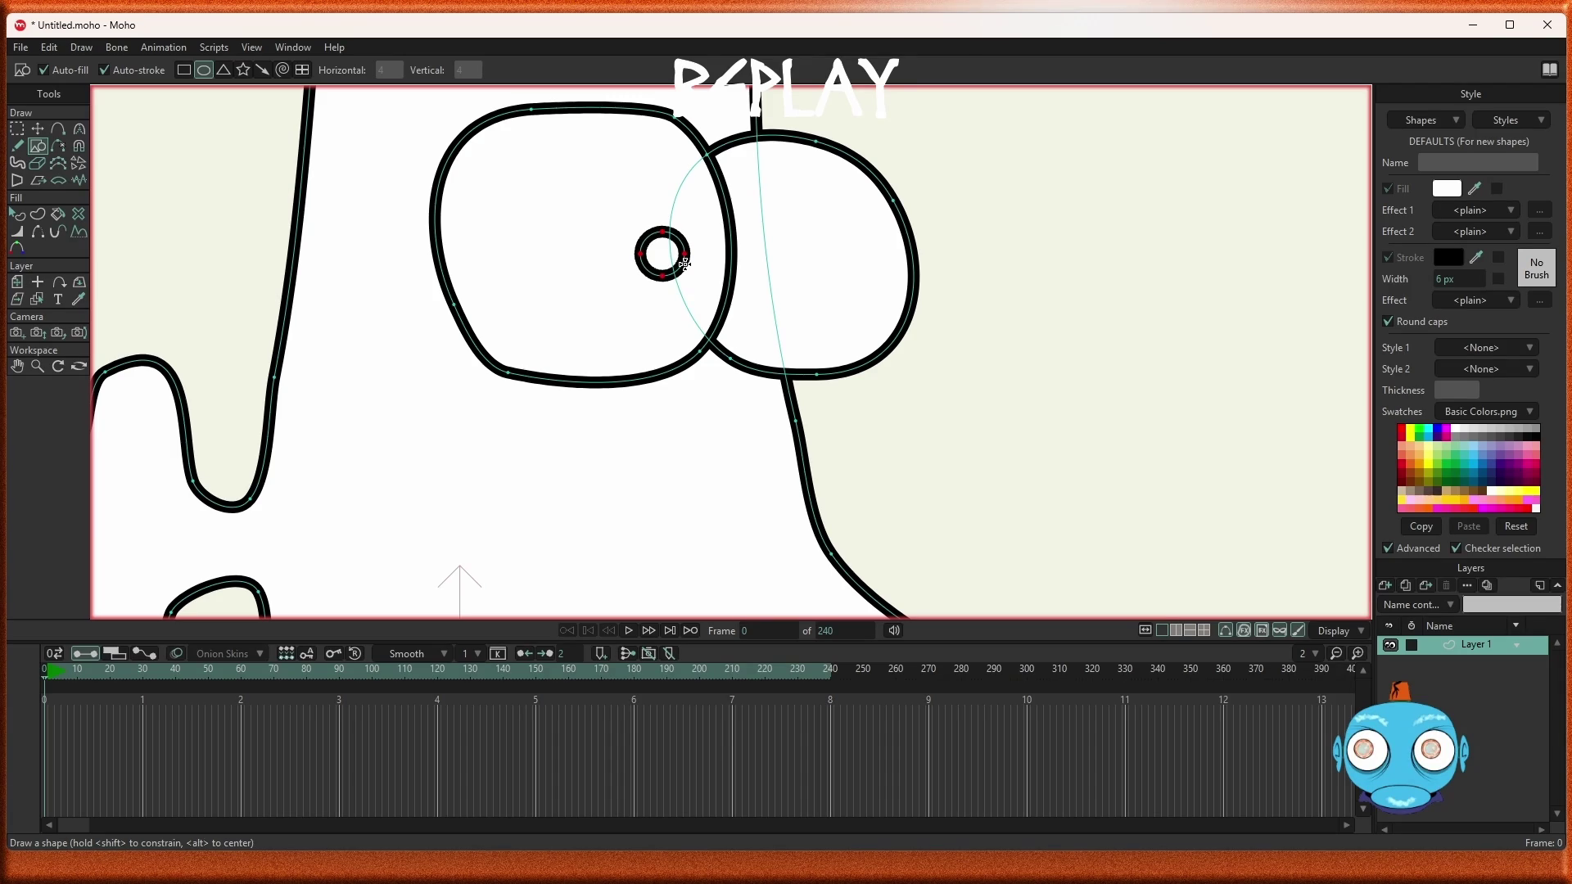
{"action": "key", "text": "t"}
{"action": "mouse_move", "coordinate": [677, 268]}
{"action": "left_mouse_down"}
{"action": "mouse_move", "coordinate": [677, 254]}
{"action": "mouse_move", "coordinate": [652, 255]}
{"action": "left_mouse_up"}
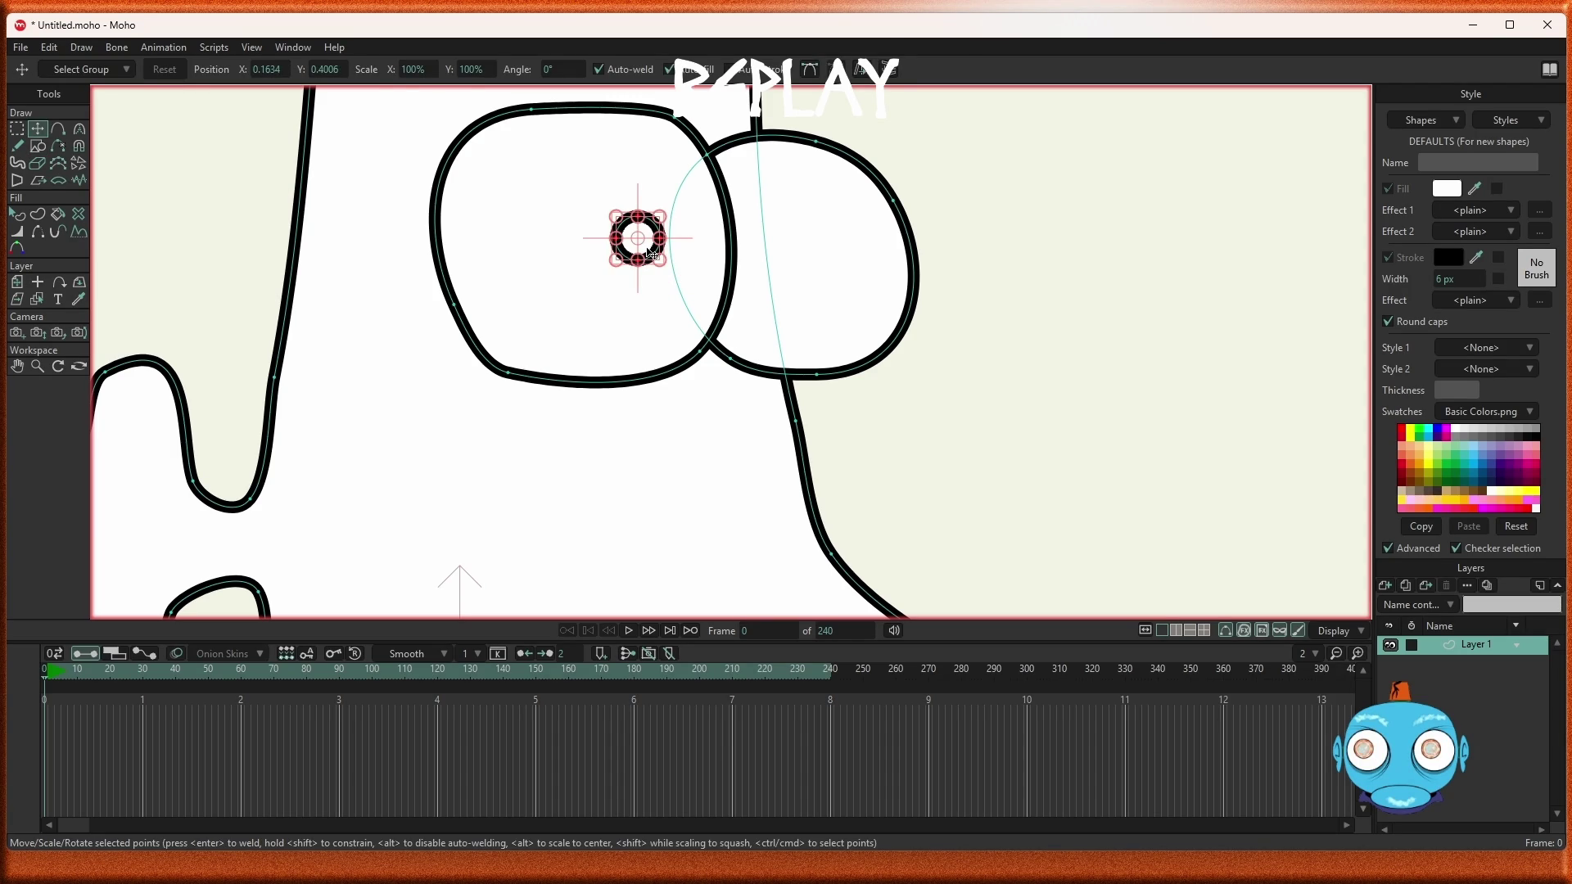
Copy the left pupil and paste the duplicate into the right eye
{"action": "key", "text": "ctrl+c"}
{"action": "key", "text": "ctrl+v"}
{"action": "left_click_drag", "start_coordinate": [652, 255], "coordinate": [858, 261]}
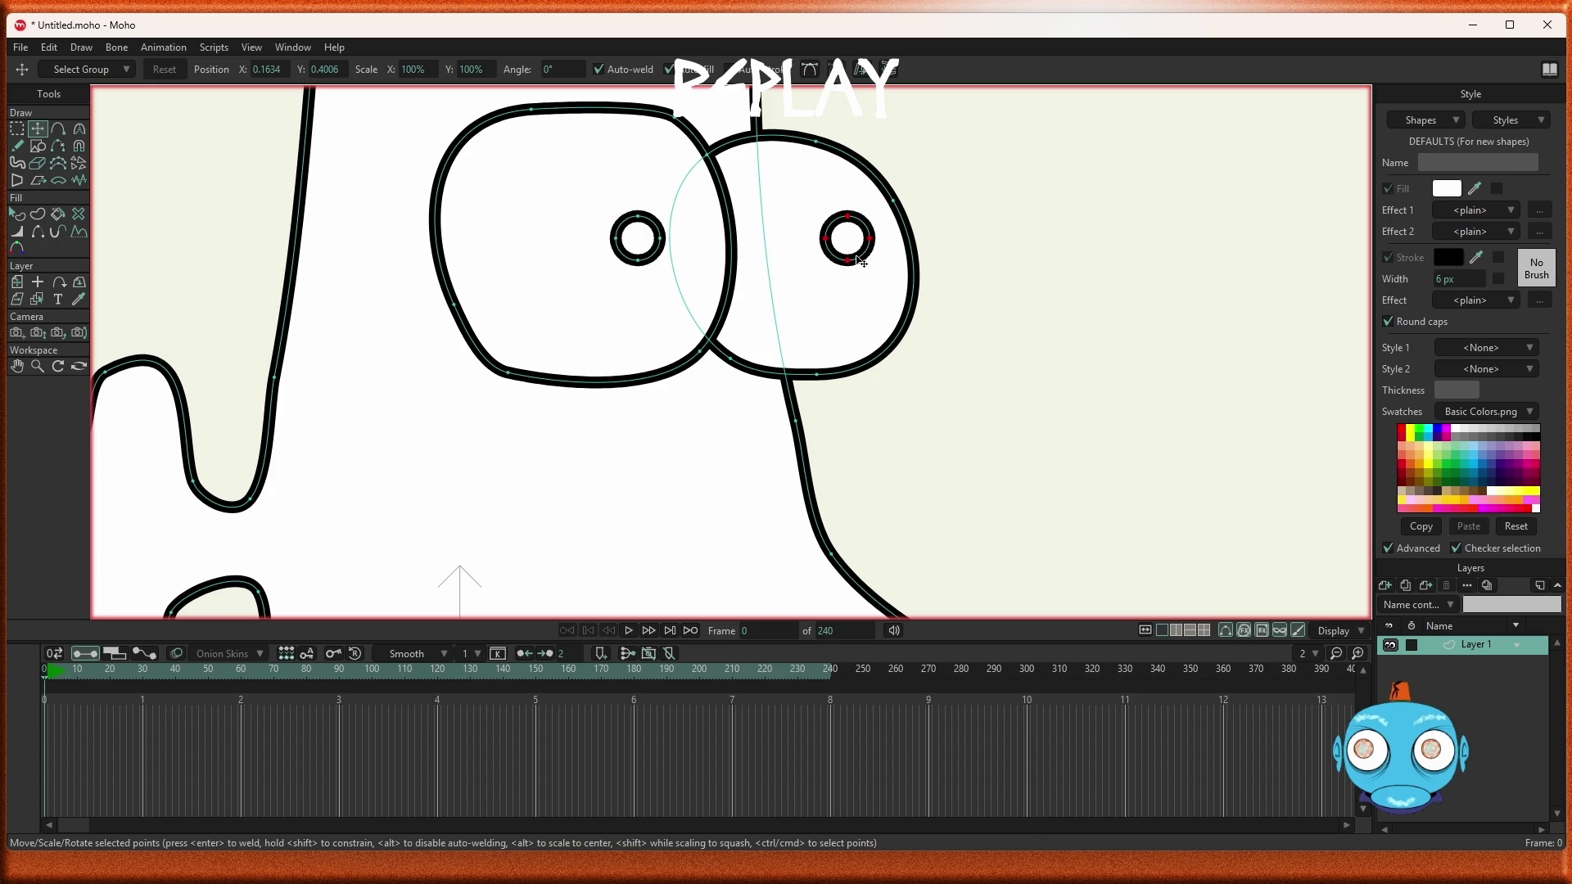
{"action": "scroll", "coordinate": [864, 279], "scroll_direction": "down", "scroll_amount": 8}
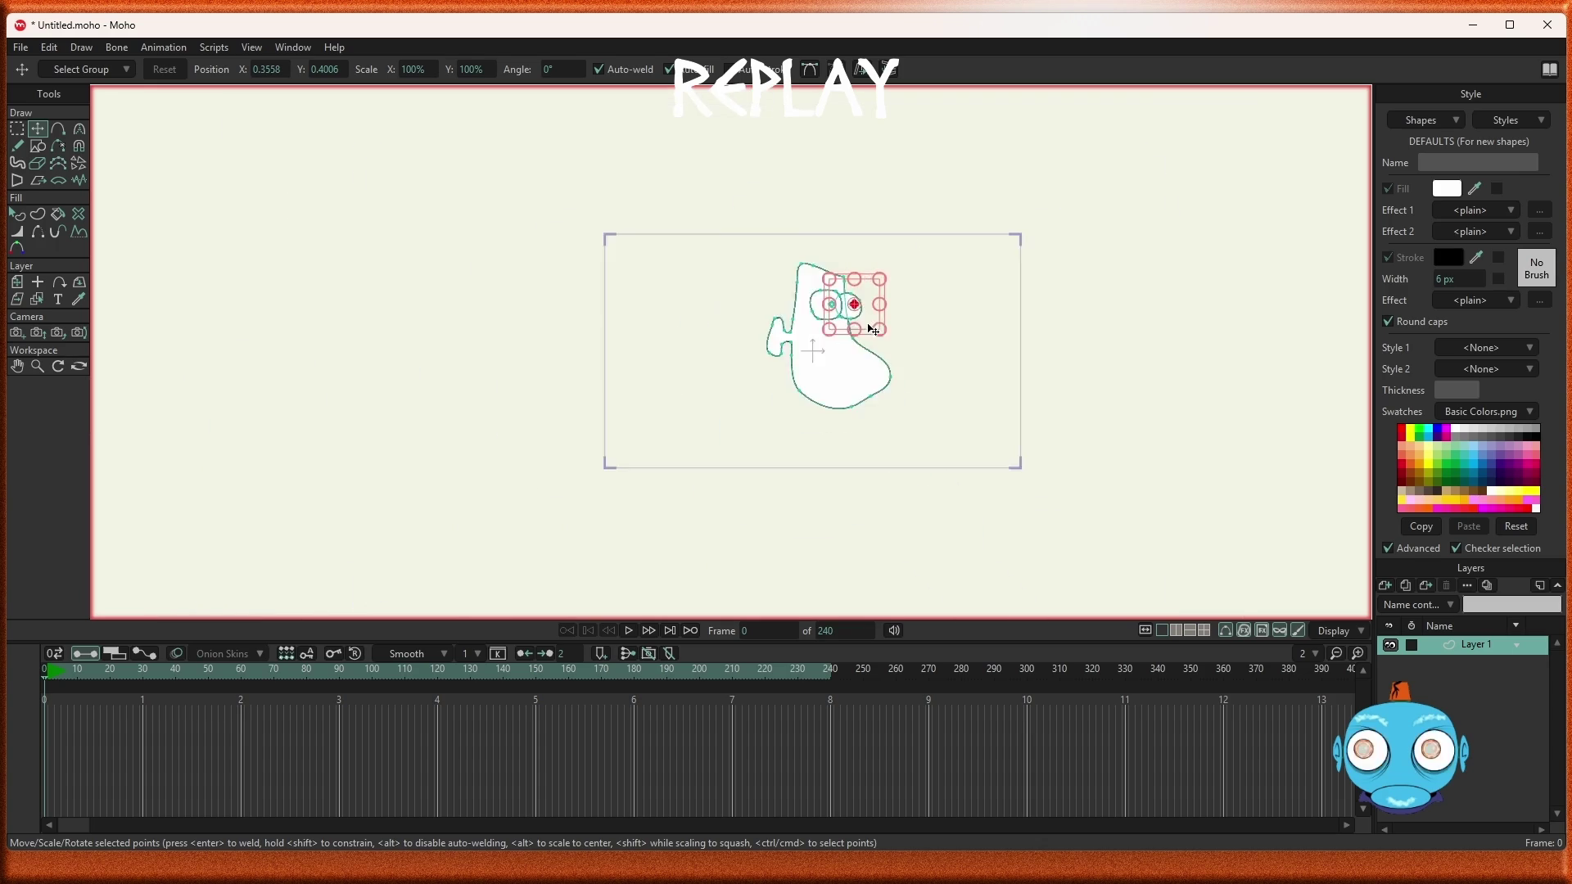
{"action": "scroll", "coordinate": [878, 322], "scroll_direction": "up", "scroll_amount": 3}
{"action": "scroll", "coordinate": [786, 315], "scroll_direction": "up", "scroll_amount": 5}
{"action": "scroll", "coordinate": [814, 309], "scroll_direction": "down", "scroll_amount": 6}
{"action": "scroll", "coordinate": [840, 213], "scroll_direction": "up", "scroll_amount": 3}
{"action": "scroll", "coordinate": [841, 212], "scroll_direction": "up", "scroll_amount": 1}
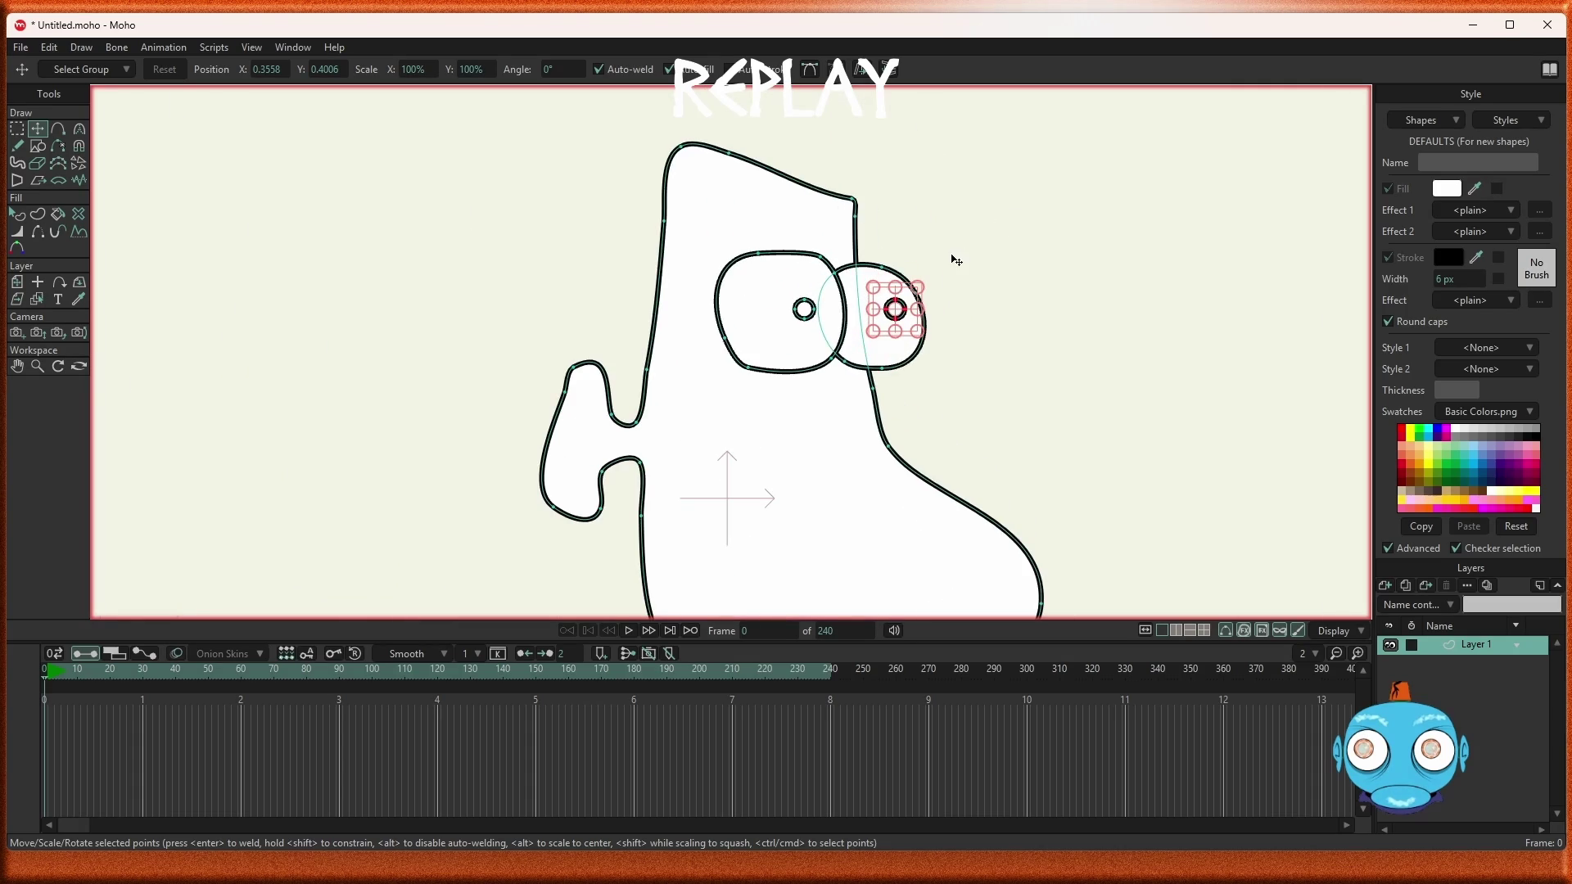
{"action": "scroll", "coordinate": [955, 259], "scroll_direction": "down", "scroll_amount": 3}
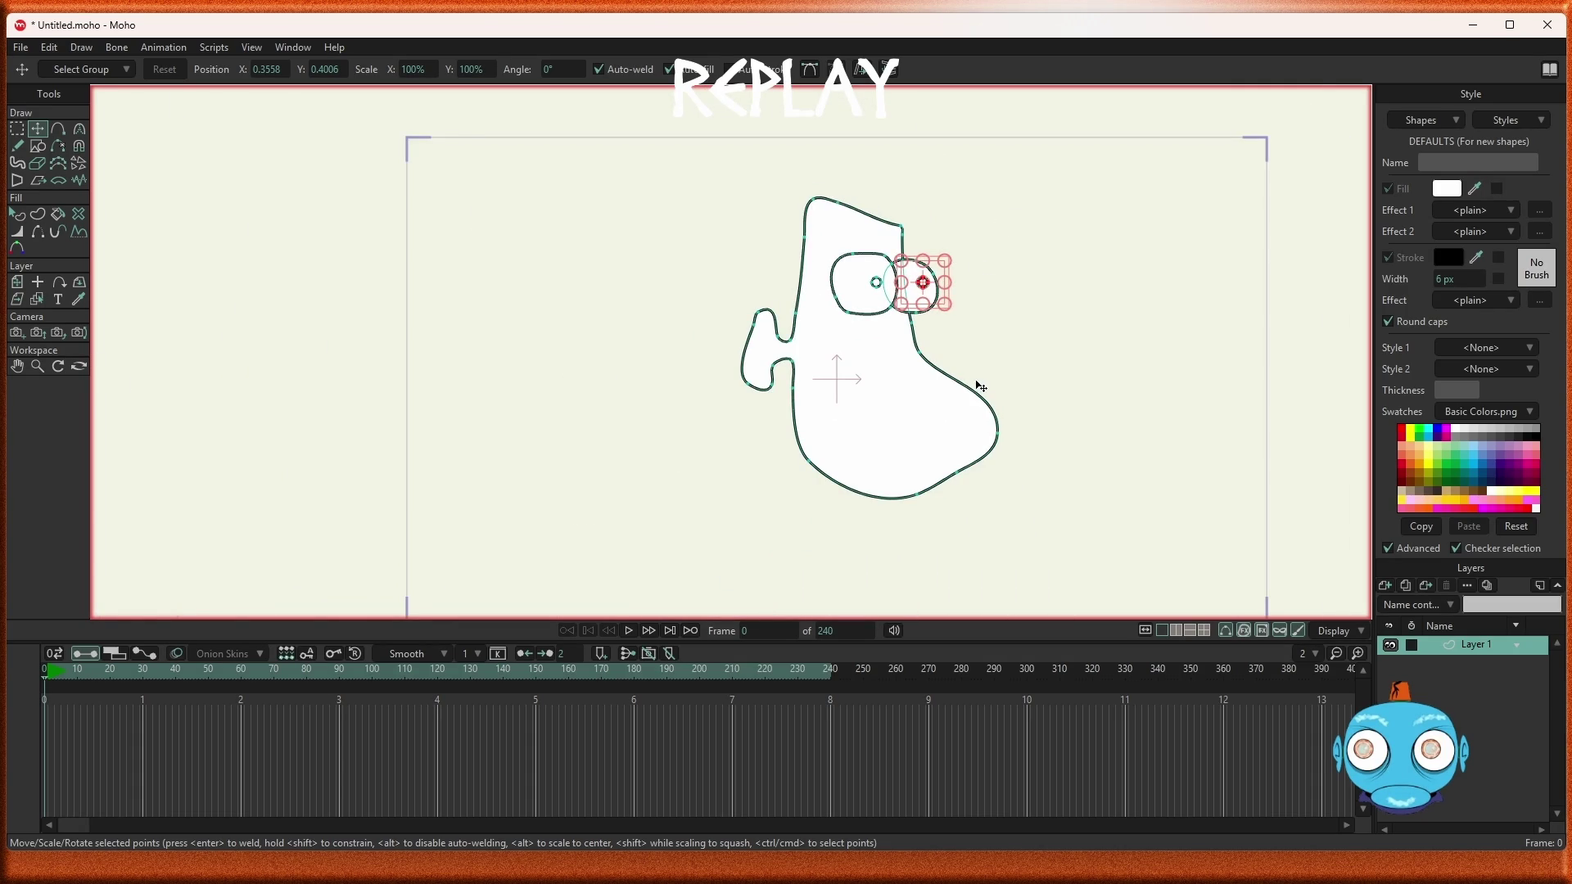
{"action": "scroll", "coordinate": [980, 386], "scroll_direction": "up", "scroll_amount": 2}
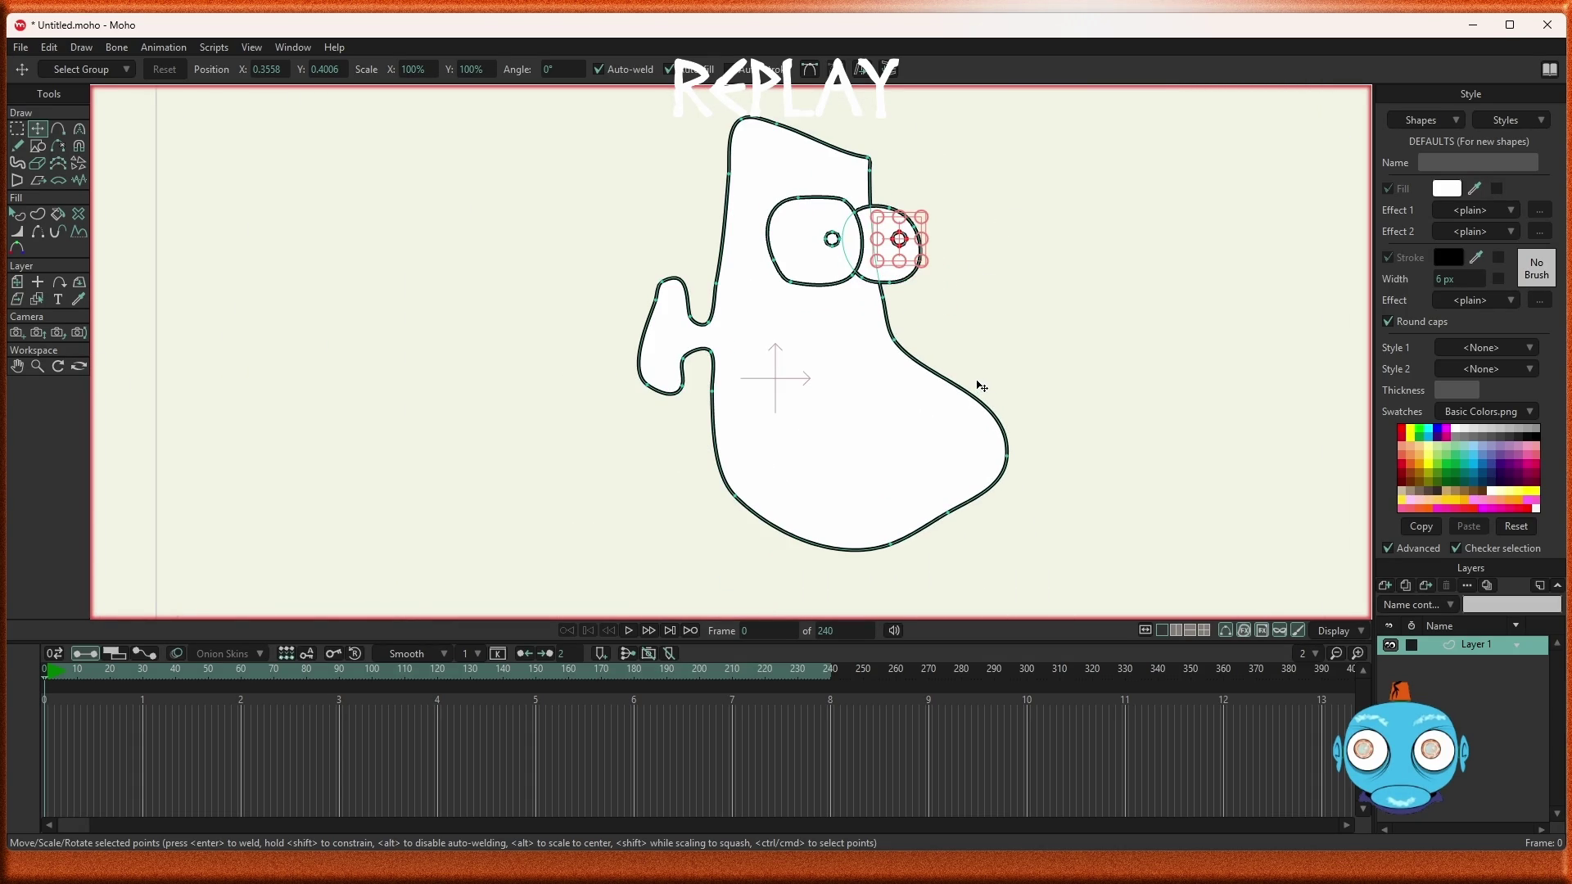
{"action": "scroll", "coordinate": [993, 386], "scroll_direction": "down", "scroll_amount": 3}
{"action": "scroll", "coordinate": [997, 390], "scroll_direction": "up", "scroll_amount": 2}
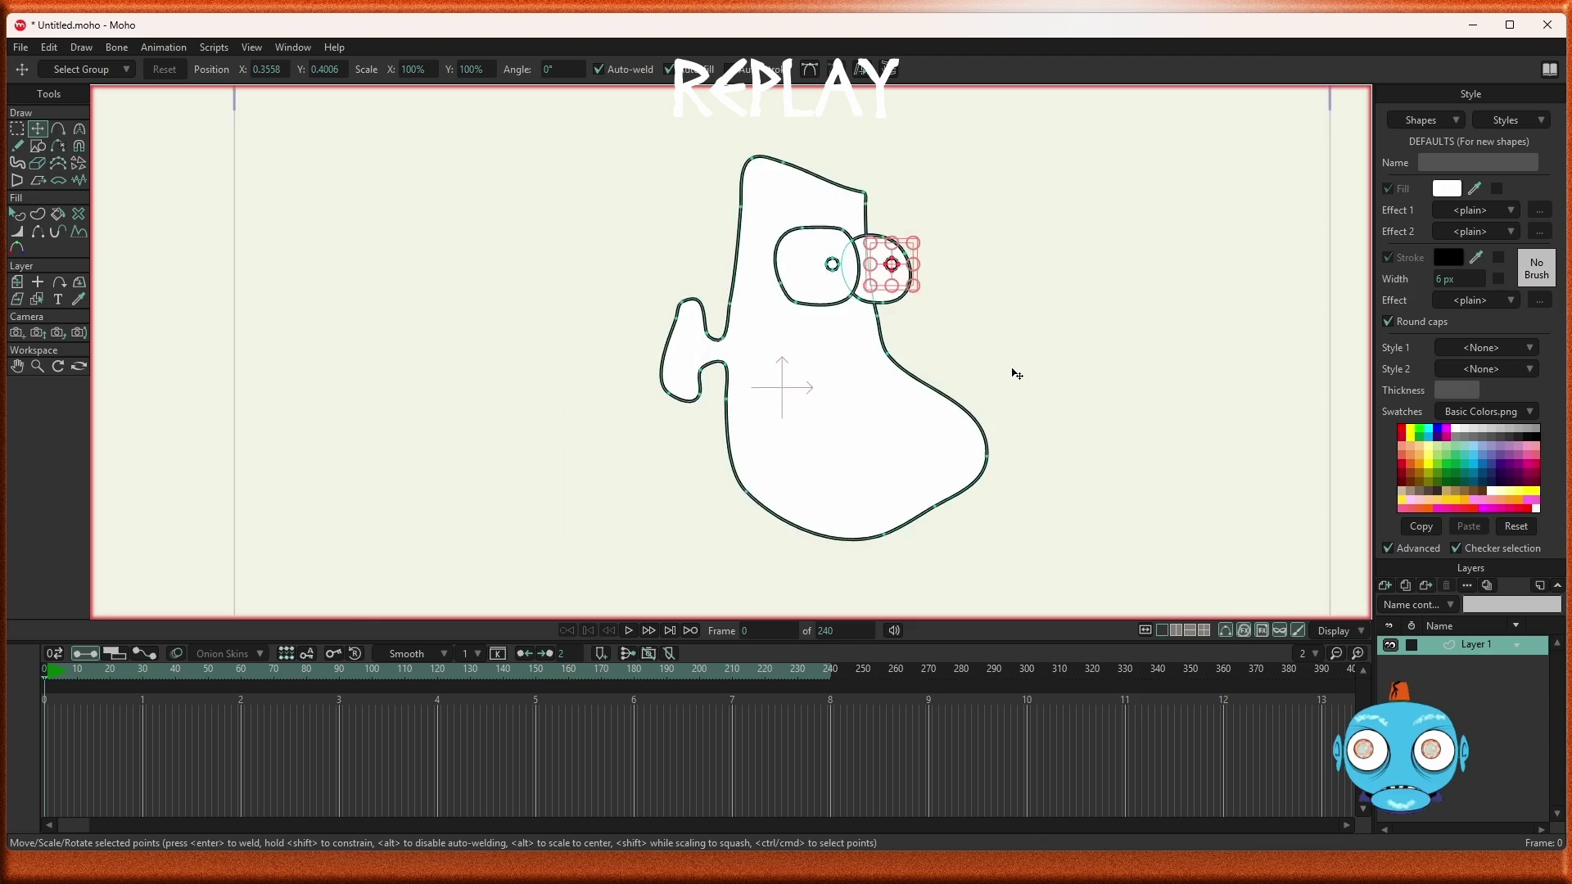
{"action": "left_click", "coordinate": [21, 147]}
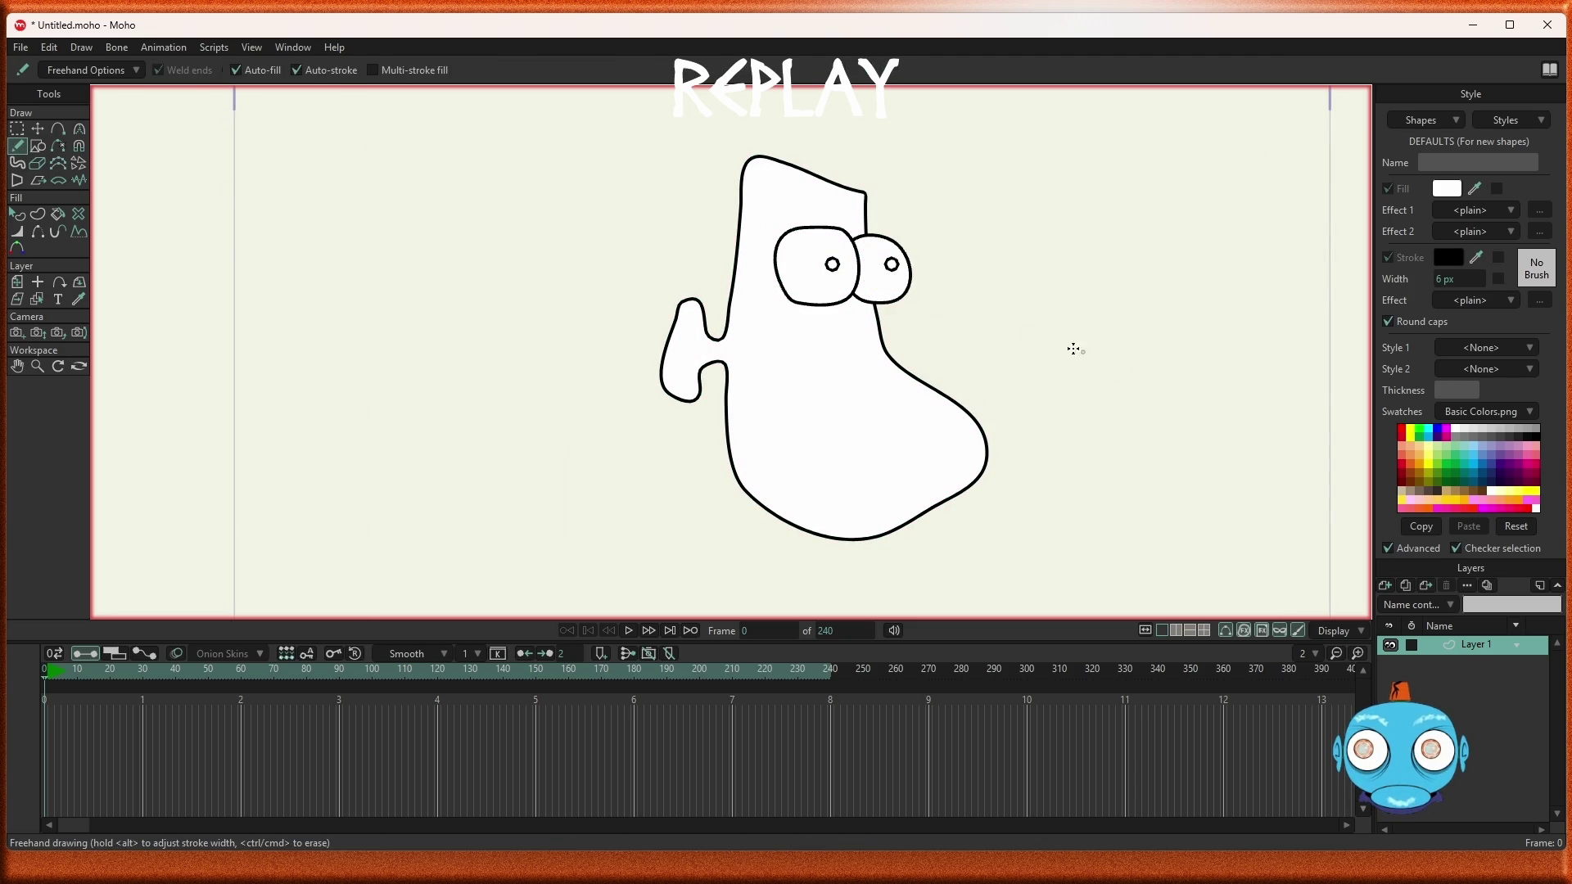
Freehand-draw a long pointed nose below the eyes, joined to the eye by a short stroke
{"action": "scroll", "coordinate": [982, 321], "scroll_direction": "up", "scroll_amount": 2}
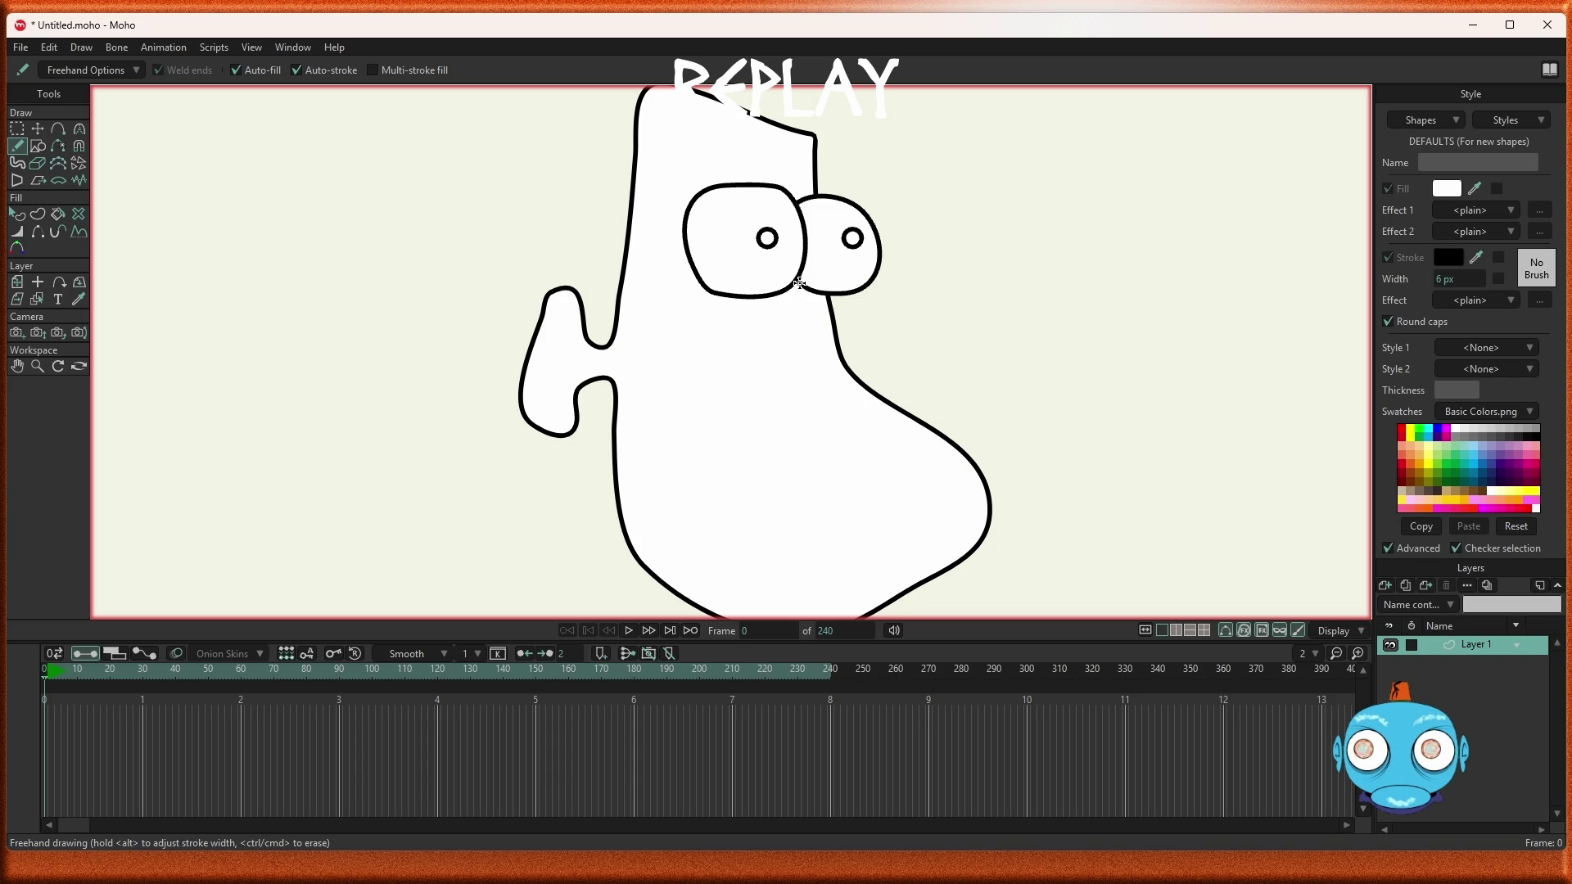
{"action": "mouse_move", "coordinate": [805, 293]}
{"action": "left_mouse_down"}
{"action": "mouse_move", "coordinate": [1034, 328]}
{"action": "mouse_move", "coordinate": [751, 364]}
{"action": "mouse_move", "coordinate": [752, 343]}
{"action": "mouse_move", "coordinate": [804, 343]}
{"action": "left_mouse_up"}
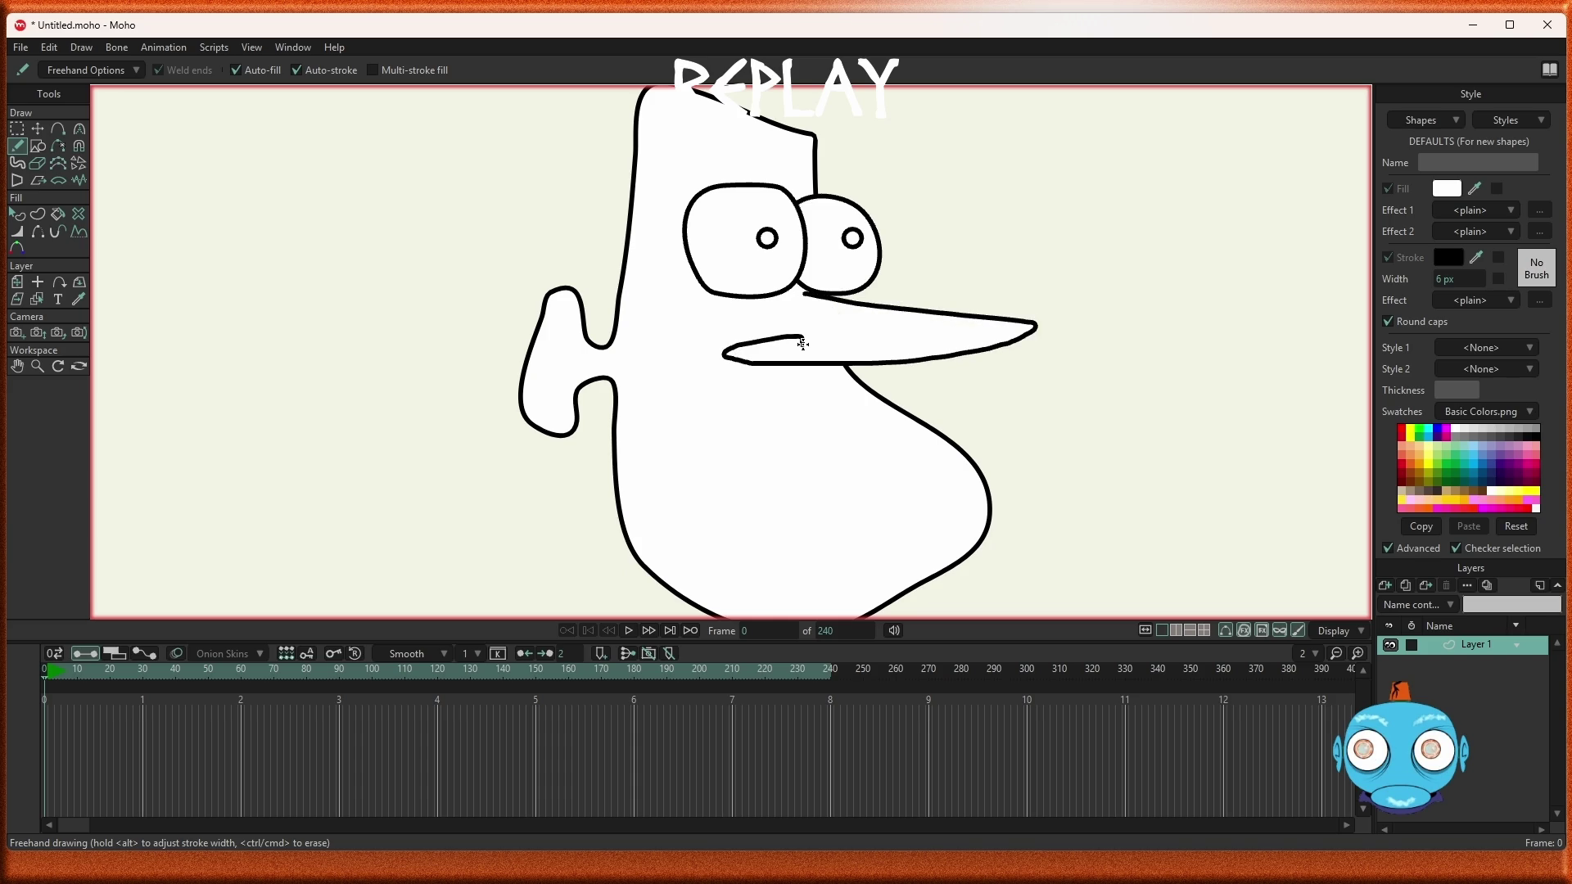
{"action": "left_click_drag", "start_coordinate": [803, 343], "coordinate": [807, 343]}
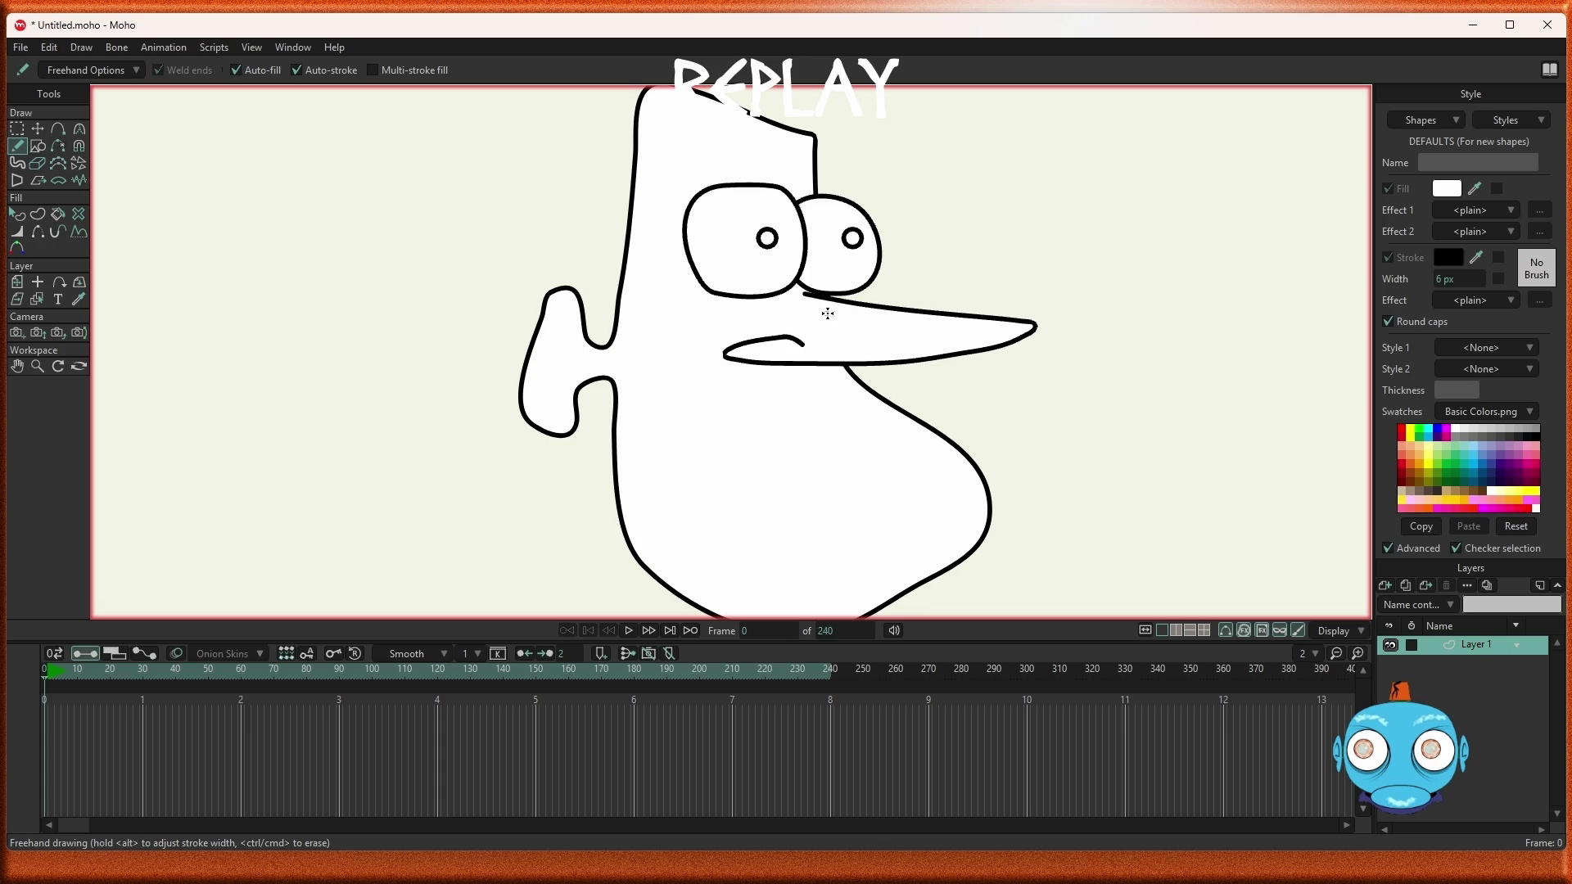
{"action": "scroll", "coordinate": [927, 323], "scroll_direction": "down", "scroll_amount": 5}
{"action": "scroll", "coordinate": [869, 351], "scroll_direction": "up", "scroll_amount": 5}
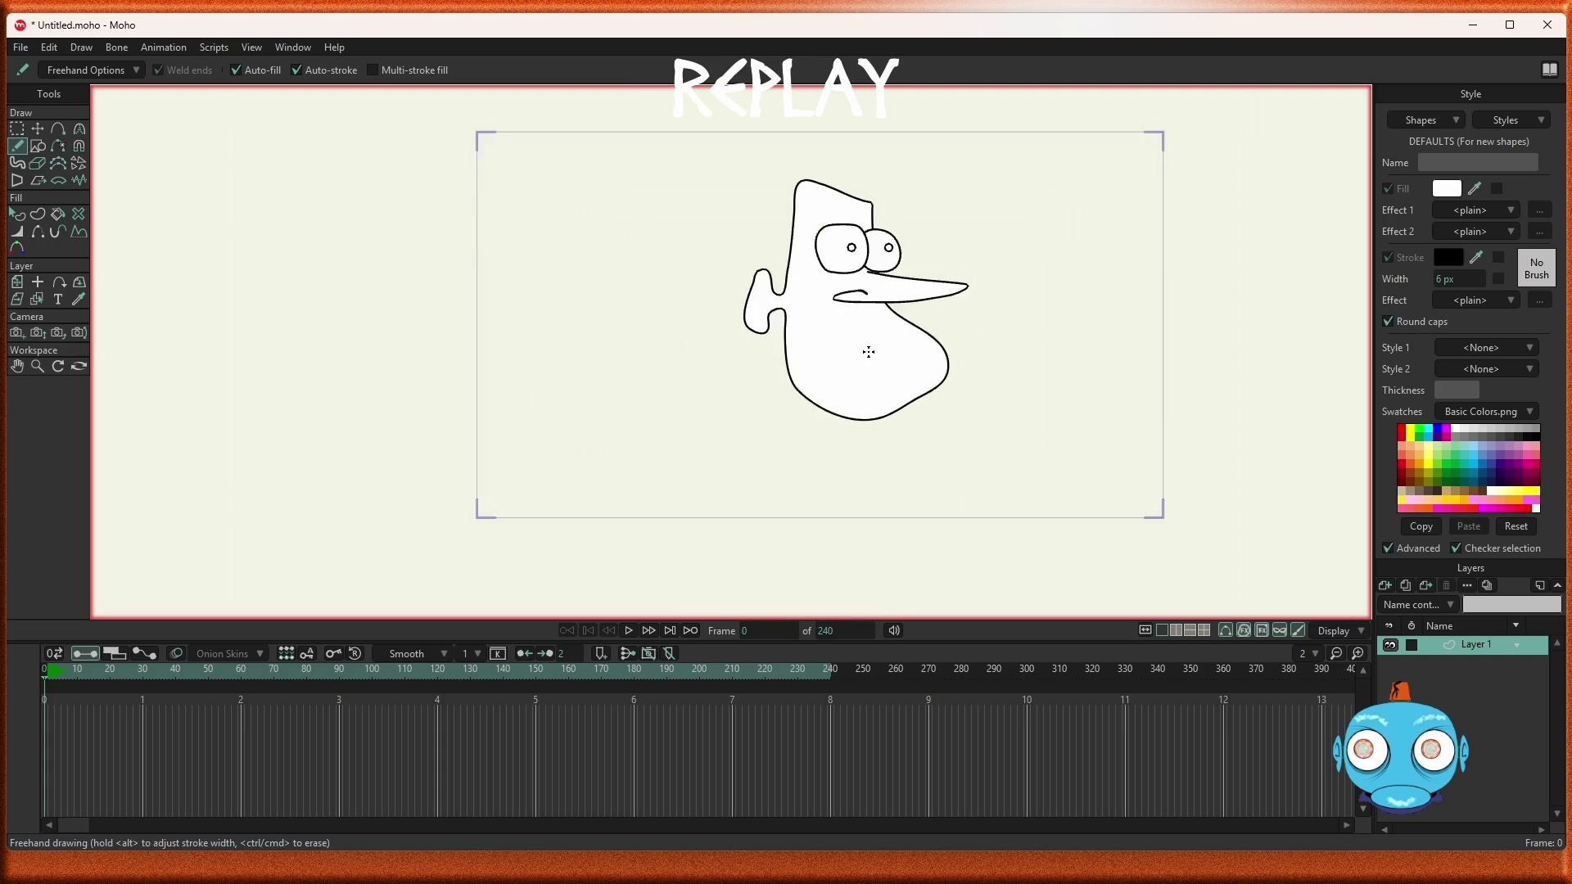
{"action": "scroll", "coordinate": [884, 310], "scroll_direction": "down", "scroll_amount": 3}
{"action": "scroll", "coordinate": [886, 308], "scroll_direction": "up", "scroll_amount": 7}
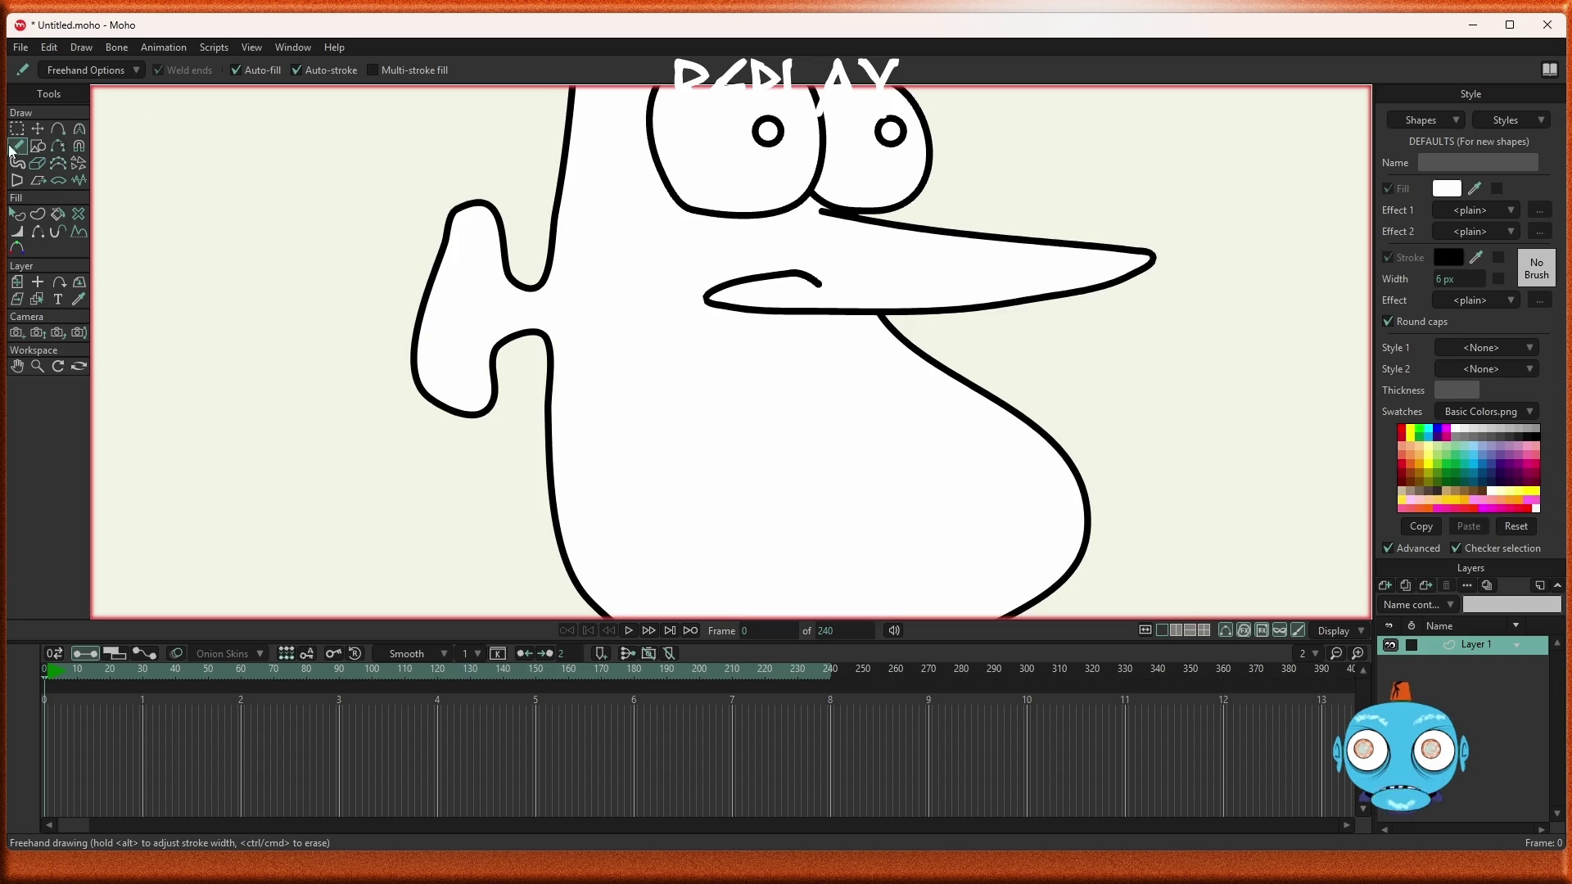
Drag the nose's end point up onto the right eye's outline, then zoom out to check
{"action": "key", "text": "g"}
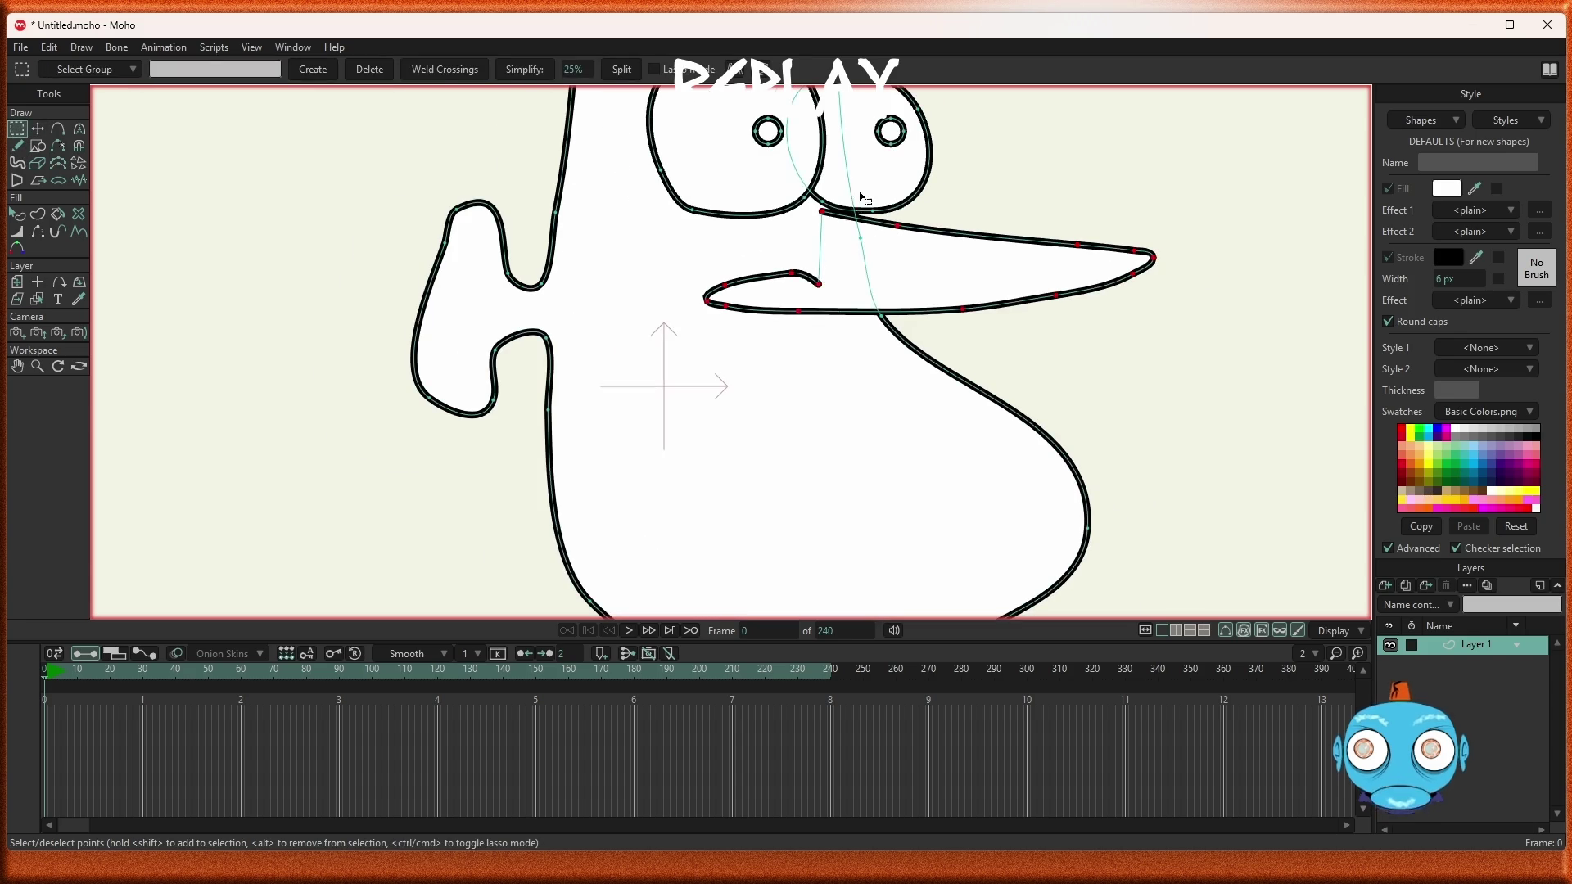
{"action": "scroll", "coordinate": [852, 209], "scroll_direction": "up", "scroll_amount": 5}
{"action": "left_click", "coordinate": [1096, 239]}
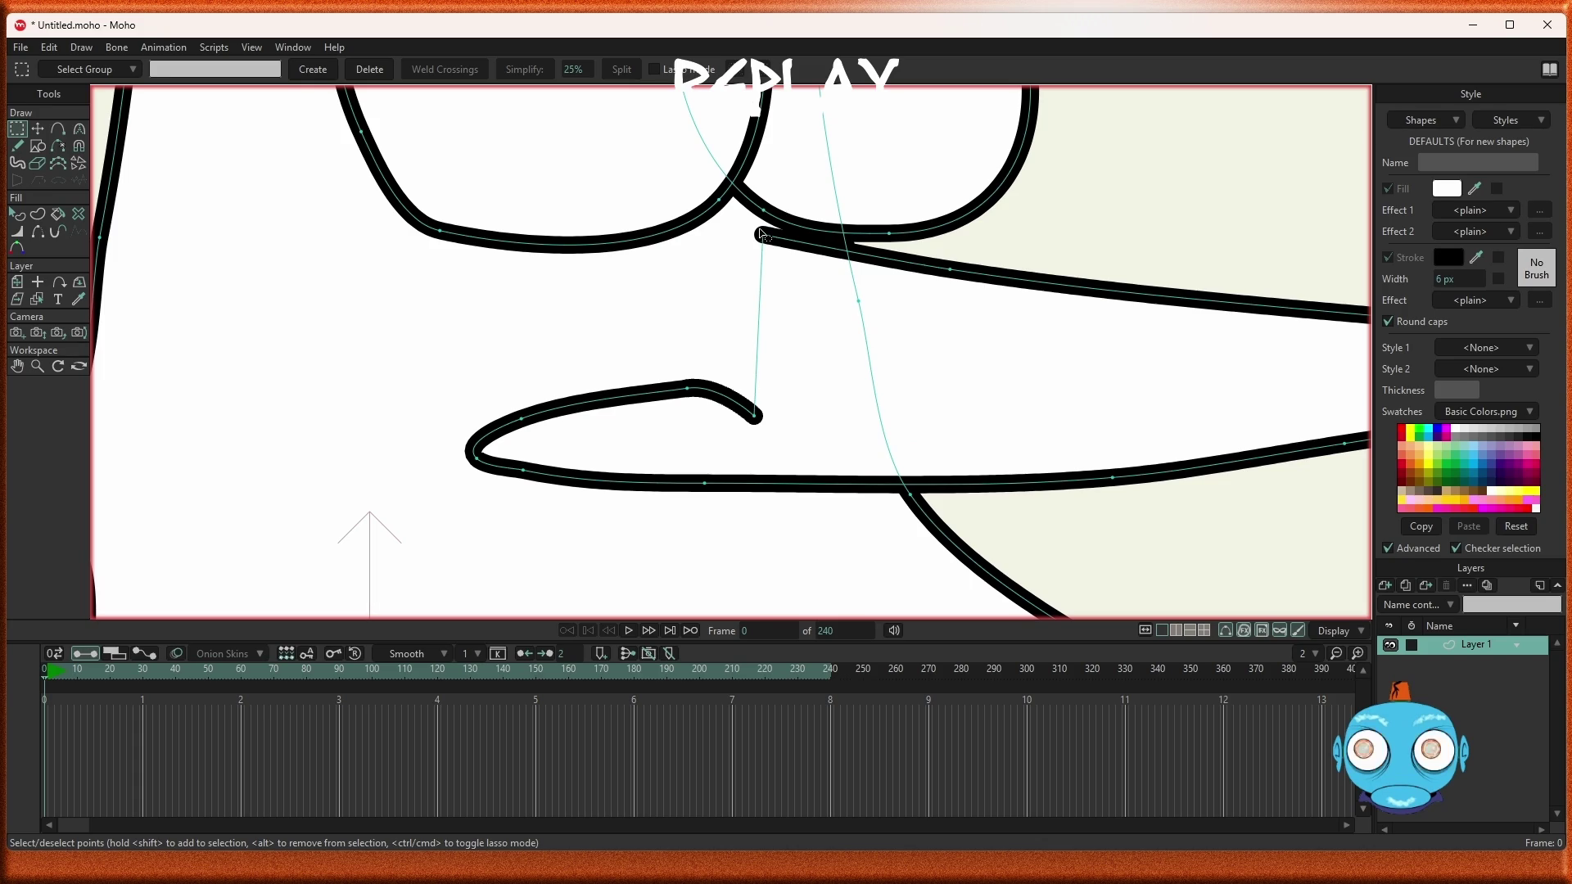
{"action": "key", "text": "t"}
{"action": "left_click_drag", "start_coordinate": [764, 239], "coordinate": [746, 199]}
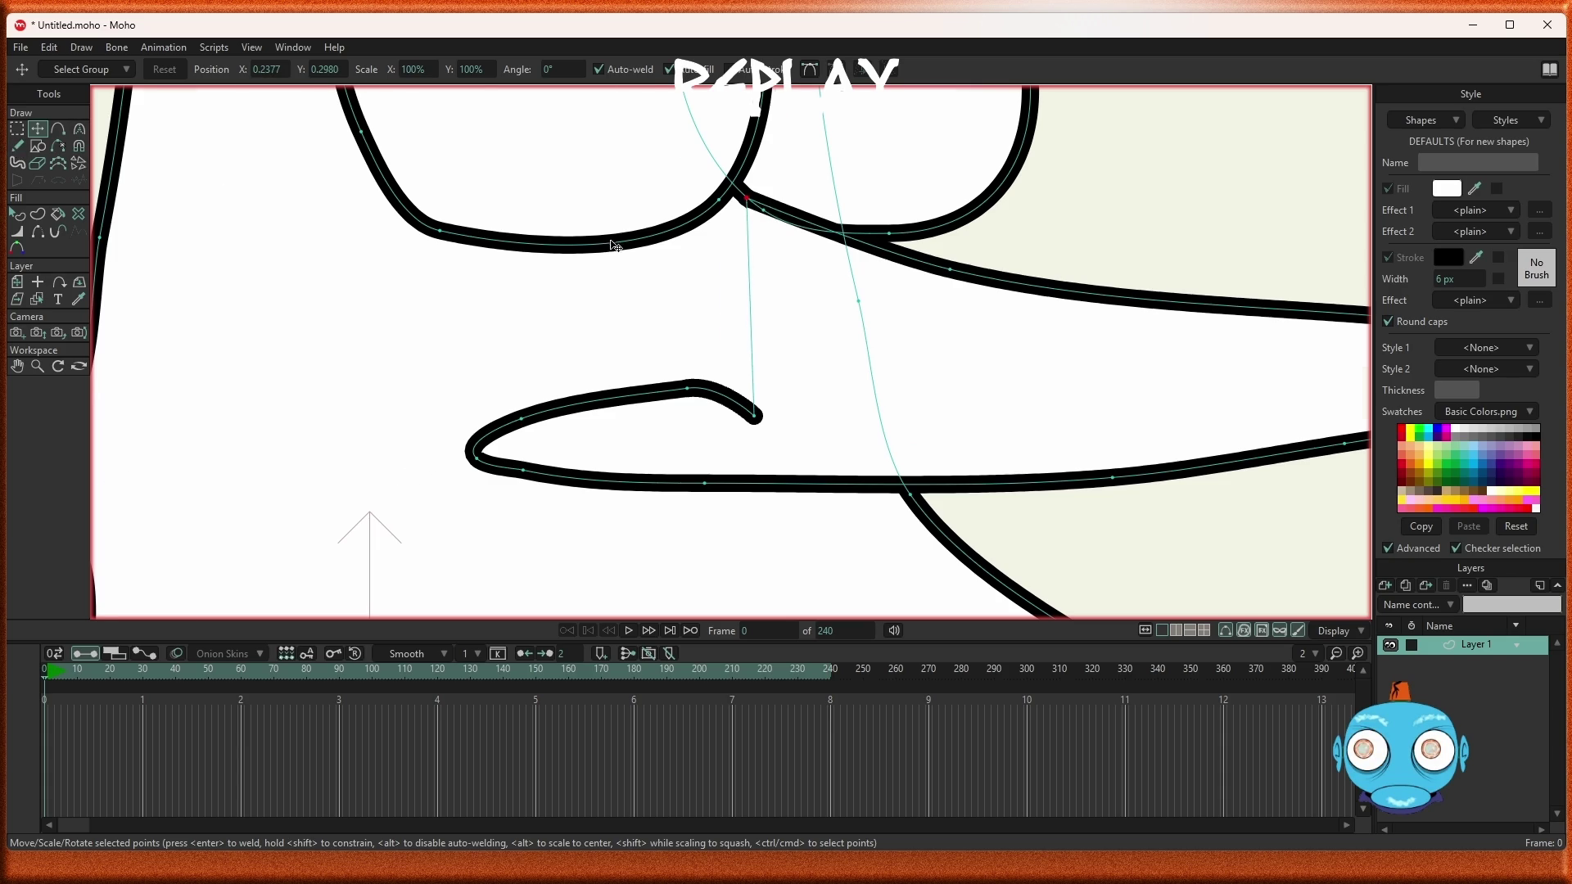
{"action": "key", "text": "ctrl+r"}
{"action": "scroll", "coordinate": [606, 277], "scroll_direction": "up", "scroll_amount": 3}
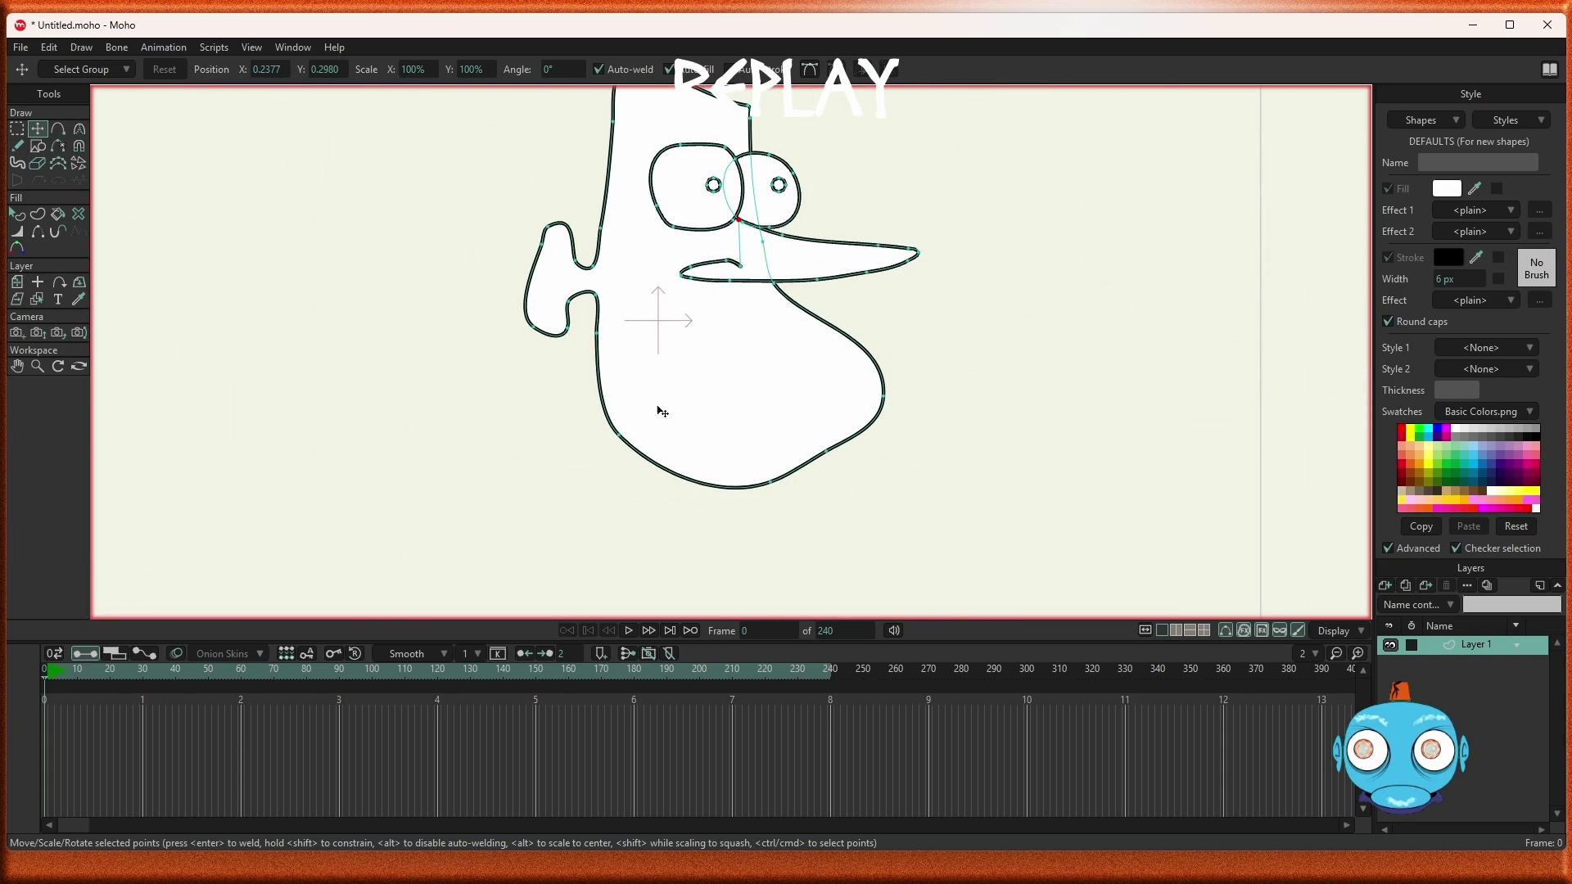
{"action": "left_click", "coordinate": [20, 149]}
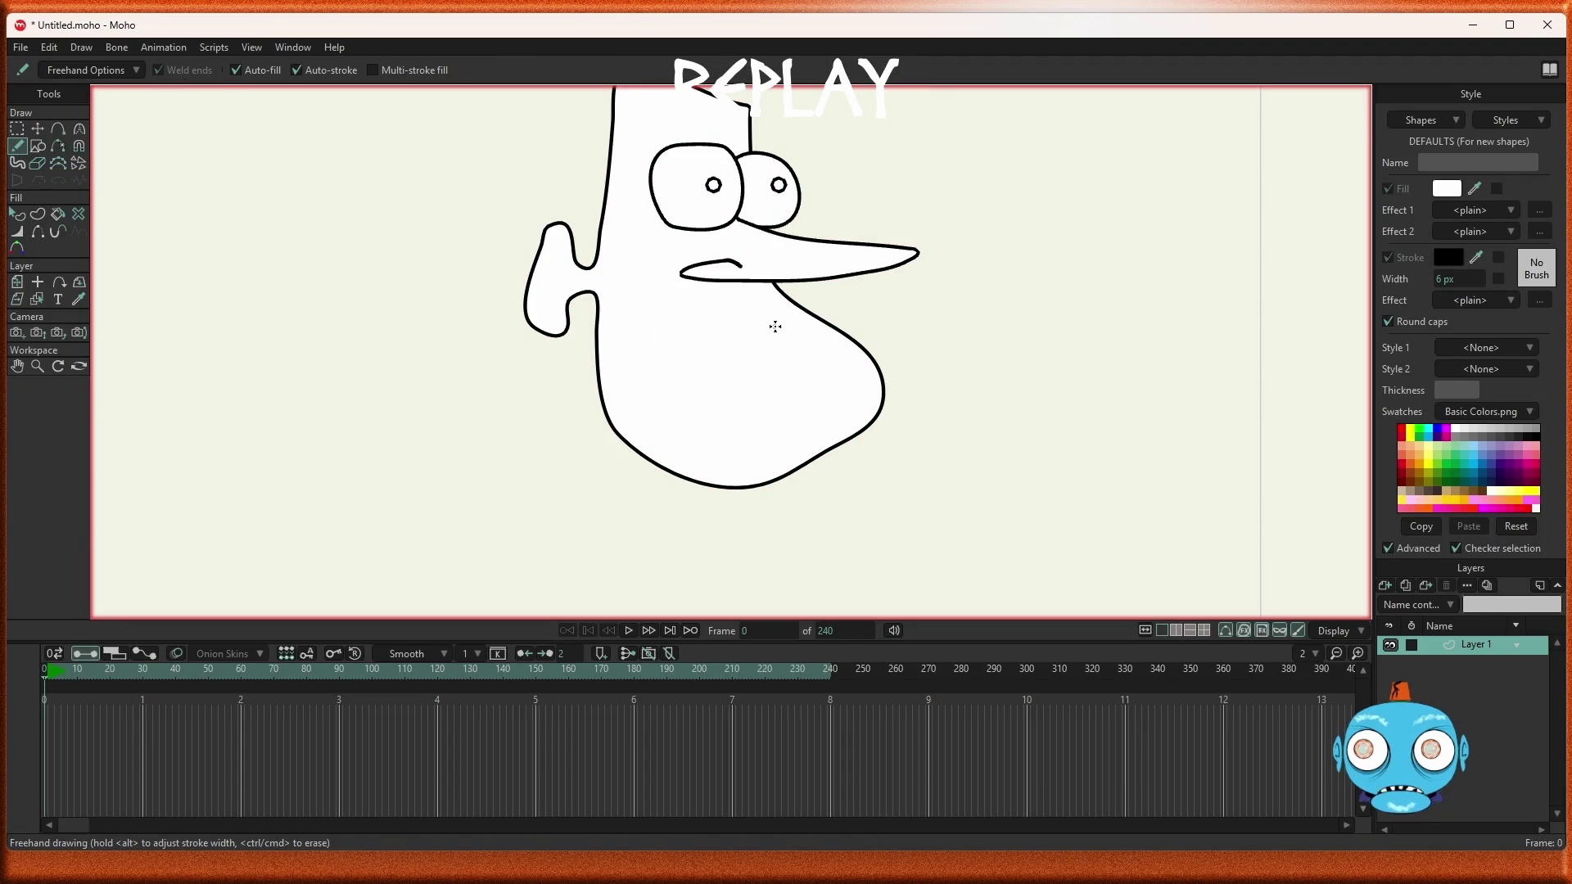
Sketch trial mouth strokes on the lower face, undoing each attempt
{"action": "mouse_move", "coordinate": [778, 324]}
{"action": "left_mouse_down"}
{"action": "mouse_move", "coordinate": [626, 367]}
{"action": "mouse_move", "coordinate": [693, 397]}
{"action": "mouse_move", "coordinate": [784, 359]}
{"action": "left_mouse_up"}
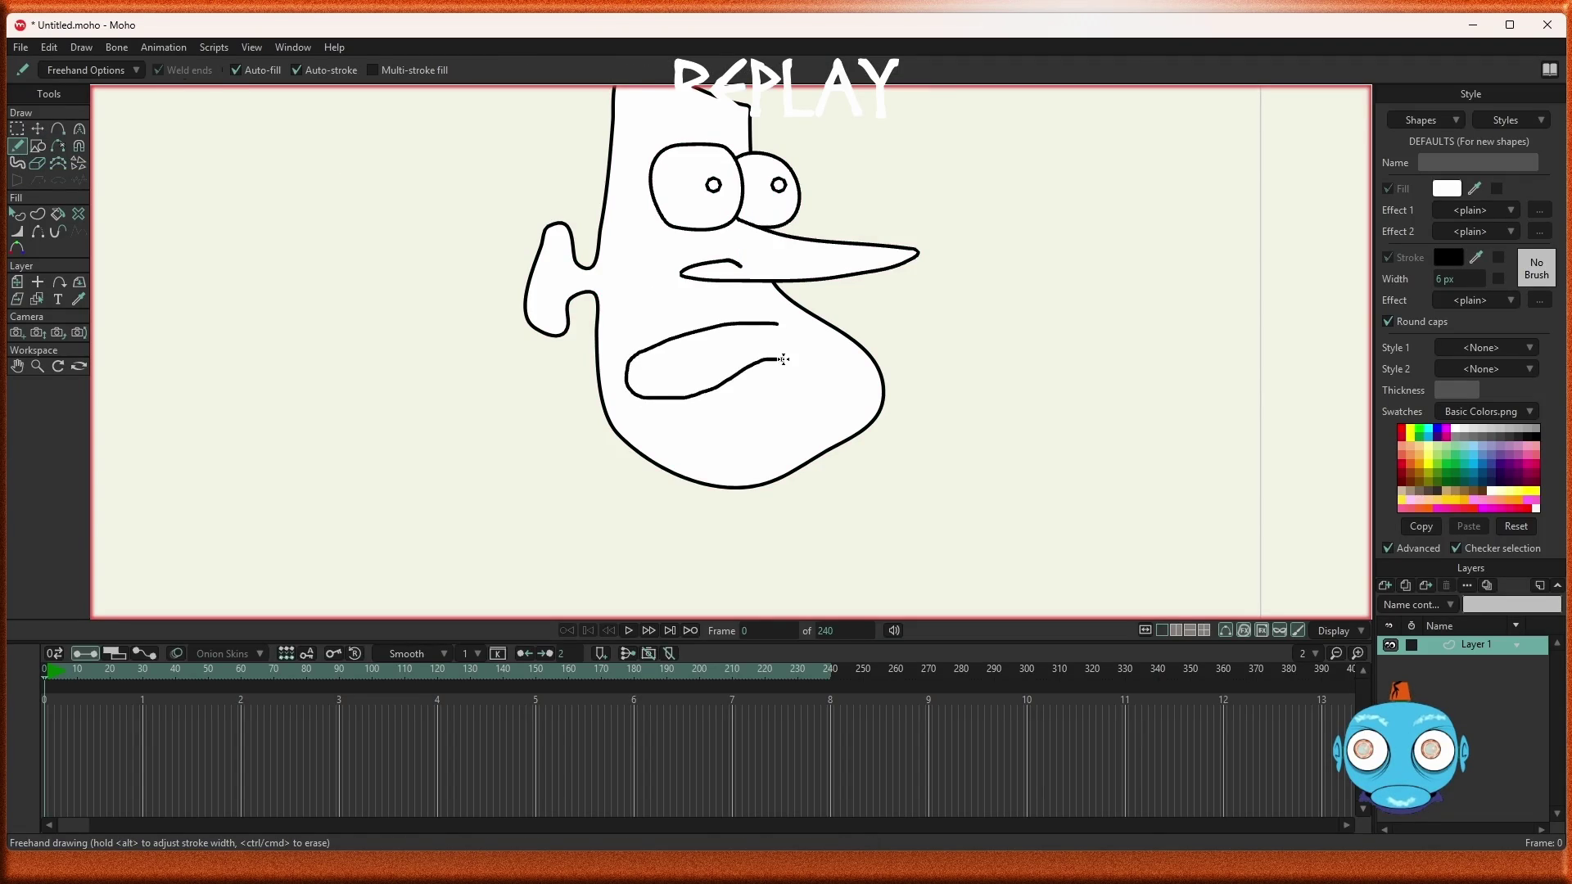
{"action": "scroll", "coordinate": [855, 373], "scroll_direction": "down", "scroll_amount": 5}
{"action": "scroll", "coordinate": [856, 373], "scroll_direction": "up", "scroll_amount": 3}
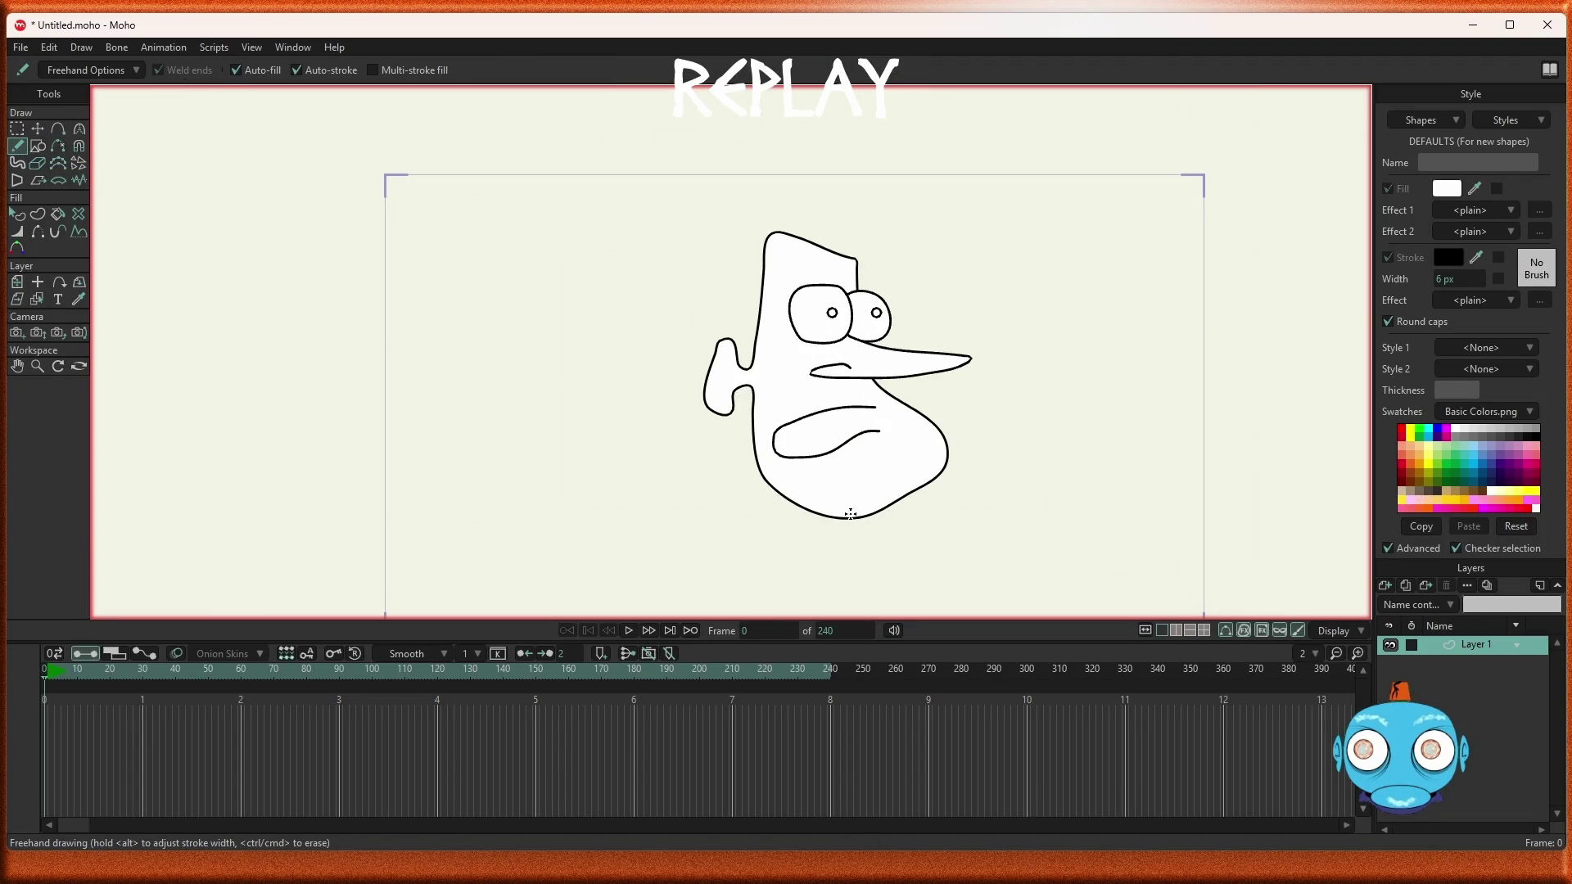
{"action": "scroll", "coordinate": [847, 515], "scroll_direction": "up", "scroll_amount": 2}
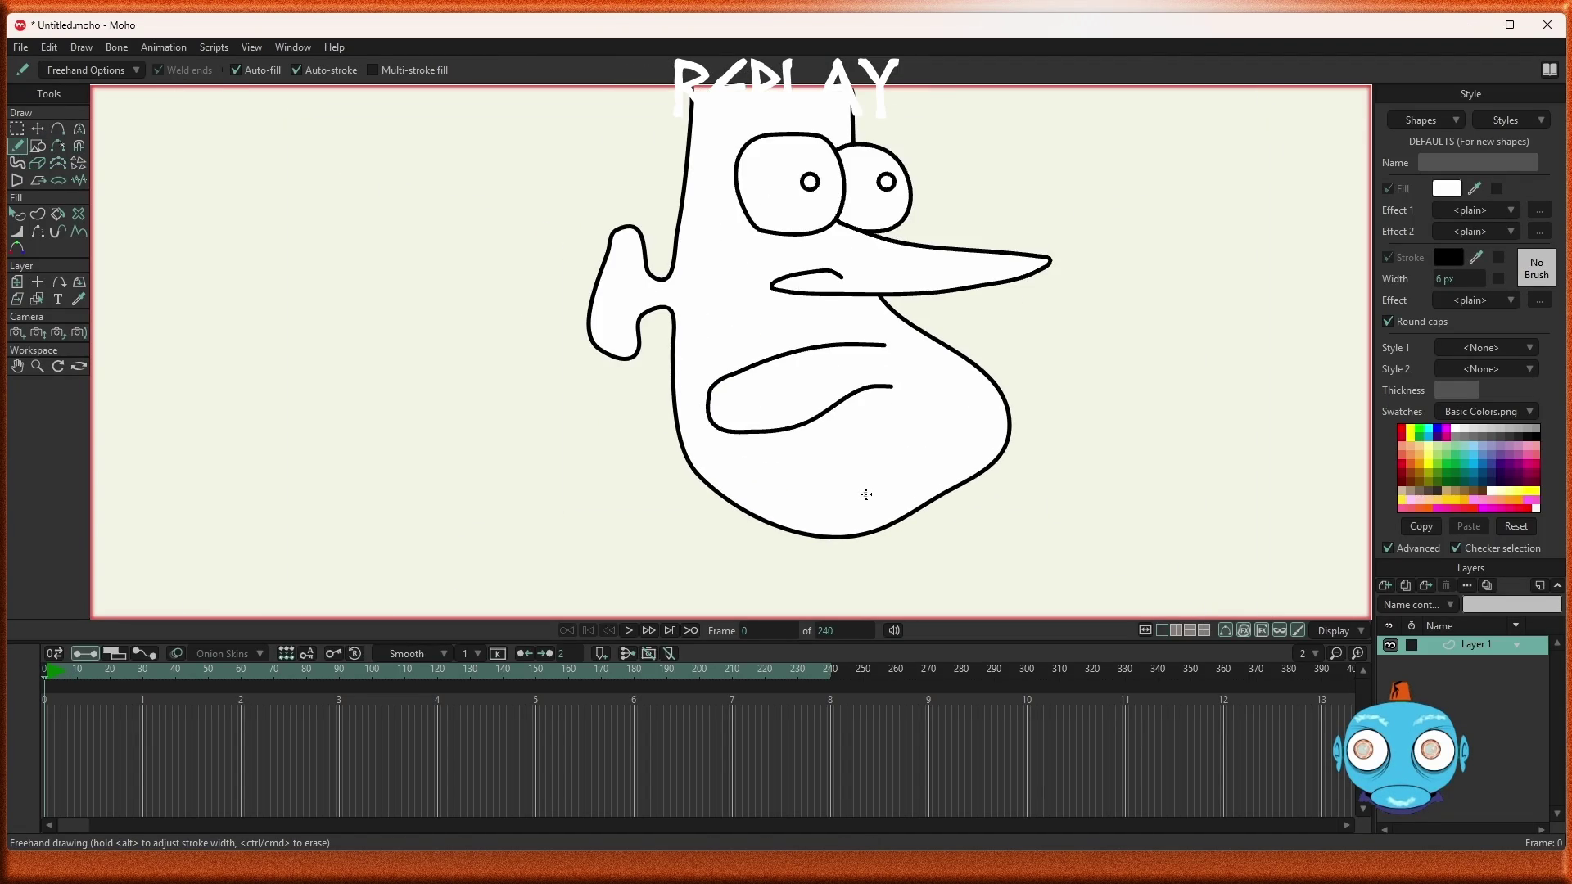
{"action": "scroll", "coordinate": [866, 494], "scroll_direction": "down", "scroll_amount": 2}
{"action": "scroll", "coordinate": [867, 494], "scroll_direction": "up", "scroll_amount": 2}
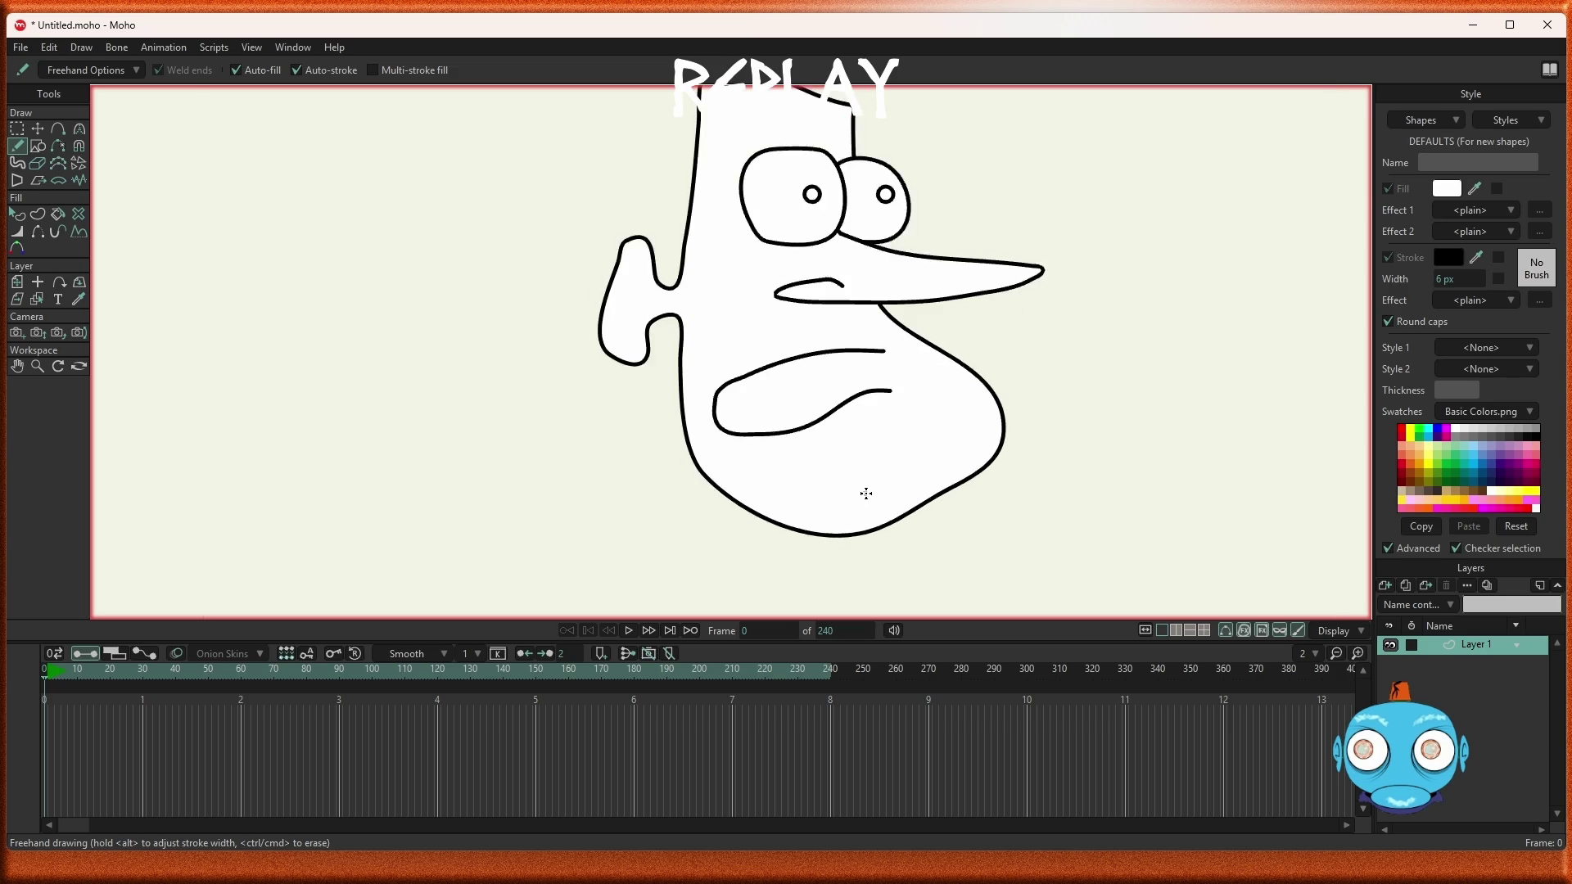
{"action": "key", "text": "ctrl+z"}
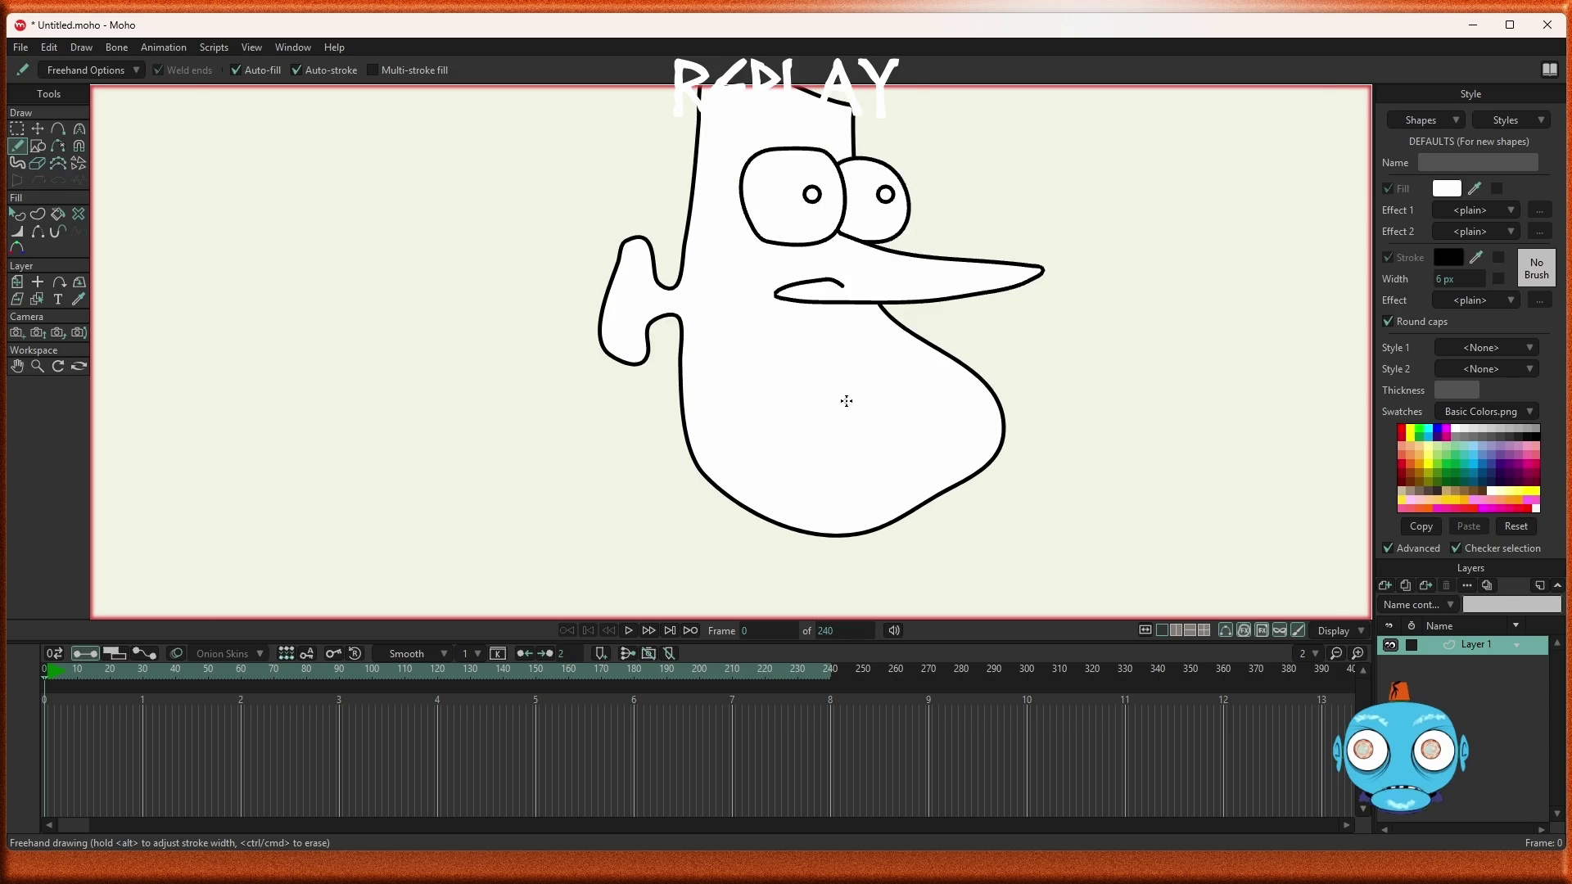
{"action": "scroll", "coordinate": [847, 389], "scroll_direction": "up", "scroll_amount": 2}
{"action": "mouse_move", "coordinate": [830, 314]}
{"action": "left_mouse_down"}
{"action": "mouse_move", "coordinate": [765, 327]}
{"action": "mouse_move", "coordinate": [846, 431]}
{"action": "left_mouse_up"}
{"action": "scroll", "coordinate": [947, 414], "scroll_direction": "down", "scroll_amount": 3}
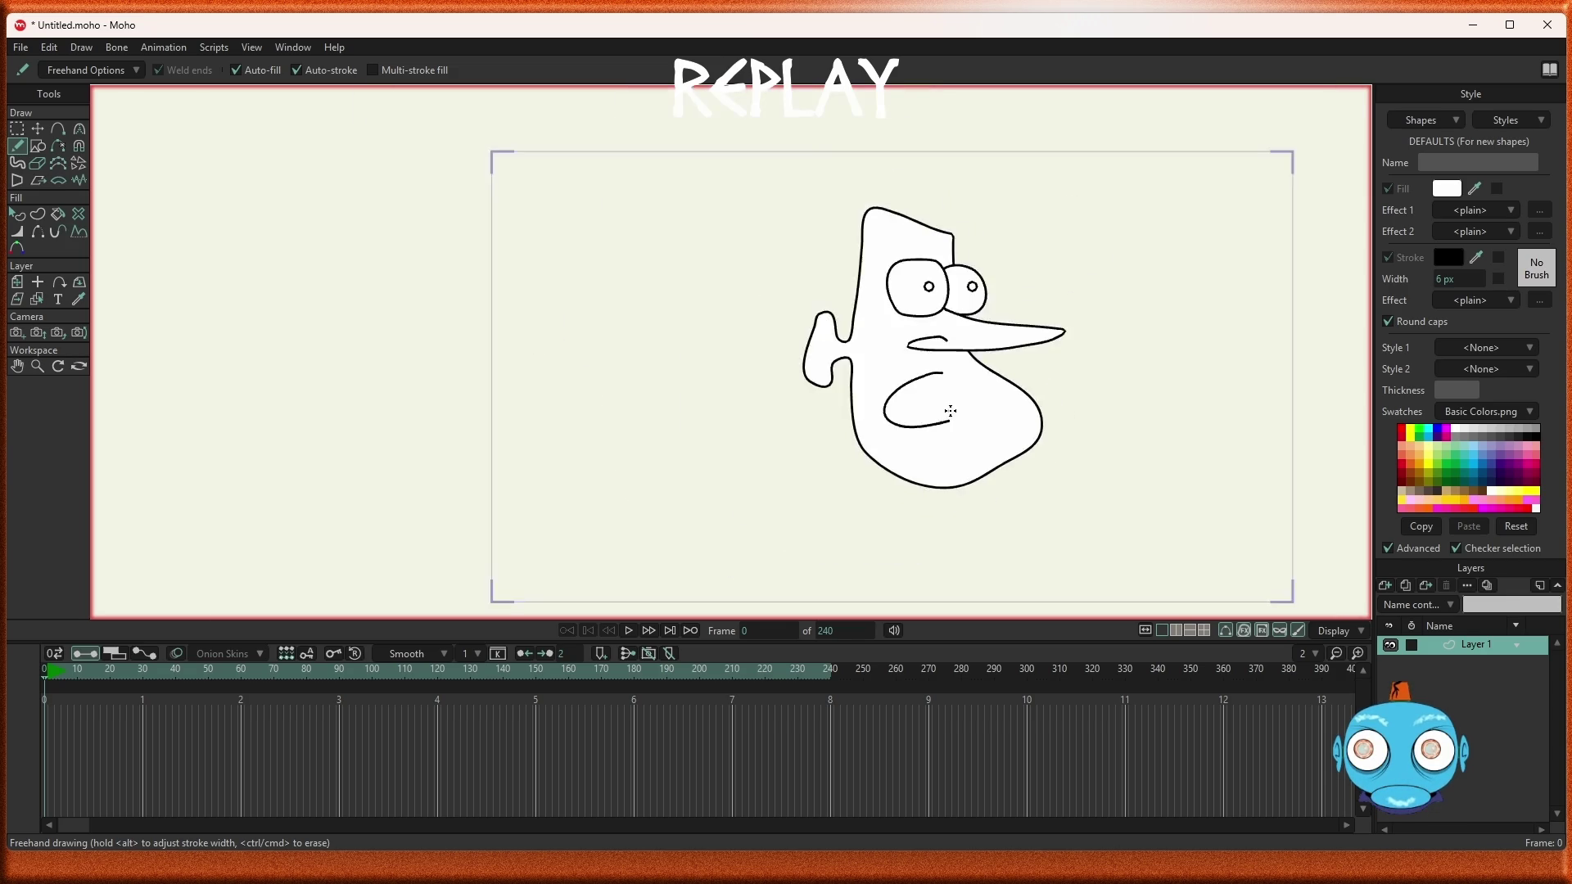
{"action": "scroll", "coordinate": [978, 429], "scroll_direction": "up", "scroll_amount": 2}
{"action": "key", "text": "ctrl+z"}
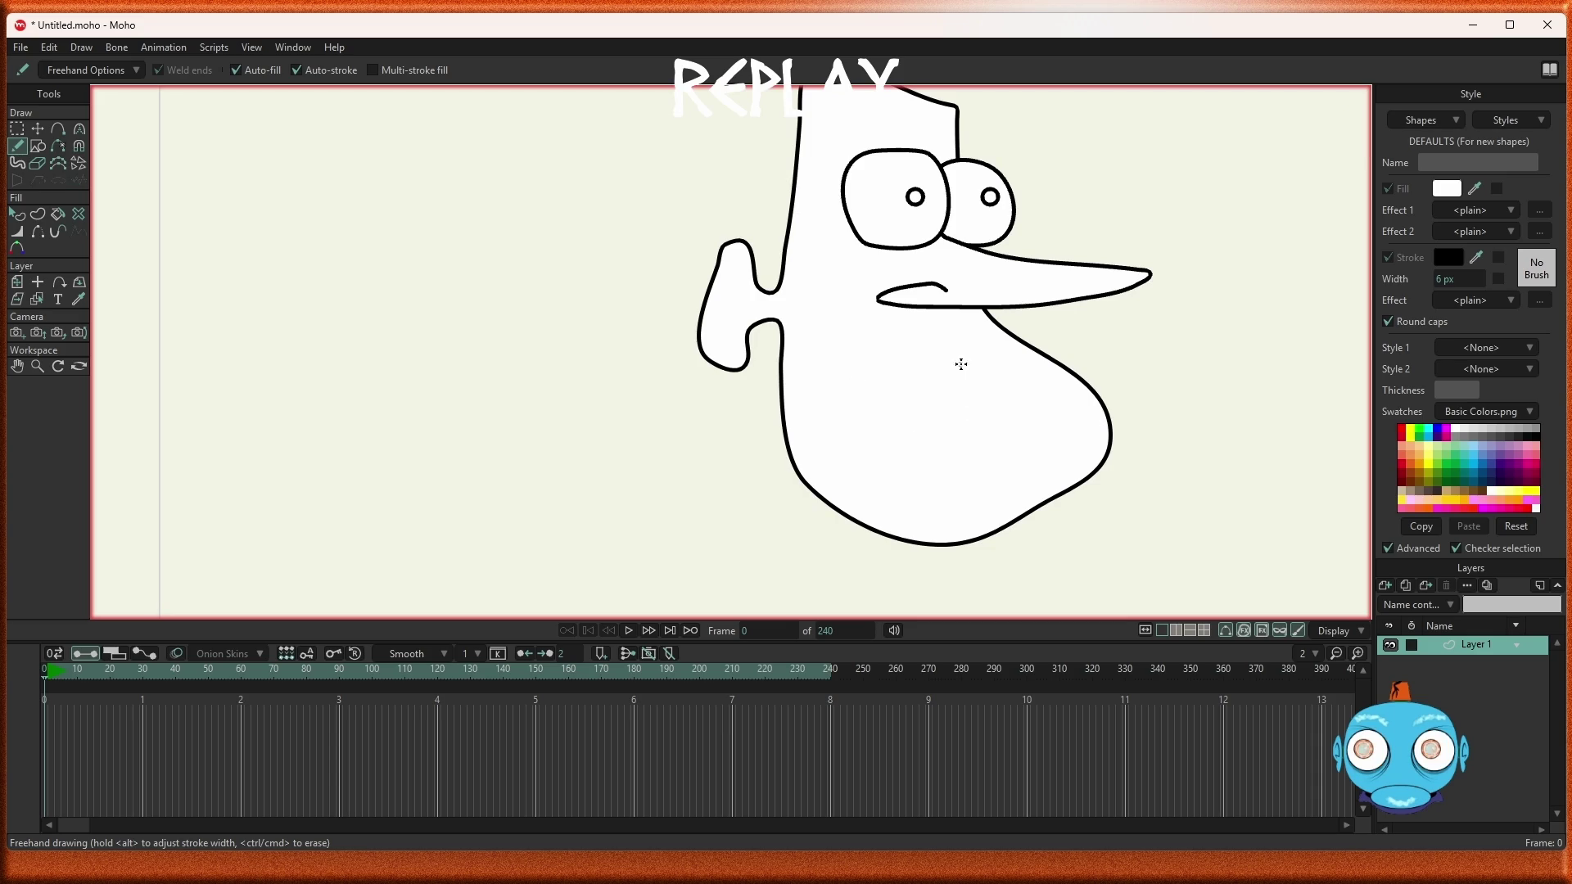
Draw the final curved mouth stroke just below the long nose
{"action": "mouse_move", "coordinate": [977, 352]}
{"action": "left_mouse_down"}
{"action": "mouse_move", "coordinate": [844, 401]}
{"action": "mouse_move", "coordinate": [970, 369]}
{"action": "left_mouse_up"}
{"action": "scroll", "coordinate": [1008, 397], "scroll_direction": "down", "scroll_amount": 3}
{"action": "scroll", "coordinate": [1013, 389], "scroll_direction": "up", "scroll_amount": 3}
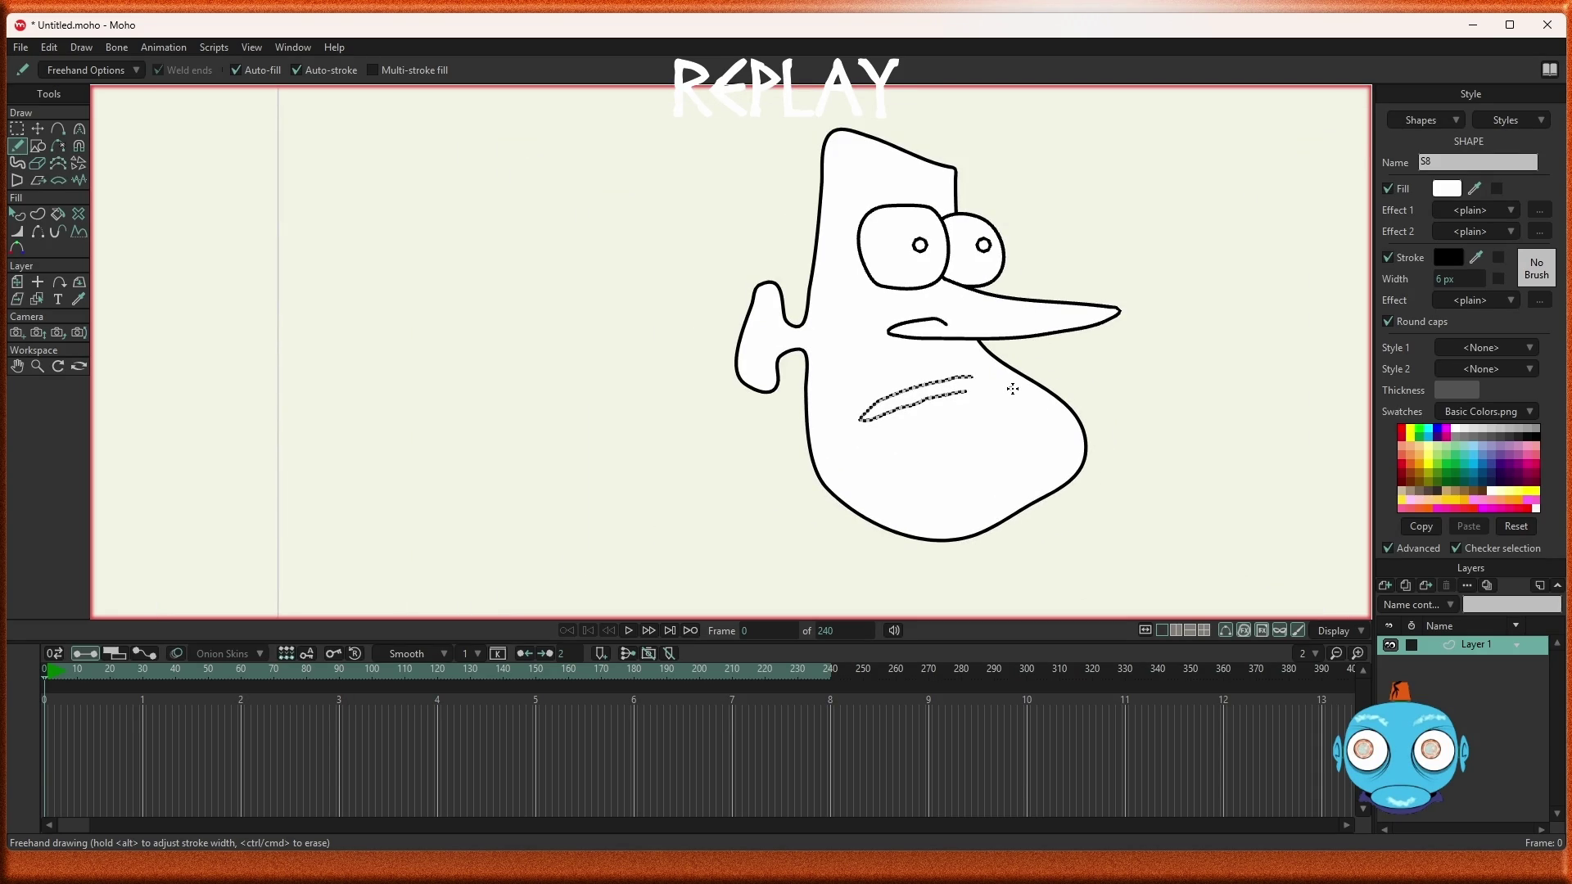
{"action": "key", "text": "ctrl+z"}
{"action": "scroll", "coordinate": [990, 396], "scroll_direction": "up", "scroll_amount": 1}
{"action": "mouse_move", "coordinate": [967, 361]}
{"action": "left_mouse_down"}
{"action": "mouse_move", "coordinate": [892, 370]}
{"action": "mouse_move", "coordinate": [810, 419]}
{"action": "mouse_move", "coordinate": [813, 438]}
{"action": "mouse_move", "coordinate": [967, 400]}
{"action": "left_mouse_up"}
{"action": "scroll", "coordinate": [1024, 422], "scroll_direction": "down", "scroll_amount": 3}
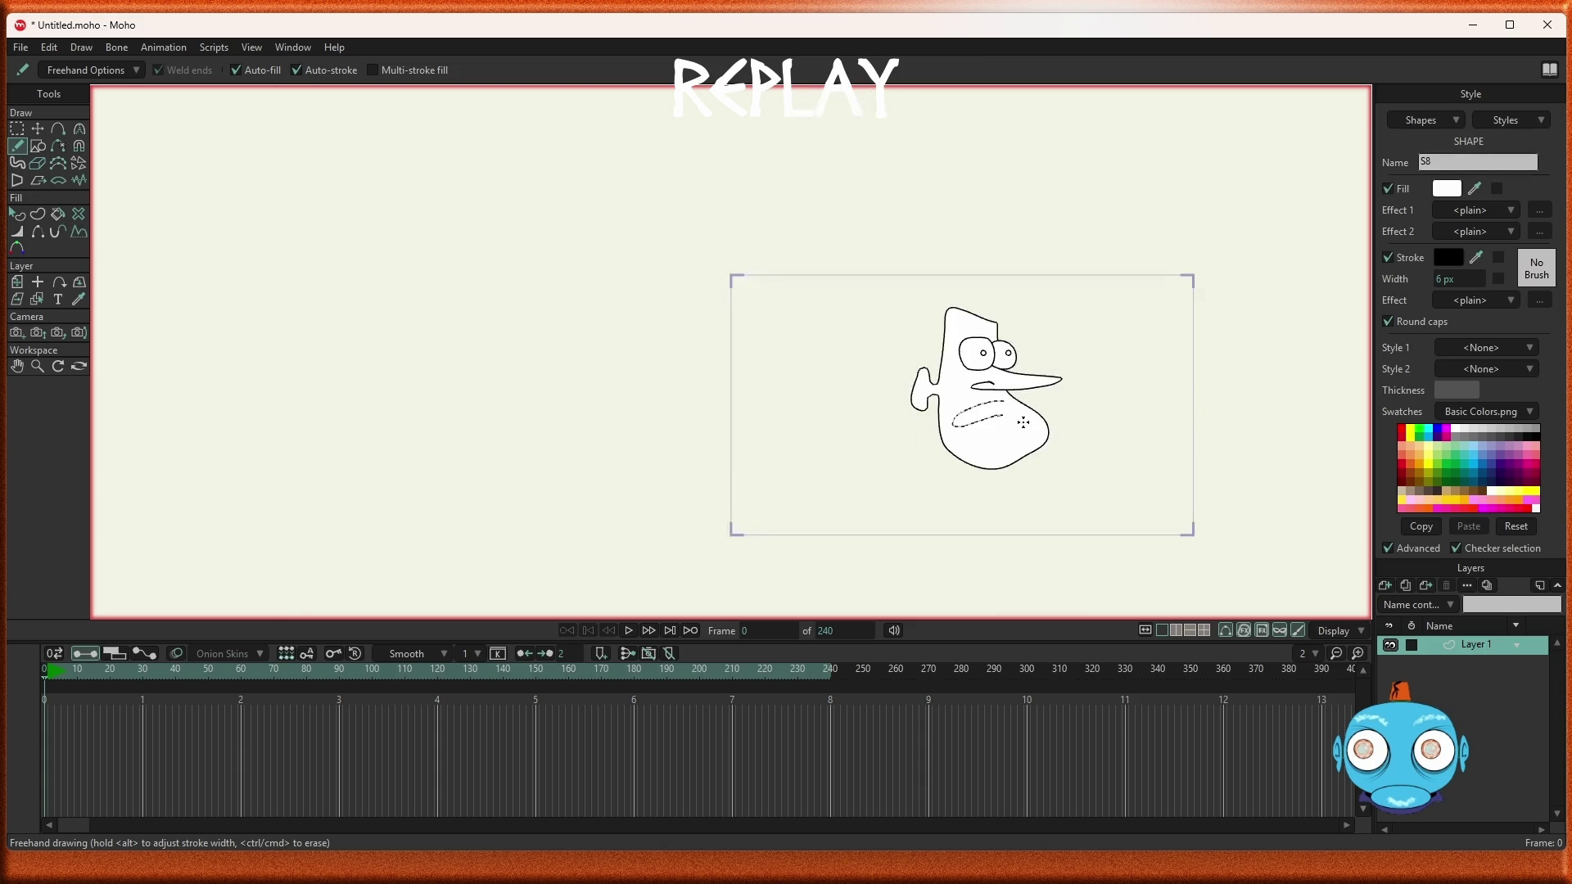
{"action": "scroll", "coordinate": [1023, 421], "scroll_direction": "up", "scroll_amount": 3}
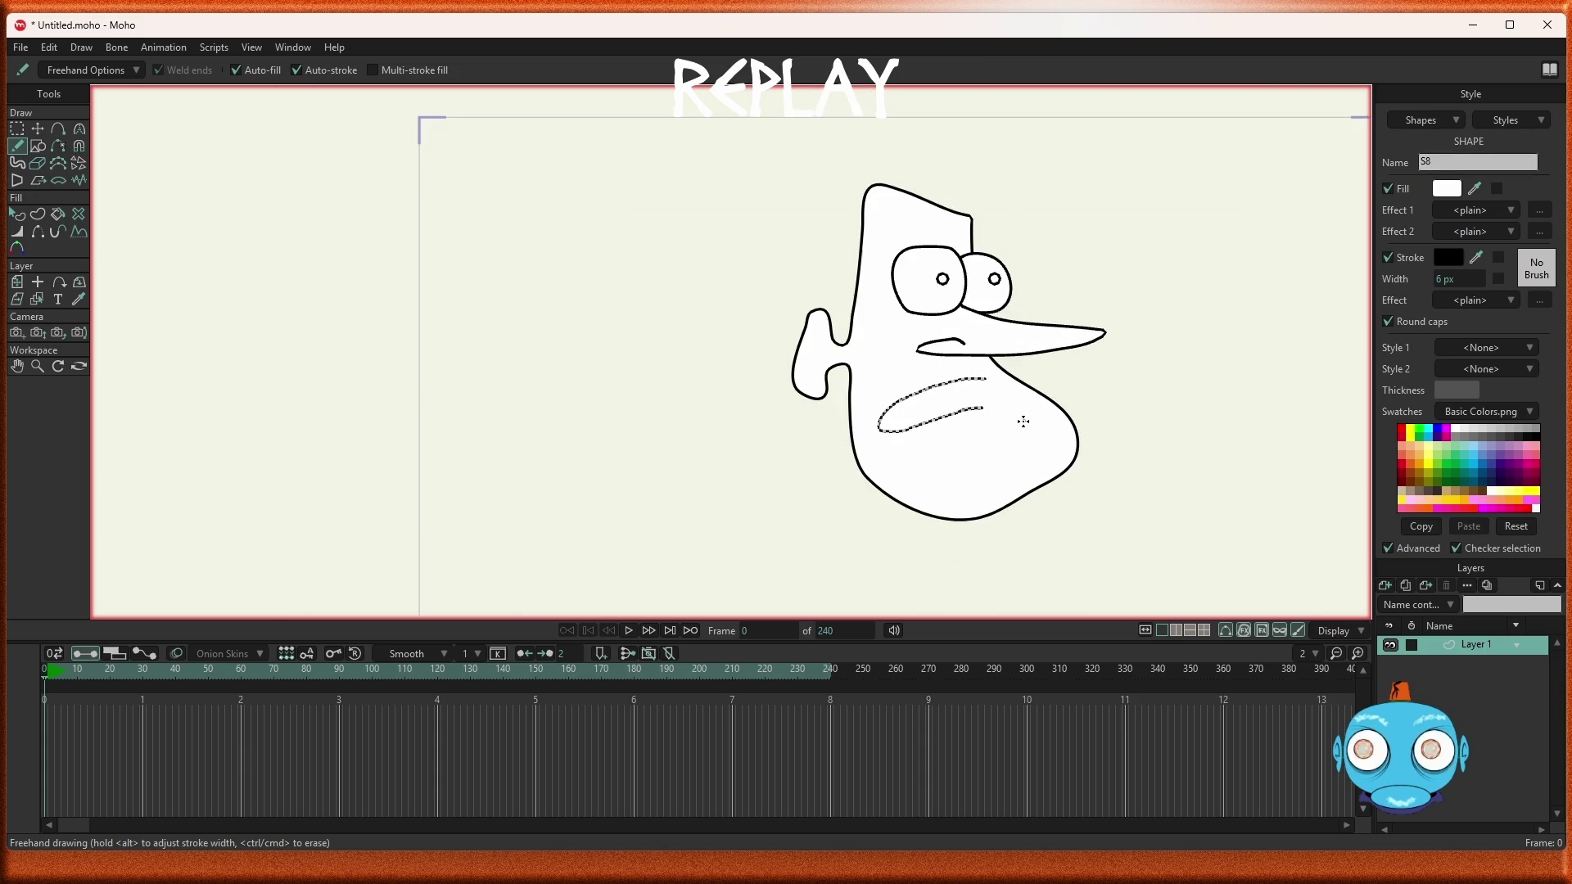
{"action": "scroll", "coordinate": [1023, 422], "scroll_direction": "down", "scroll_amount": 2}
{"action": "scroll", "coordinate": [1024, 421], "scroll_direction": "up", "scroll_amount": 5}
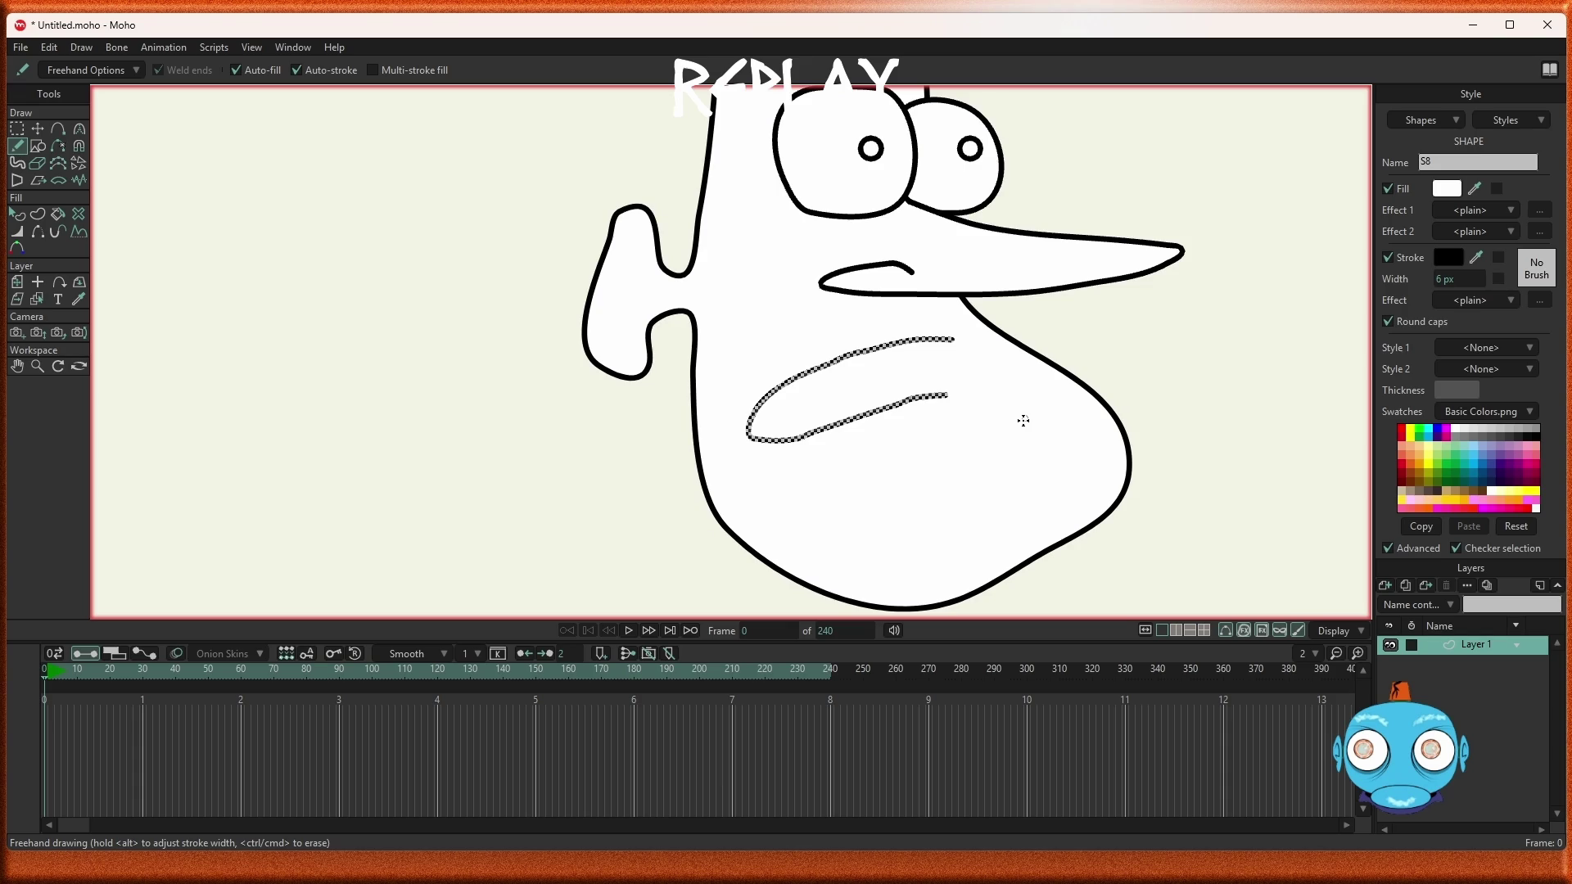
{"action": "left_click", "coordinate": [16, 128]}
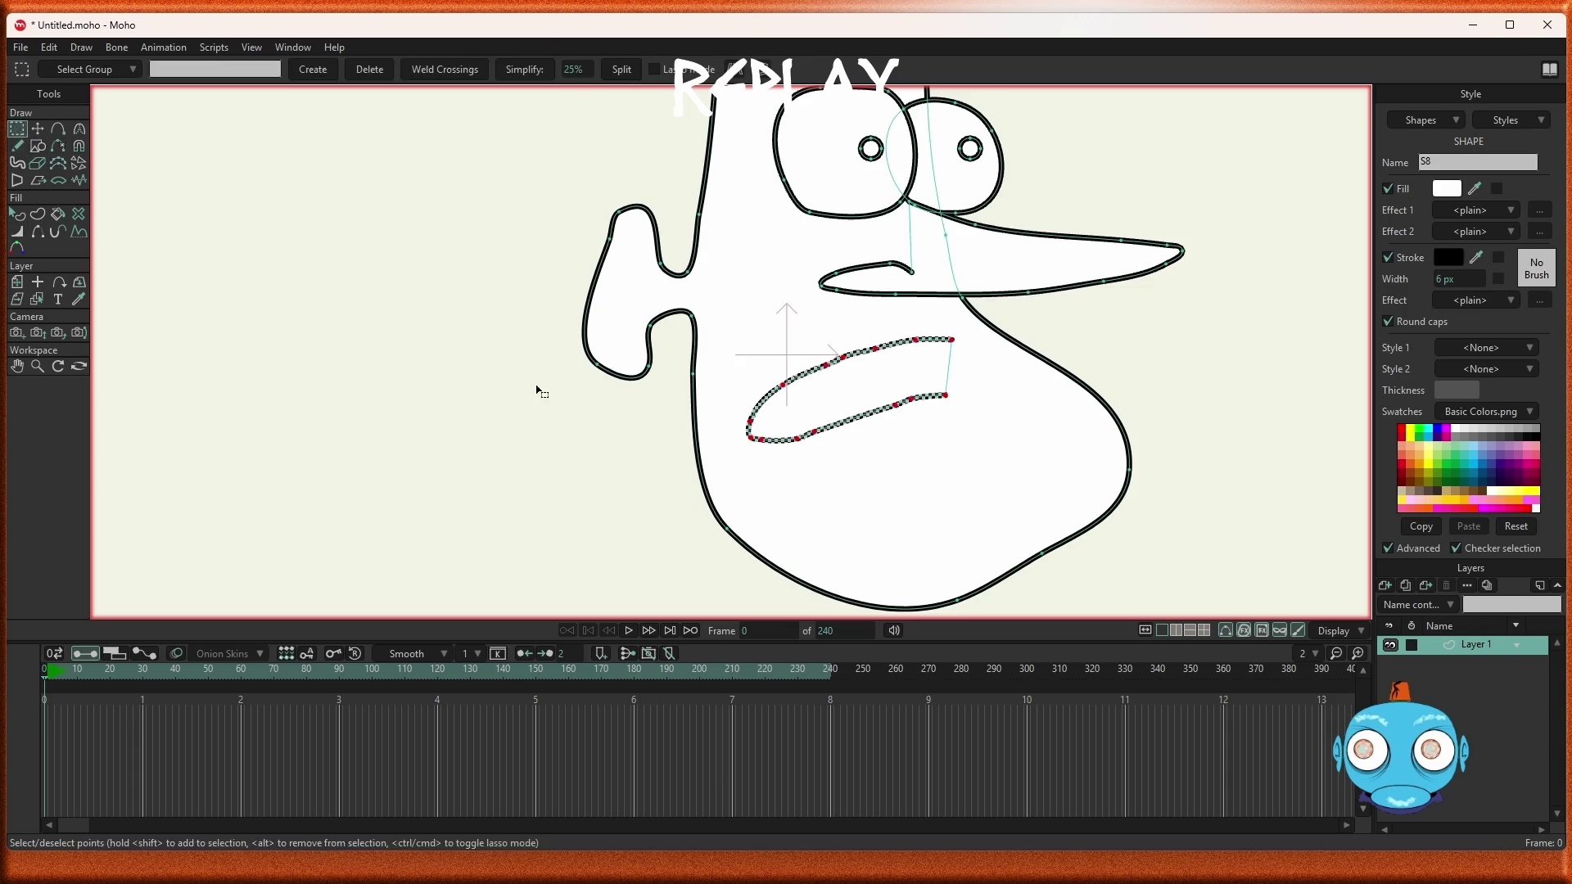
Simplify the mouth curve and delete its lower-left bend point
{"action": "left_click", "coordinate": [528, 72]}
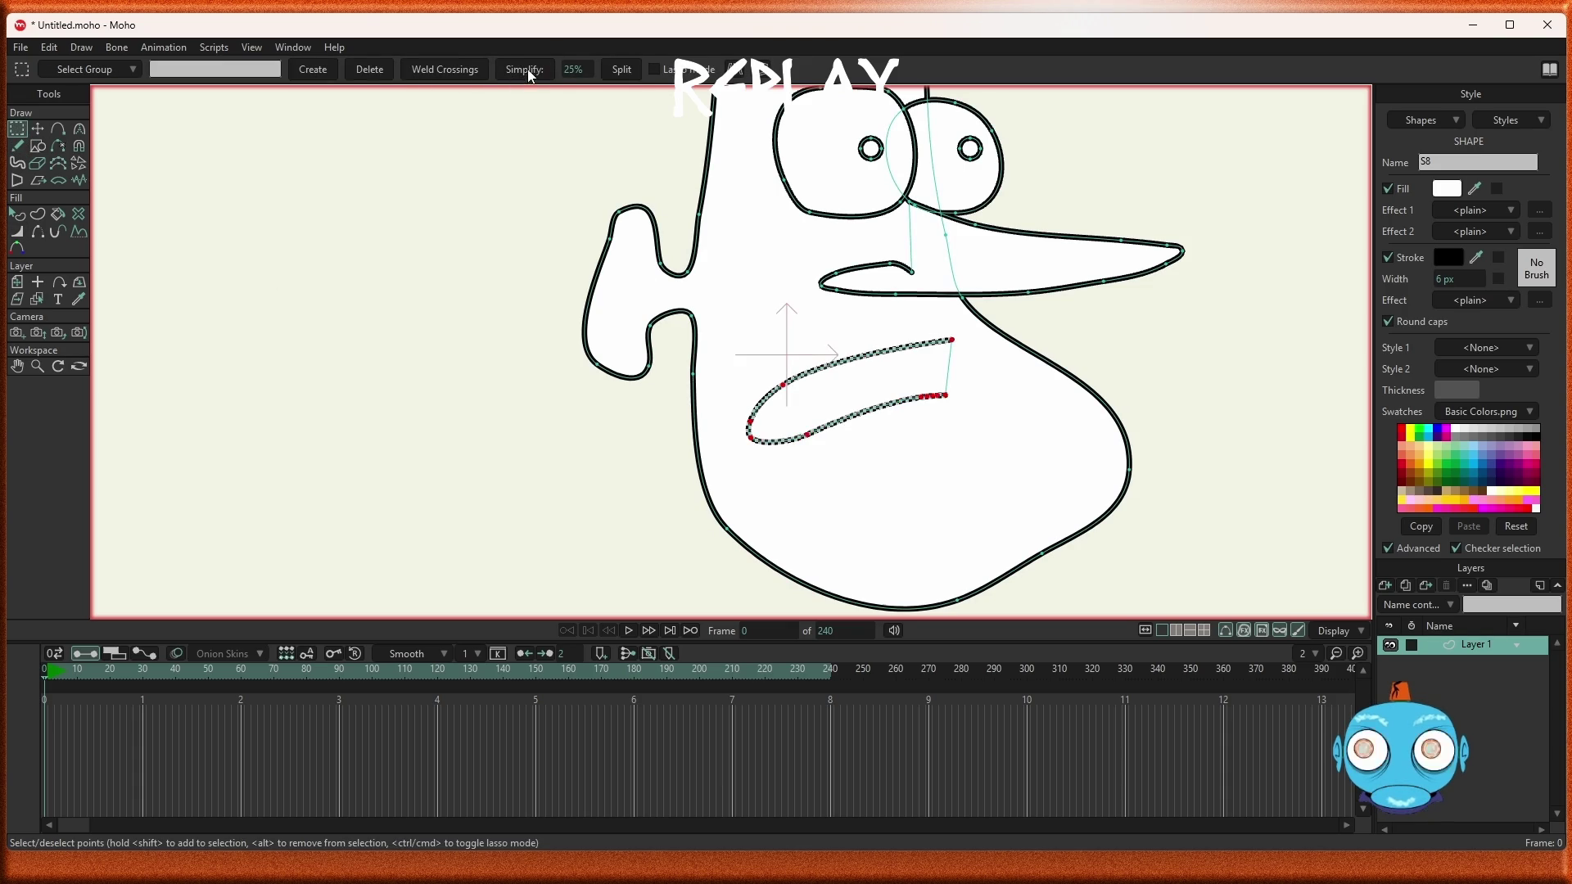
{"action": "scroll", "coordinate": [956, 440], "scroll_direction": "up", "scroll_amount": 2}
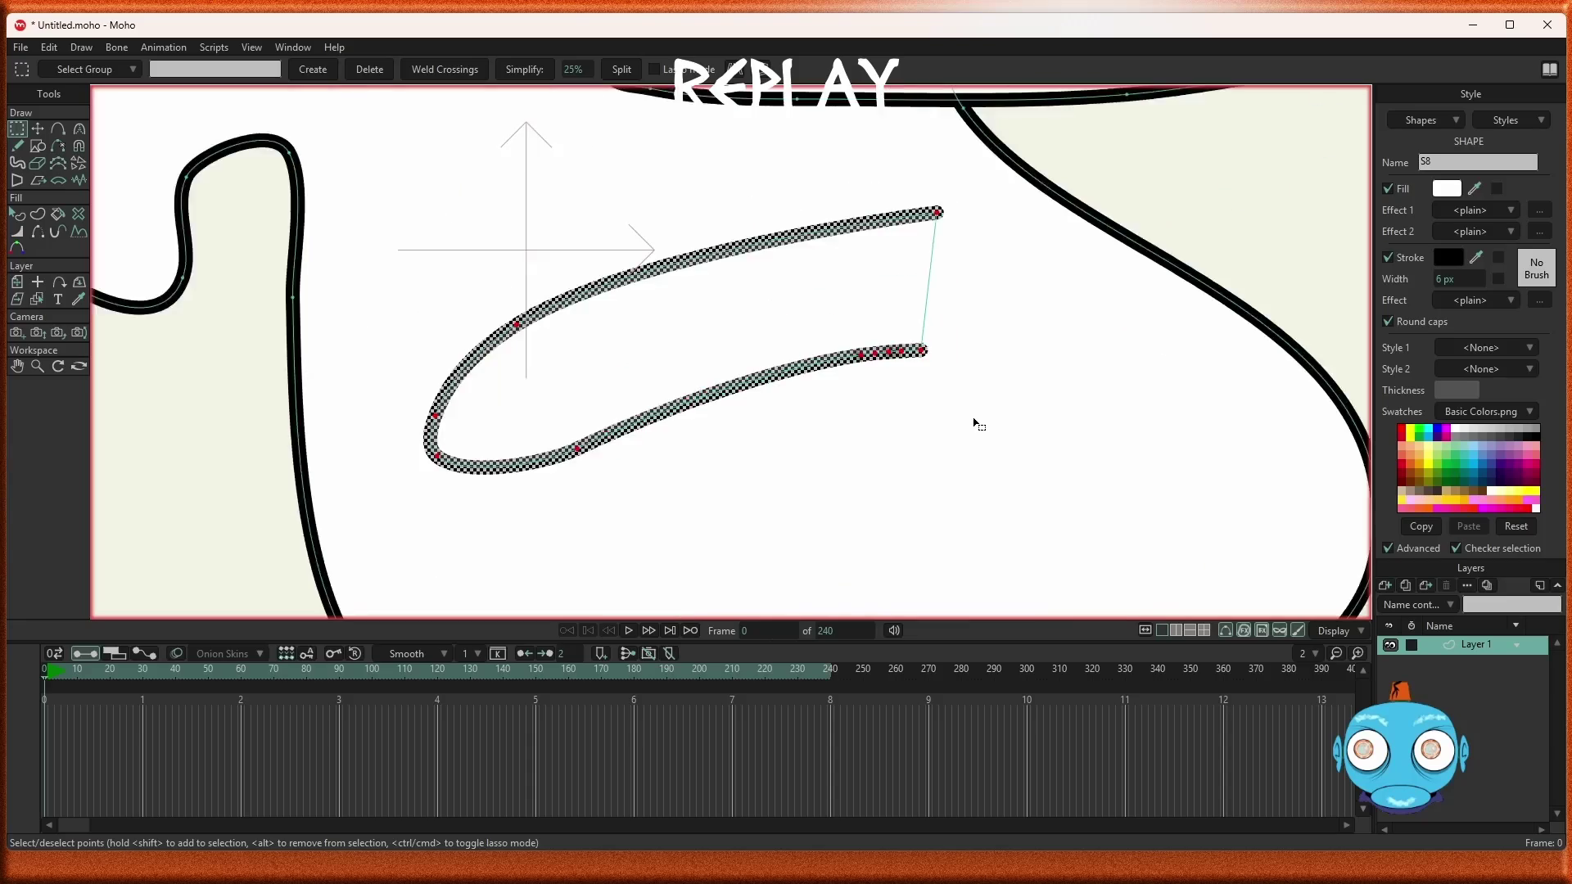
{"action": "scroll", "coordinate": [975, 423], "scroll_direction": "up", "scroll_amount": 1}
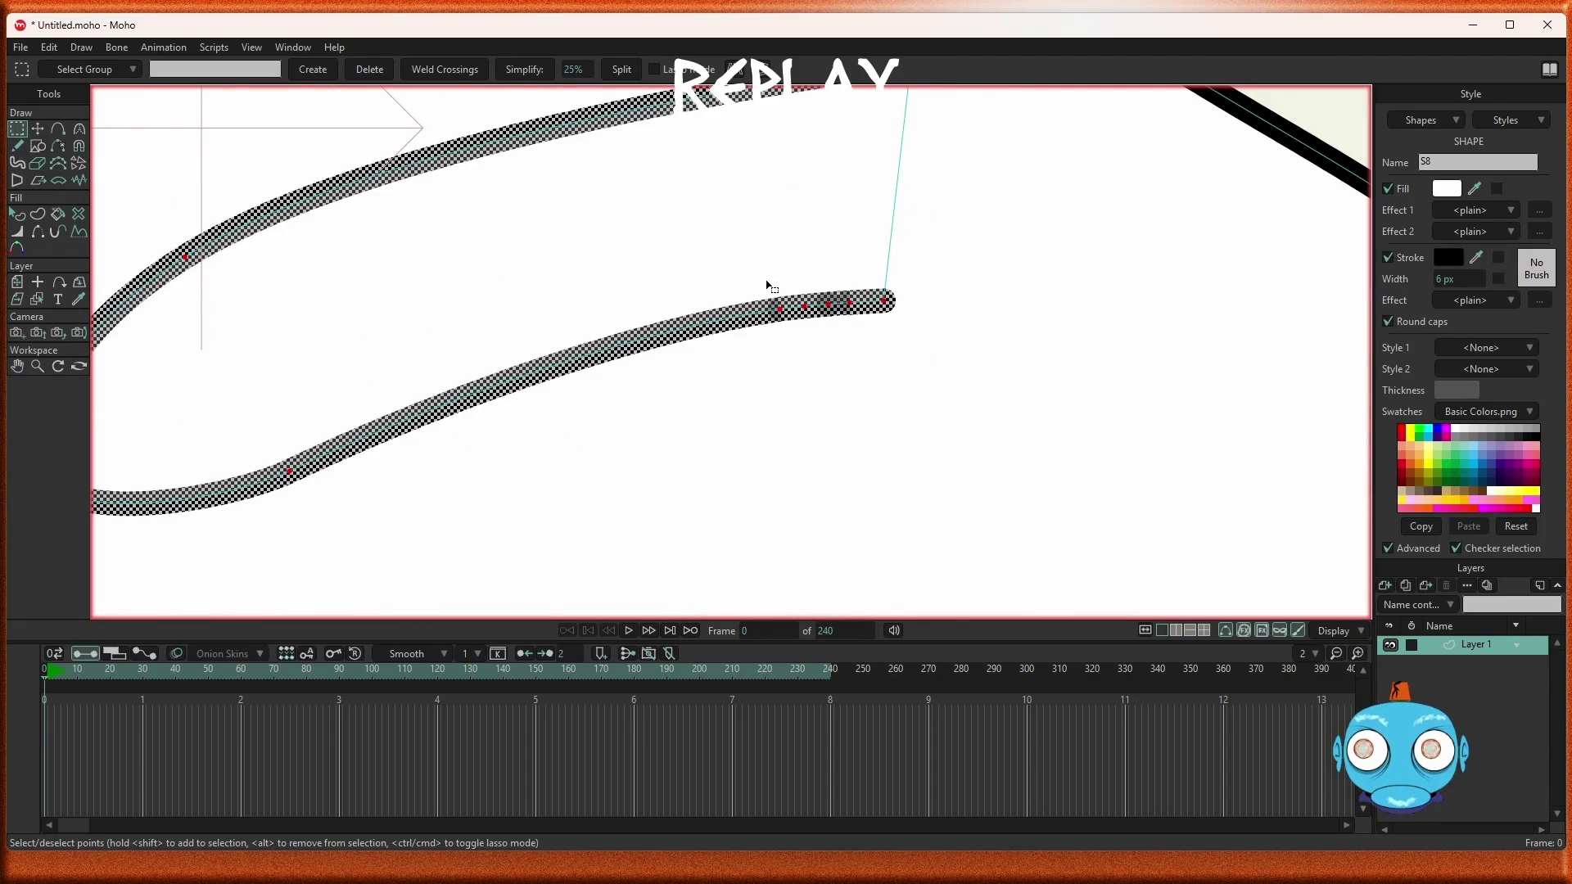
{"action": "left_click", "coordinate": [852, 361]}
{"action": "left_click_drag", "start_coordinate": [862, 334], "coordinate": [749, 293]}
{"action": "left_click", "coordinate": [754, 341]}
{"action": "scroll", "coordinate": [754, 365], "scroll_direction": "down", "scroll_amount": 3}
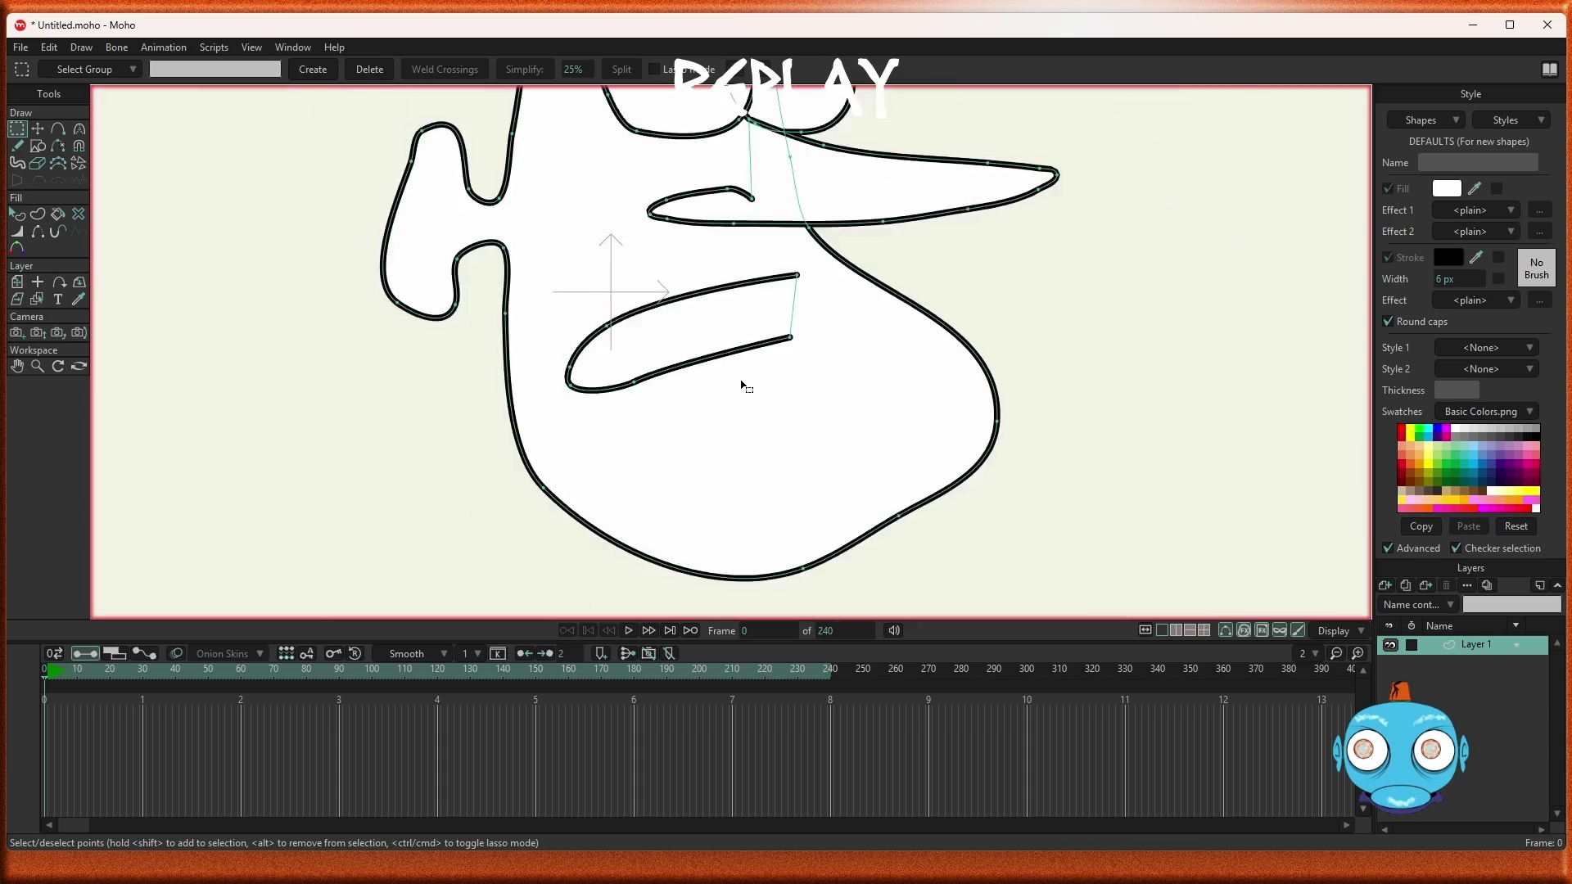
{"action": "scroll", "coordinate": [643, 385], "scroll_direction": "up", "scroll_amount": 2}
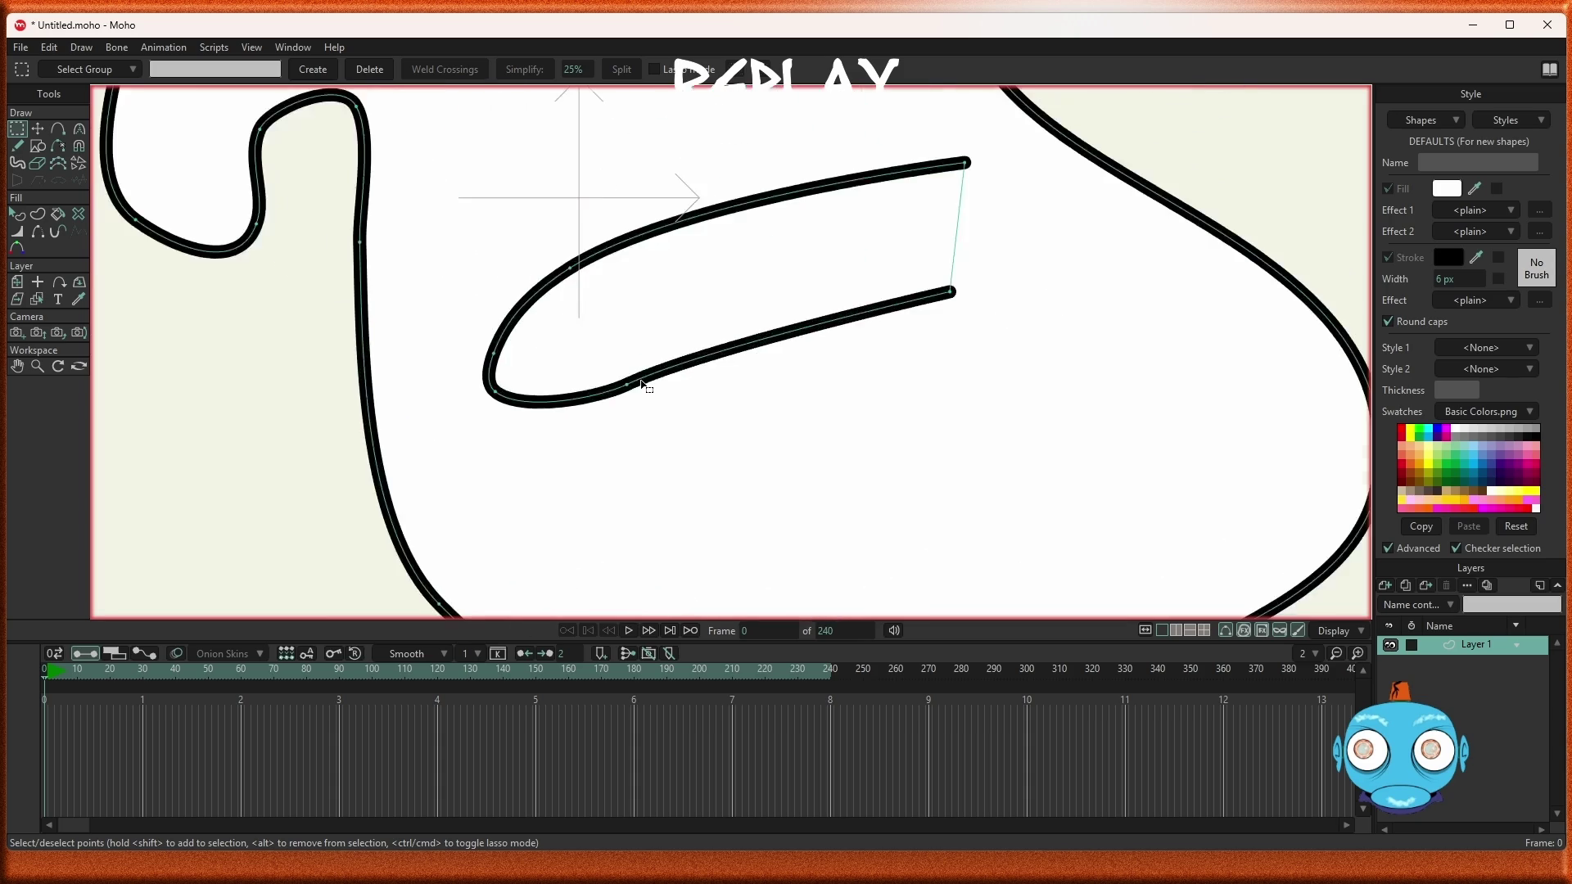
{"action": "left_click", "coordinate": [496, 393]}
{"action": "key", "text": "Delete"}
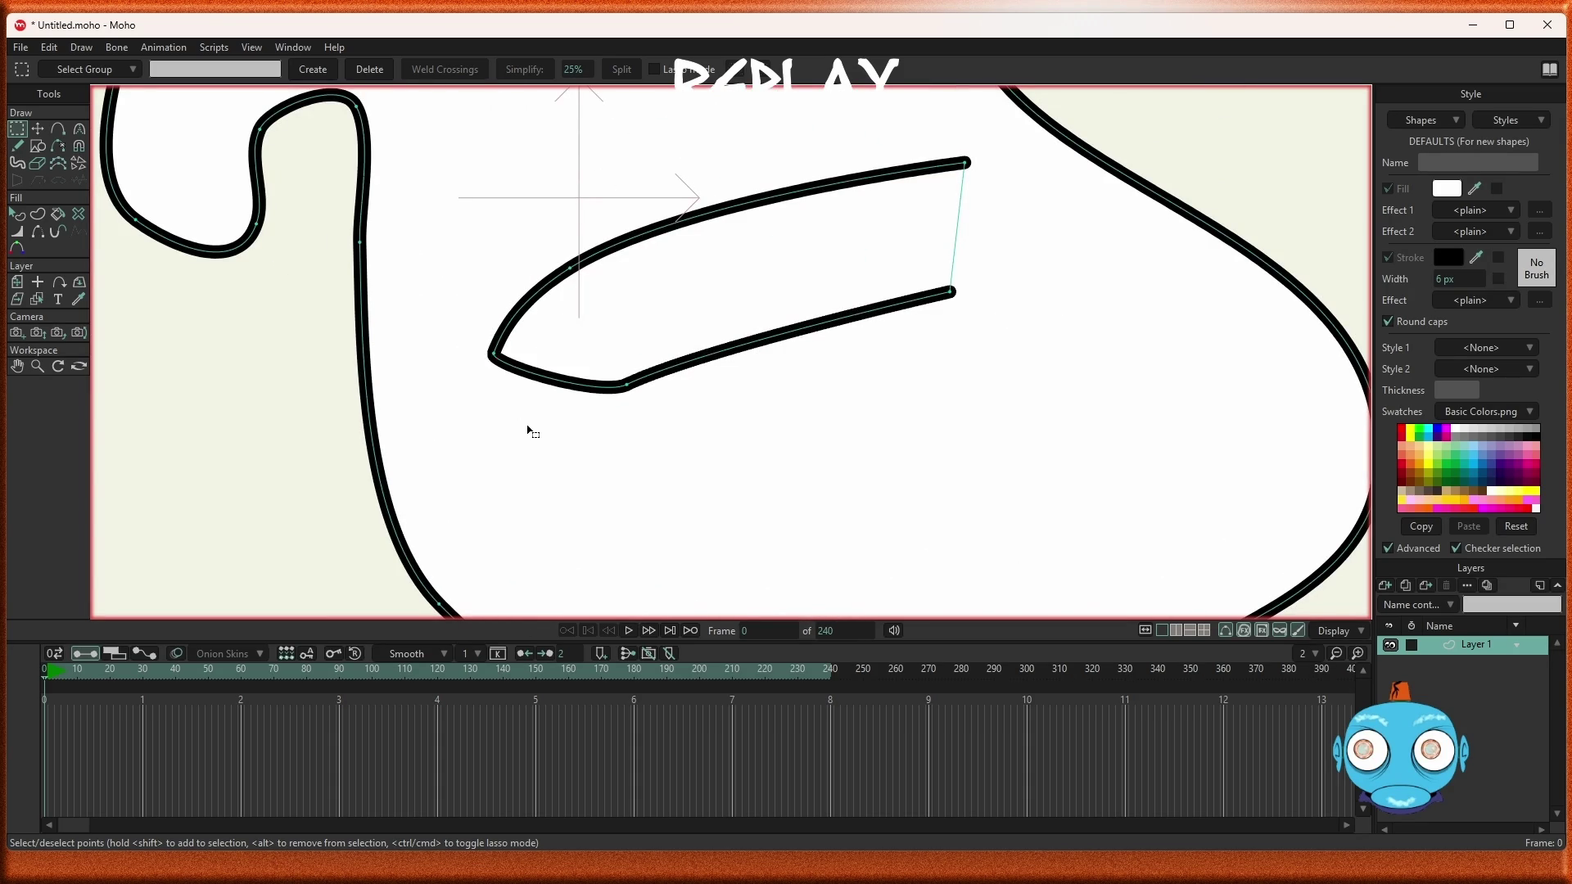
{"action": "scroll", "coordinate": [533, 422], "scroll_direction": "down", "scroll_amount": 1}
{"action": "scroll", "coordinate": [533, 422], "scroll_direction": "up", "scroll_amount": 2}
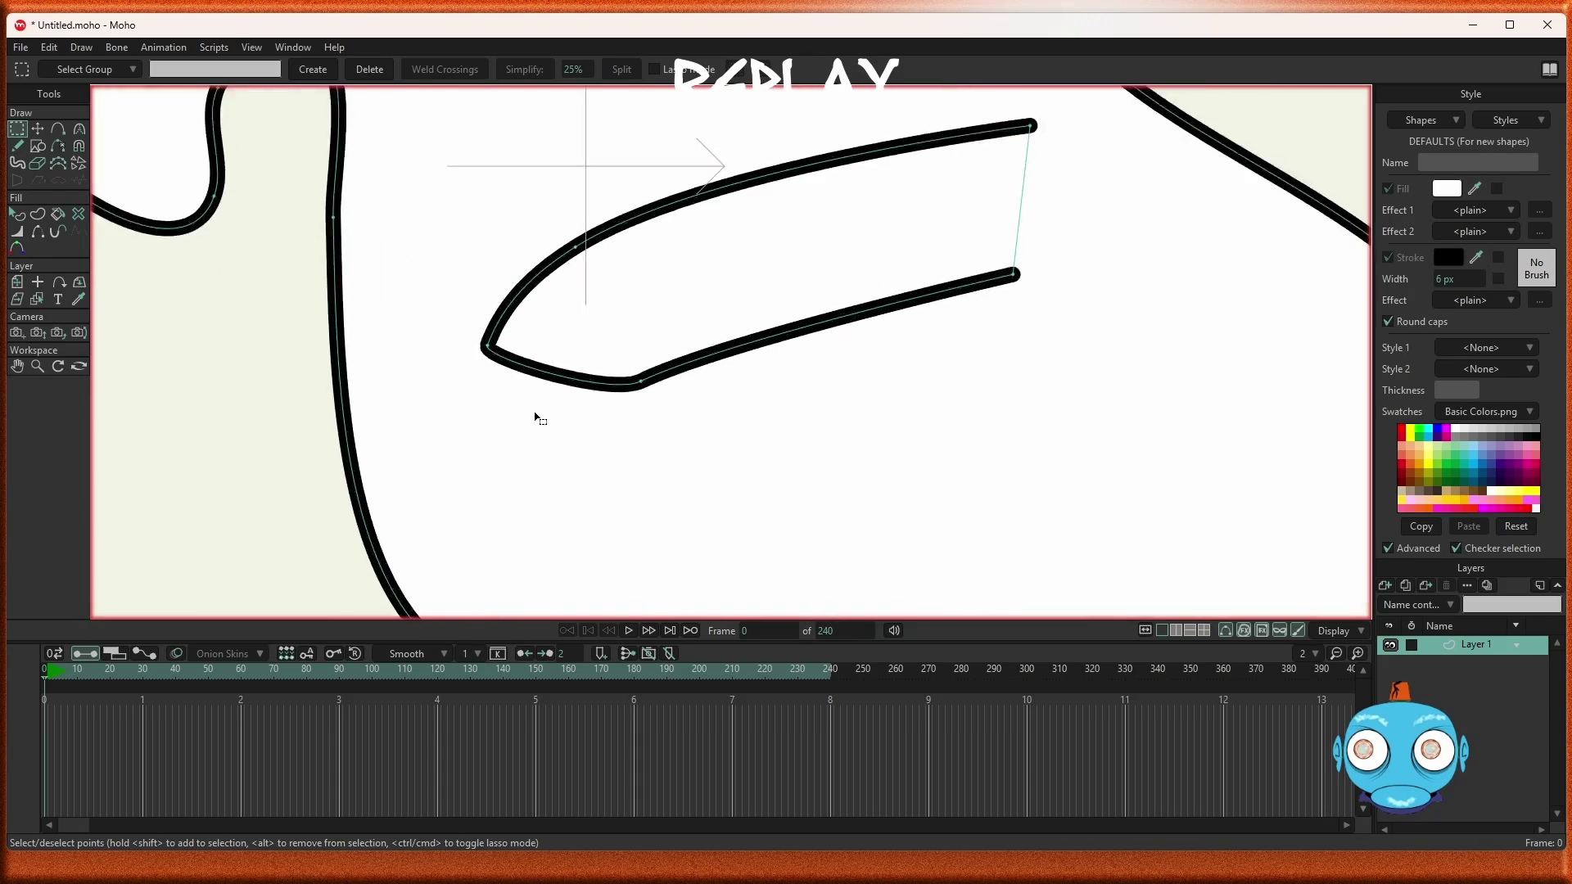
Make the mouth loop's selected points smooth with the Curvature tool
{"action": "left_click", "coordinate": [78, 133]}
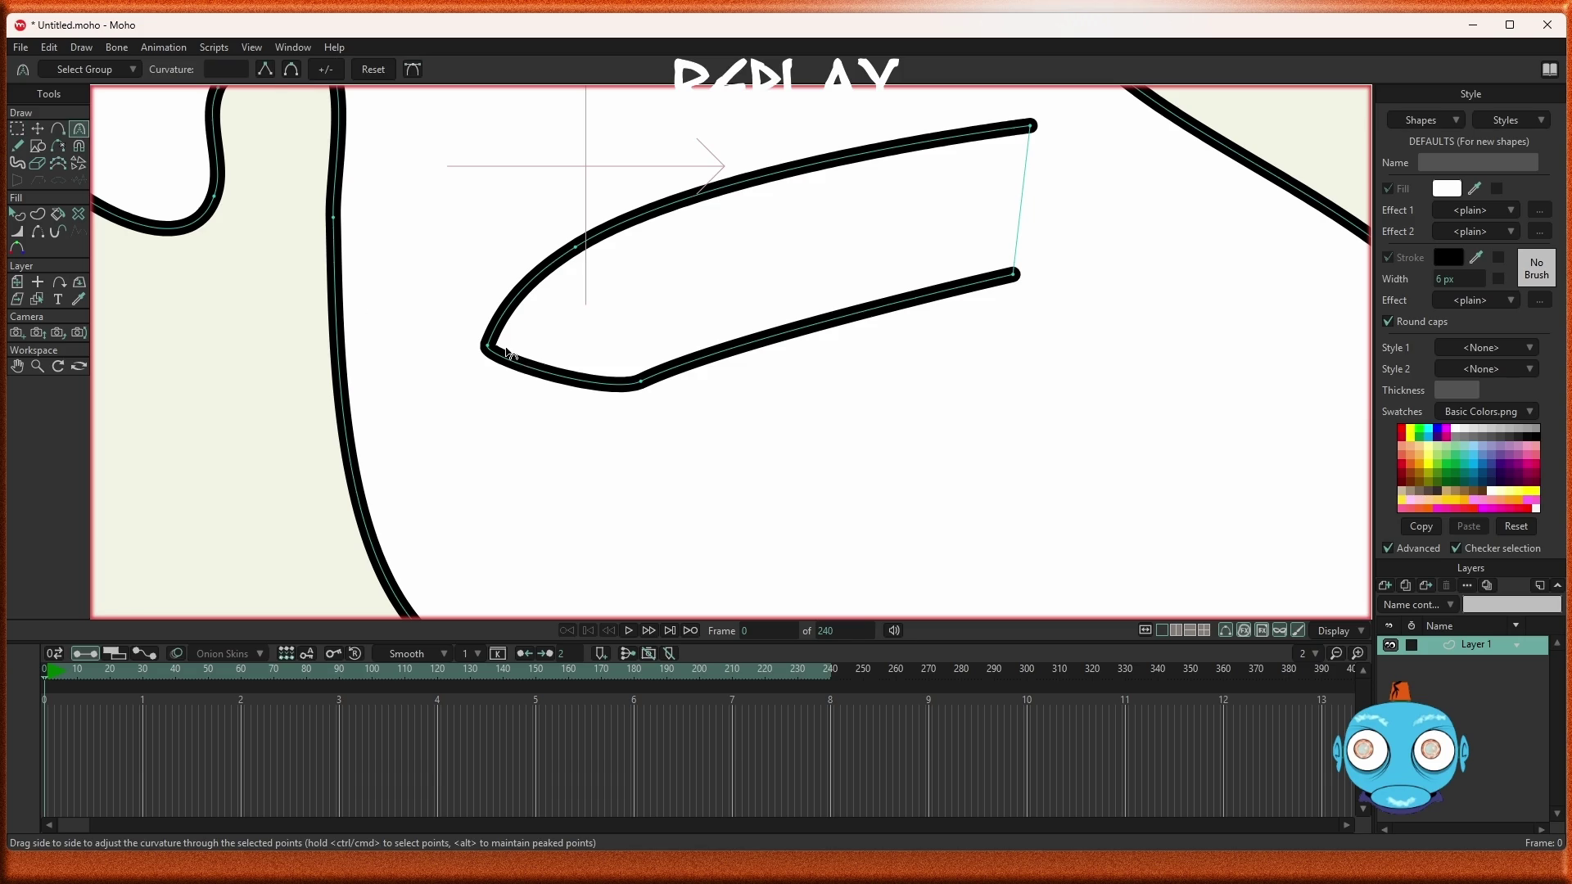
{"action": "left_click", "coordinate": [16, 133]}
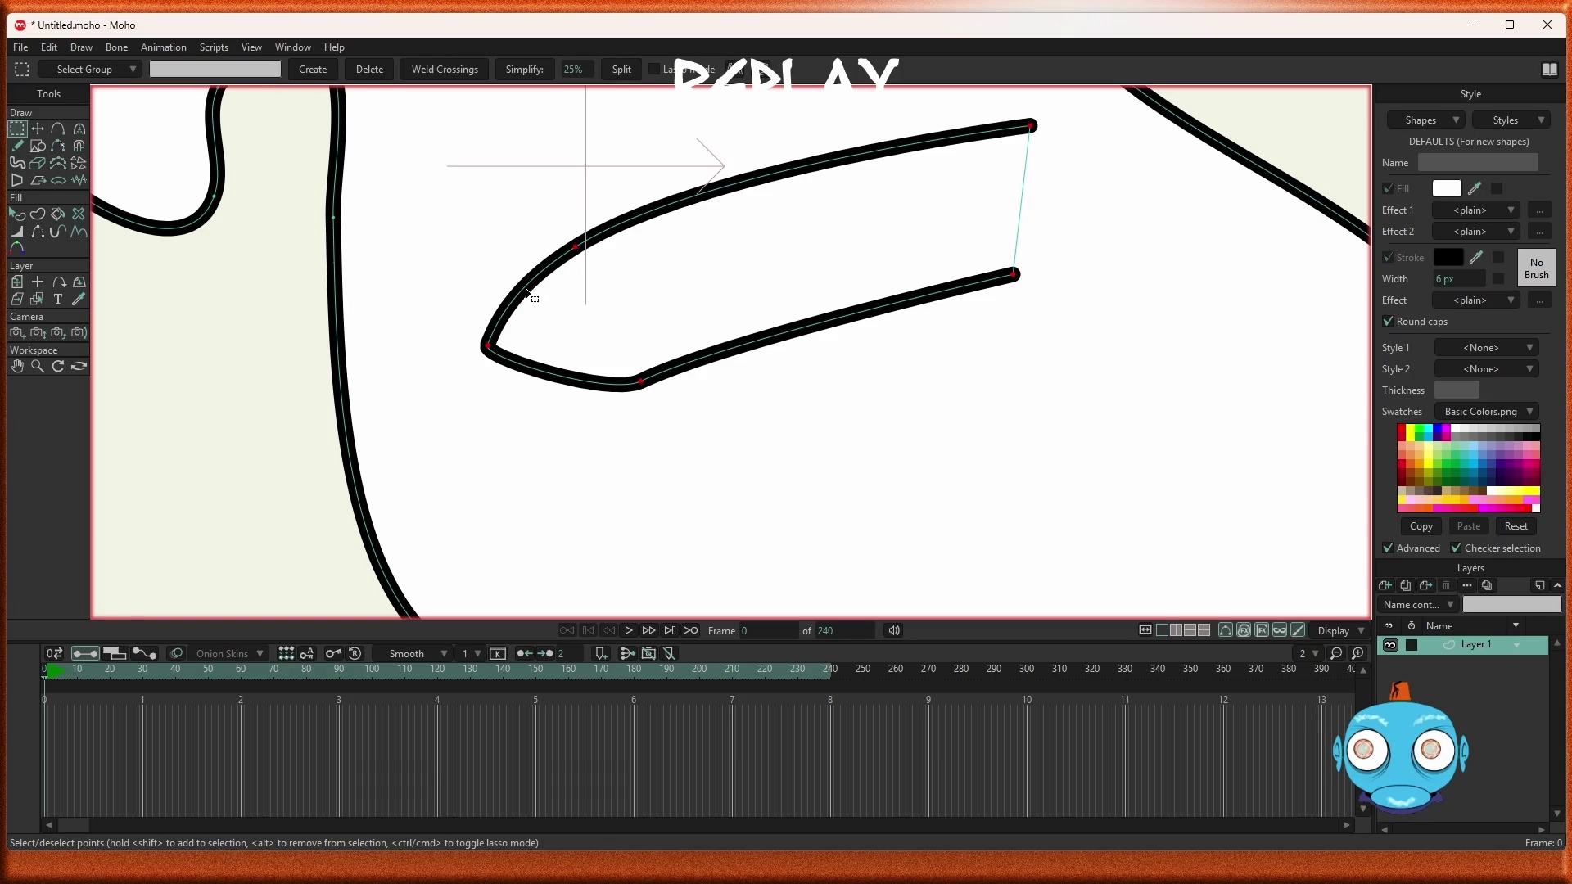
{"action": "left_click", "coordinate": [78, 128]}
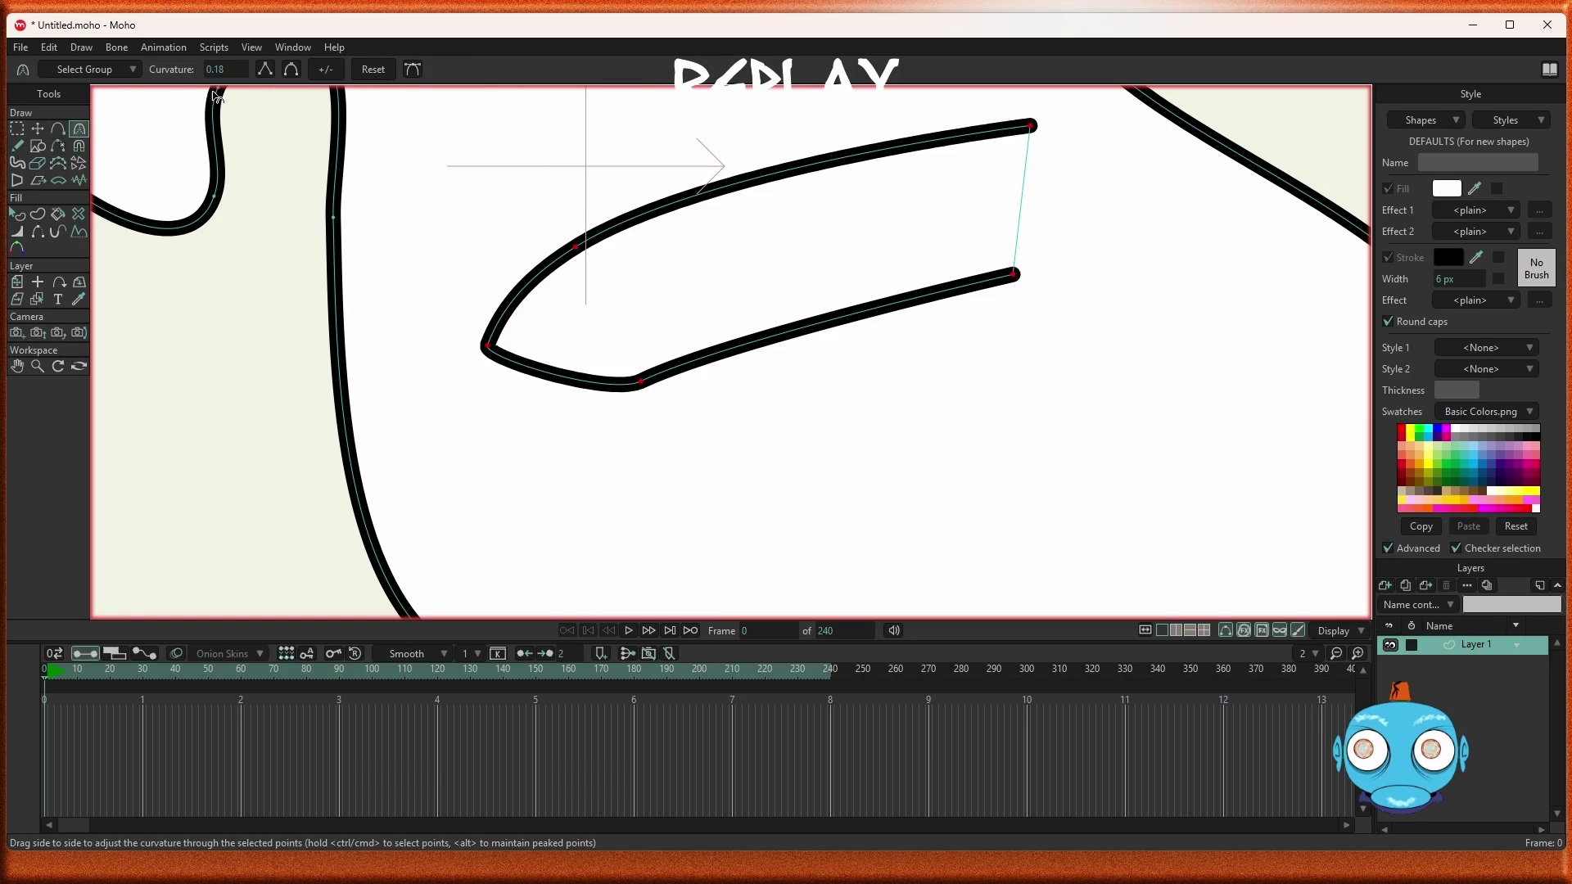
{"action": "left_click", "coordinate": [293, 68]}
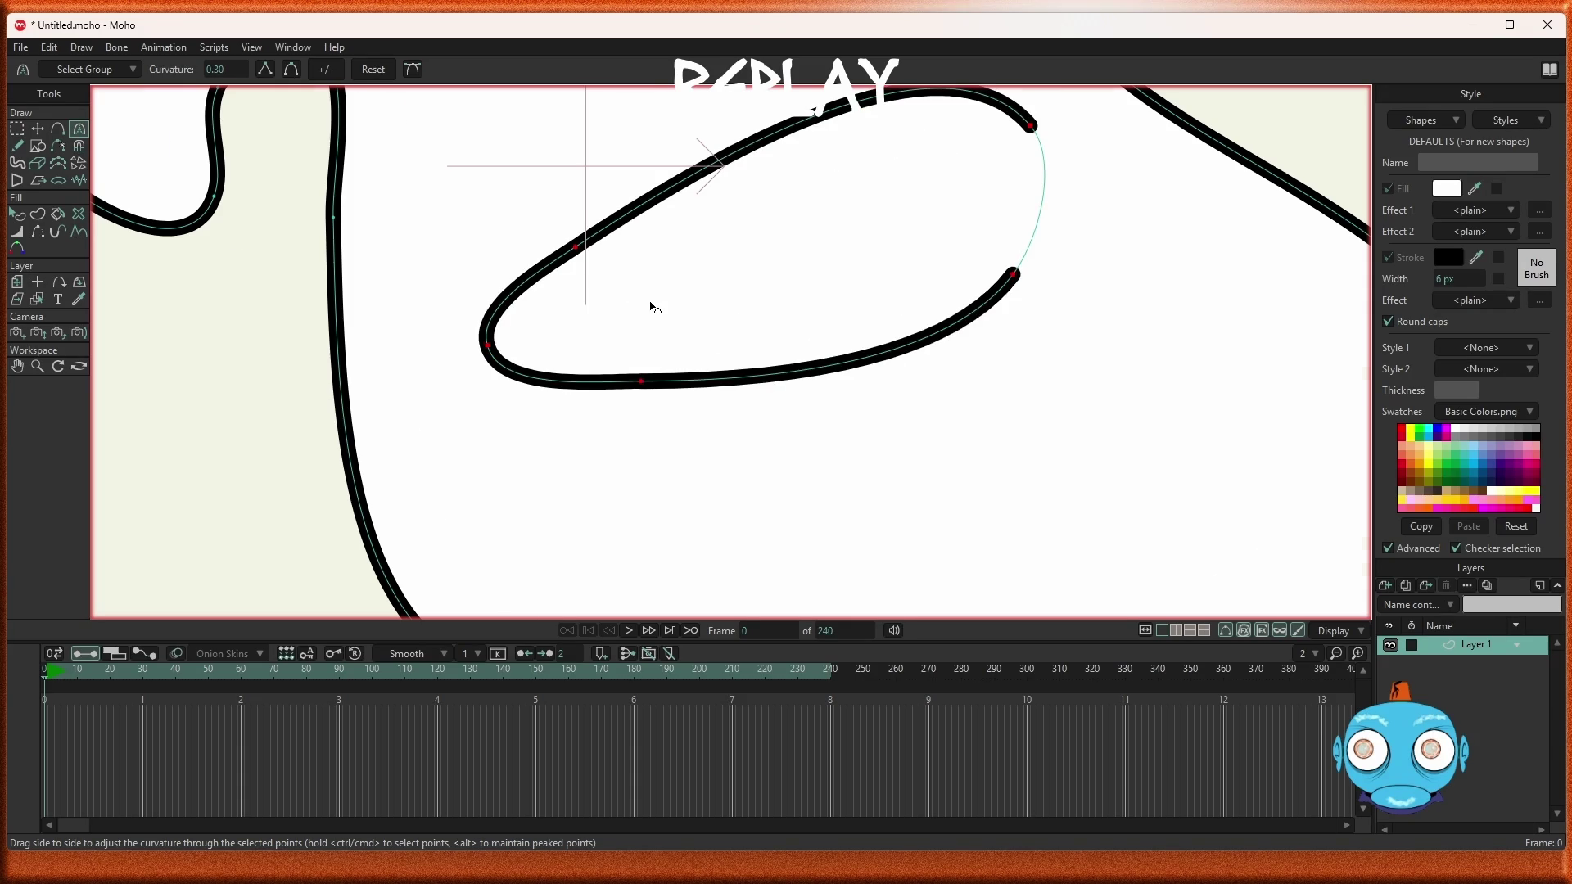
{"action": "scroll", "coordinate": [659, 308], "scroll_direction": "down", "scroll_amount": 5}
{"action": "scroll", "coordinate": [745, 248], "scroll_direction": "up", "scroll_amount": 4}
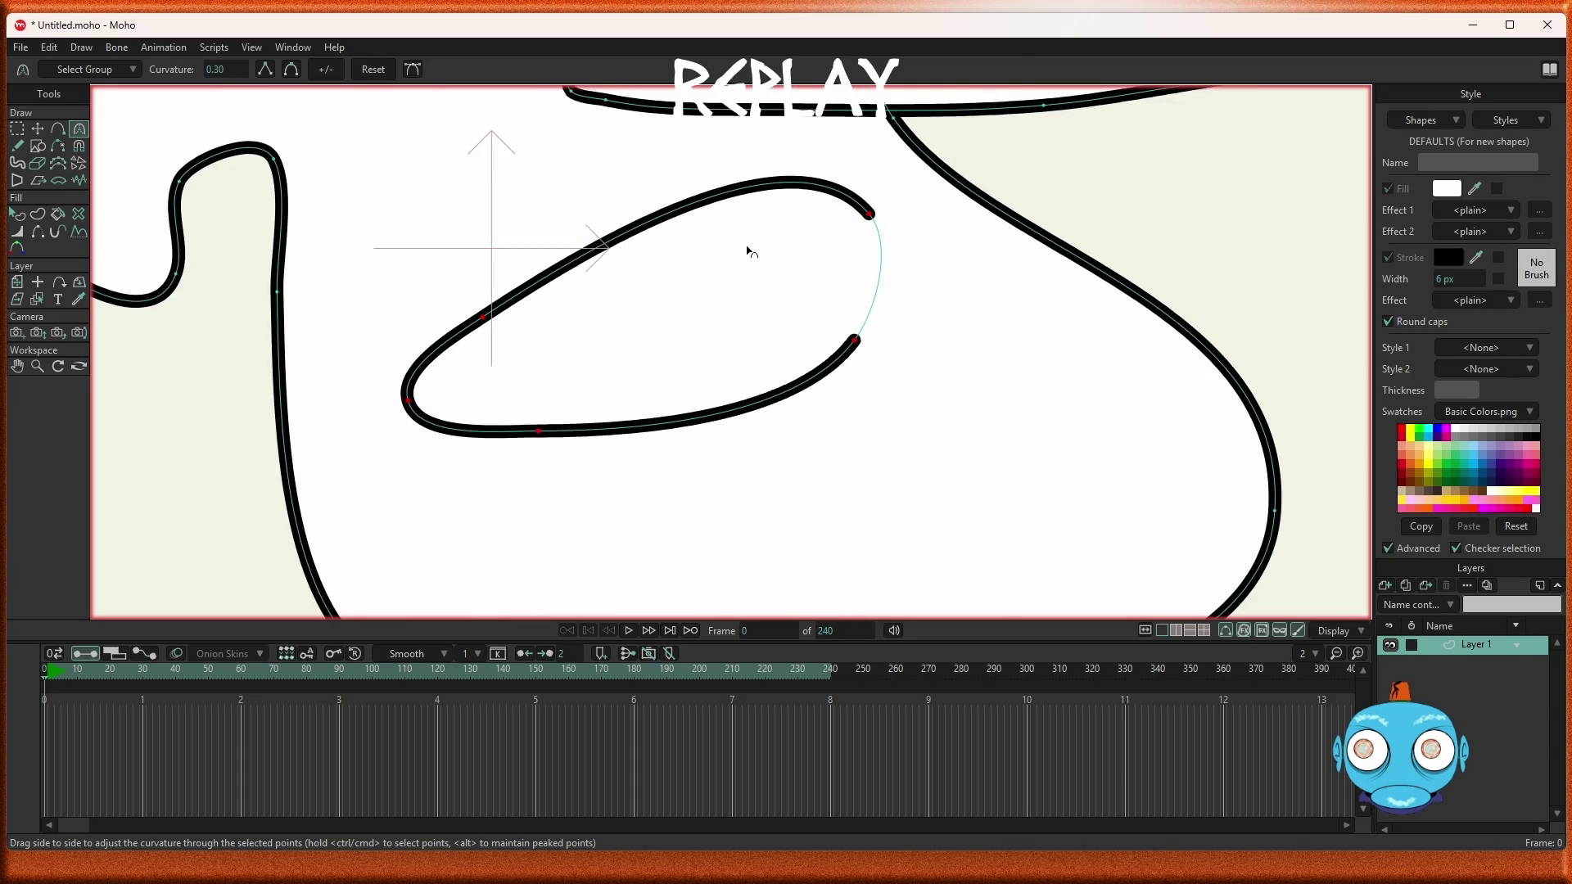
{"action": "left_click", "coordinate": [412, 72]}
{"action": "left_click_drag", "start_coordinate": [830, 205], "coordinate": [843, 209]}
Flatten the loop's upper arc, straighten its lower arc and reshape the left bend
{"action": "key", "text": "g"}
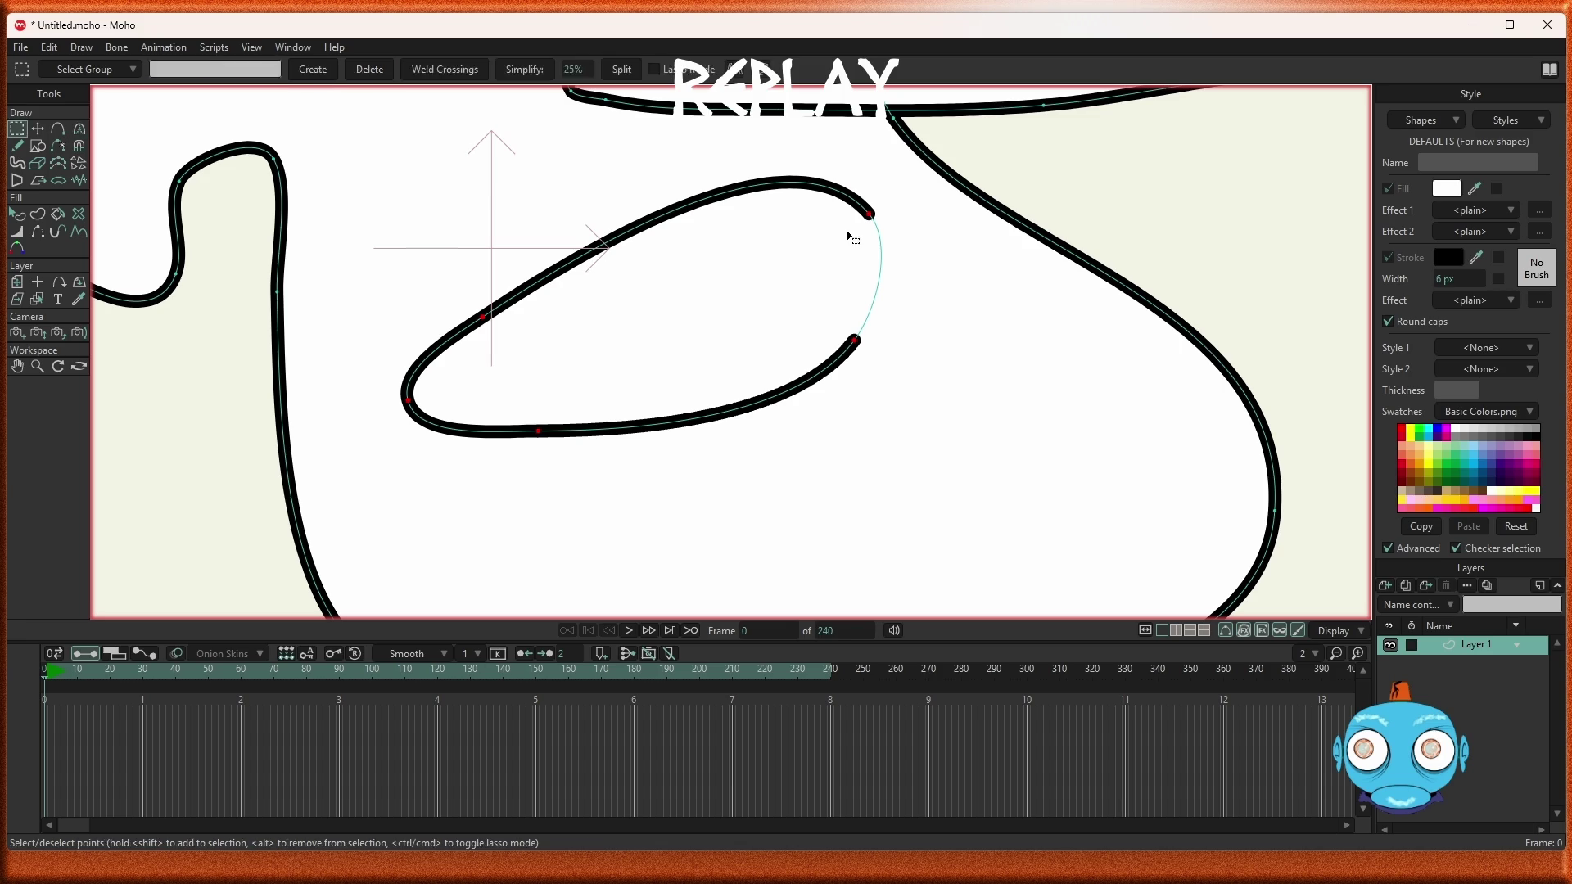
{"action": "left_click", "coordinate": [873, 218]}
{"action": "key", "text": "ctrl+k"}
{"action": "left_click", "coordinate": [871, 217]}
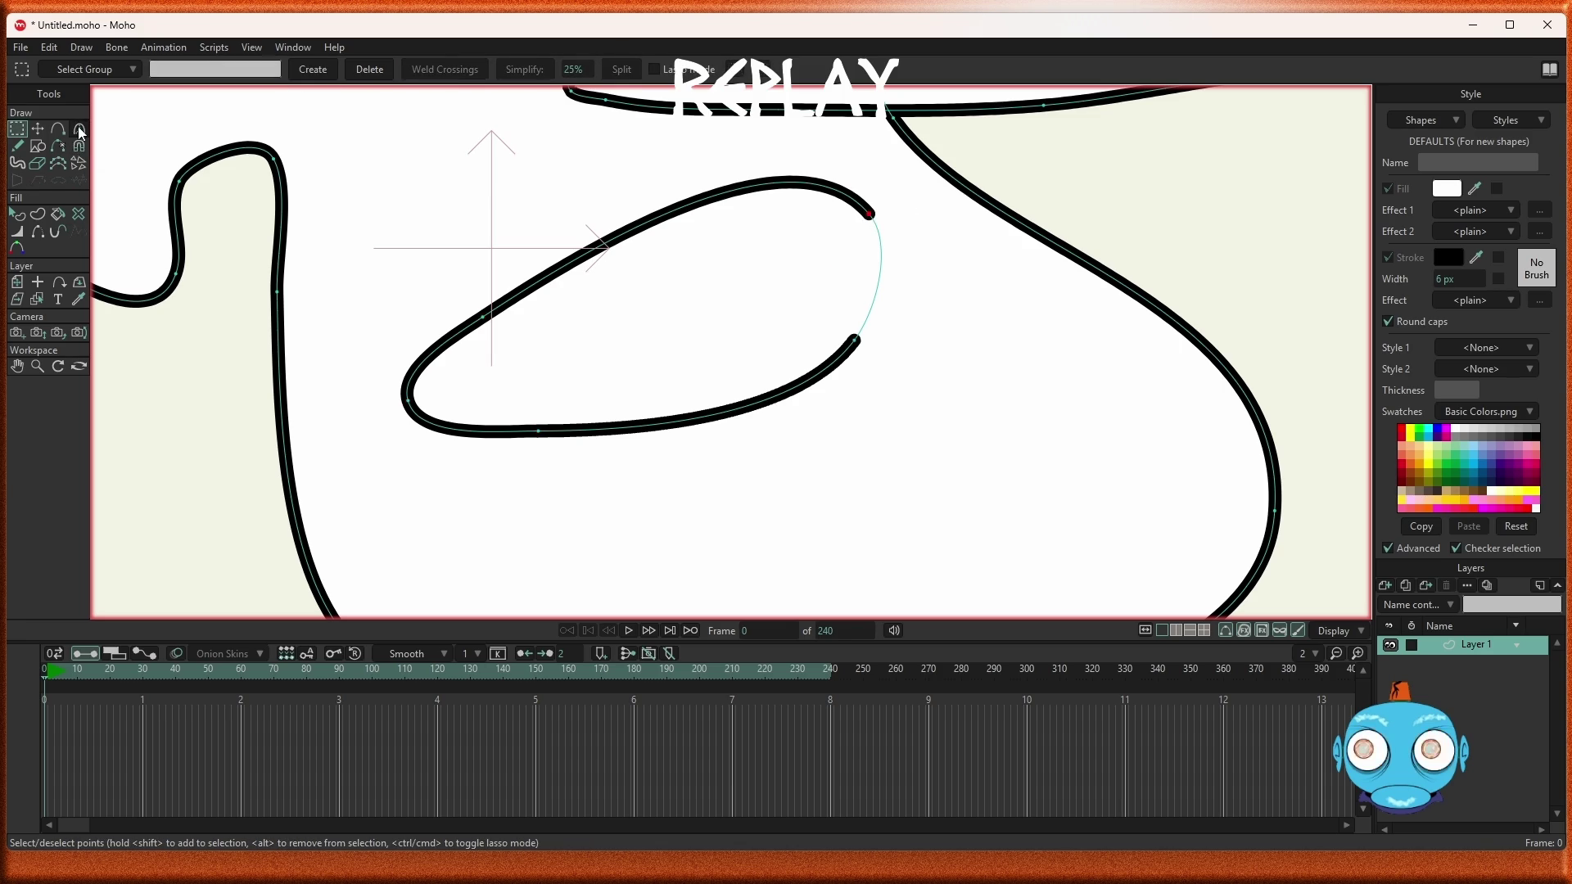
{"action": "key", "text": "c"}
{"action": "mouse_move", "coordinate": [791, 124]}
{"action": "left_mouse_down"}
{"action": "mouse_move", "coordinate": [695, 263]}
{"action": "mouse_move", "coordinate": [660, 262]}
{"action": "left_mouse_up"}
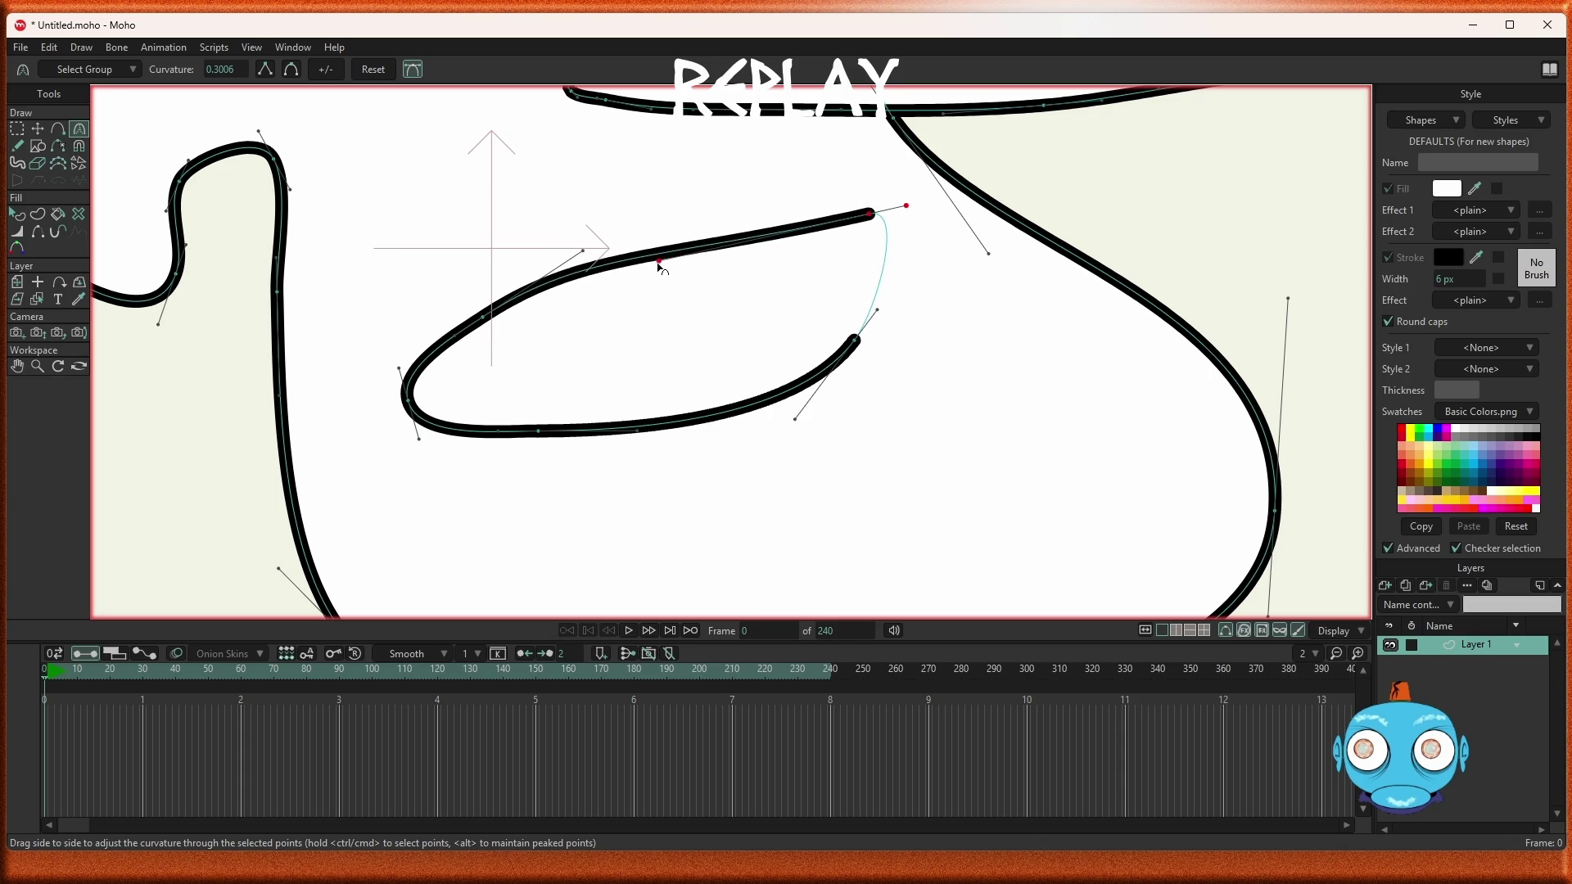
{"action": "mouse_move", "coordinate": [799, 423]}
{"action": "left_mouse_down"}
{"action": "mouse_move", "coordinate": [720, 396]}
{"action": "mouse_move", "coordinate": [666, 407]}
{"action": "mouse_move", "coordinate": [723, 396]}
{"action": "mouse_move", "coordinate": [623, 434]}
{"action": "mouse_move", "coordinate": [602, 421]}
{"action": "left_mouse_up"}
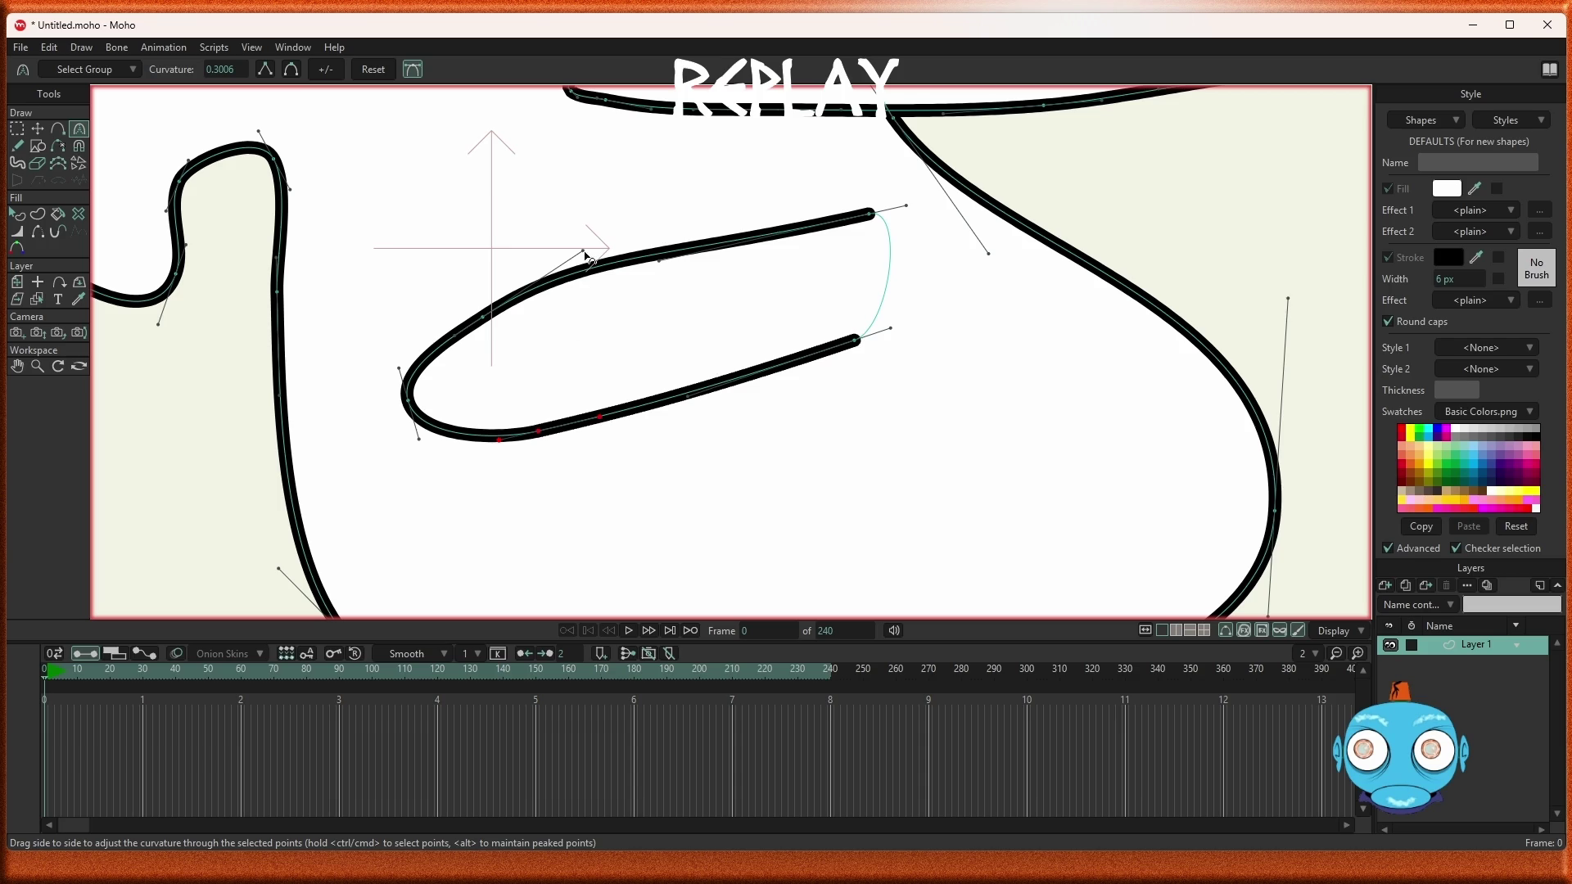
{"action": "left_click_drag", "start_coordinate": [583, 250], "coordinate": [539, 294]}
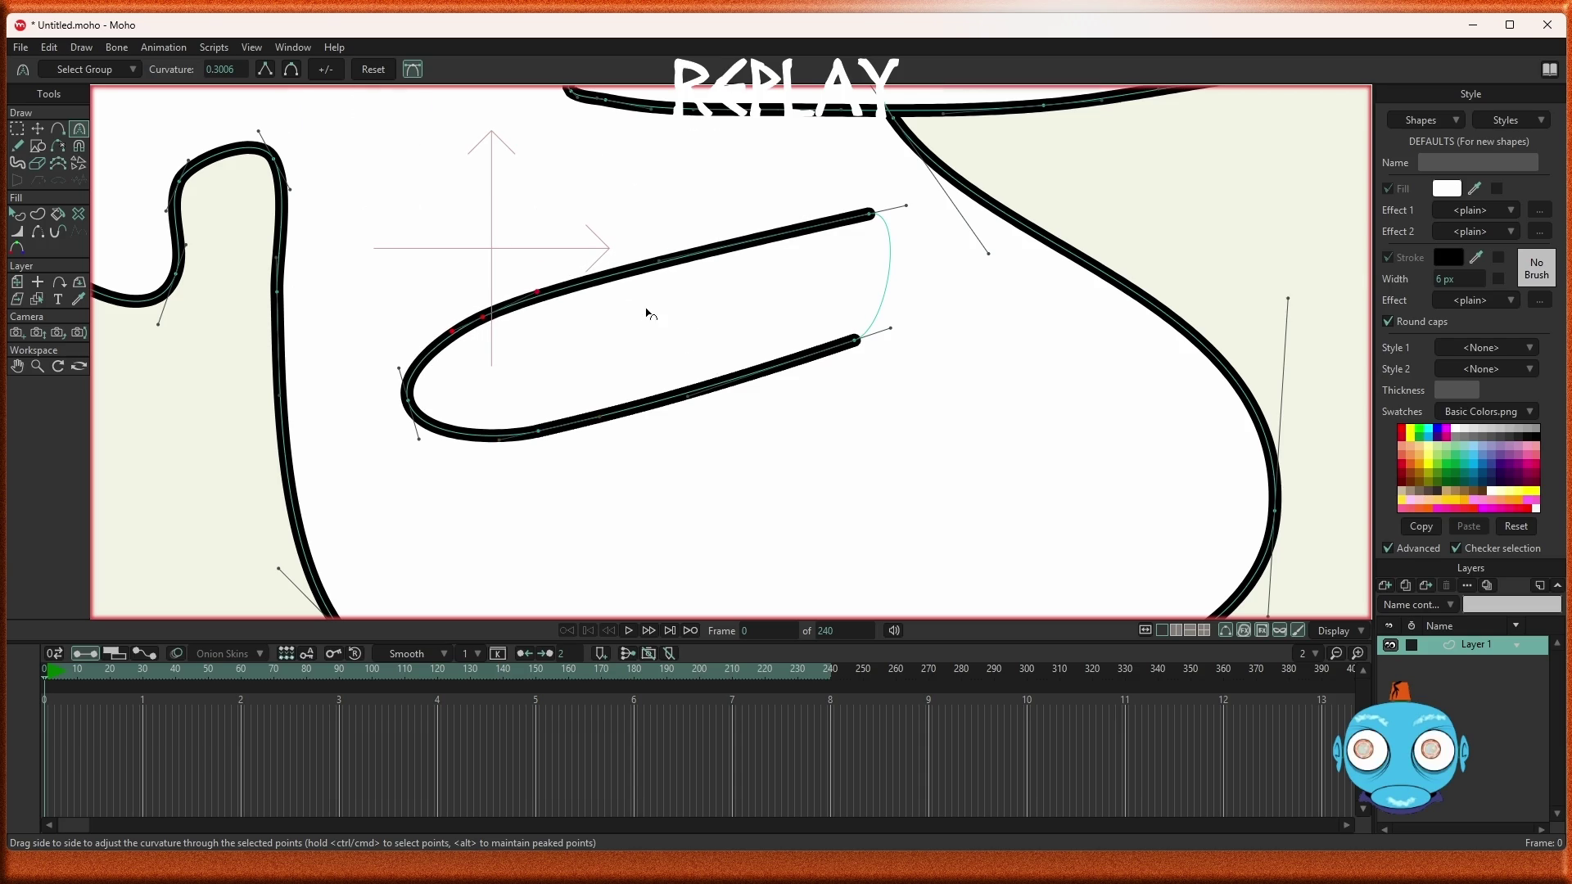
{"action": "key", "text": "ctrl+r"}
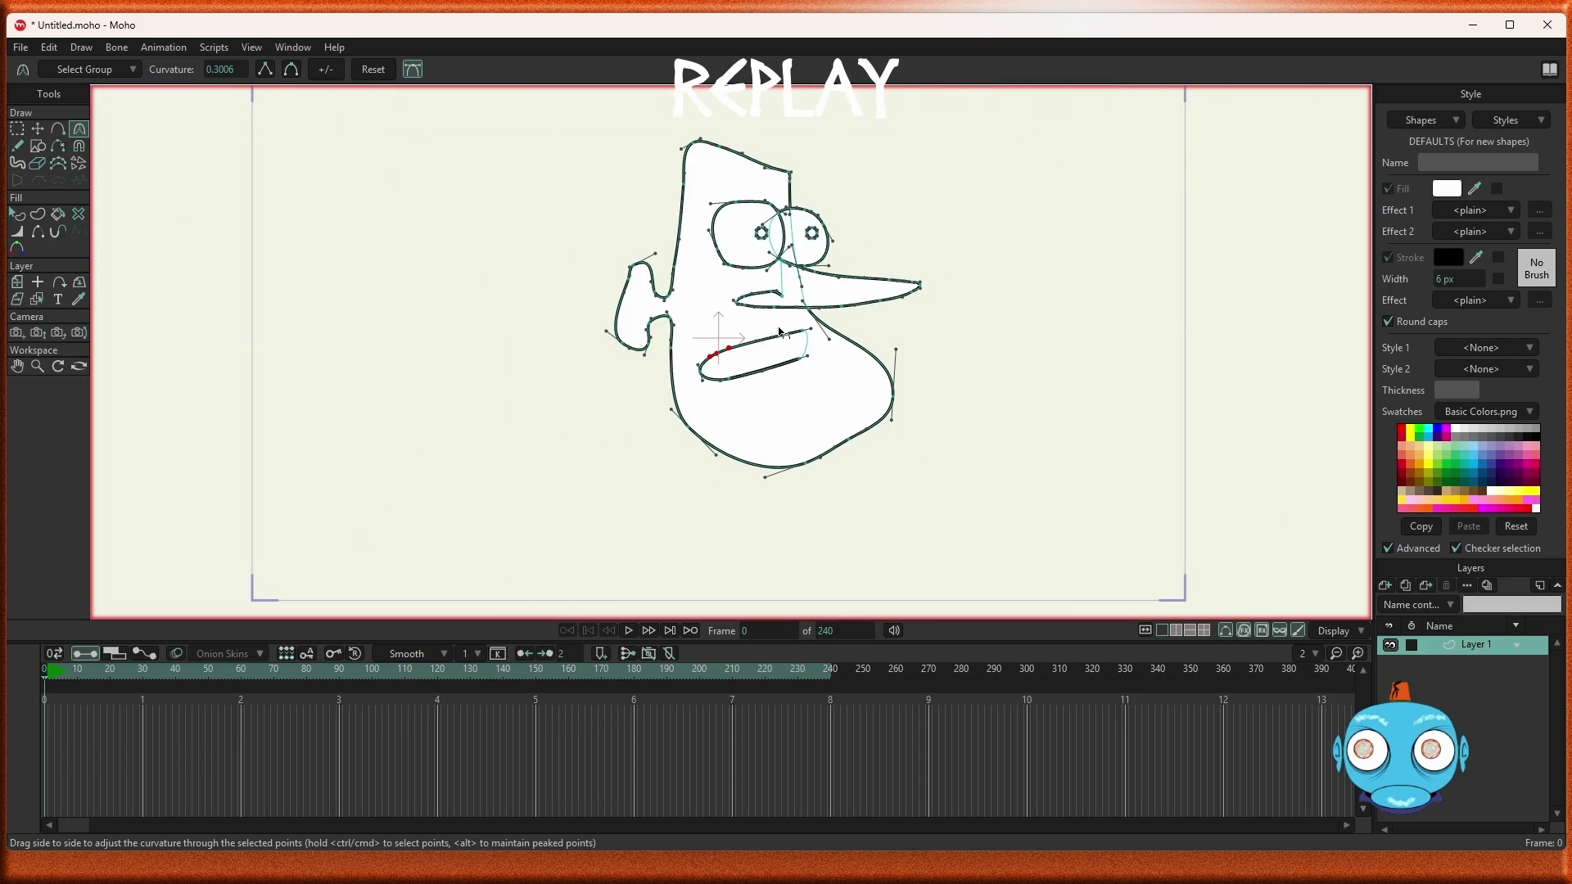
{"action": "scroll", "coordinate": [813, 356], "scroll_direction": "up", "scroll_amount": 2}
{"action": "scroll", "coordinate": [815, 358], "scroll_direction": "down", "scroll_amount": 4}
{"action": "scroll", "coordinate": [823, 361], "scroll_direction": "up", "scroll_amount": 6}
{"action": "scroll", "coordinate": [829, 364], "scroll_direction": "down", "scroll_amount": 4}
{"action": "scroll", "coordinate": [807, 374], "scroll_direction": "up", "scroll_amount": 6}
{"action": "scroll", "coordinate": [803, 372], "scroll_direction": "down", "scroll_amount": 4}
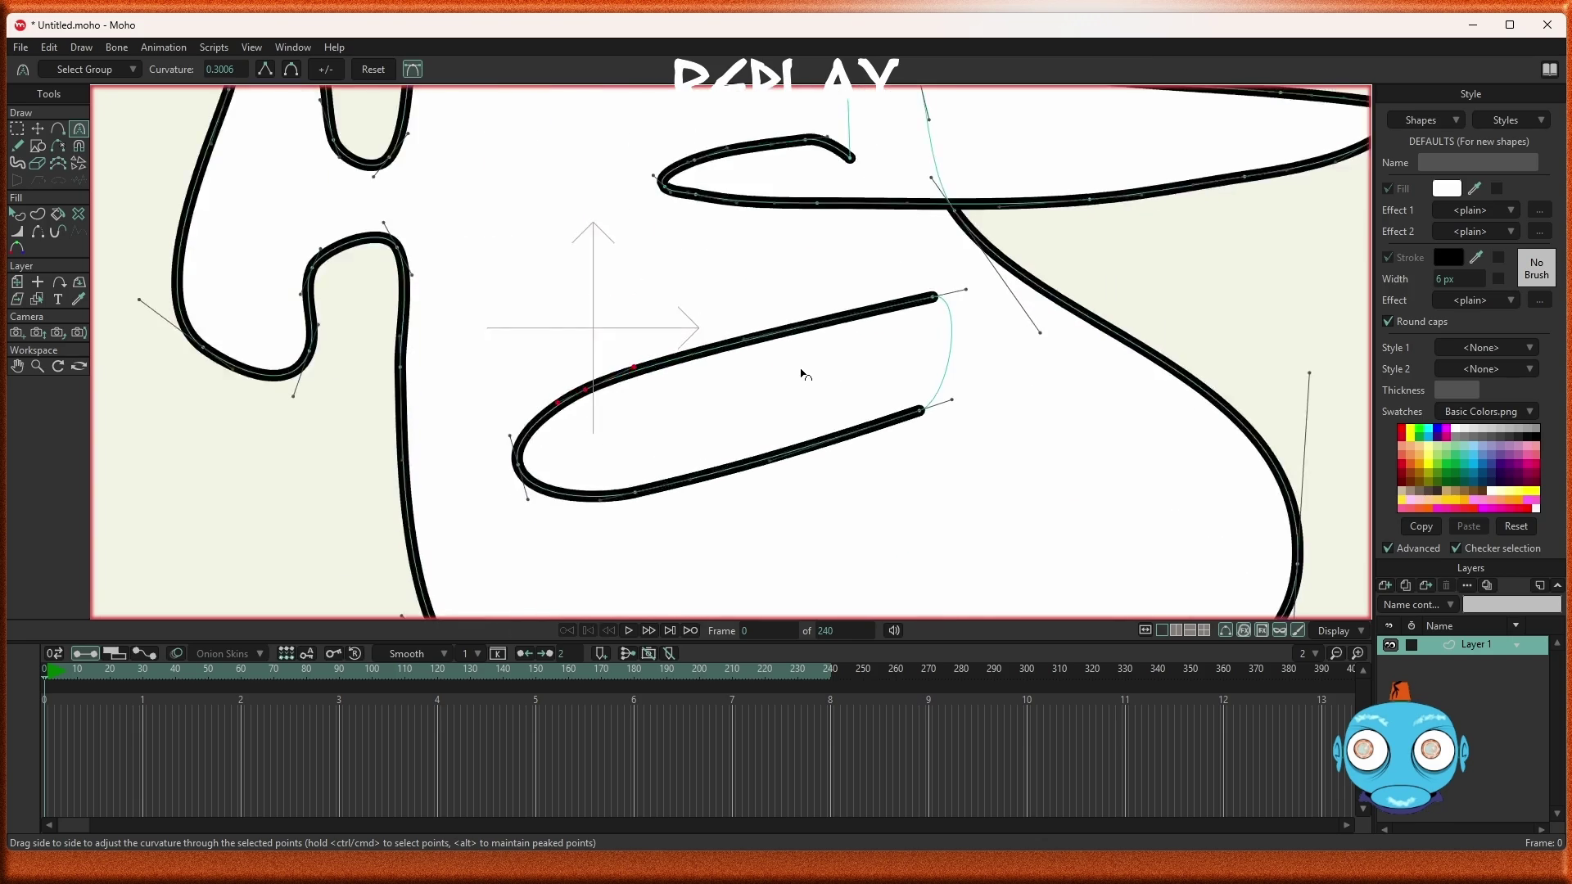
{"action": "scroll", "coordinate": [803, 373], "scroll_direction": "up", "scroll_amount": 4}
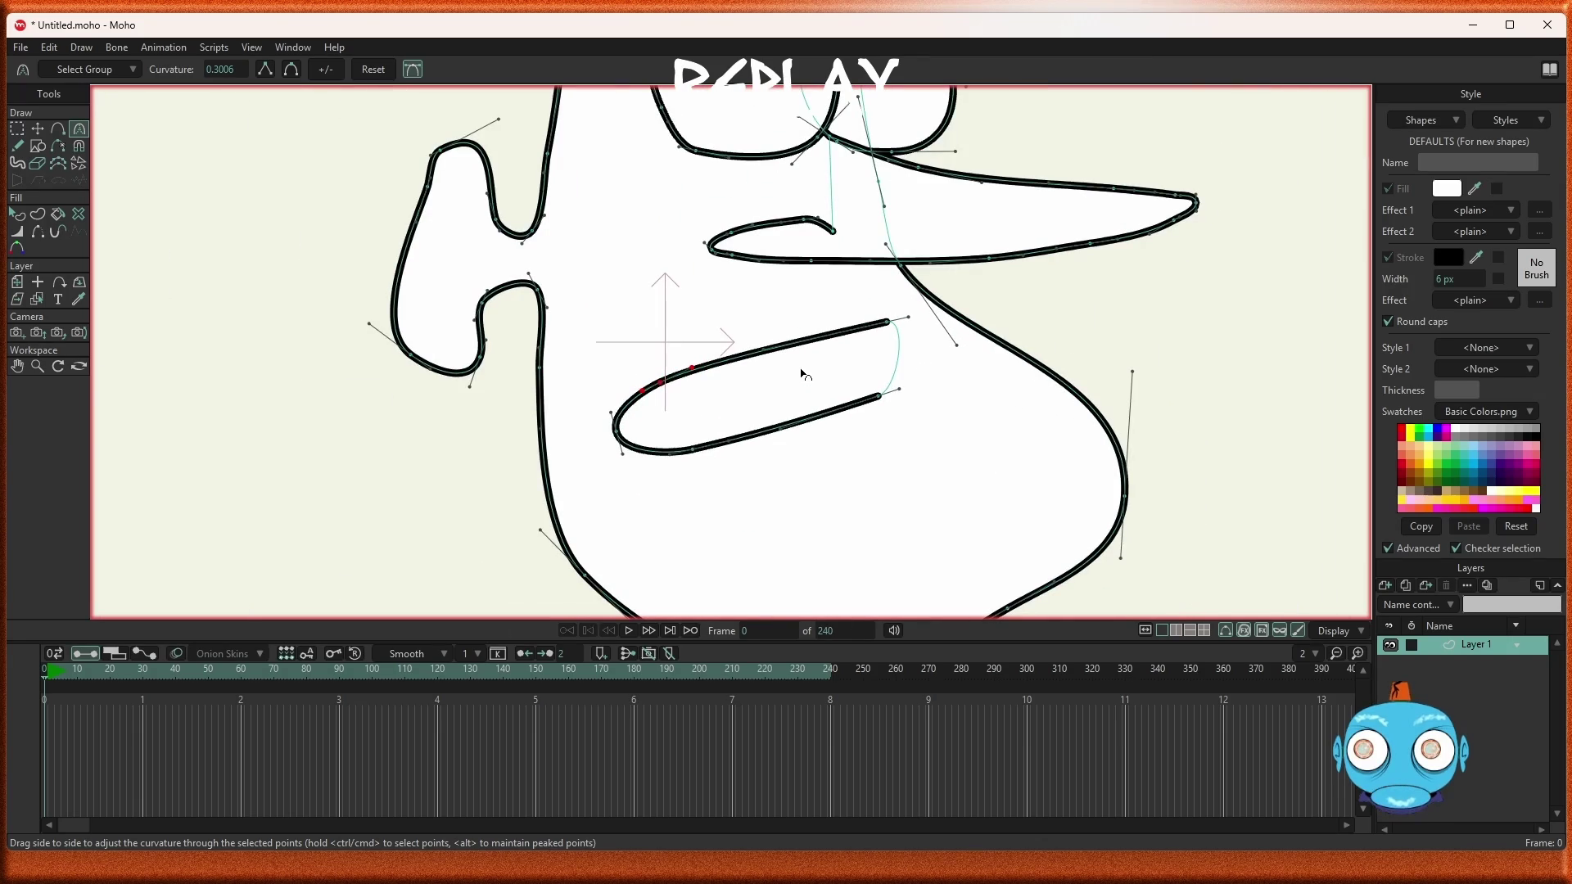
{"action": "scroll", "coordinate": [802, 372], "scroll_direction": "down", "scroll_amount": 2}
{"action": "scroll", "coordinate": [802, 372], "scroll_direction": "up", "scroll_amount": 3}
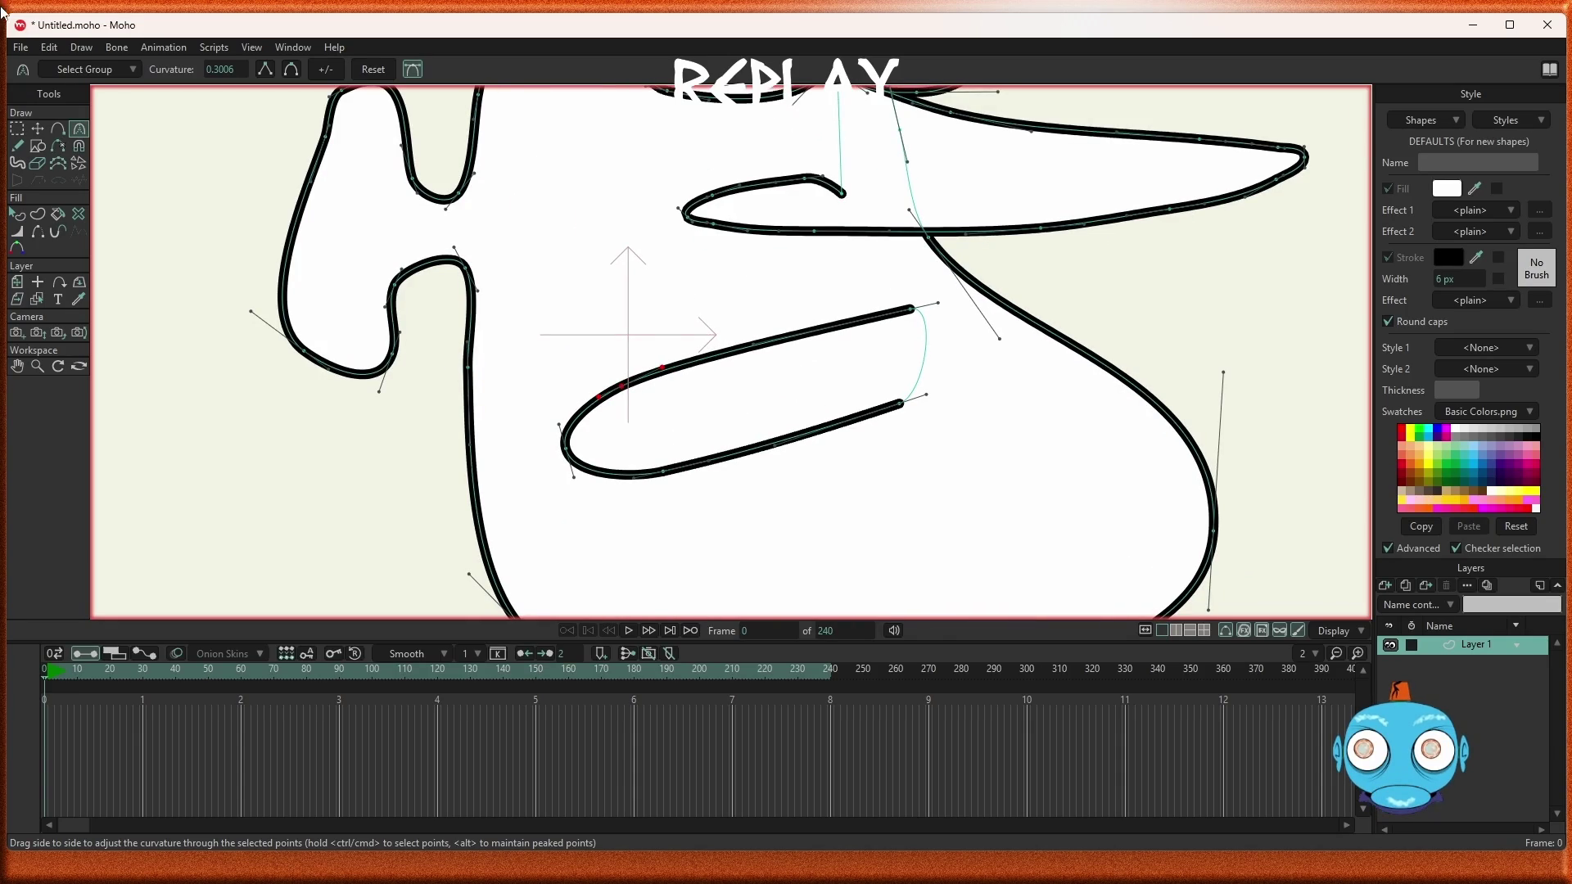
{"action": "left_click", "coordinate": [17, 129]}
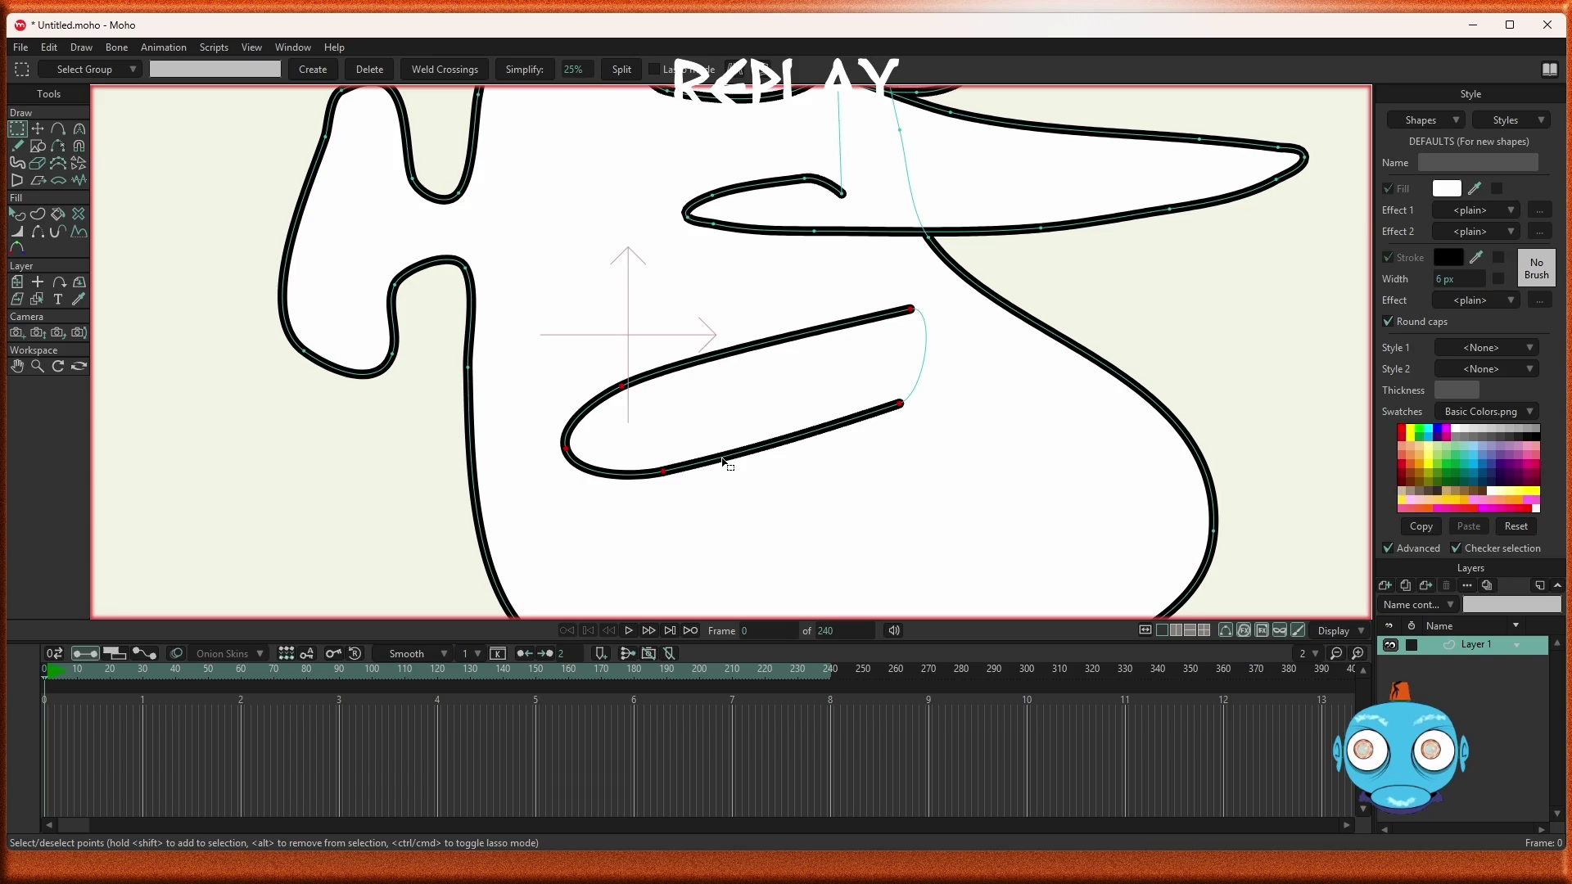
{"action": "key", "text": "Delete"}
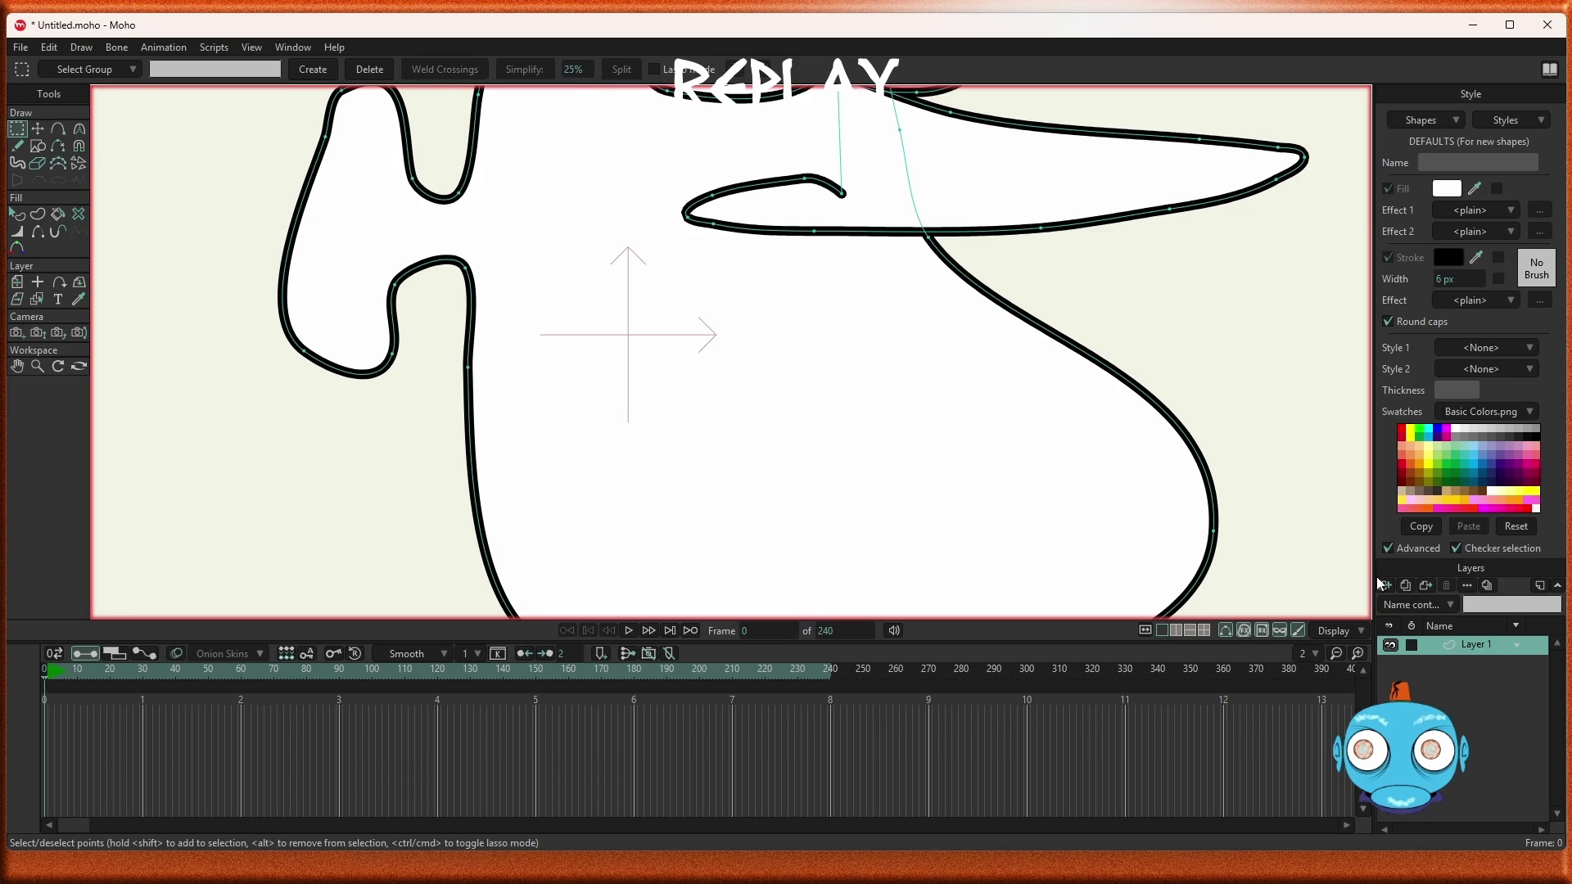
Add a new vector layer named 'rest' and paste the mouth curve into it
{"action": "left_click", "coordinate": [1387, 586]}
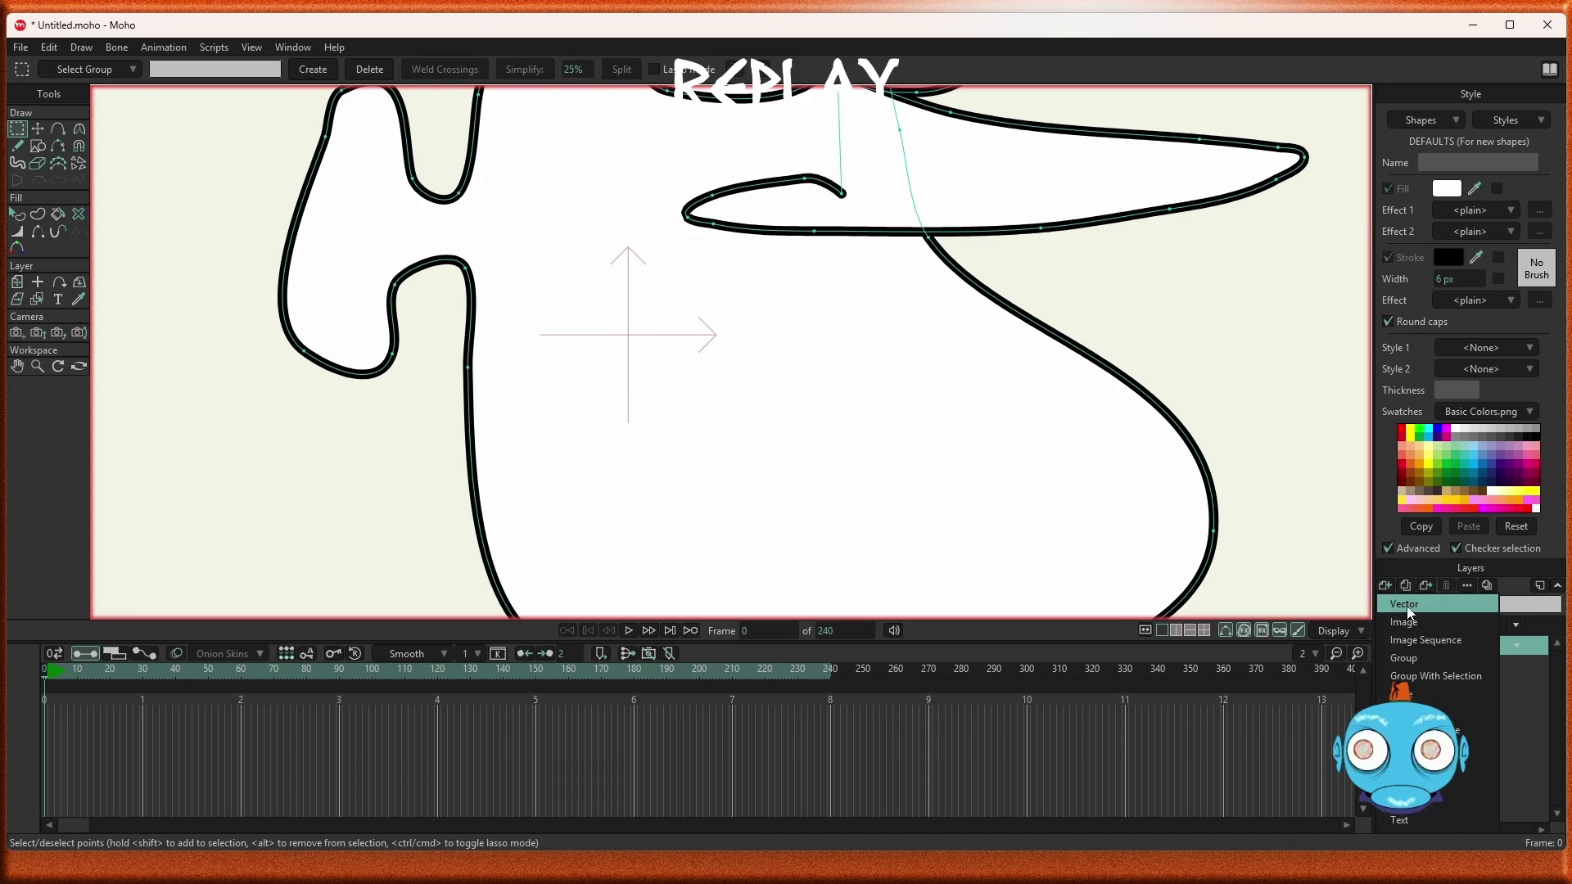
{"action": "left_click", "coordinate": [1402, 604]}
{"action": "type", "text": "rets"}
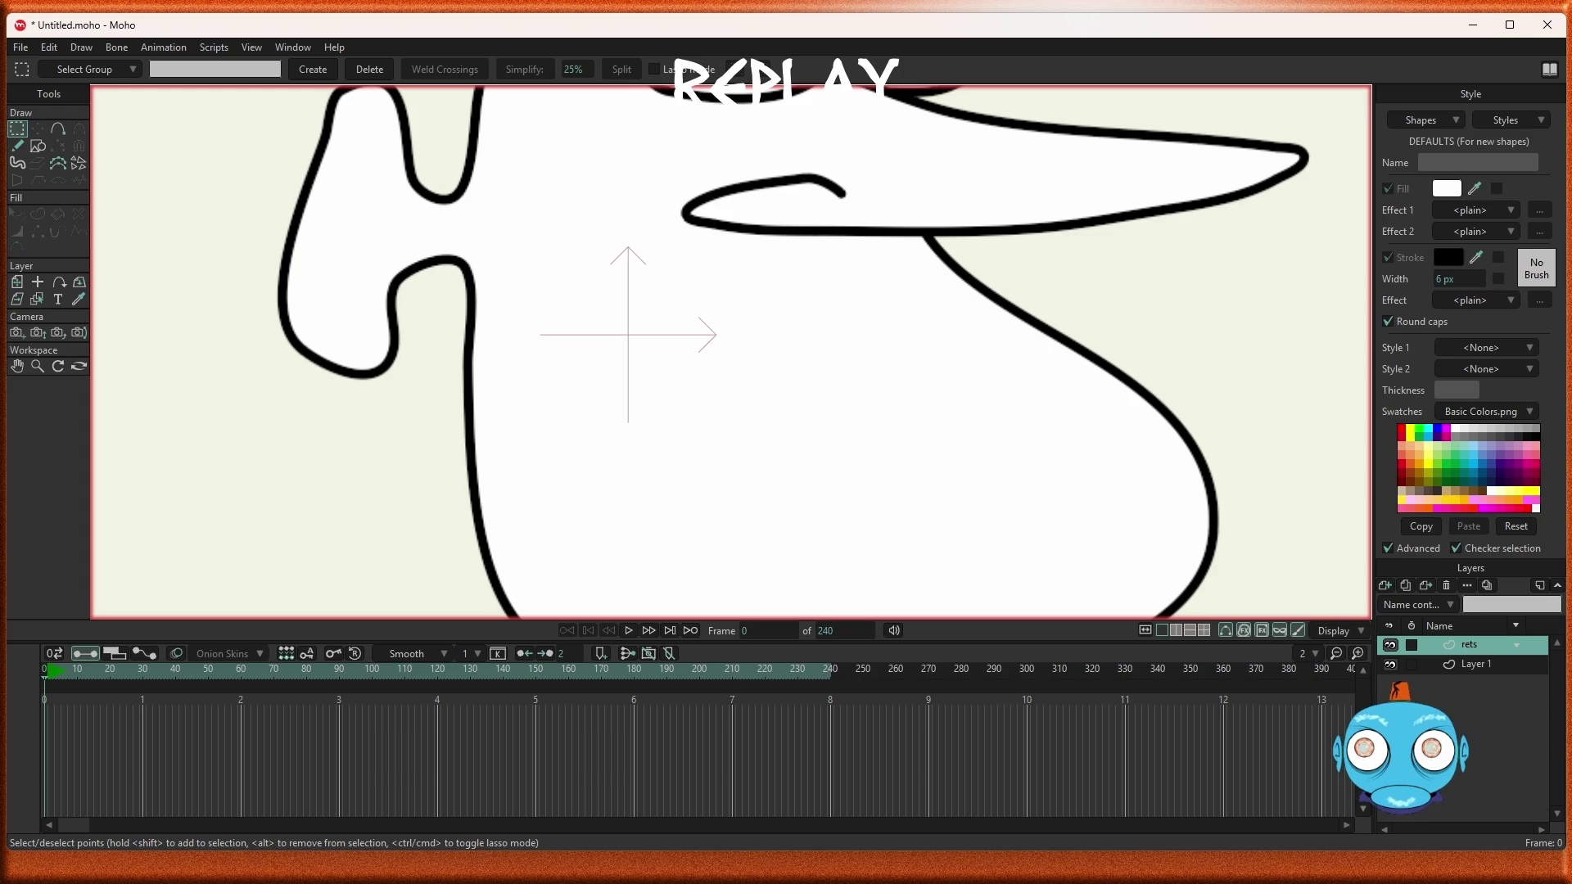
{"action": "key", "text": "BackSpace"}
{"action": "key", "text": "BackSpace"}
{"action": "type", "text": "st"}
{"action": "key", "text": "ctrl+v"}
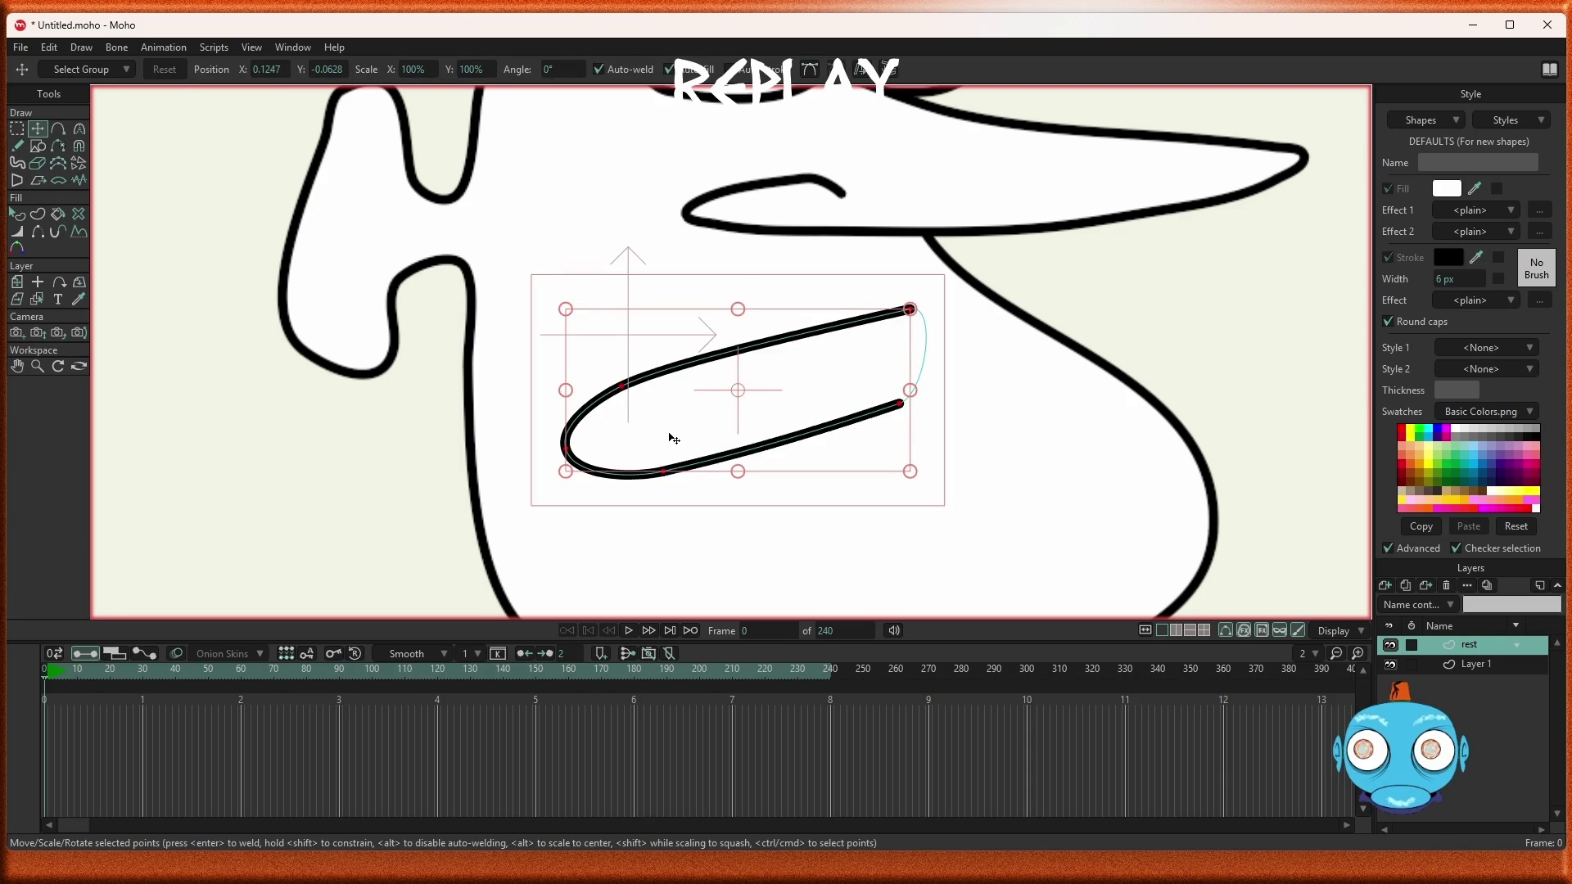
{"action": "scroll", "coordinate": [671, 437], "scroll_direction": "up", "scroll_amount": 2}
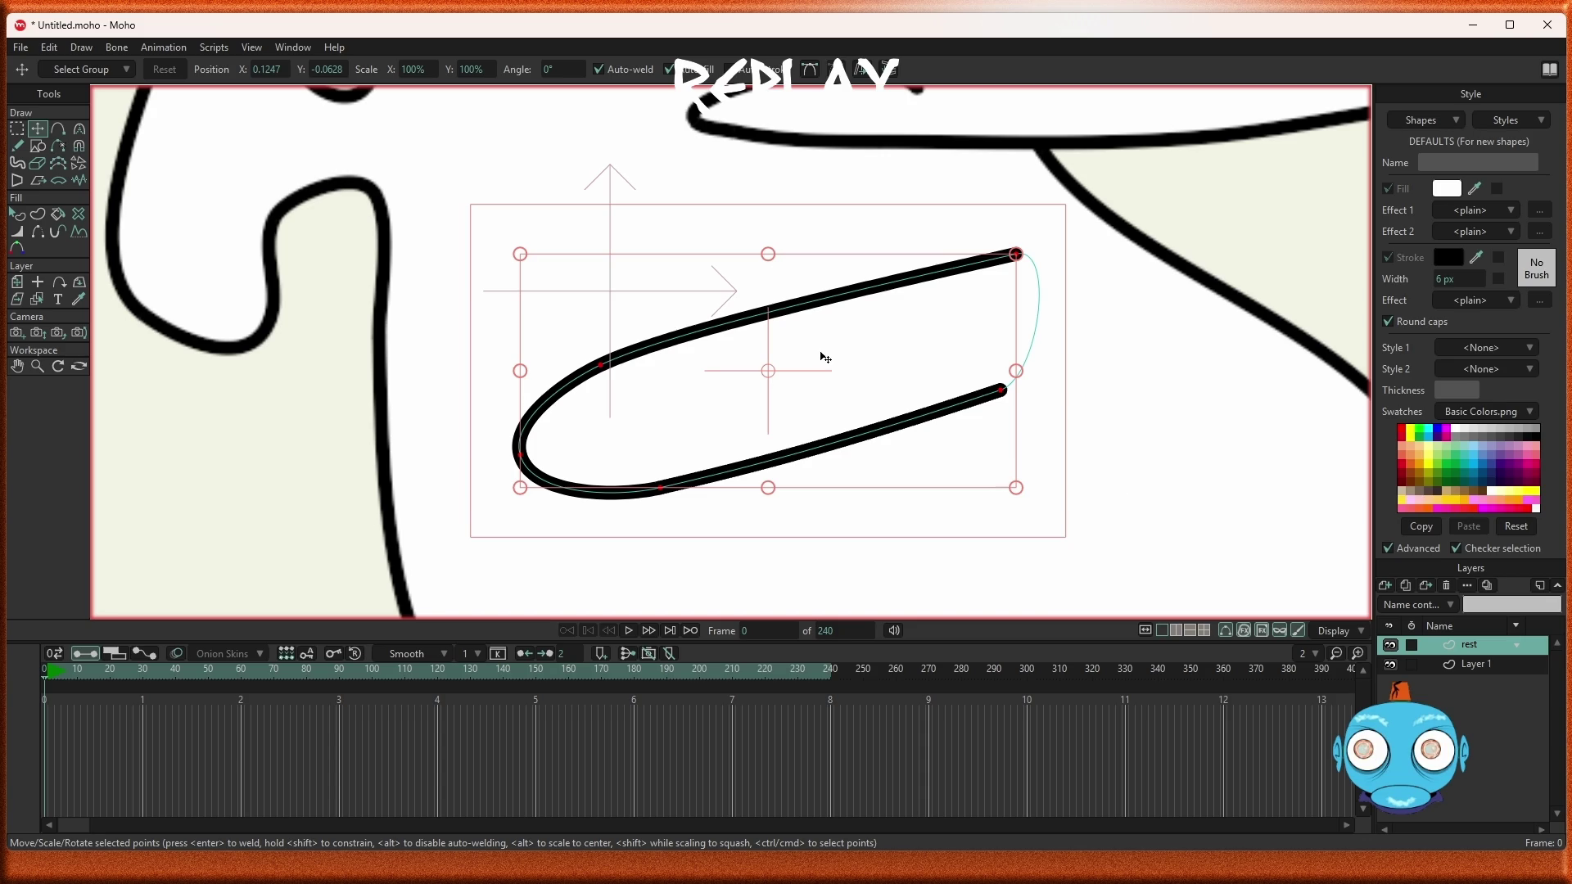
{"action": "scroll", "coordinate": [828, 367], "scroll_direction": "down", "scroll_amount": 4}
{"action": "scroll", "coordinate": [826, 380], "scroll_direction": "up", "scroll_amount": 3}
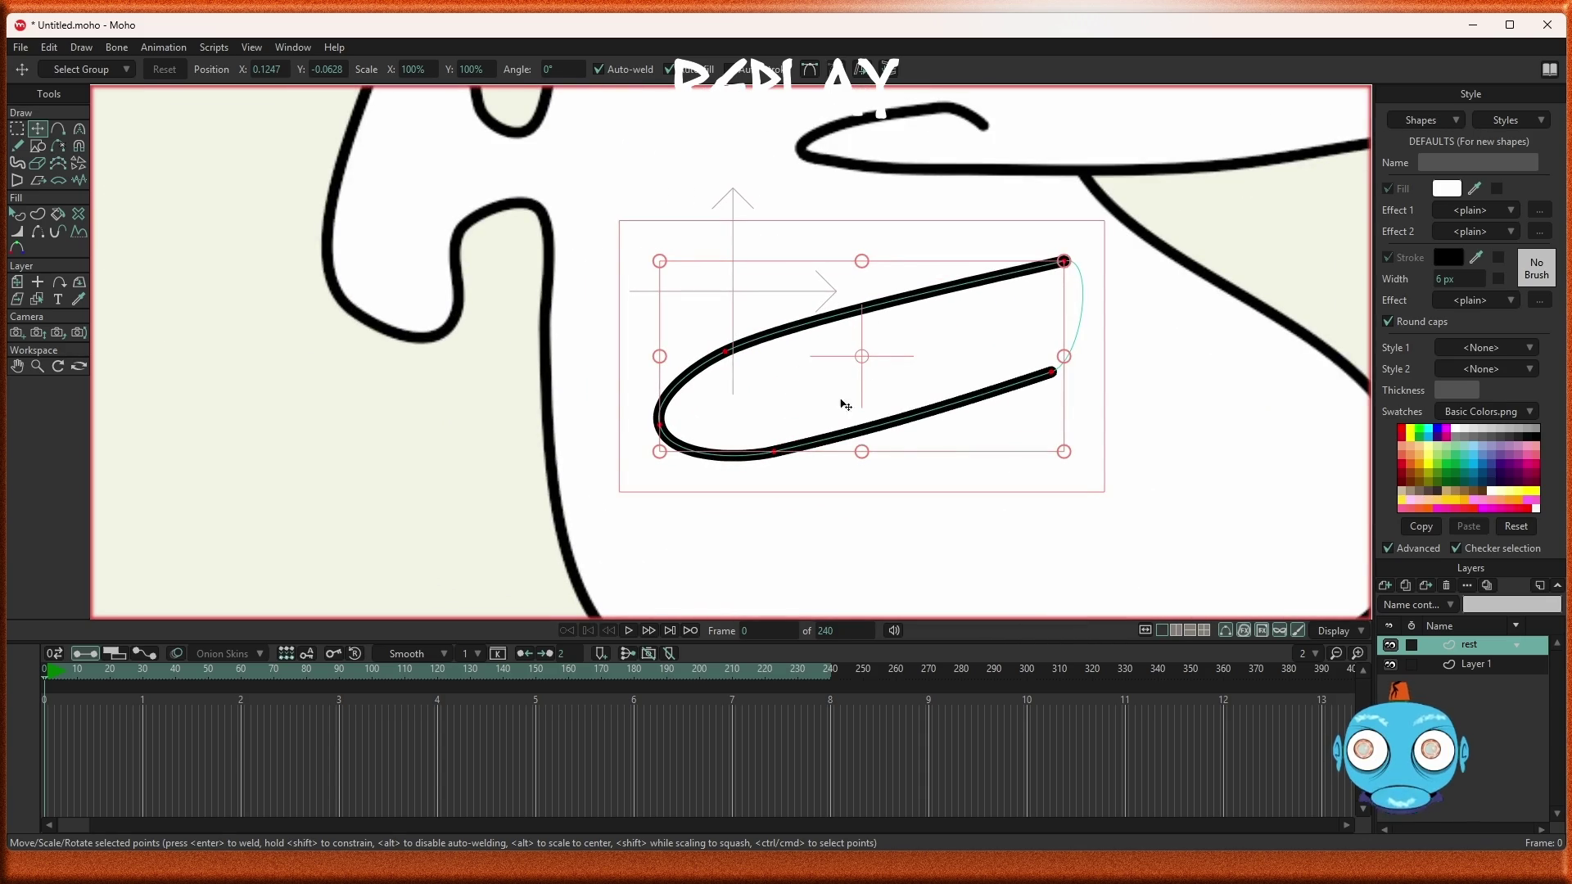
{"action": "scroll", "coordinate": [873, 395], "scroll_direction": "up", "scroll_amount": 3}
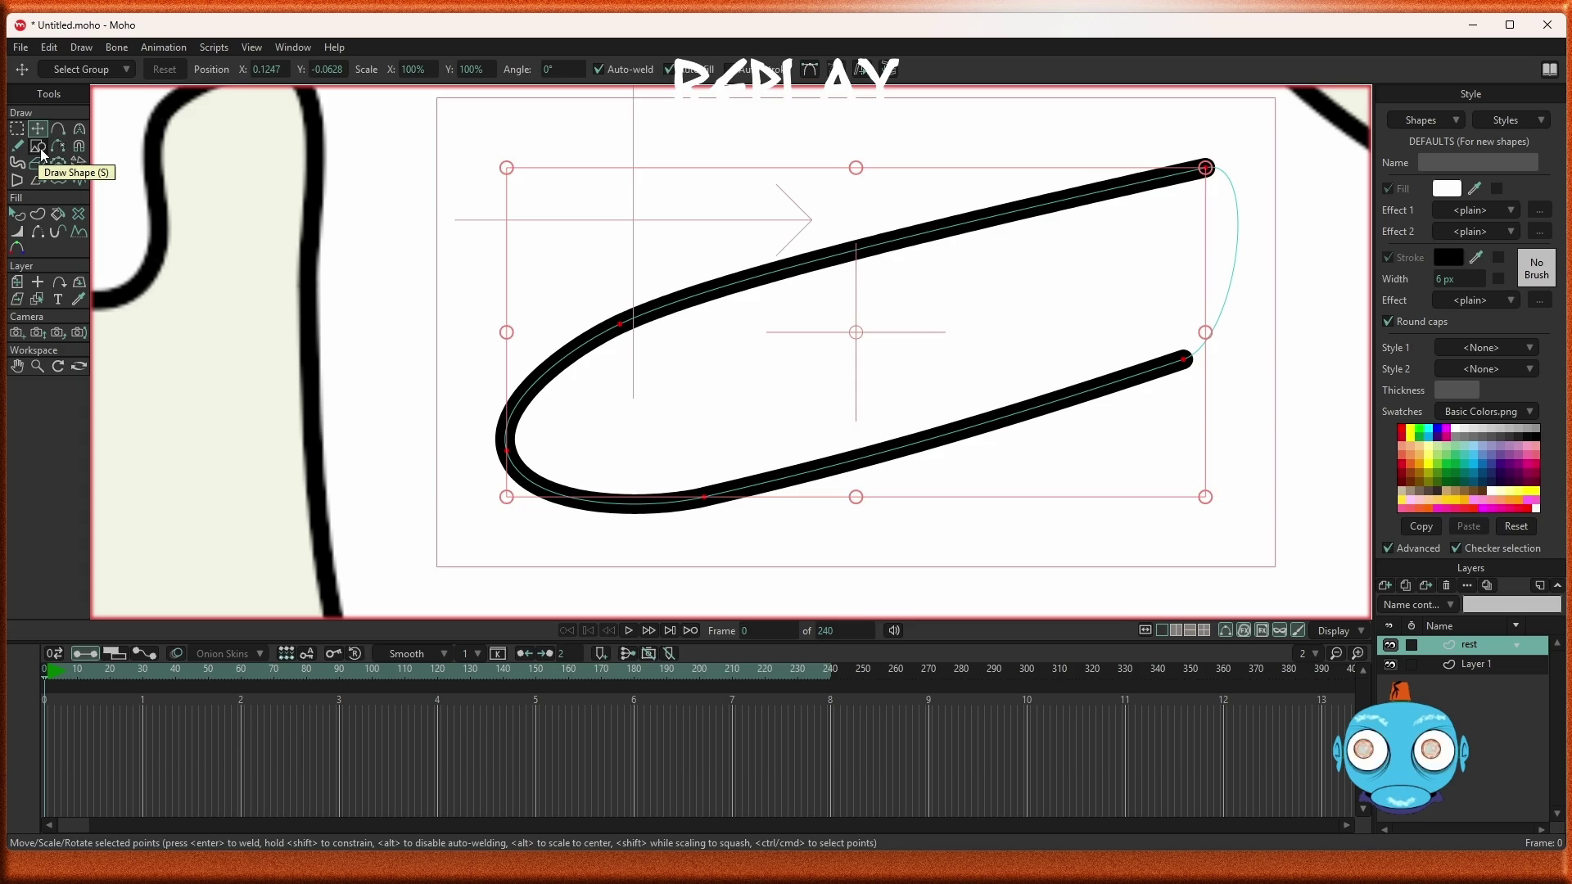
Draw a rectangle inside the mouth curve and smooth its corners to curvature 0.30
{"action": "left_click", "coordinate": [41, 149]}
{"action": "left_click", "coordinate": [185, 71]}
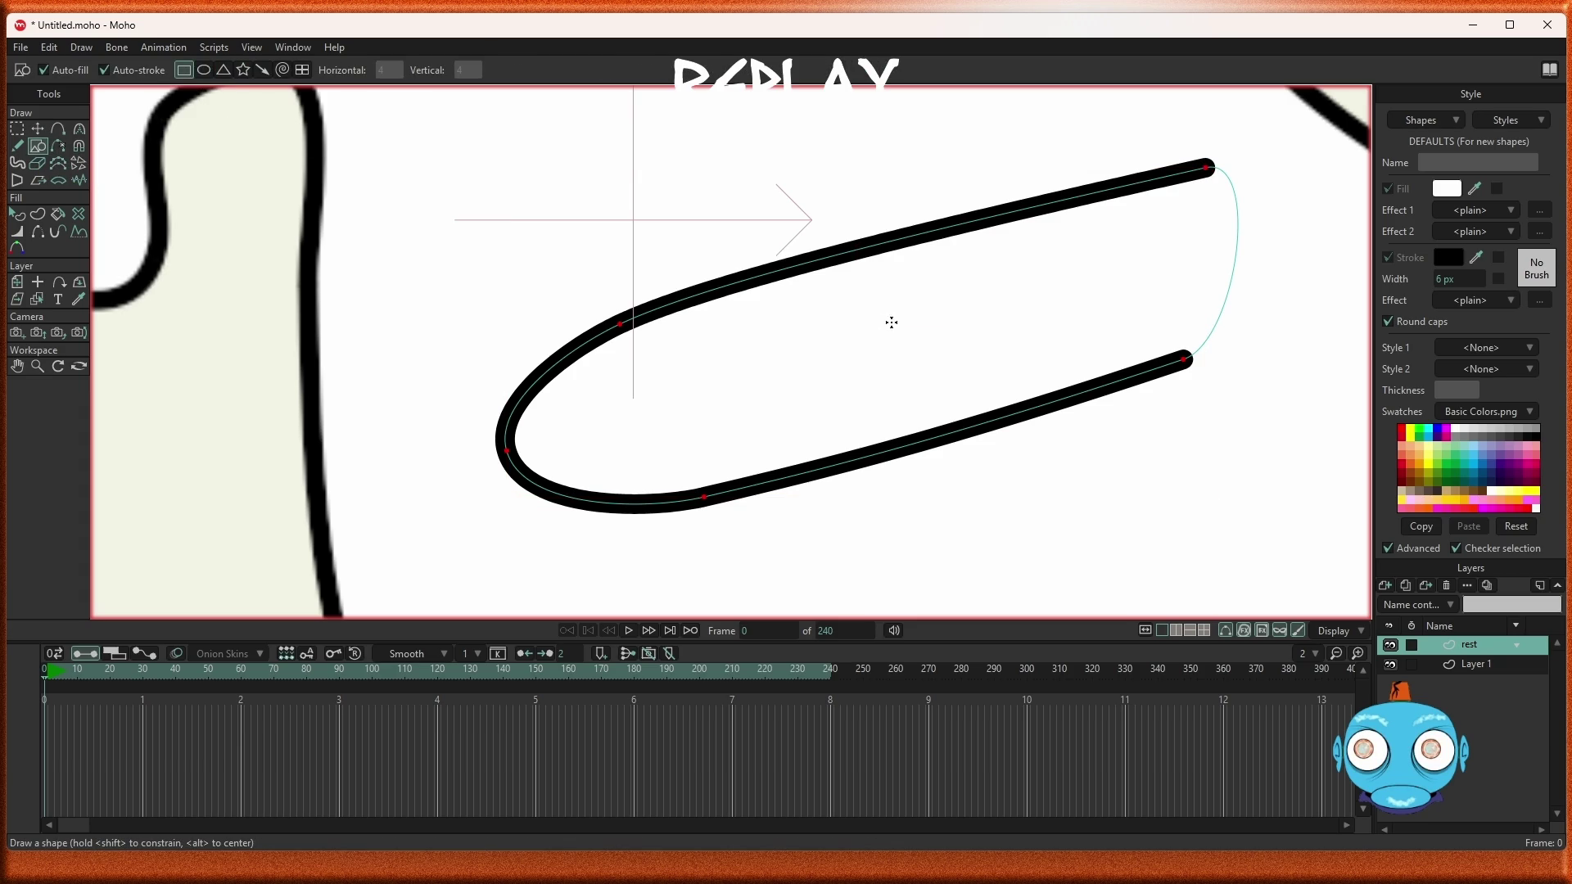
{"action": "left_click_drag", "start_coordinate": [678, 338], "coordinate": [813, 422]}
{"action": "left_click", "coordinate": [80, 128]}
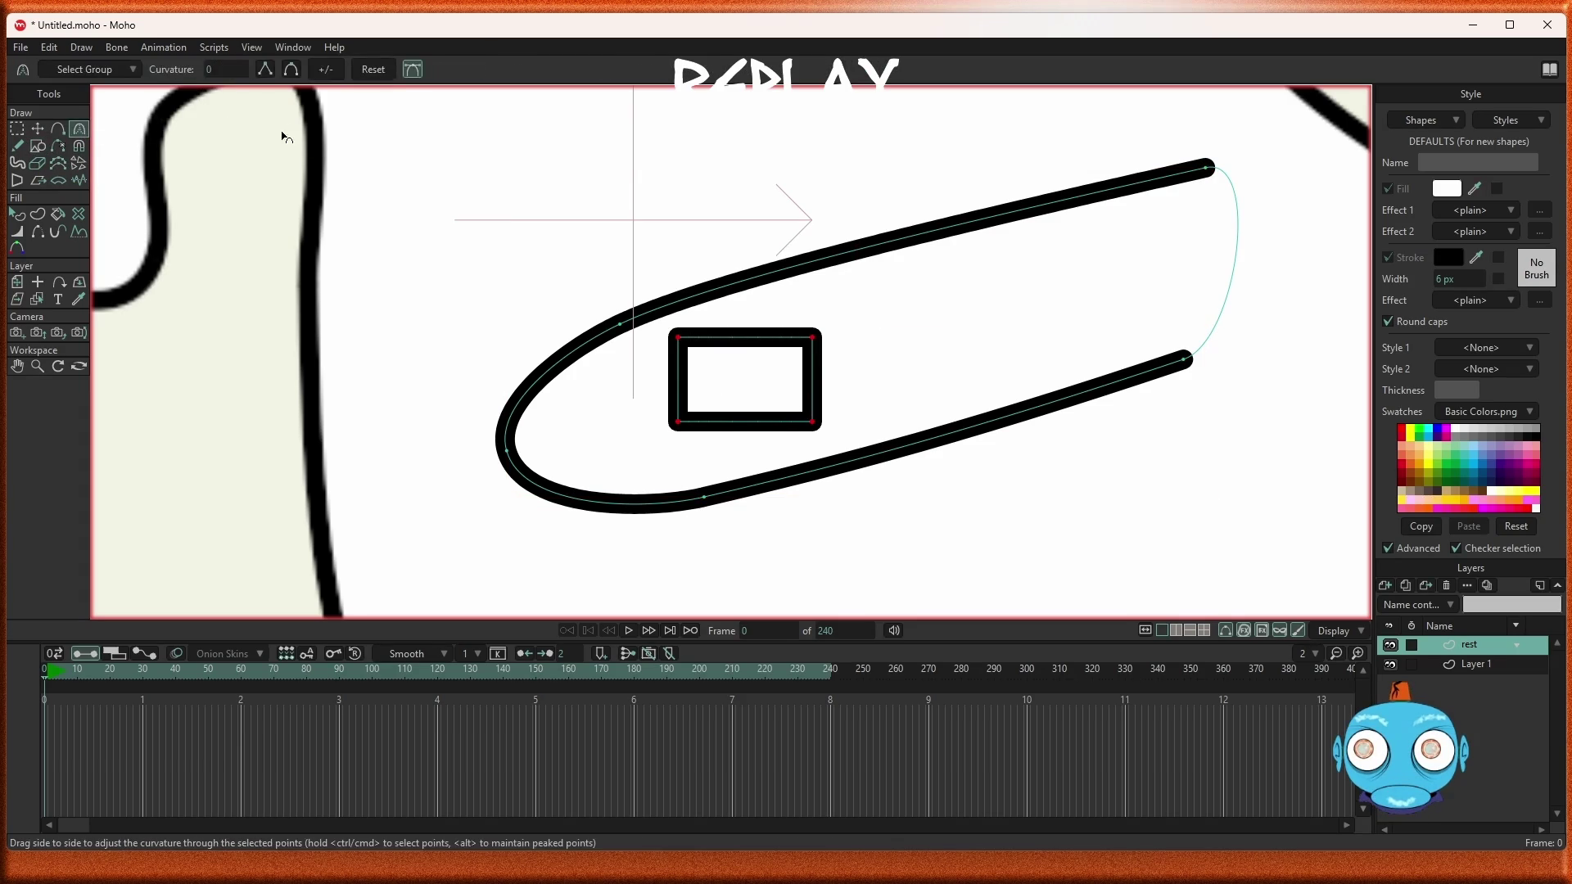
{"action": "left_click", "coordinate": [295, 67]}
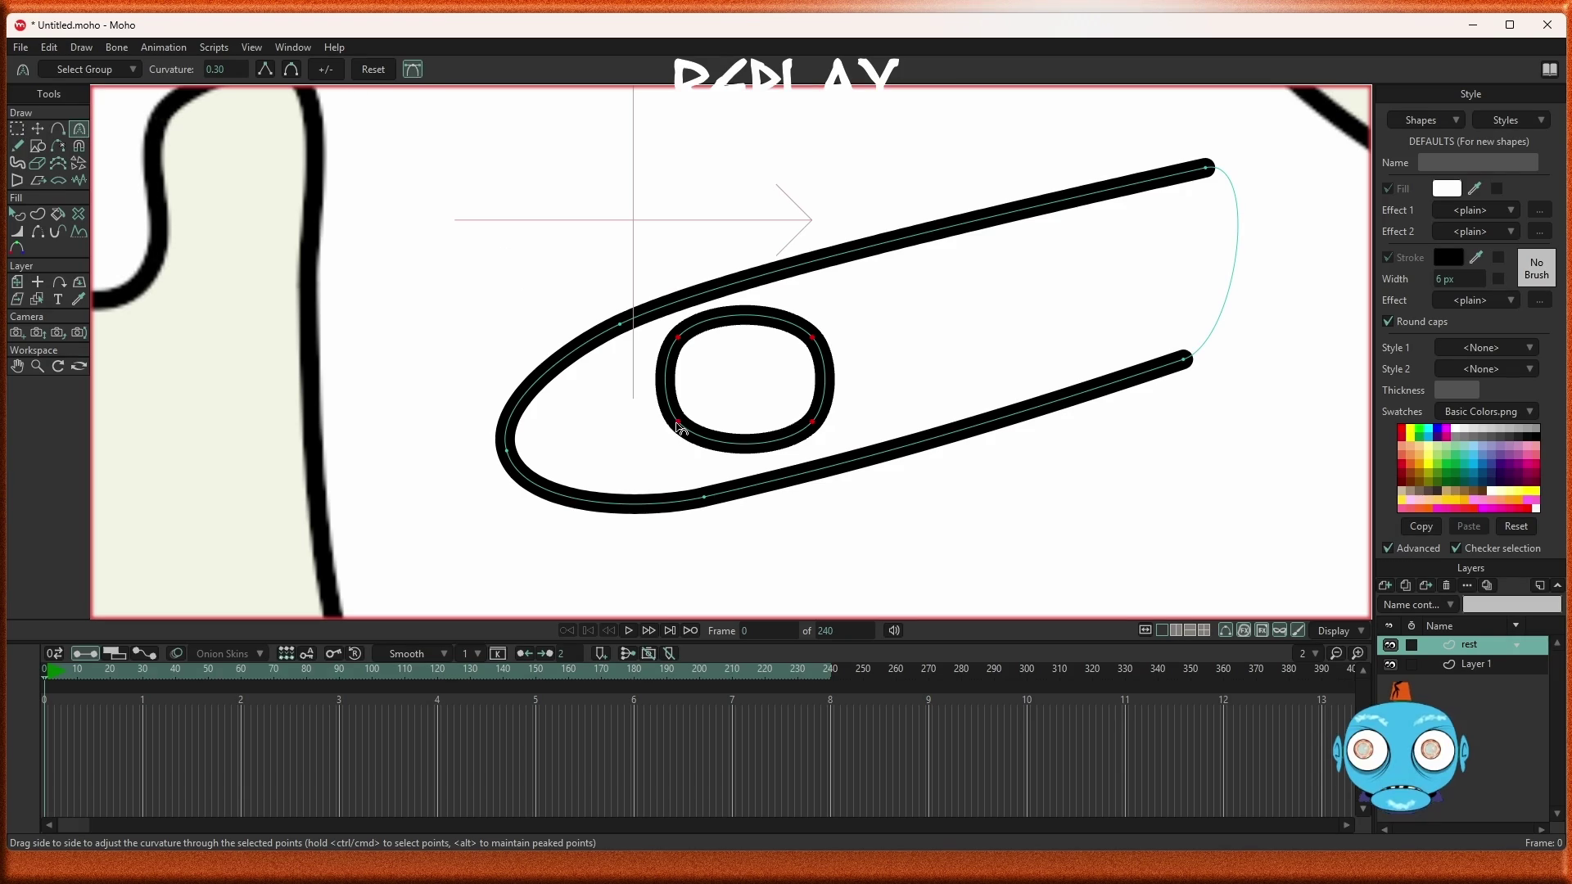
Drag the rounded shape's corner points outward until its right side meets both mouth lines
{"action": "key", "text": "t"}
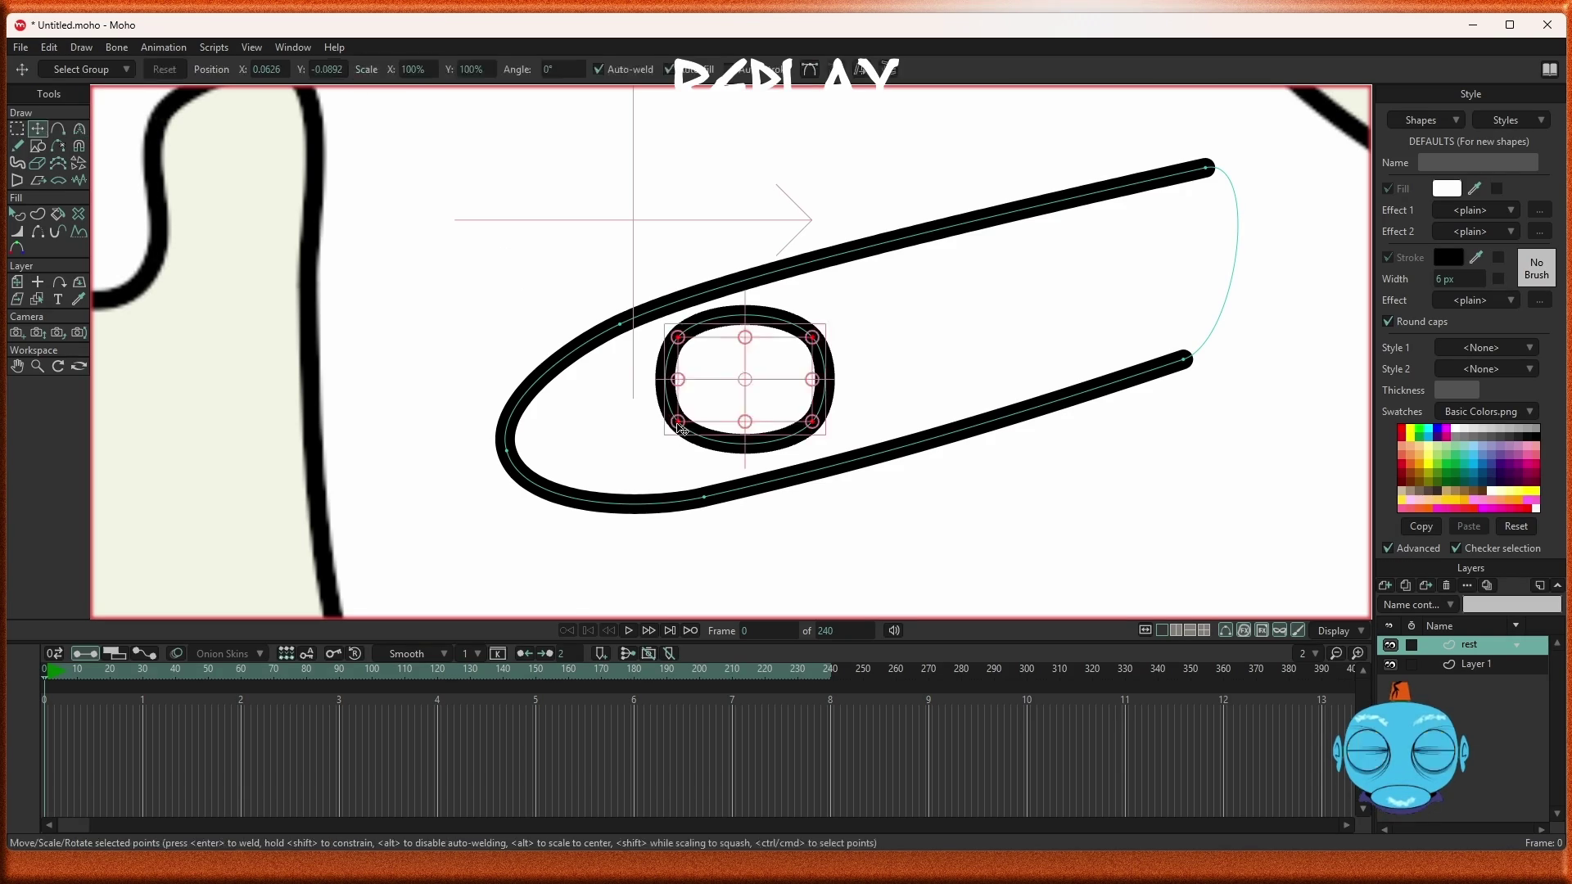
{"action": "left_click_drag", "start_coordinate": [681, 431], "coordinate": [660, 446]}
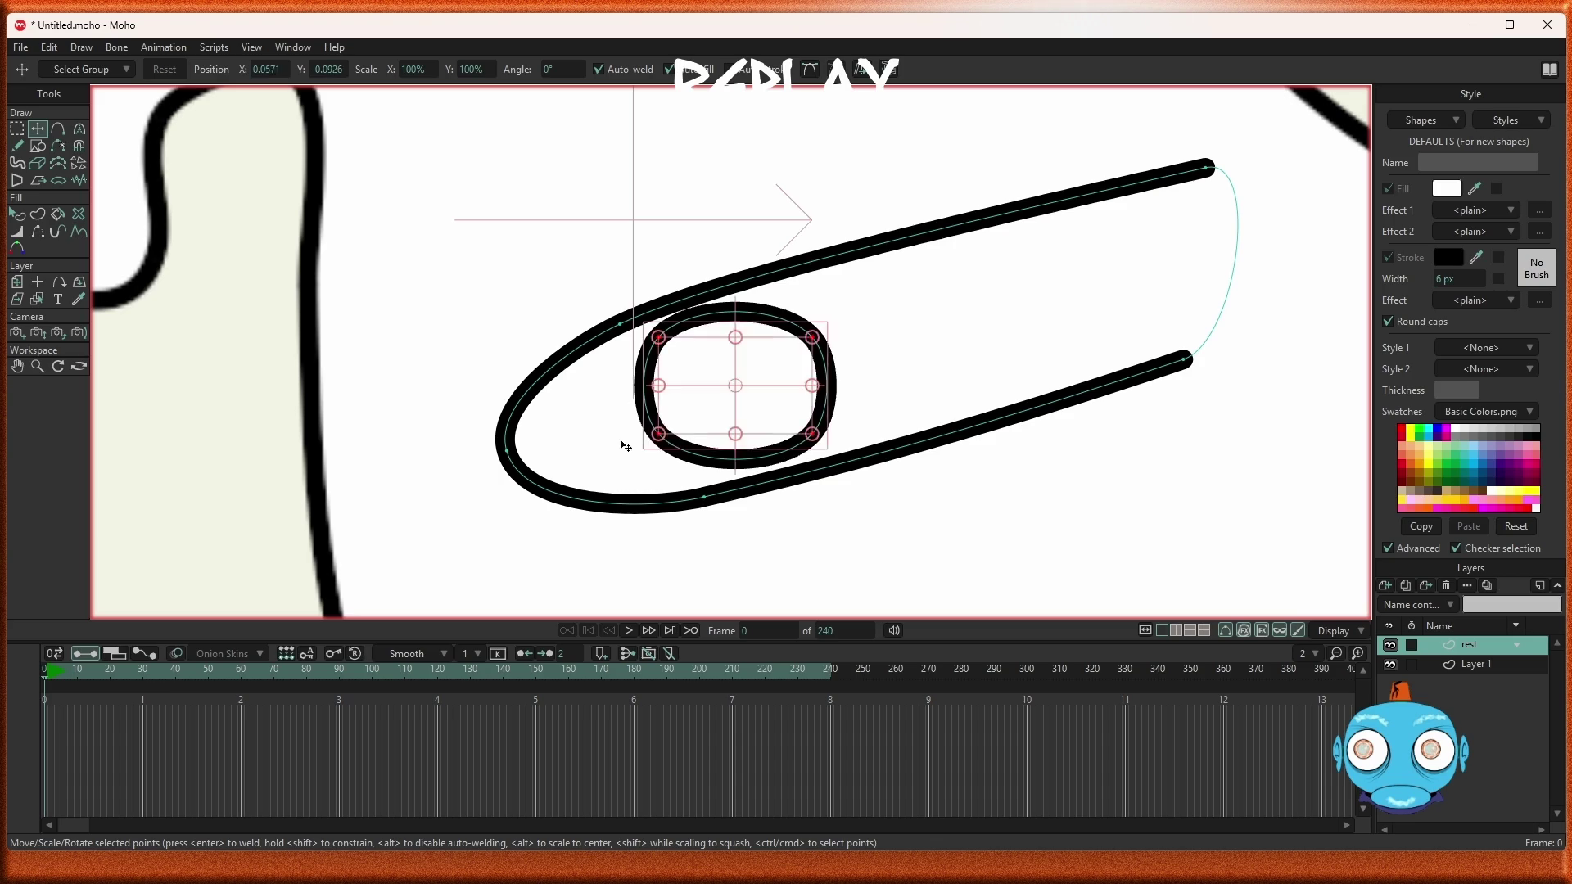
{"action": "left_click", "coordinate": [667, 448]}
{"action": "mouse_move", "coordinate": [665, 443]}
{"action": "left_mouse_down"}
{"action": "mouse_move", "coordinate": [618, 497]}
{"action": "mouse_move", "coordinate": [578, 505]}
{"action": "mouse_move", "coordinate": [513, 456]}
{"action": "left_mouse_up"}
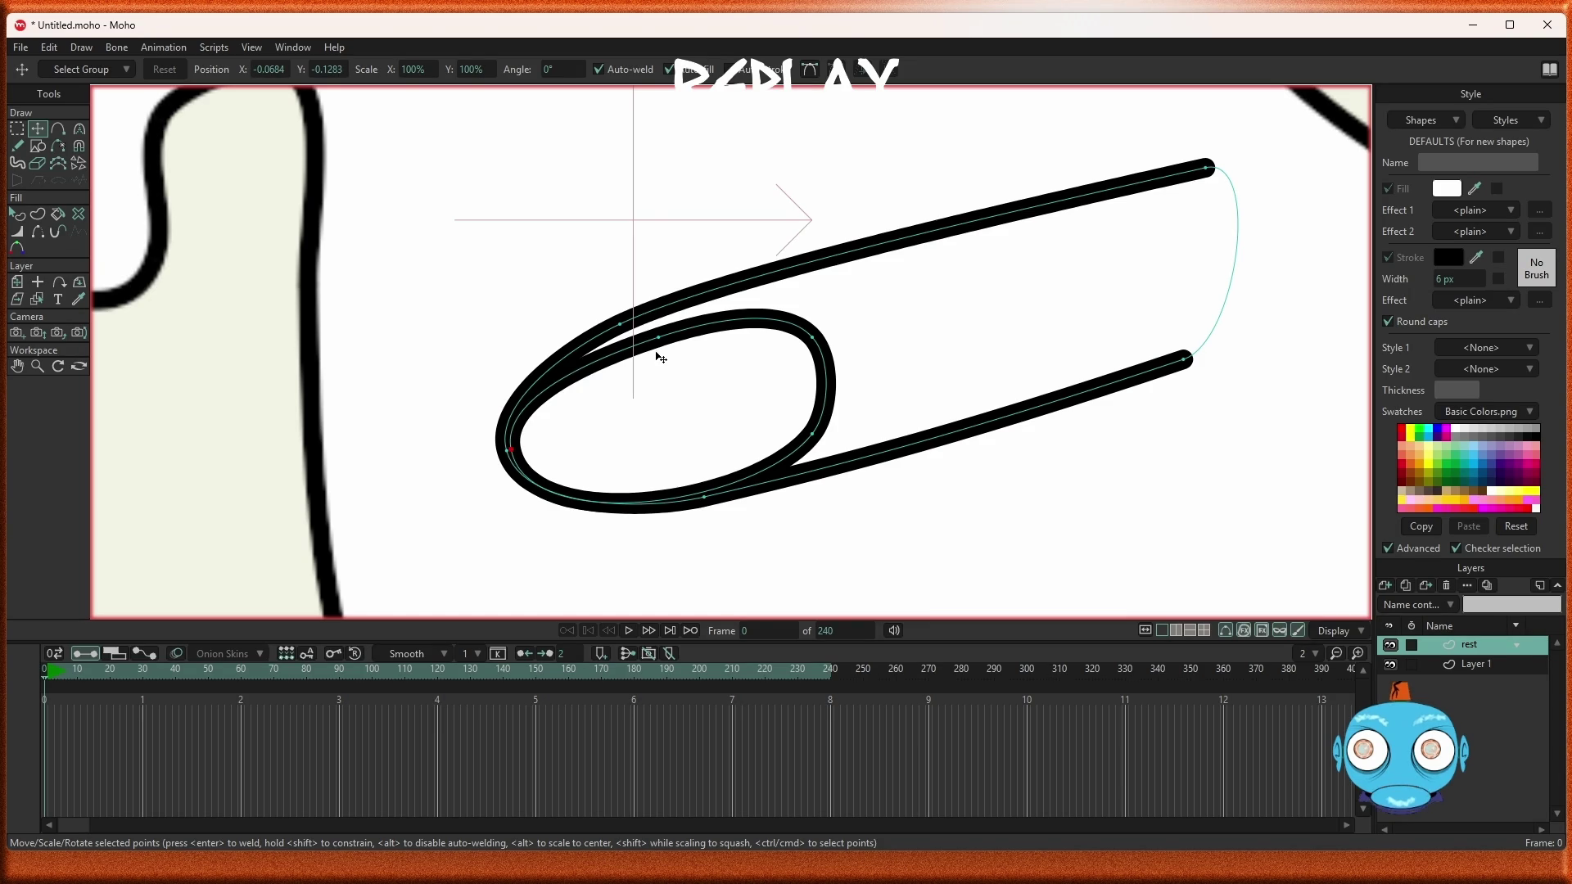
{"action": "left_click_drag", "start_coordinate": [664, 339], "coordinate": [629, 331]}
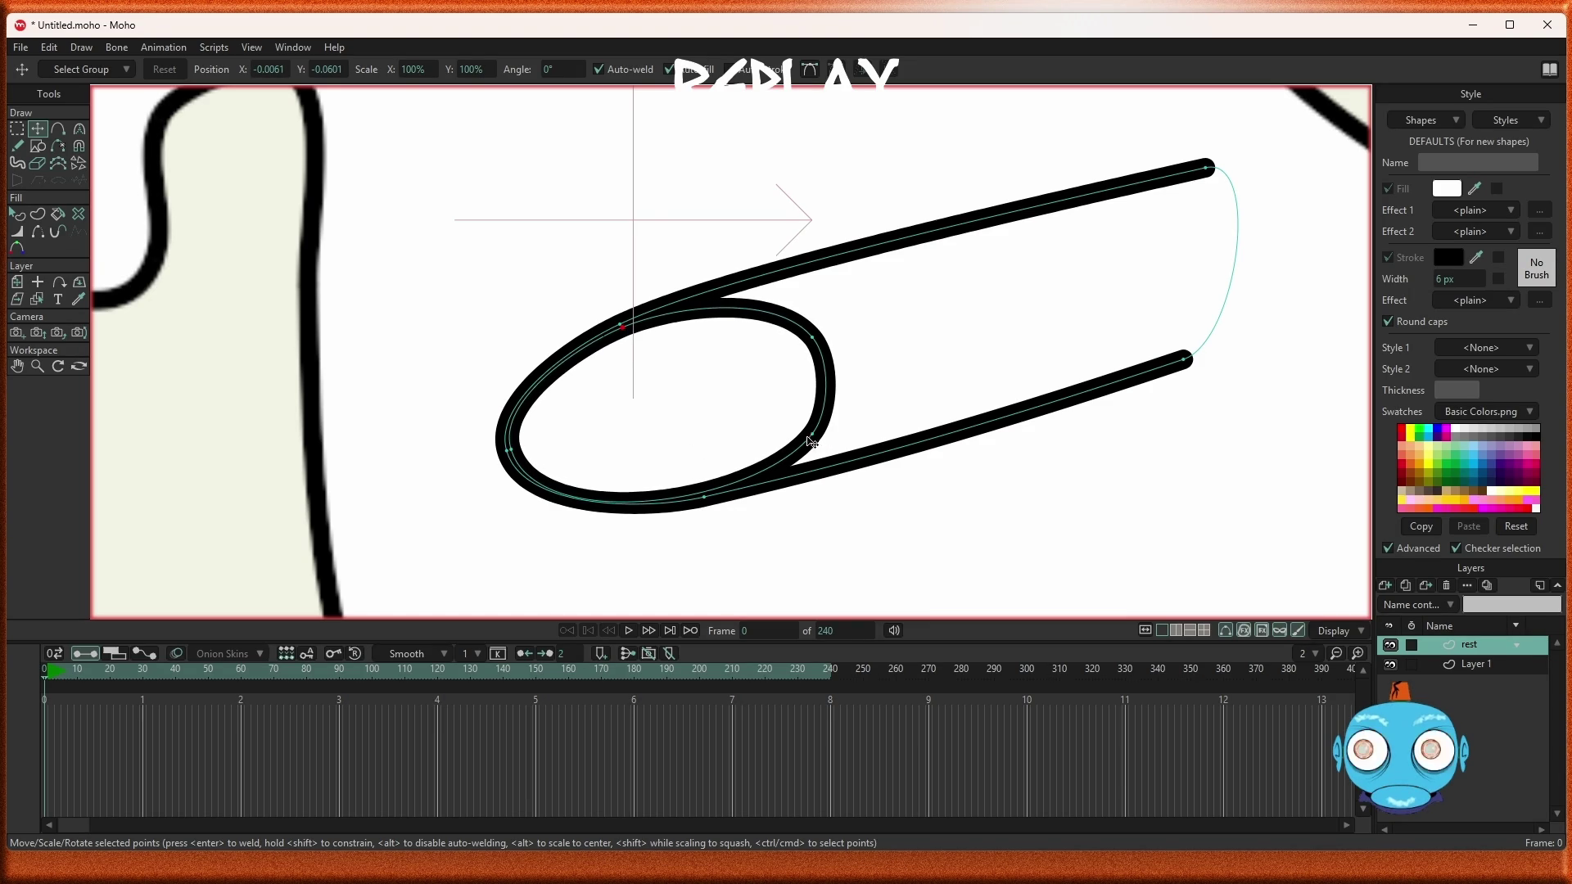
{"action": "mouse_move", "coordinate": [811, 439]}
{"action": "left_mouse_down"}
{"action": "mouse_move", "coordinate": [701, 484]}
{"action": "mouse_move", "coordinate": [709, 497]}
{"action": "left_mouse_up"}
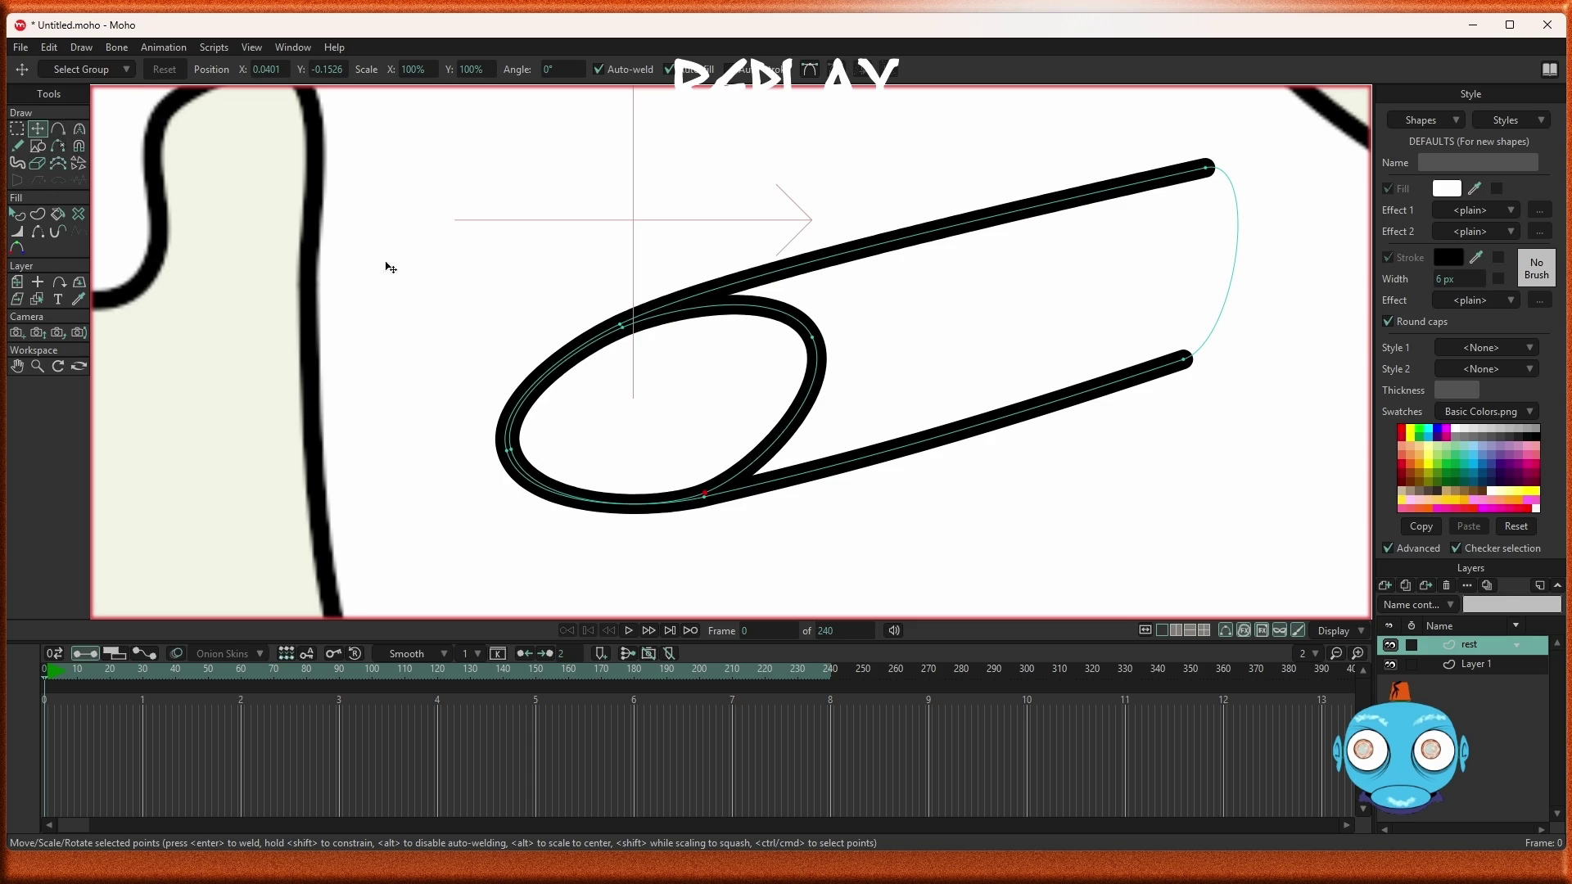
{"action": "mouse_move", "coordinate": [812, 337]}
{"action": "left_mouse_down"}
{"action": "mouse_move", "coordinate": [903, 245]}
{"action": "mouse_move", "coordinate": [895, 255]}
{"action": "left_mouse_up"}
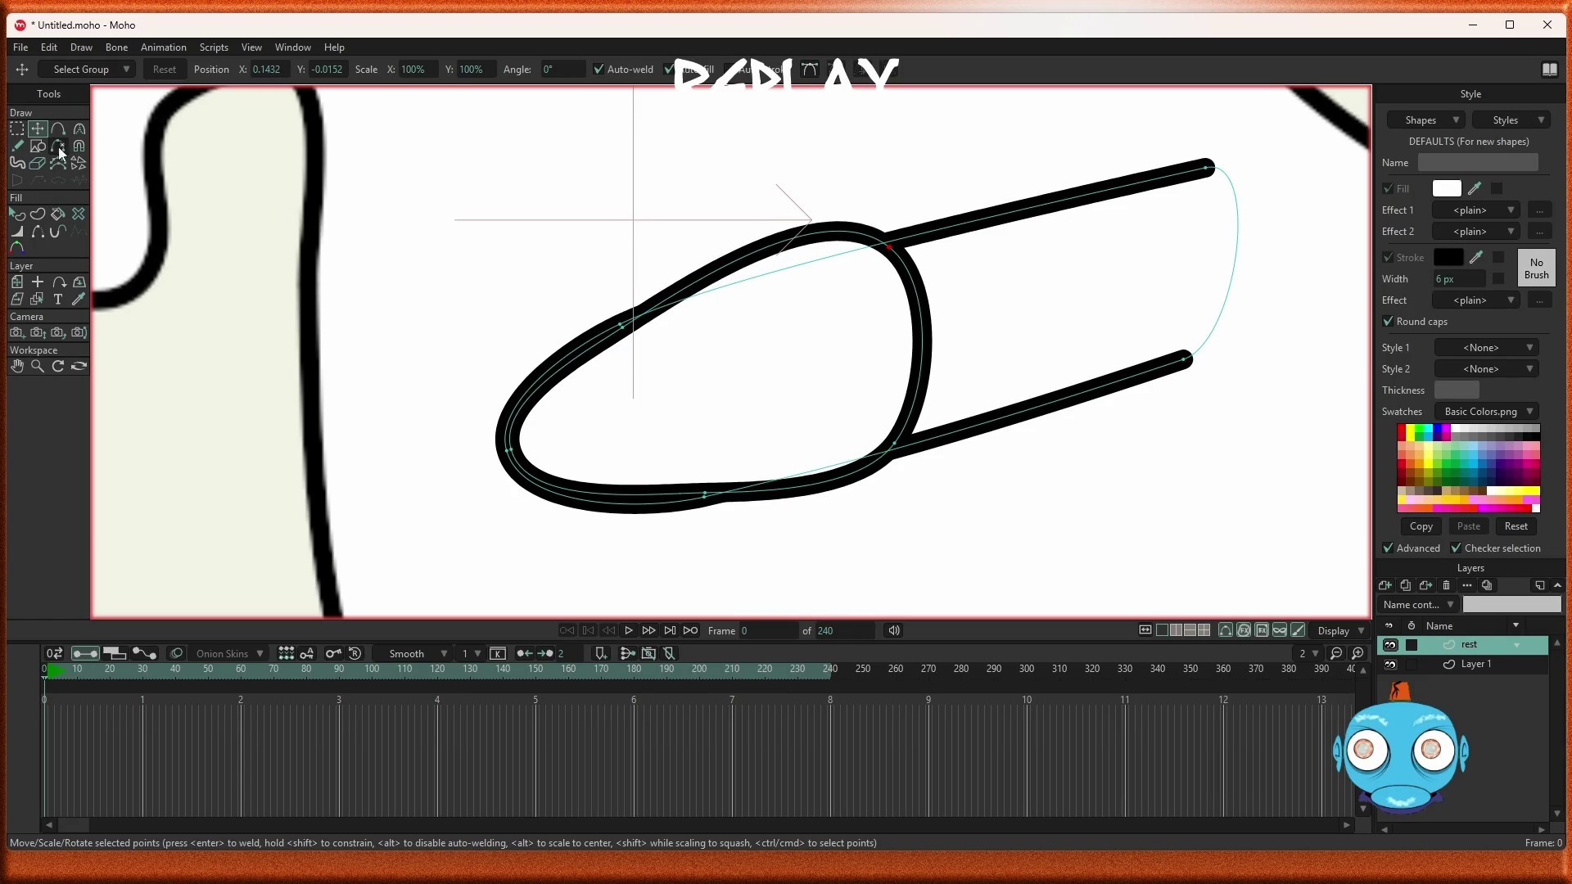
Bow the inner shape's right edge inward and smooth its bottom and upper edges along the strokes
{"action": "left_click", "coordinate": [80, 131]}
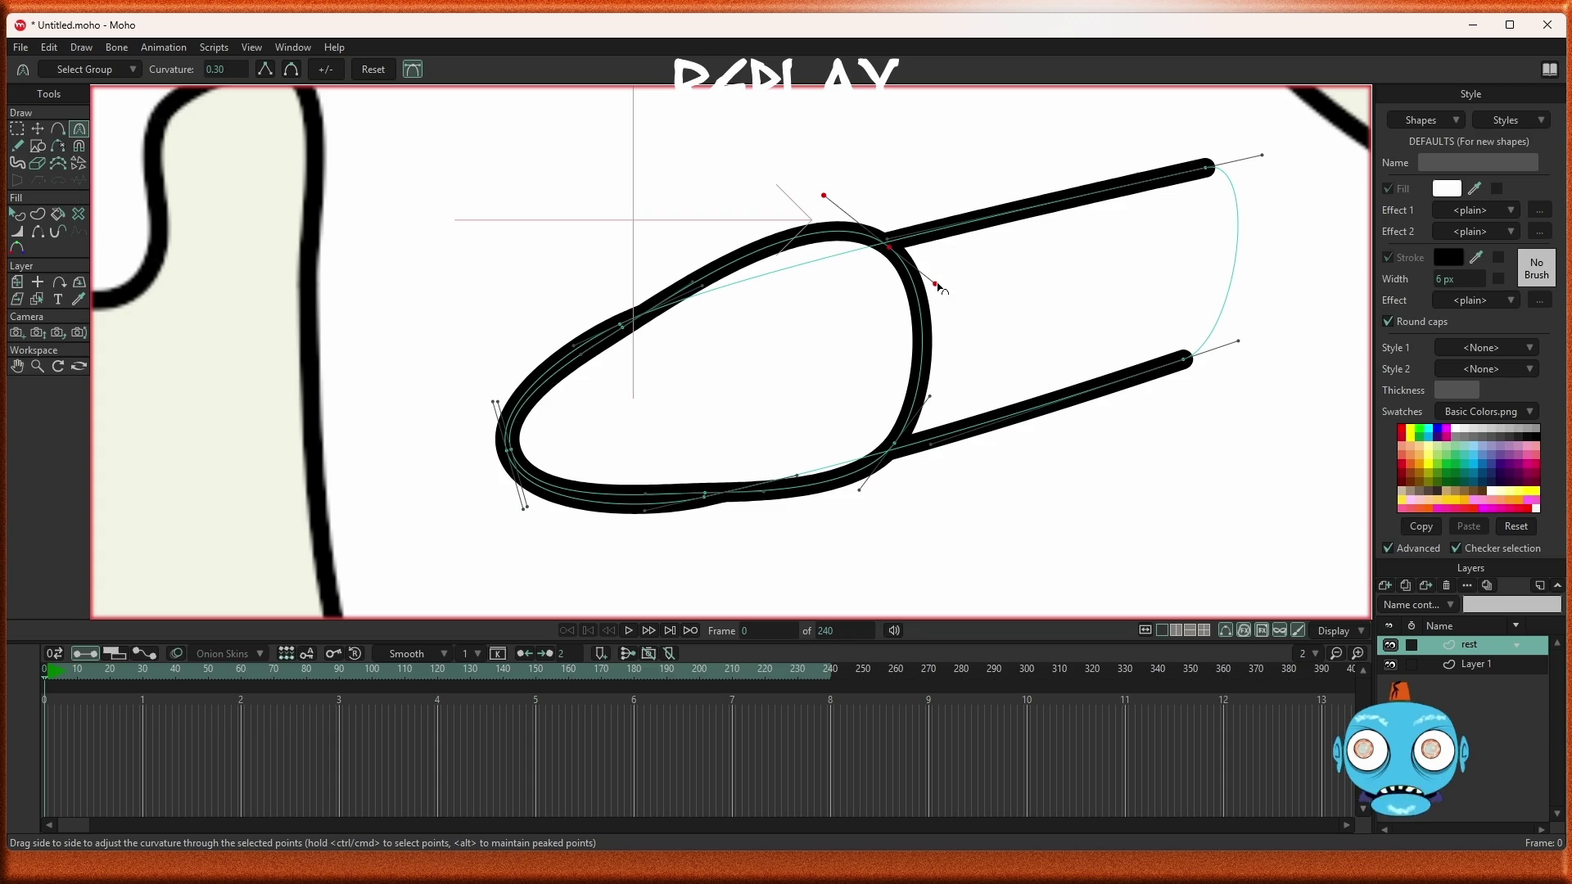
{"action": "mouse_move", "coordinate": [938, 285]}
{"action": "left_mouse_down"}
{"action": "mouse_move", "coordinate": [868, 328]}
{"action": "mouse_move", "coordinate": [819, 395]}
{"action": "left_mouse_up"}
{"action": "mouse_move", "coordinate": [932, 399]}
{"action": "left_mouse_down"}
{"action": "mouse_move", "coordinate": [835, 415]}
{"action": "mouse_move", "coordinate": [848, 423]}
{"action": "left_mouse_up"}
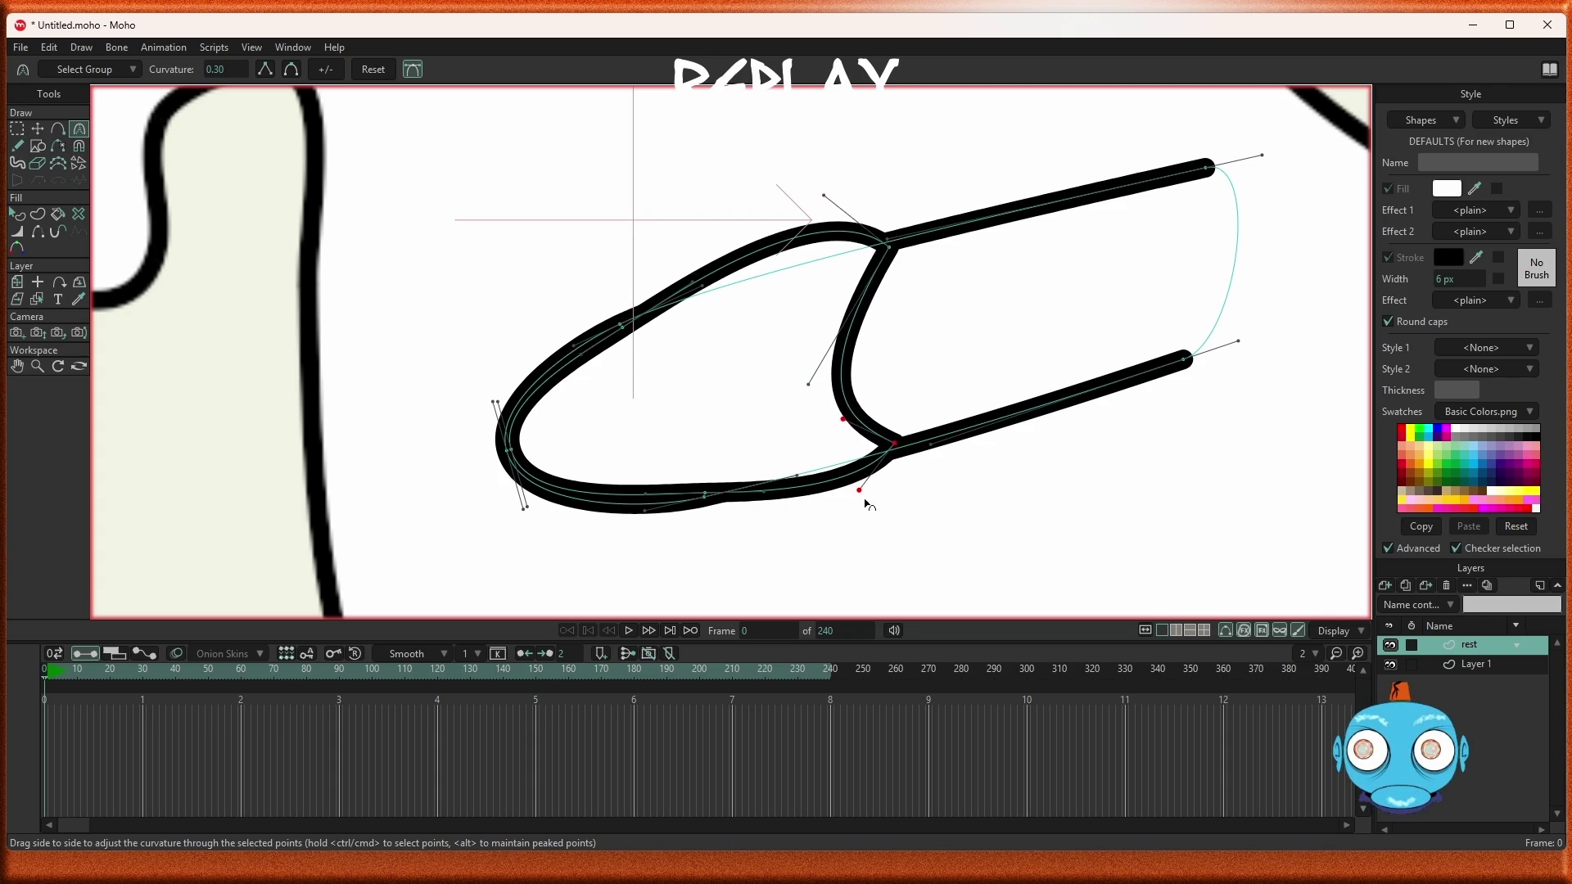
{"action": "mouse_move", "coordinate": [861, 493]}
{"action": "left_mouse_down"}
{"action": "mouse_move", "coordinate": [798, 479]}
{"action": "mouse_move", "coordinate": [843, 479]}
{"action": "mouse_move", "coordinate": [828, 467]}
{"action": "left_mouse_up"}
{"action": "scroll", "coordinate": [717, 526], "scroll_direction": "up", "scroll_amount": 3}
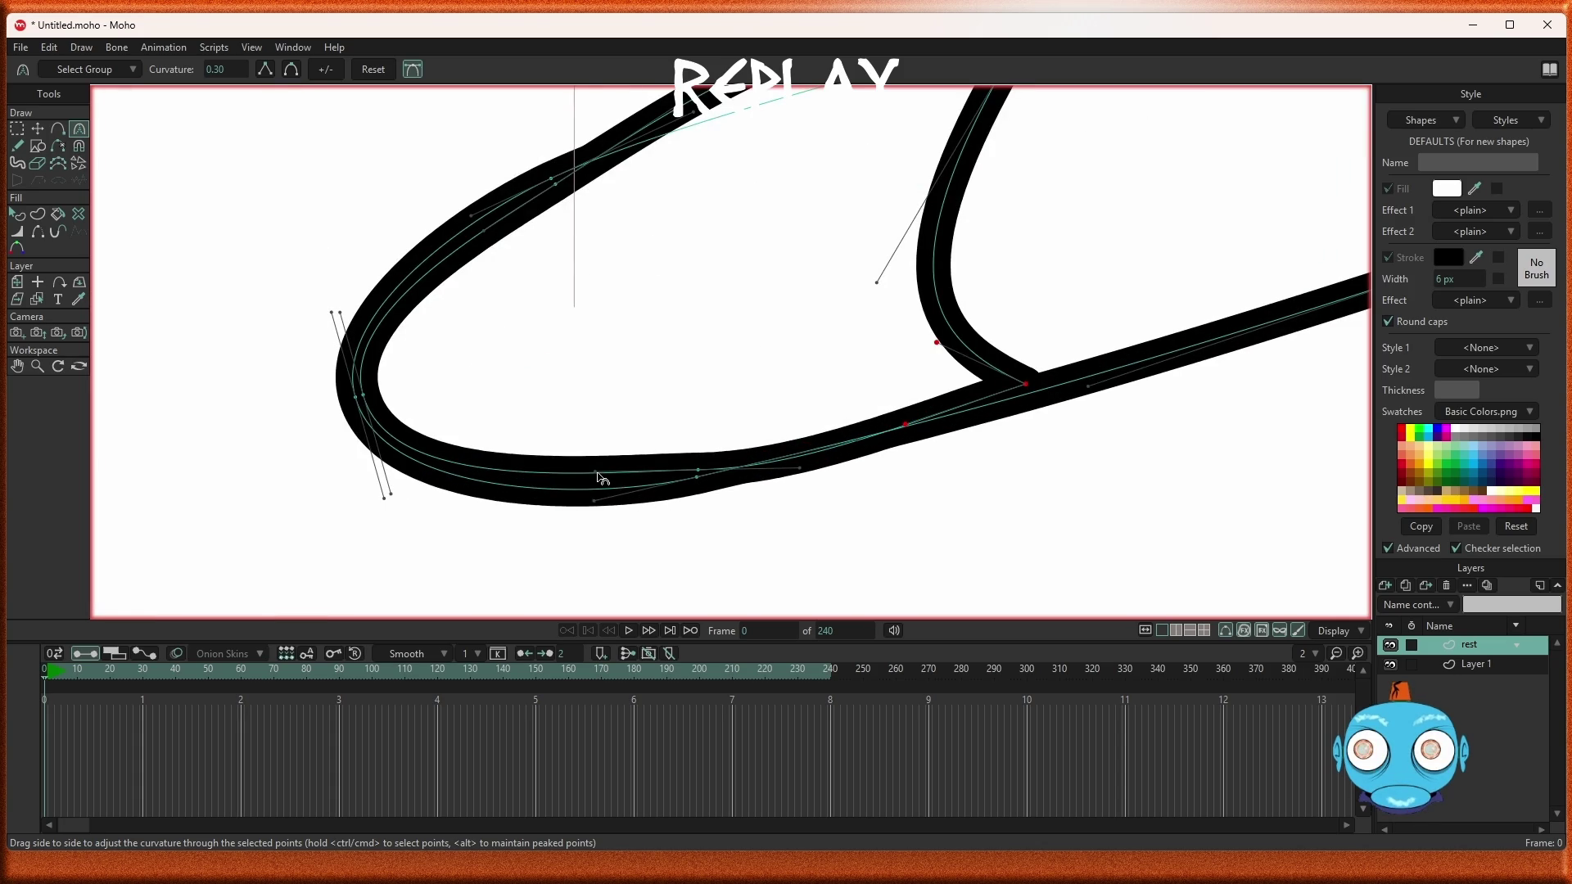
{"action": "left_click_drag", "start_coordinate": [601, 478], "coordinate": [582, 502]}
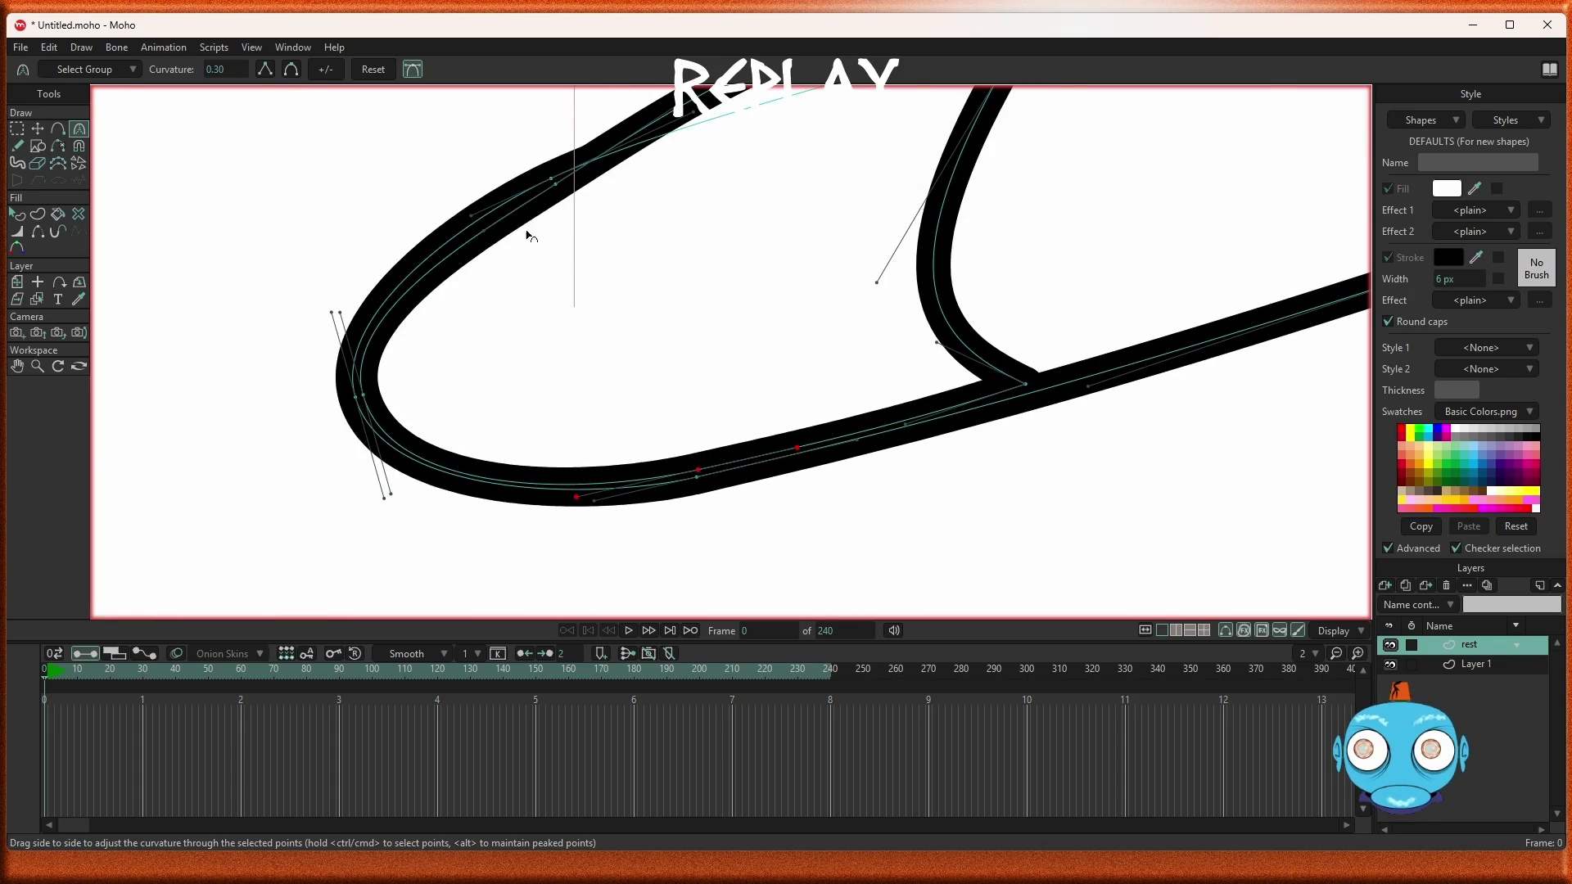
{"action": "scroll", "coordinate": [528, 236], "scroll_direction": "down", "scroll_amount": 3}
{"action": "scroll", "coordinate": [583, 197], "scroll_direction": "up", "scroll_amount": 5}
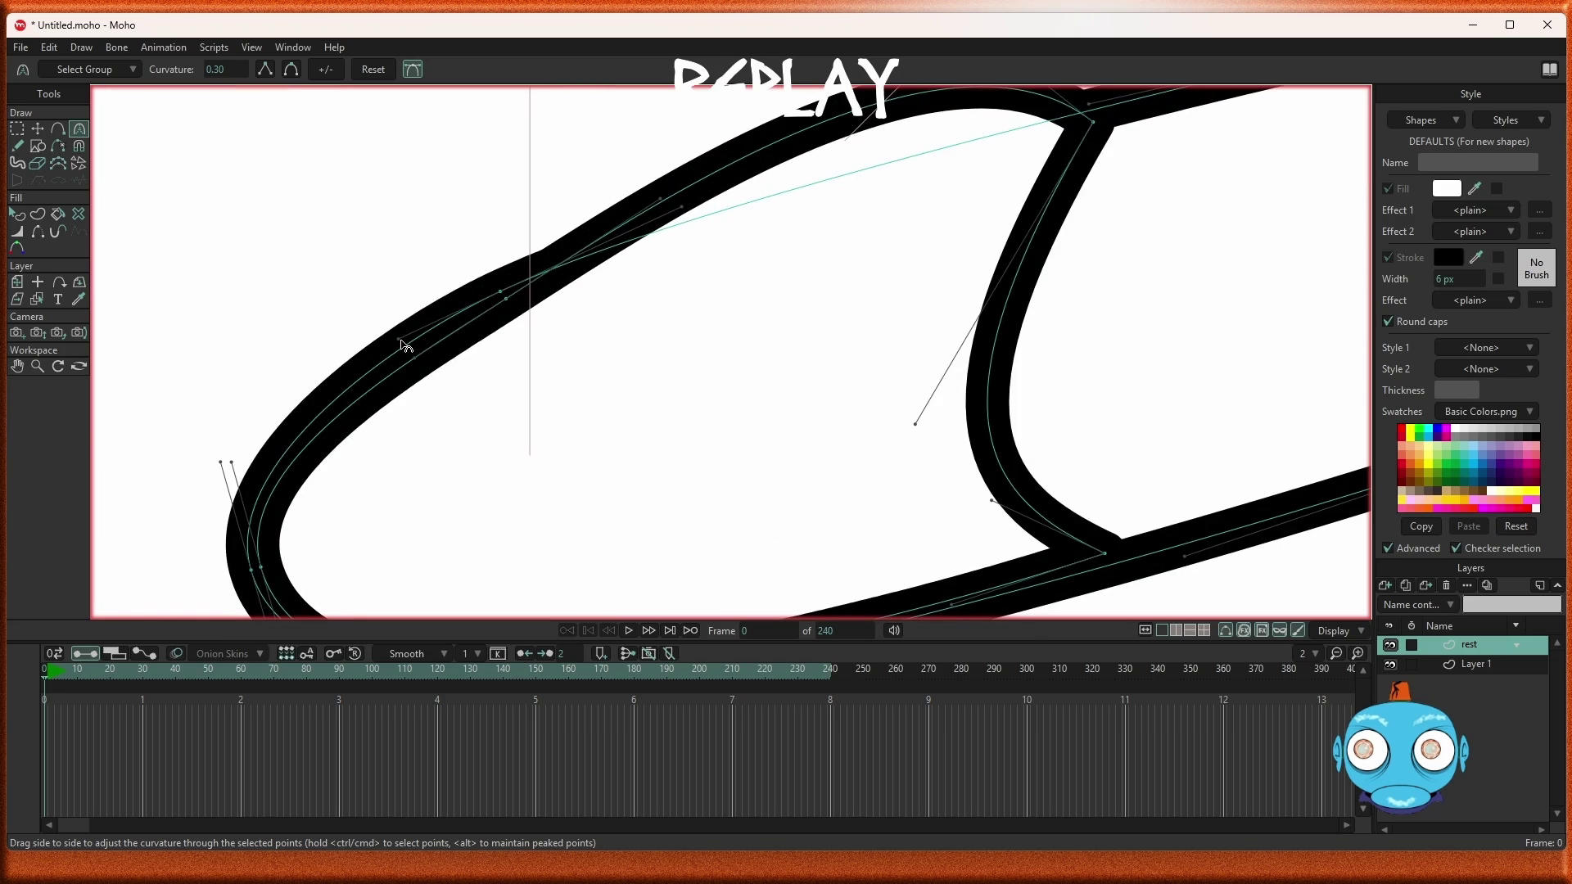
{"action": "mouse_move", "coordinate": [665, 202]}
{"action": "left_mouse_down"}
{"action": "mouse_move", "coordinate": [721, 205]}
{"action": "mouse_move", "coordinate": [623, 249]}
{"action": "left_mouse_up"}
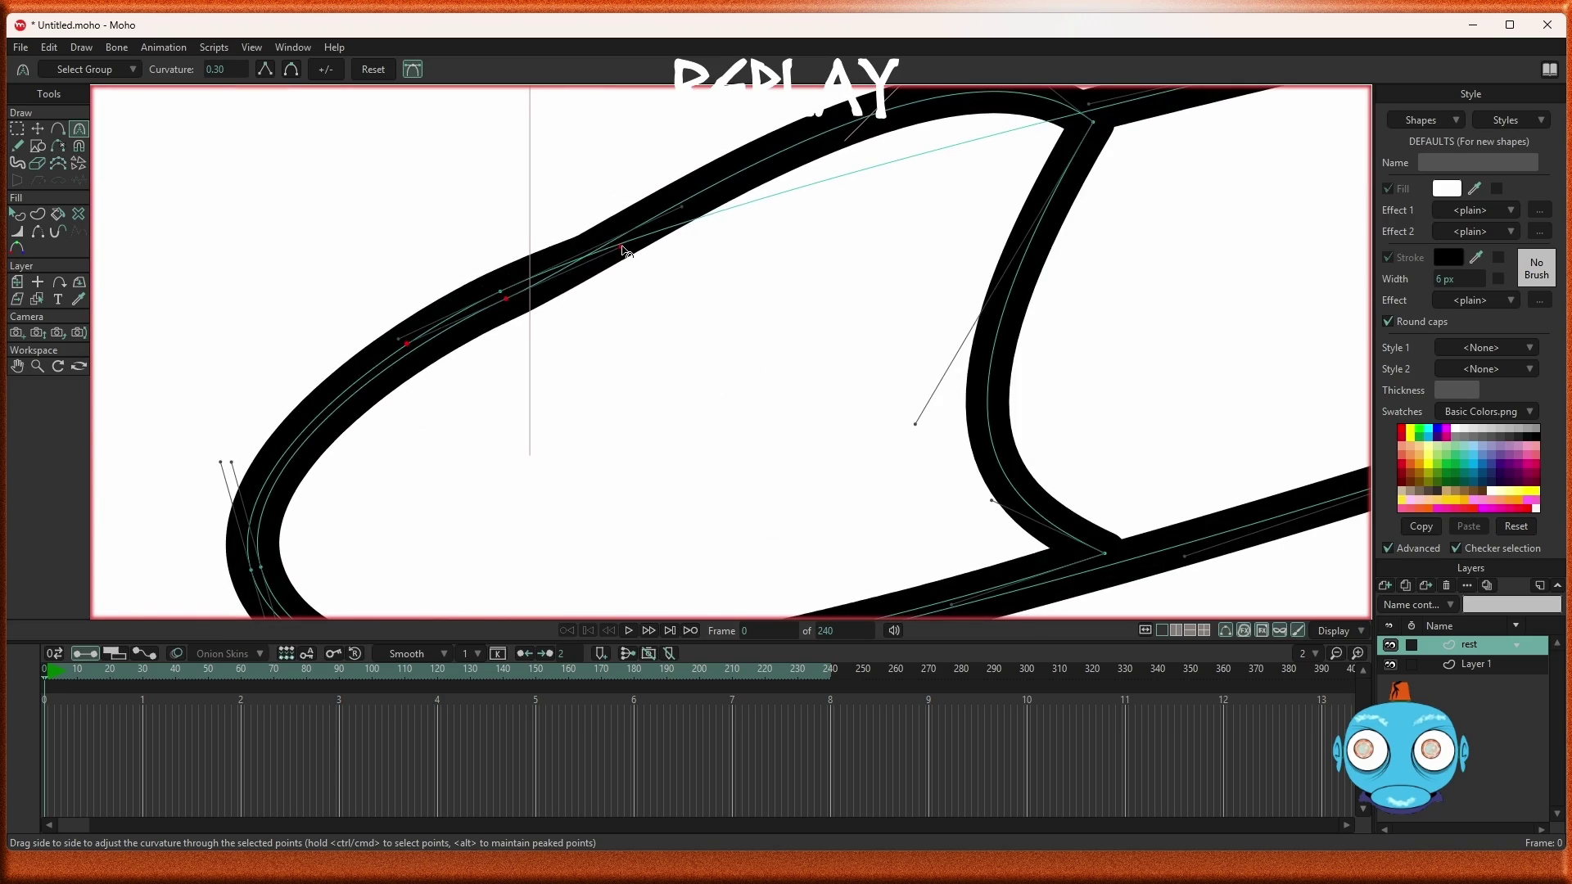
{"action": "scroll", "coordinate": [754, 276], "scroll_direction": "down", "scroll_amount": 3}
{"action": "mouse_move", "coordinate": [744, 186]}
{"action": "left_mouse_down"}
{"action": "mouse_move", "coordinate": [688, 316]}
{"action": "mouse_move", "coordinate": [687, 303]}
{"action": "left_mouse_up"}
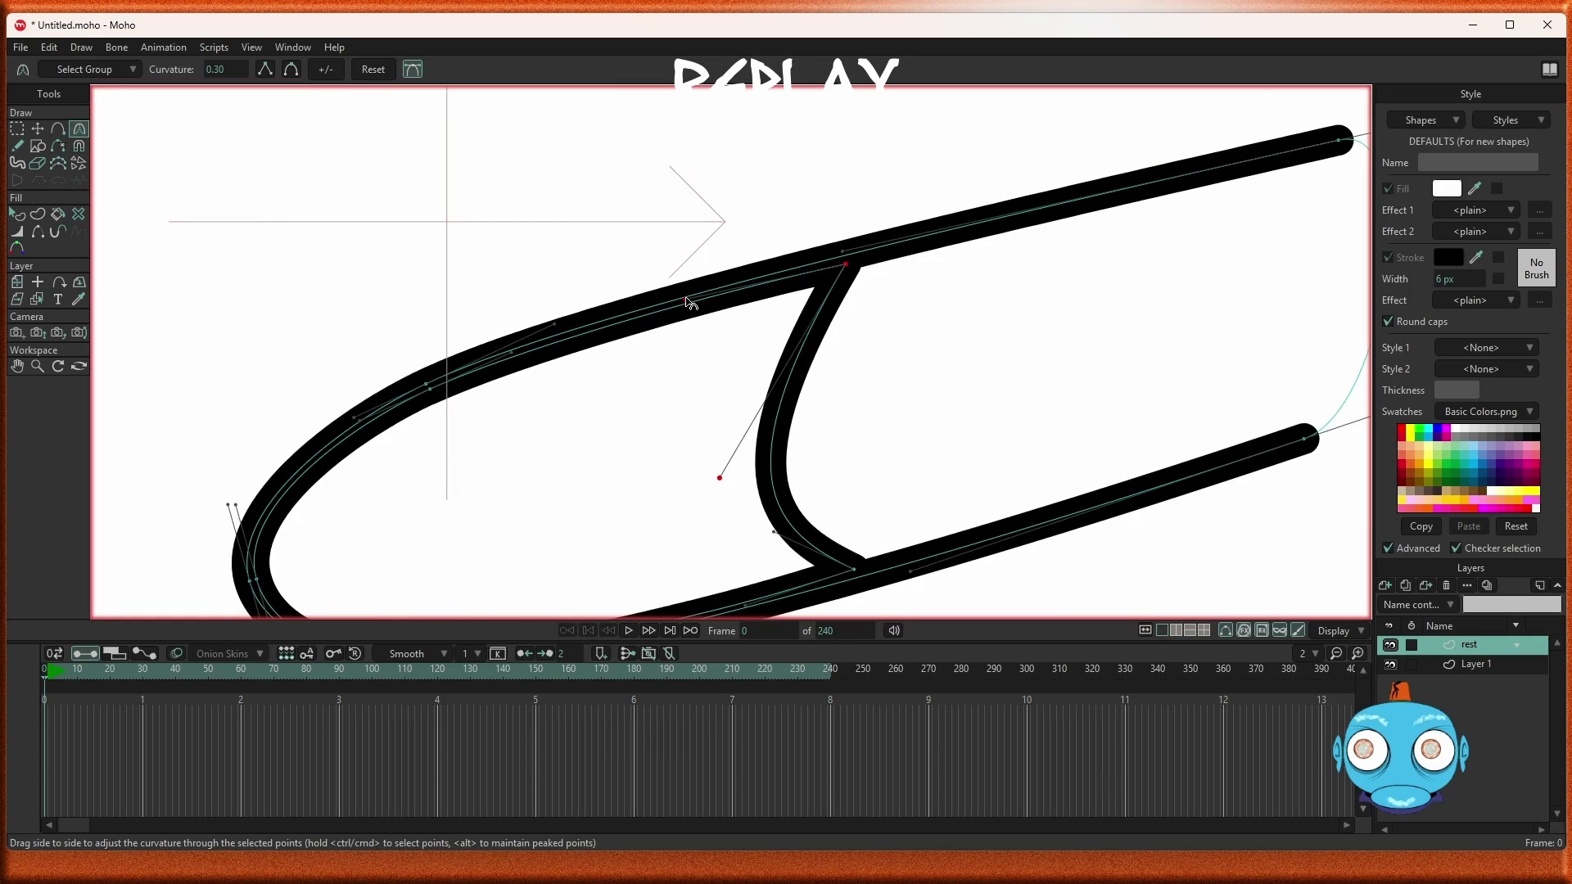
{"action": "scroll", "coordinate": [713, 444], "scroll_direction": "down", "scroll_amount": 4}
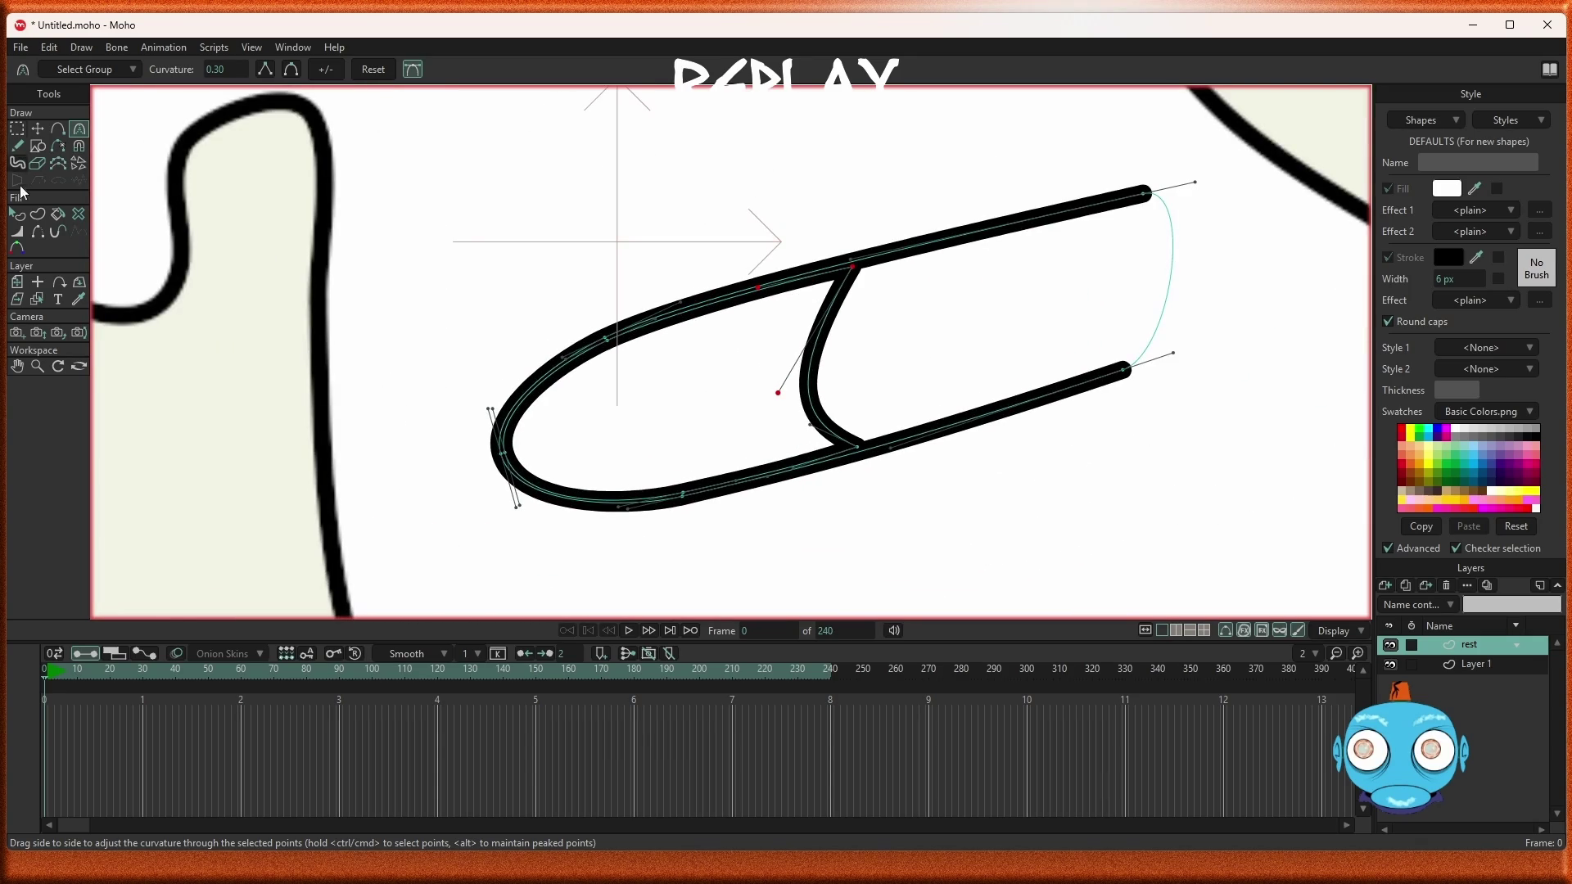
Remove the inner shape's outline and give it a black fill
{"action": "left_click", "coordinate": [16, 214]}
{"action": "left_click", "coordinate": [743, 425]}
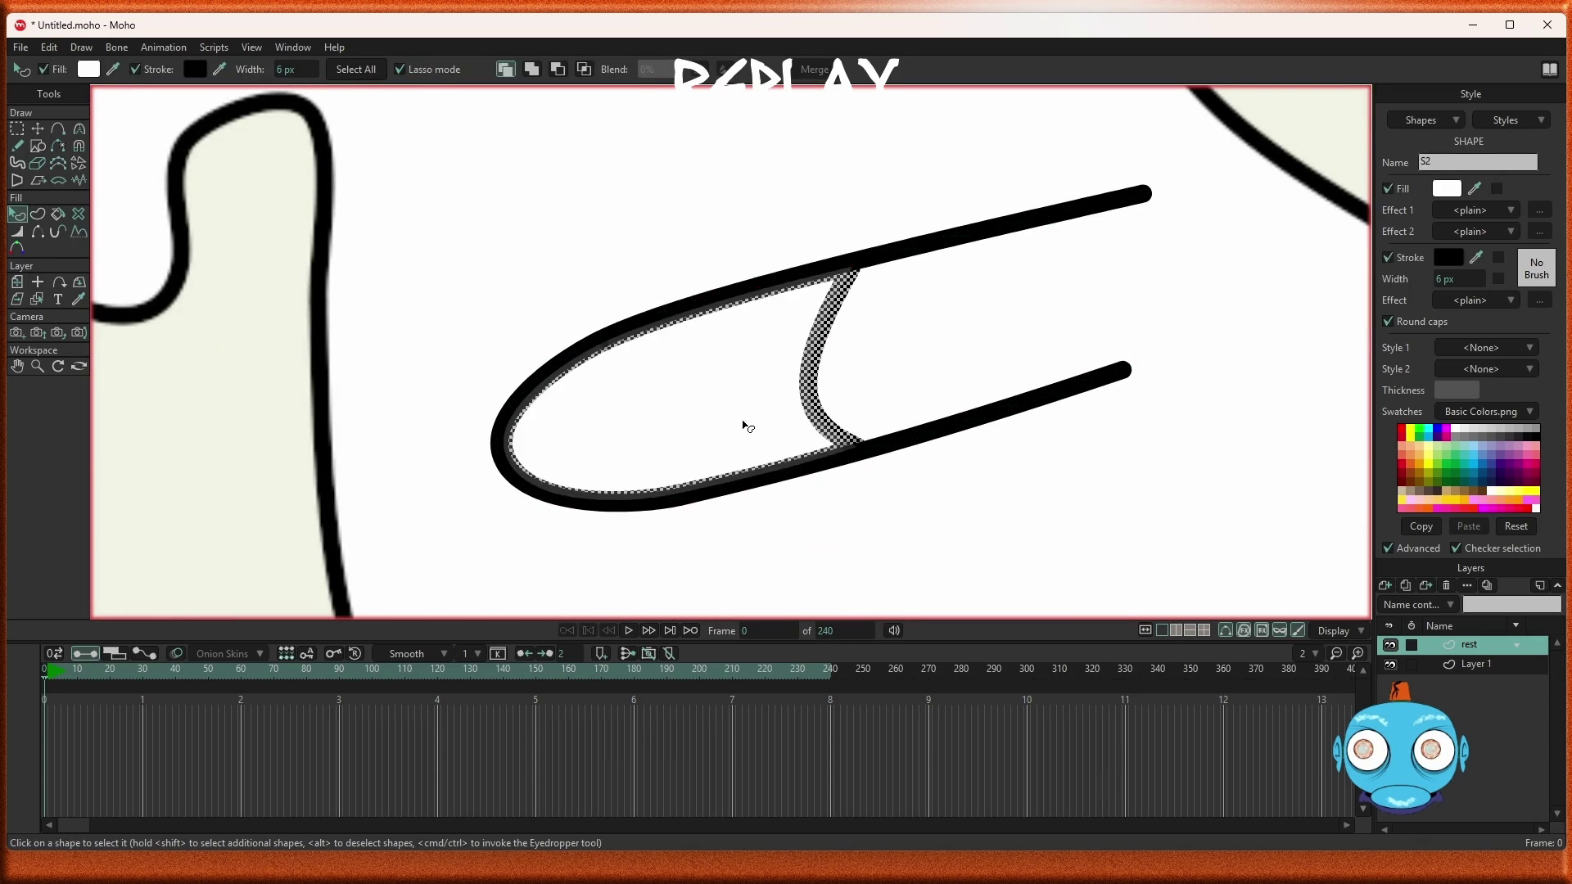
{"action": "left_click", "coordinate": [1388, 258]}
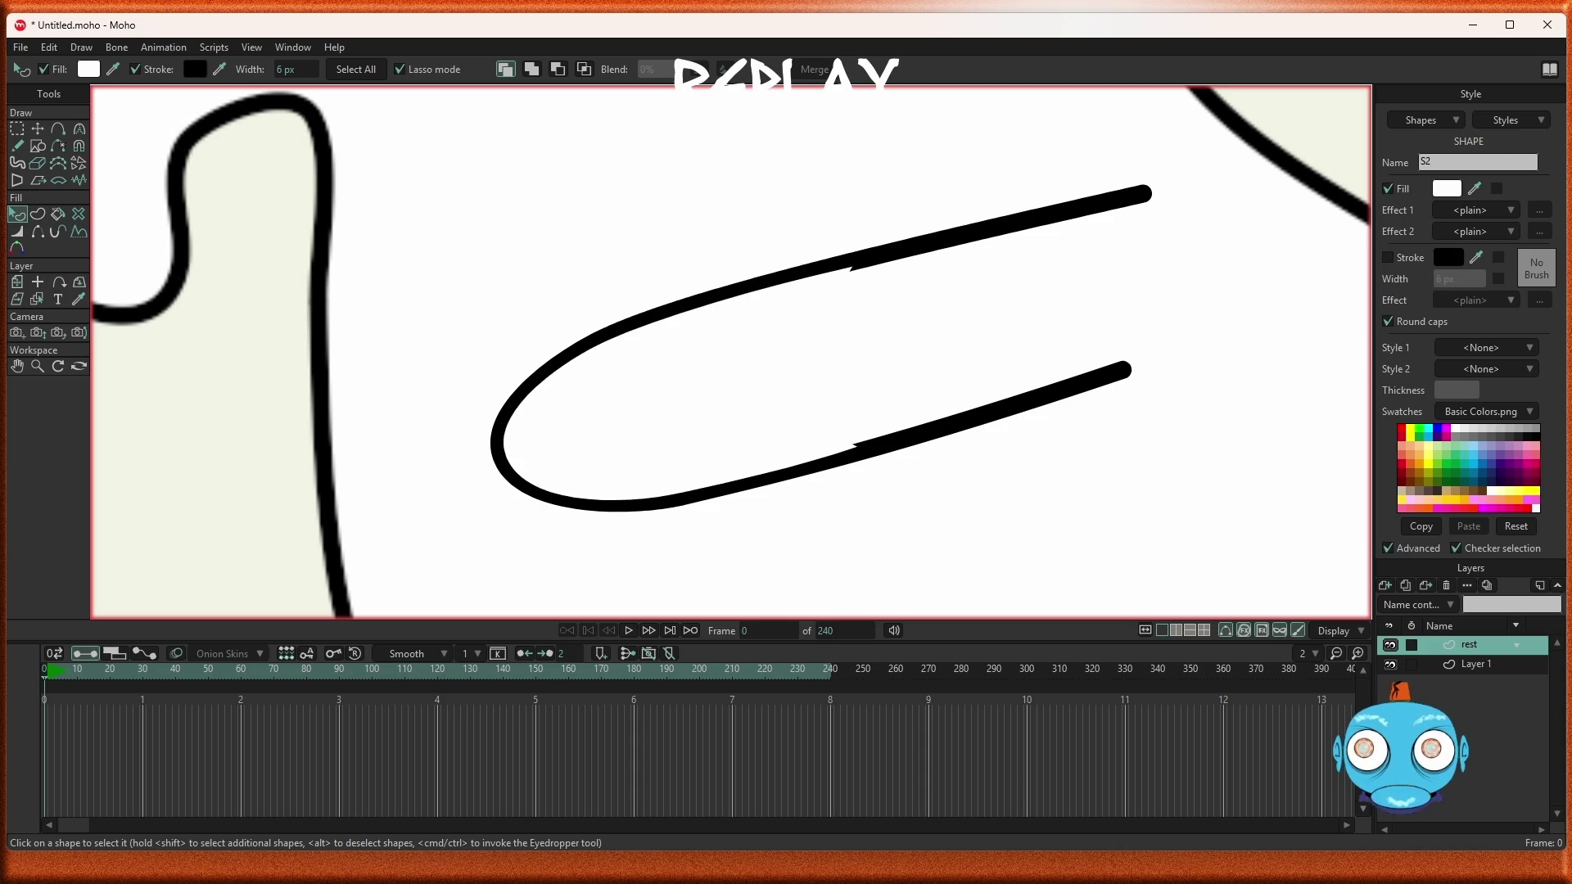
{"action": "left_click", "coordinate": [1531, 428]}
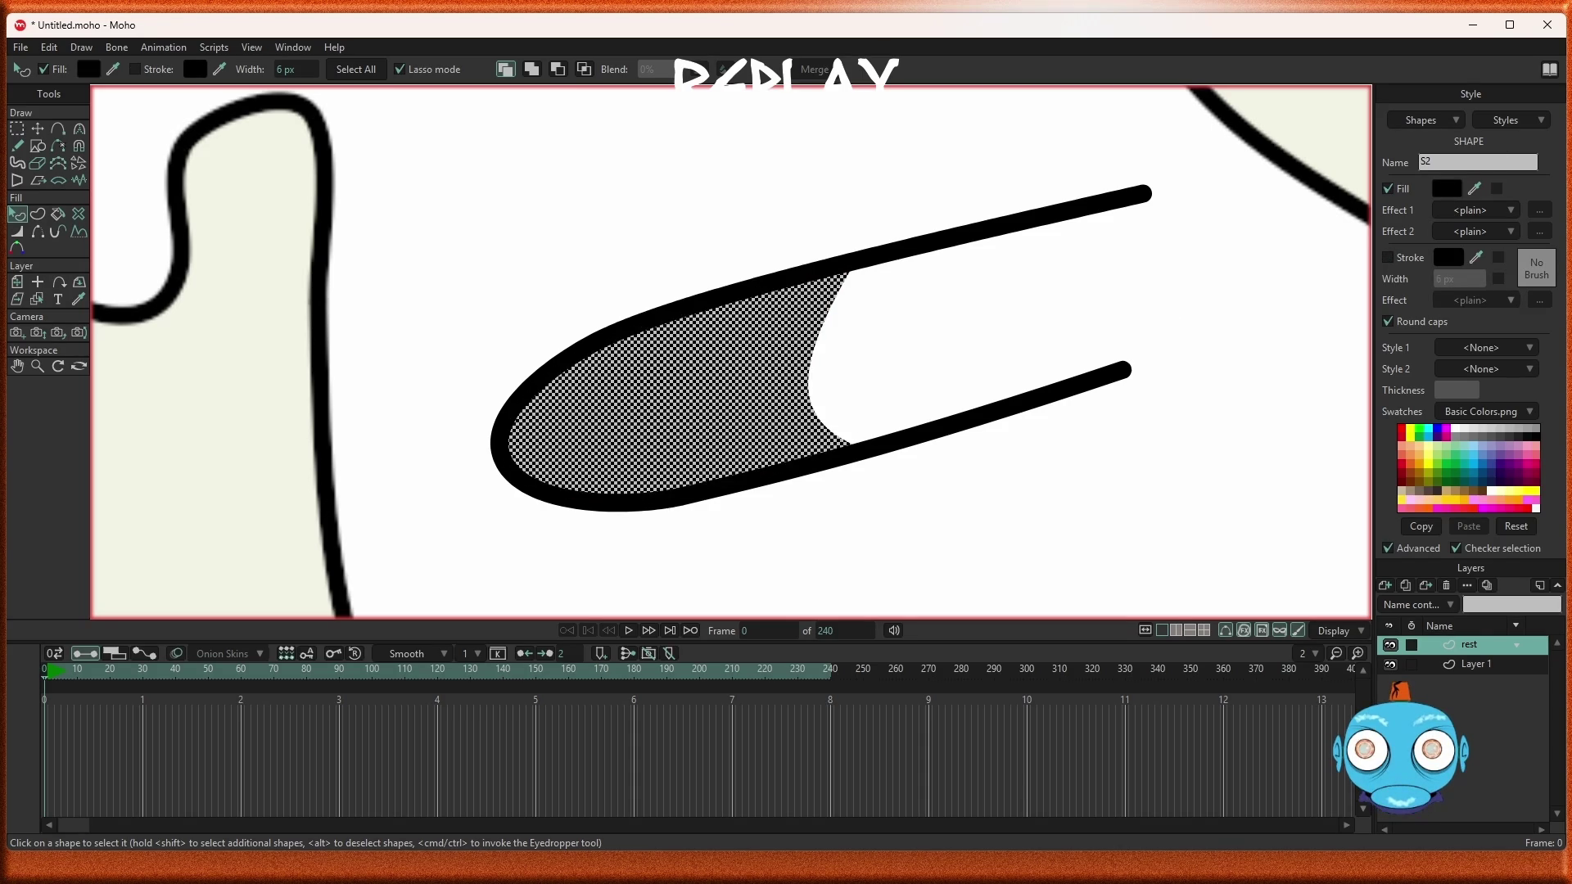
{"action": "scroll", "coordinate": [995, 374], "scroll_direction": "down", "scroll_amount": 4}
{"action": "scroll", "coordinate": [926, 385], "scroll_direction": "up", "scroll_amount": 3}
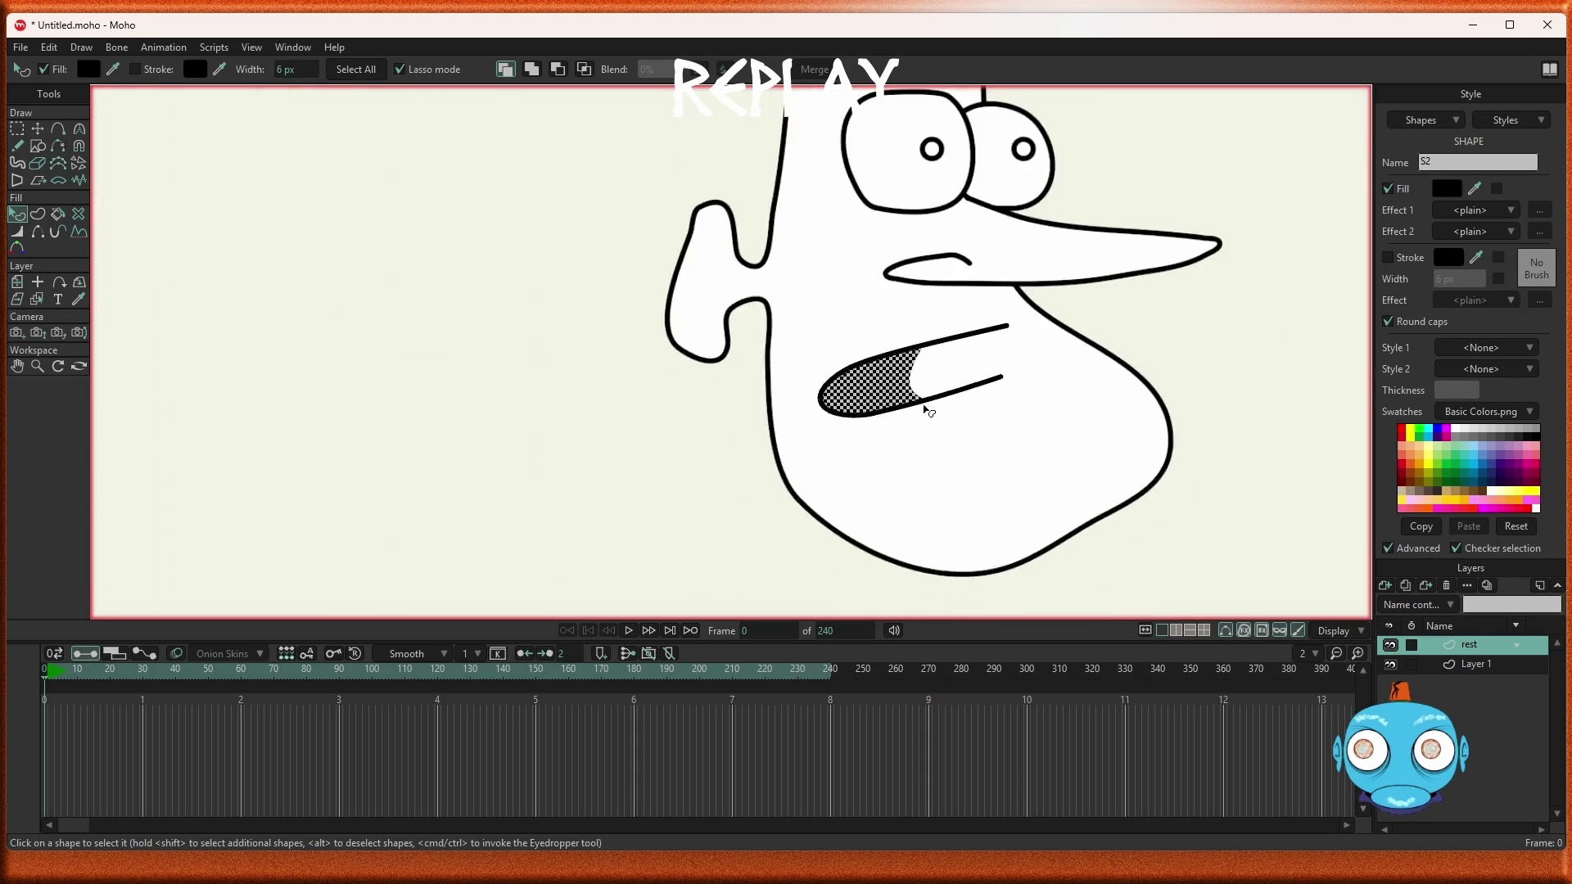
{"action": "scroll", "coordinate": [926, 384], "scroll_direction": "down", "scroll_amount": 2}
{"action": "scroll", "coordinate": [921, 376], "scroll_direction": "up", "scroll_amount": 5}
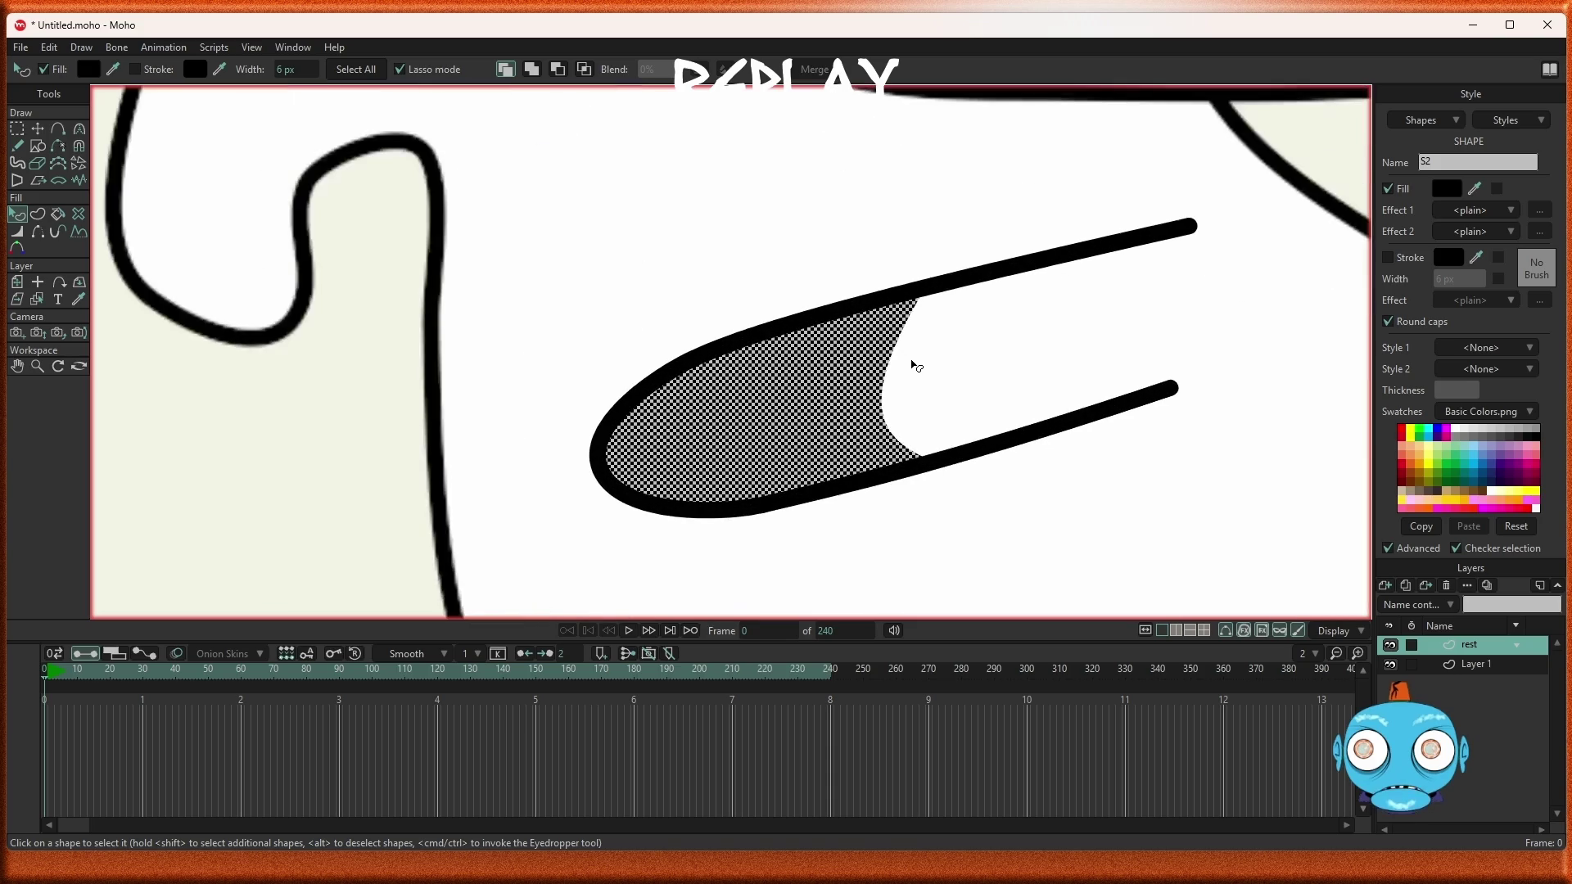
{"action": "scroll", "coordinate": [917, 366], "scroll_direction": "down", "scroll_amount": 3}
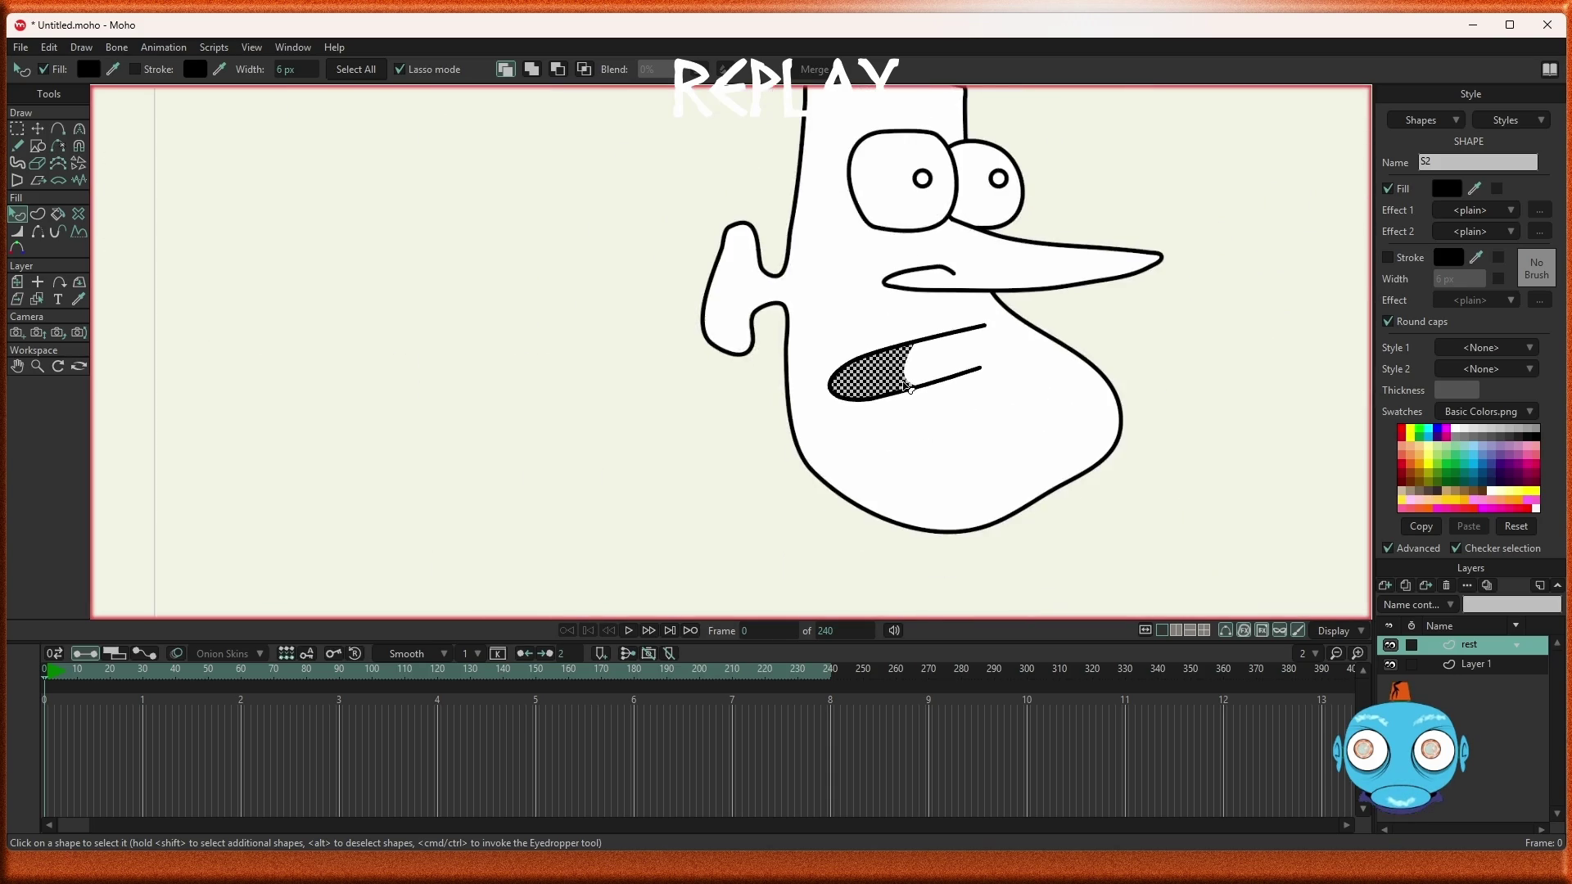
{"action": "scroll", "coordinate": [908, 381], "scroll_direction": "up", "scroll_amount": 4}
{"action": "scroll", "coordinate": [905, 387], "scroll_direction": "down", "scroll_amount": 3}
{"action": "scroll", "coordinate": [917, 385], "scroll_direction": "up", "scroll_amount": 4}
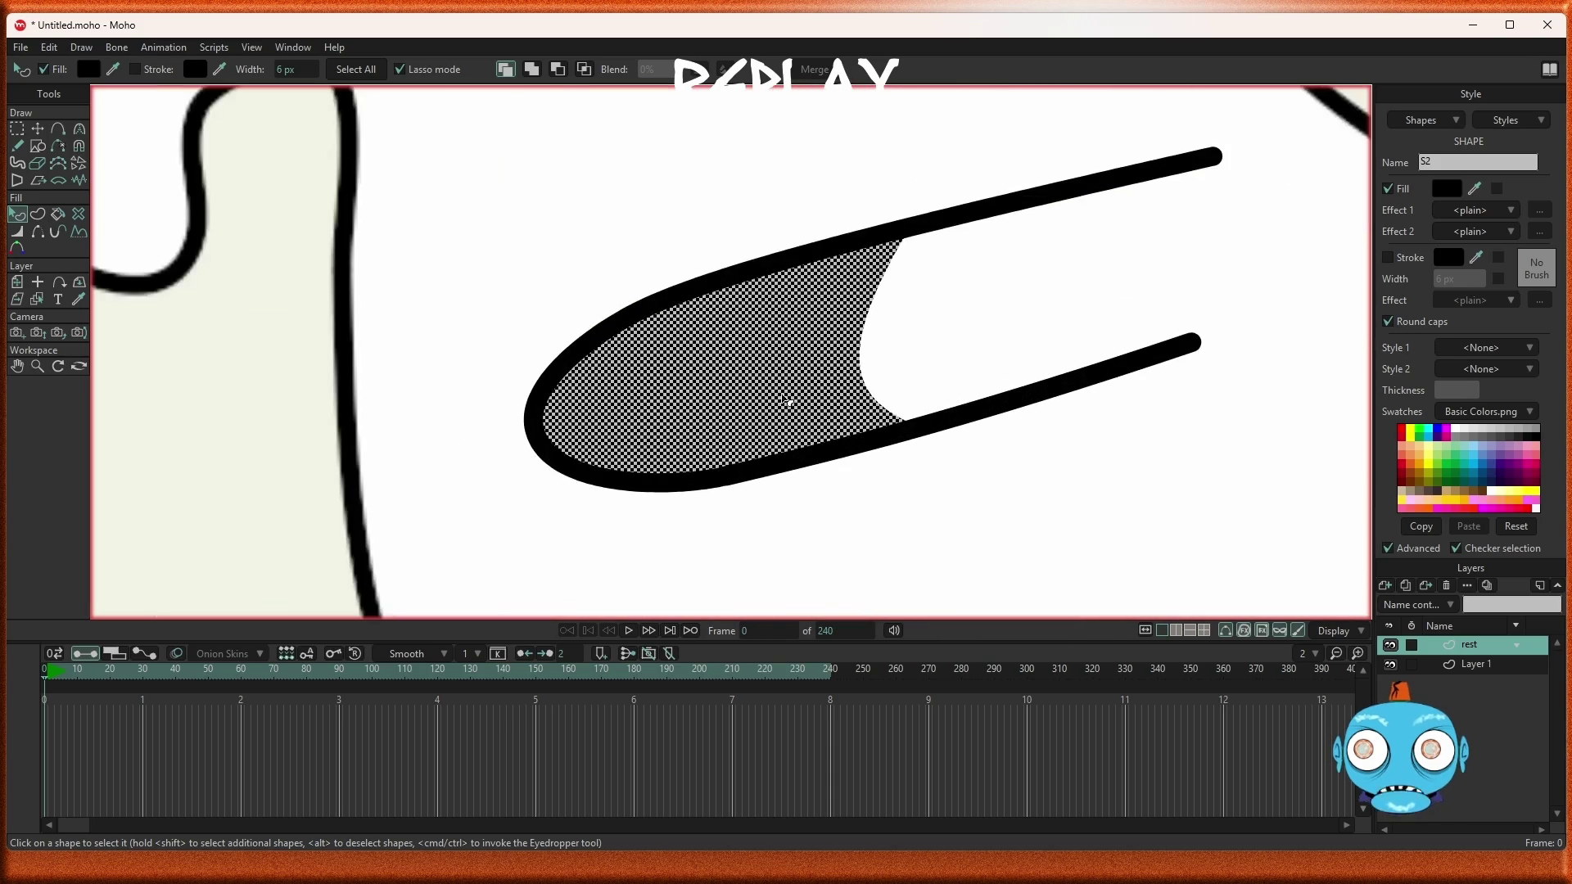
{"action": "scroll", "coordinate": [741, 467], "scroll_direction": "down", "scroll_amount": 3}
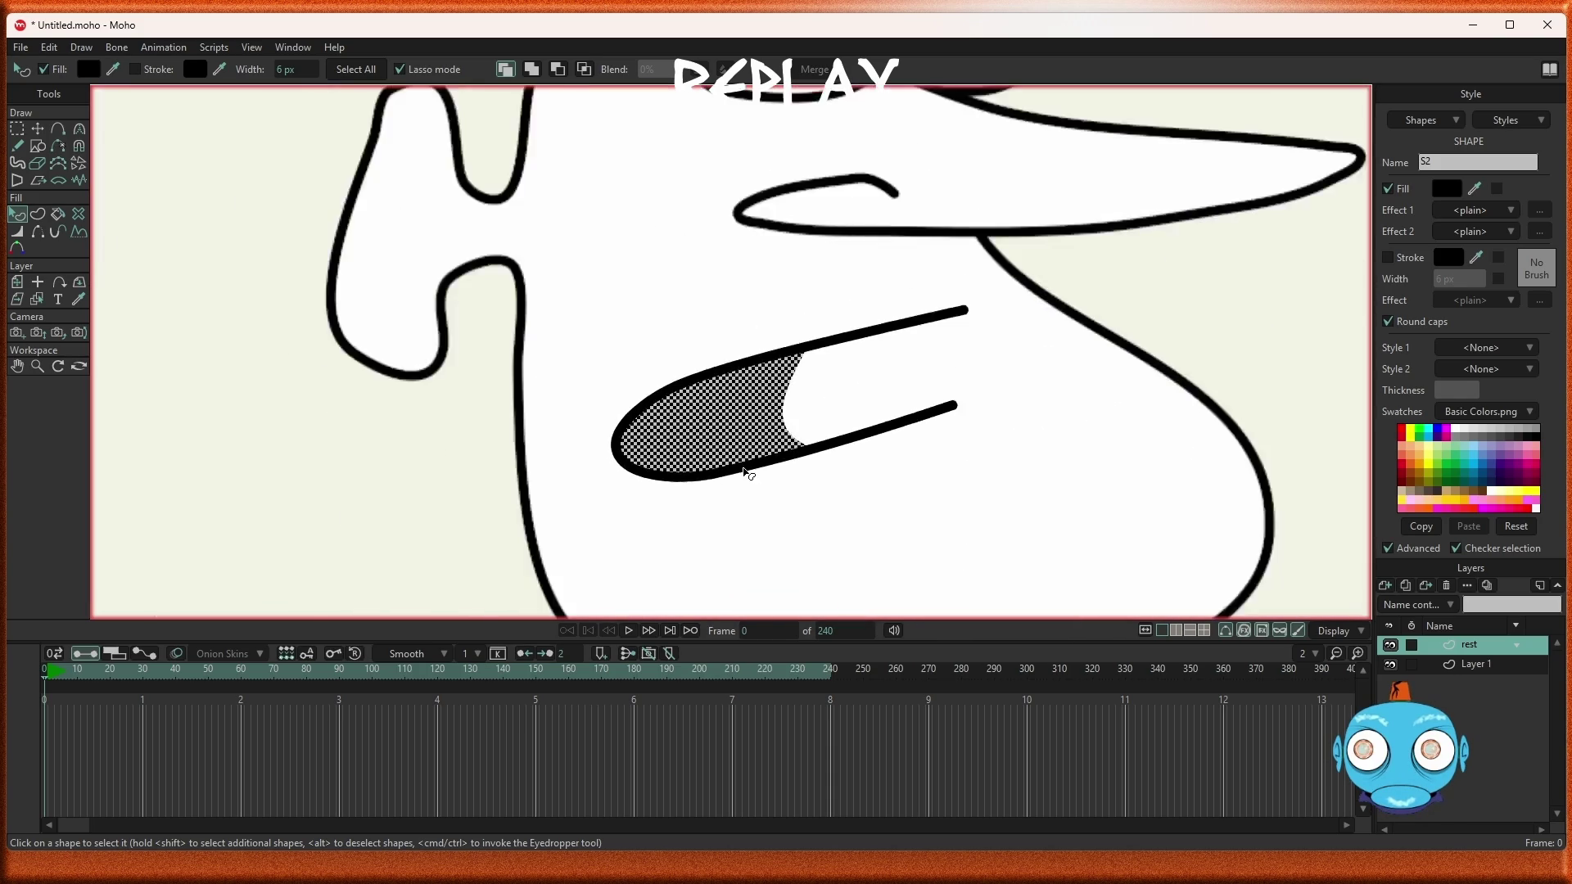
{"action": "scroll", "coordinate": [745, 483], "scroll_direction": "up", "scroll_amount": 4}
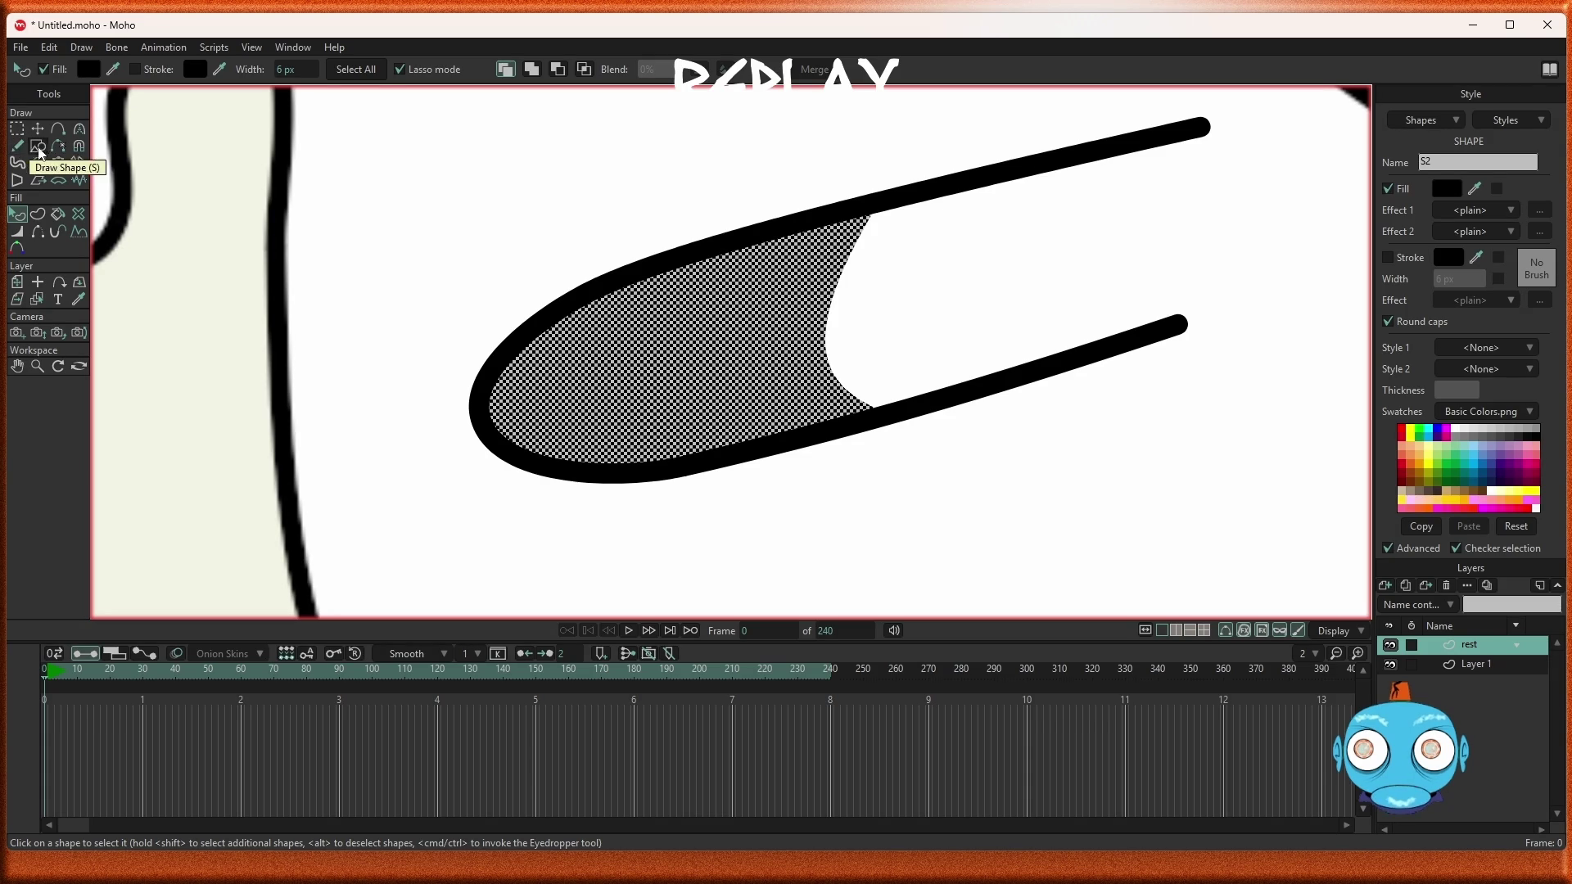
{"action": "left_click", "coordinate": [39, 149]}
Draw a black ellipse just below the long black shape
{"action": "scroll", "coordinate": [839, 502], "scroll_direction": "down", "scroll_amount": 5}
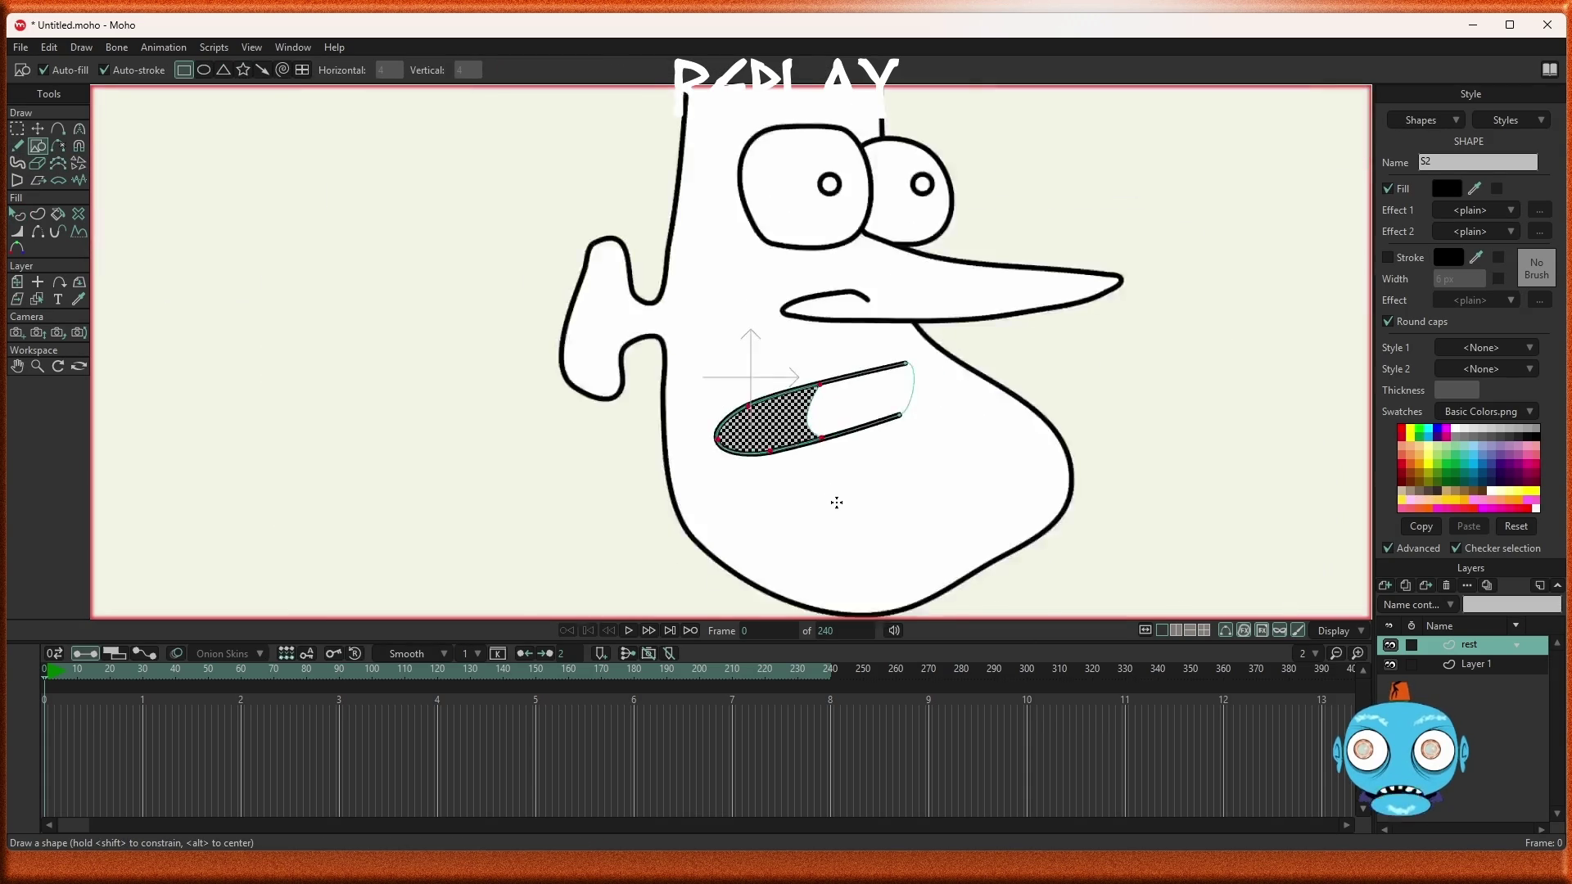
{"action": "scroll", "coordinate": [796, 434], "scroll_direction": "up", "scroll_amount": 5}
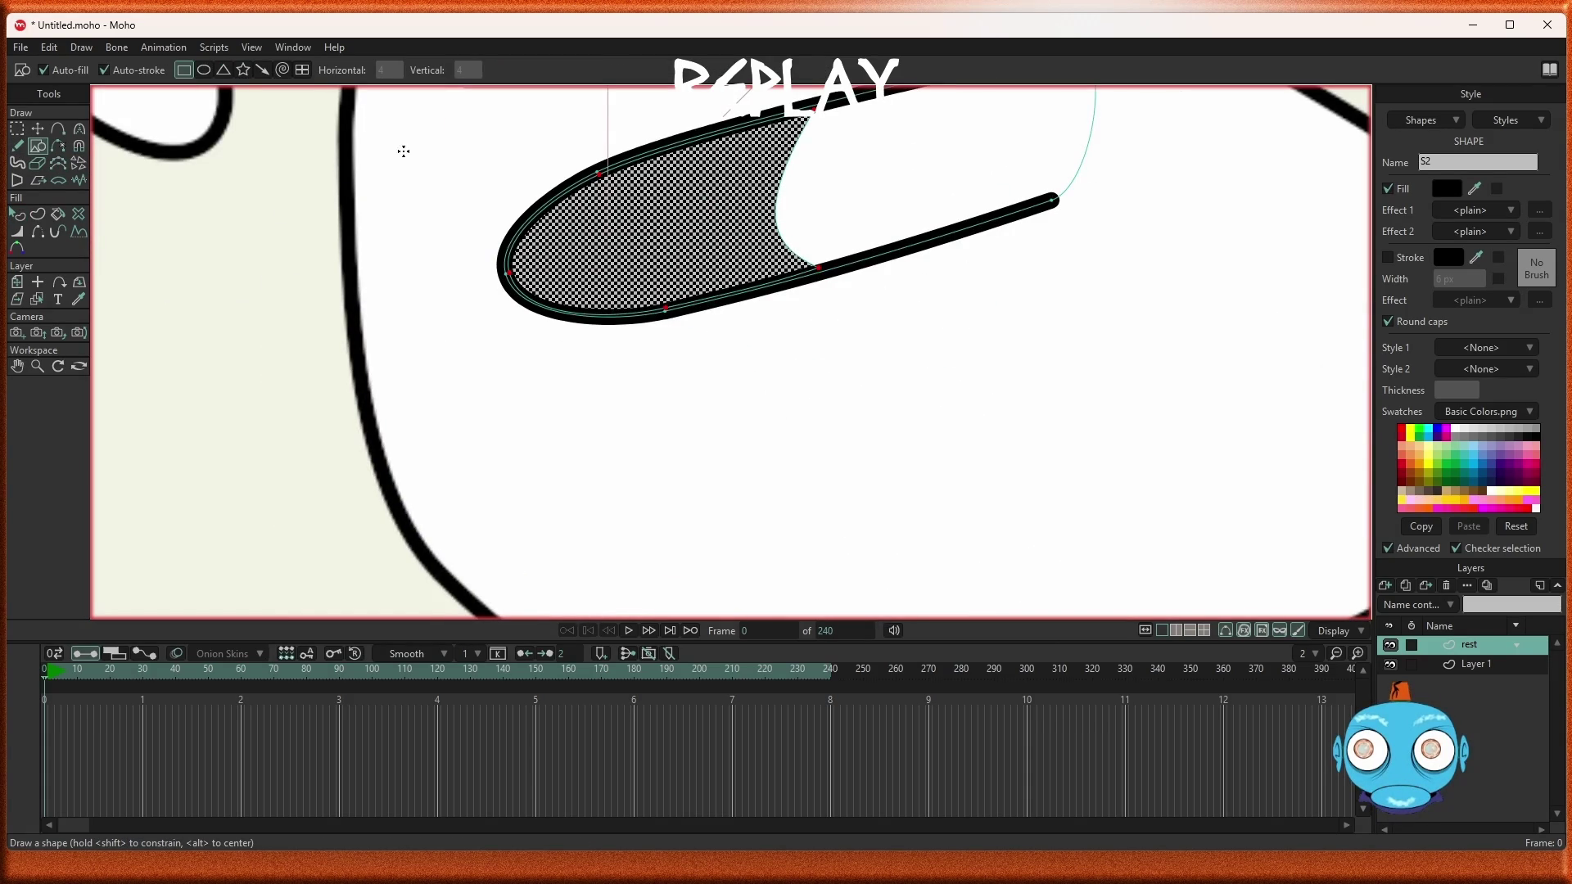
{"action": "left_click", "coordinate": [204, 72]}
{"action": "mouse_move", "coordinate": [665, 343]}
{"action": "left_mouse_down"}
{"action": "mouse_move", "coordinate": [761, 435]}
{"action": "mouse_move", "coordinate": [941, 492]}
{"action": "mouse_move", "coordinate": [898, 515]}
{"action": "mouse_move", "coordinate": [925, 494]}
{"action": "left_mouse_up"}
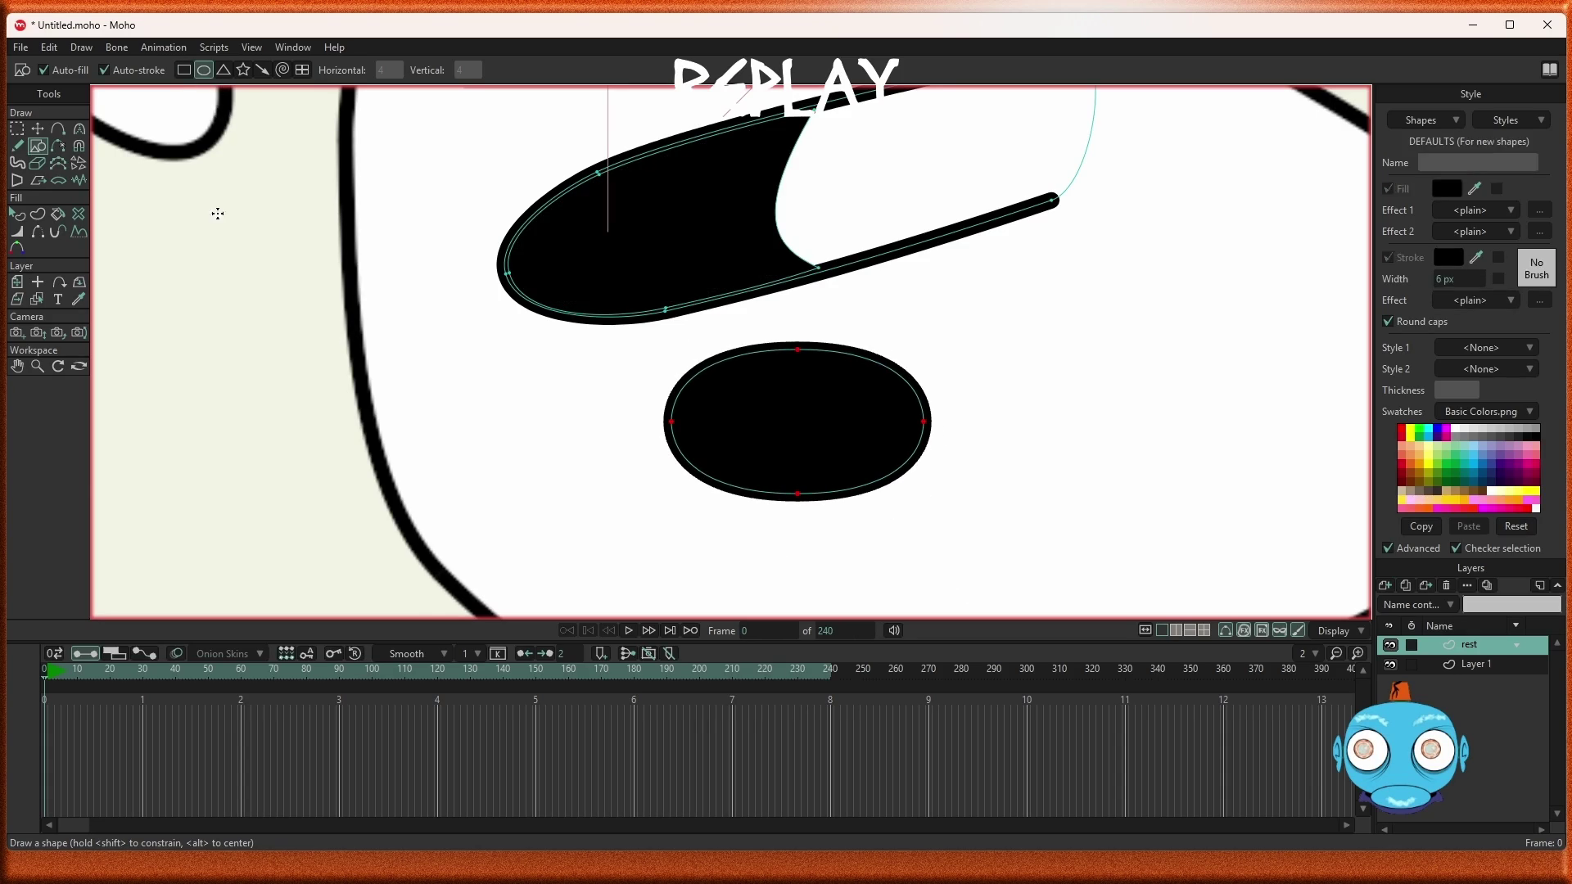
Remove the ellipse's bottom point so it becomes a flat-bottomed dome
{"action": "left_click", "coordinate": [17, 129]}
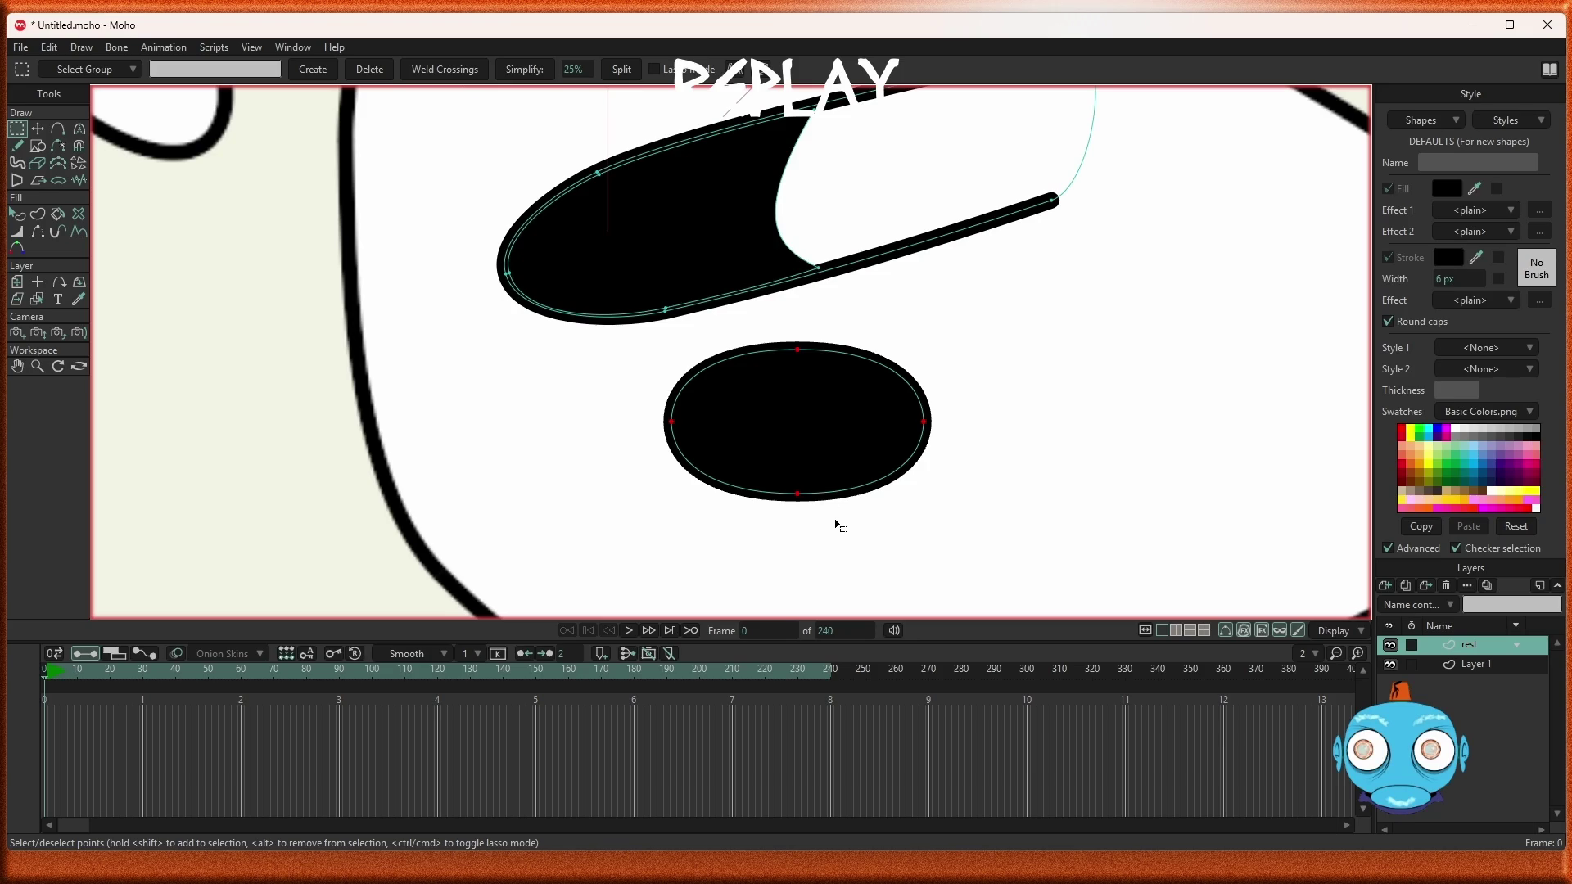
{"action": "left_click", "coordinate": [835, 525]}
{"action": "key", "text": "ctrl+z"}
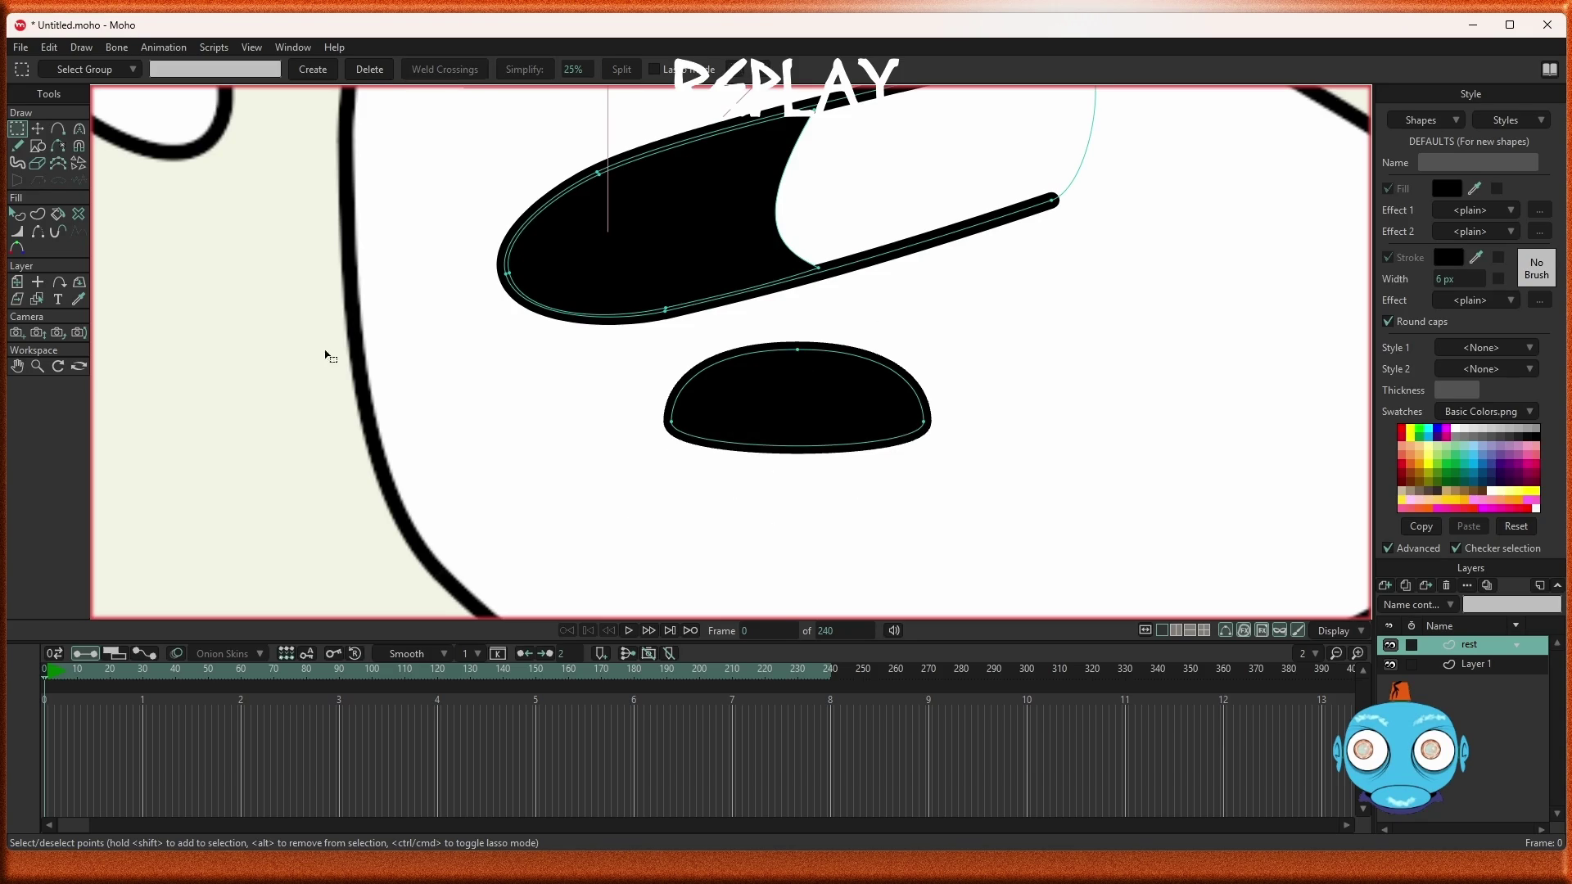
{"action": "left_click", "coordinate": [18, 146]}
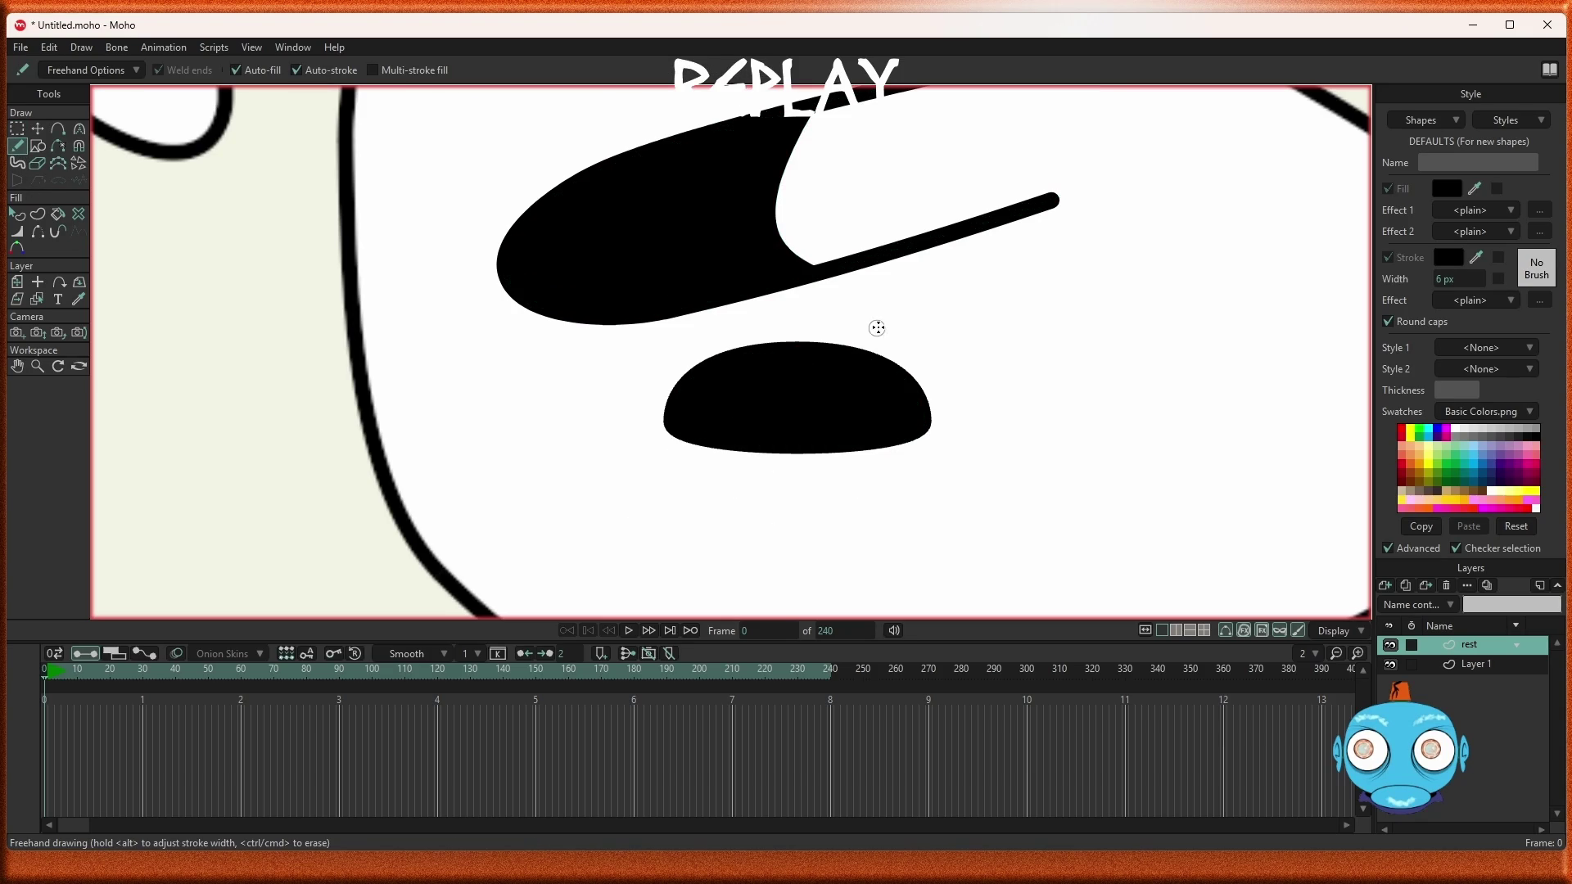
With auto-fill off, draw a thin unfilled stroke from above the dome down through it
{"action": "mouse_move", "coordinate": [877, 323]}
{"action": "left_mouse_down"}
{"action": "mouse_move", "coordinate": [811, 341]}
{"action": "mouse_move", "coordinate": [726, 528]}
{"action": "left_mouse_up"}
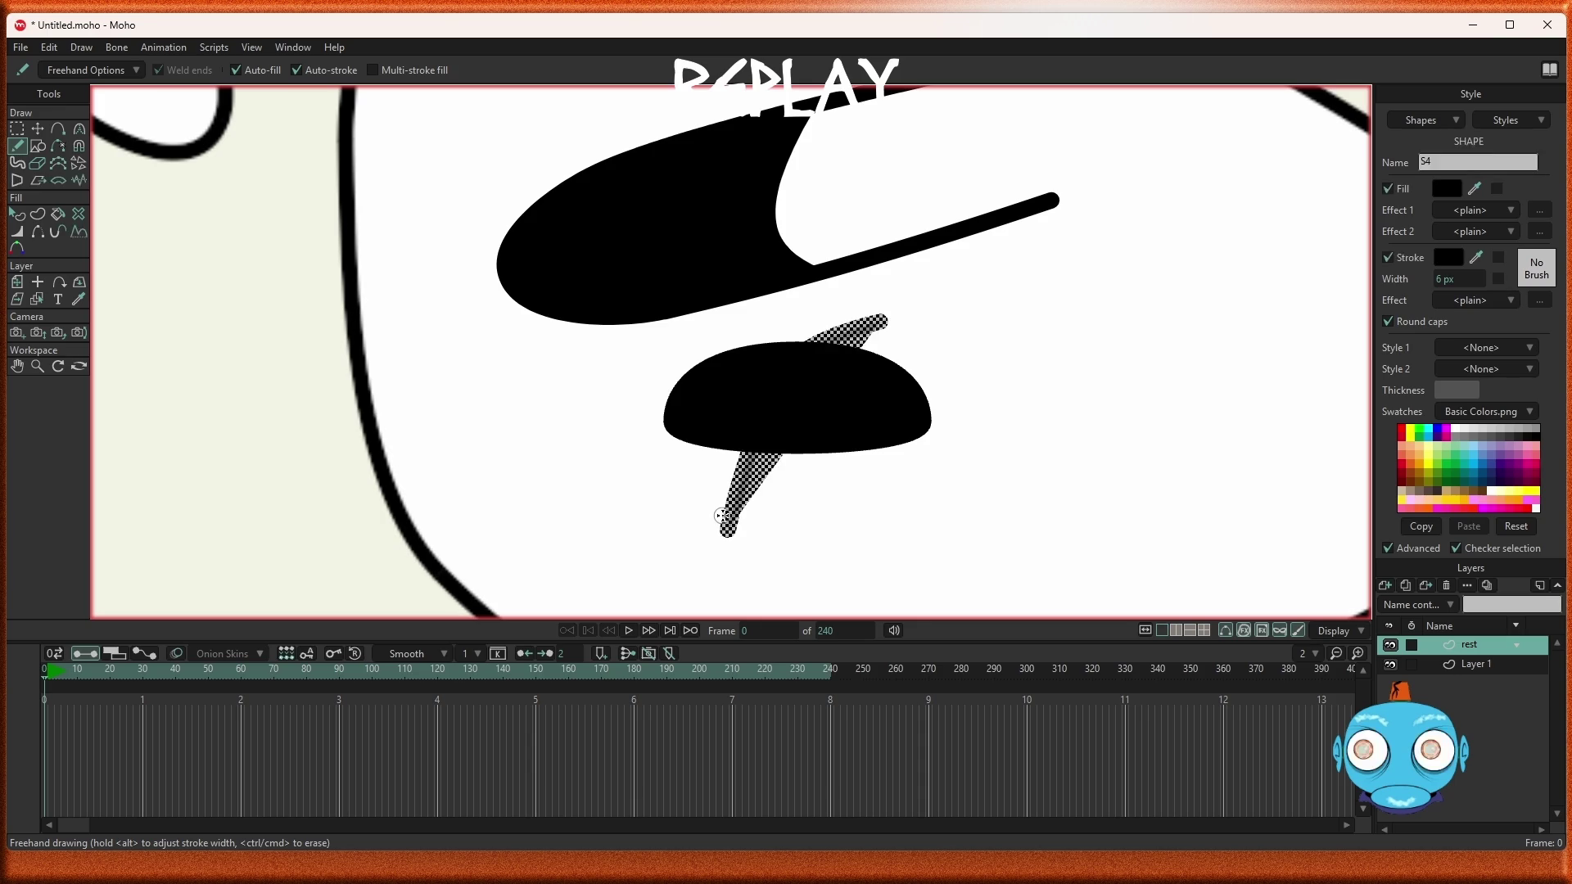
{"action": "key", "text": "ctrl+z"}
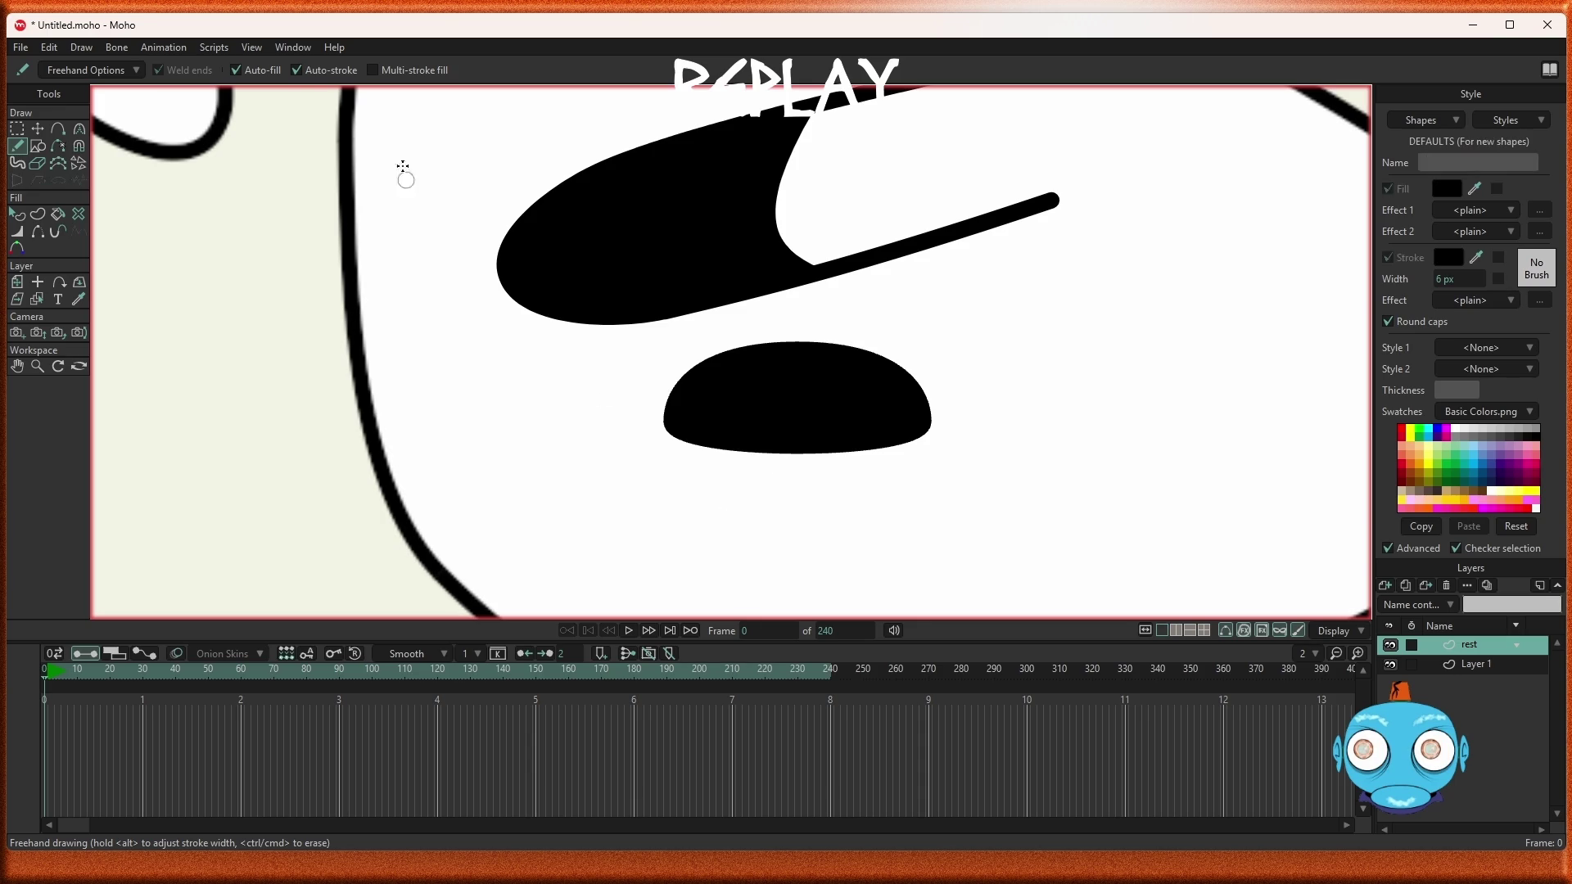
{"action": "left_click", "coordinate": [236, 71]}
{"action": "mouse_move", "coordinate": [881, 312]}
{"action": "left_mouse_down"}
{"action": "mouse_move", "coordinate": [851, 319]}
{"action": "mouse_move", "coordinate": [724, 513]}
{"action": "left_mouse_up"}
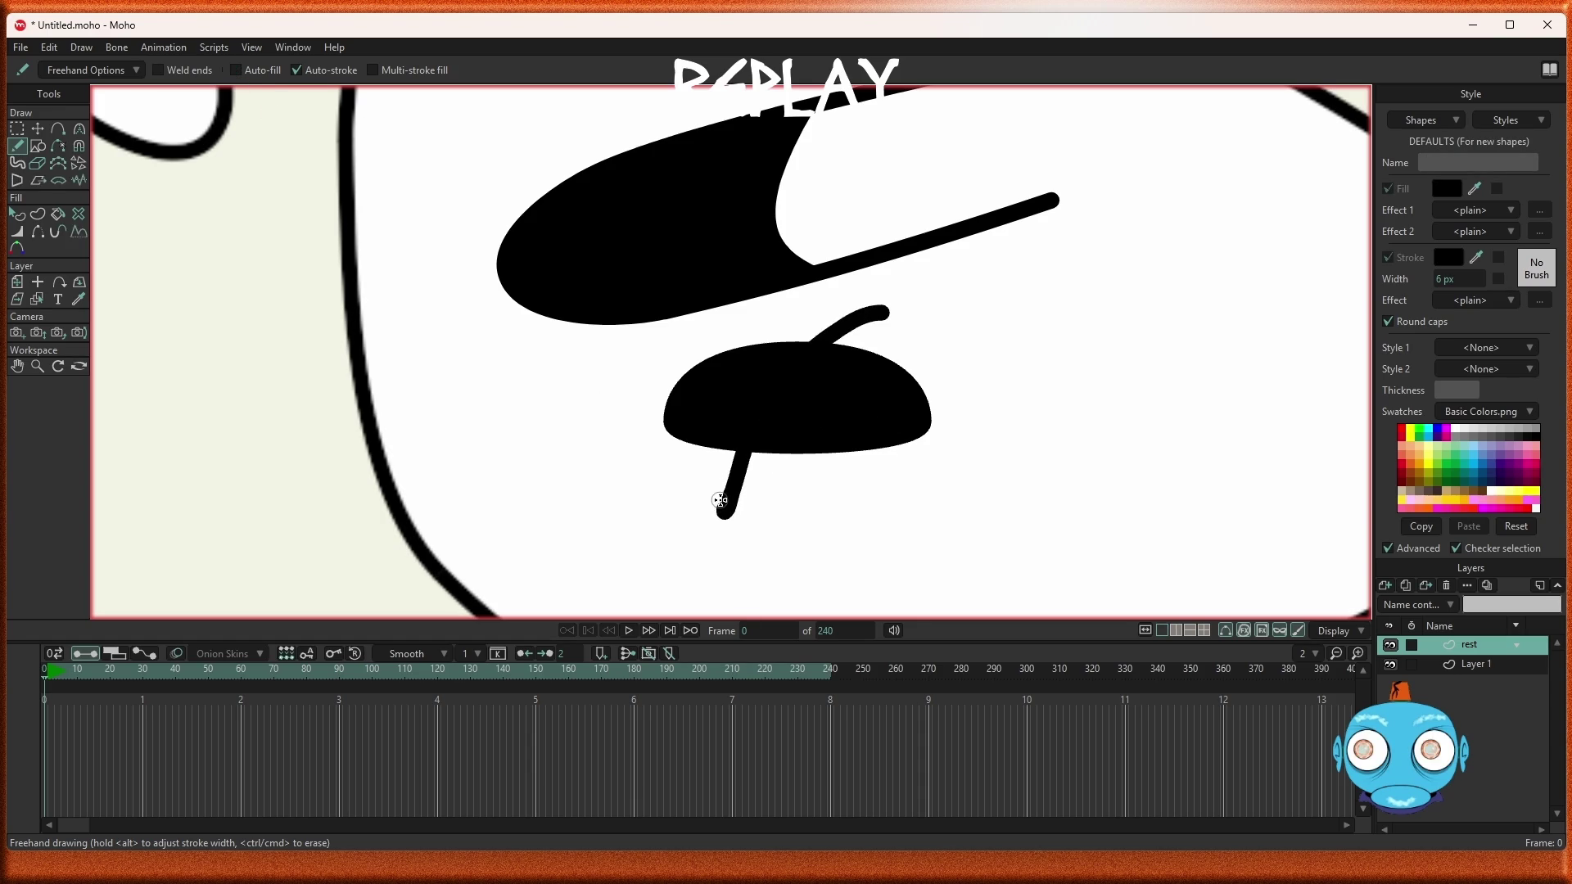
Delete the stalk points hanging below the dome, leaving only the part rising above it
{"action": "key", "text": "g"}
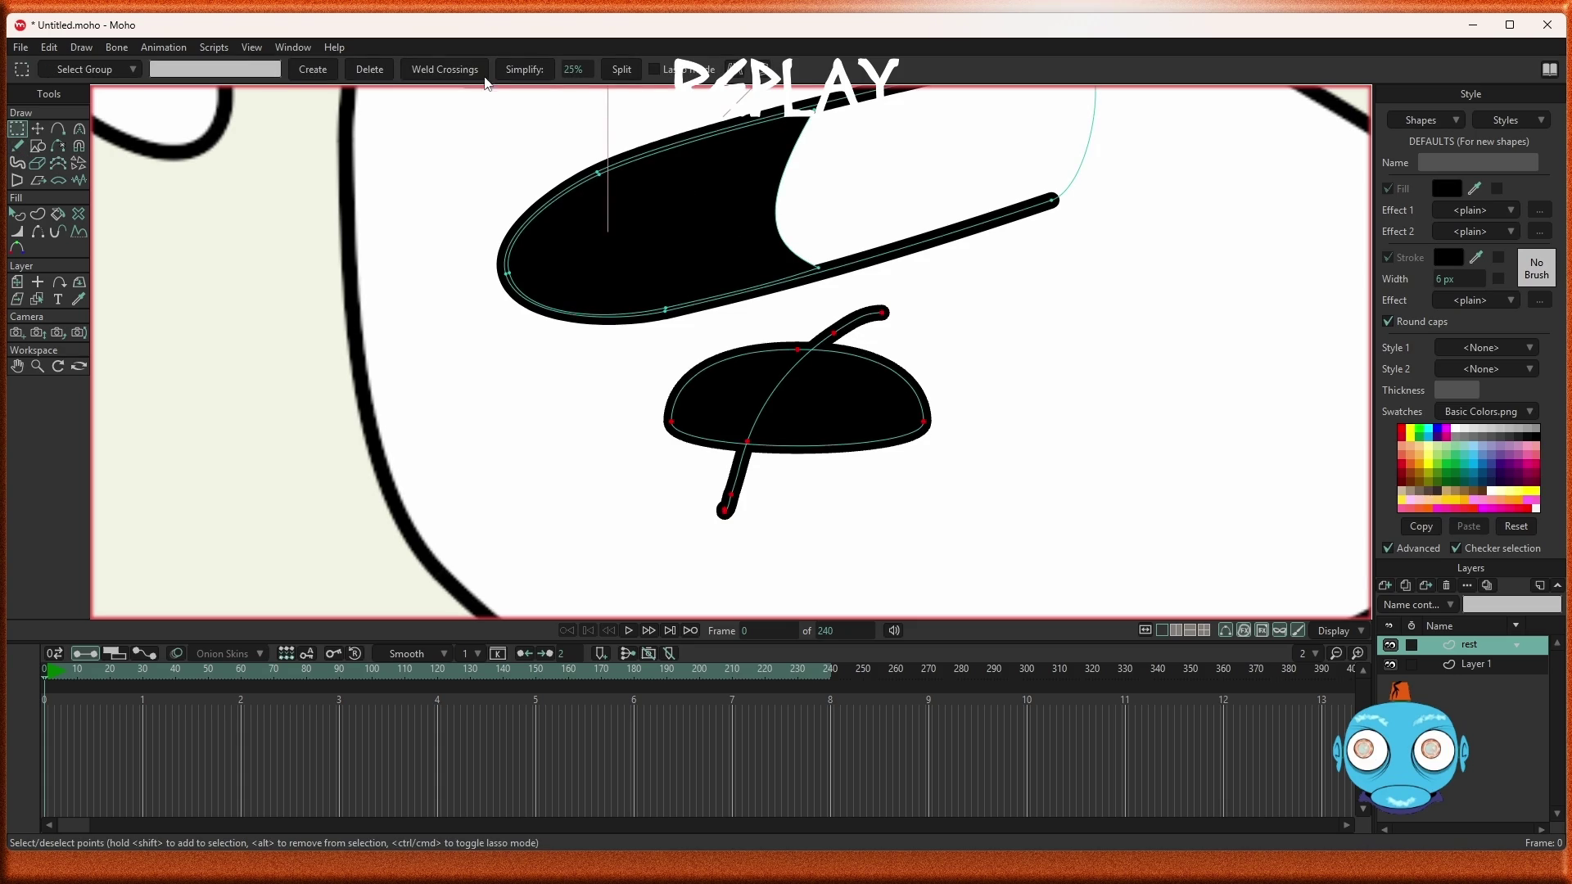
{"action": "scroll", "coordinate": [766, 524], "scroll_direction": "up", "scroll_amount": 5}
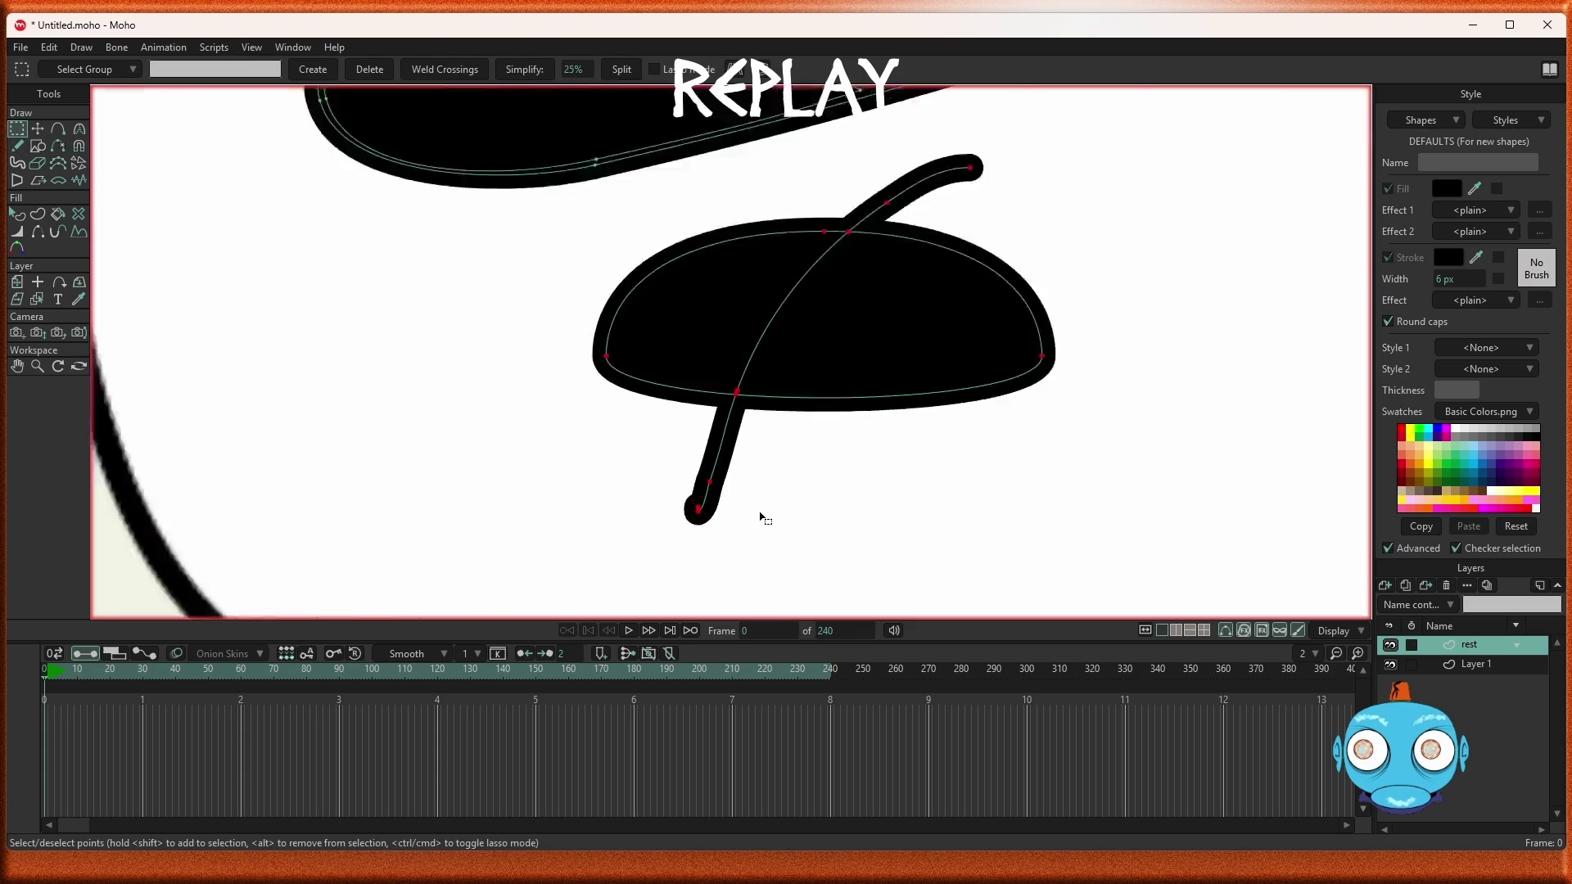
{"action": "mouse_move", "coordinate": [755, 571]}
{"action": "left_mouse_down"}
{"action": "mouse_move", "coordinate": [626, 500]}
{"action": "mouse_move", "coordinate": [577, 436]}
{"action": "left_mouse_up"}
{"action": "key", "text": "Delete"}
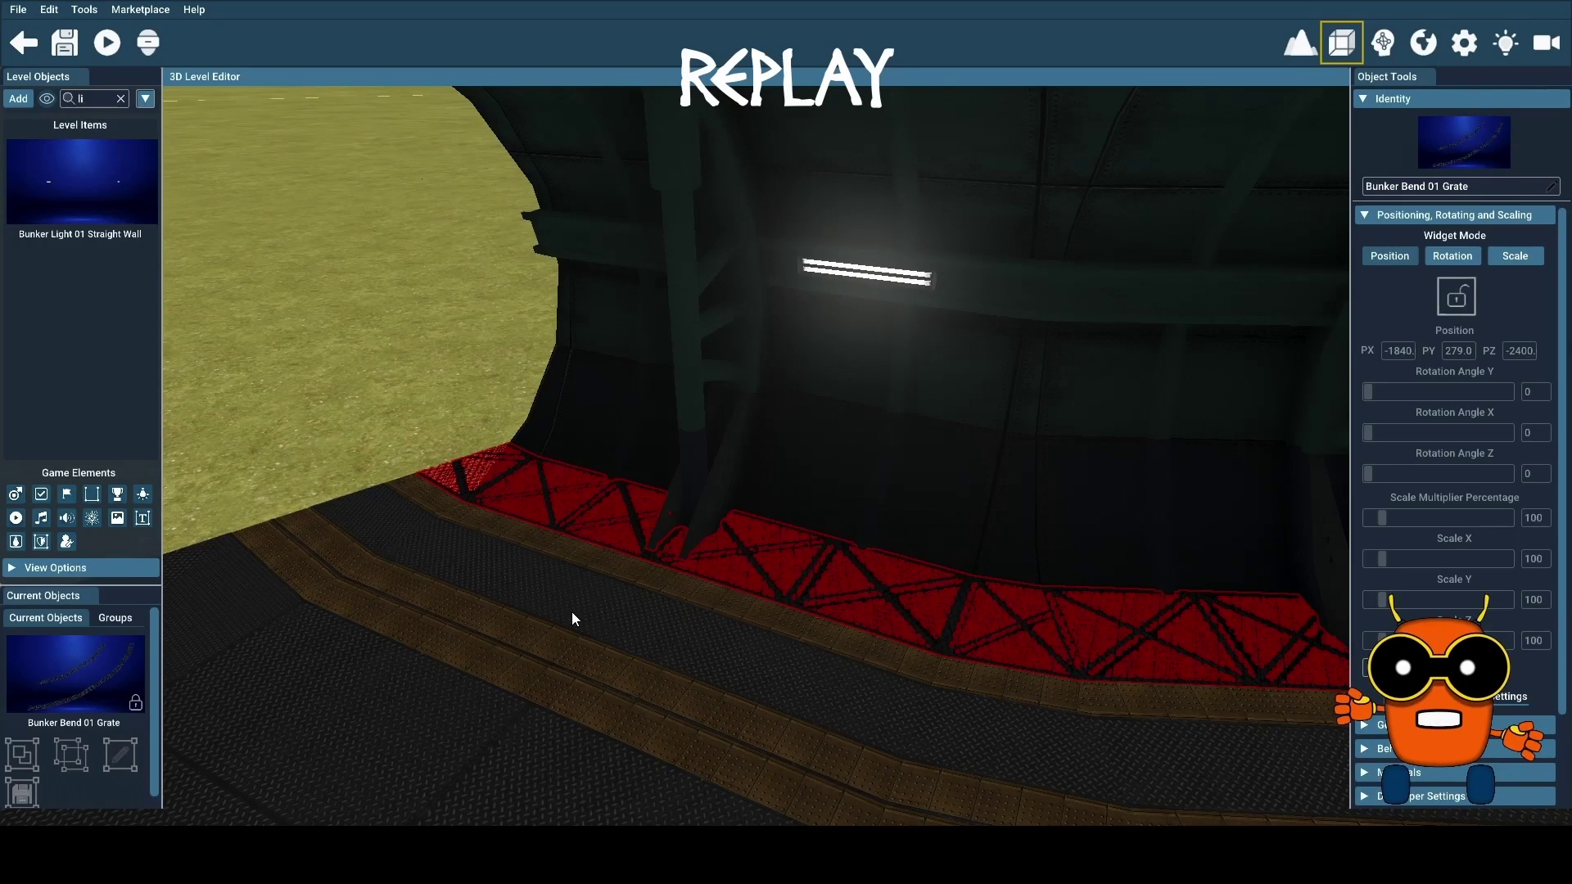
{"action": "left_click", "coordinate": [572, 613]}
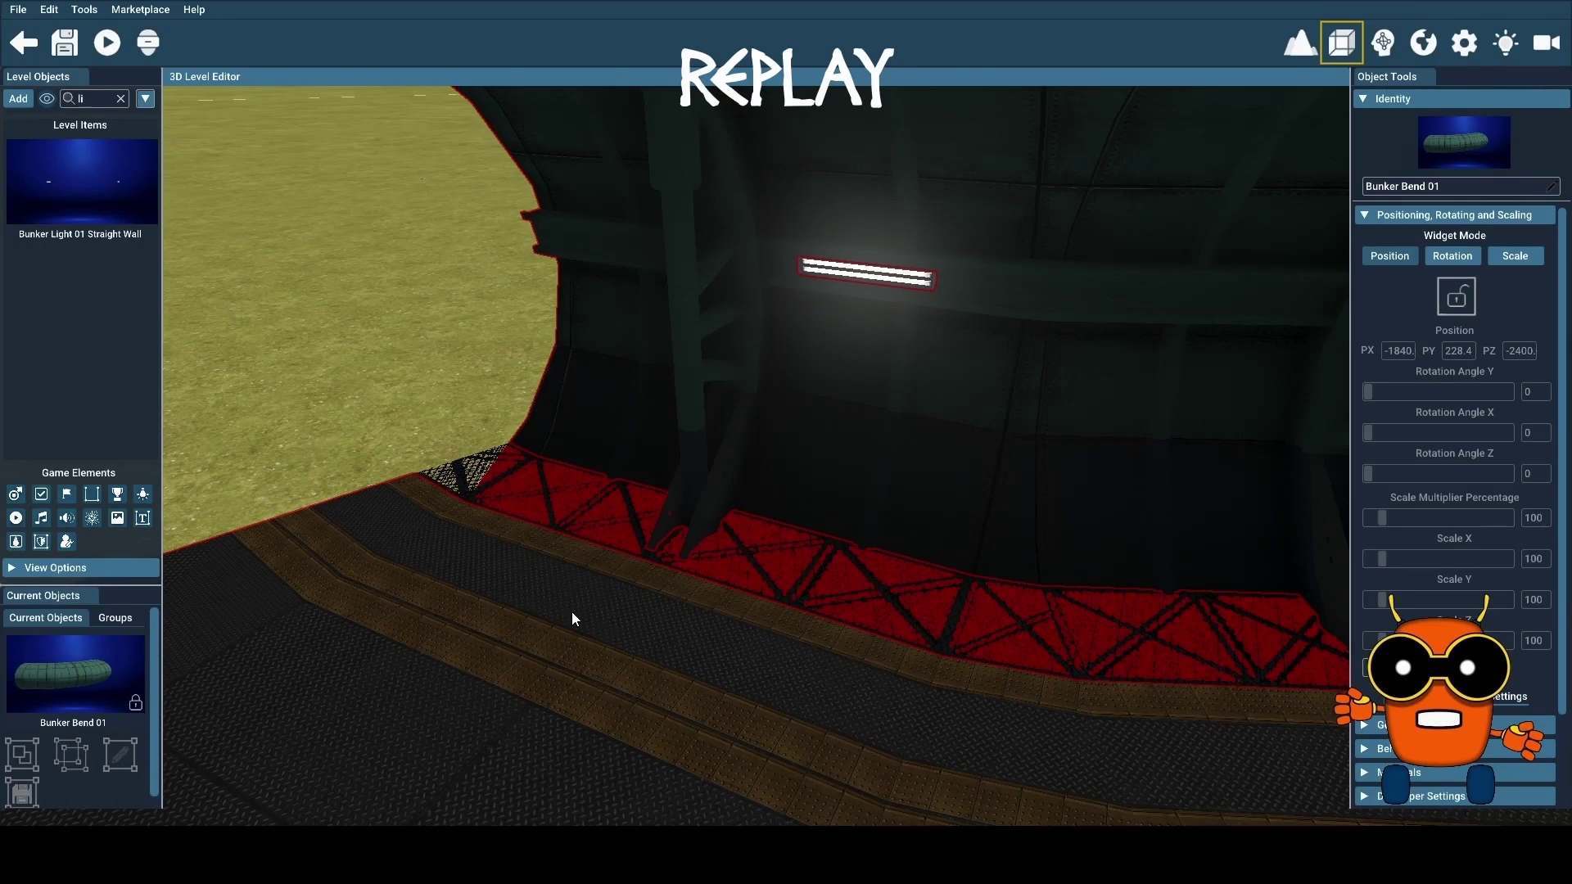
{"action": "mouse_move", "coordinate": [554, 607]}
{"action": "left_mouse_down"}
{"action": "mouse_move", "coordinate": [819, 610]}
{"action": "mouse_move", "coordinate": [721, 608]}
{"action": "left_mouse_up"}
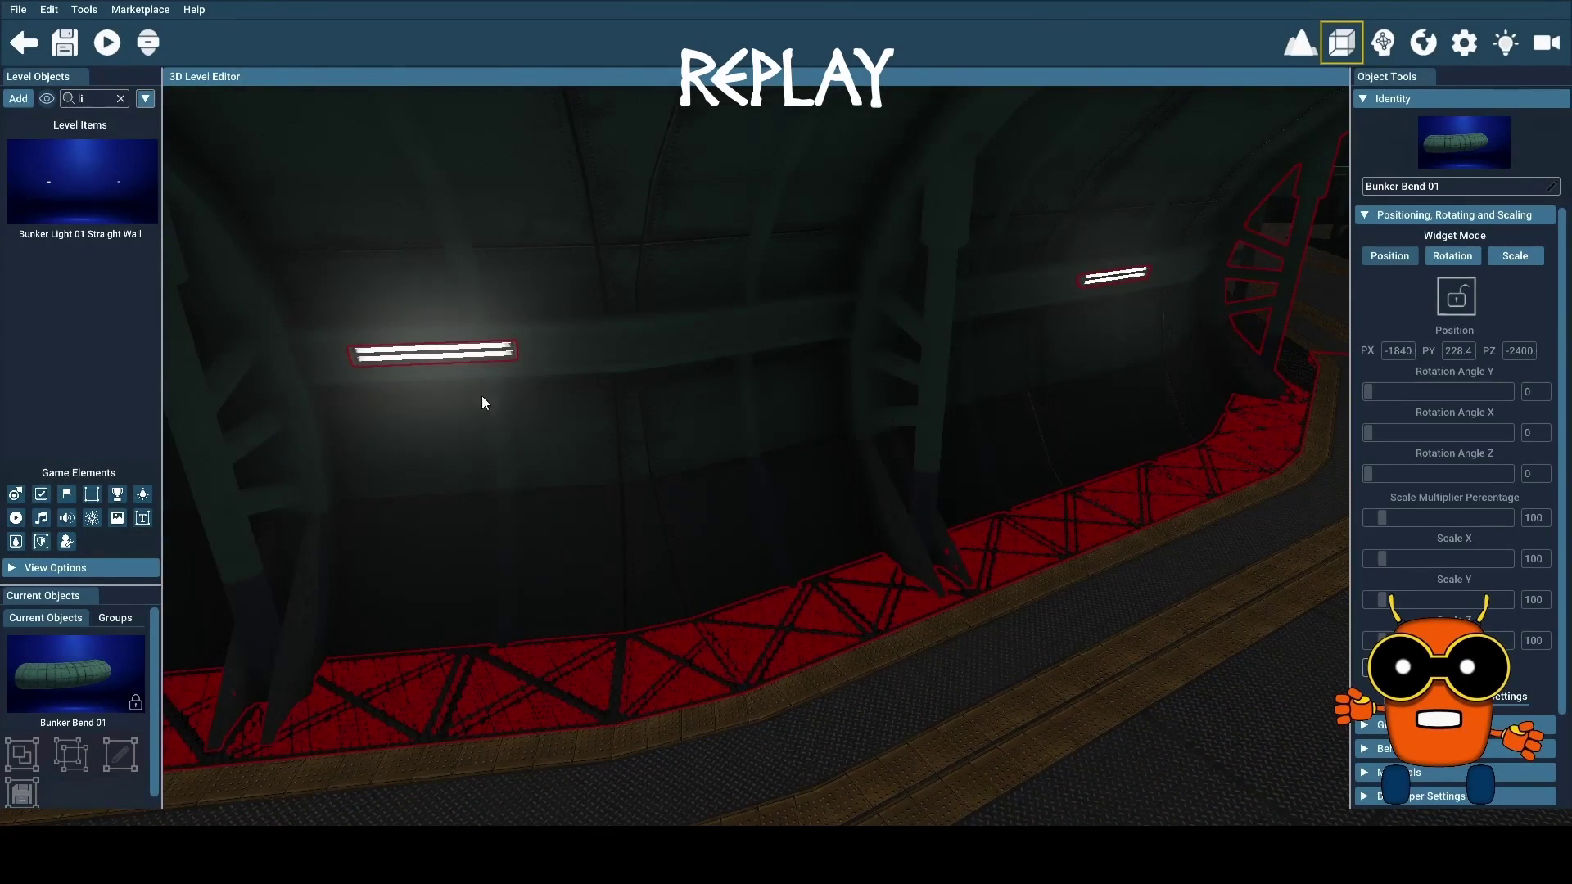
{"action": "left_click", "coordinate": [1120, 276]}
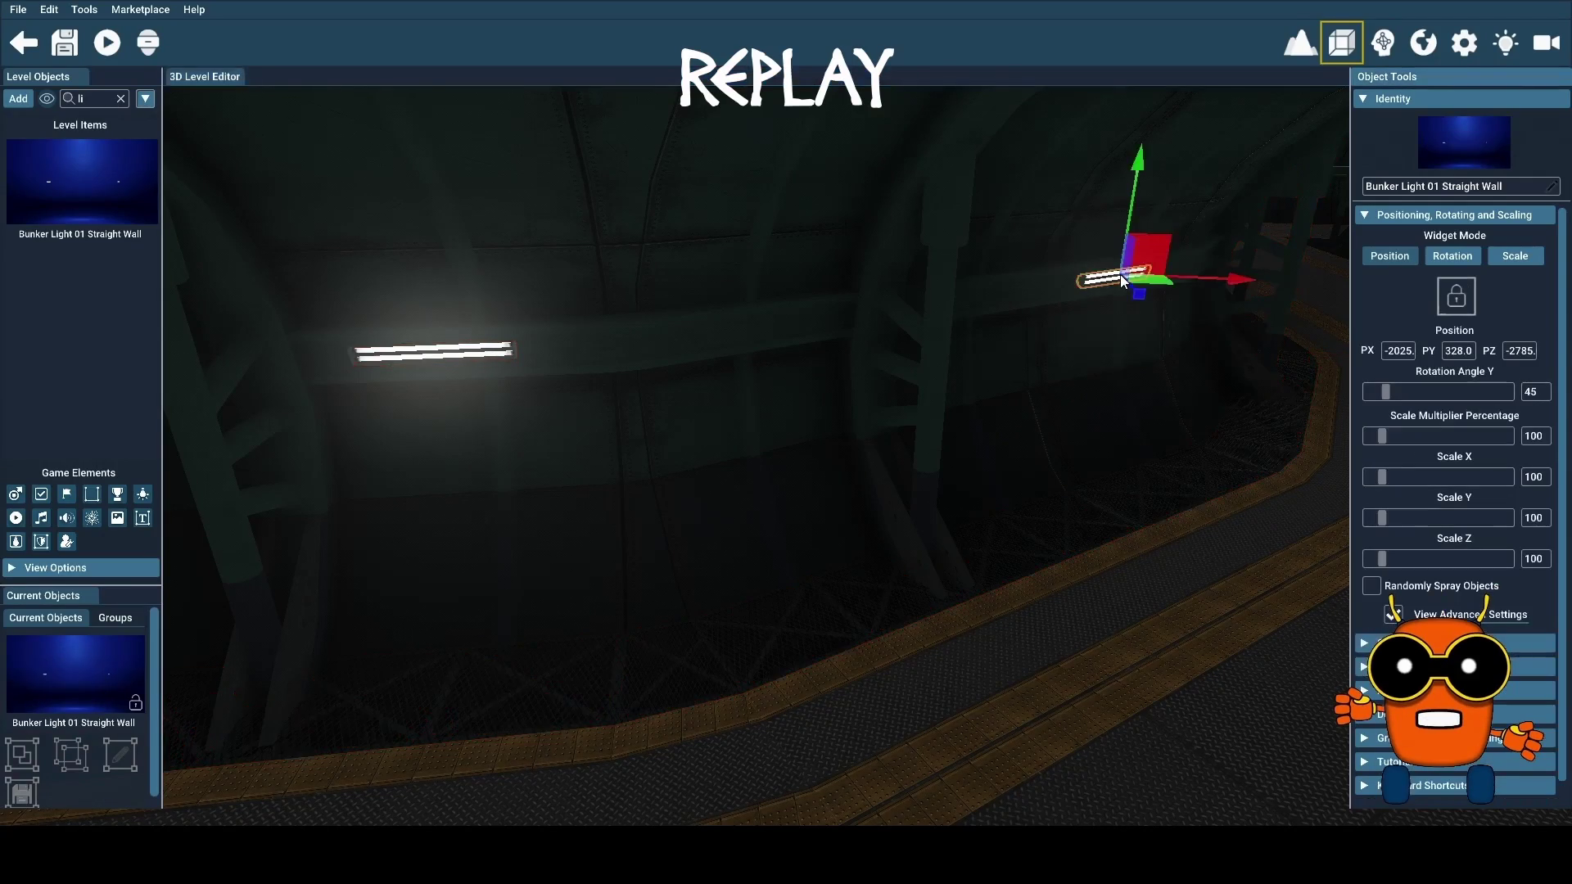
{"action": "left_click", "coordinate": [503, 352]}
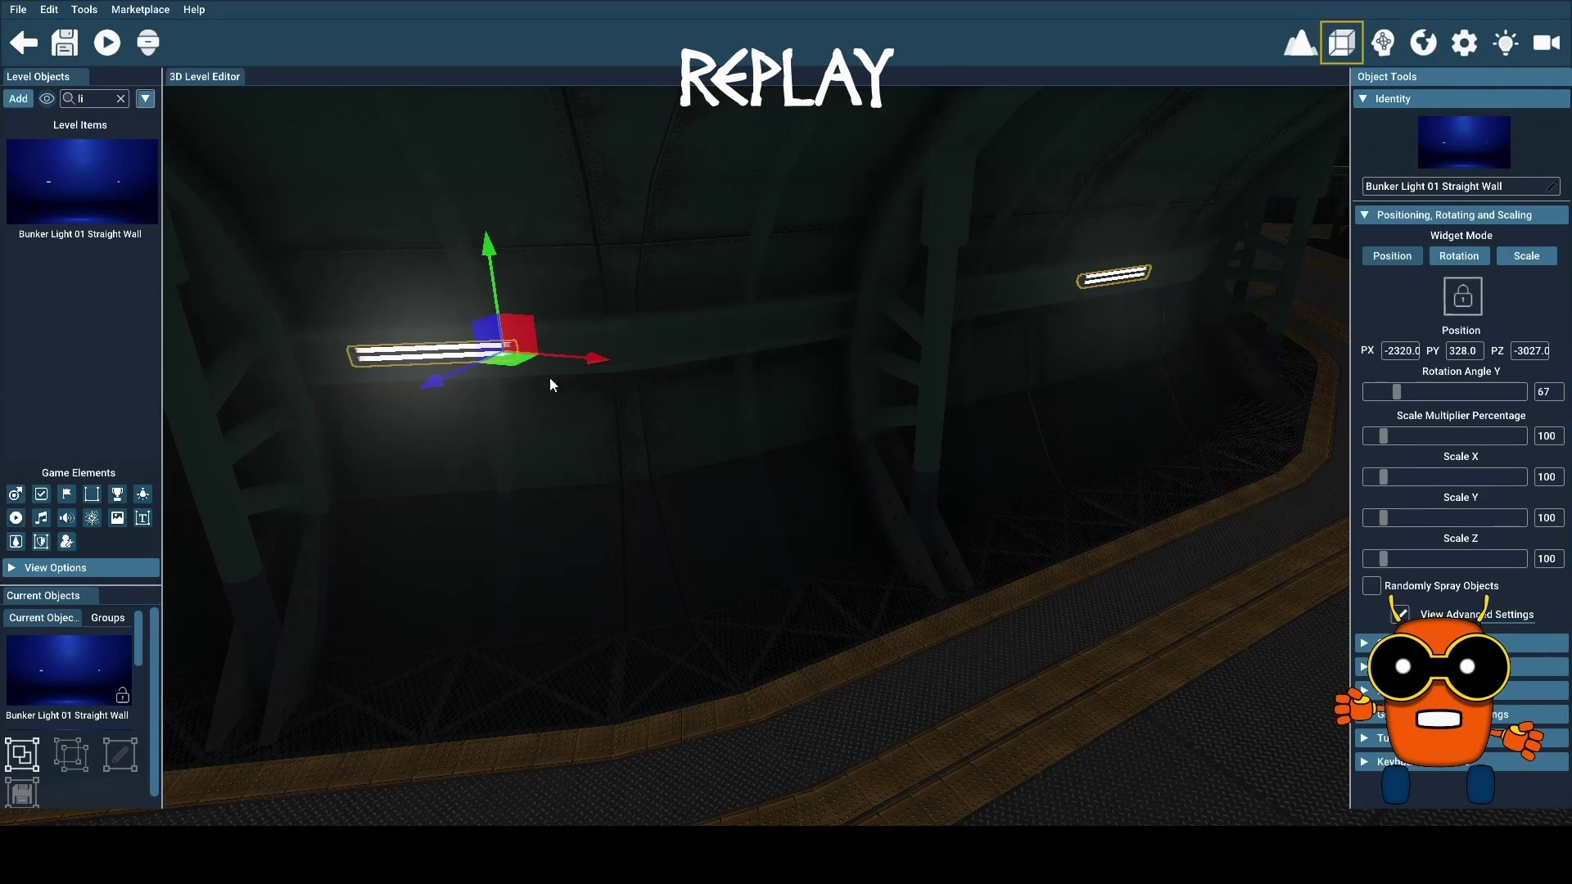
{"action": "left_click", "coordinate": [807, 630]}
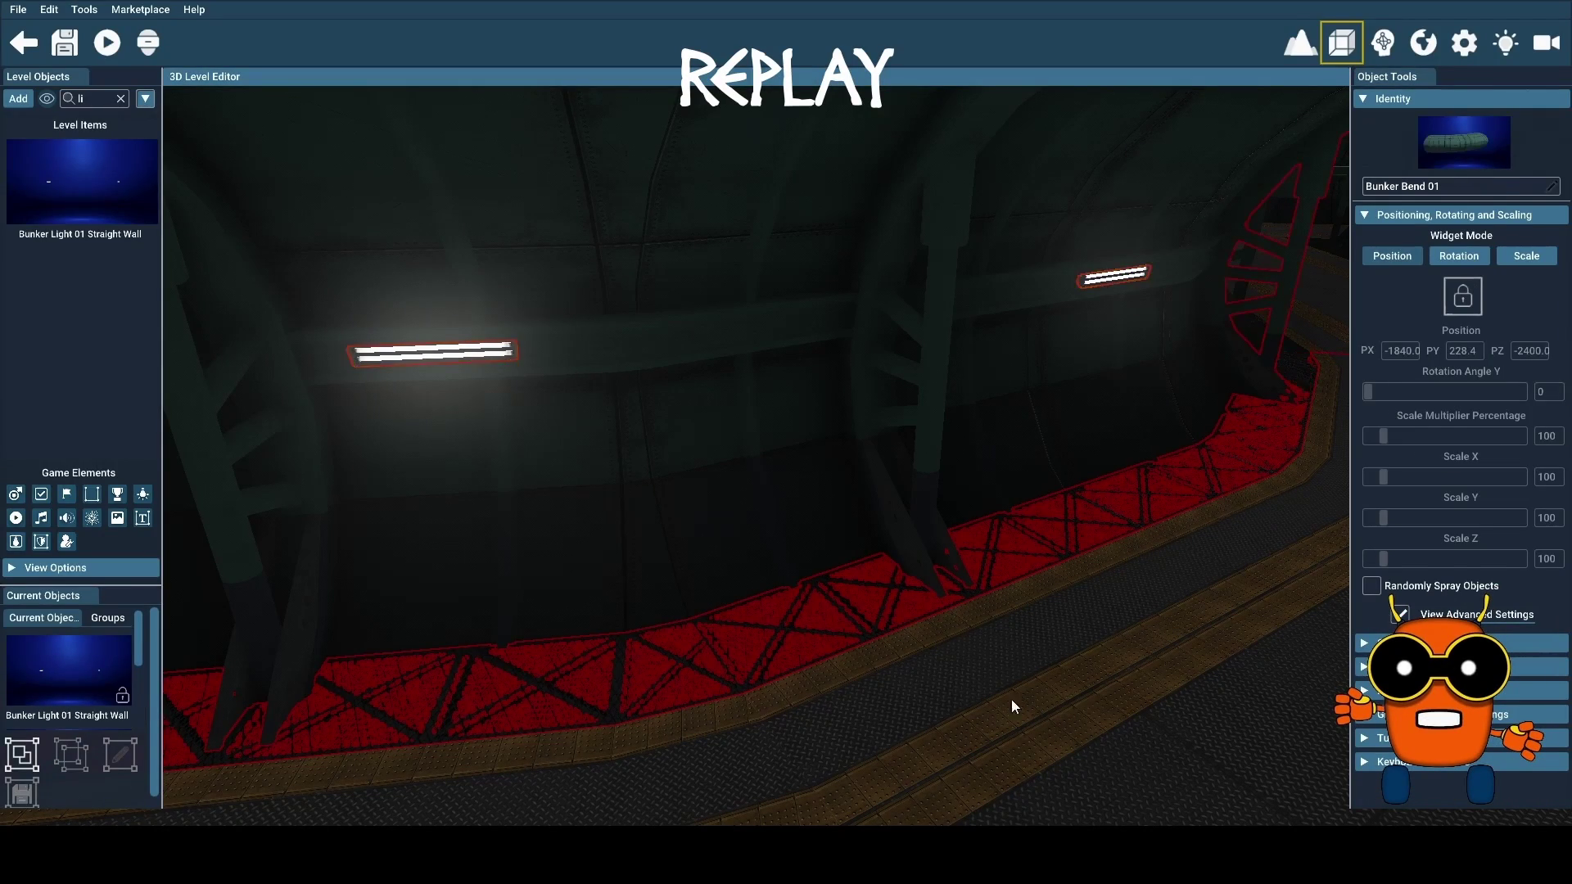
{"action": "left_click_drag", "start_coordinate": [1034, 706], "coordinate": [1433, 677]}
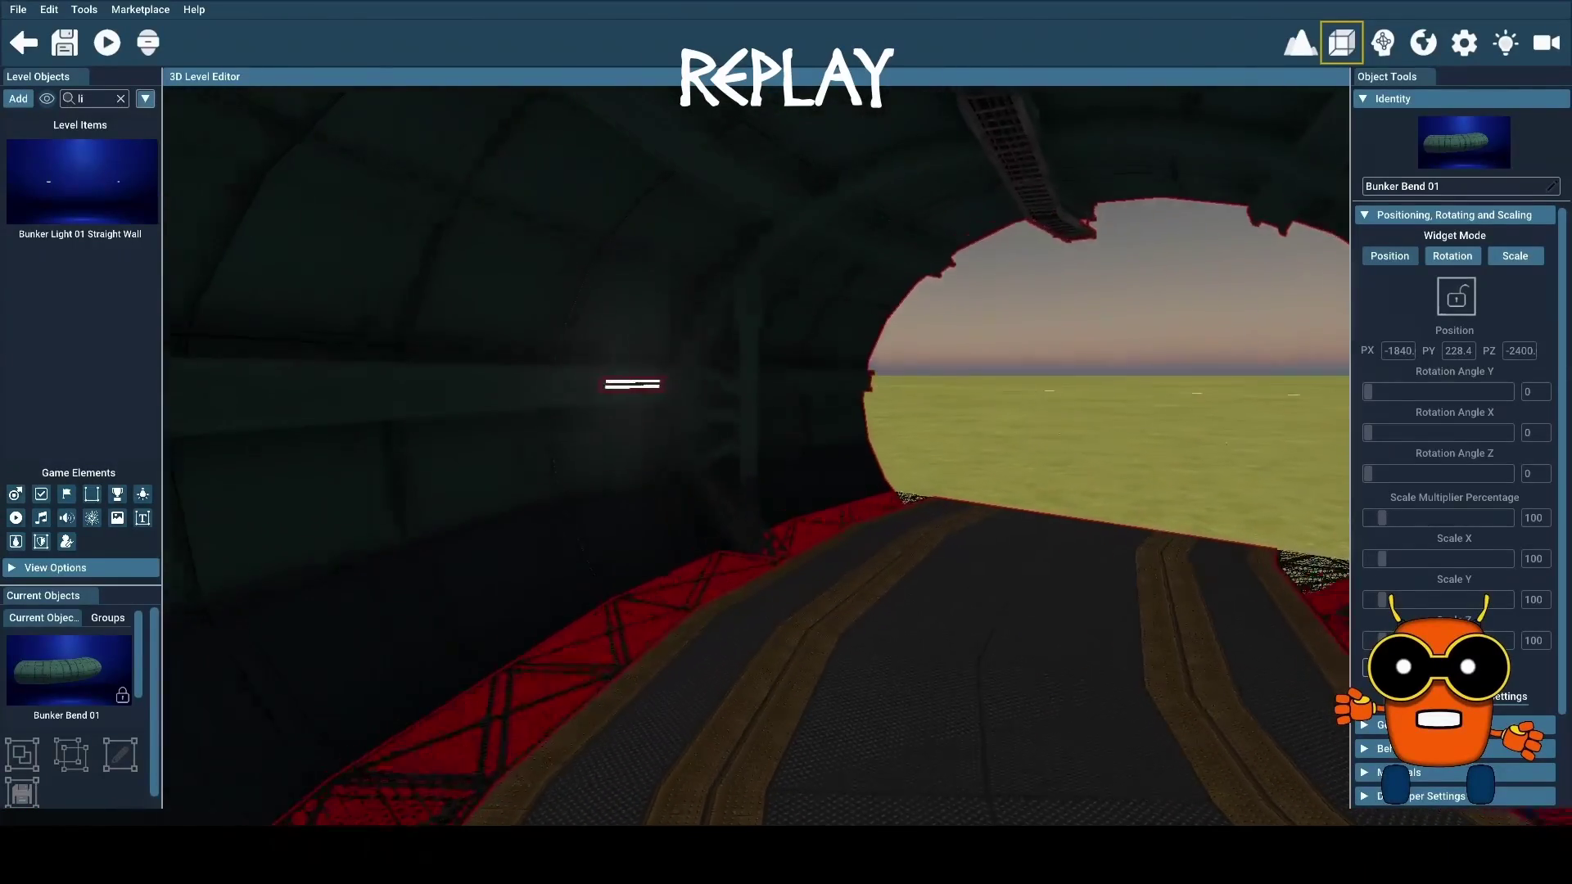
{"action": "key", "text": "w"}
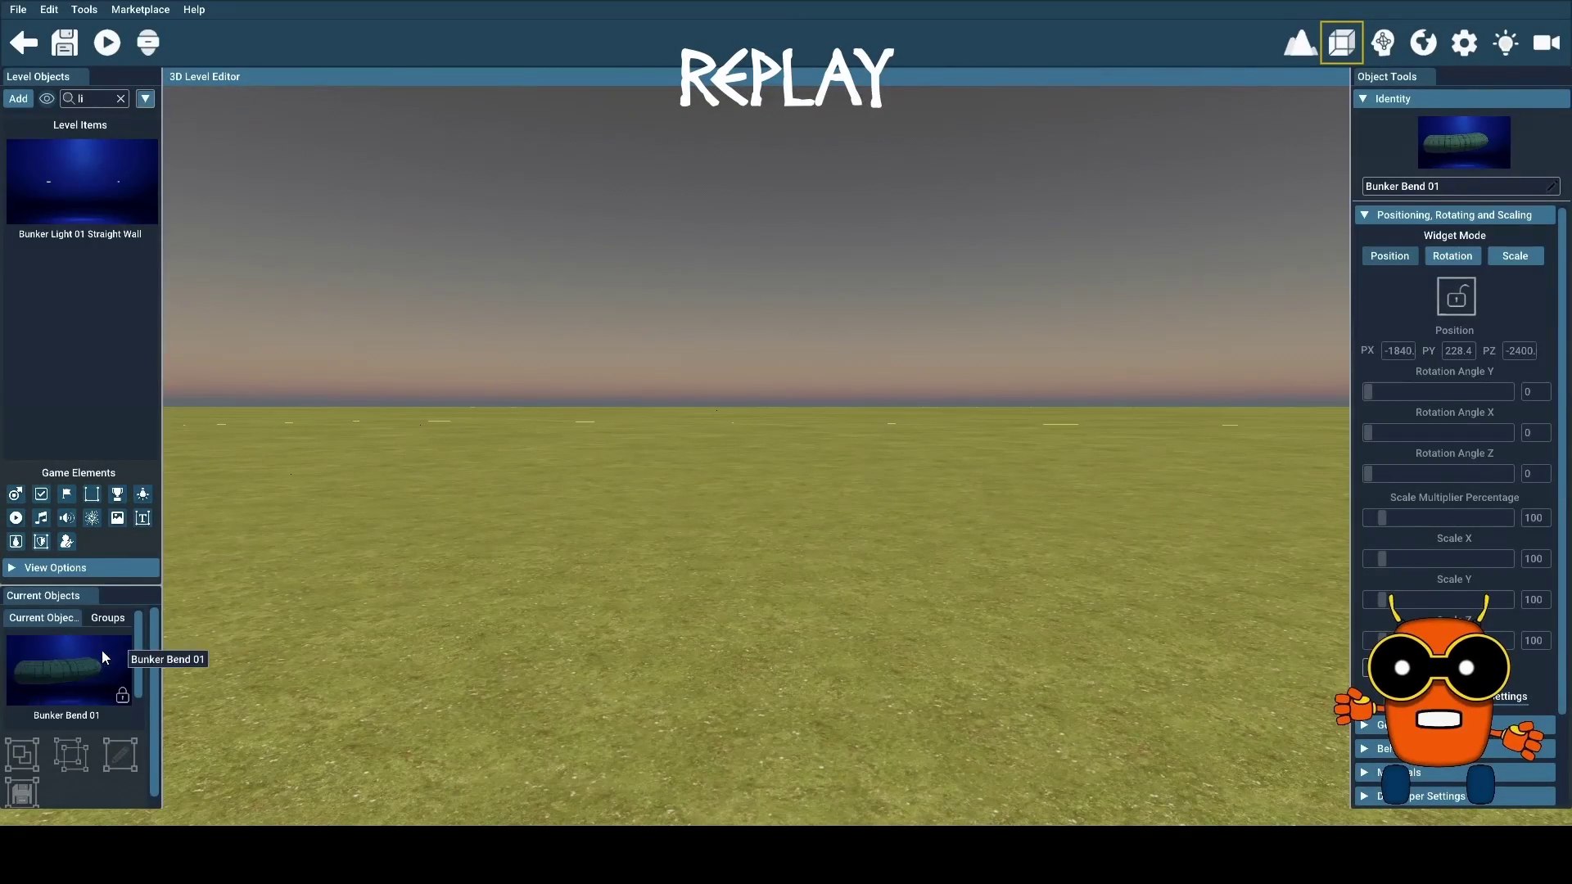
Unlock the Bunker Bend 01 track with its padlock in Object Tools
{"action": "left_click", "coordinate": [108, 621]}
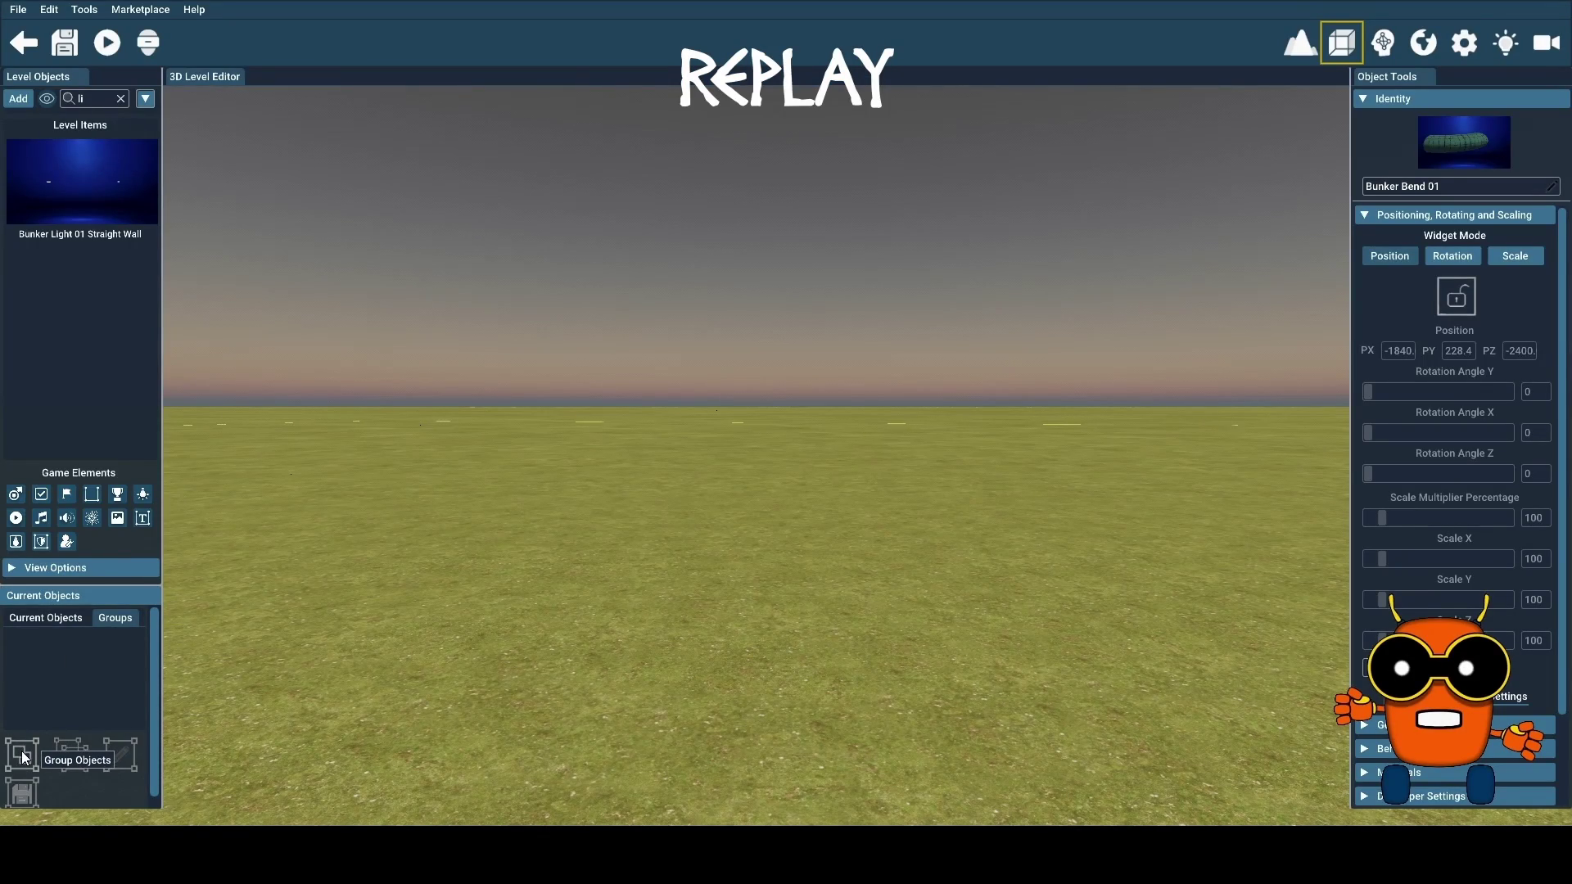
{"action": "scroll", "coordinate": [583, 677], "scroll_direction": "down", "scroll_amount": 5}
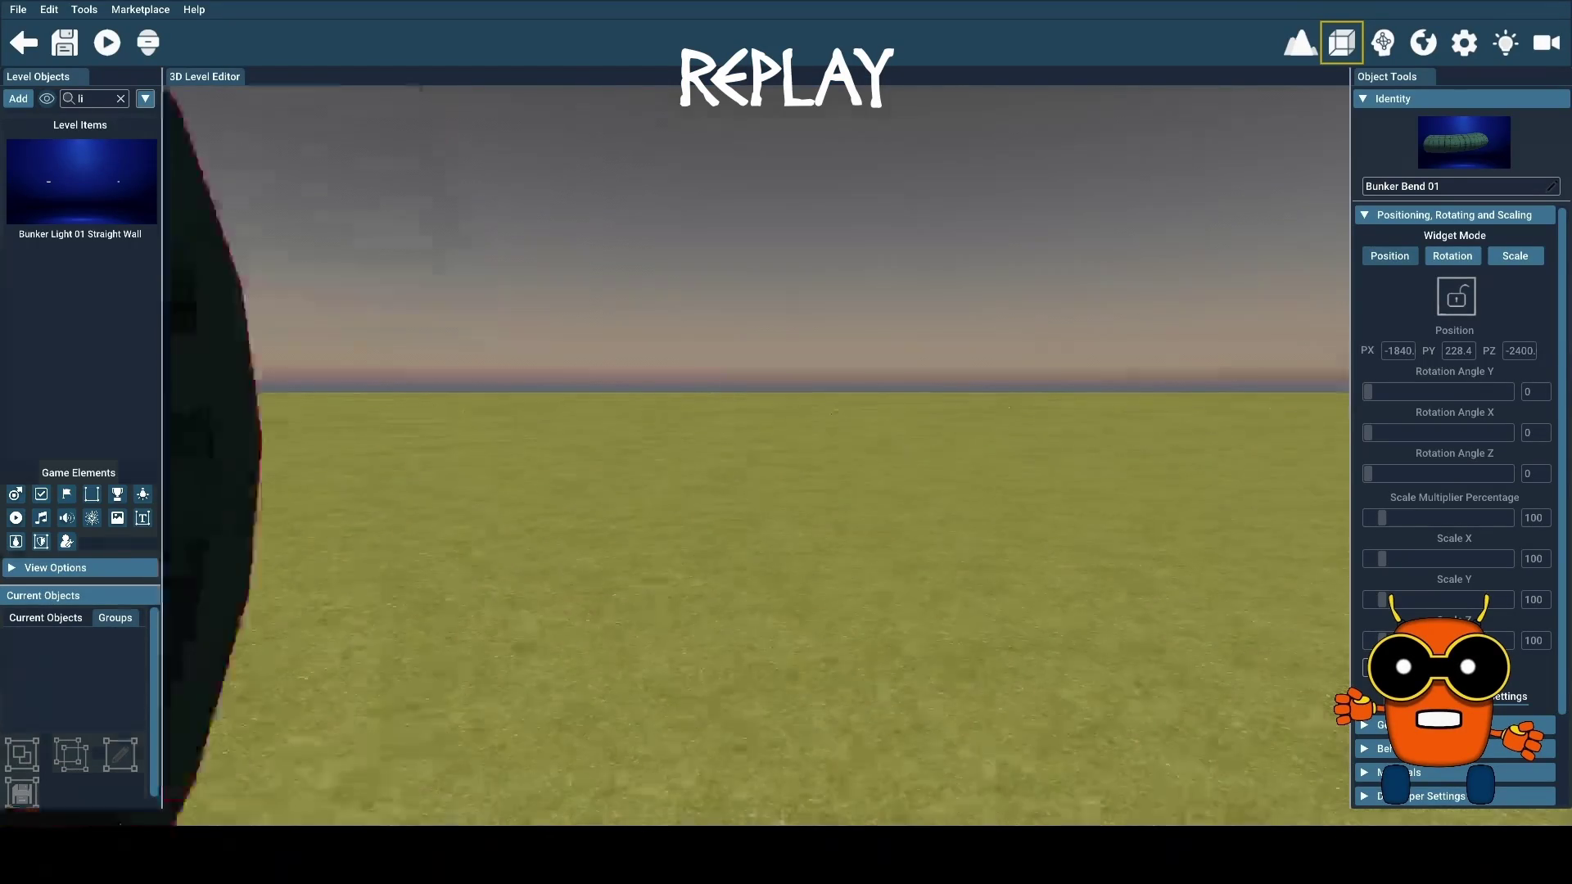
{"action": "scroll", "coordinate": [758, 454], "scroll_direction": "up", "scroll_amount": 5}
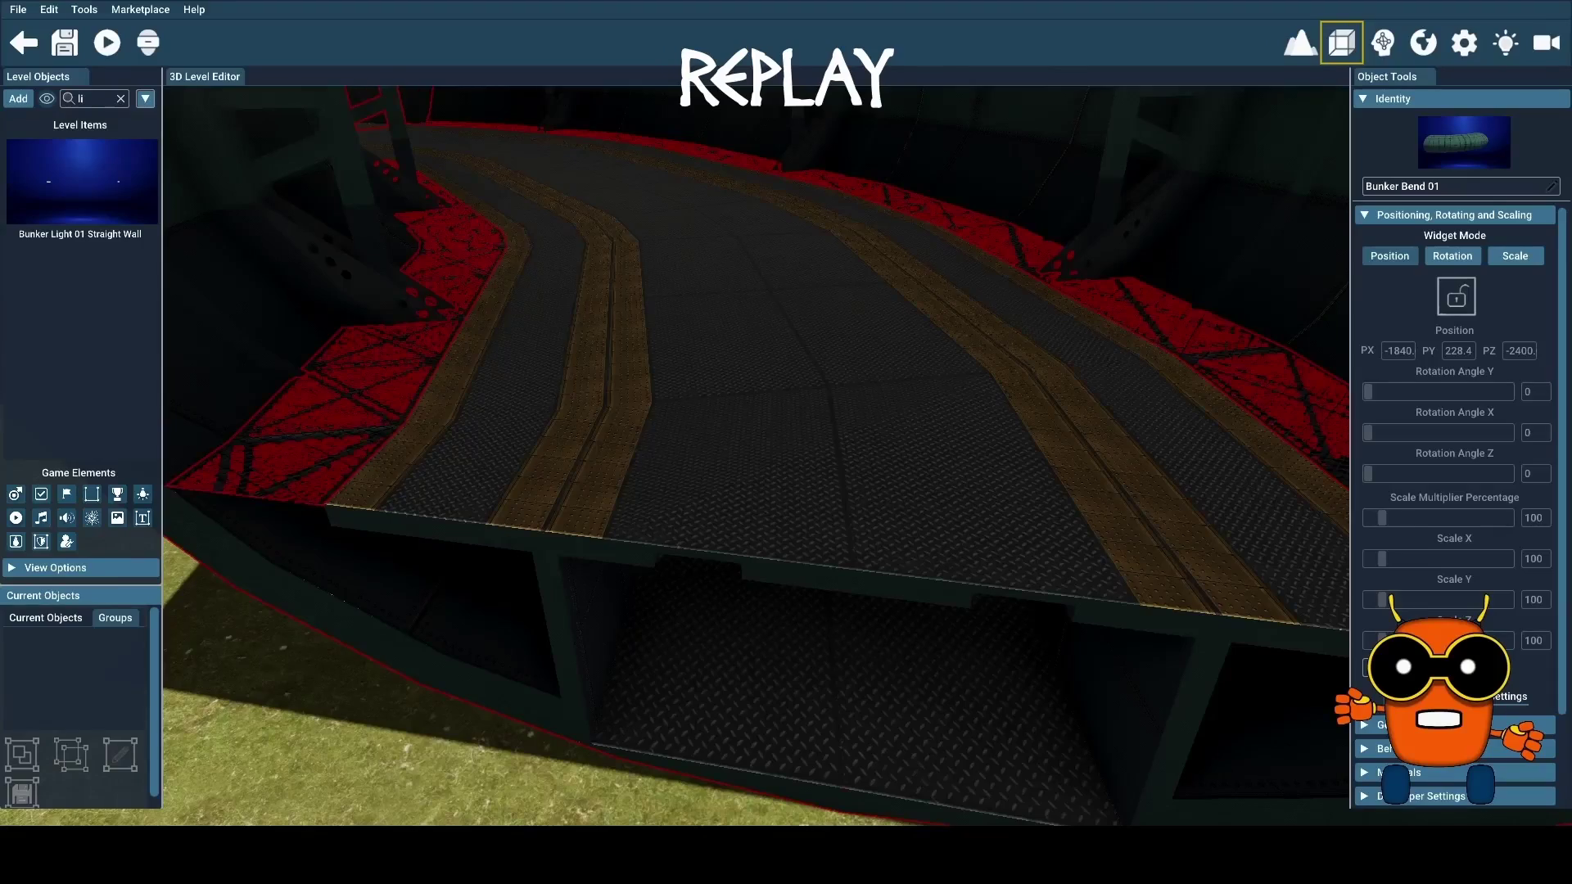
{"action": "scroll", "coordinate": [588, 673], "scroll_direction": "down", "scroll_amount": 2}
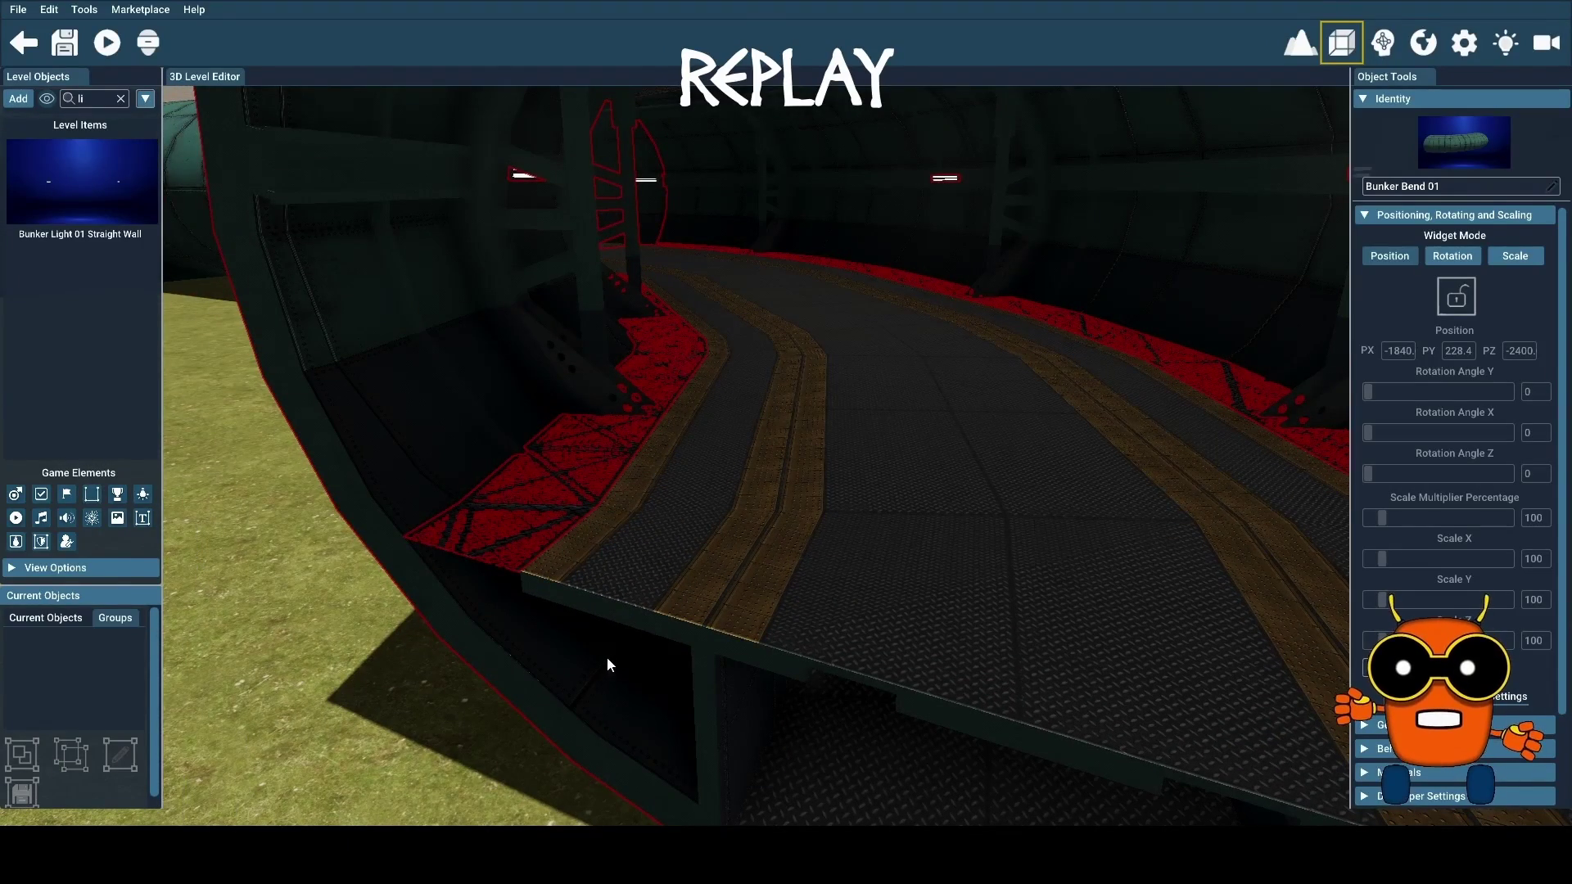
{"action": "left_click", "coordinate": [1461, 299]}
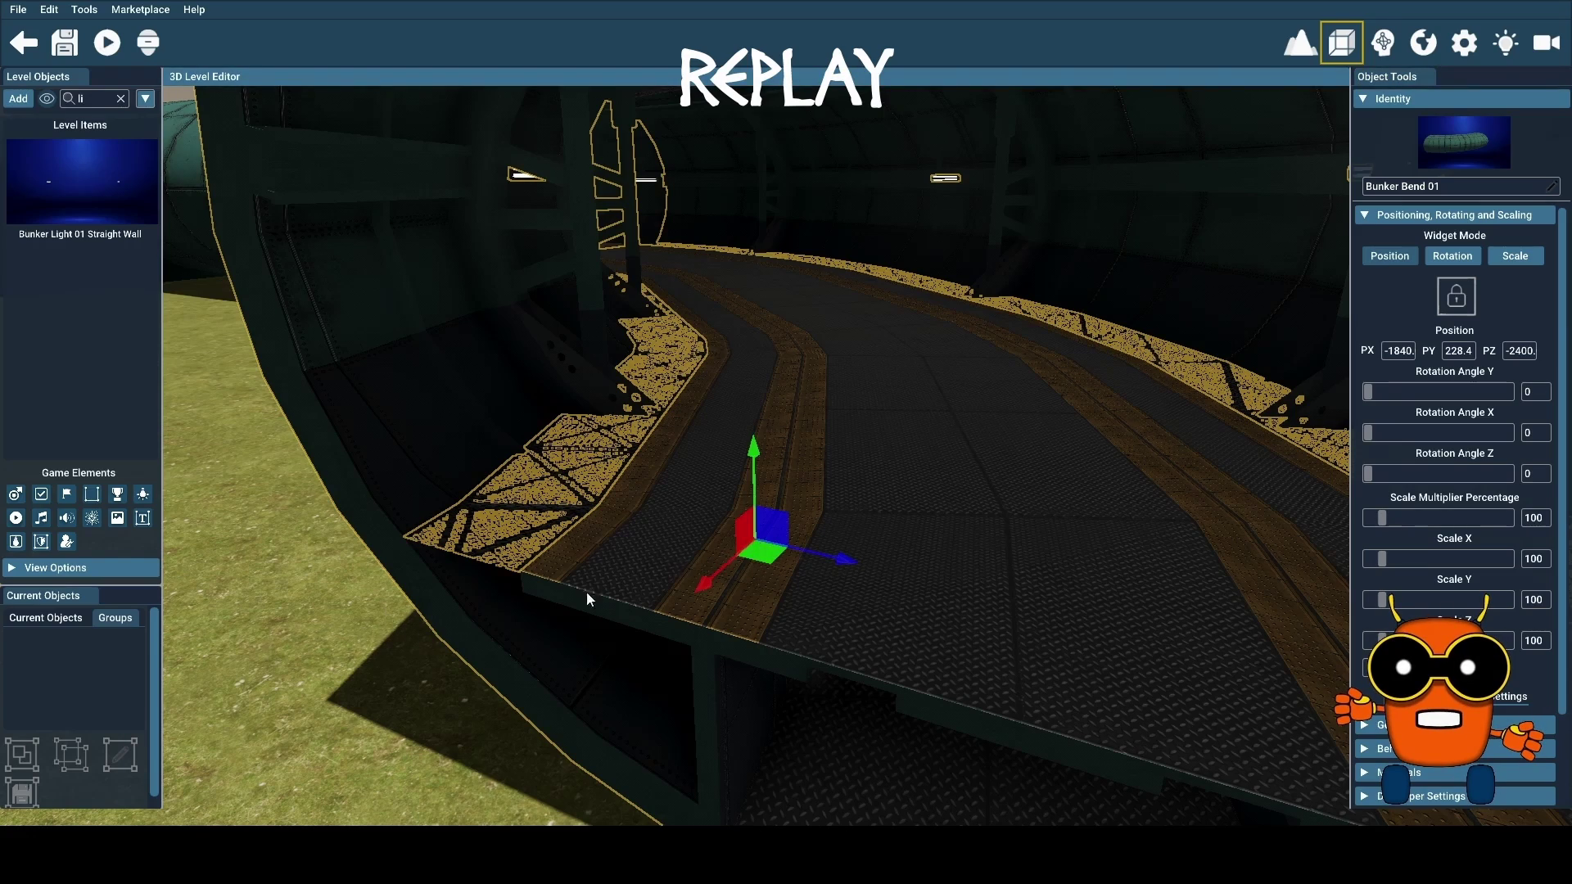
Unlock the Bunker Bend 01 Grate, then reselect the Bunker Bend 01 track
{"action": "left_click", "coordinate": [498, 562]}
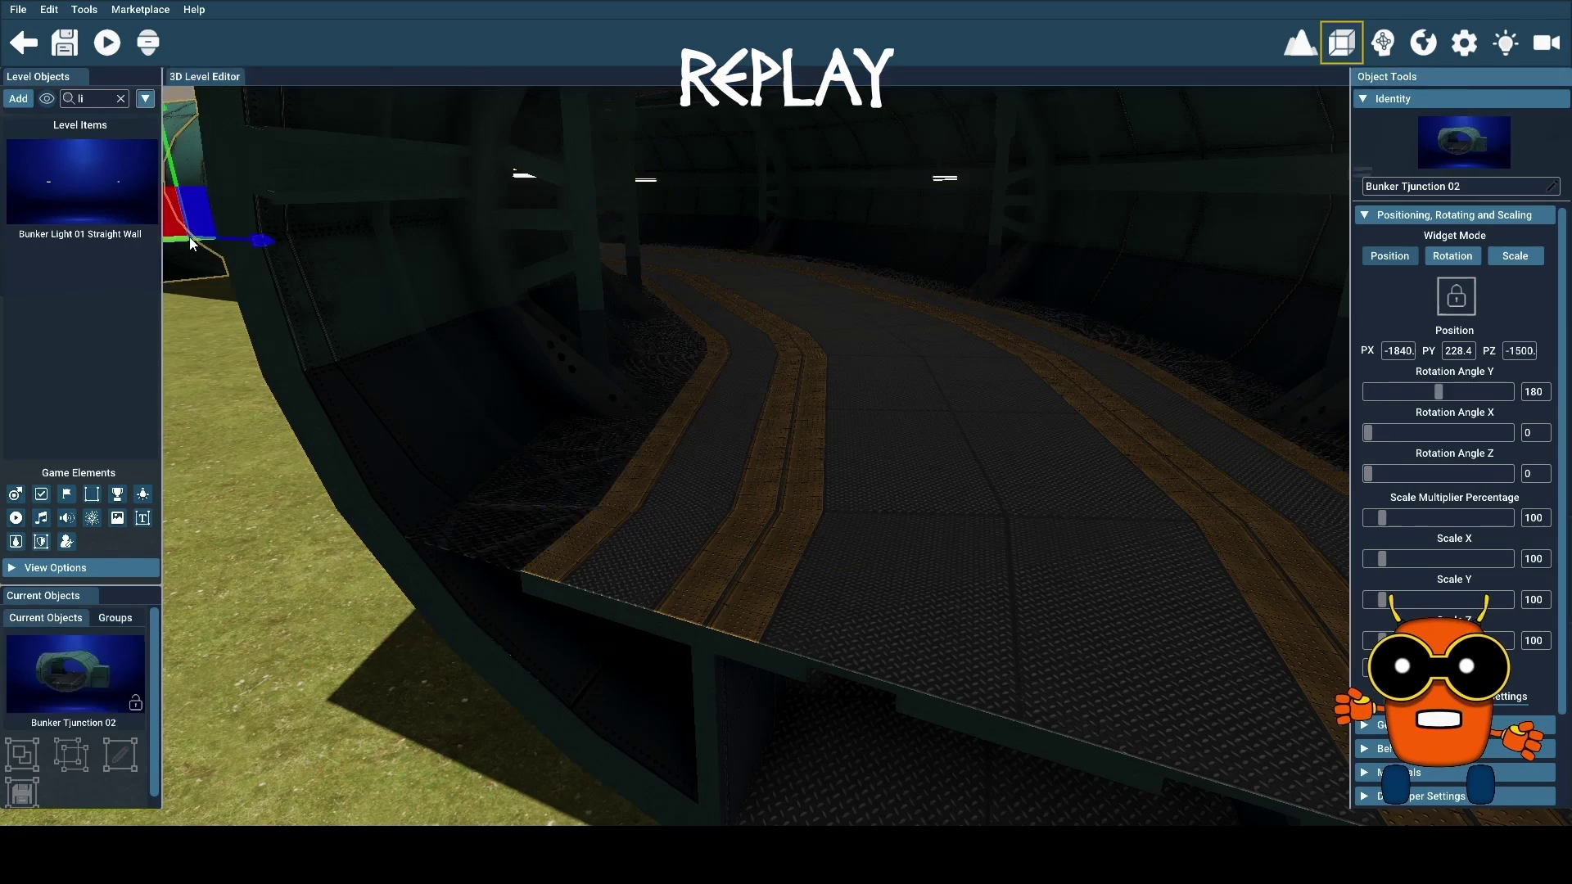
{"action": "left_click", "coordinate": [1461, 295]}
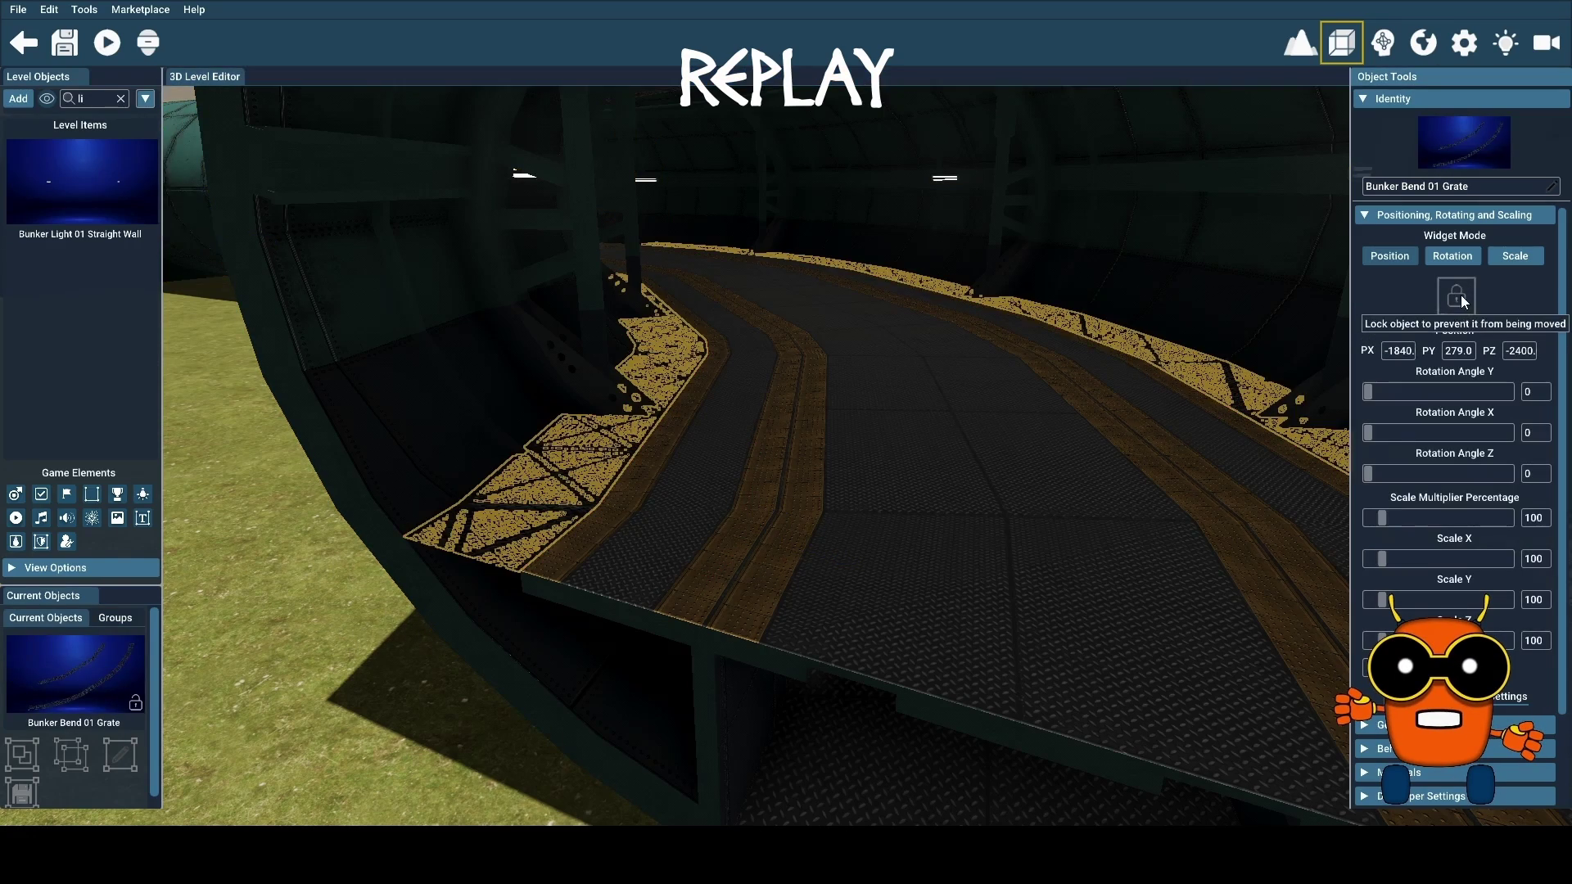
{"action": "left_click", "coordinate": [774, 578]}
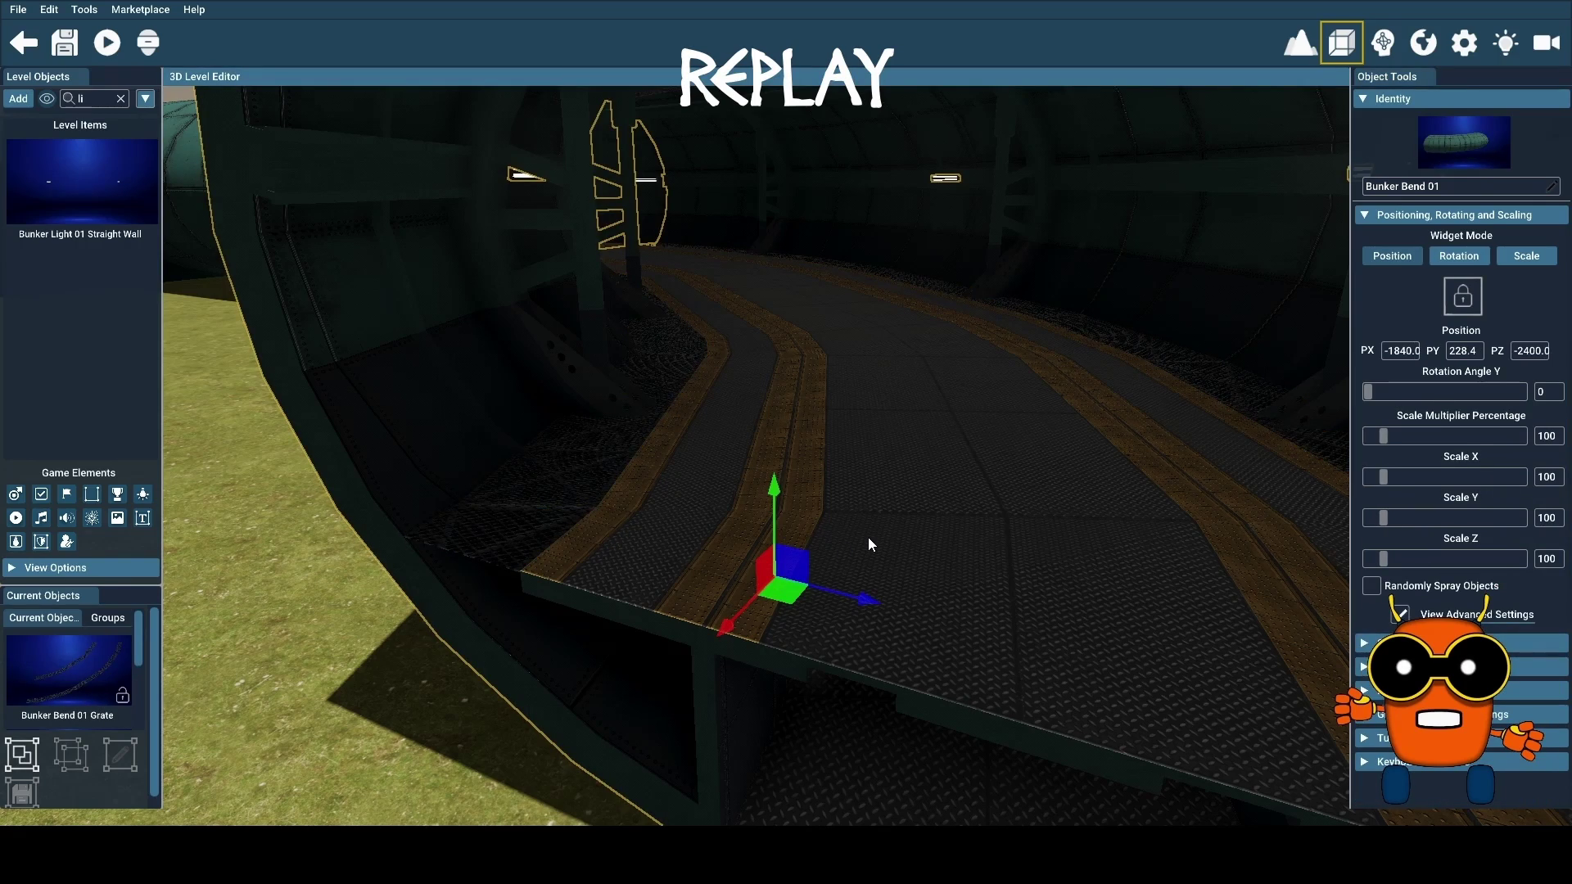
Select the tunnel's other wall light and orbit the view out onto the grass outside the bunker
{"action": "key", "text": "w"}
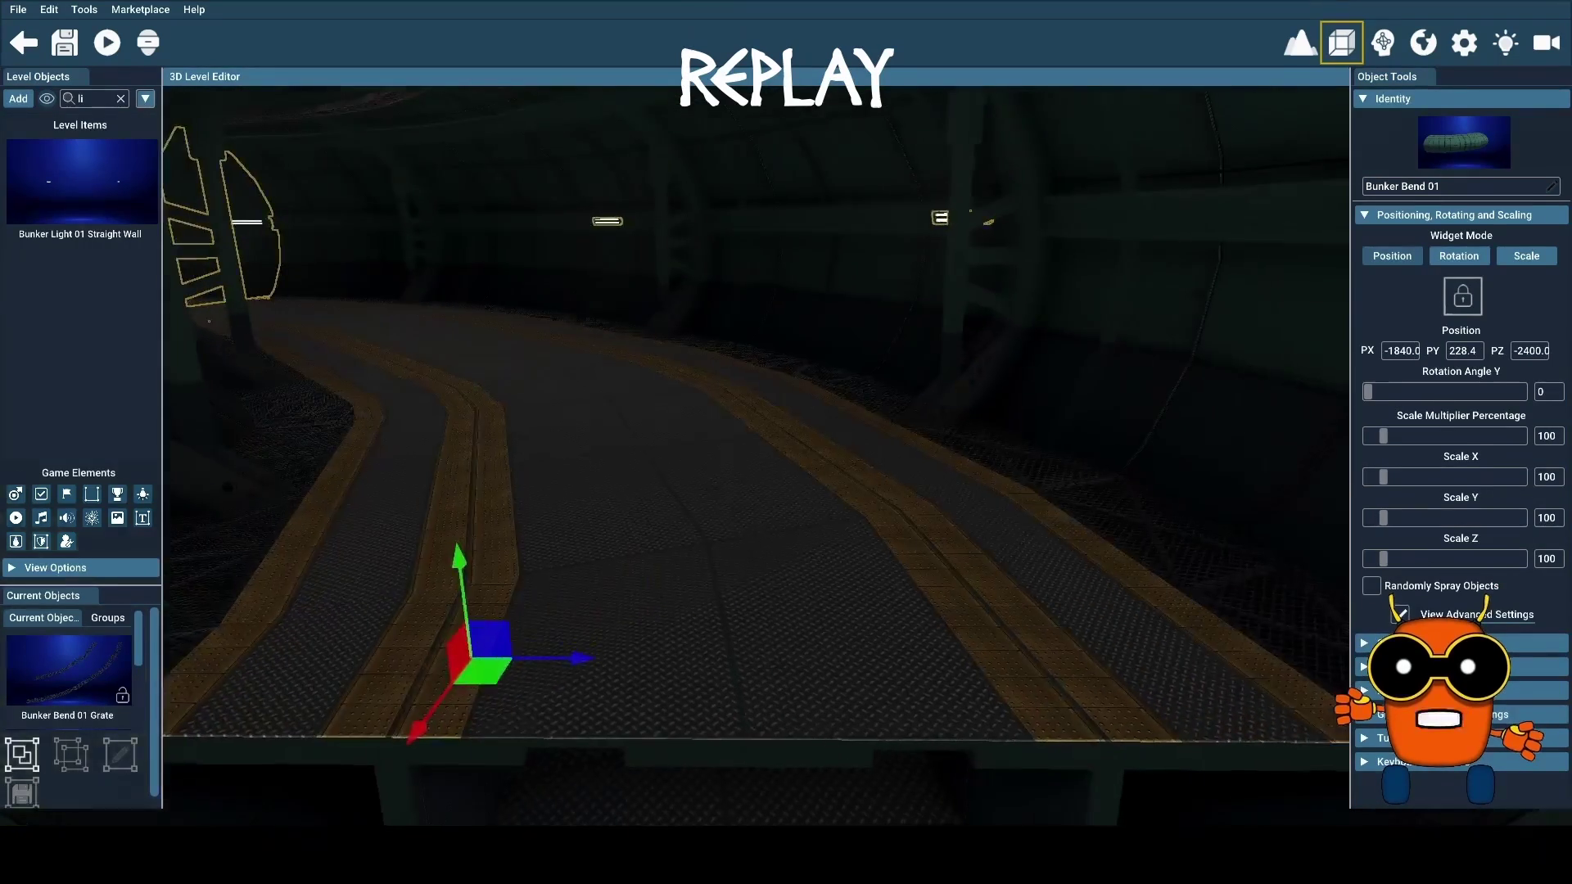
{"action": "left_click", "coordinate": [922, 218]}
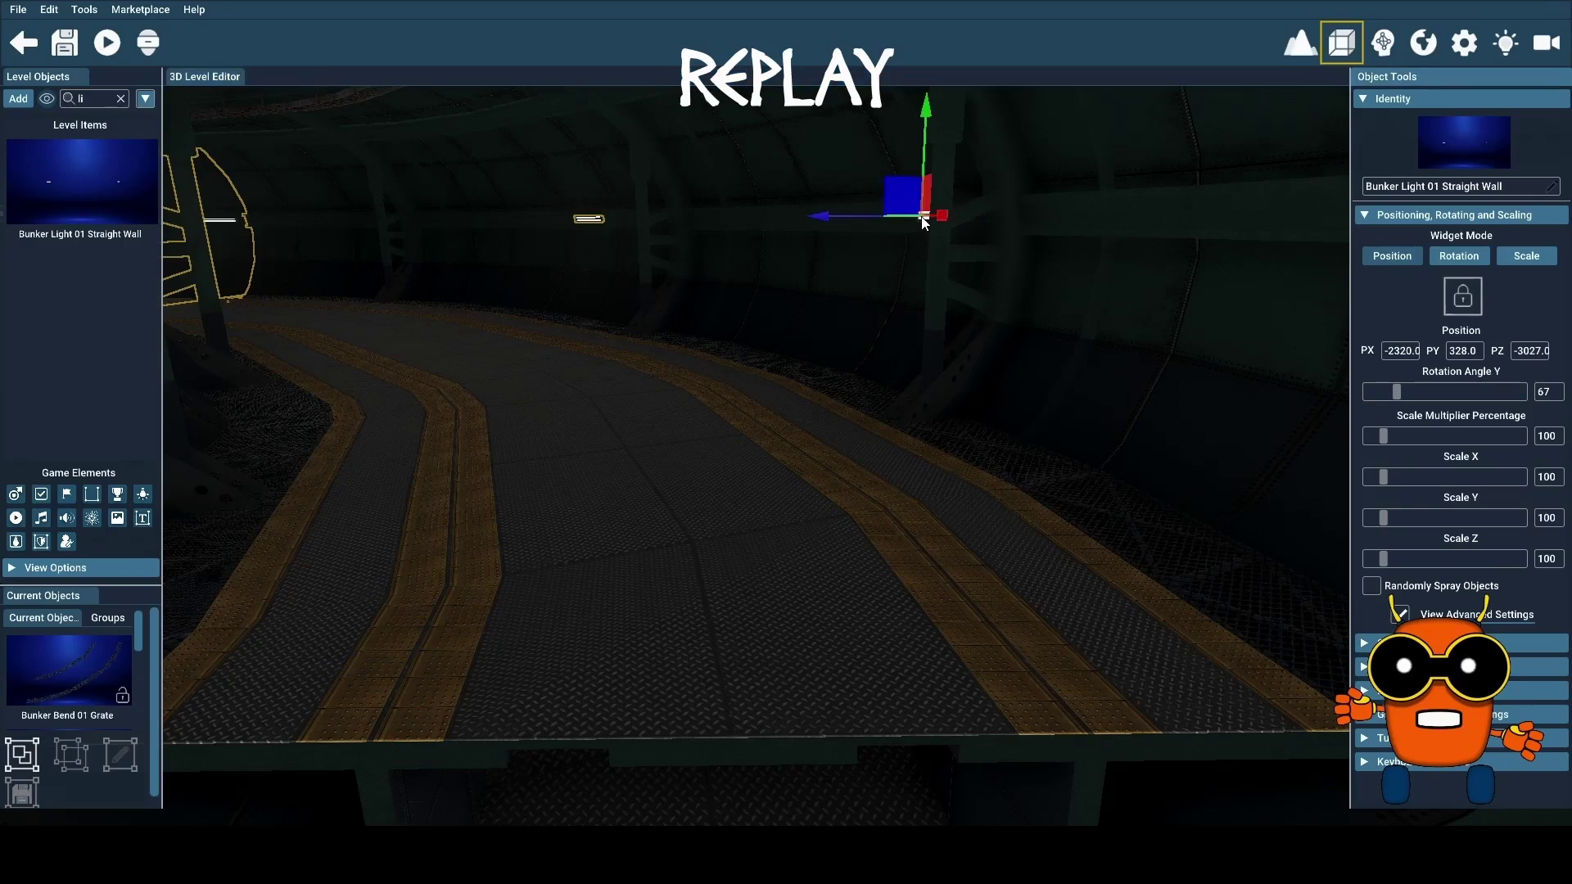
{"action": "left_click", "coordinate": [599, 223]}
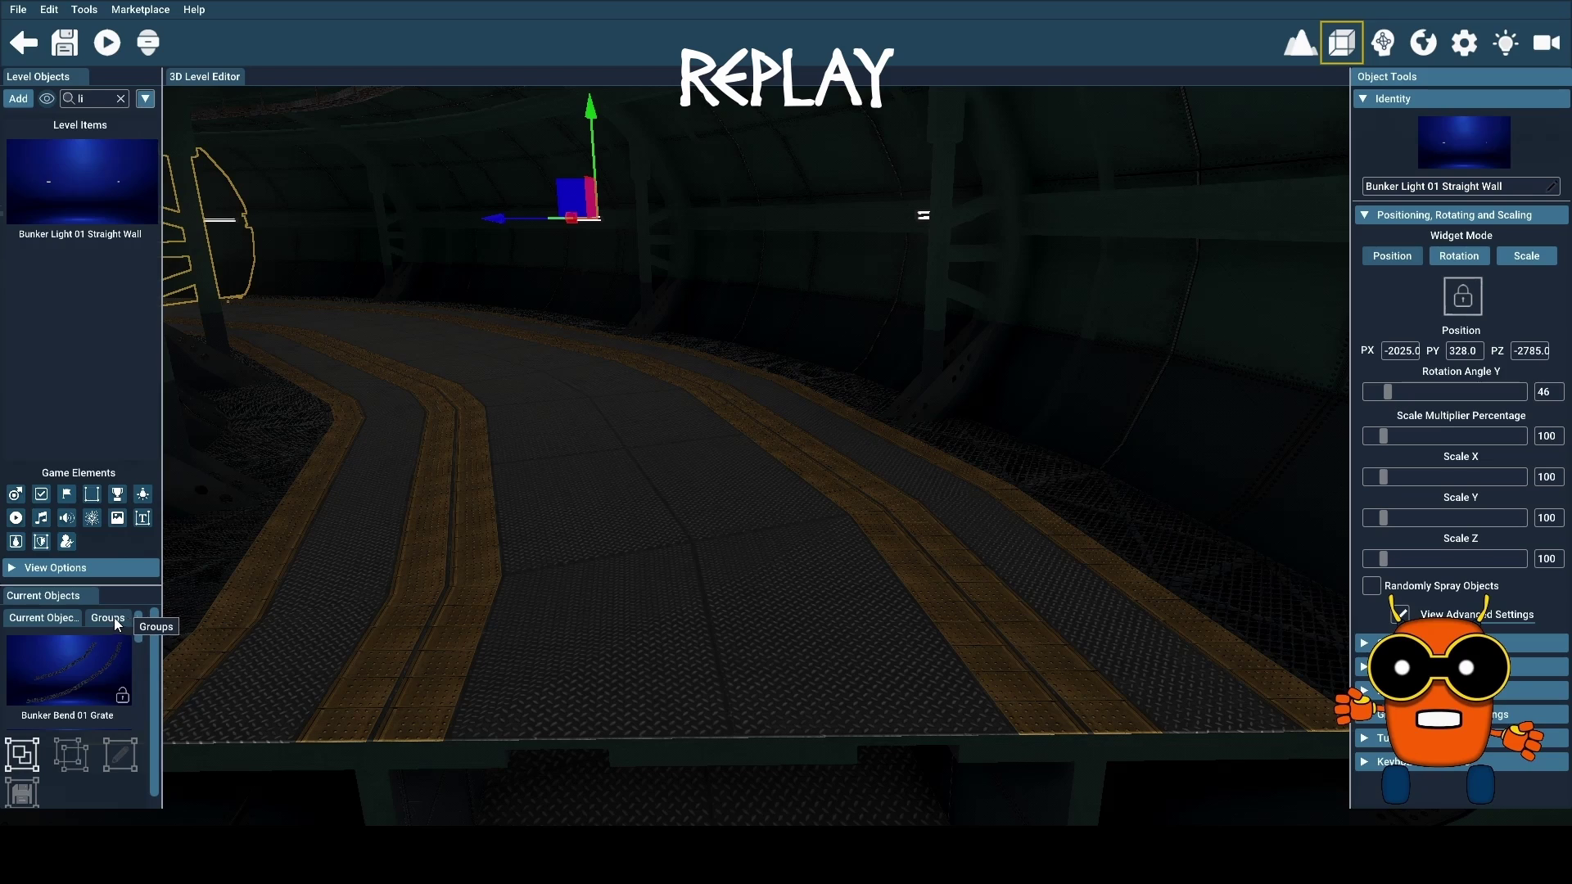
{"action": "mouse_move", "coordinate": [601, 395]}
{"action": "left_mouse_down"}
{"action": "mouse_move", "coordinate": [500, 394]}
{"action": "mouse_move", "coordinate": [491, 426]}
{"action": "left_mouse_up"}
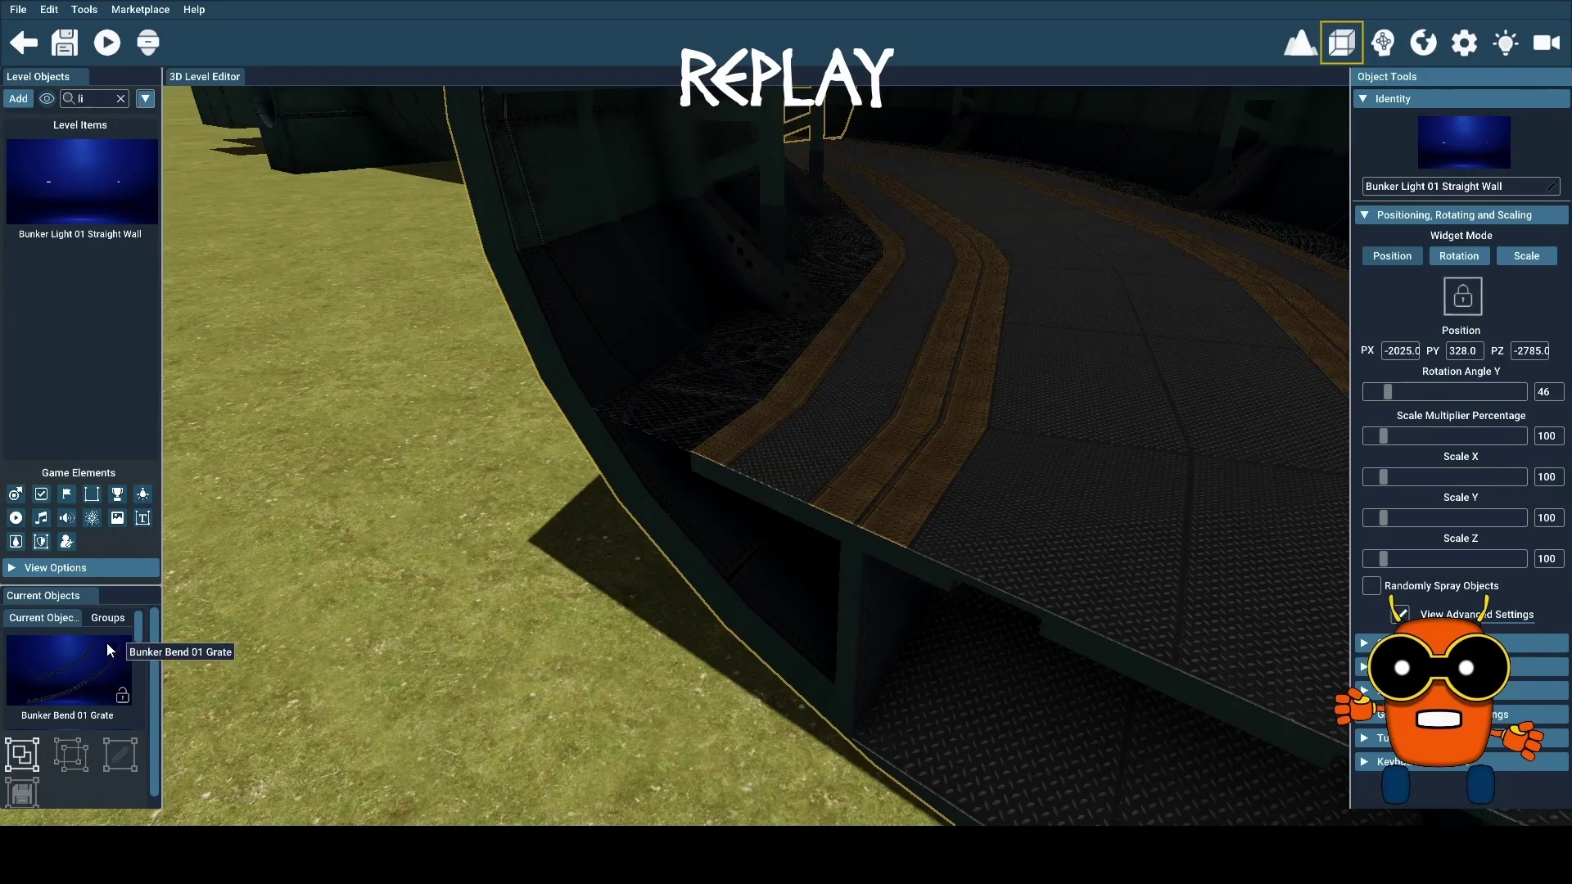
{"action": "left_click", "coordinate": [110, 619]}
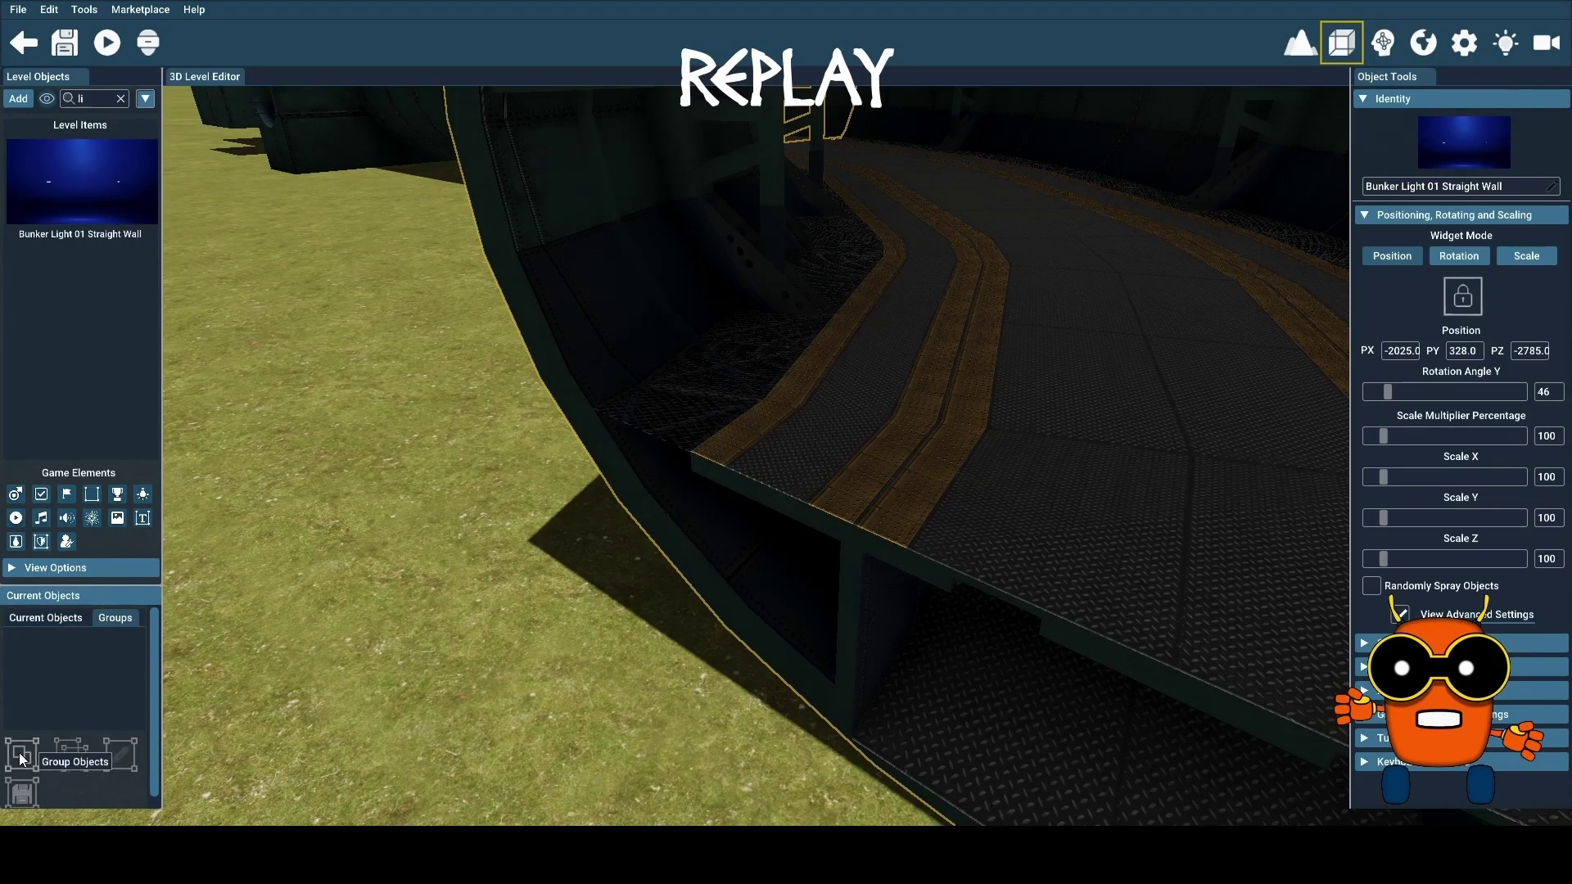
Place a Bunker Bend 01 piece from Current Objects onto the open grass beside the tube
{"action": "left_click", "coordinate": [42, 615]}
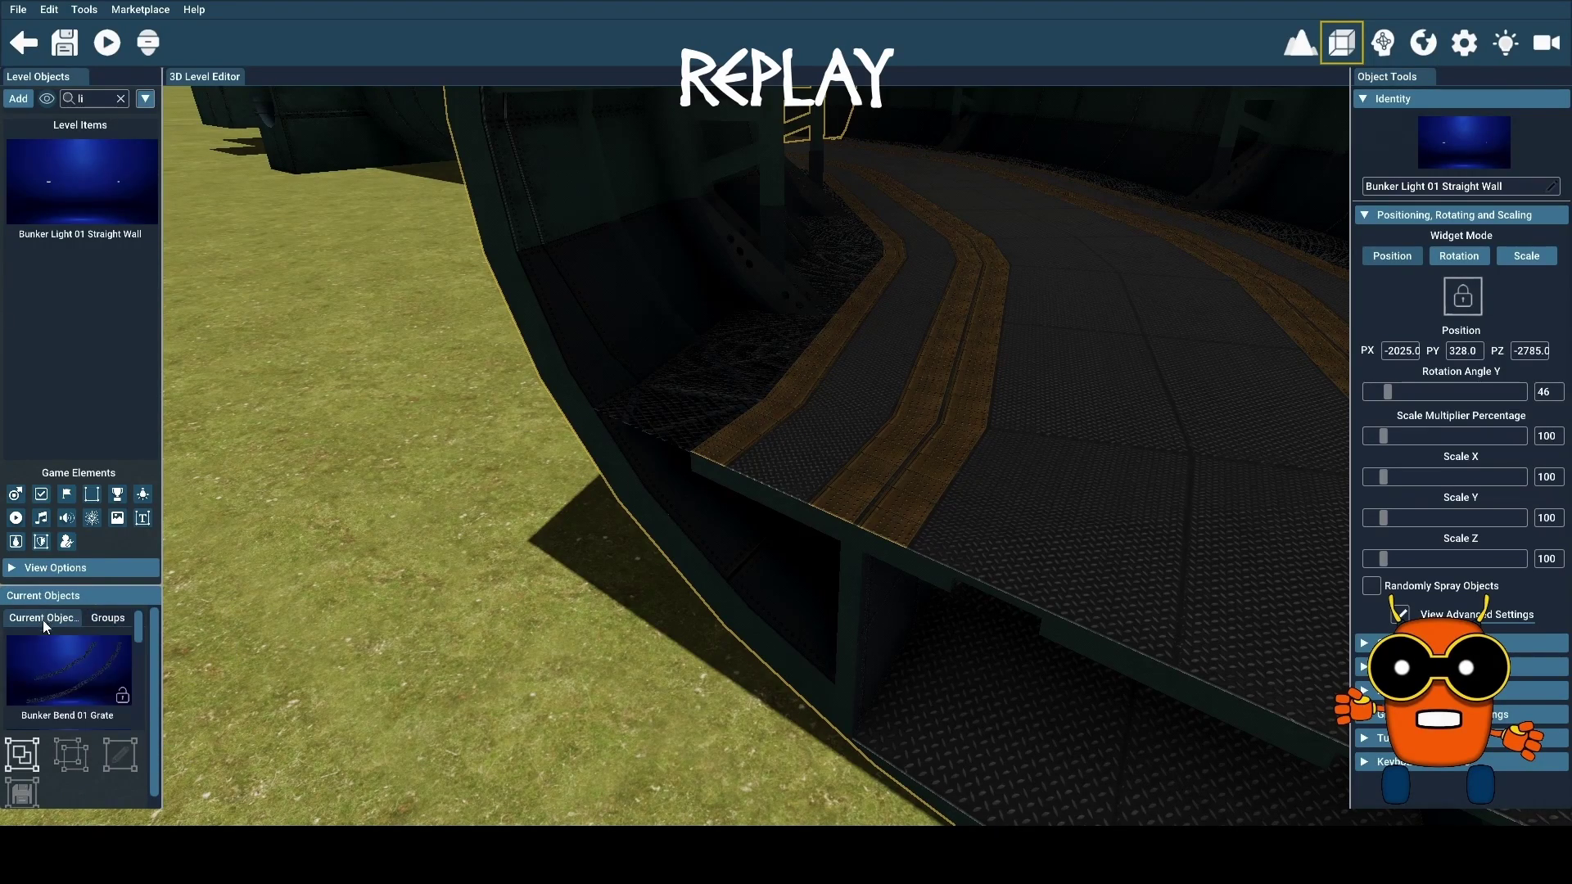
{"action": "left_click", "coordinate": [27, 757]}
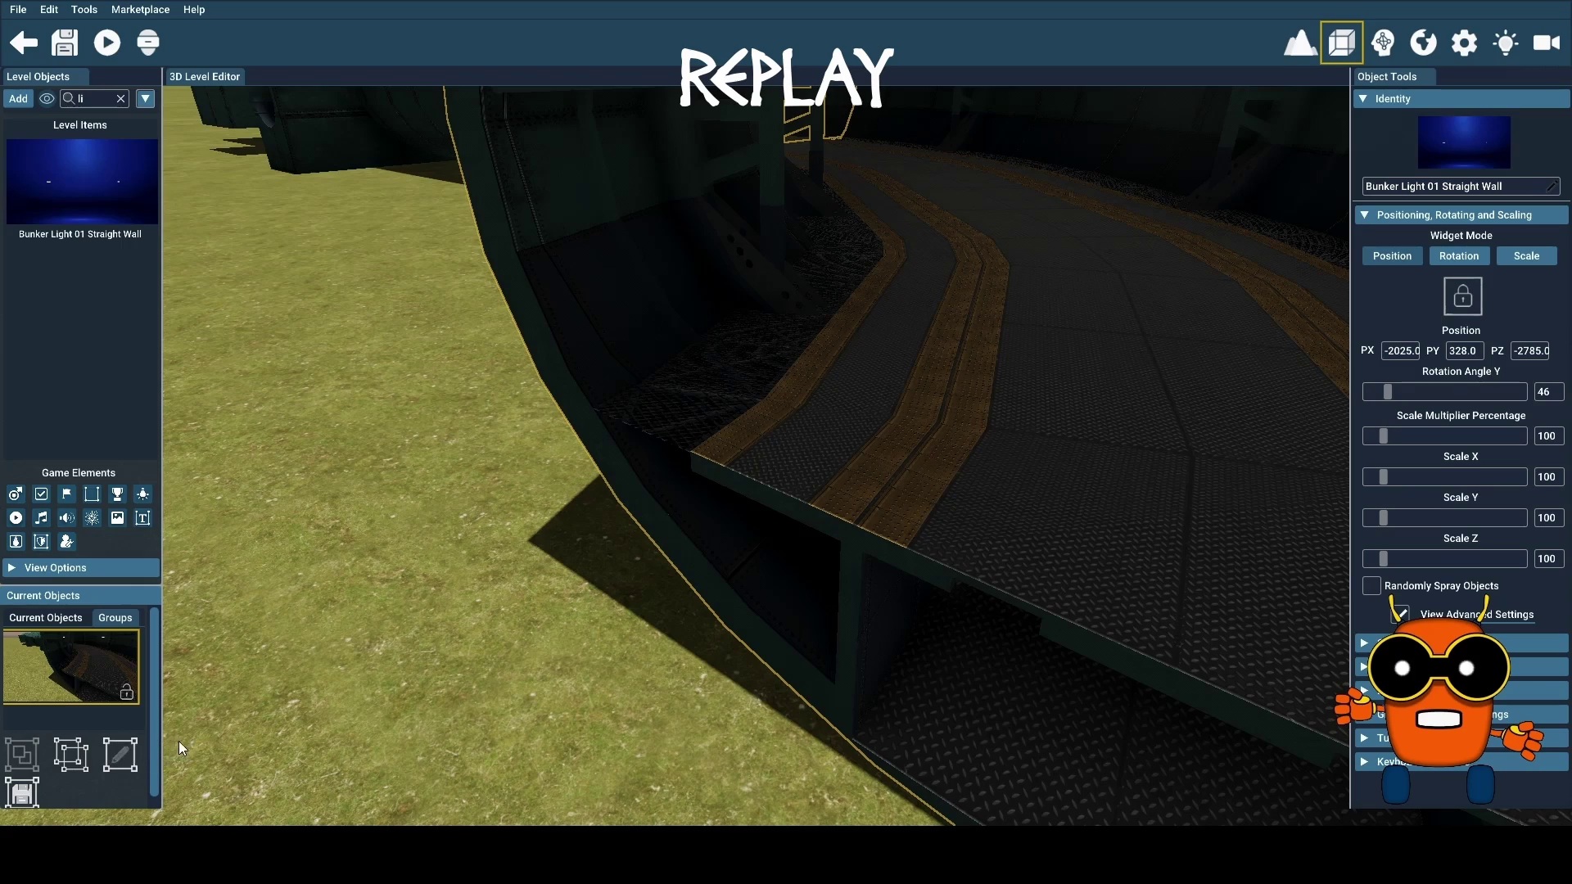
{"action": "key", "text": "a"}
{"action": "key", "text": "s"}
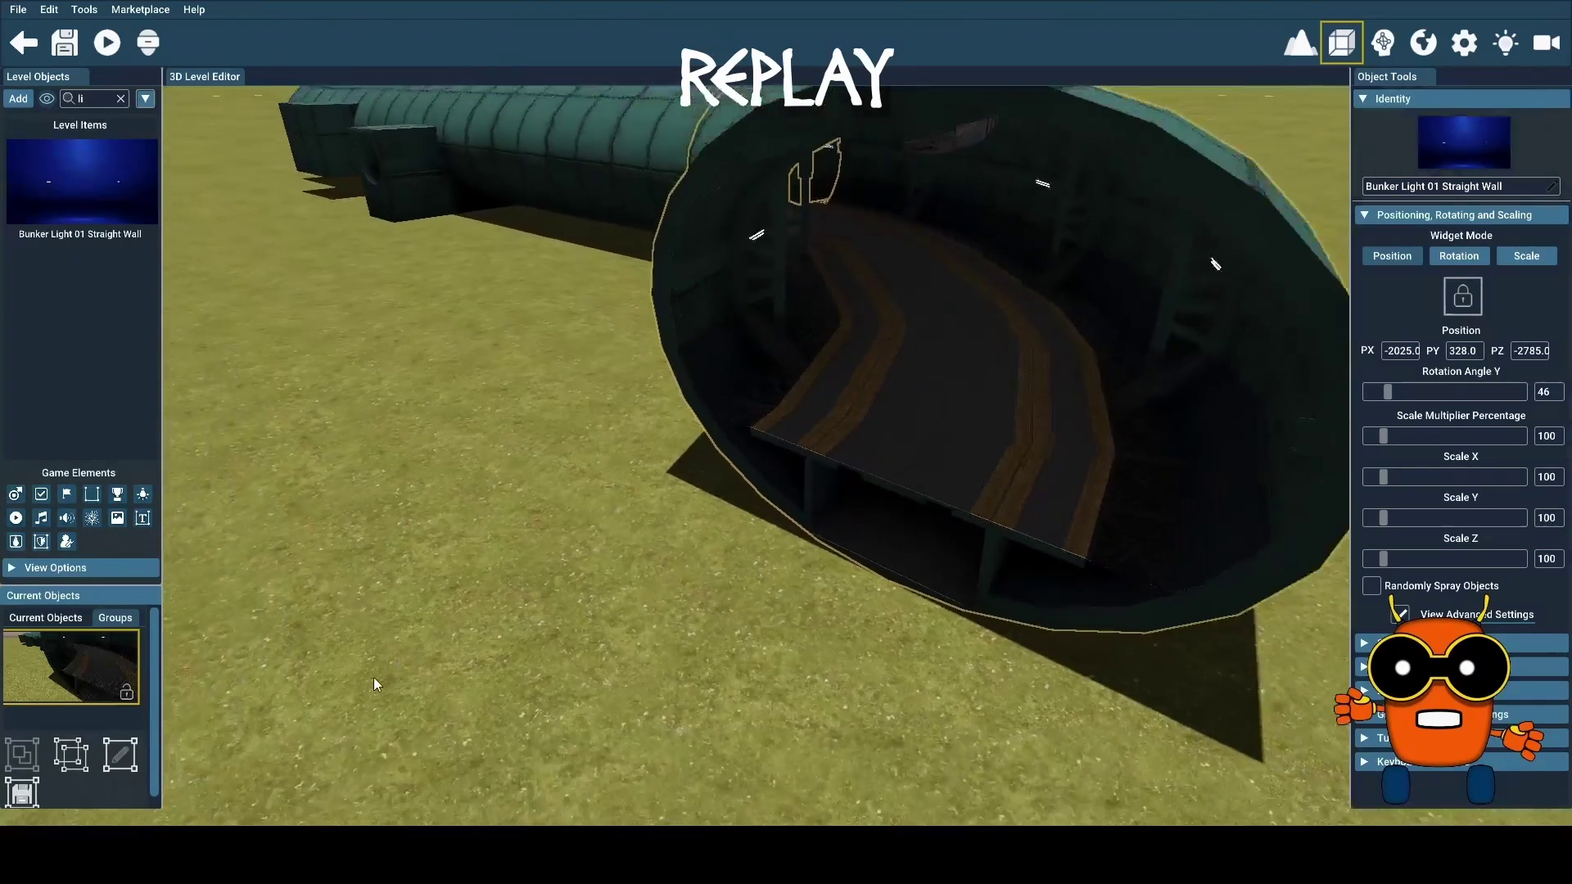
{"action": "mouse_move", "coordinate": [82, 673]}
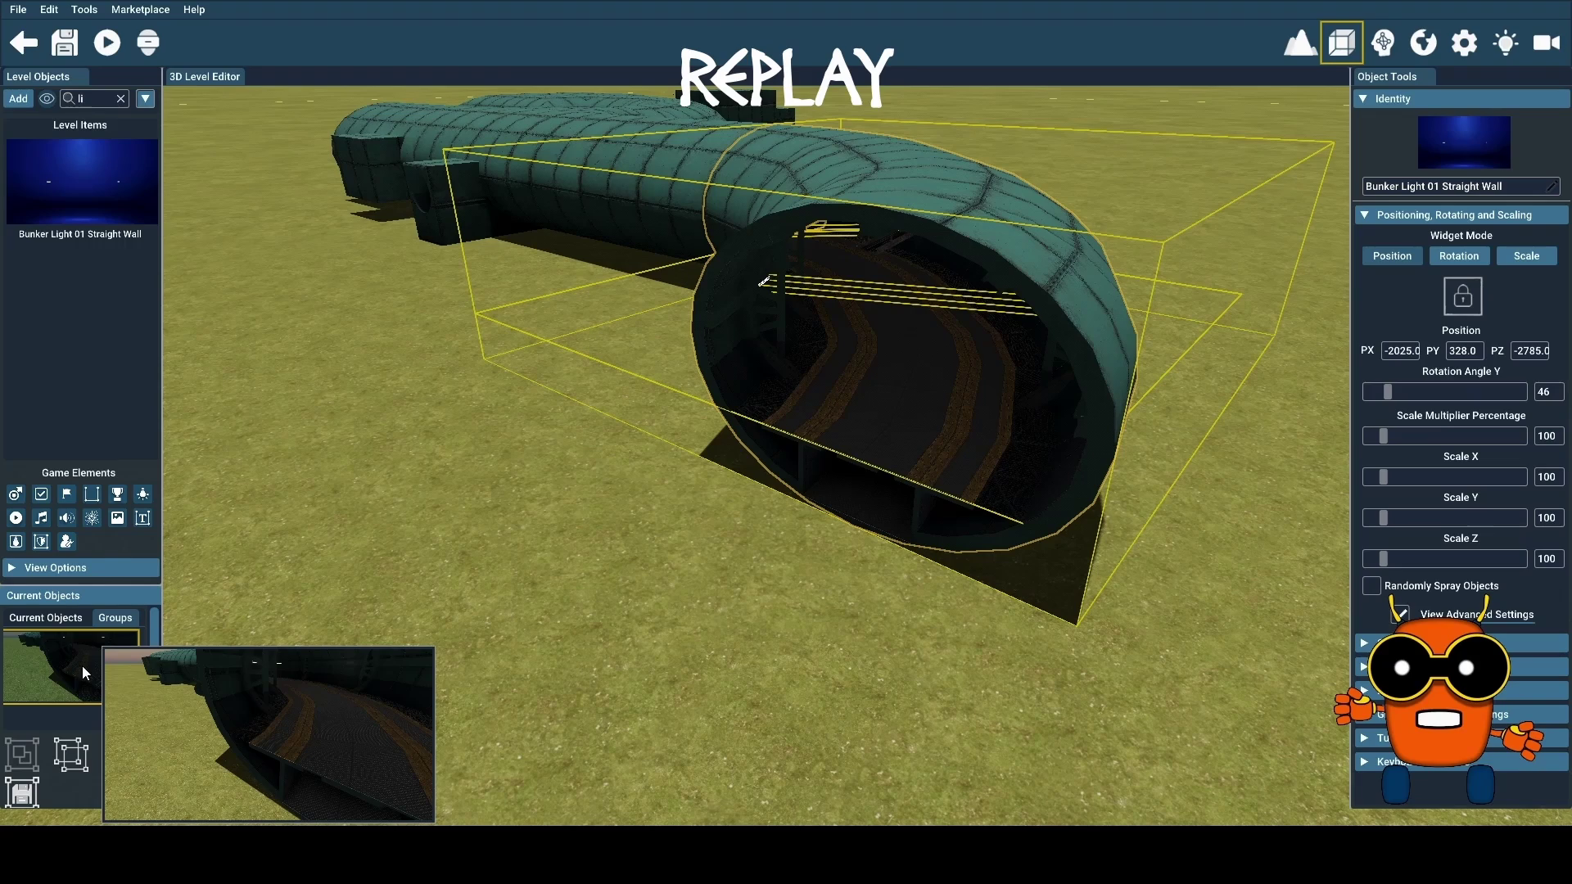
{"action": "left_click", "coordinate": [82, 667]}
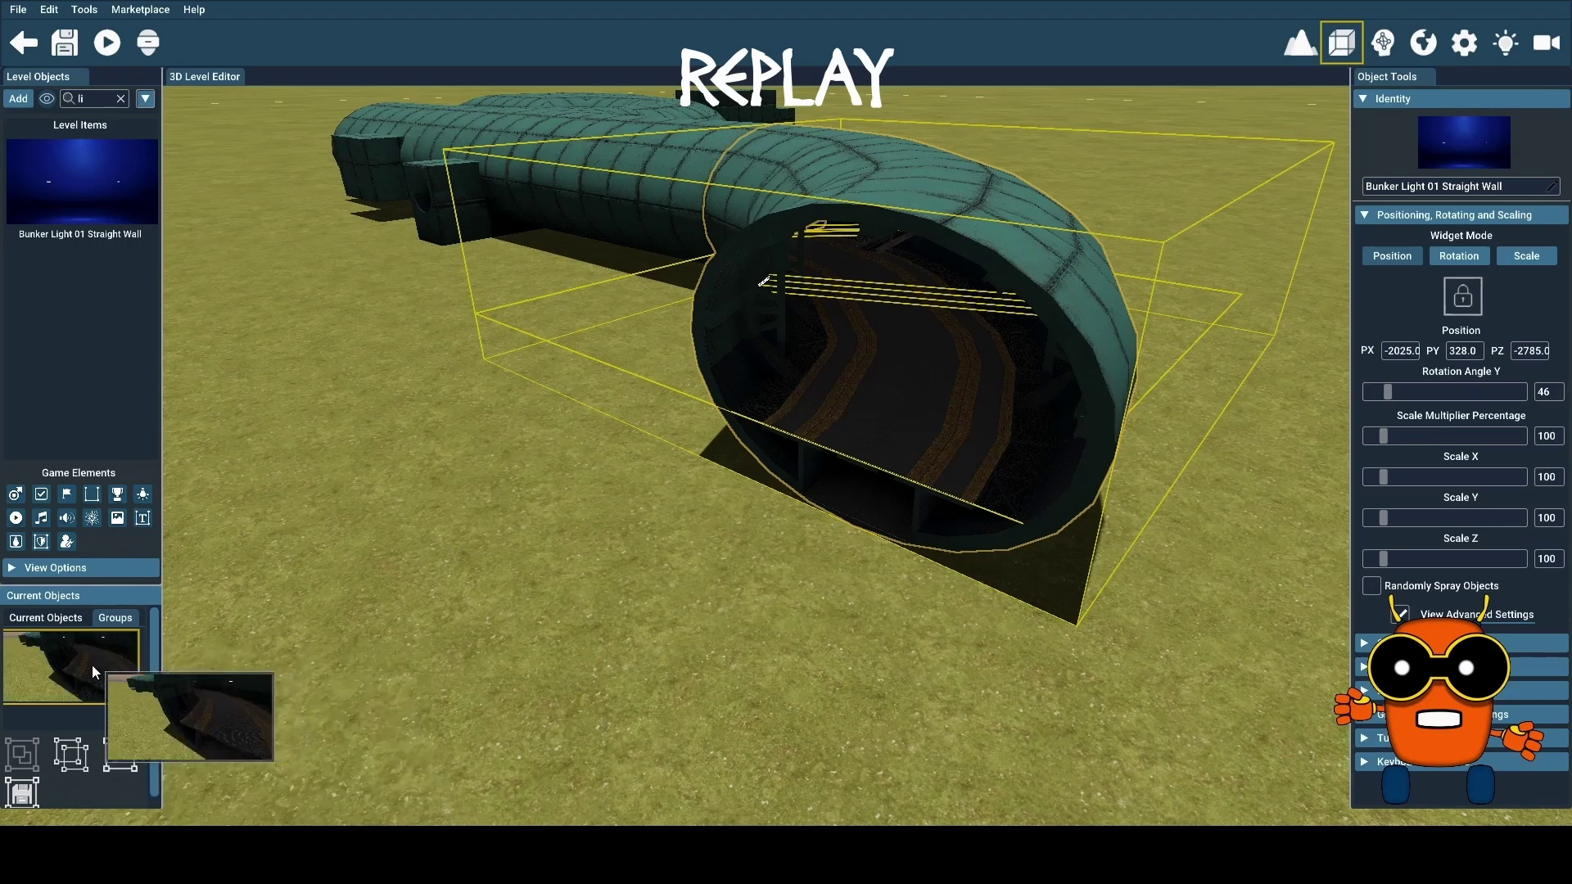
{"action": "left_click_drag", "start_coordinate": [346, 485], "coordinate": [462, 373]}
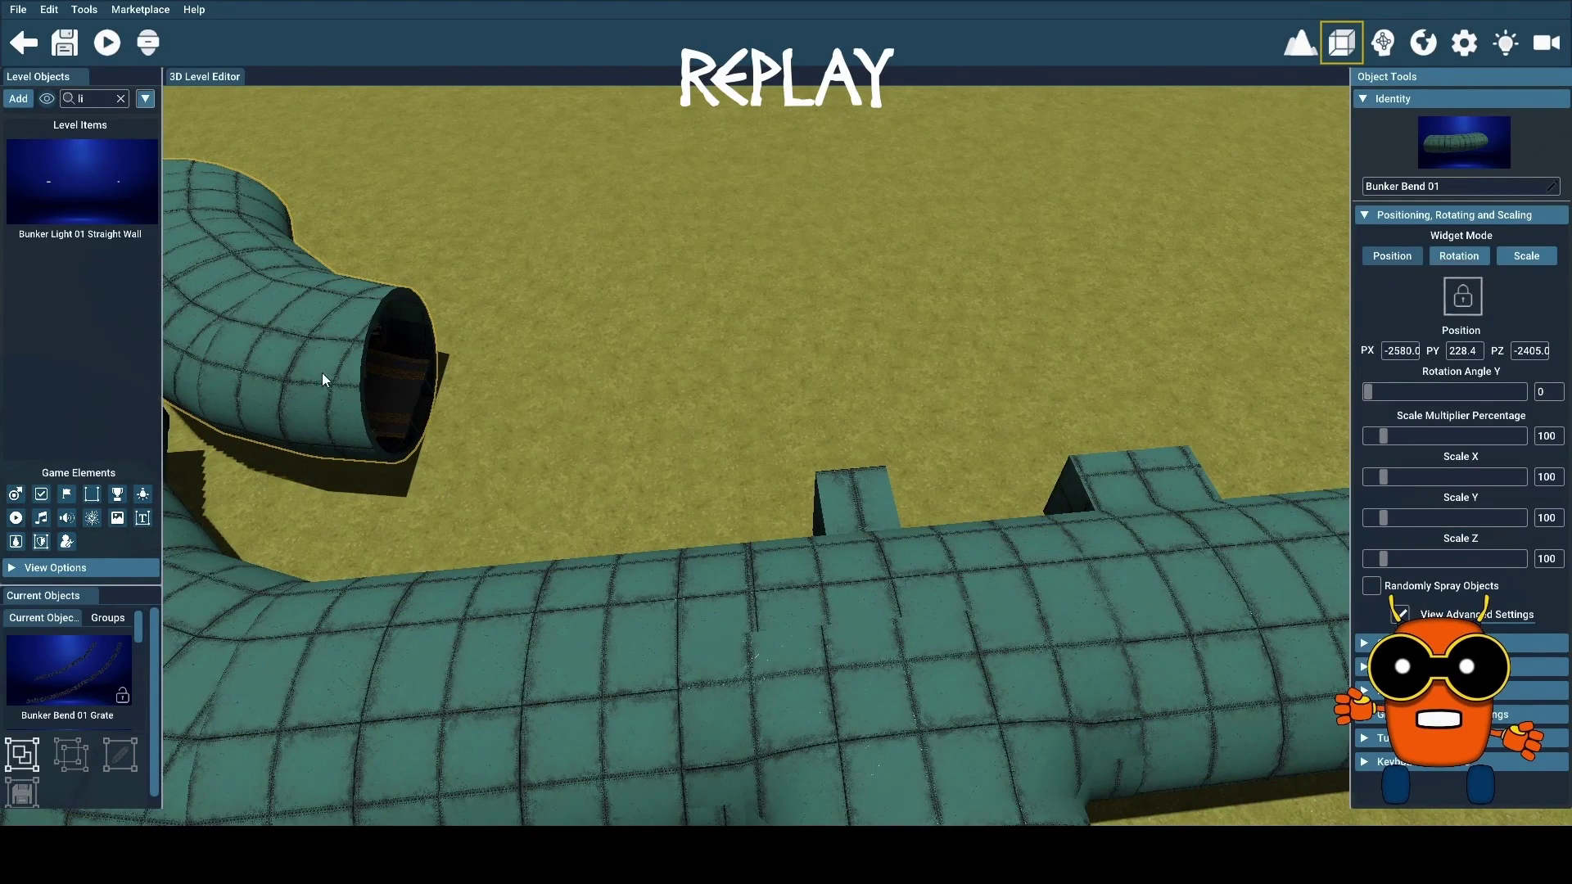
{"action": "left_click", "coordinate": [278, 385]}
Move the Bunker Bend 01 toward the straight tube's open end
{"action": "left_click_drag", "start_coordinate": [243, 390], "coordinate": [1192, 321]}
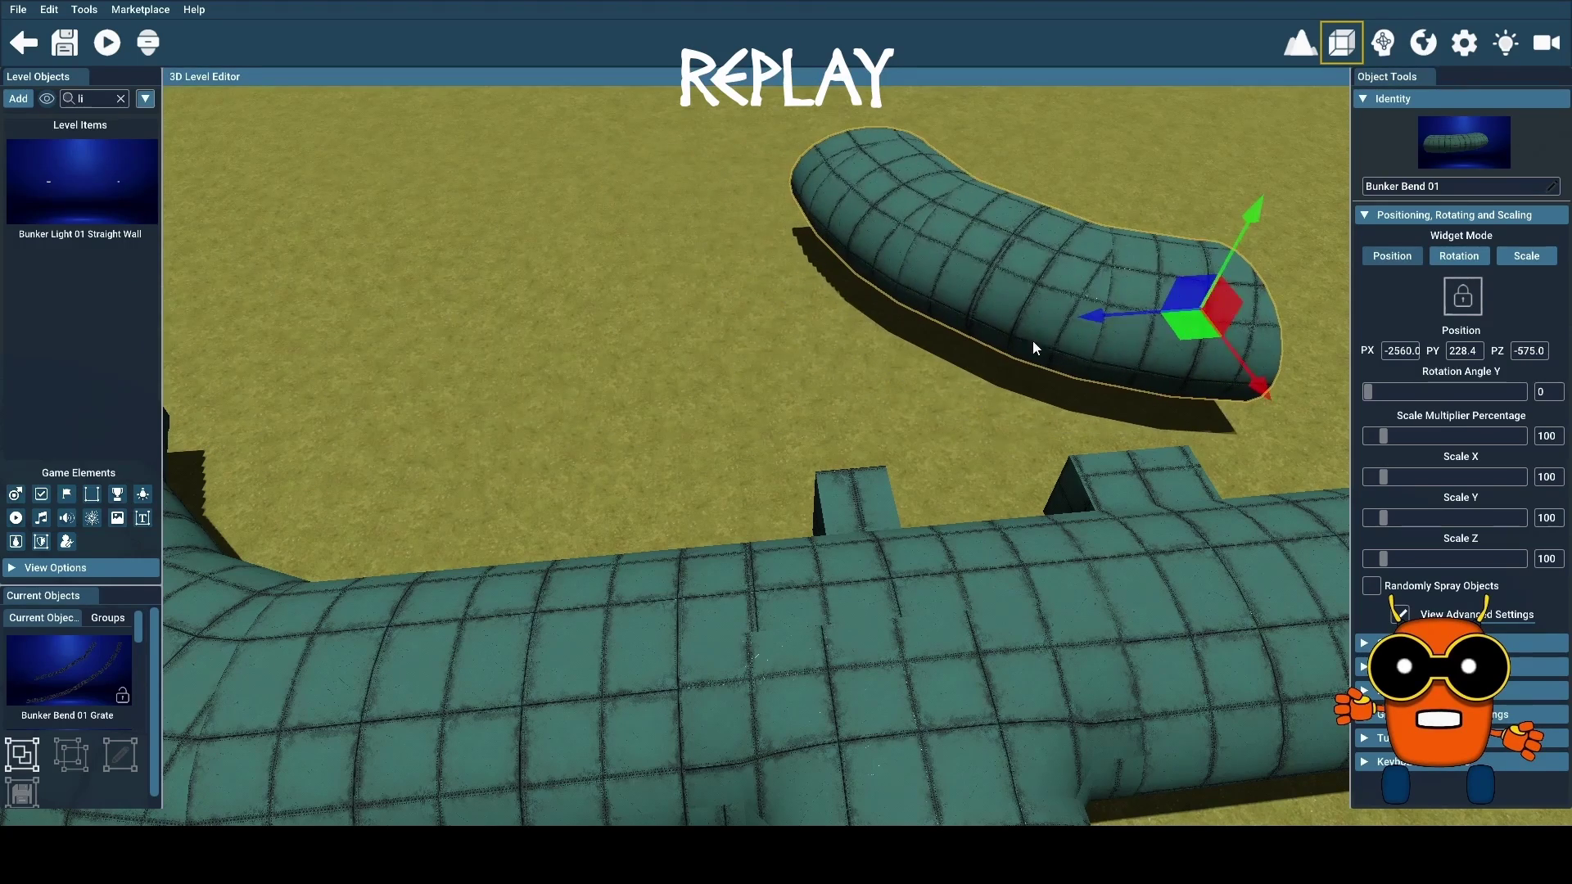
{"action": "key", "text": "d"}
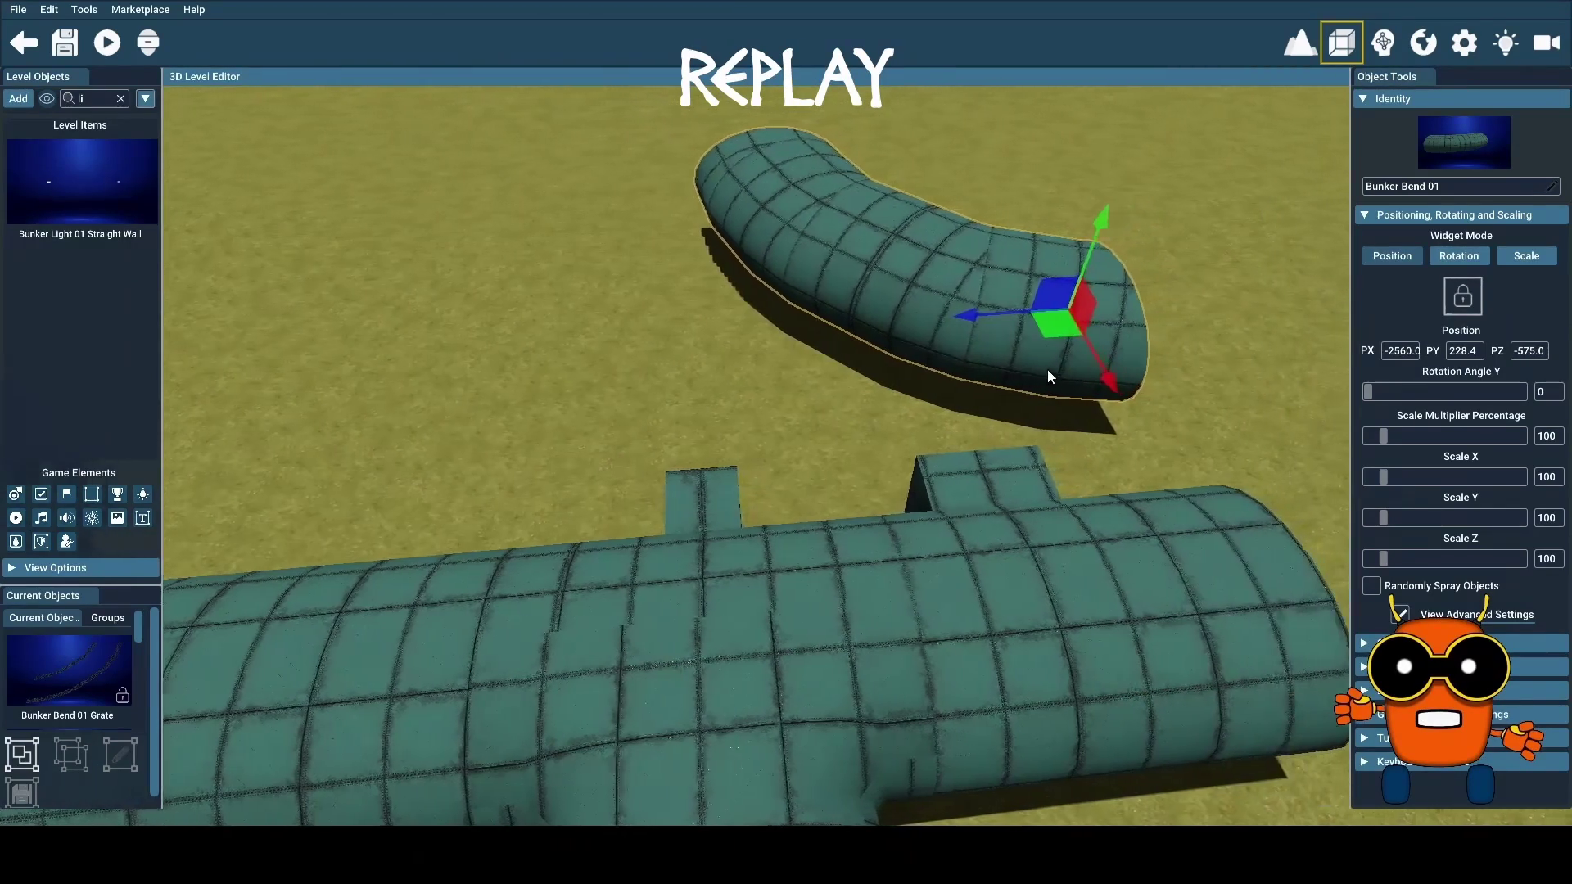
{"action": "key", "text": "d"}
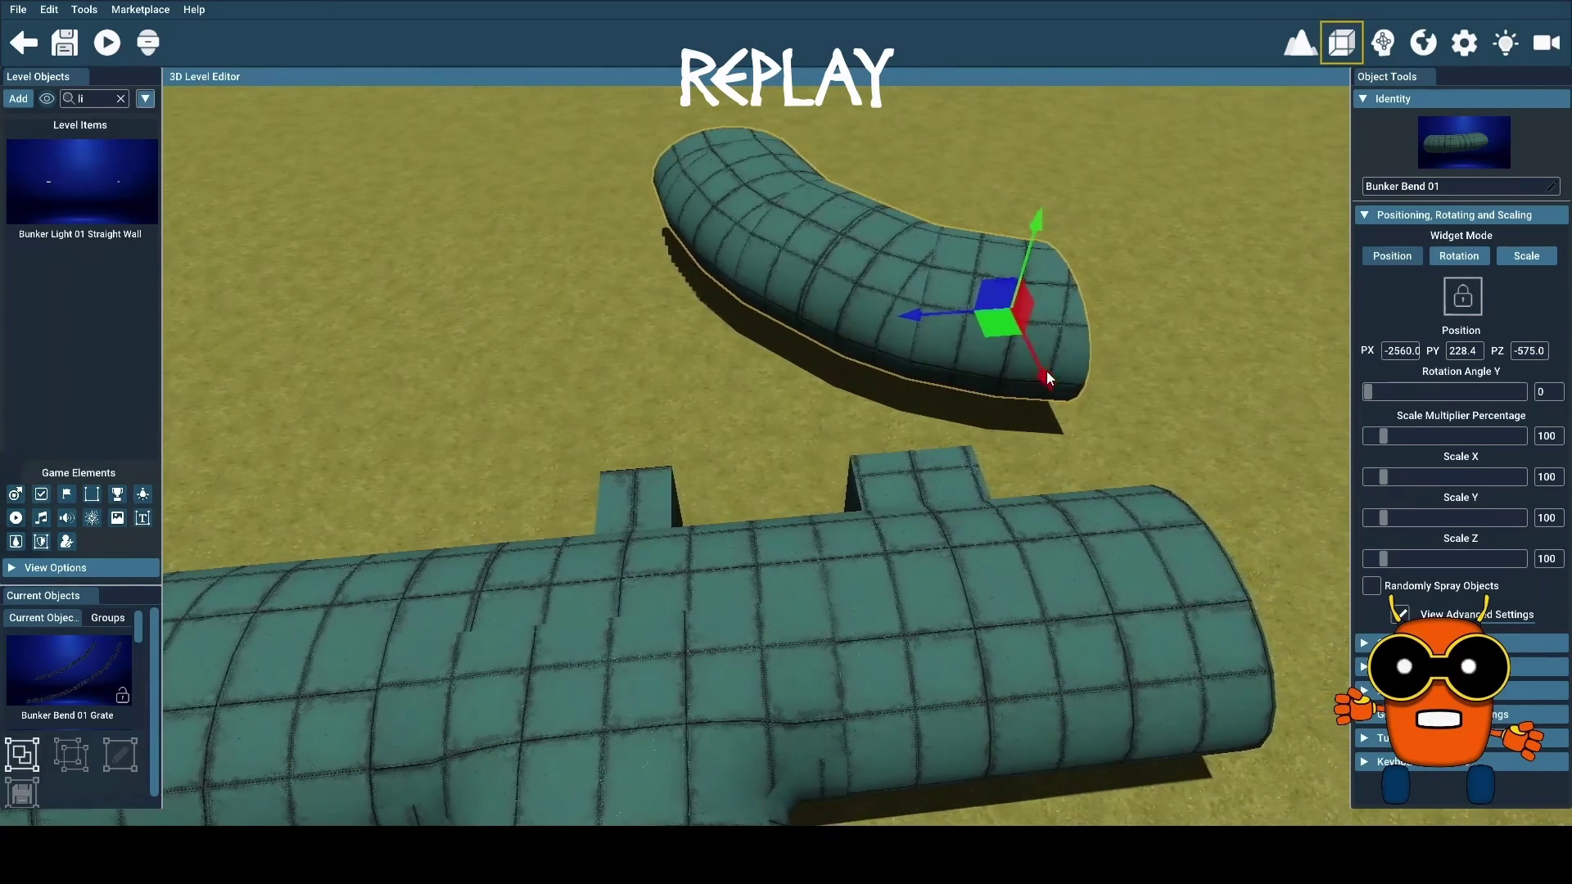
{"action": "key", "text": "d"}
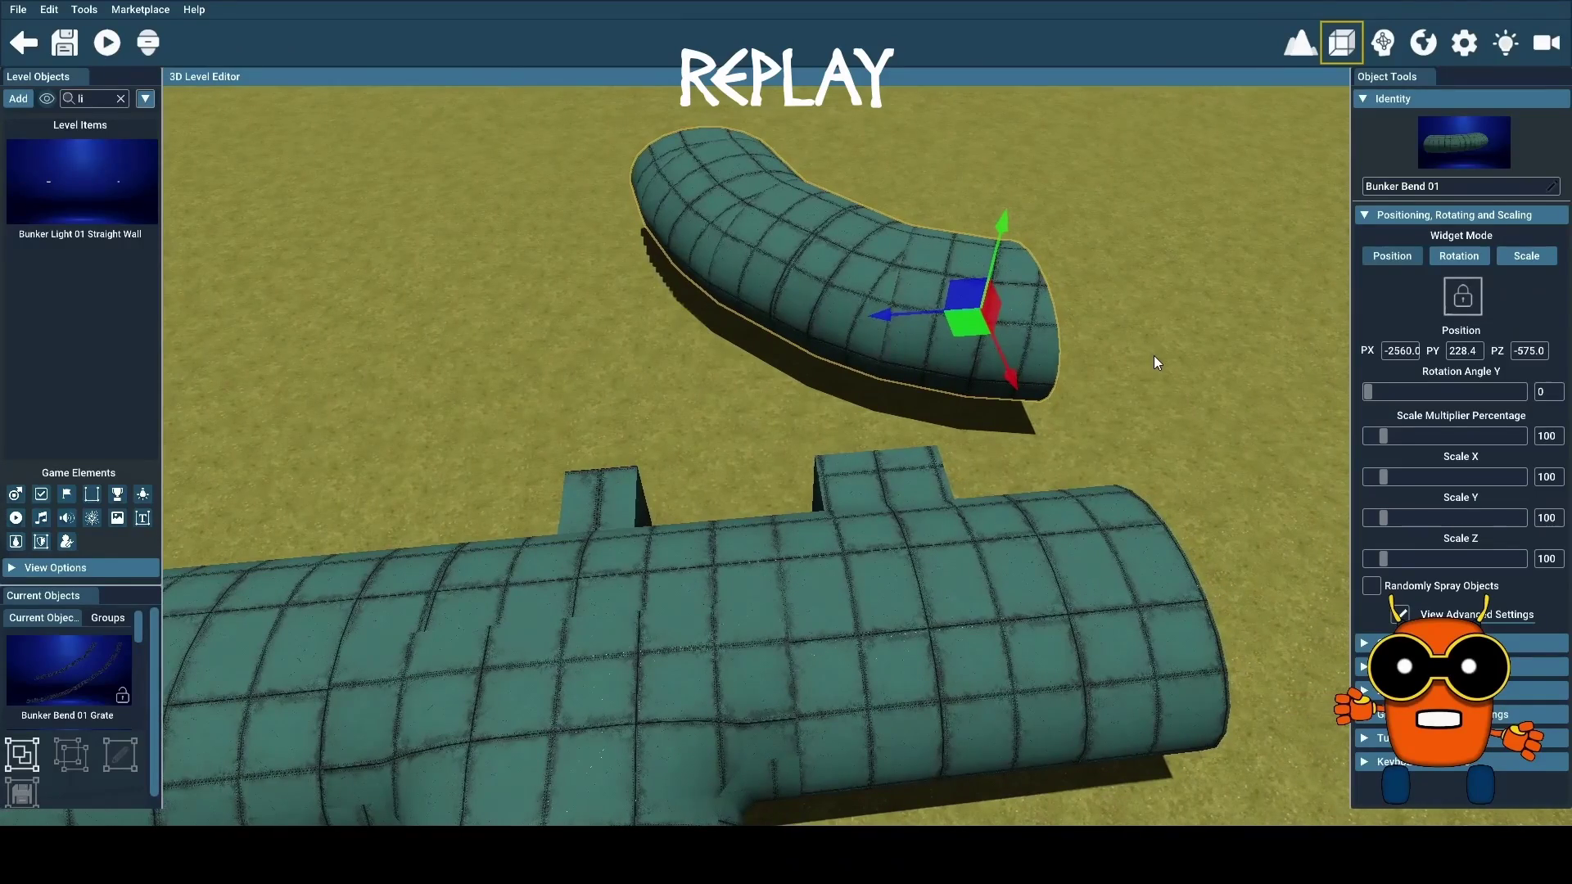
{"action": "key", "text": "d"}
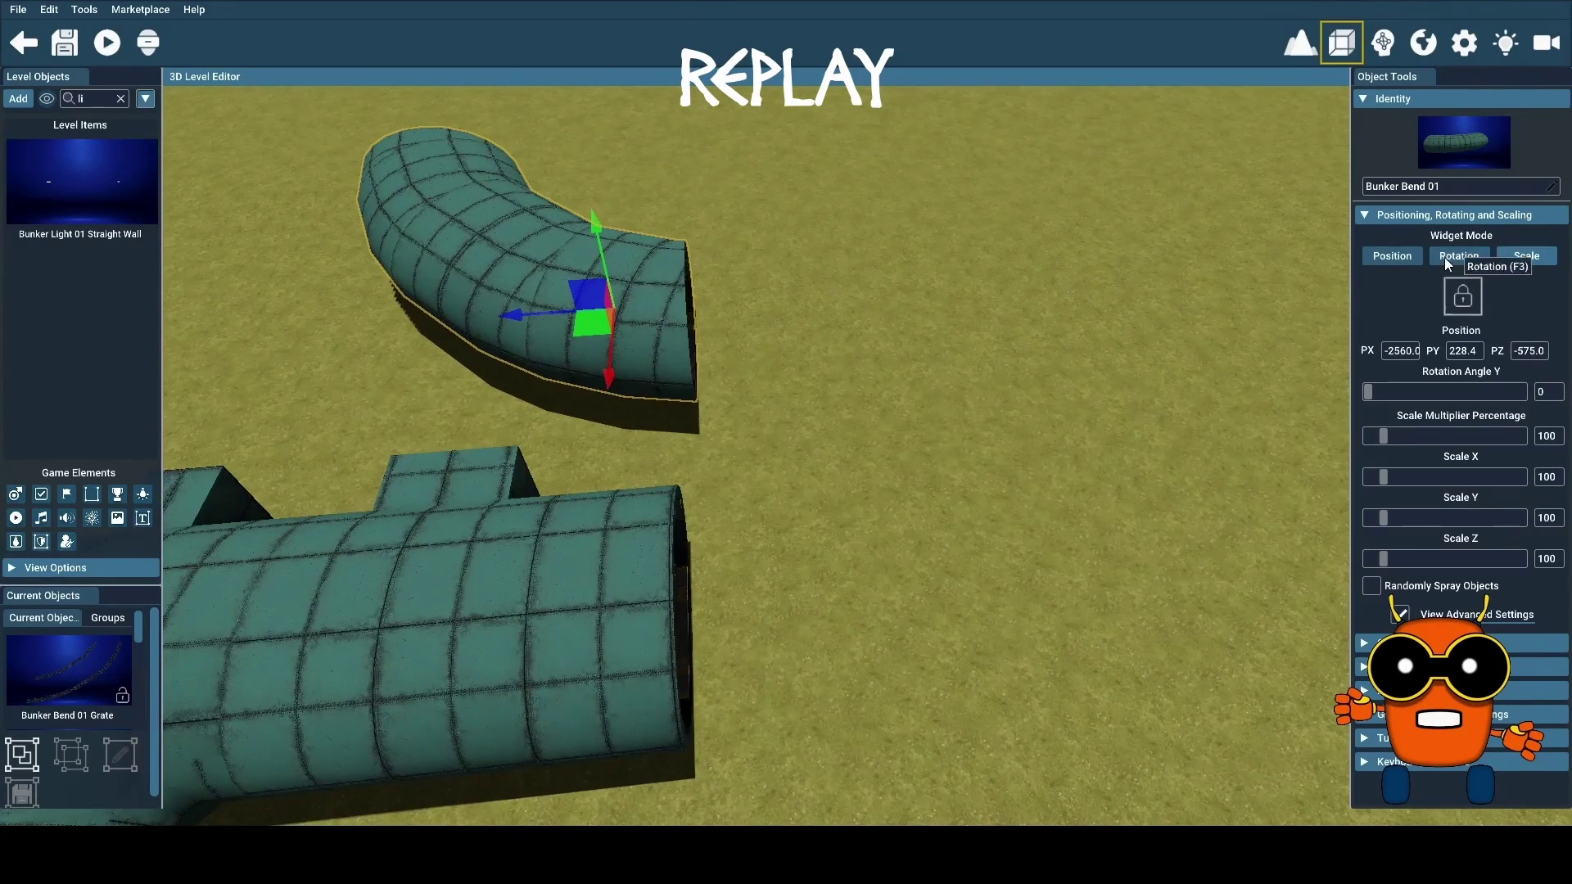
Rotate the bend to Y 270 degrees and butt it against the tube's open end
{"action": "left_click", "coordinate": [1454, 258]}
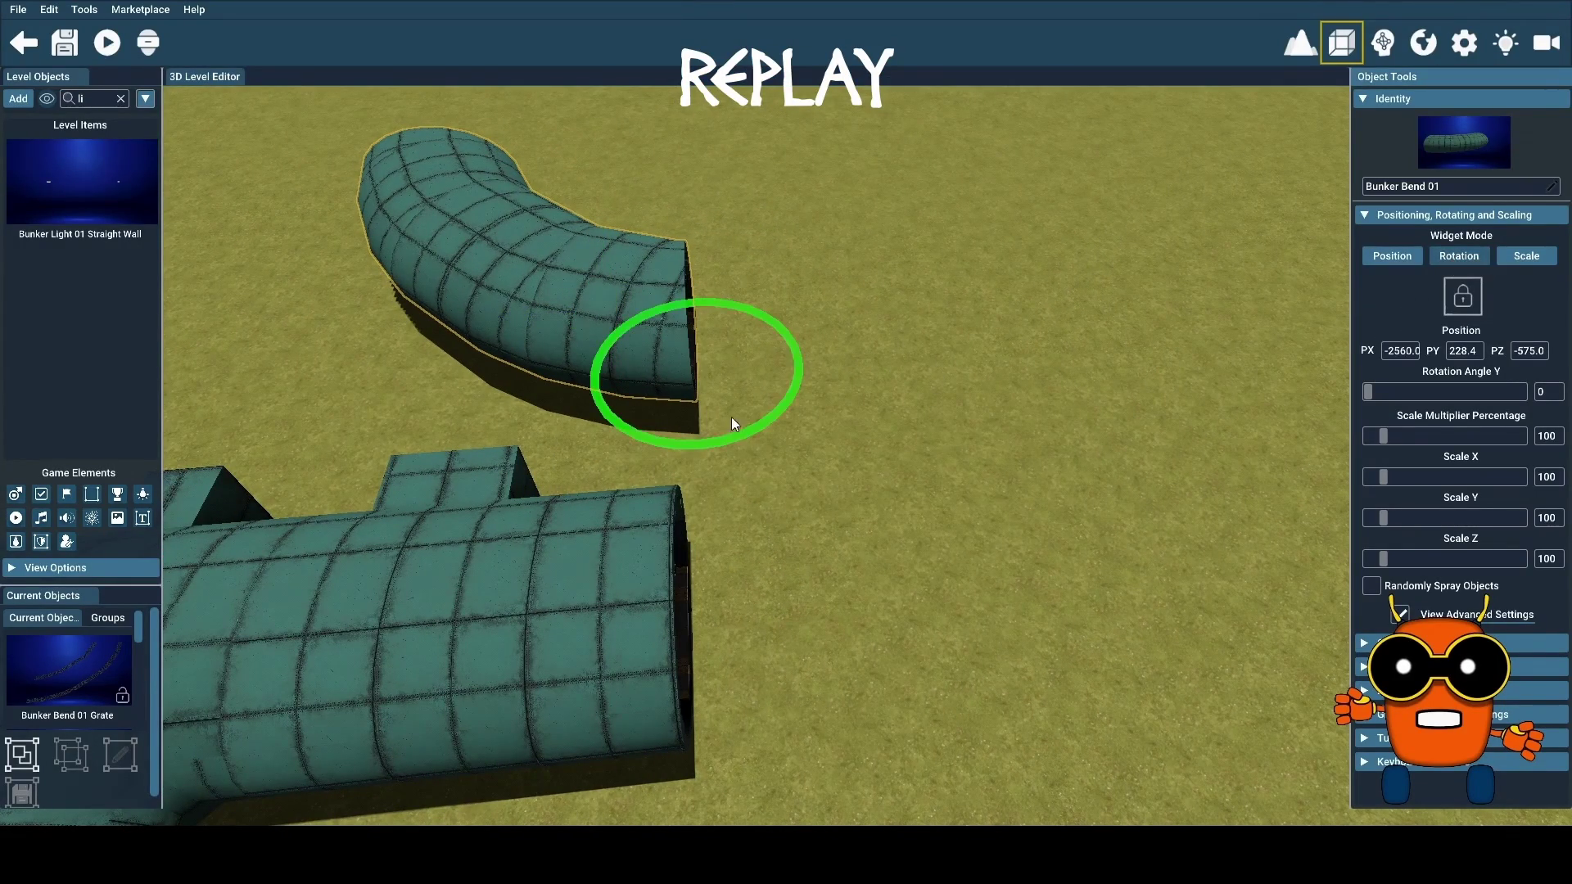
{"action": "left_click_drag", "start_coordinate": [750, 431], "coordinate": [850, 291]}
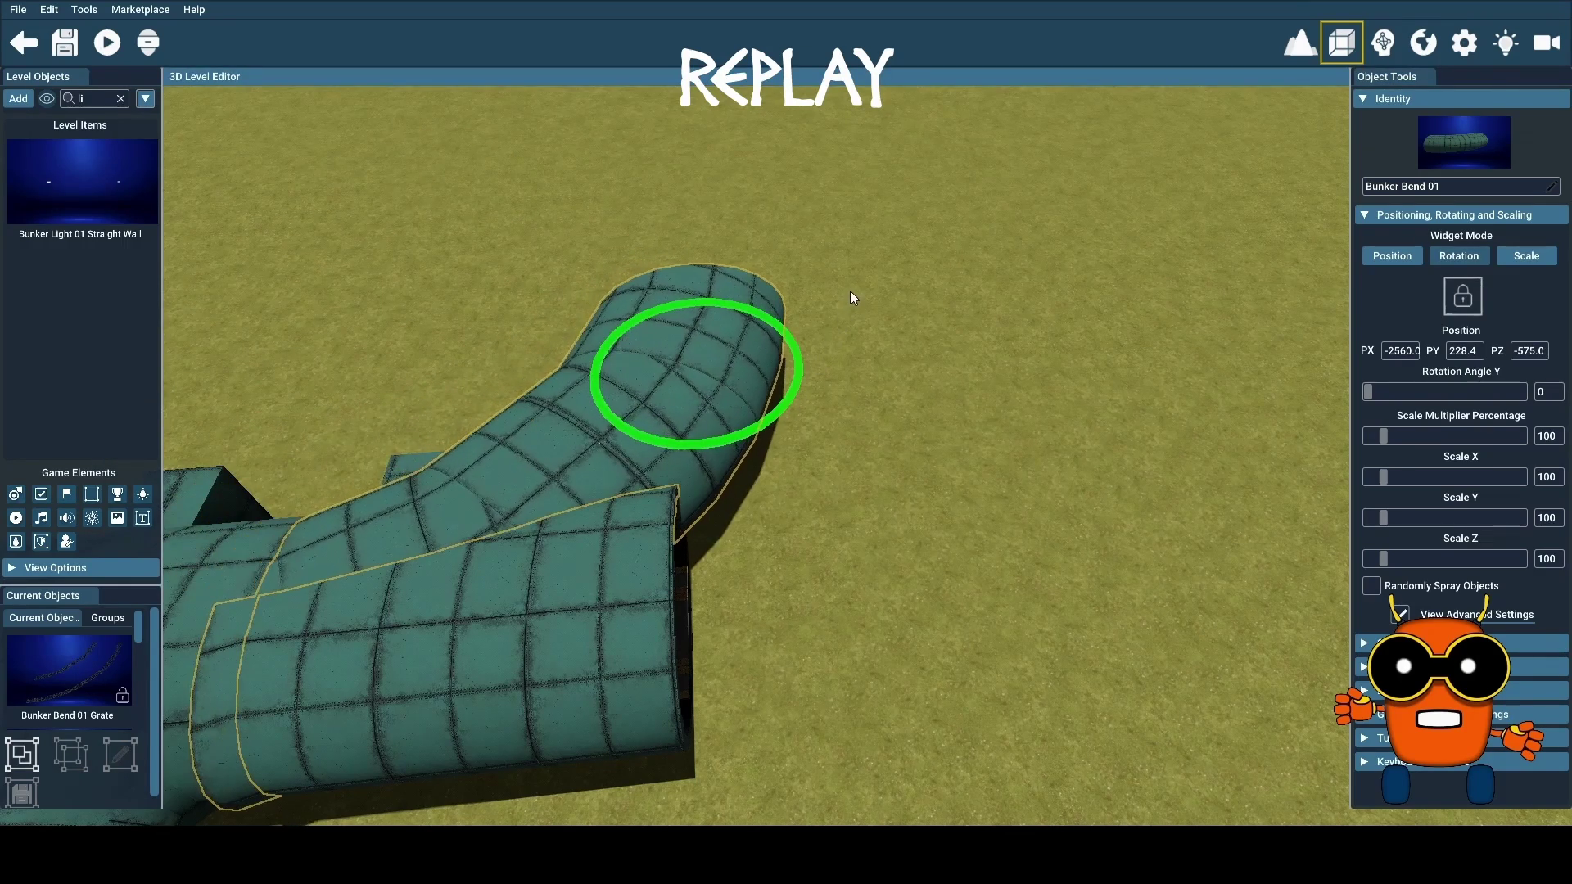
{"action": "left_click", "coordinate": [1539, 396]}
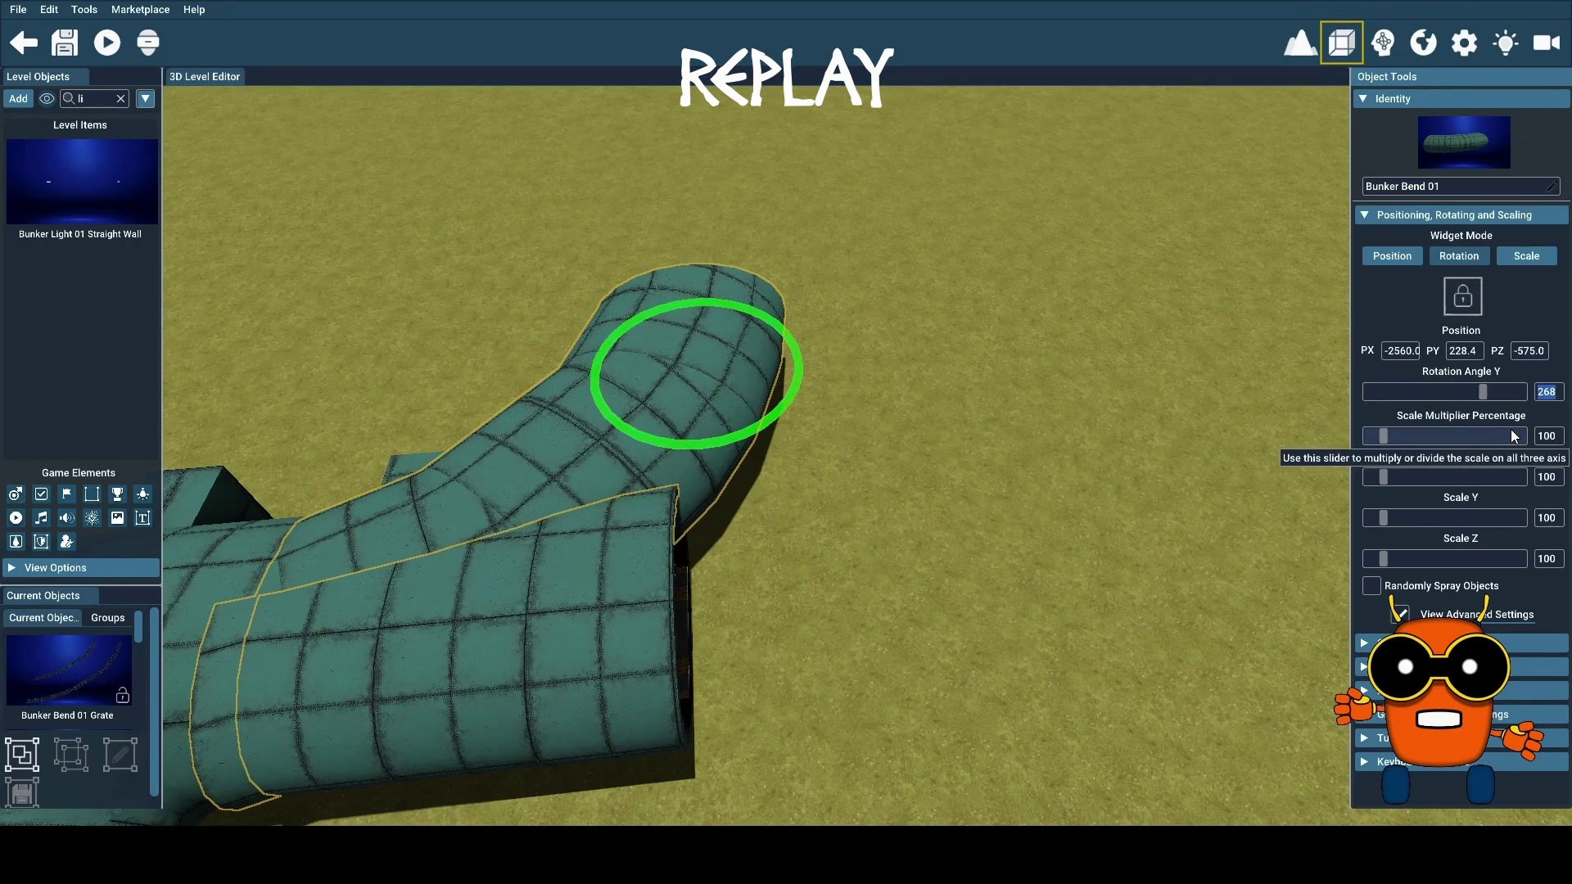
{"action": "type", "text": "270"}
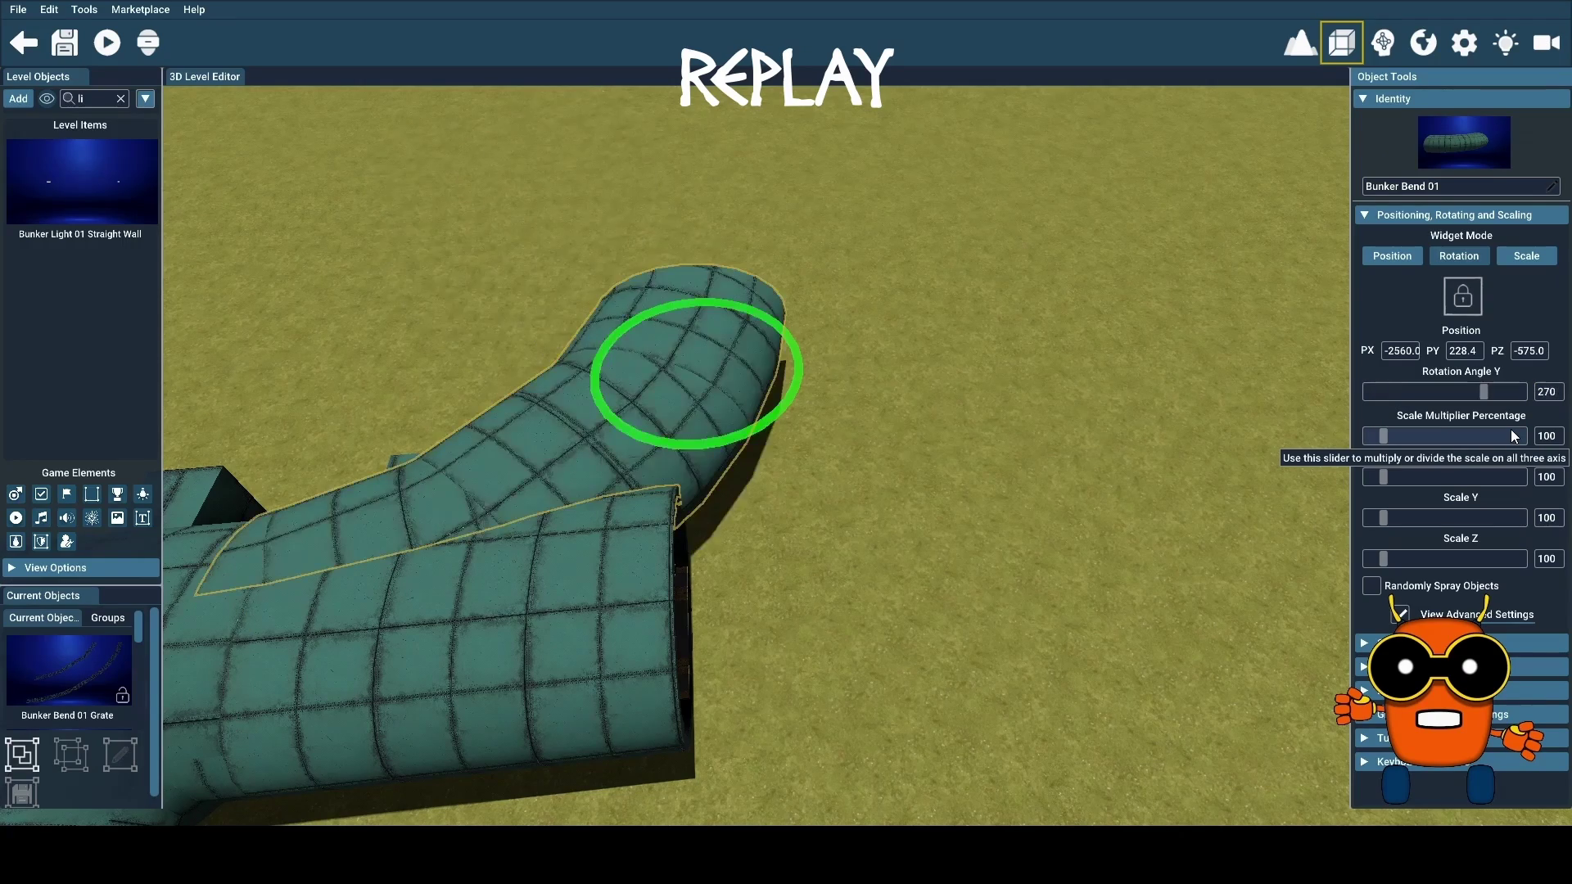
{"action": "left_click", "coordinate": [1392, 258]}
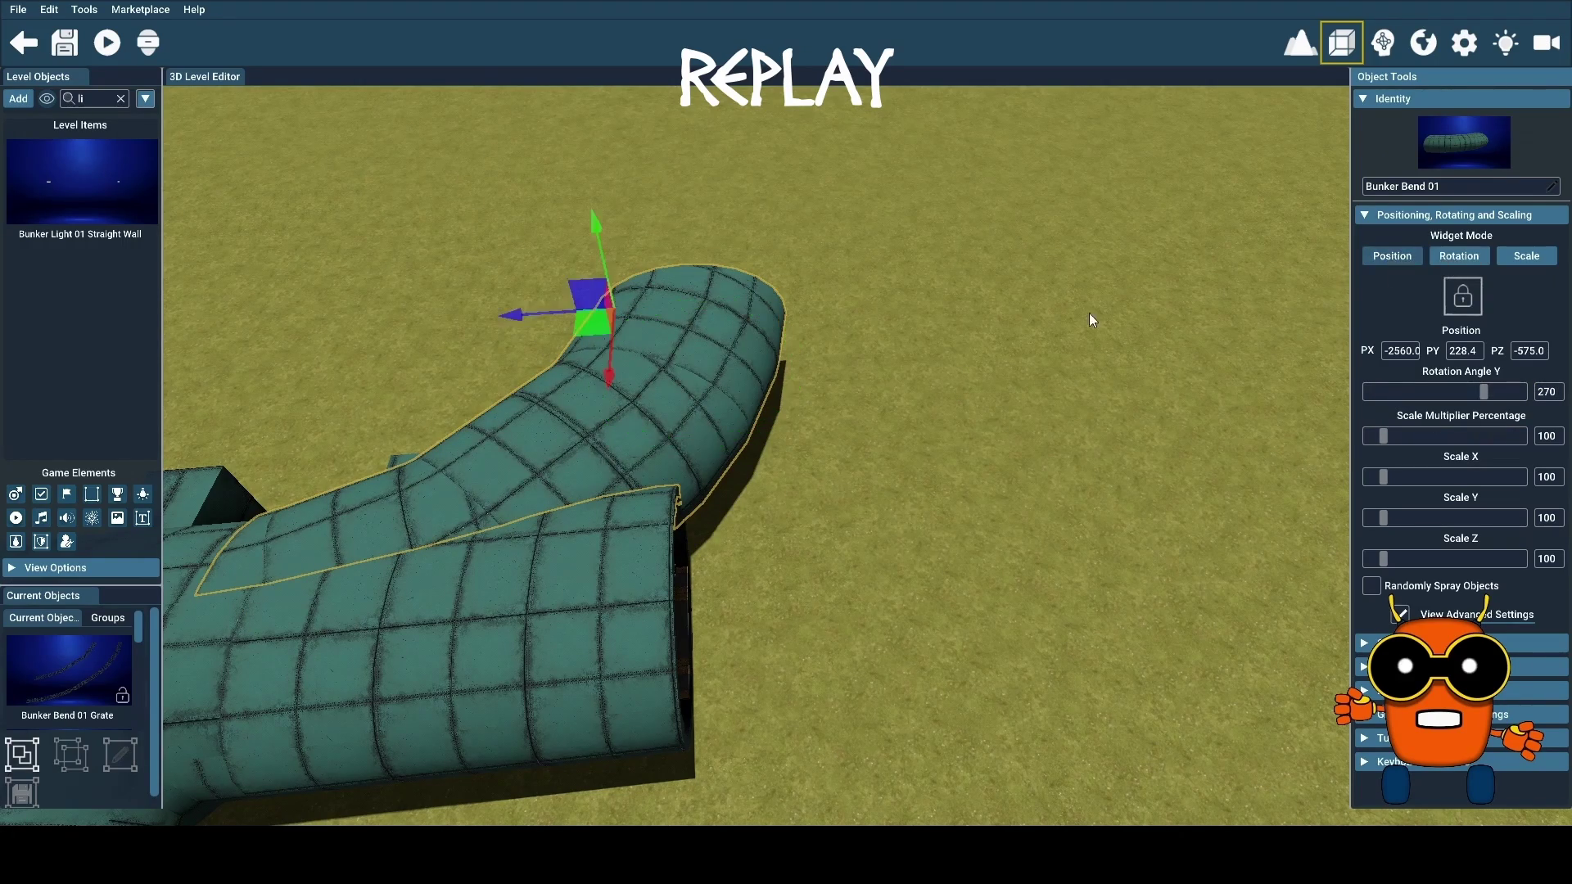
{"action": "mouse_move", "coordinate": [593, 325]}
{"action": "left_mouse_down"}
{"action": "mouse_move", "coordinate": [968, 329]}
{"action": "mouse_move", "coordinate": [922, 305]}
{"action": "left_mouse_up"}
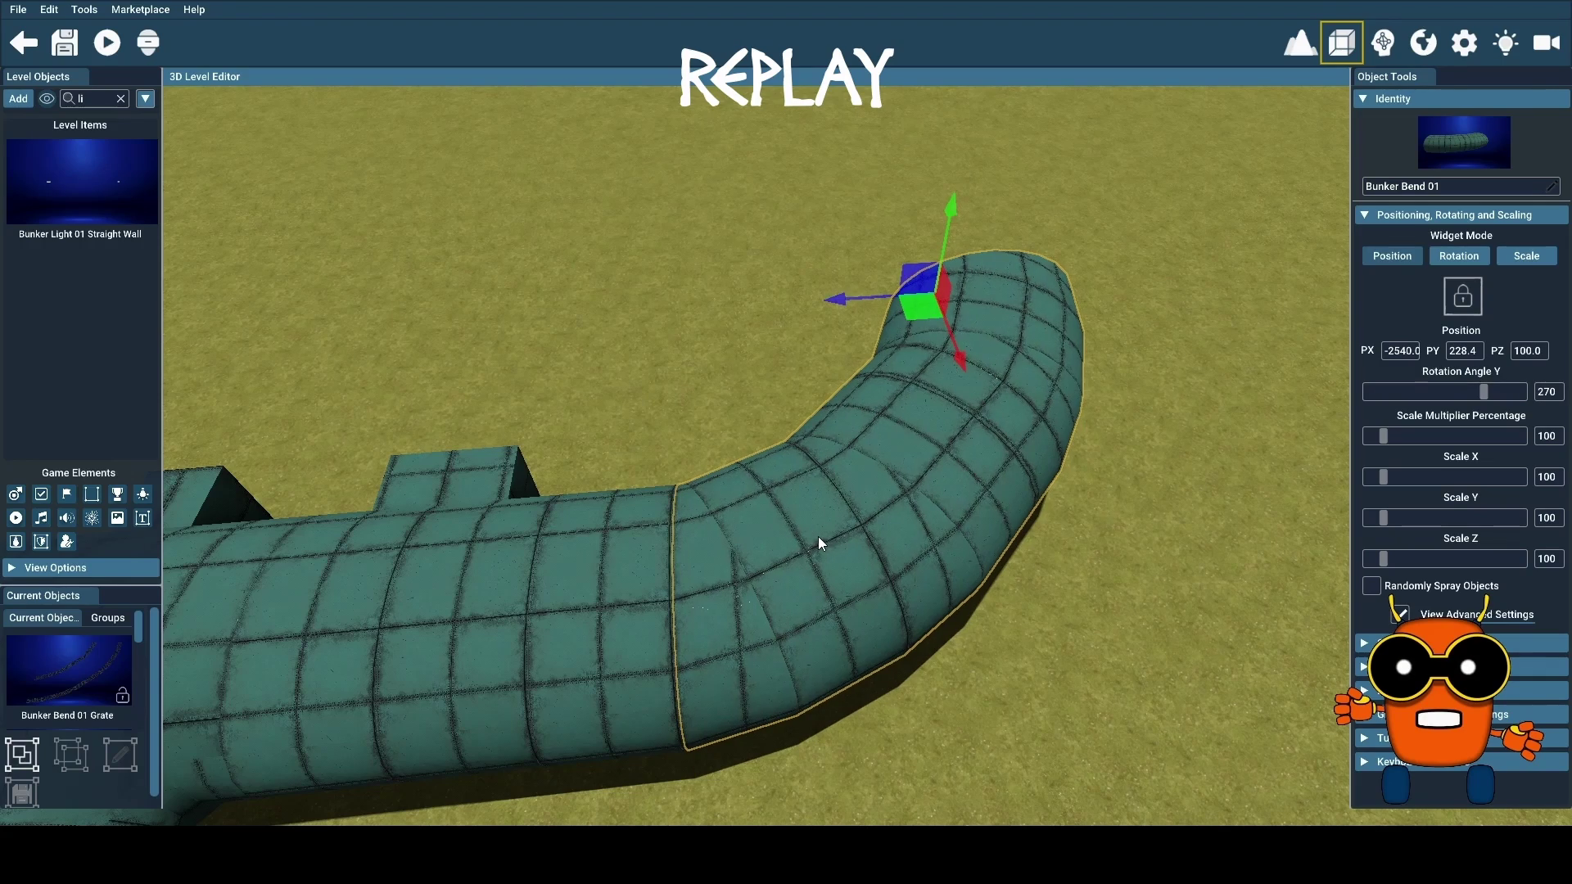
Find the Bunker Bend 01 piece along the walkway, then select and delete it
{"action": "scroll", "coordinate": [819, 537], "scroll_direction": "up", "scroll_amount": 5}
{"action": "scroll", "coordinate": [755, 455], "scroll_direction": "up", "scroll_amount": 5}
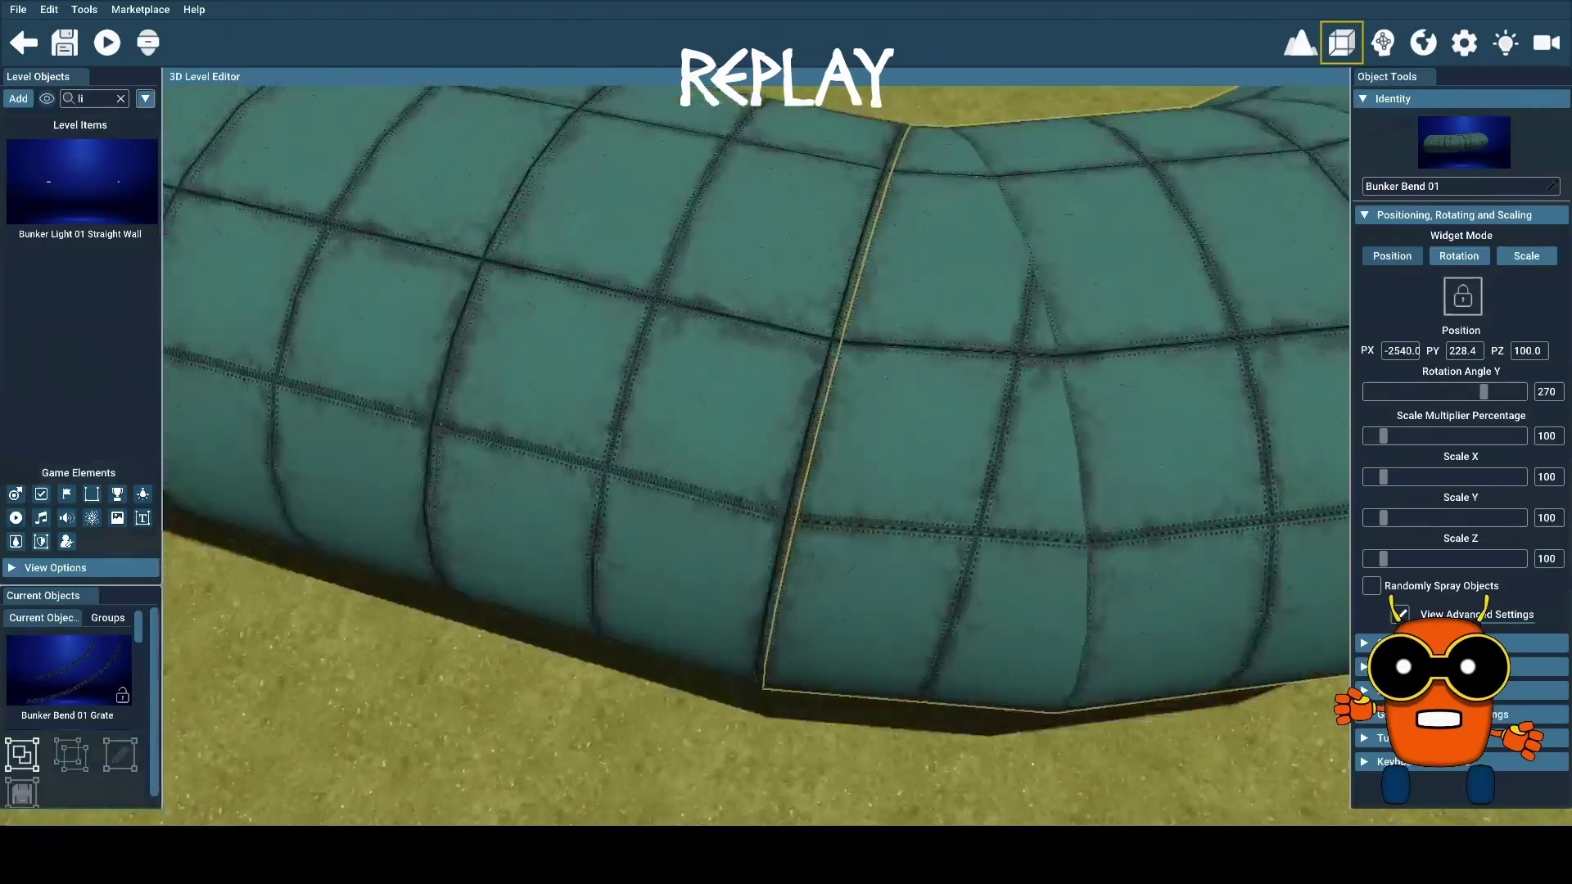
{"action": "scroll", "coordinate": [755, 455], "scroll_direction": "up", "scroll_amount": 3}
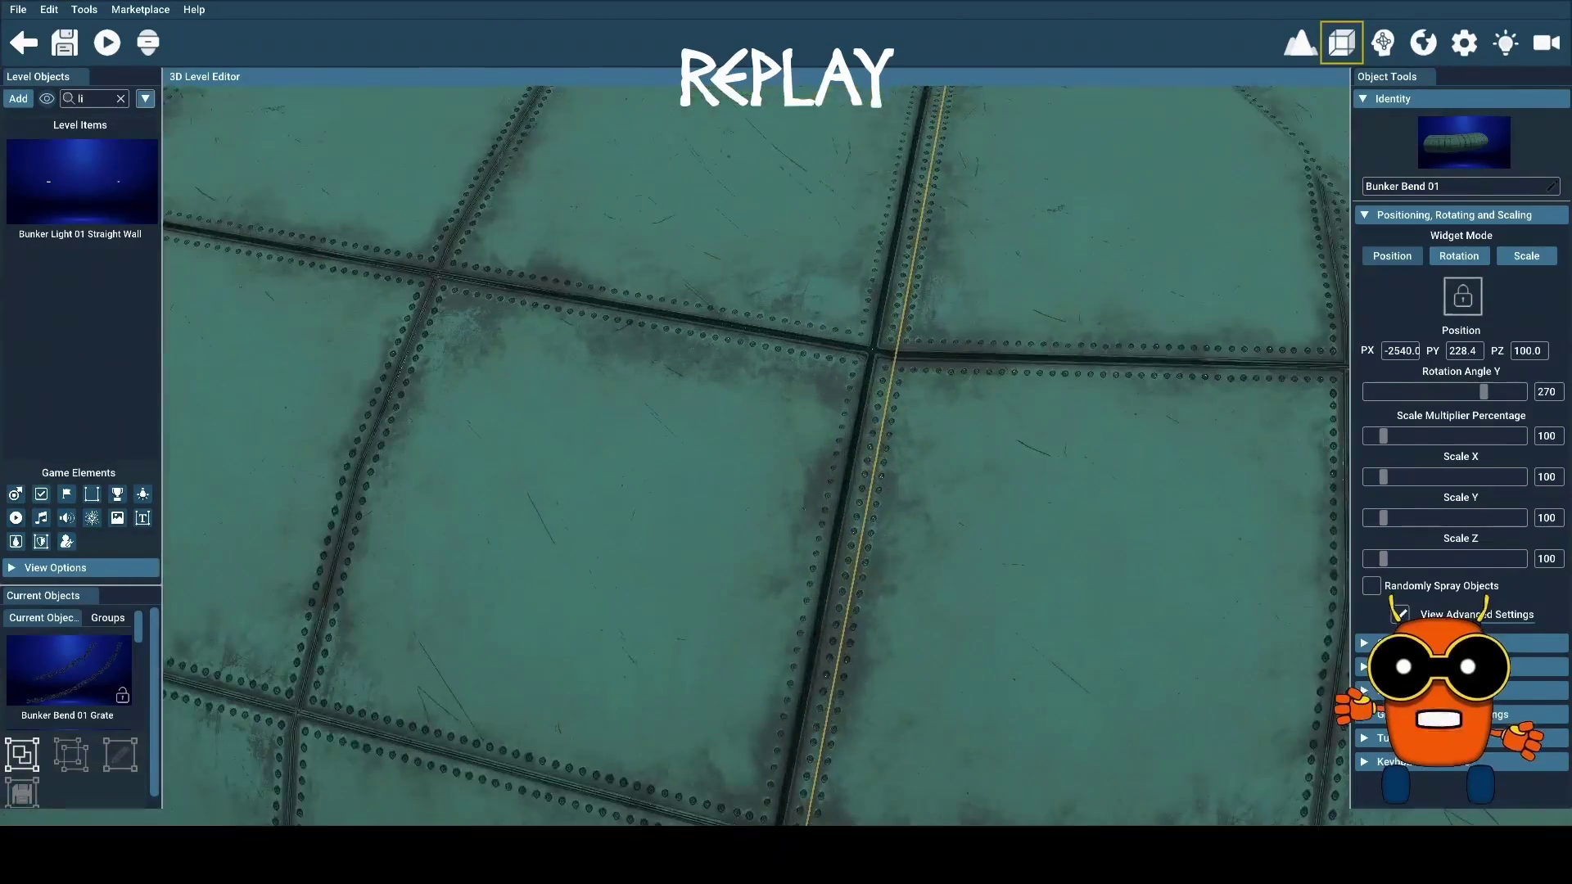
{"action": "scroll", "coordinate": [755, 455], "scroll_direction": "down", "scroll_amount": 5}
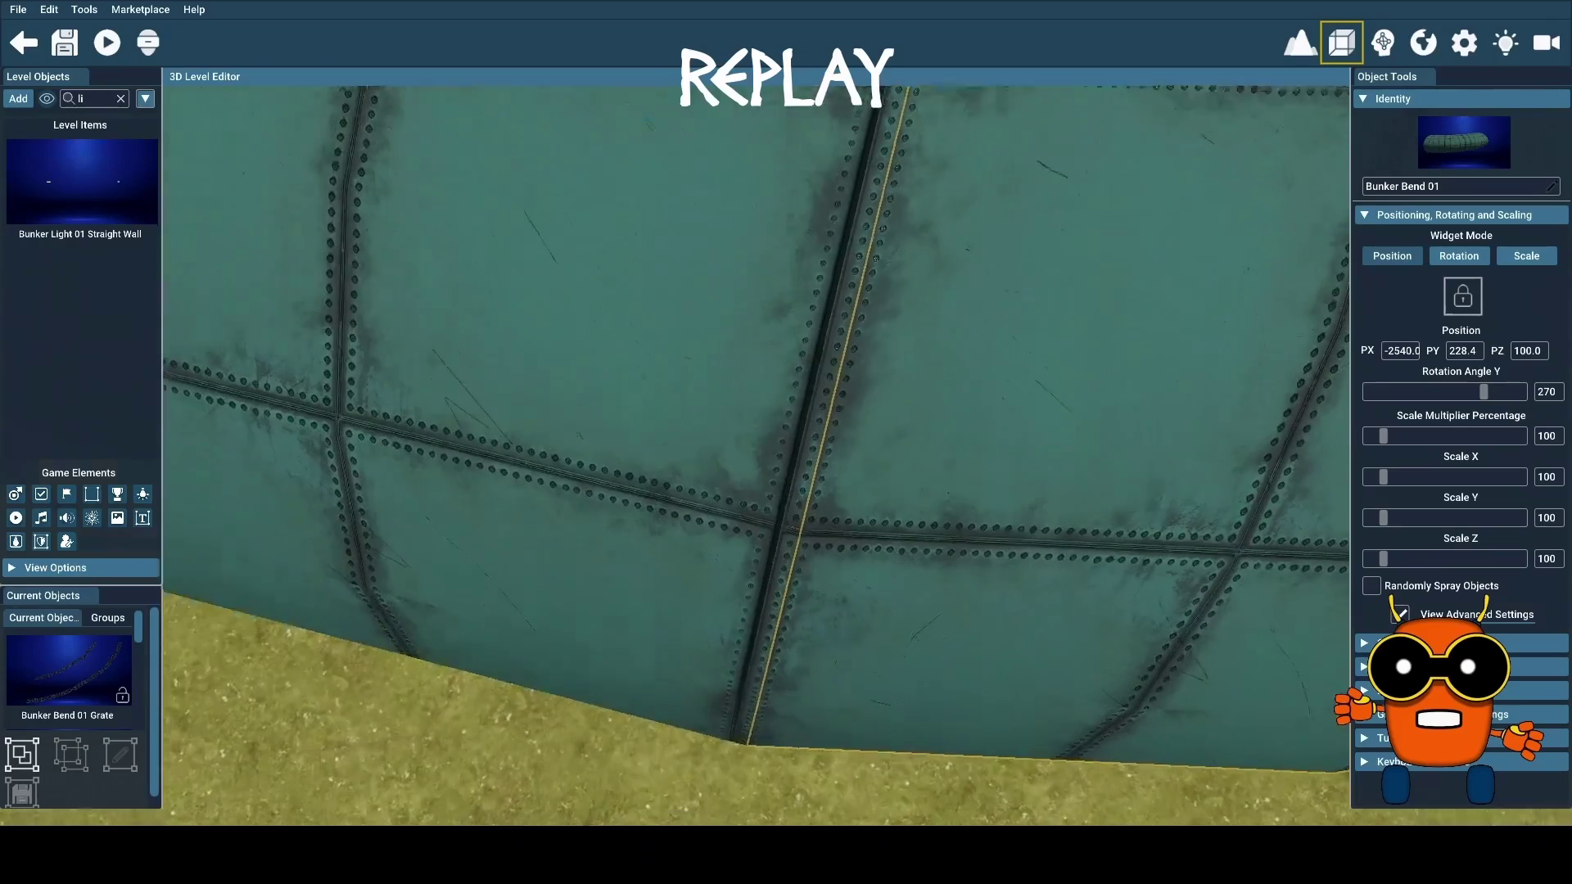
{"action": "scroll", "coordinate": [755, 455], "scroll_direction": "down", "scroll_amount": 5}
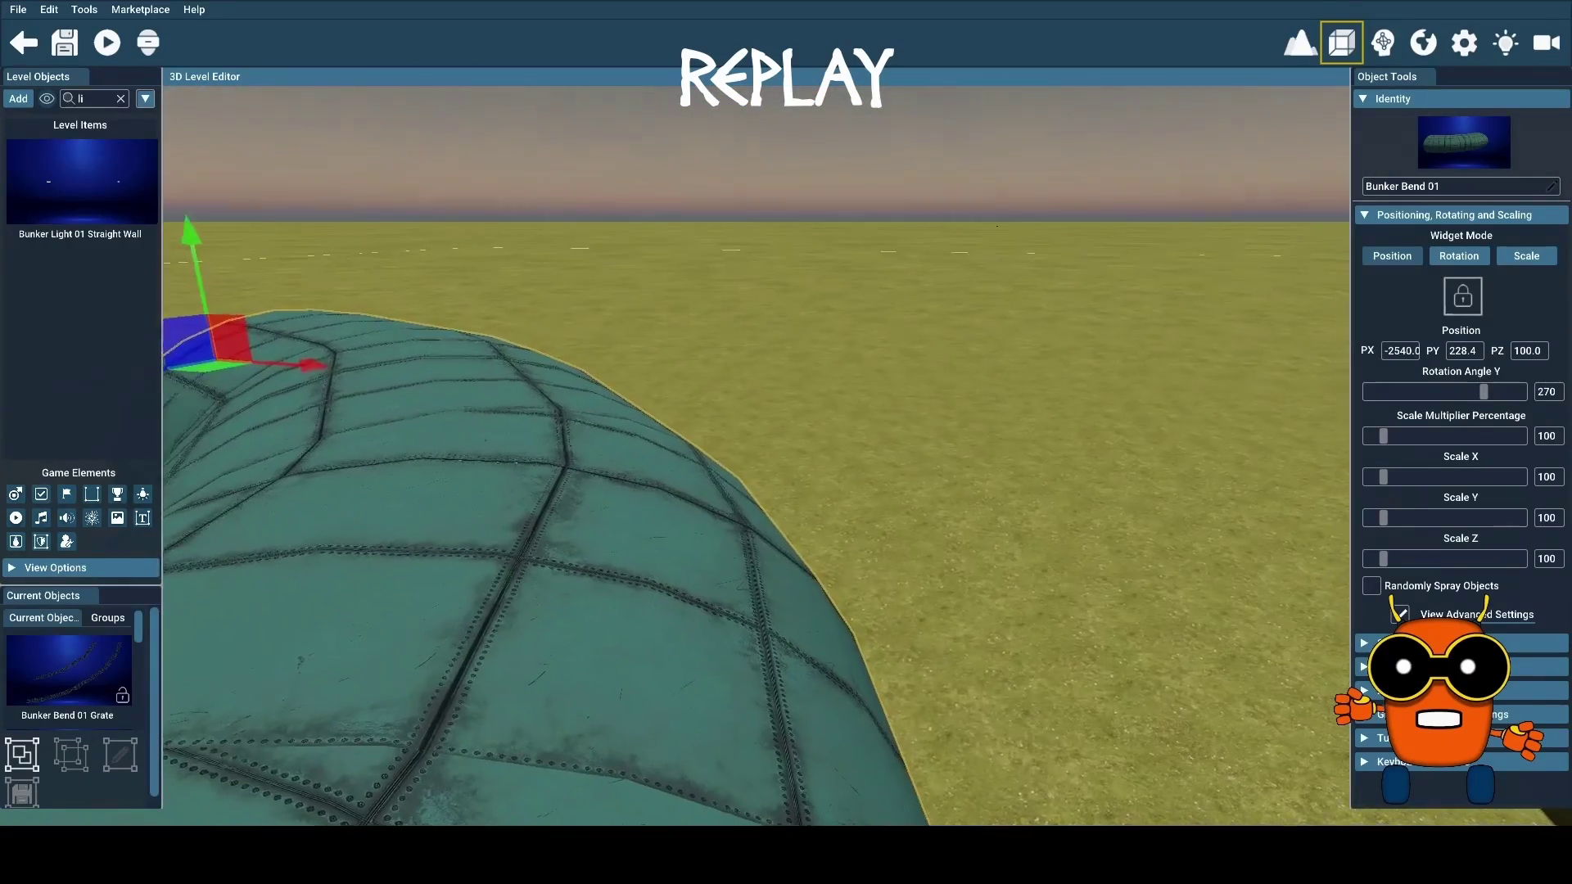
{"action": "scroll", "coordinate": [1115, 209], "scroll_direction": "down", "scroll_amount": 5}
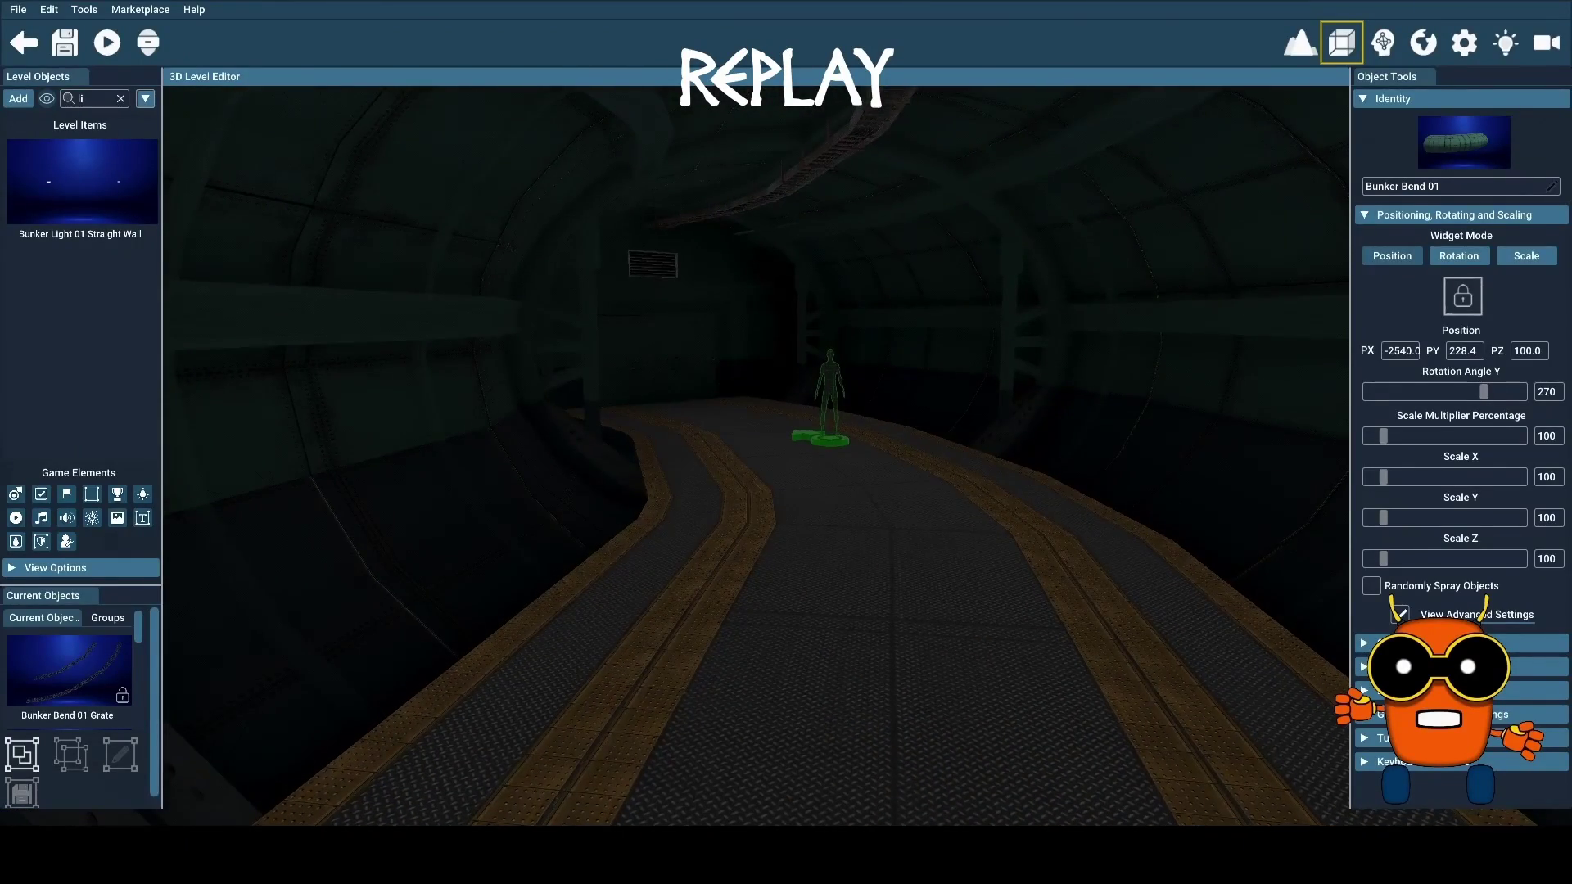
{"action": "key", "text": "Right"}
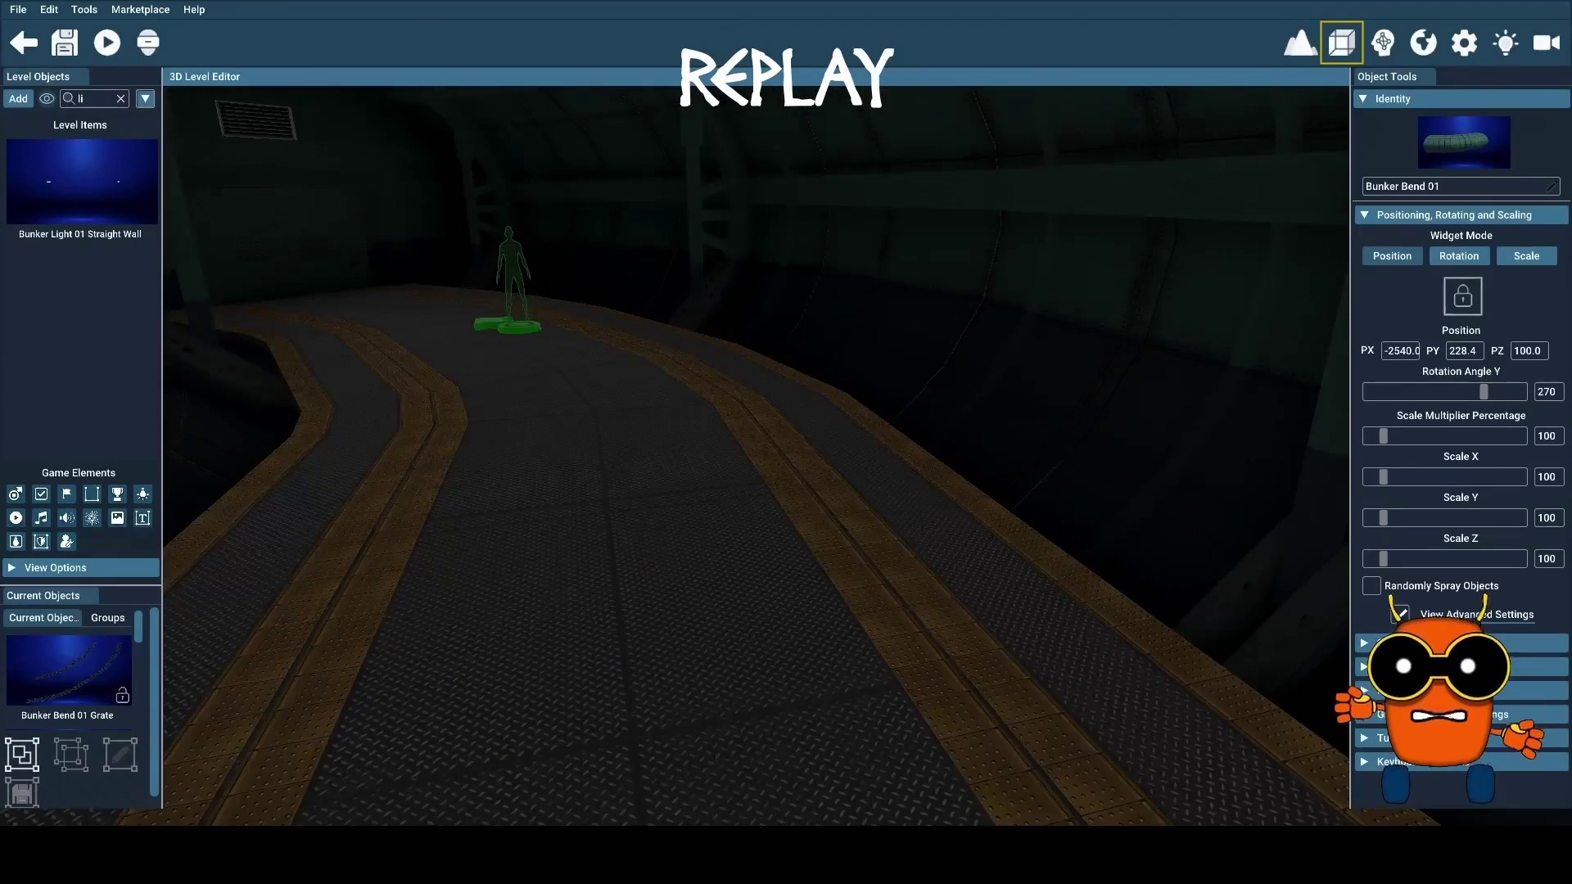
{"action": "key", "text": "Left"}
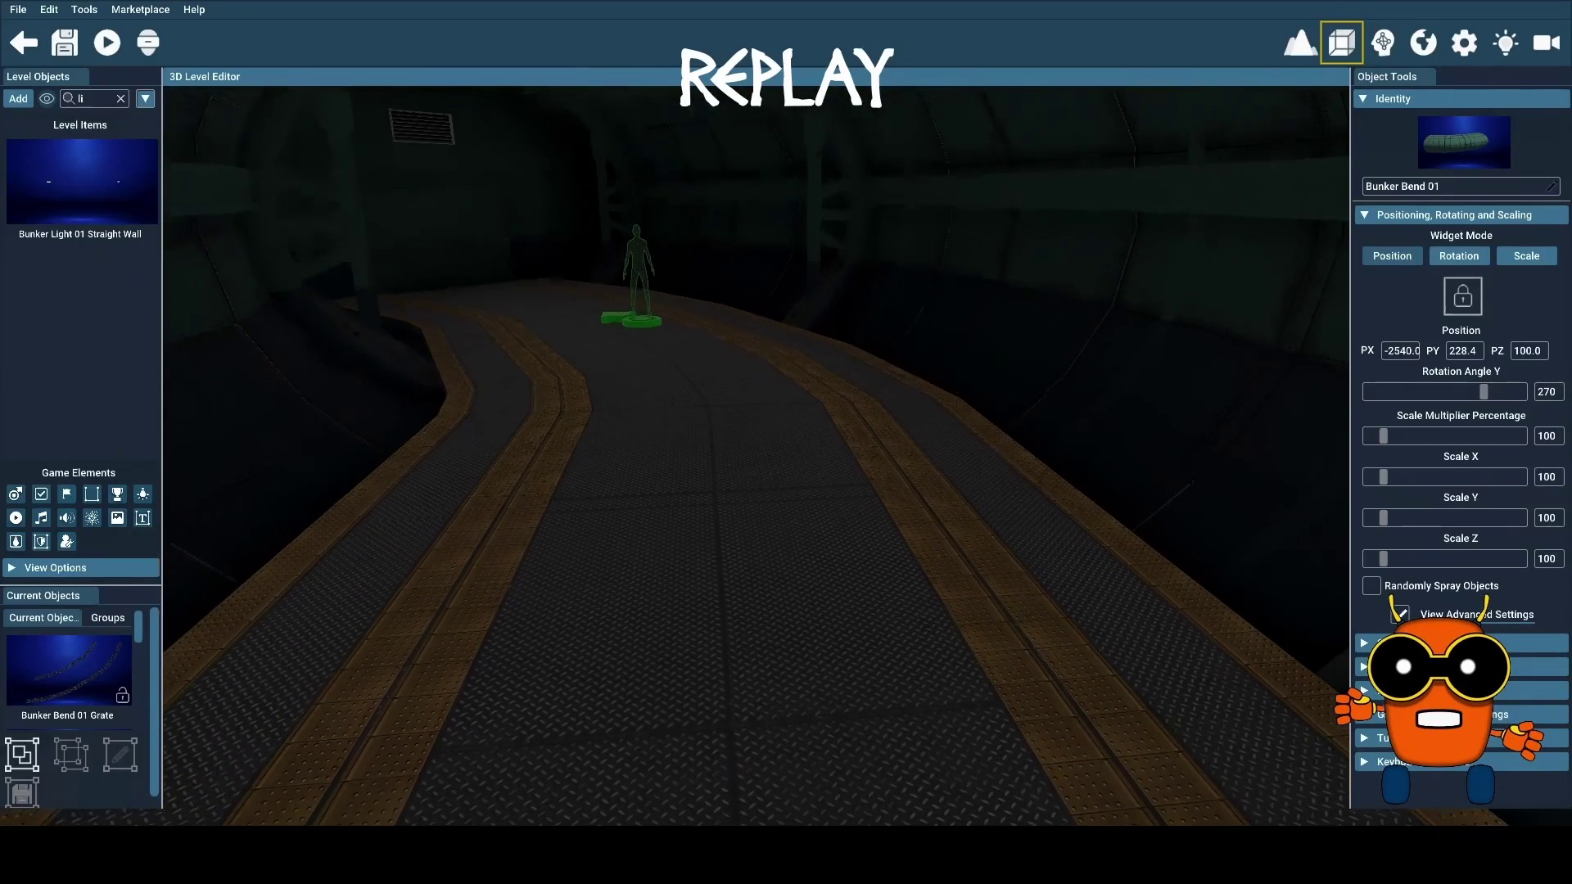
{"action": "key", "text": "Up"}
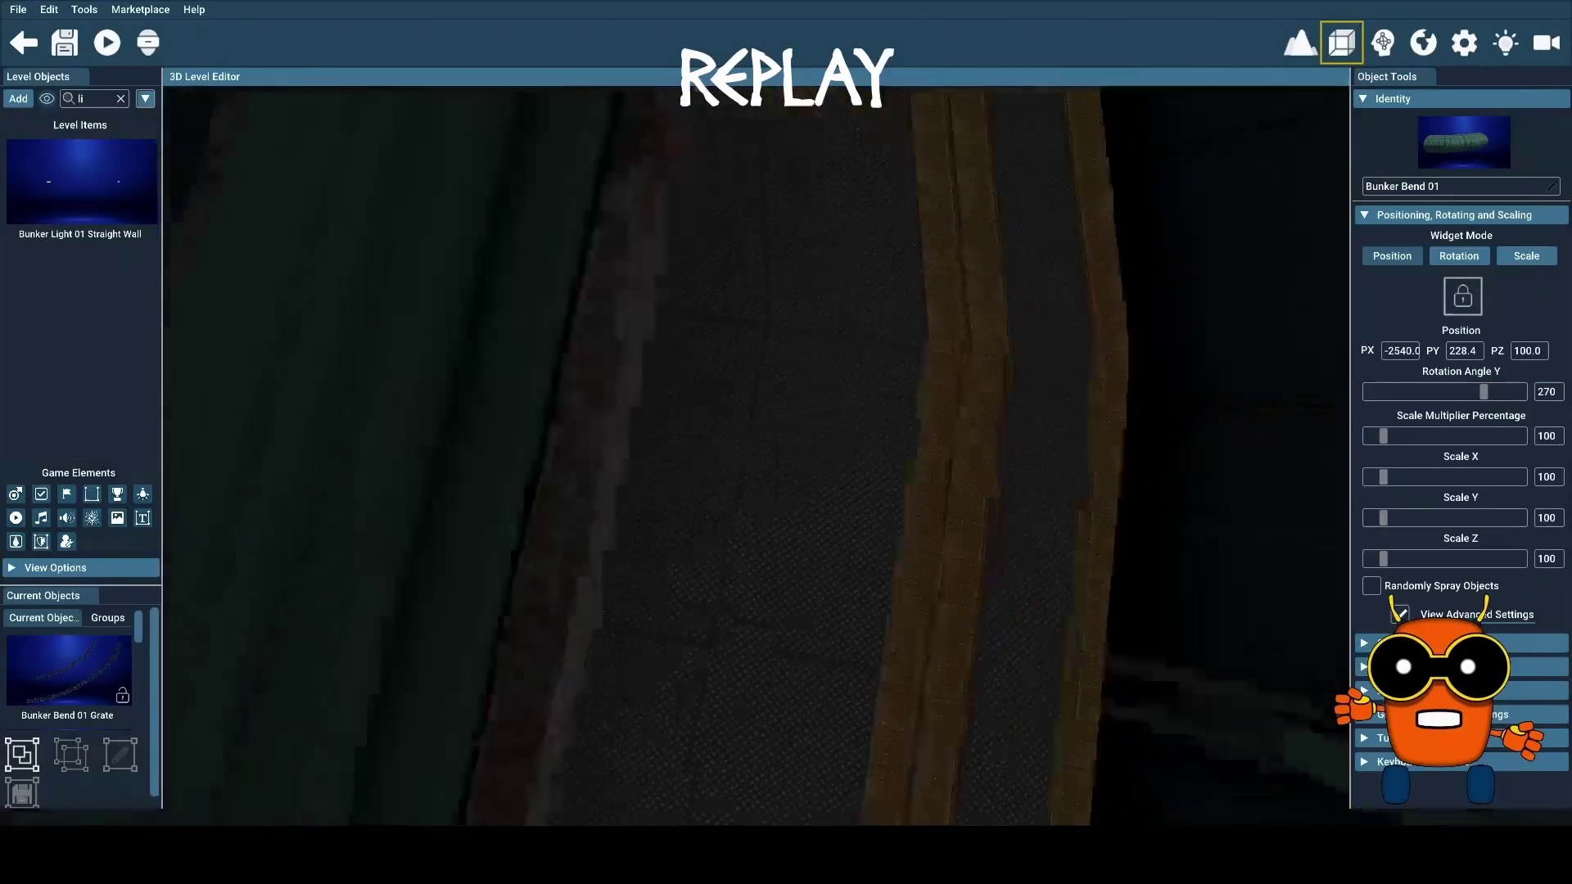
{"action": "key", "text": "Down"}
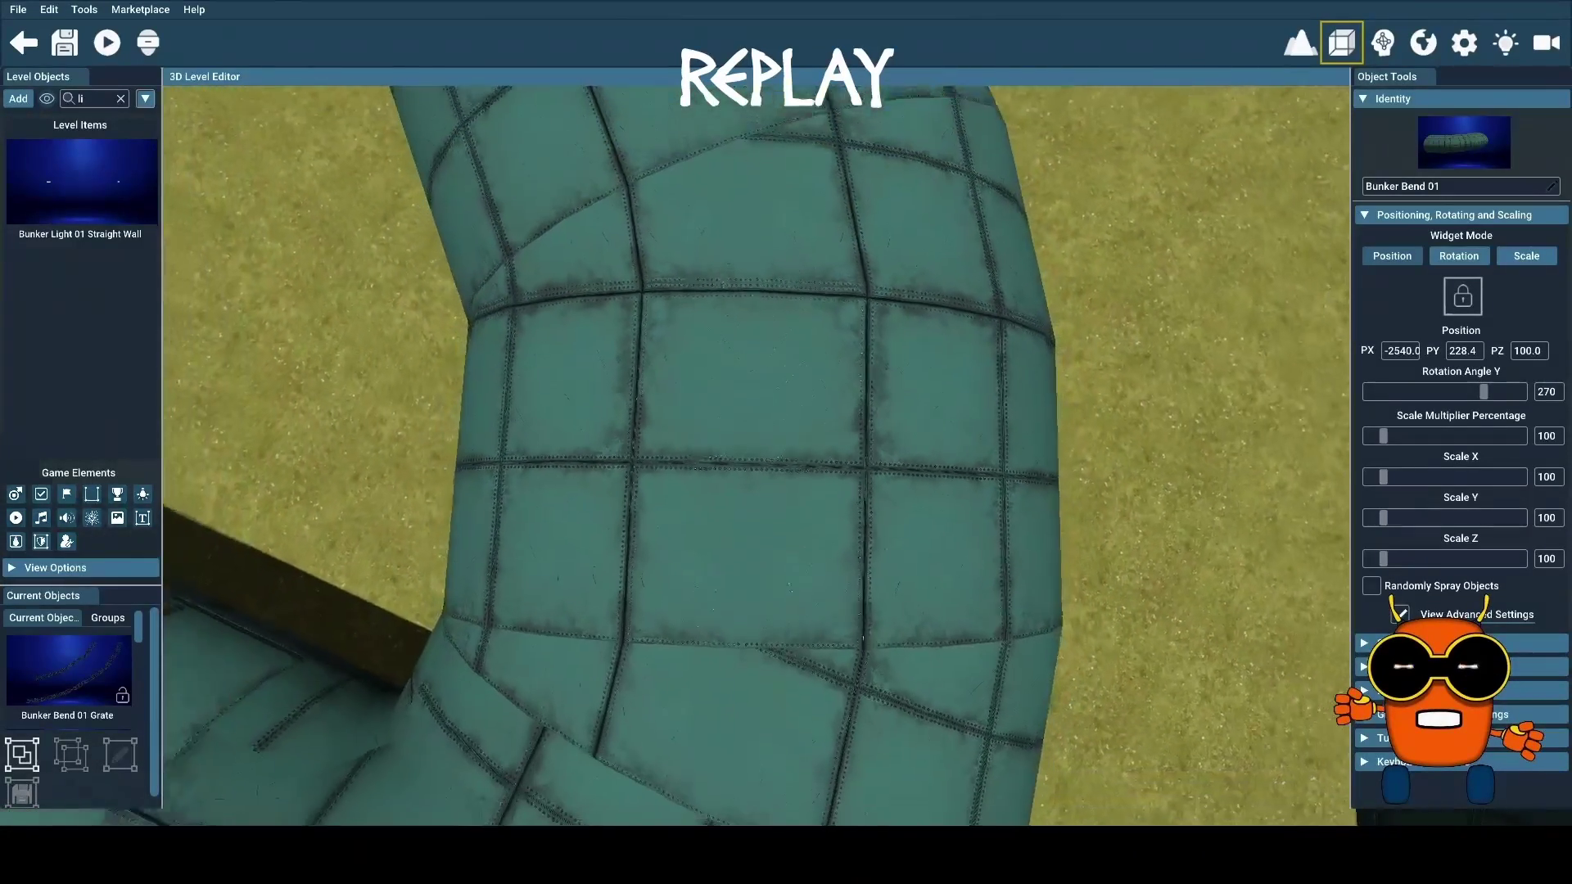
{"action": "key", "text": "Down"}
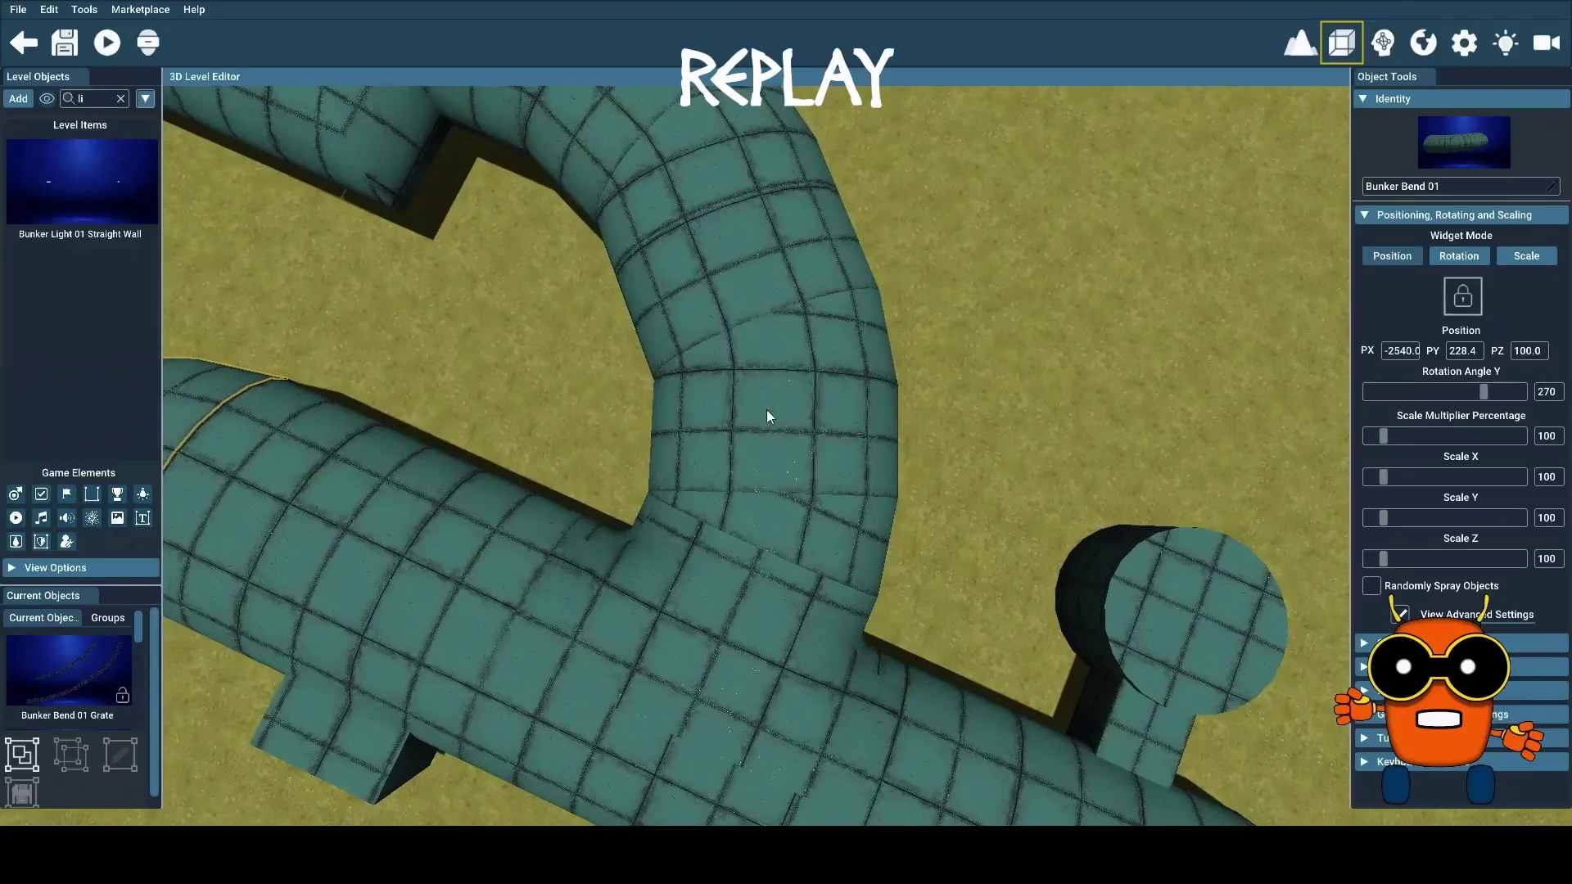
{"action": "left_click", "coordinate": [796, 391]}
{"action": "key", "text": "Delete"}
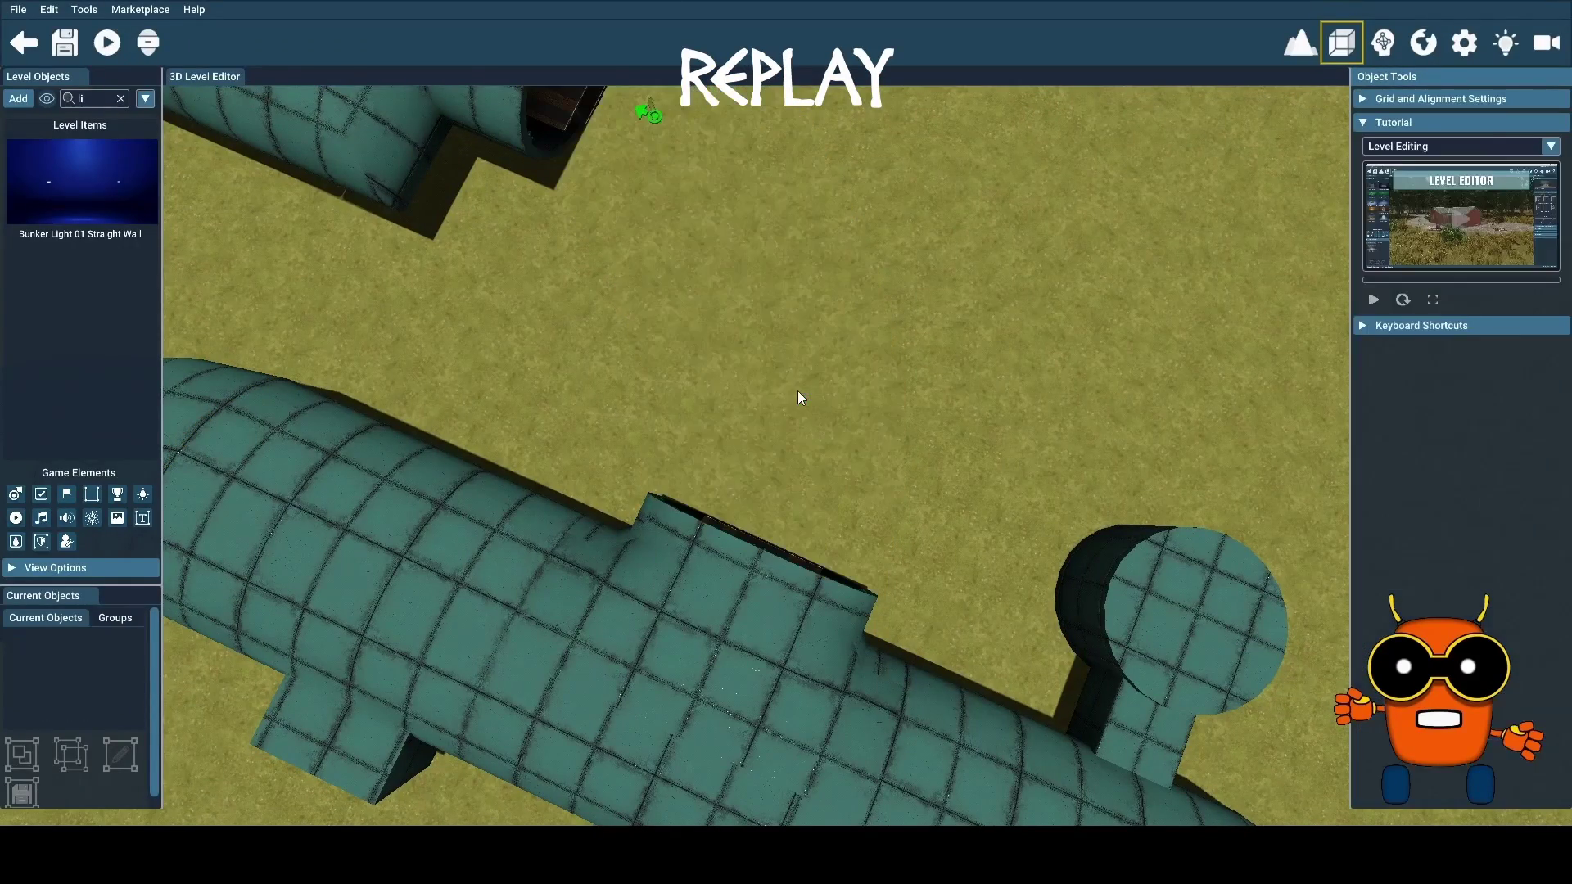
Drag the saved bunker bend group from Groups into the level and zoom in to check it
{"action": "left_click", "coordinate": [116, 621]}
{"action": "mouse_move", "coordinate": [74, 659]}
{"action": "left_mouse_down"}
{"action": "mouse_move", "coordinate": [419, 524]}
{"action": "mouse_move", "coordinate": [681, 283]}
{"action": "mouse_move", "coordinate": [616, 105]}
{"action": "mouse_move", "coordinate": [601, 104]}
{"action": "left_mouse_up"}
{"action": "scroll", "coordinate": [526, 380], "scroll_direction": "up", "scroll_amount": 5}
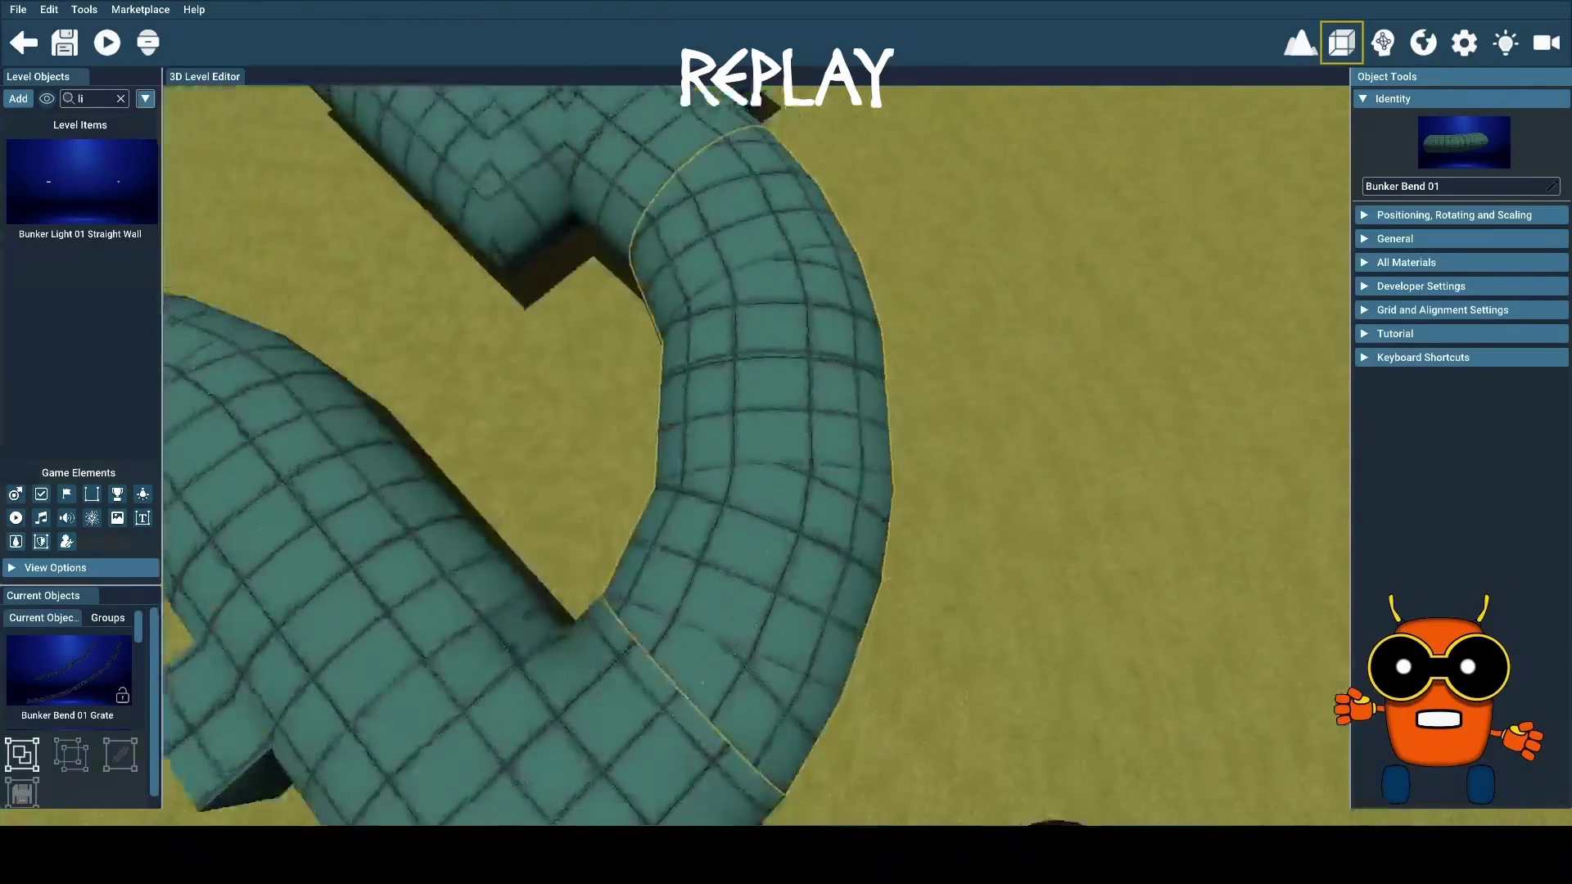
{"action": "scroll", "coordinate": [754, 455], "scroll_direction": "up", "scroll_amount": 5}
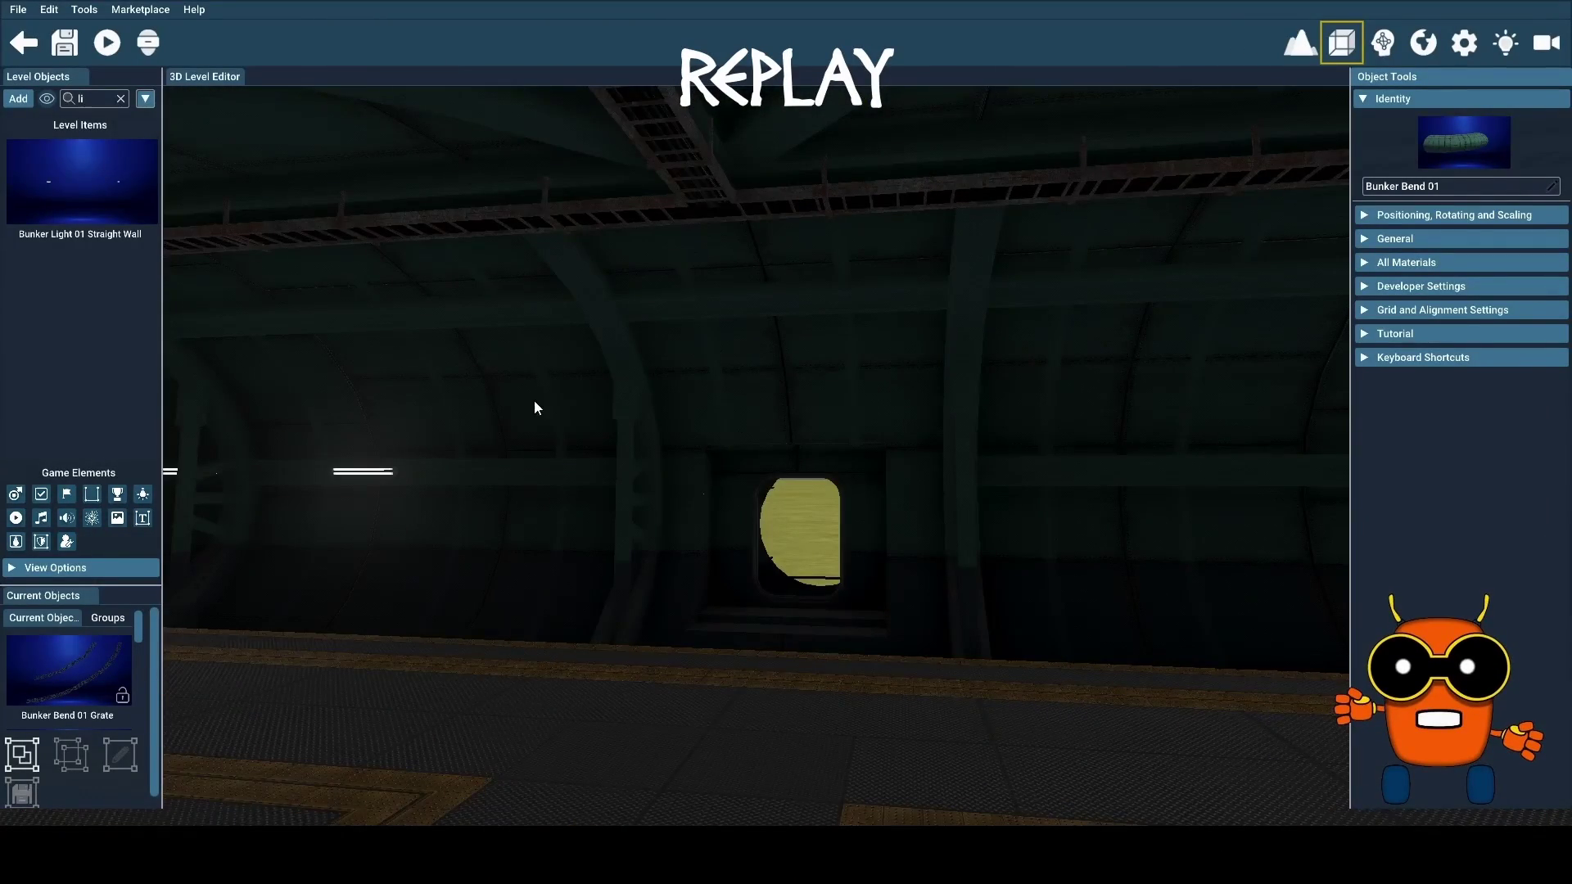
Save the level with Ctrl+S, then playtest the bunker and exit back to the editor
{"action": "key", "text": "ctrl+s"}
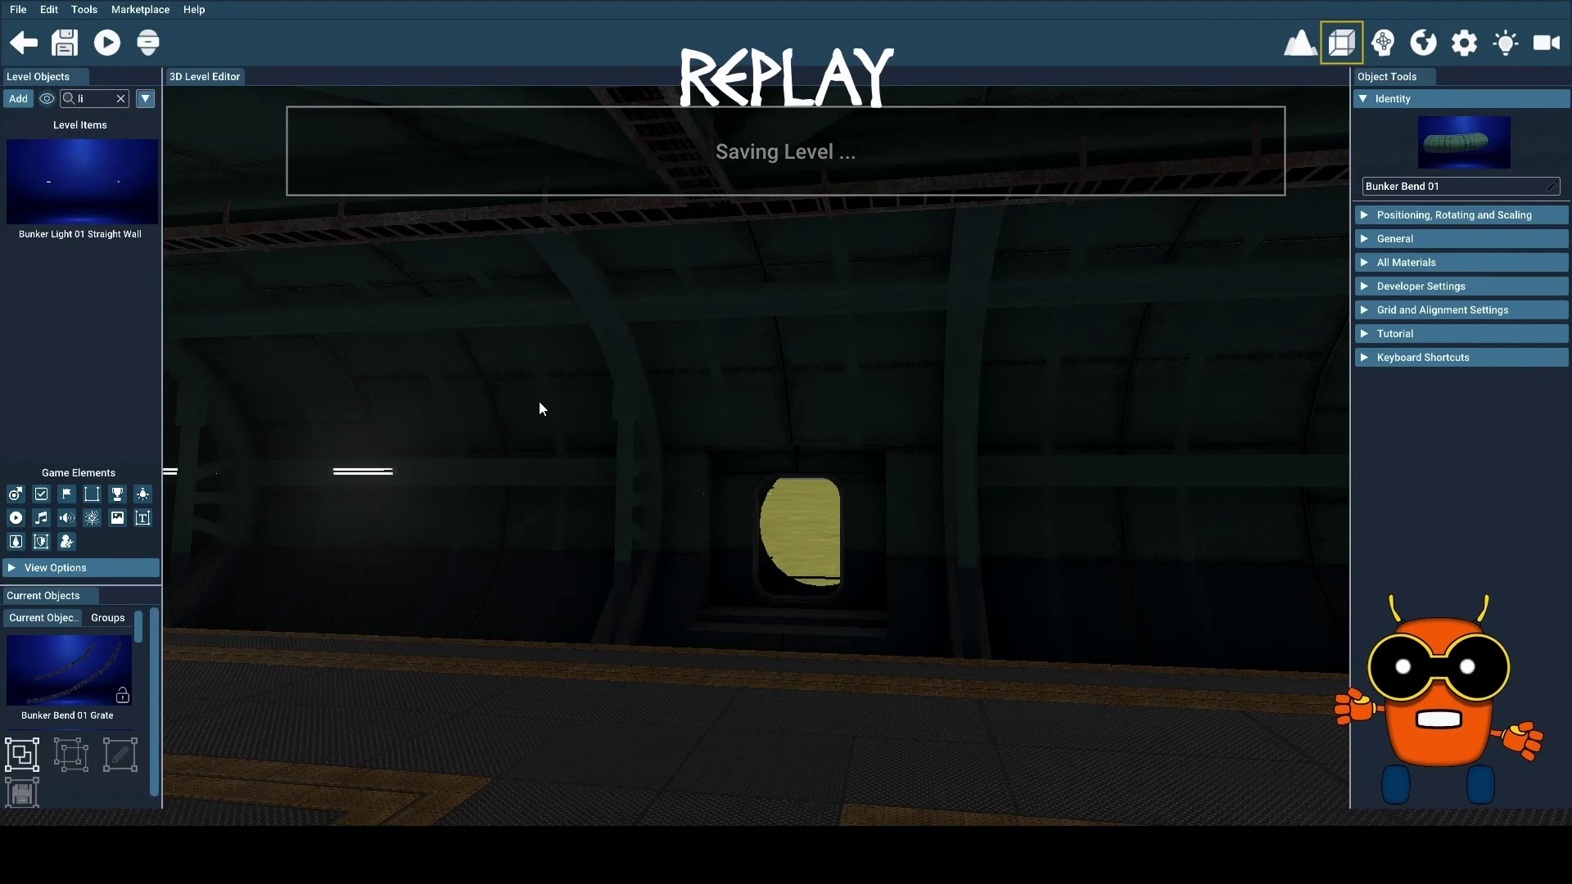
{"action": "left_click", "coordinate": [18, 9]}
{"action": "left_click", "coordinate": [49, 9]}
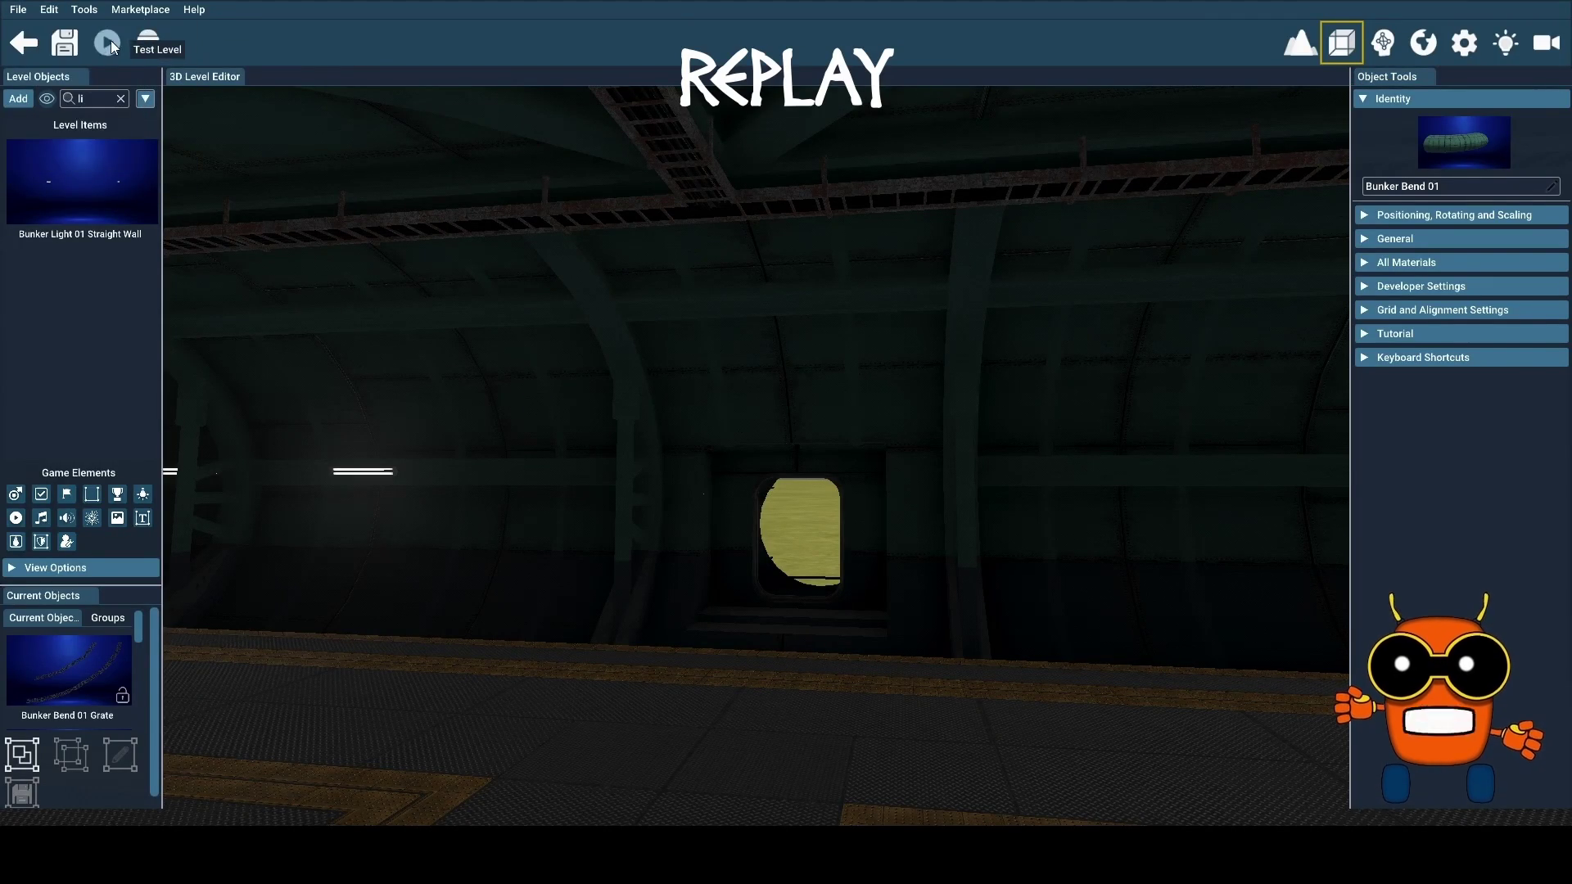
{"action": "left_click", "coordinate": [109, 41]}
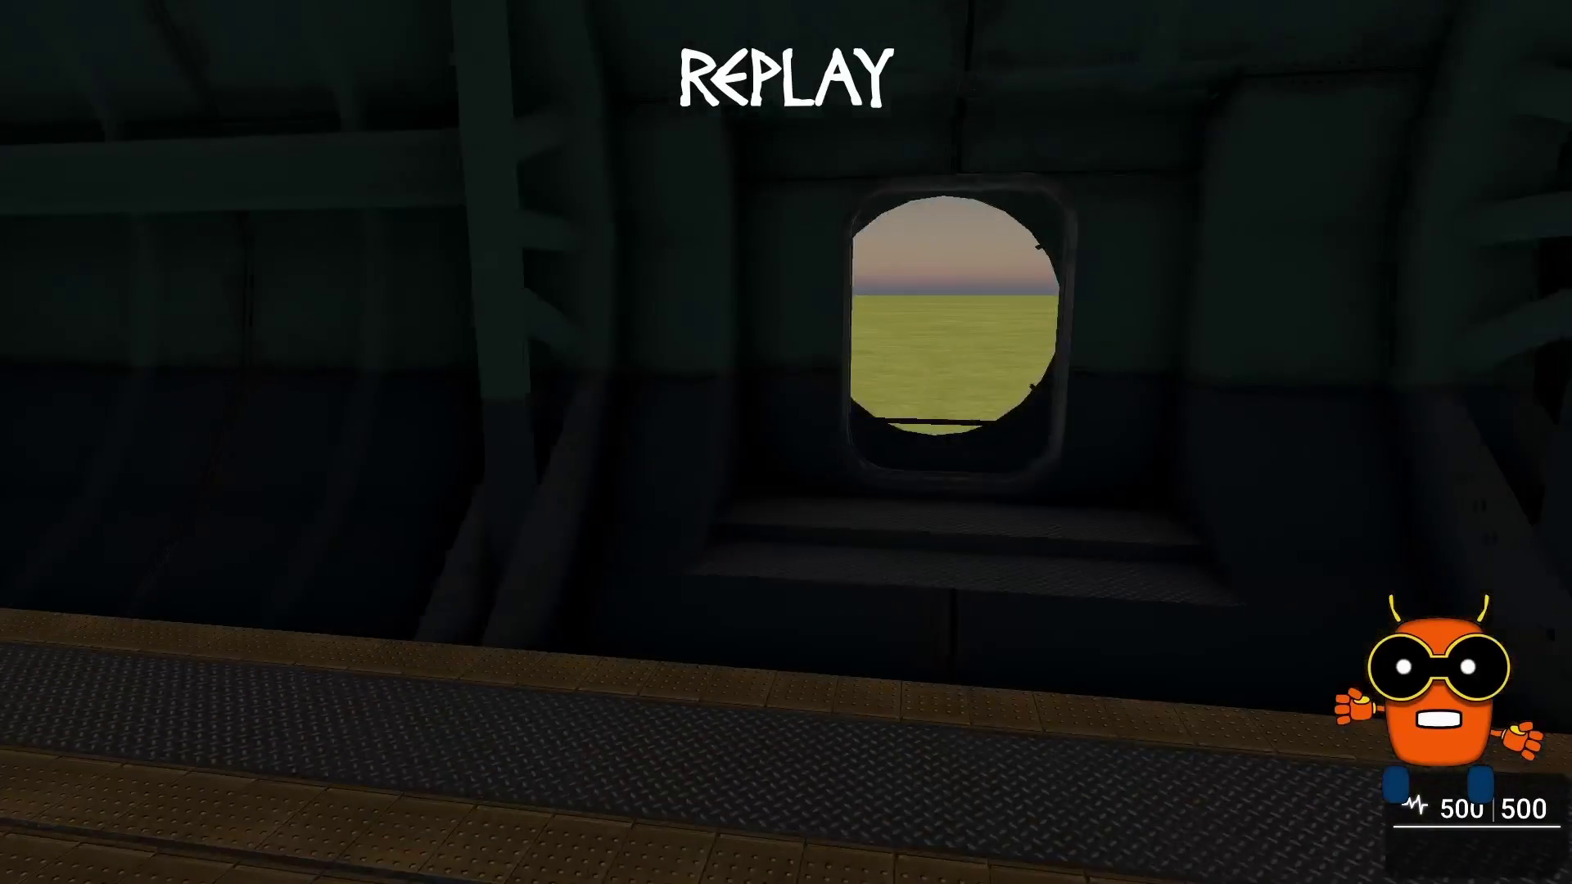
{"action": "key", "text": "Escape"}
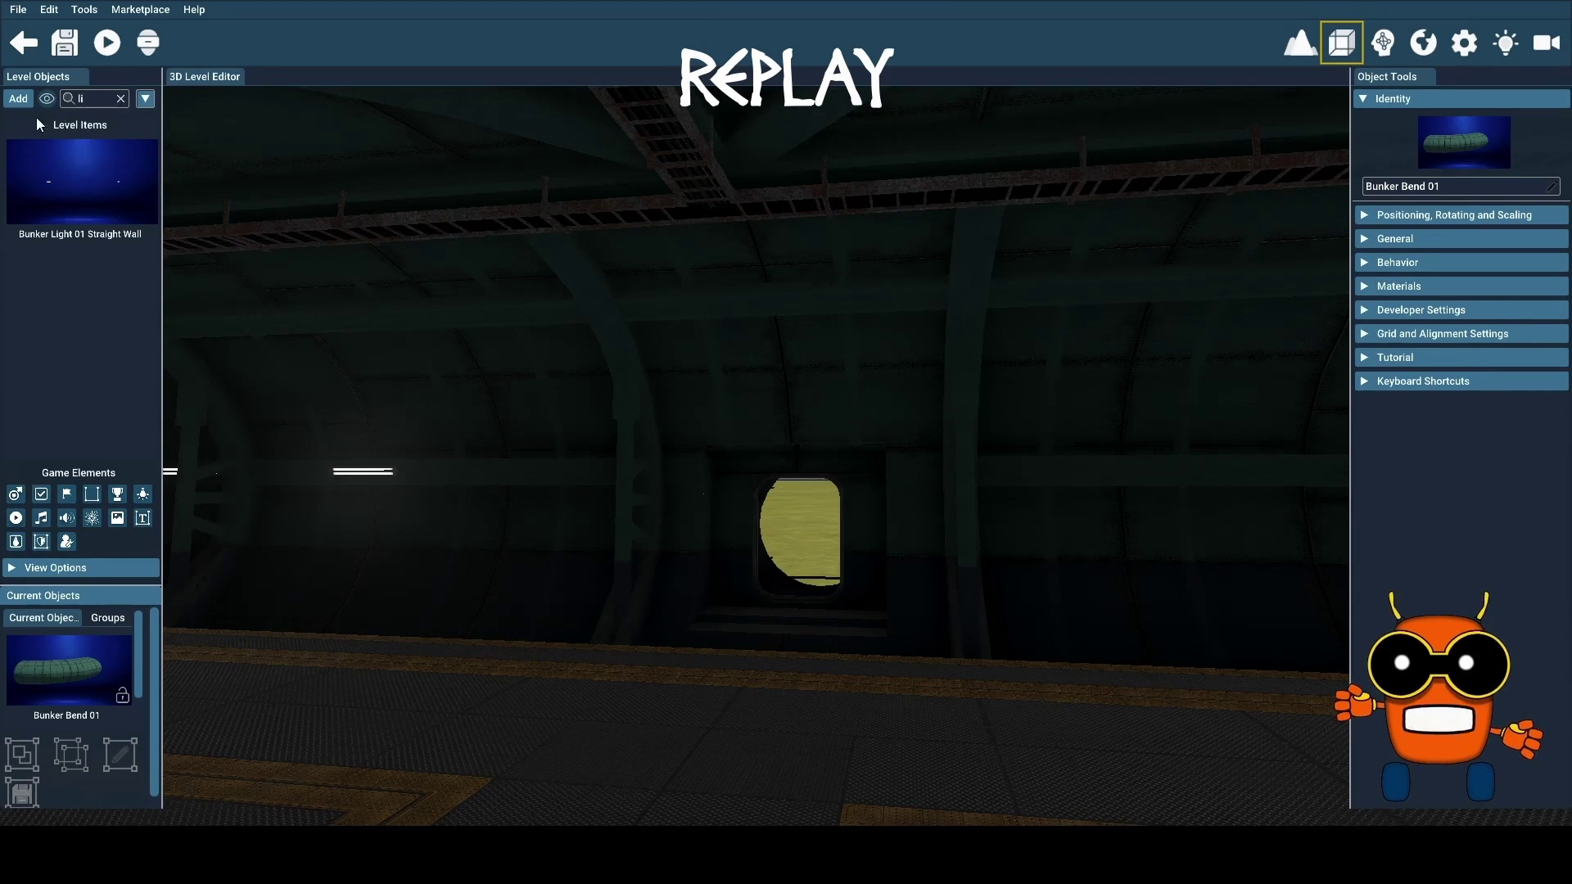
Place a Bunker Small Door Green from the Object Library in the end doorway
{"action": "left_click", "coordinate": [16, 104]}
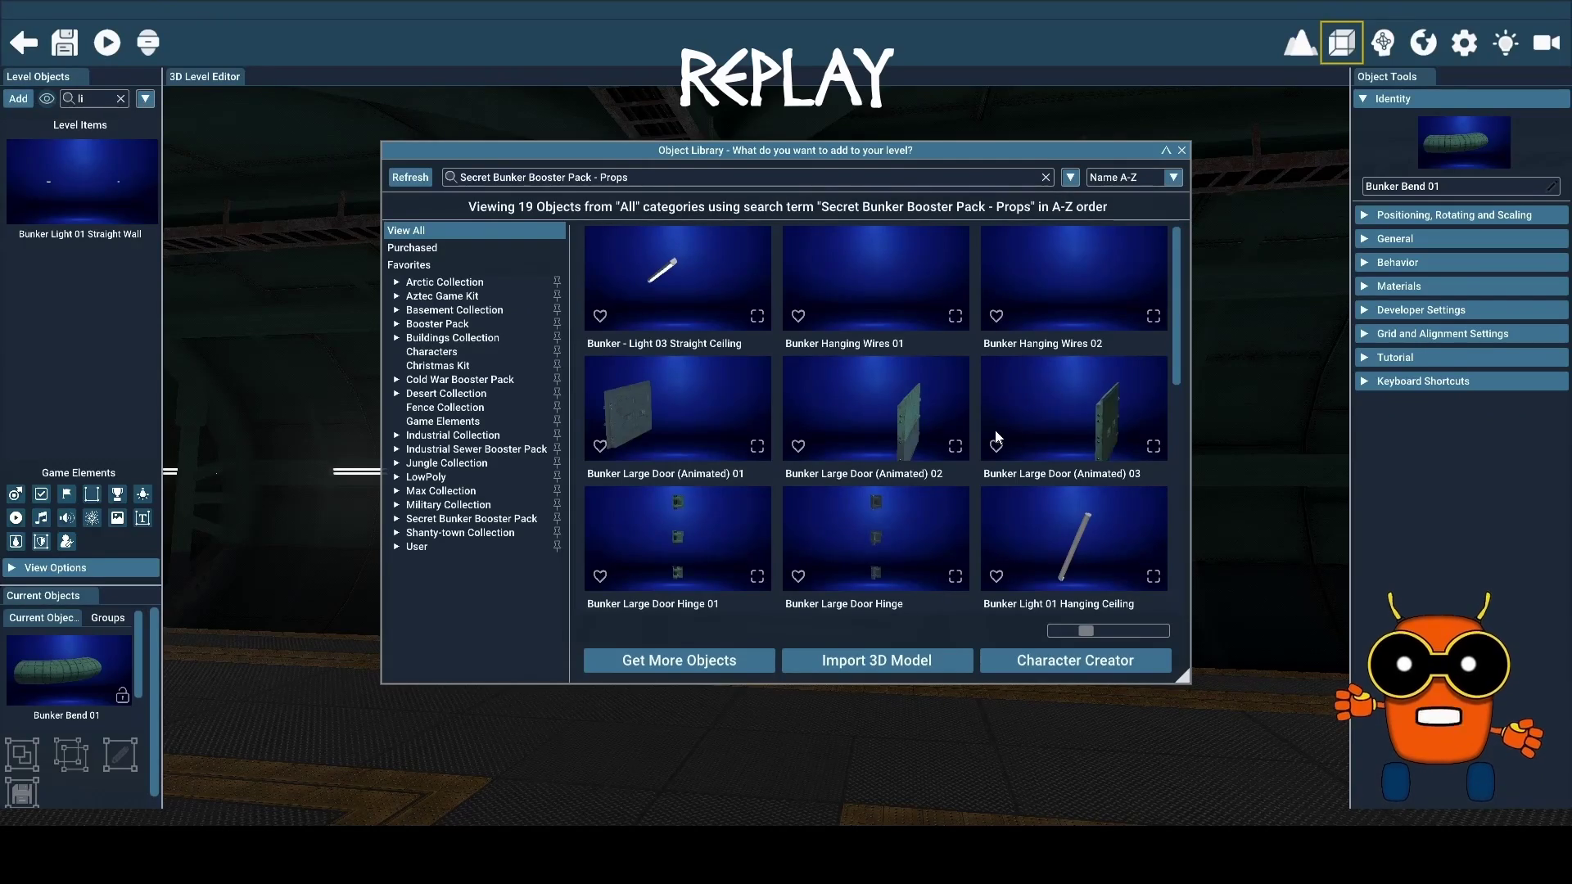
{"action": "scroll", "coordinate": [1002, 437], "scroll_direction": "down", "scroll_amount": 5}
{"action": "scroll", "coordinate": [999, 437], "scroll_direction": "down", "scroll_amount": 2}
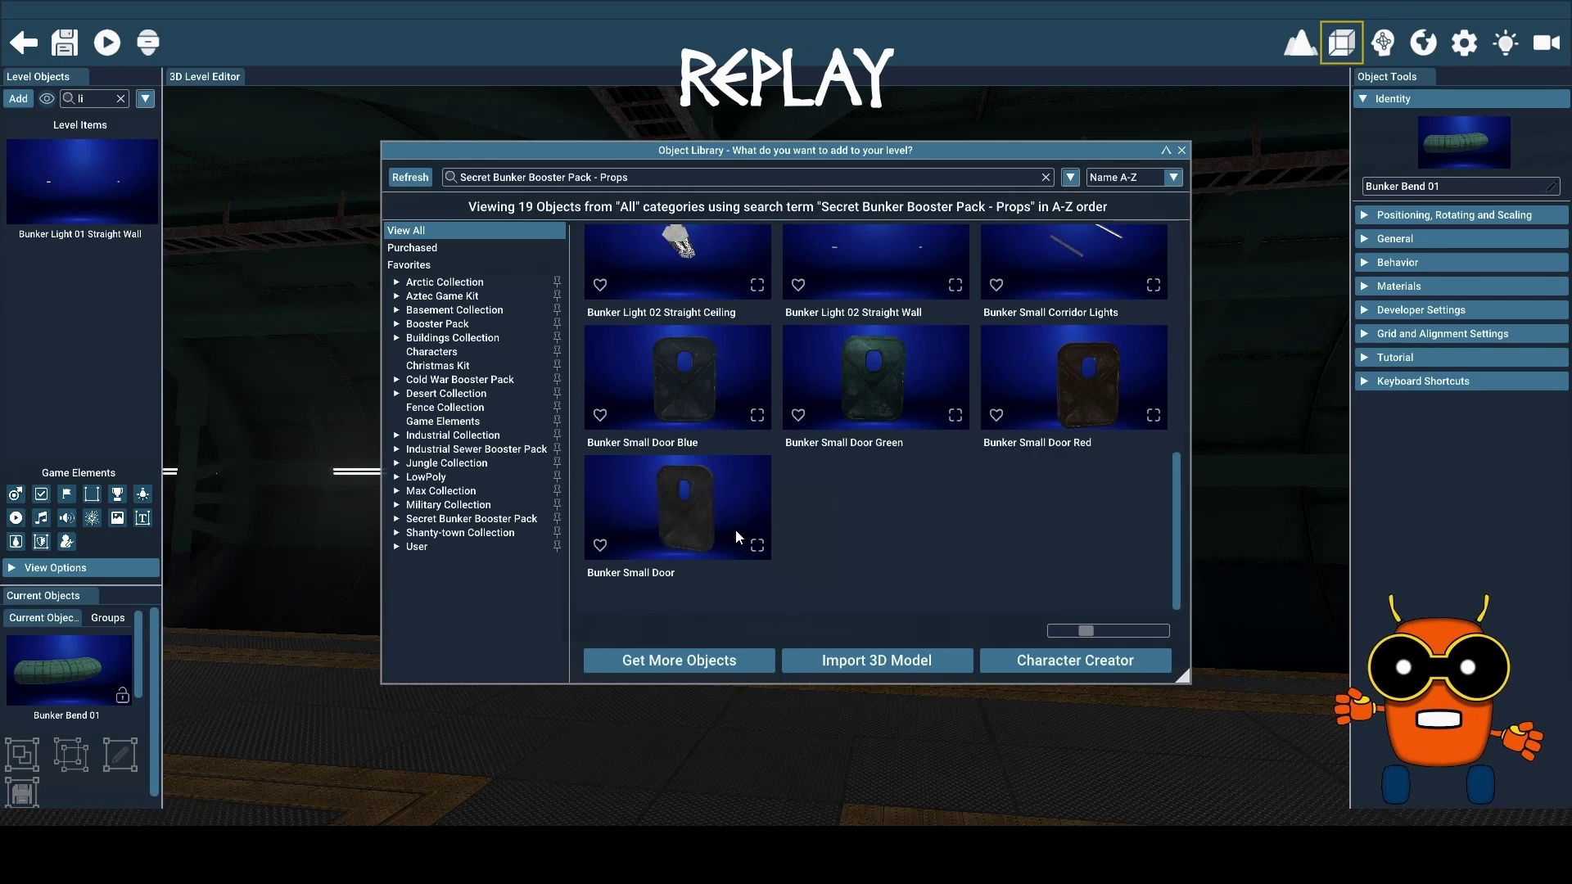
{"action": "left_click", "coordinate": [869, 394]}
{"action": "left_click", "coordinate": [827, 524]}
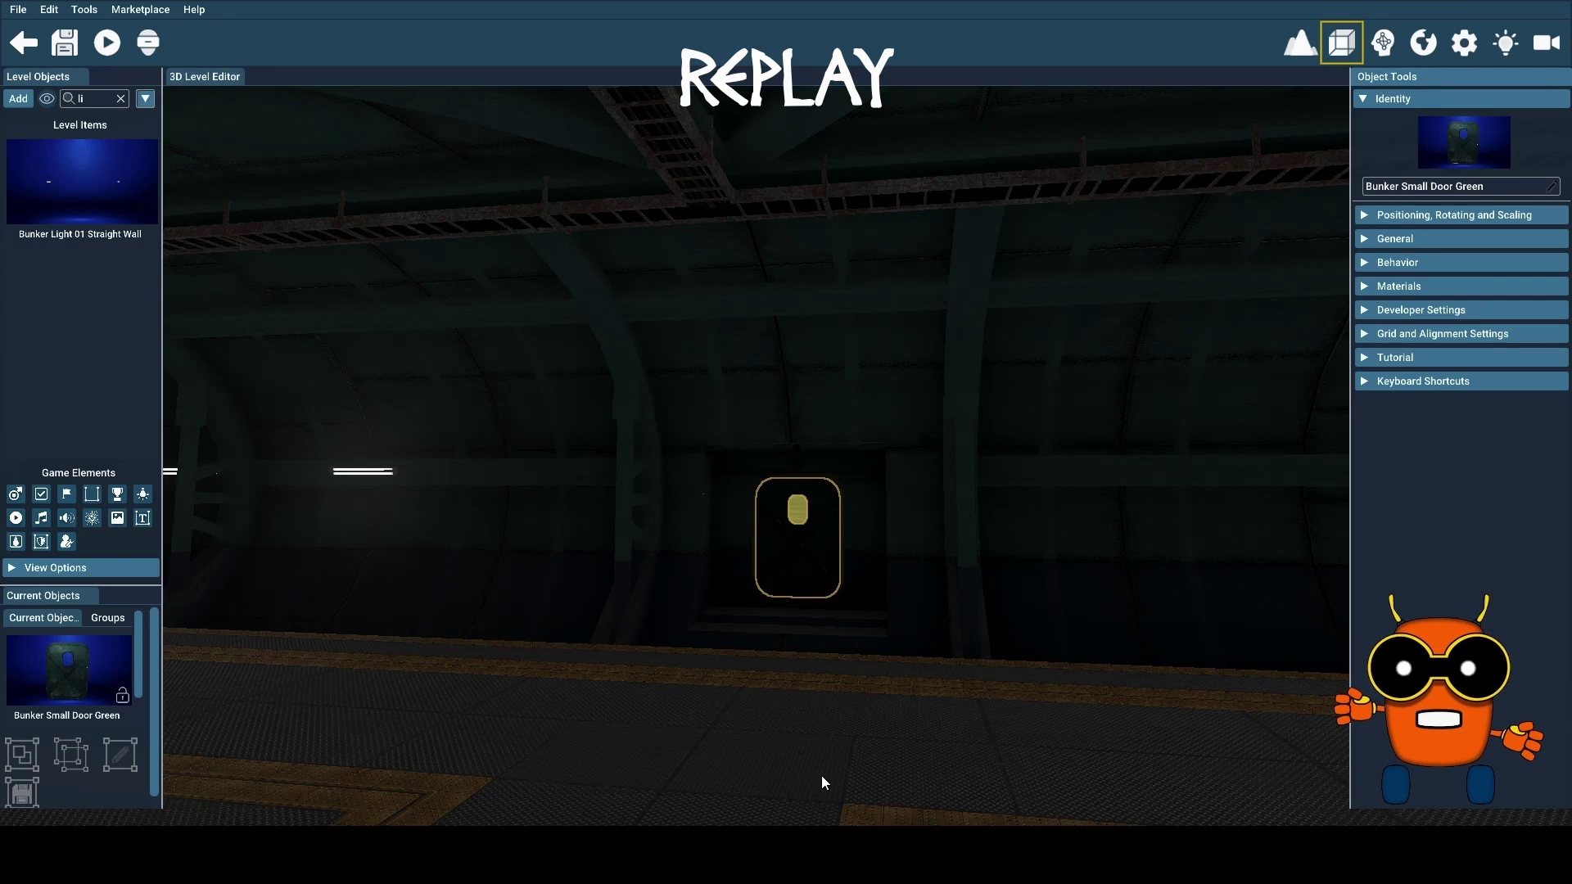
Tilt the view up and fly in close to inspect the new green door
{"action": "mouse_move", "coordinate": [822, 774]}
{"action": "left_mouse_down"}
{"action": "mouse_move", "coordinate": [822, 639]}
{"action": "mouse_move", "coordinate": [826, 741]}
{"action": "mouse_move", "coordinate": [831, 639]}
{"action": "mouse_move", "coordinate": [831, 704]}
{"action": "left_mouse_up"}
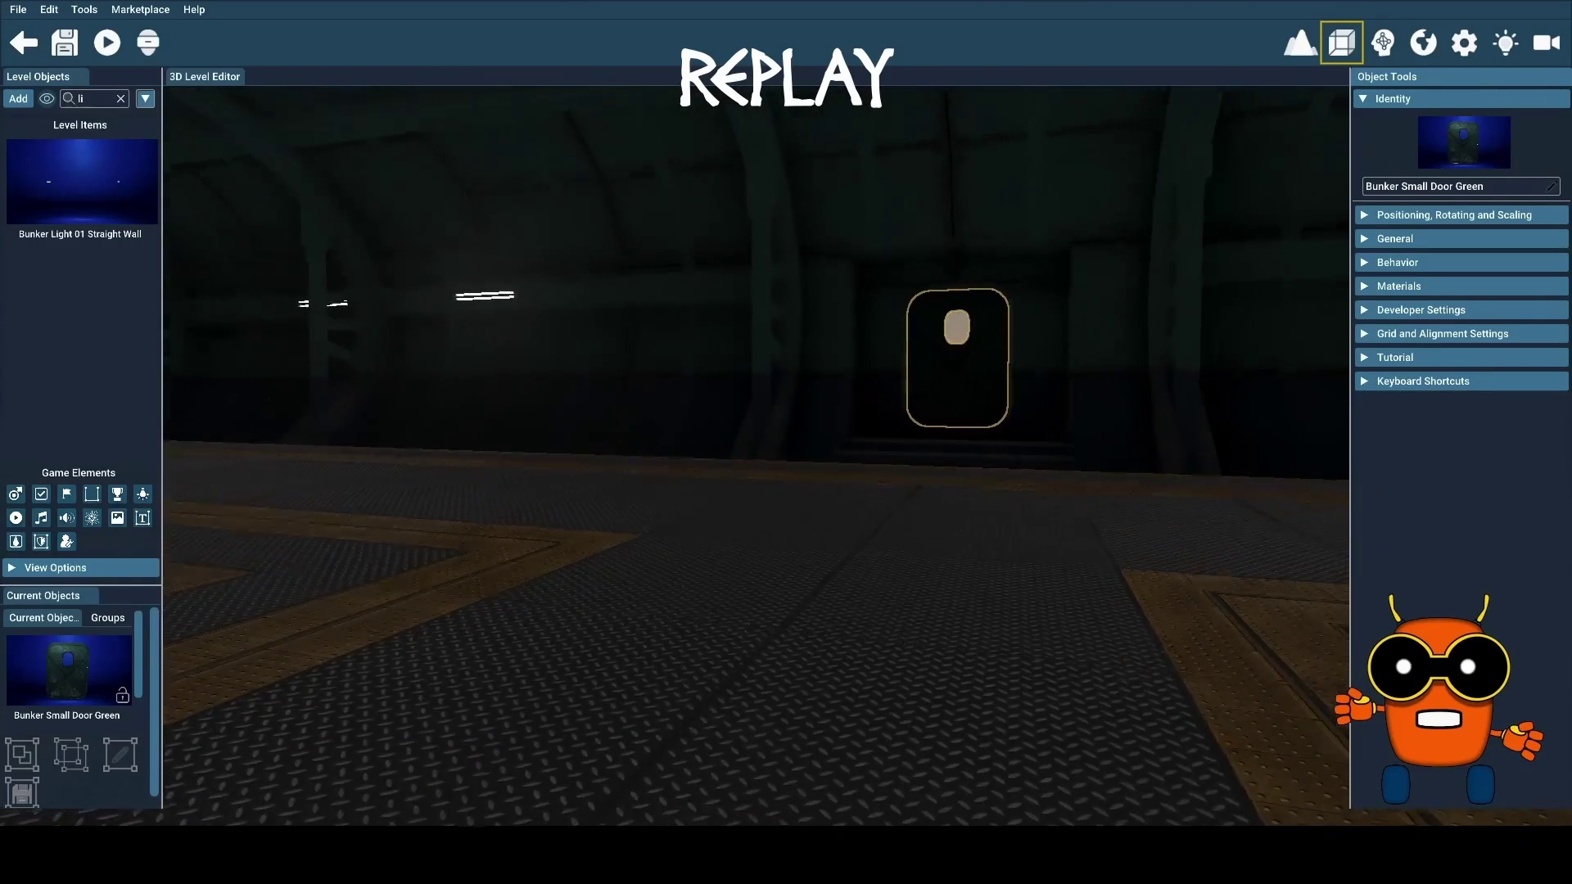
{"action": "key", "text": "f"}
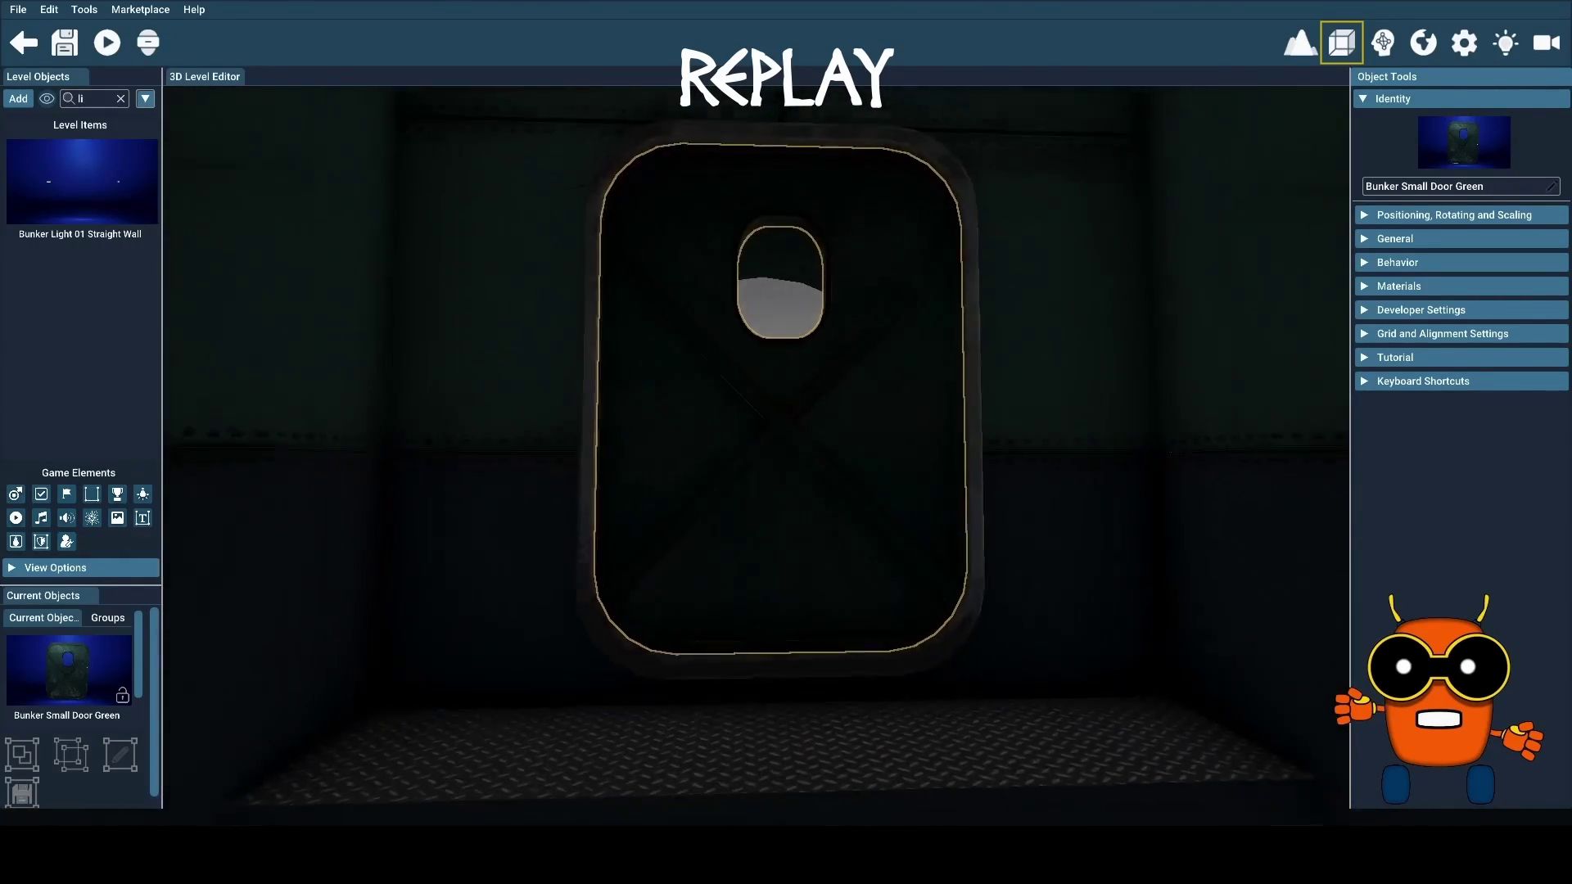
{"action": "scroll", "coordinate": [755, 457], "scroll_direction": "up", "scroll_amount": 10}
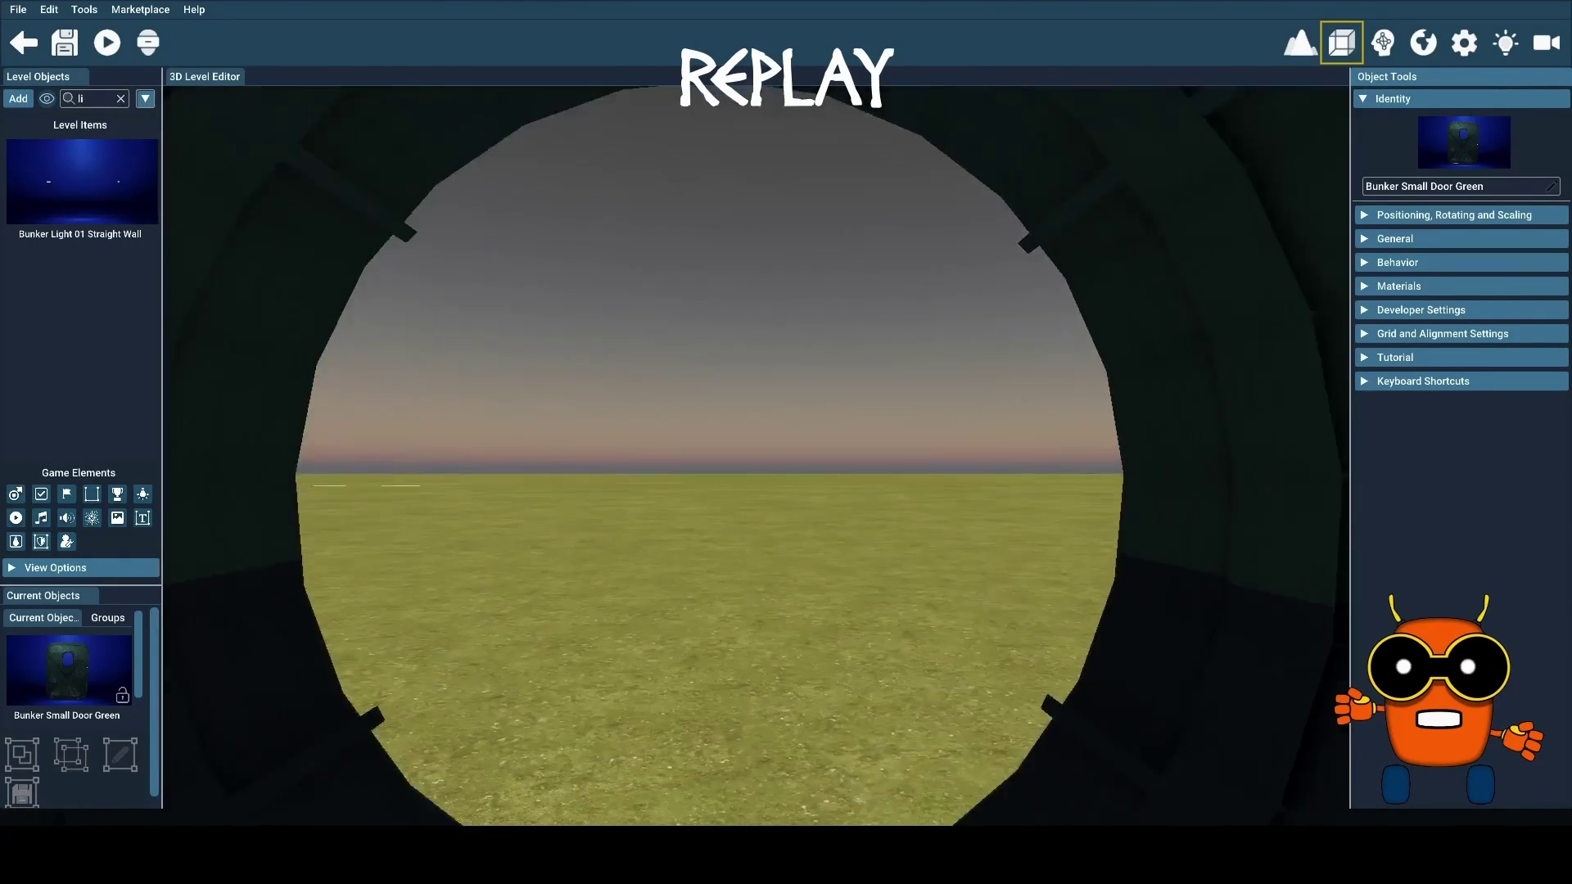
Frame the corridor junction and select Bunker Small Corridor Straight 01
{"action": "key", "text": "f"}
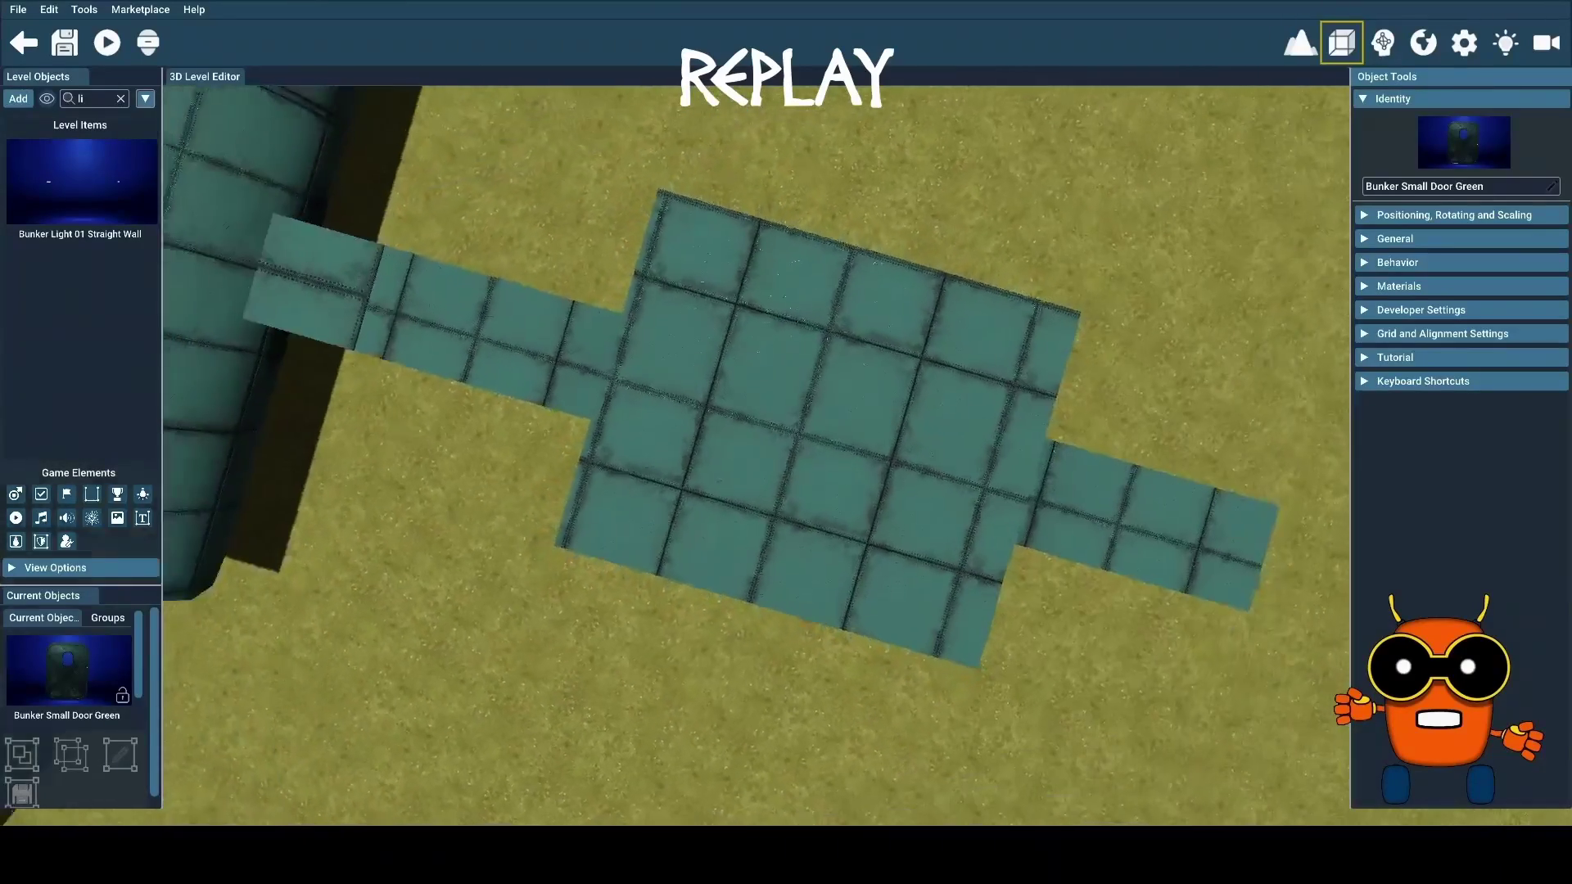
{"action": "left_click", "coordinate": [859, 512]}
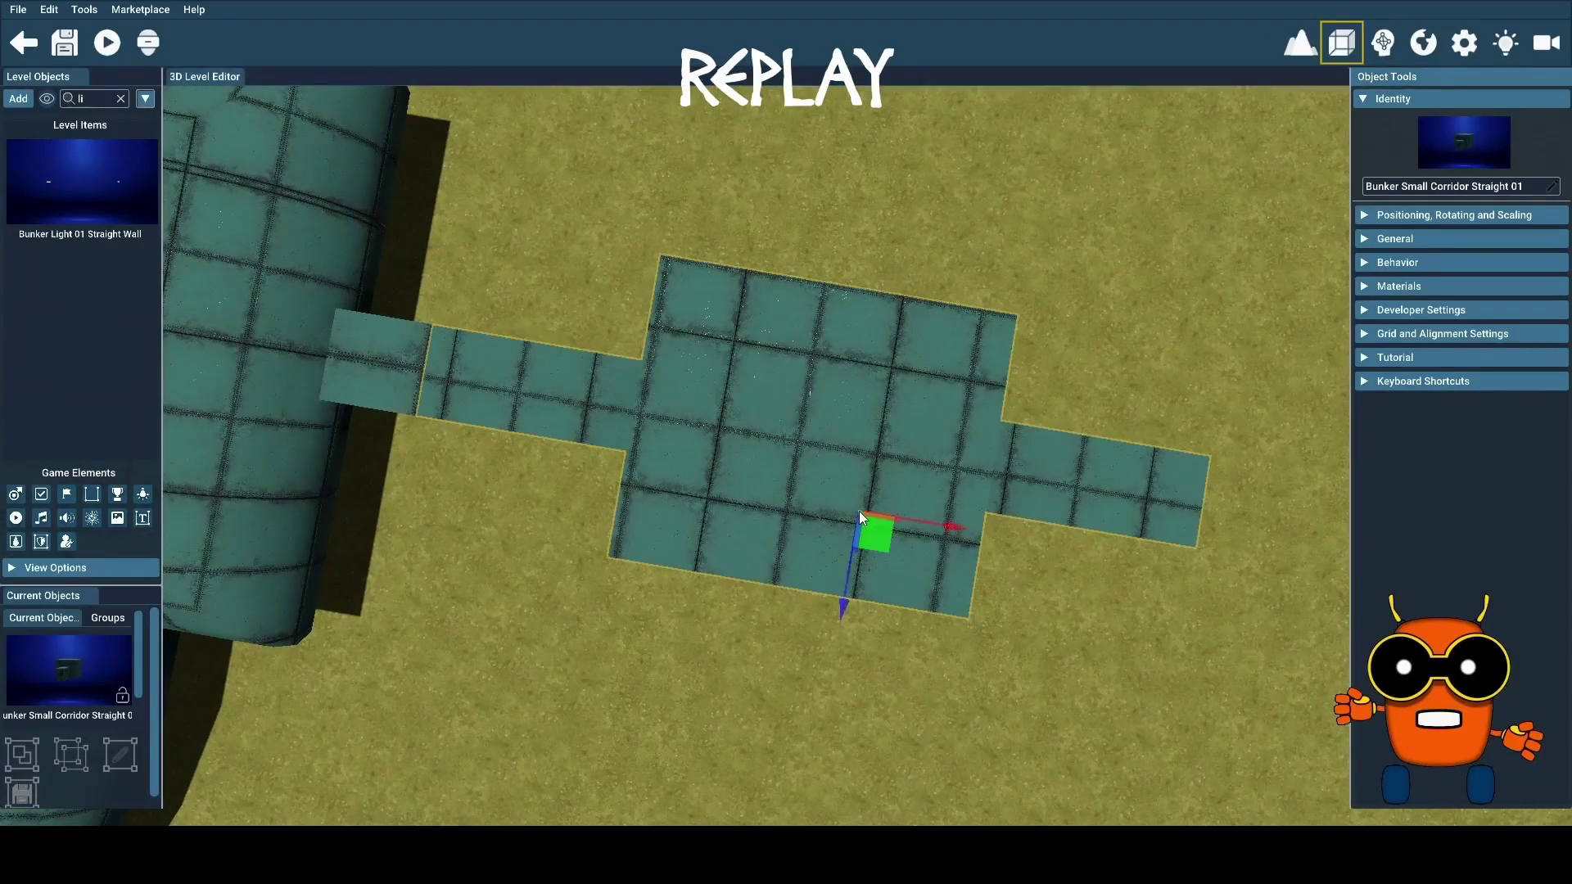
Turn the straight corridor piece to a Y rotation of exactly 270, then save the level
{"action": "left_click", "coordinate": [1365, 215]}
{"action": "left_click", "coordinate": [1458, 257]}
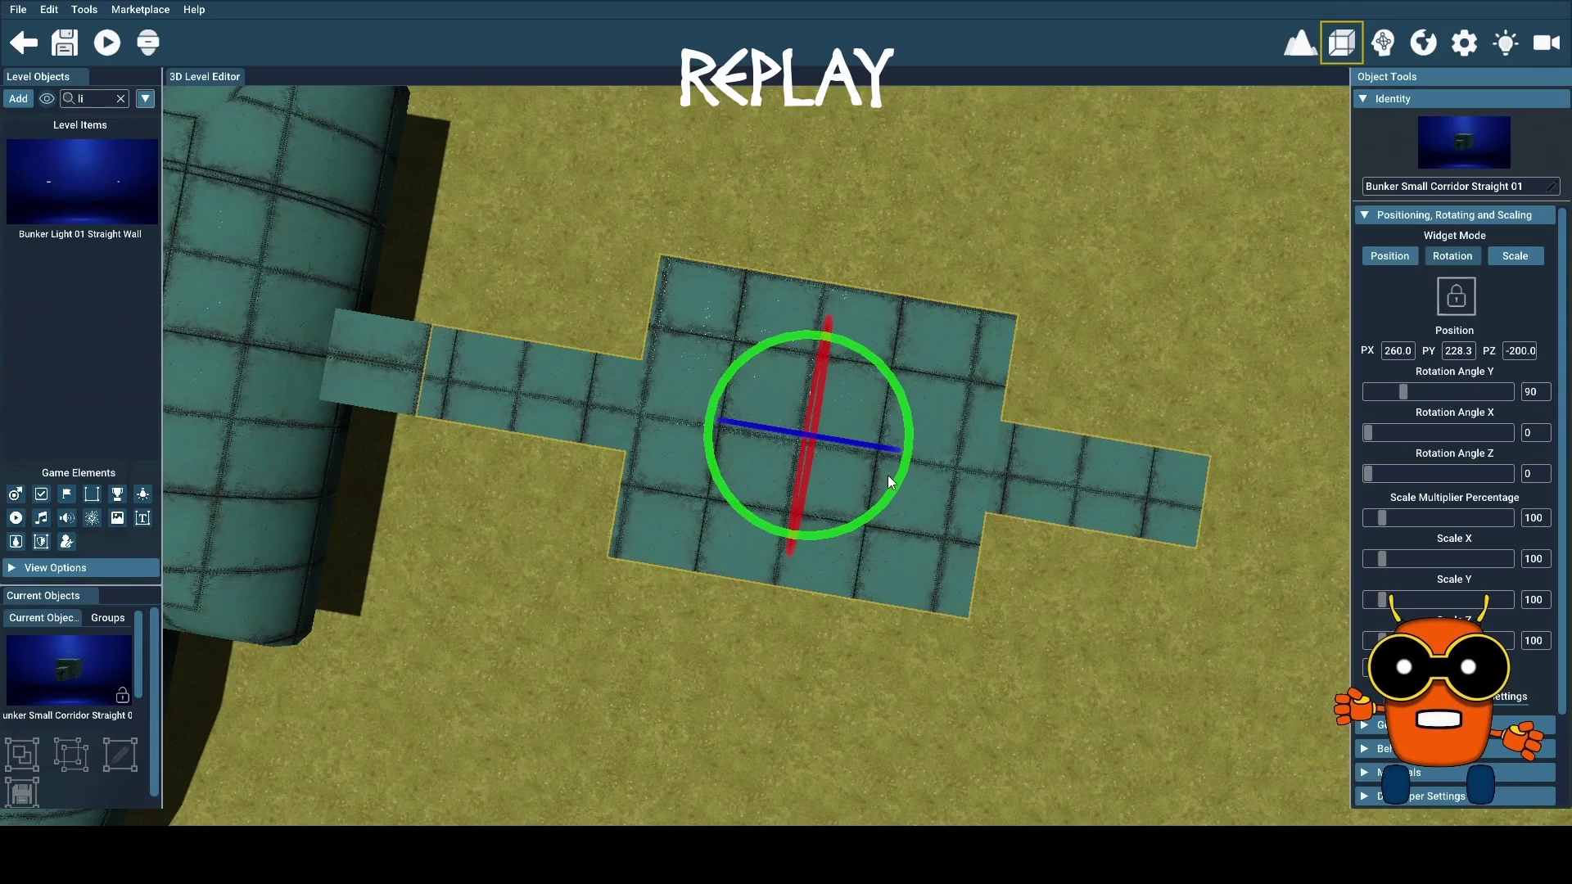
{"action": "mouse_move", "coordinate": [907, 457]}
{"action": "left_mouse_down"}
{"action": "mouse_move", "coordinate": [878, 405]}
{"action": "mouse_move", "coordinate": [759, 380]}
{"action": "mouse_move", "coordinate": [684, 416]}
{"action": "left_mouse_up"}
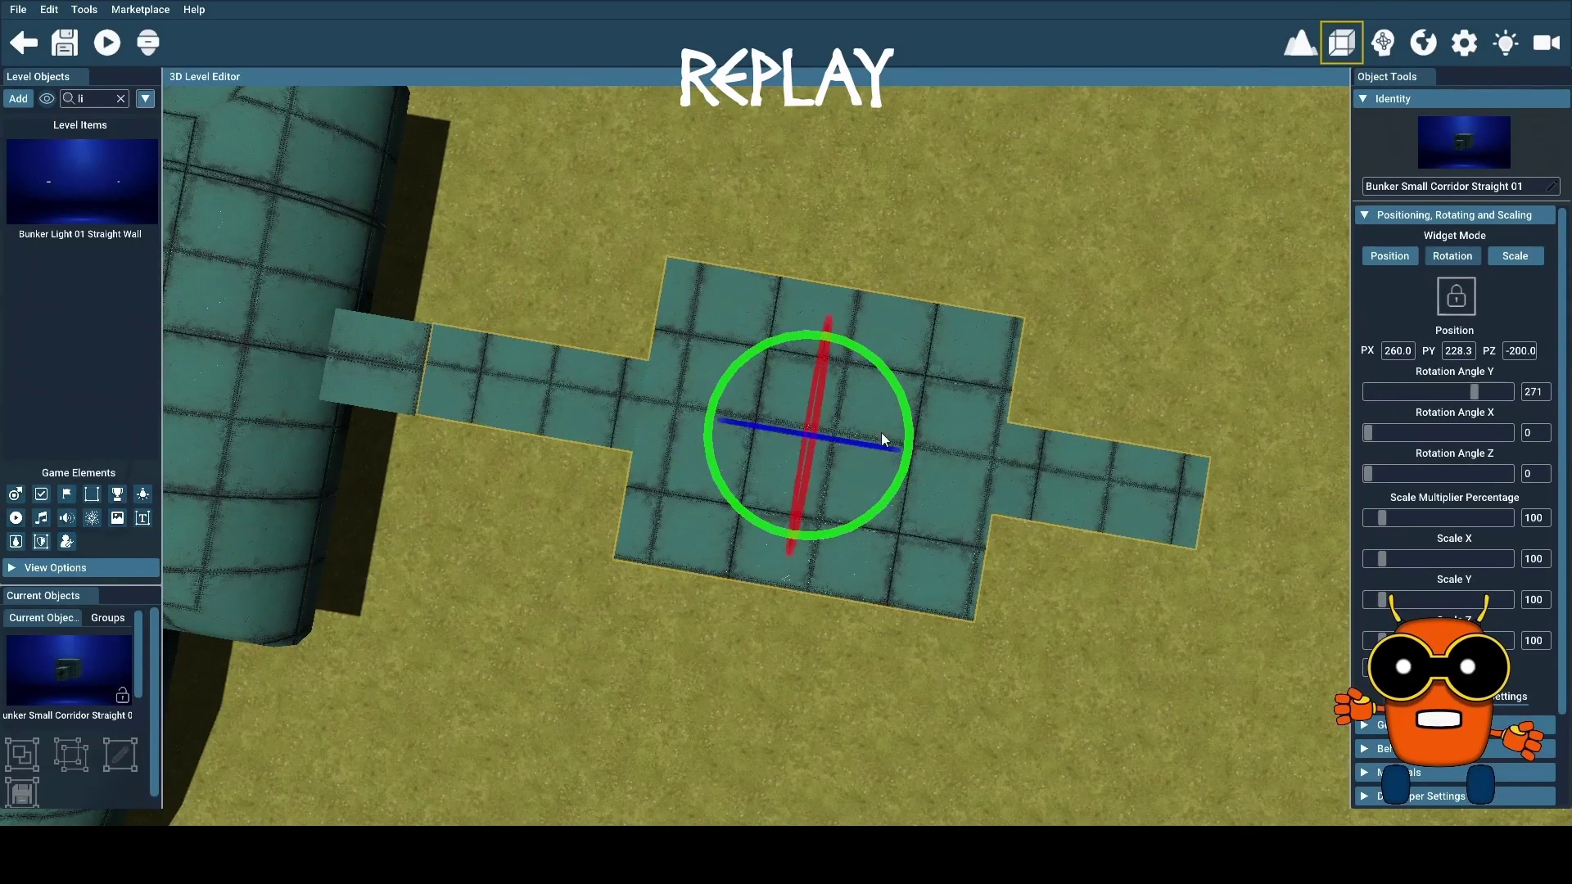
{"action": "double_click", "coordinate": [1529, 394]}
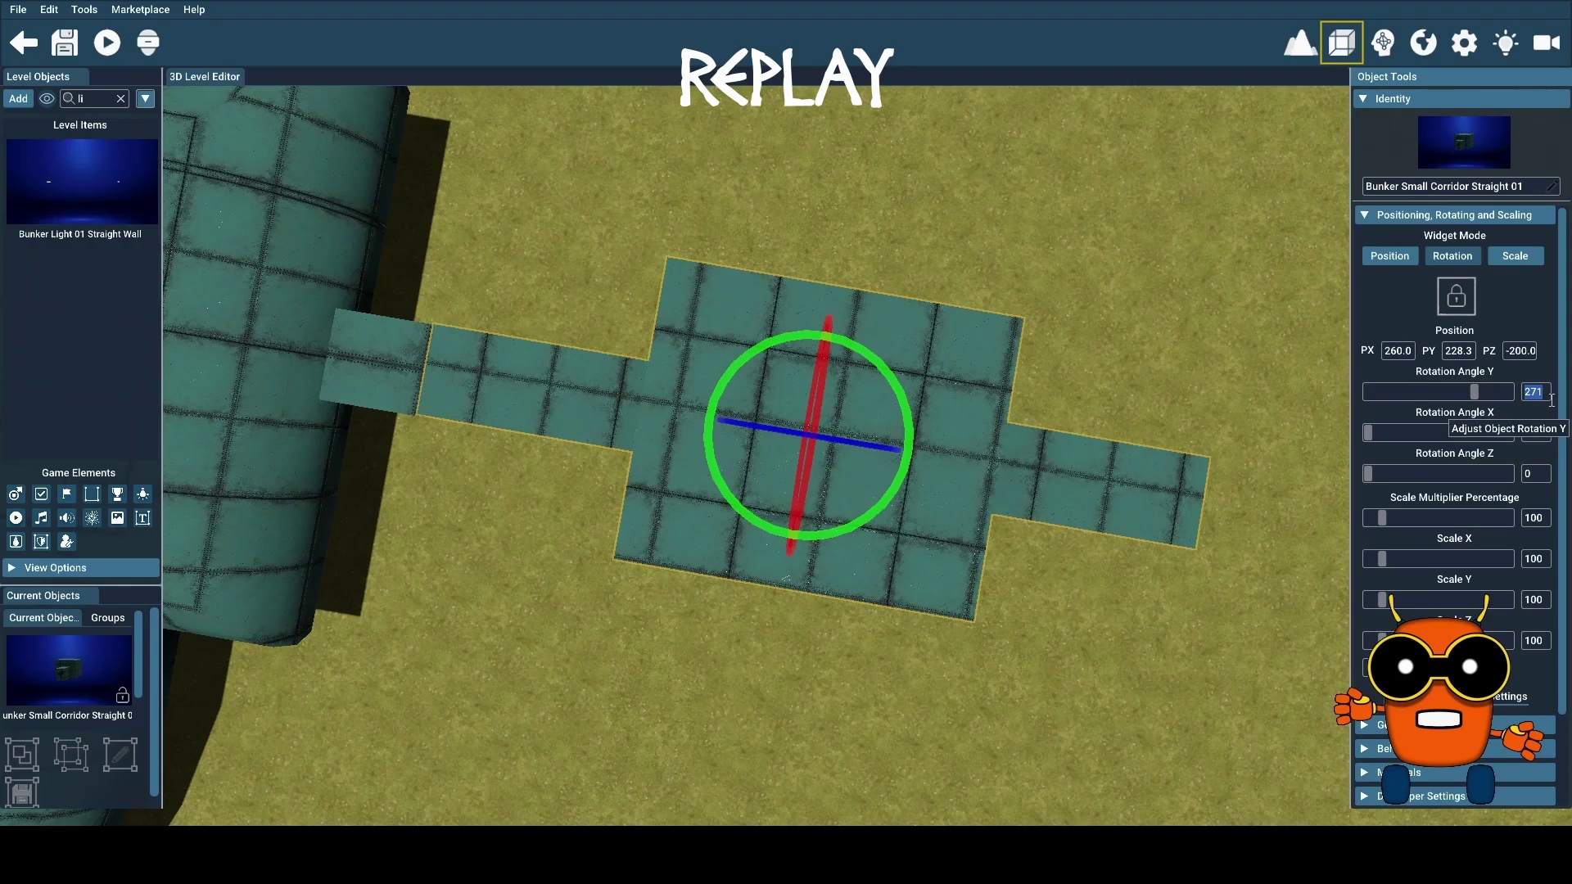
{"action": "type", "text": "270"}
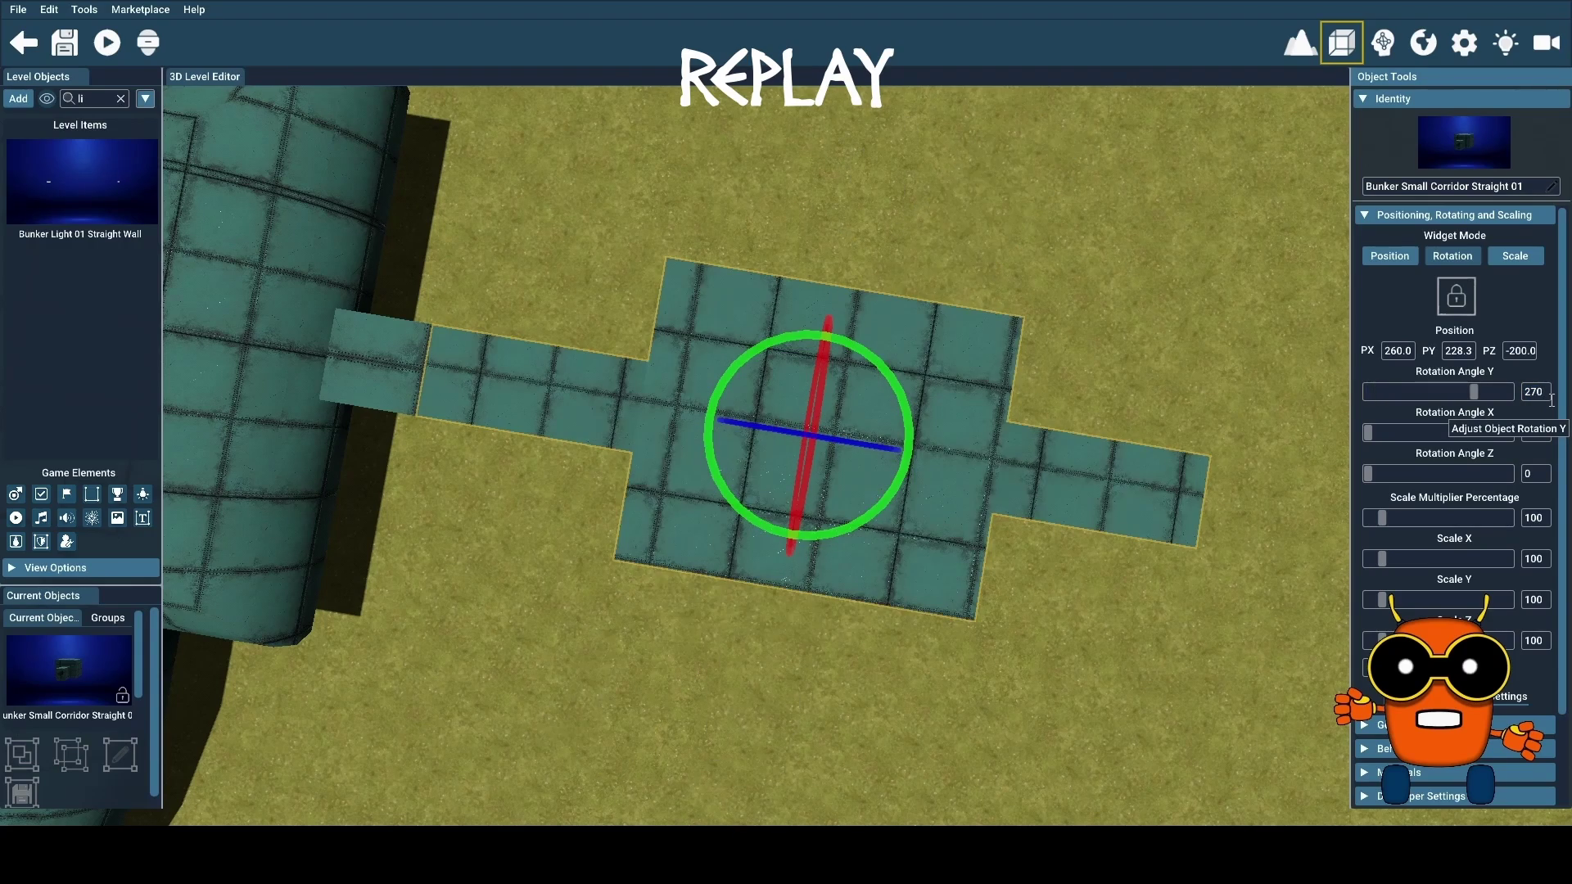
{"action": "left_click_drag", "start_coordinate": [765, 580], "coordinate": [765, 491]}
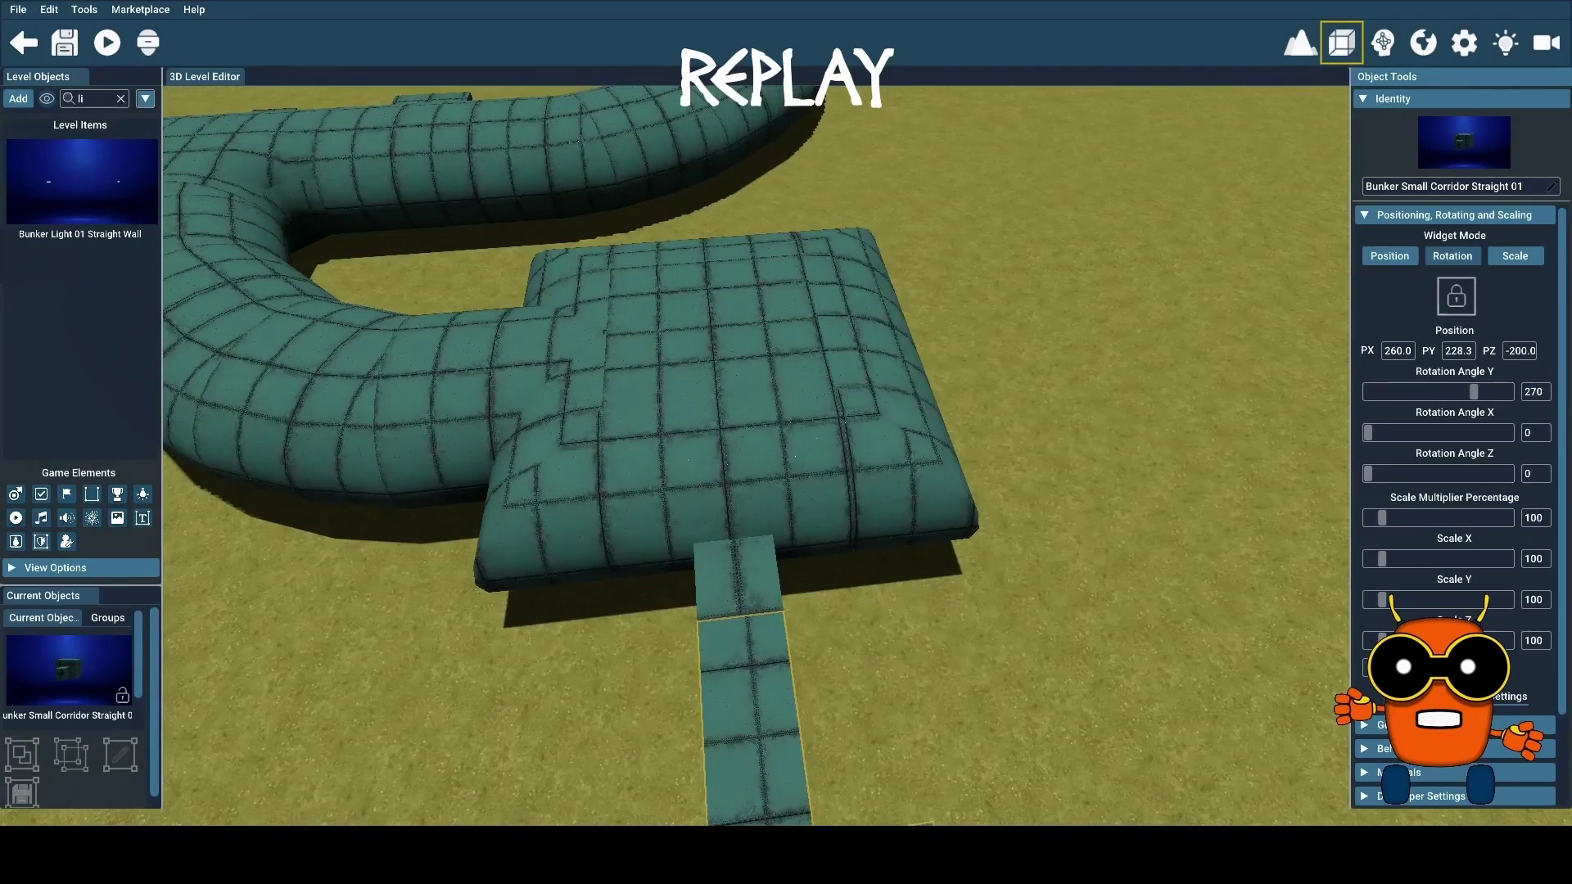
{"action": "key", "text": "ctrl+s"}
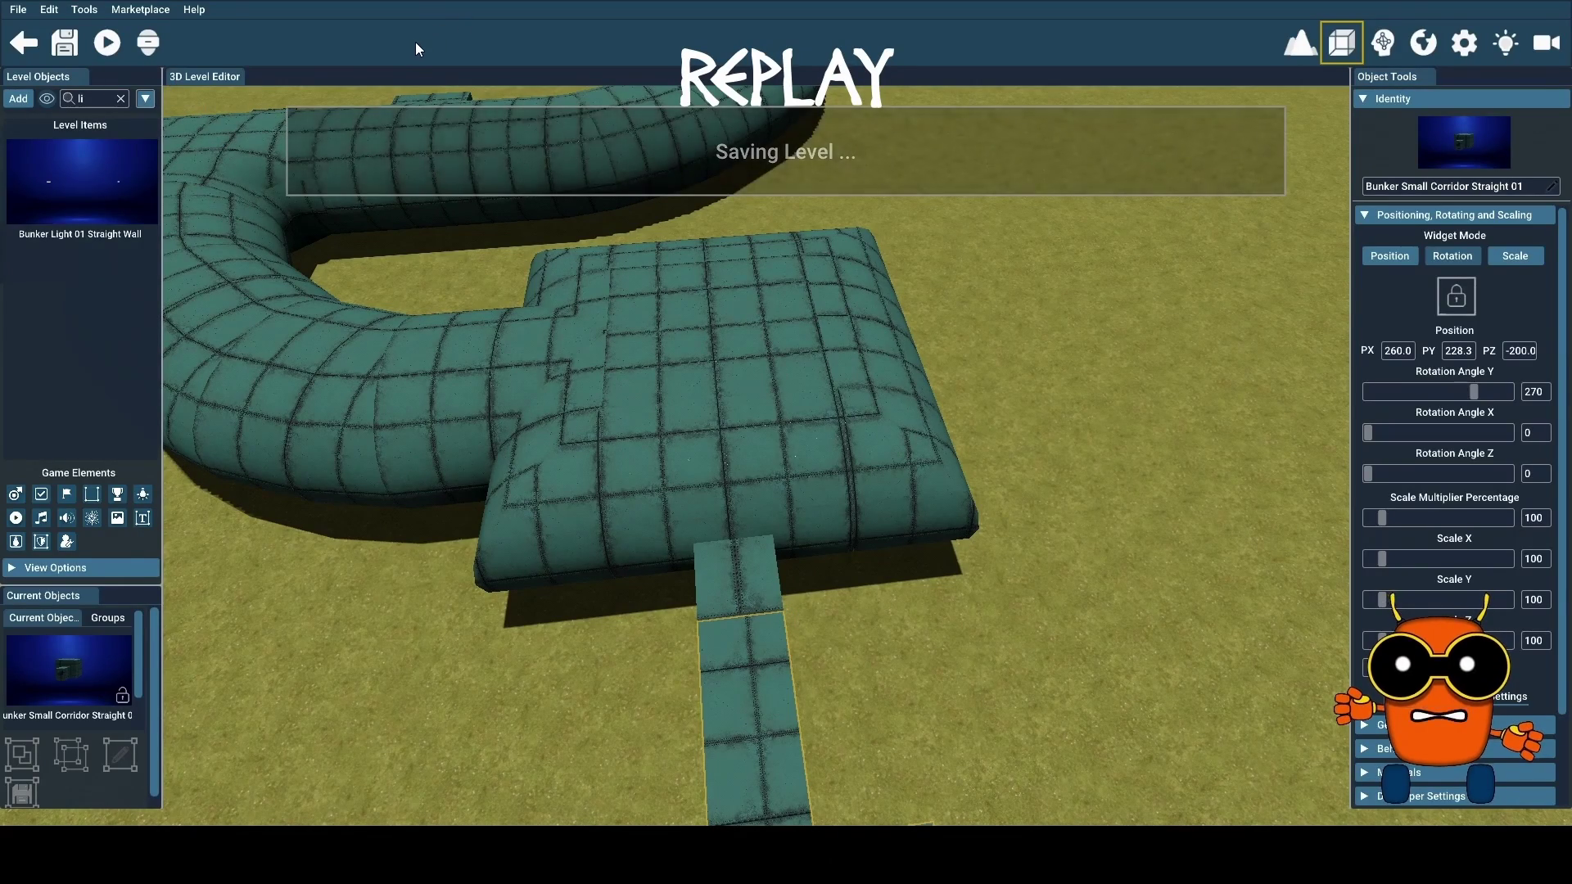
Start a test play of the bunker level from the toolbar's Test Level button
{"action": "left_click", "coordinate": [194, 9]}
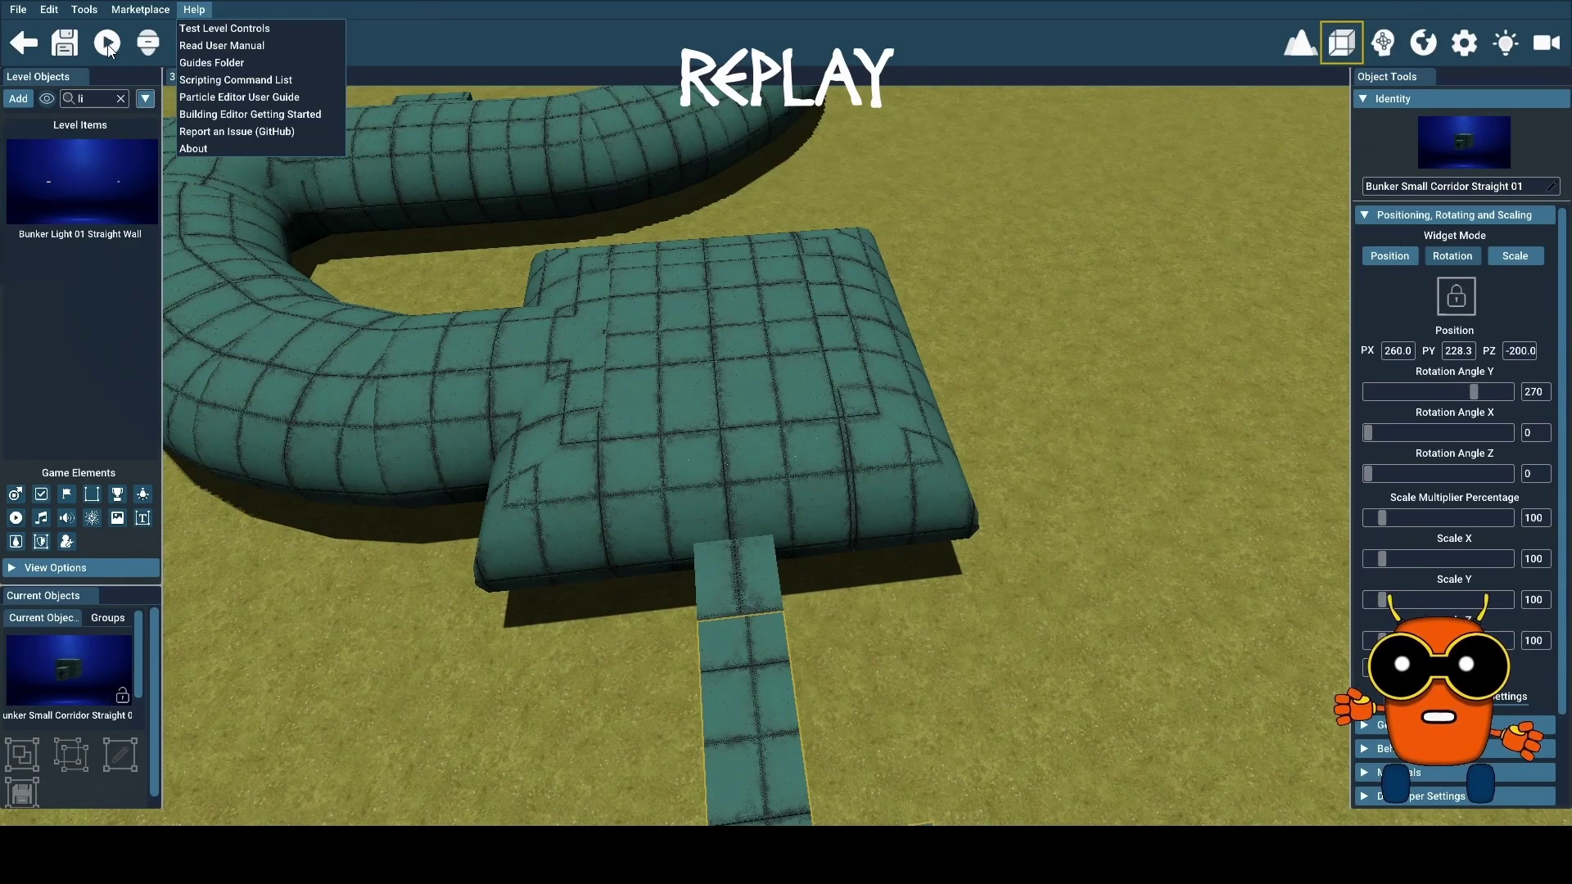
{"action": "left_click", "coordinate": [108, 48]}
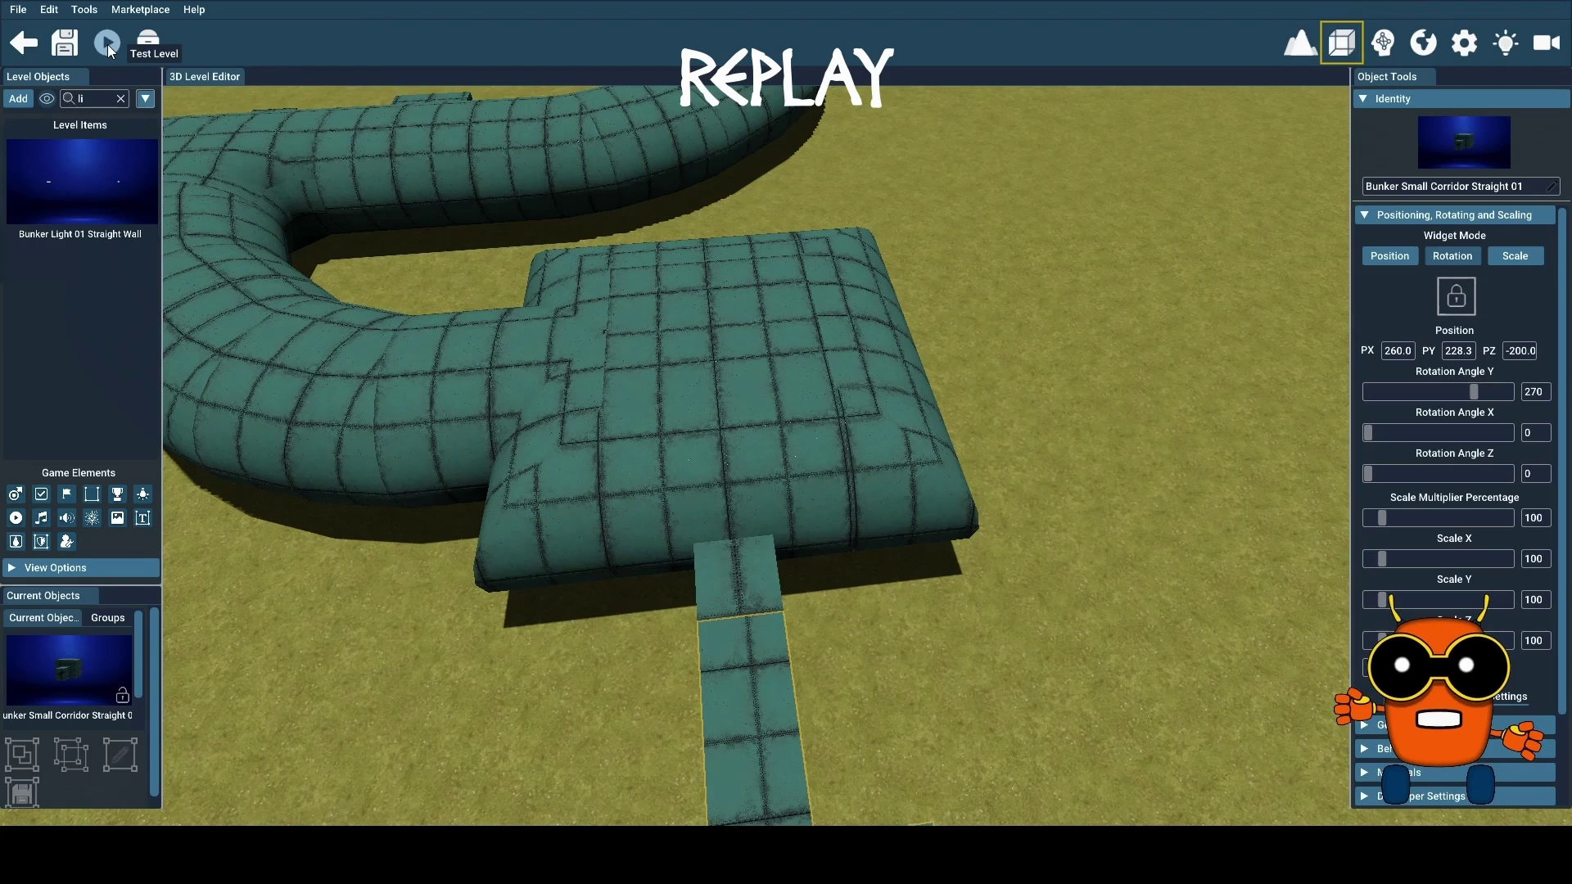
{"action": "left_click", "coordinate": [106, 44]}
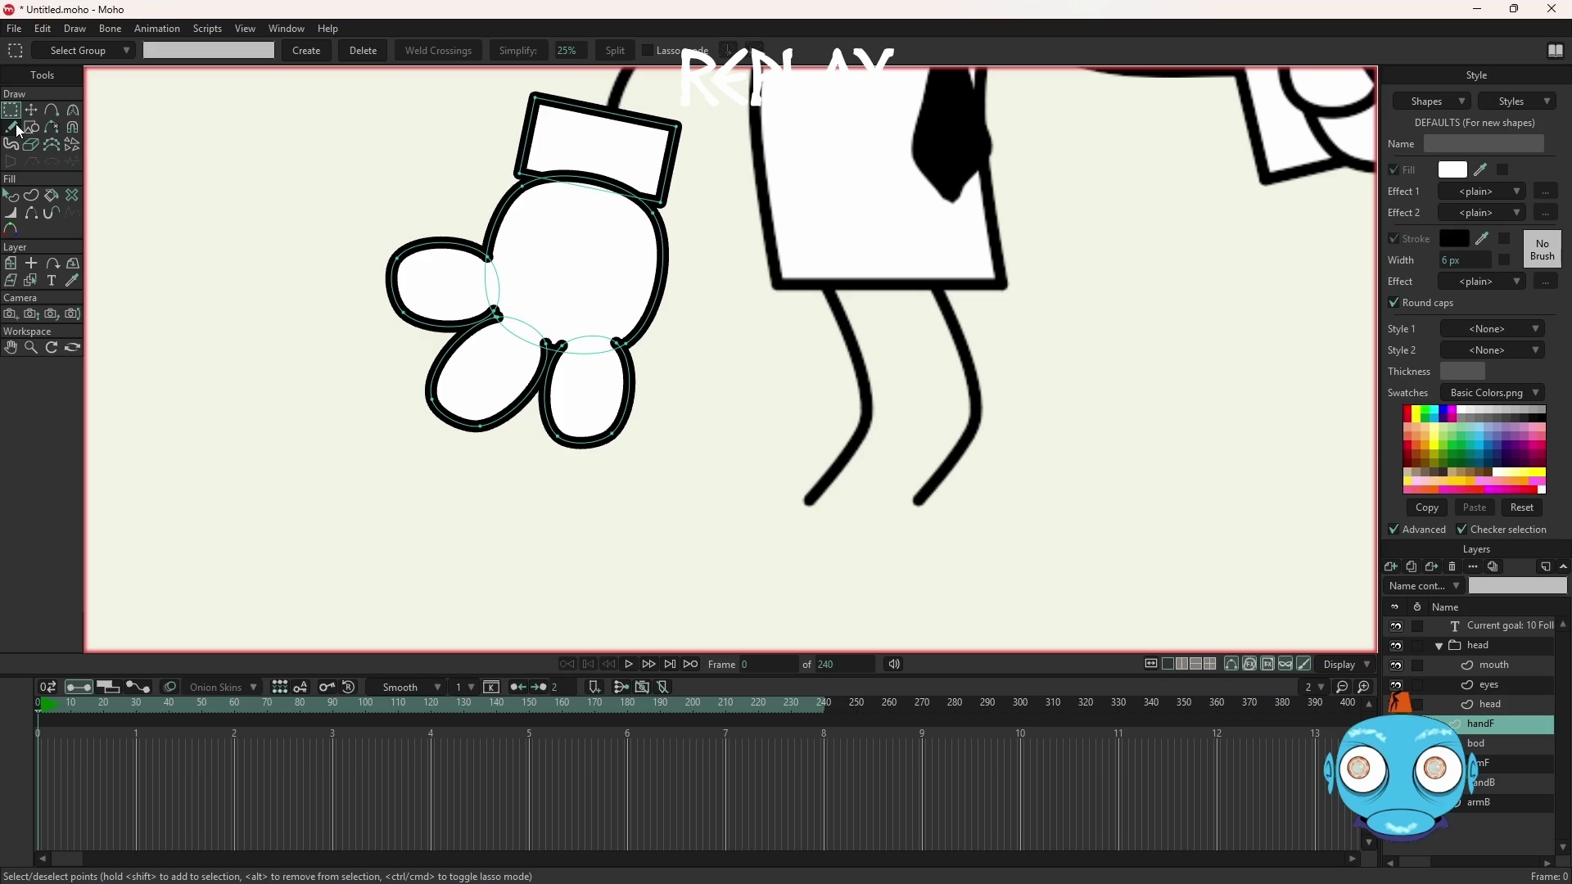
Give the new left foot shape a black fill instead of white, matching the leg outline
{"action": "left_click", "coordinate": [1483, 747]}
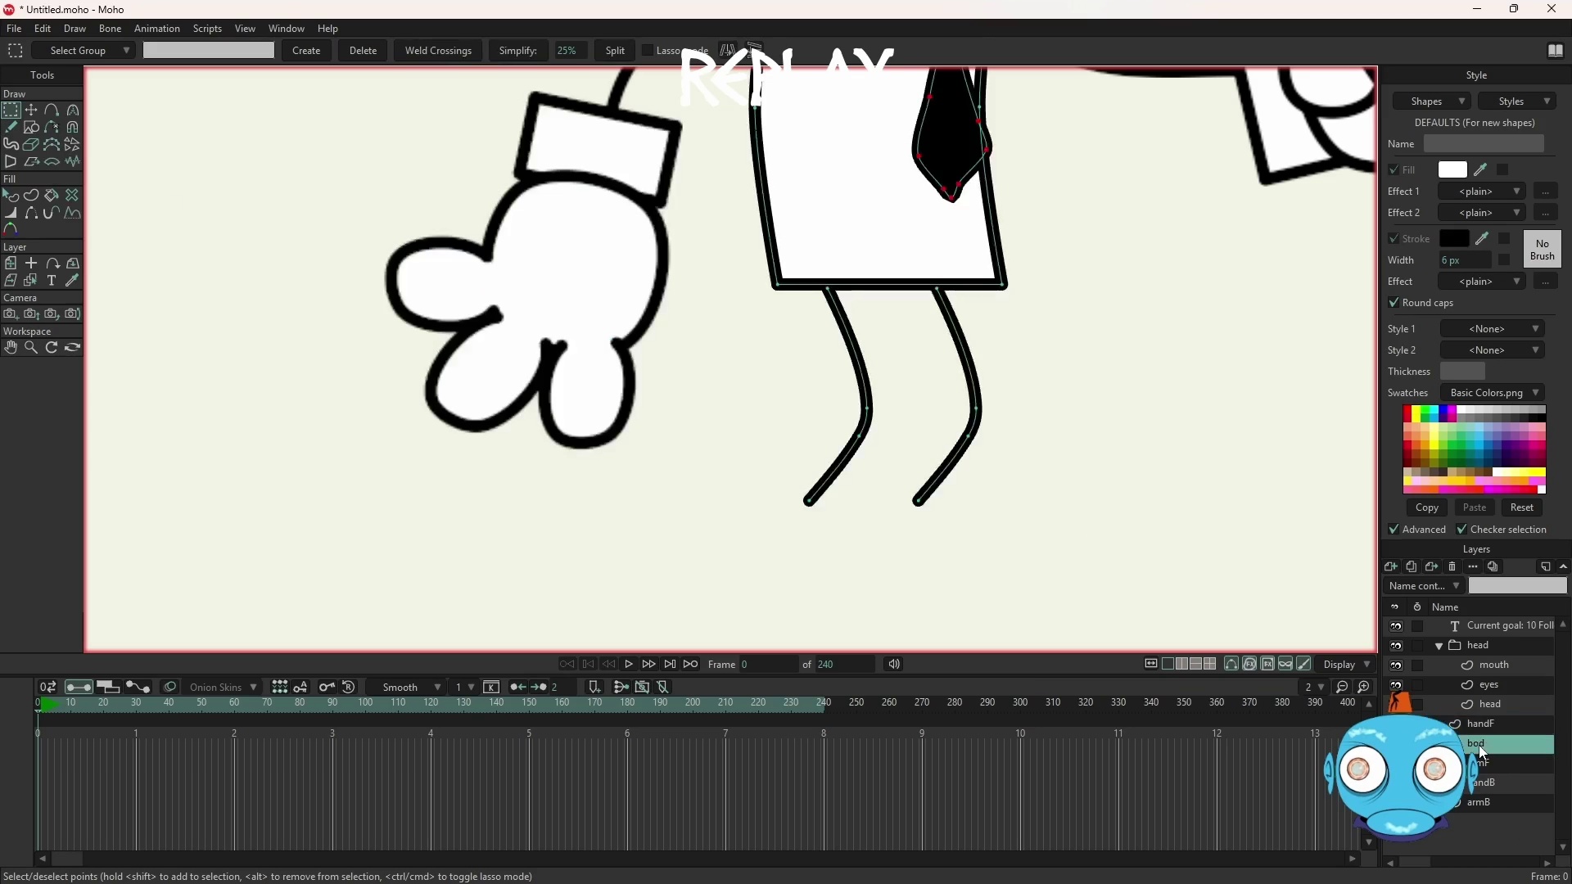
{"action": "left_click", "coordinate": [13, 129]}
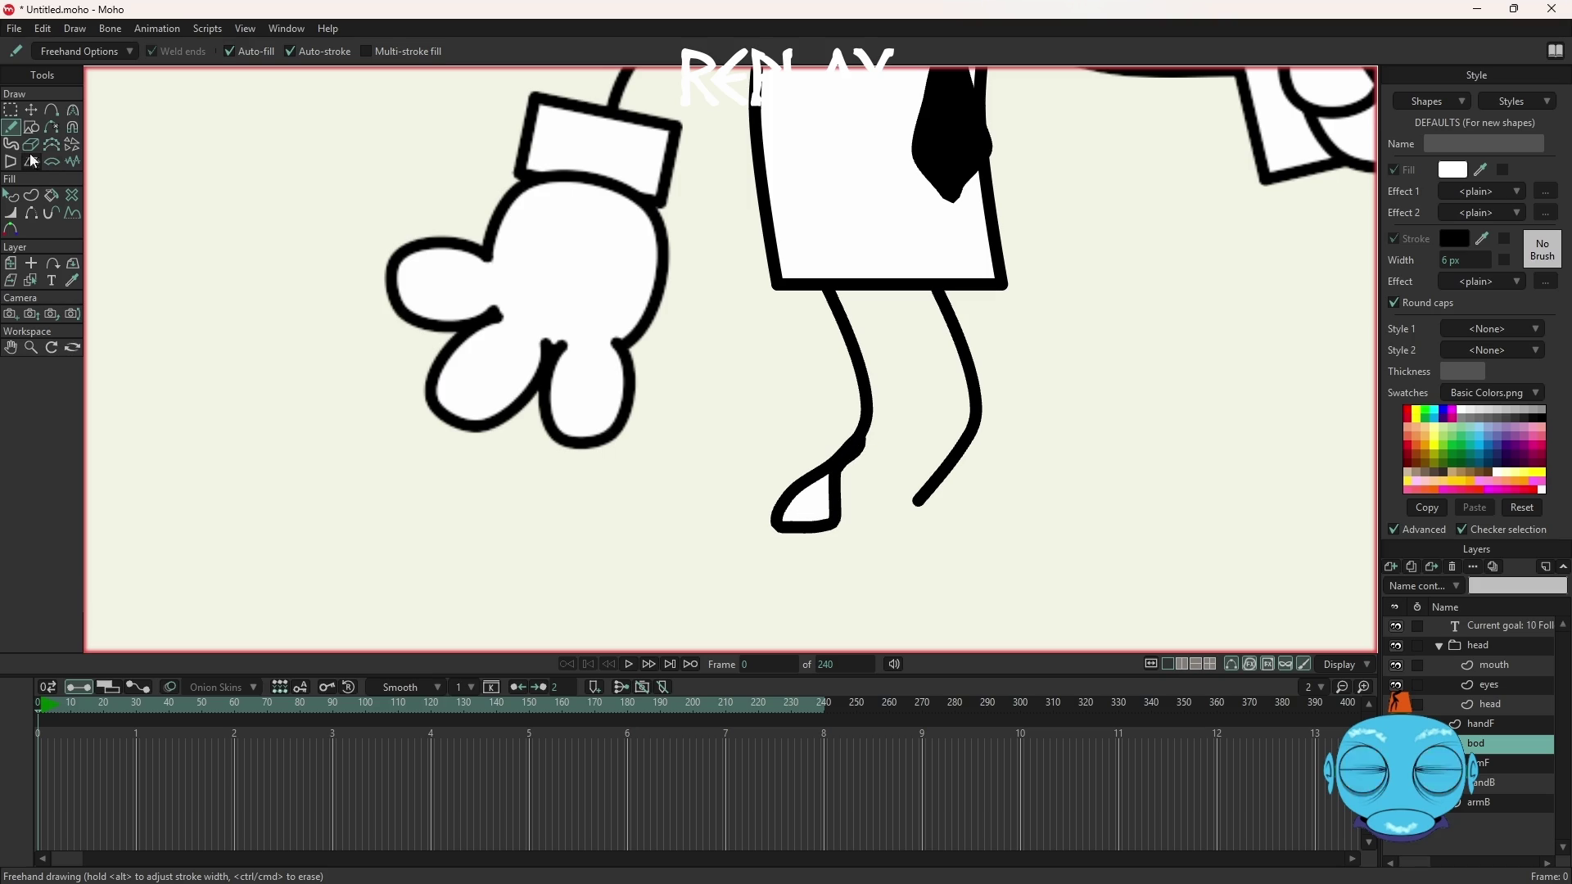
{"action": "left_click", "coordinate": [11, 197]}
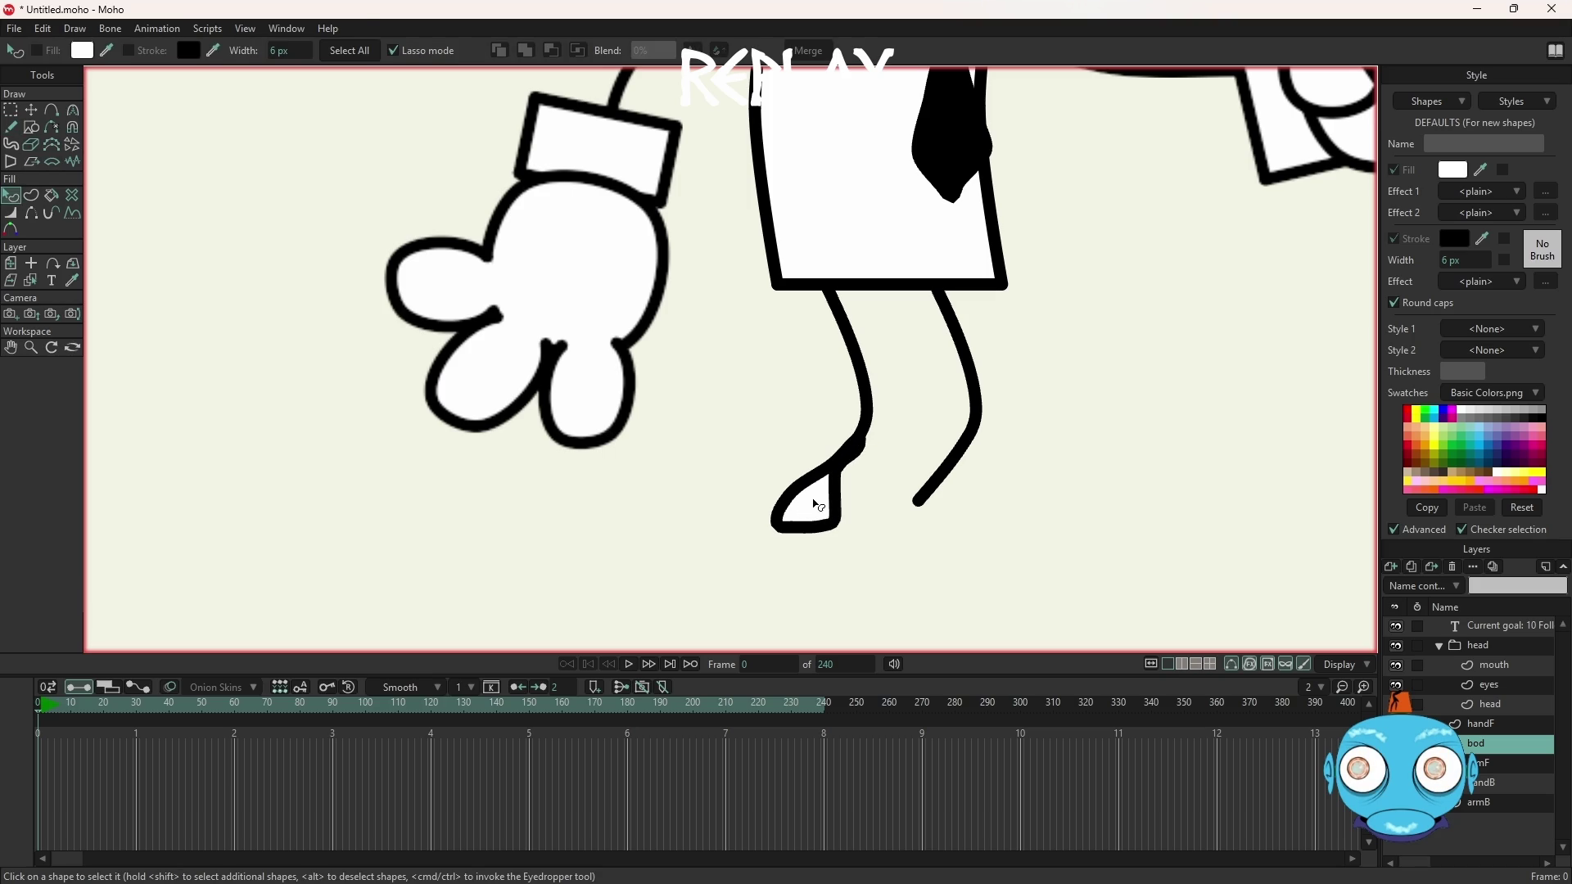
{"action": "left_click", "coordinate": [817, 504]}
{"action": "key", "text": "Escape"}
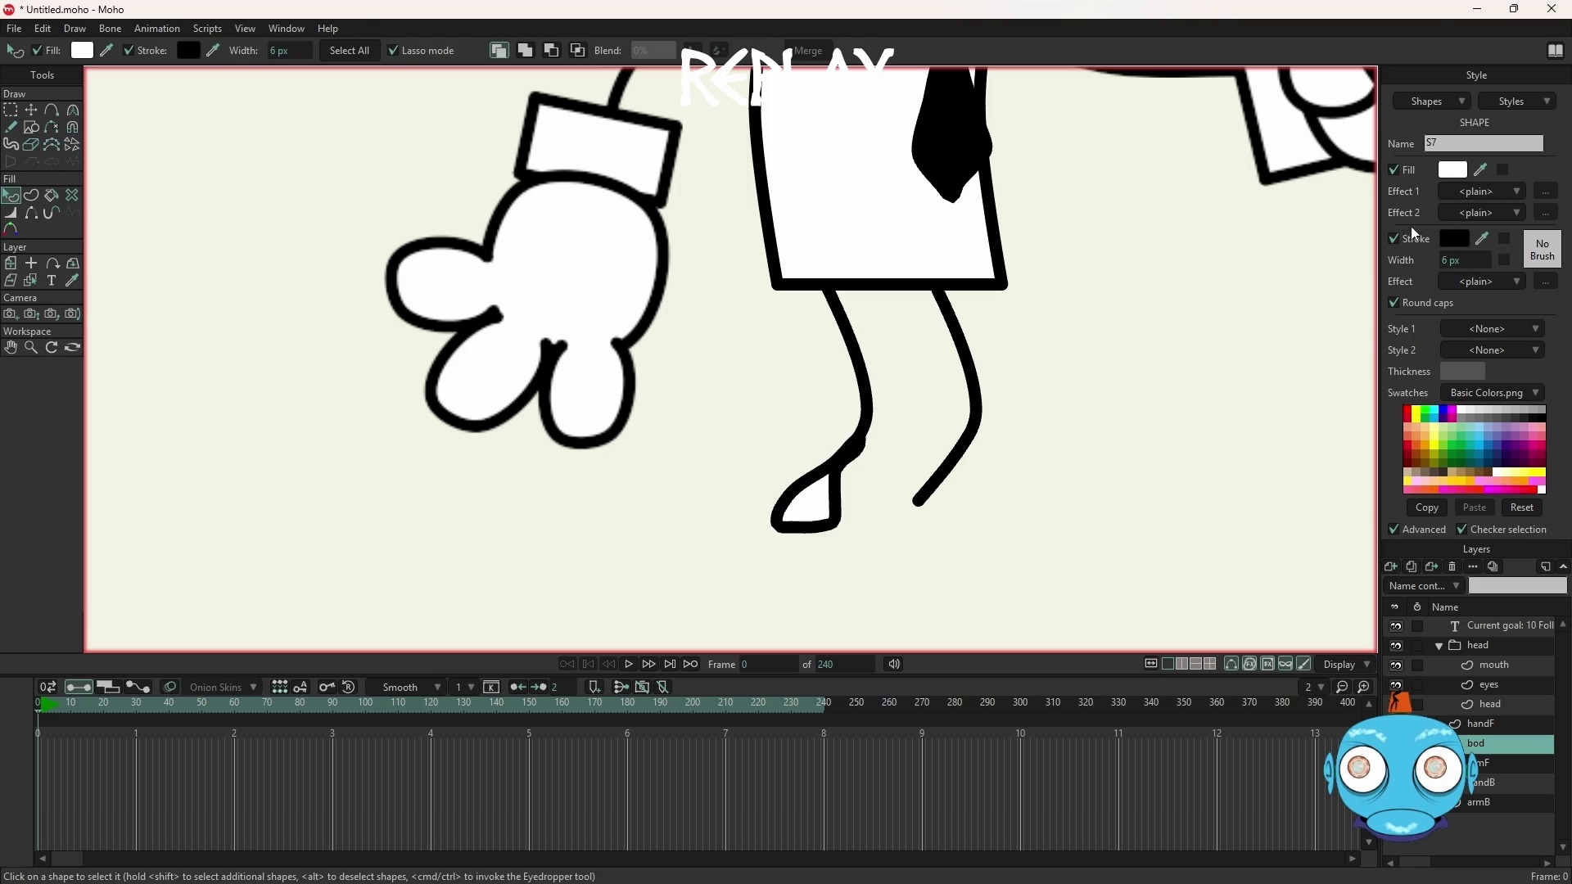
{"action": "left_click", "coordinate": [1540, 416]}
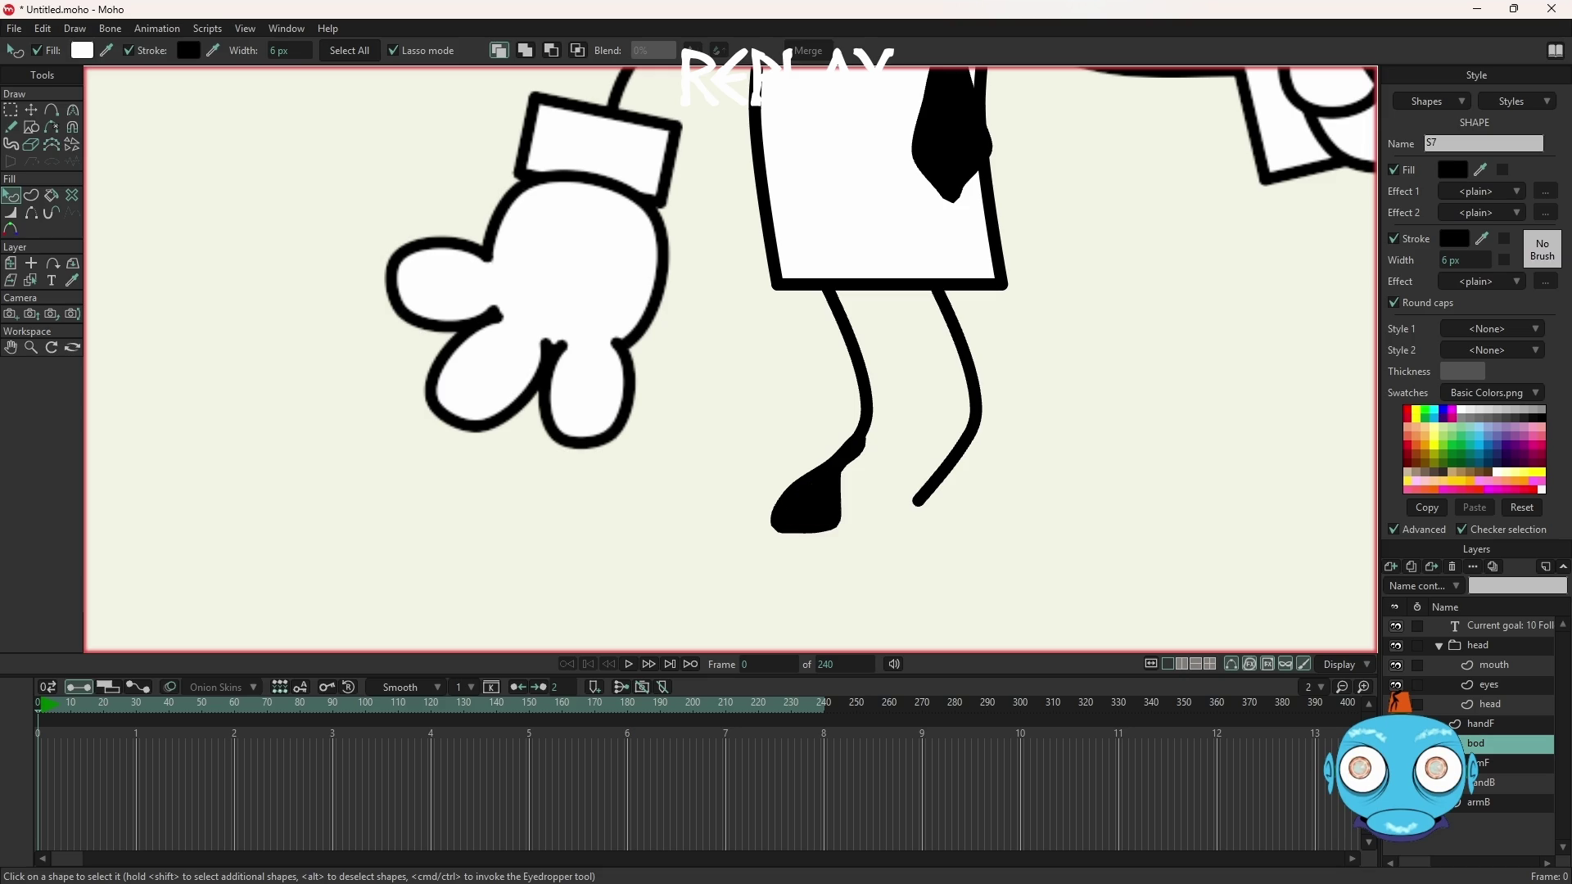
{"action": "left_click", "coordinate": [815, 484]}
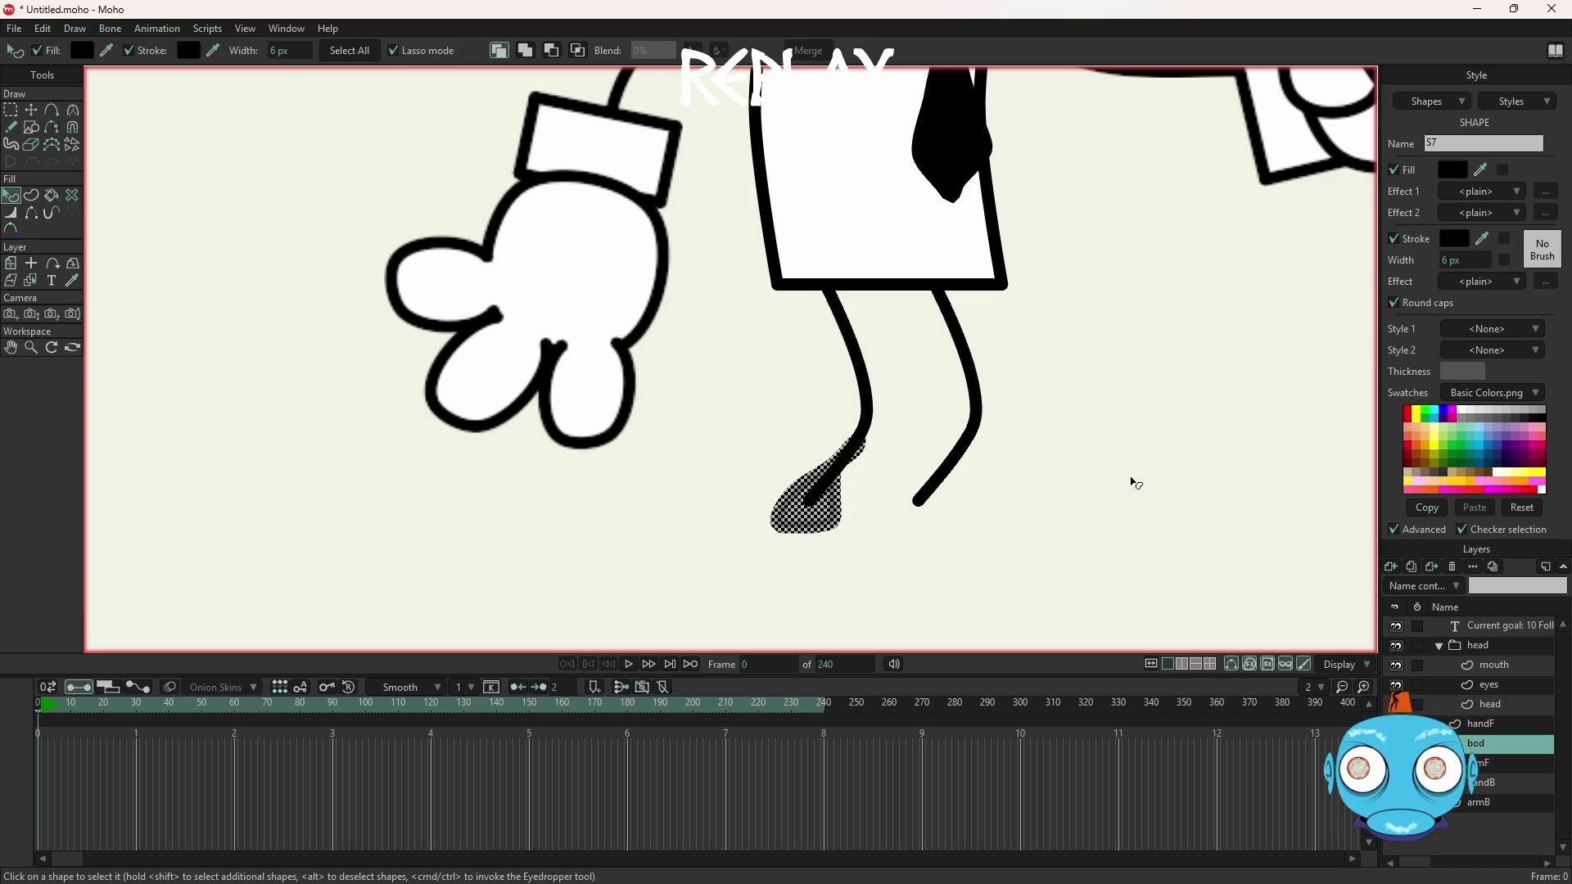
{"action": "left_click", "coordinate": [34, 110]}
Zoom in on the foot and test moving one of its points upward
{"action": "scroll", "coordinate": [851, 535], "scroll_direction": "up", "scroll_amount": 5}
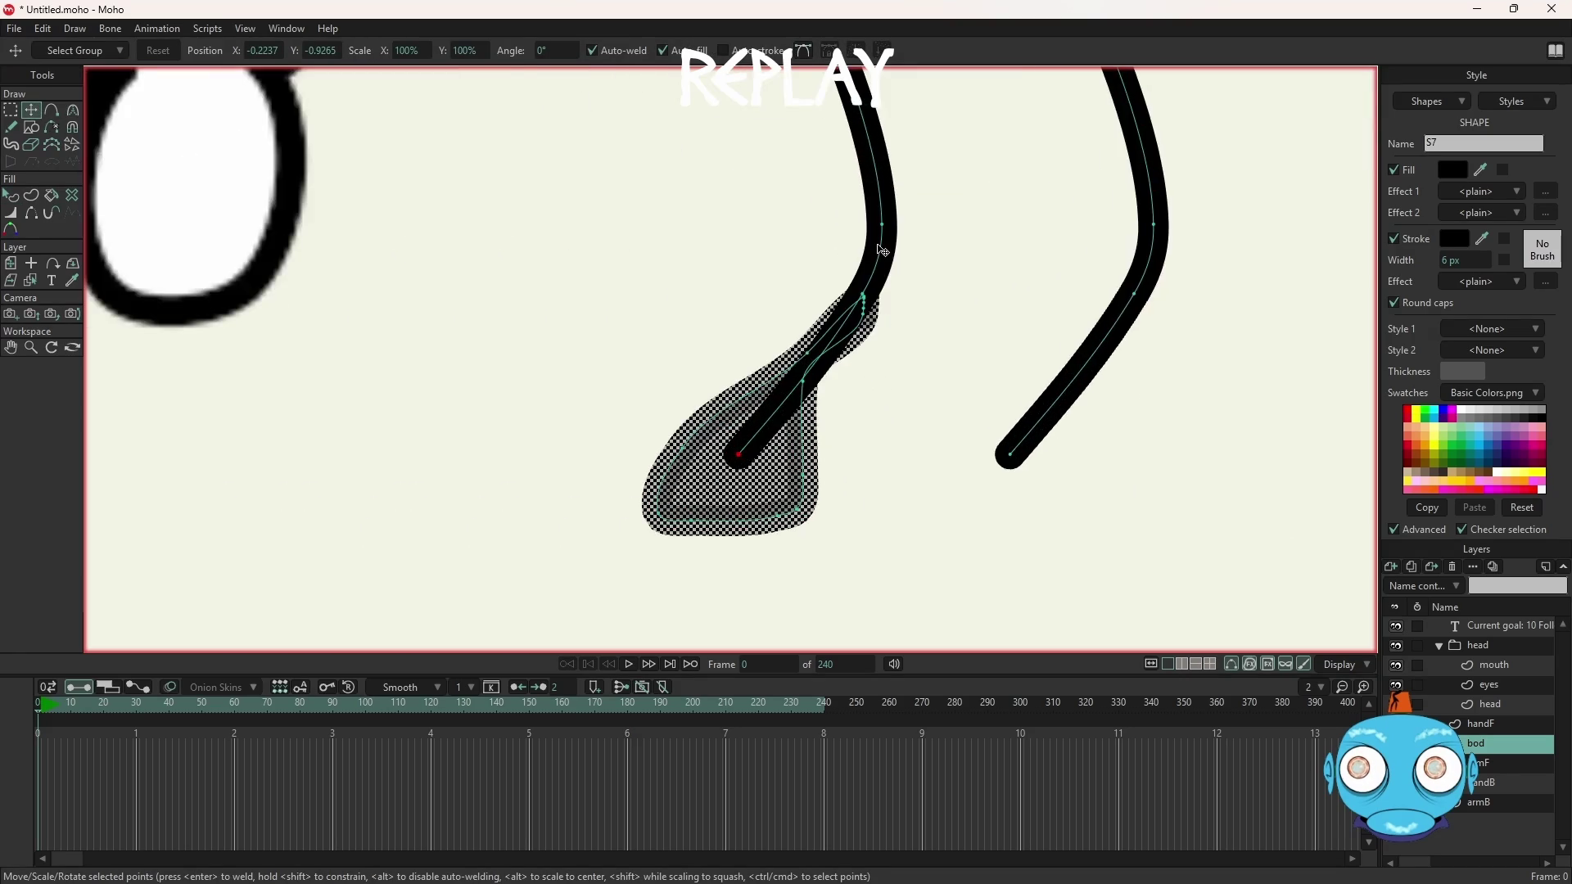
{"action": "scroll", "coordinate": [897, 413], "scroll_direction": "up", "scroll_amount": 3}
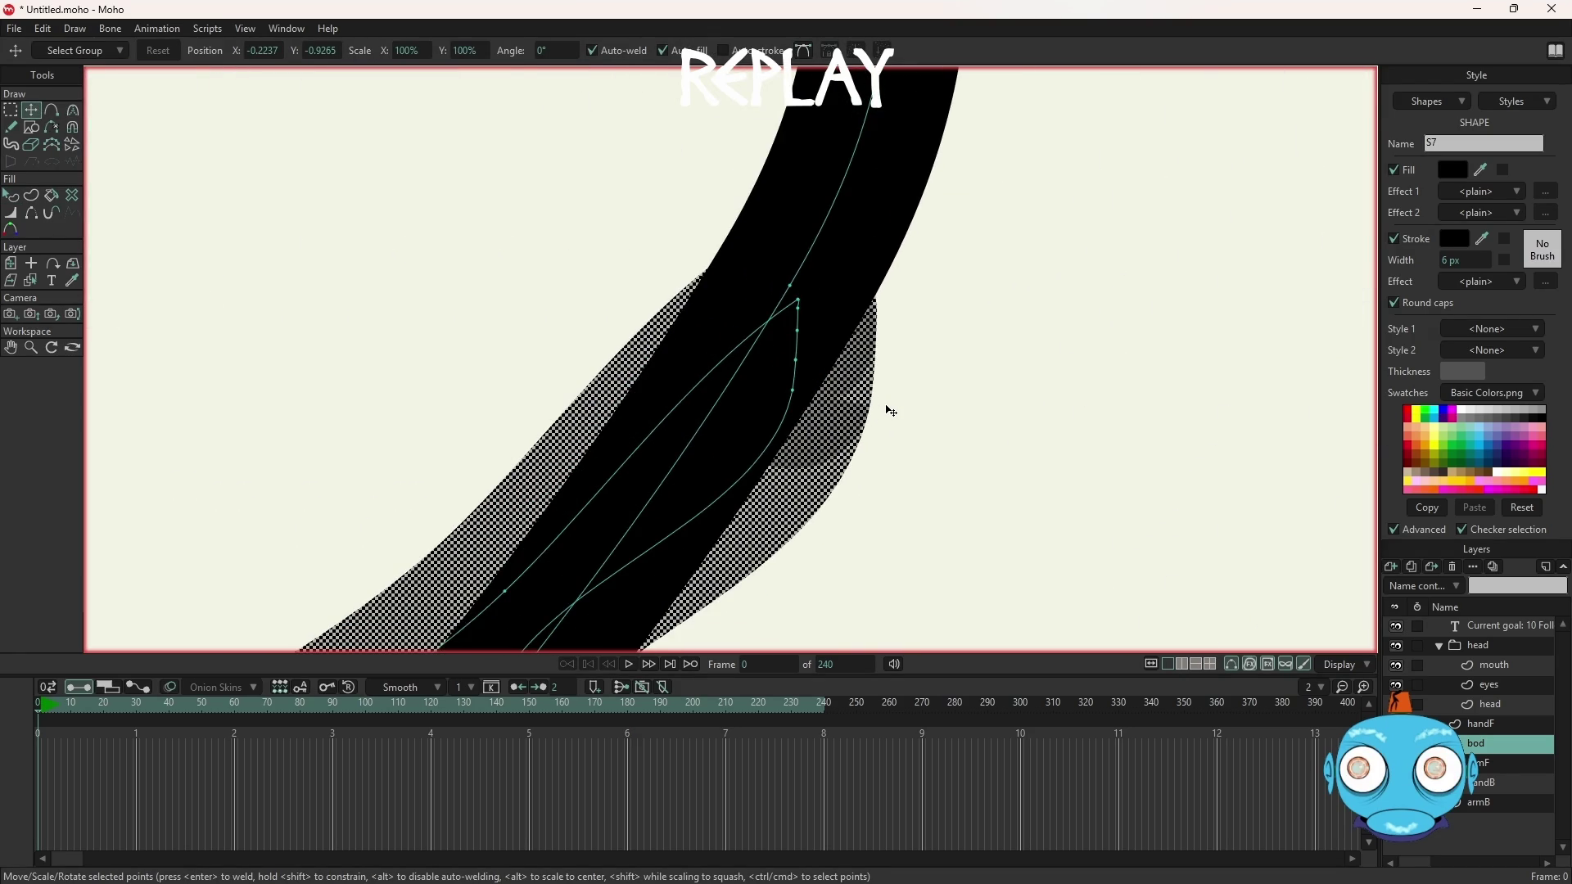
{"action": "scroll", "coordinate": [891, 411], "scroll_direction": "up", "scroll_amount": 1}
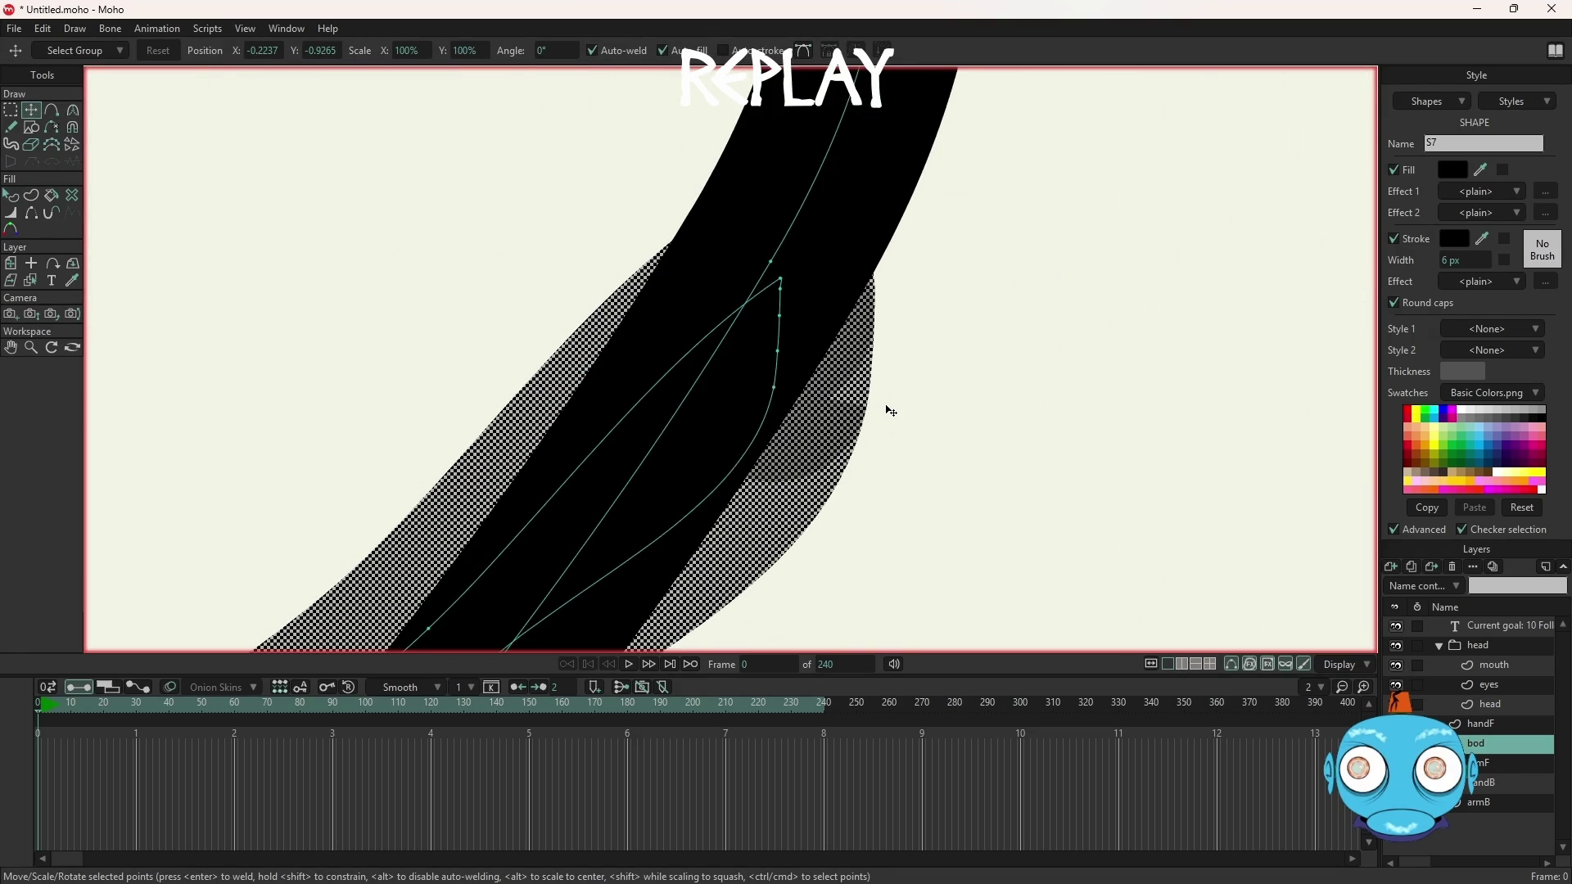
{"action": "left_click", "coordinate": [781, 399]}
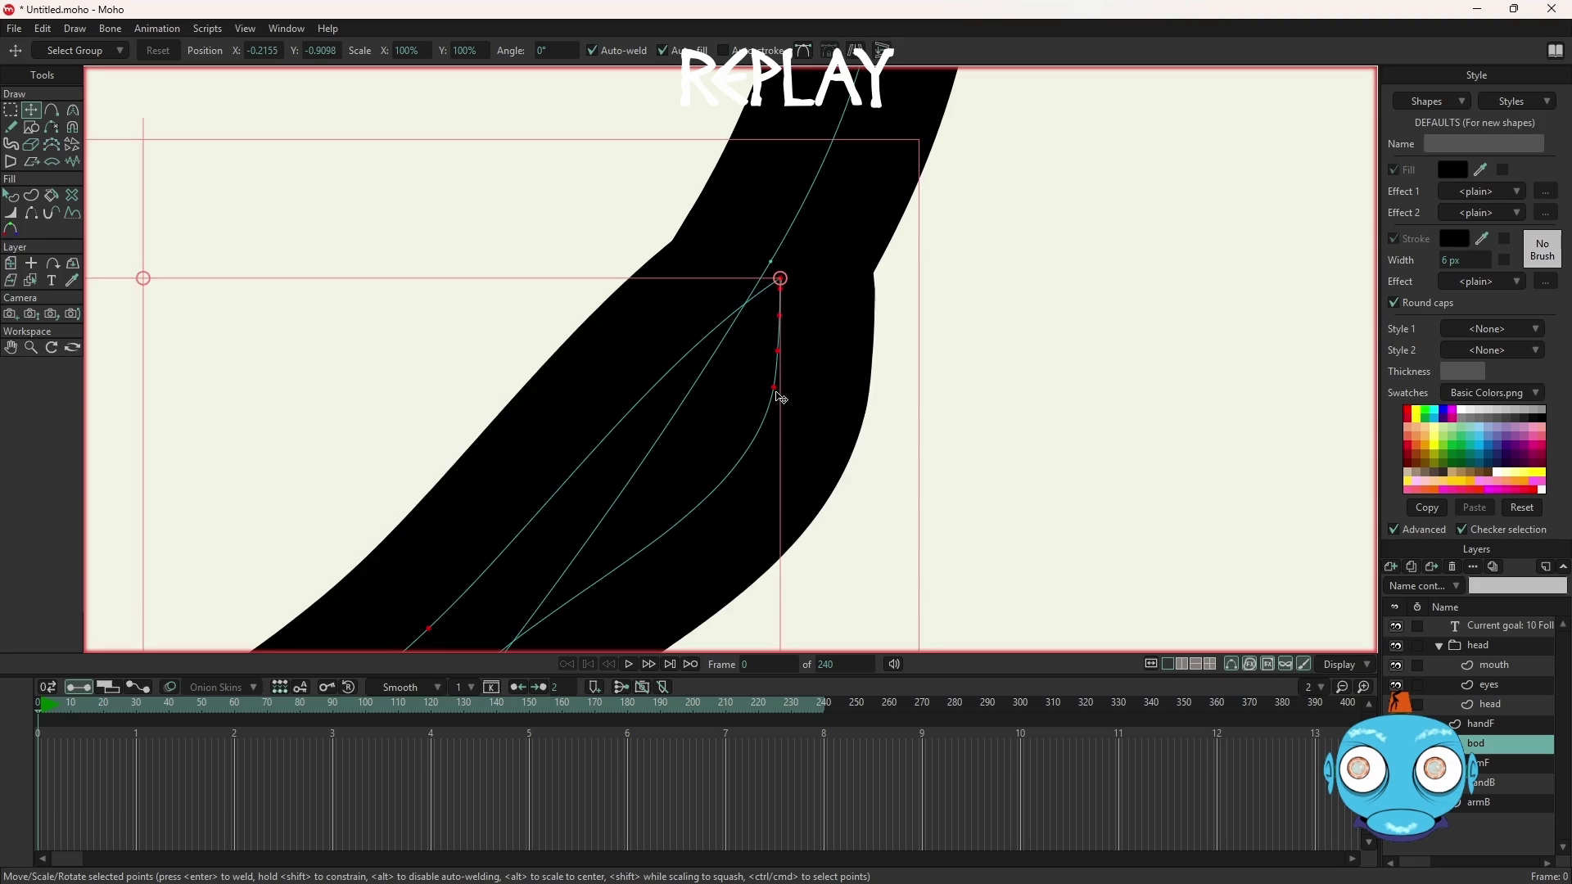
{"action": "left_click", "coordinate": [940, 362]}
{"action": "key", "text": "g"}
{"action": "left_click_drag", "start_coordinate": [779, 394], "coordinate": [780, 358]}
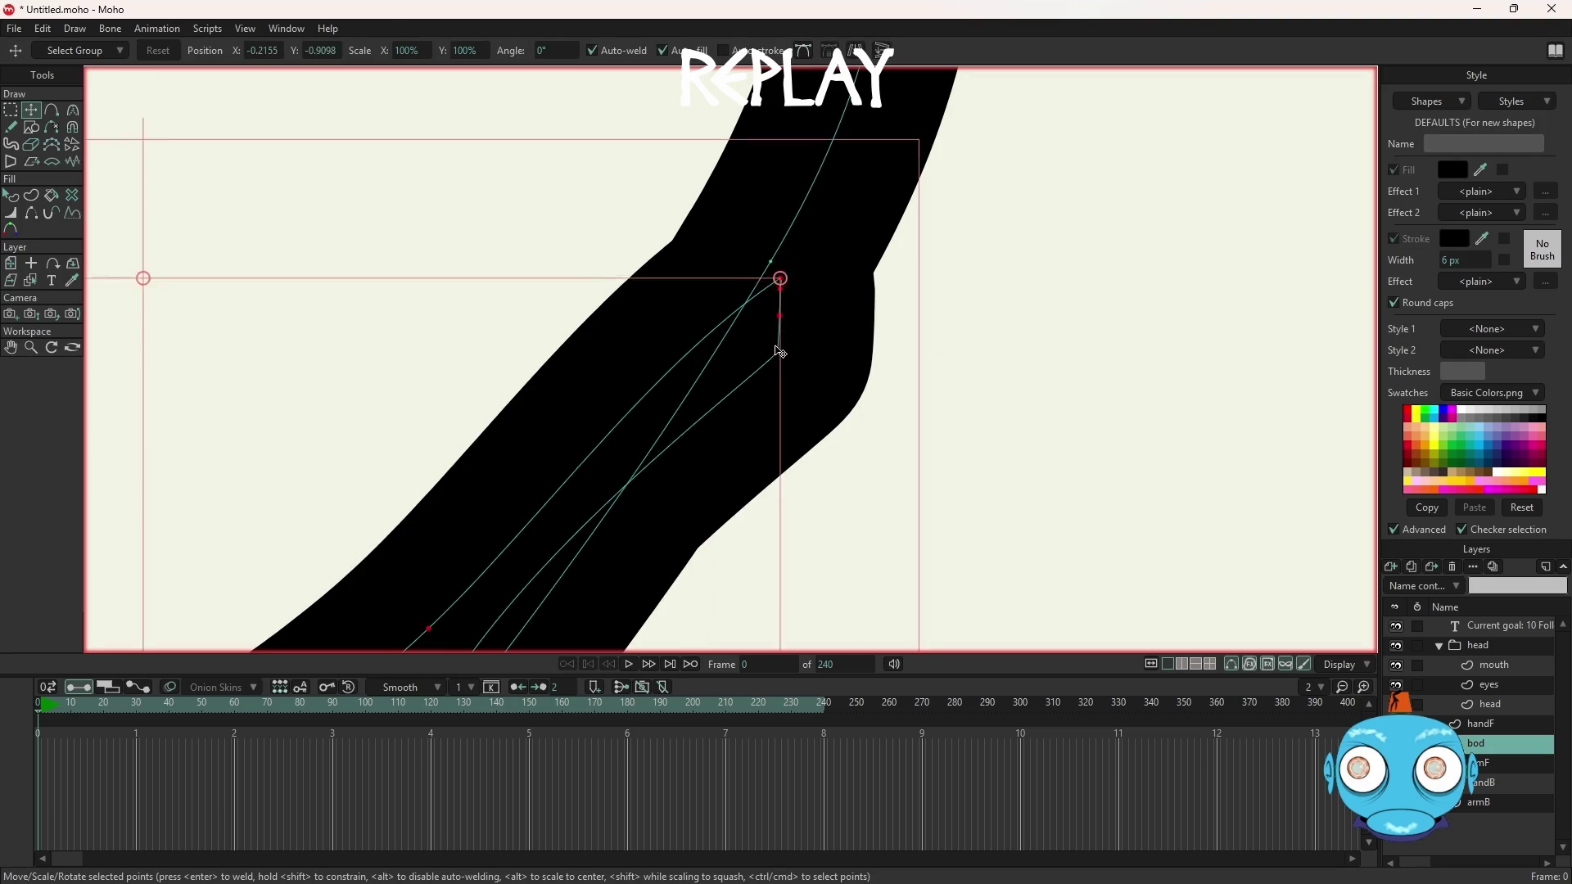
{"action": "key", "text": "ctrl+z"}
{"action": "key", "text": "ctrl+shift+z"}
{"action": "left_click", "coordinate": [782, 290]}
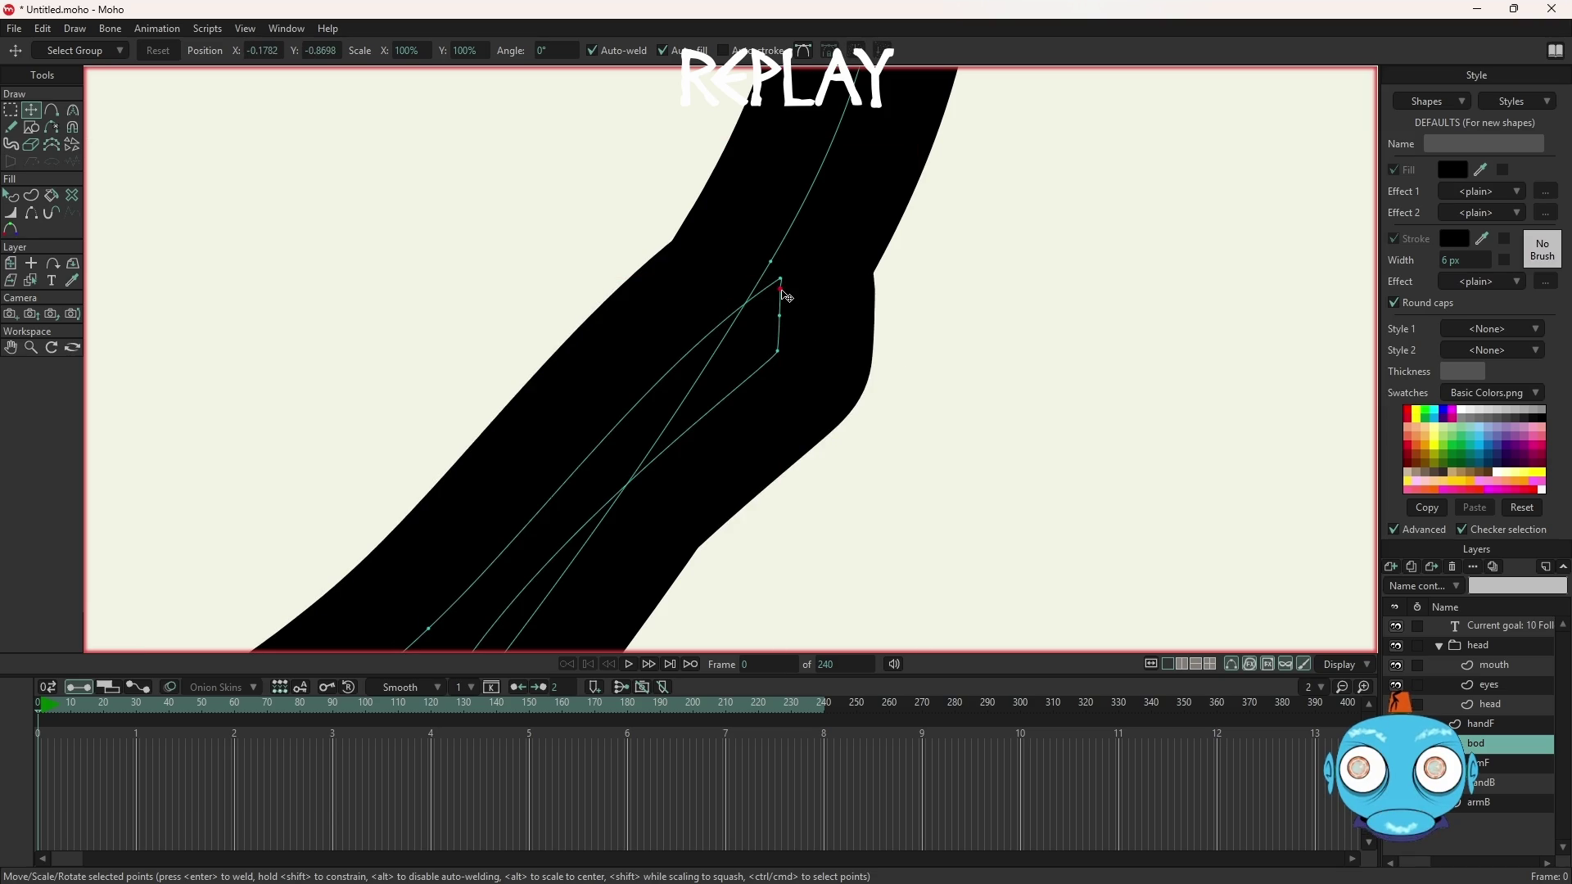
{"action": "left_click", "coordinate": [786, 311]}
{"action": "scroll", "coordinate": [889, 367], "scroll_direction": "down", "scroll_amount": 5}
{"action": "scroll", "coordinate": [889, 367], "scroll_direction": "down", "scroll_amount": 2}
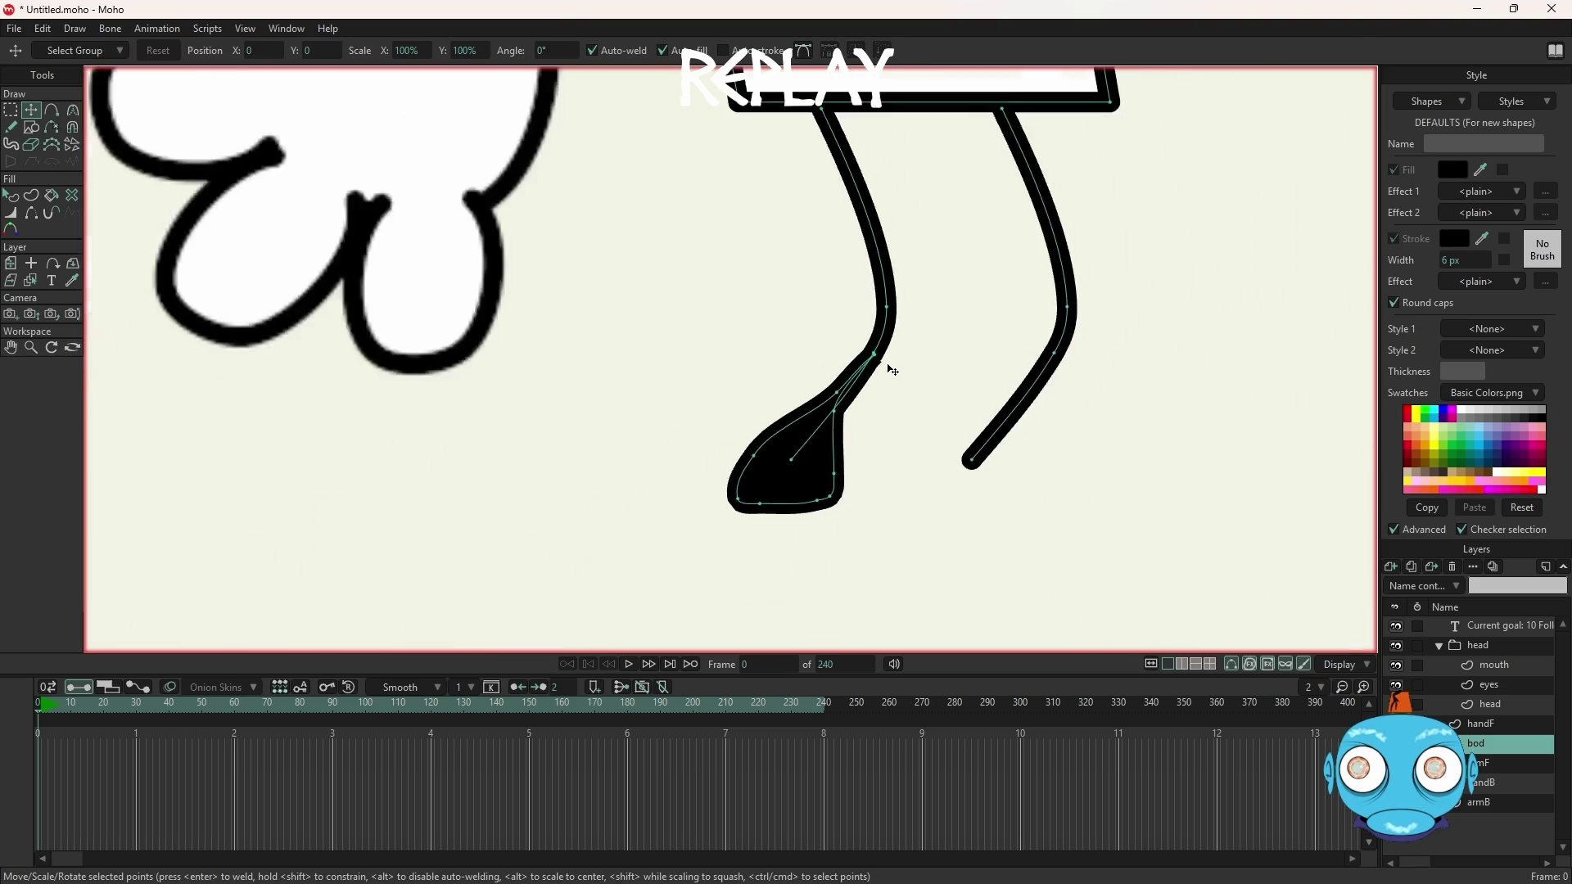
{"action": "scroll", "coordinate": [841, 485], "scroll_direction": "up", "scroll_amount": 3}
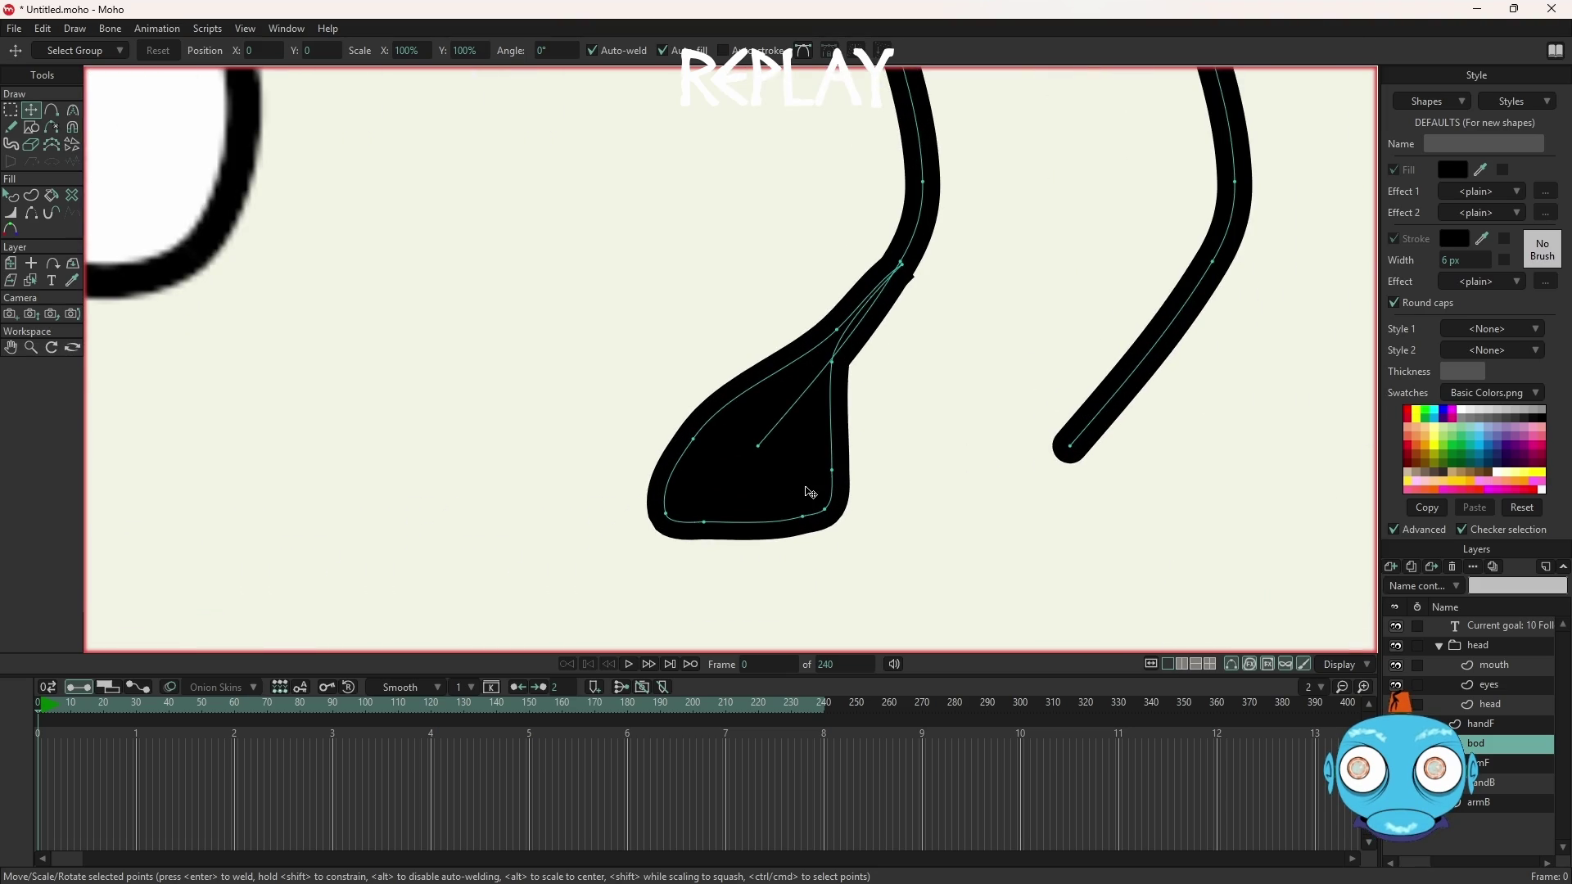
Select all the foot's points and round its curve into a bulge toward the ankle
{"action": "double_click", "coordinate": [809, 492]}
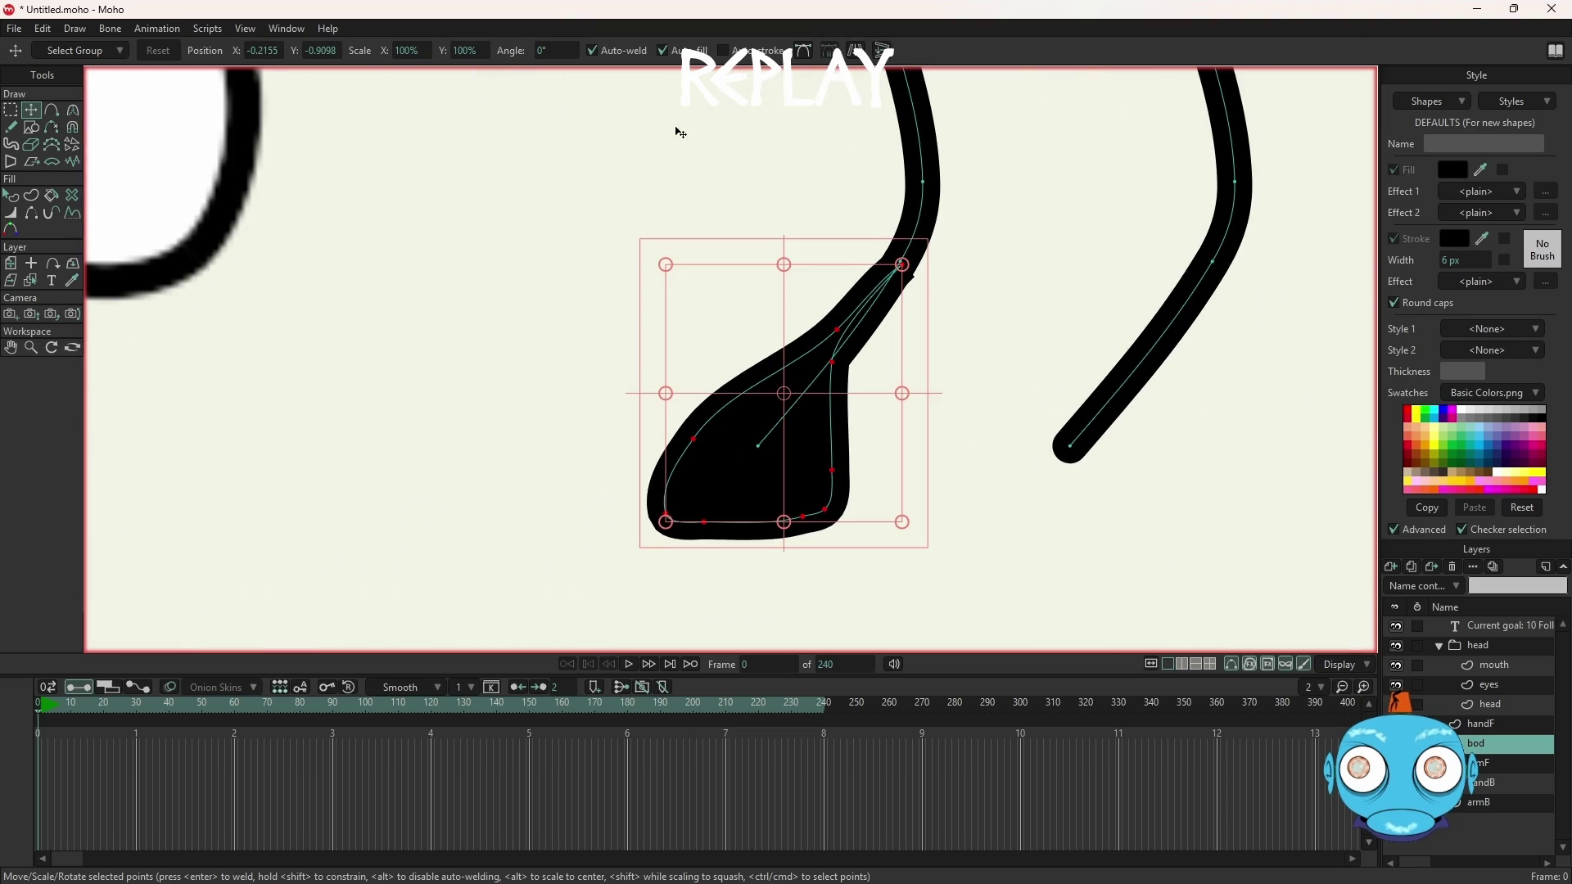
{"action": "left_click", "coordinate": [10, 109]}
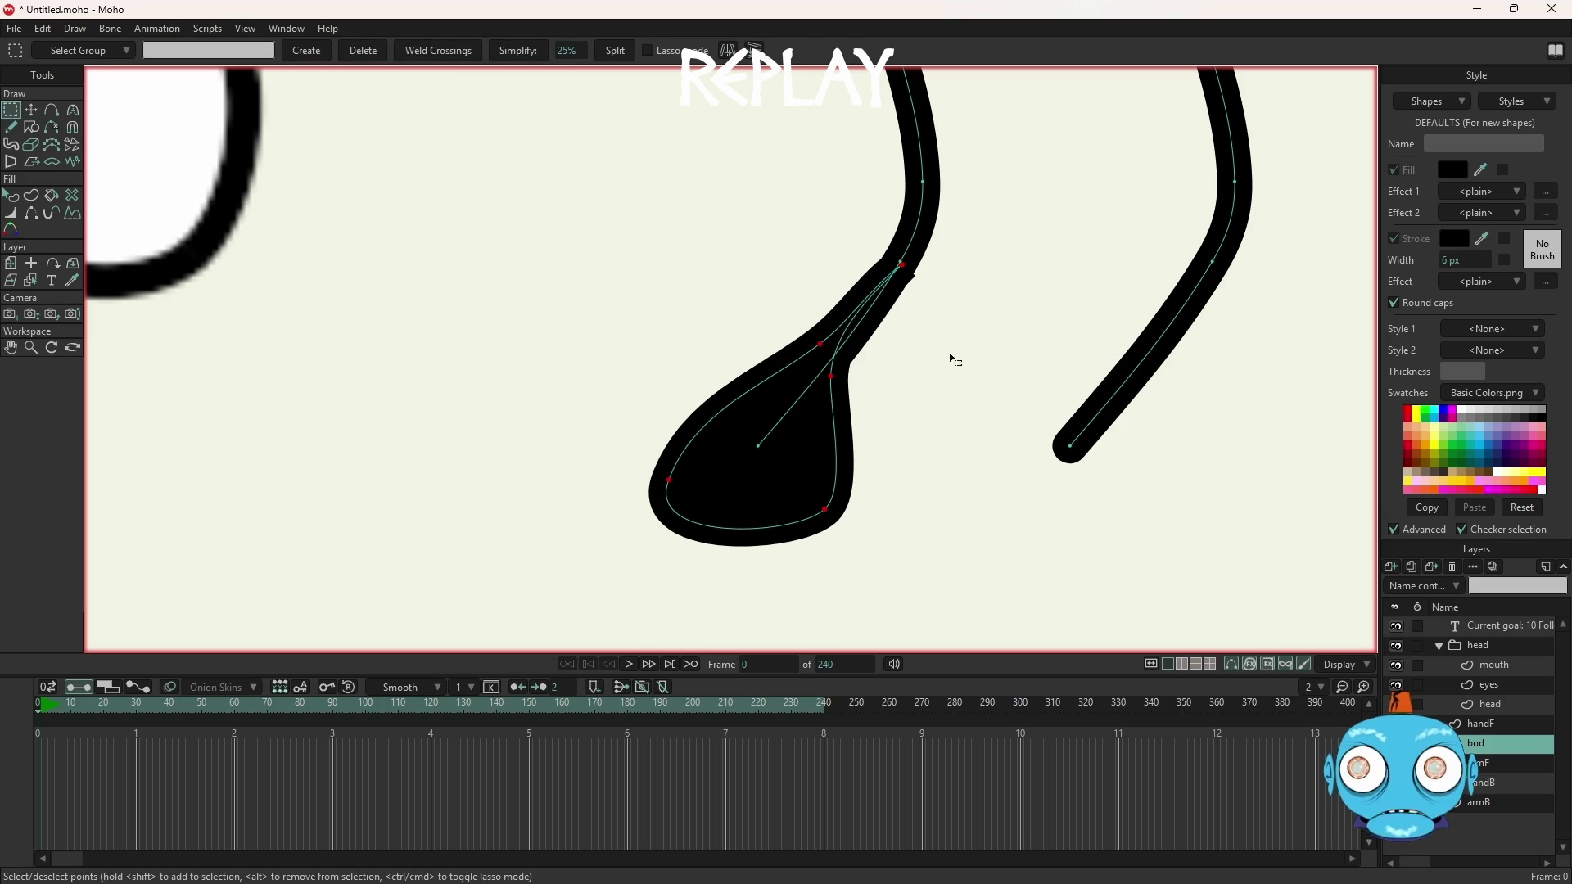
{"action": "scroll", "coordinate": [919, 322], "scroll_direction": "up", "scroll_amount": 2}
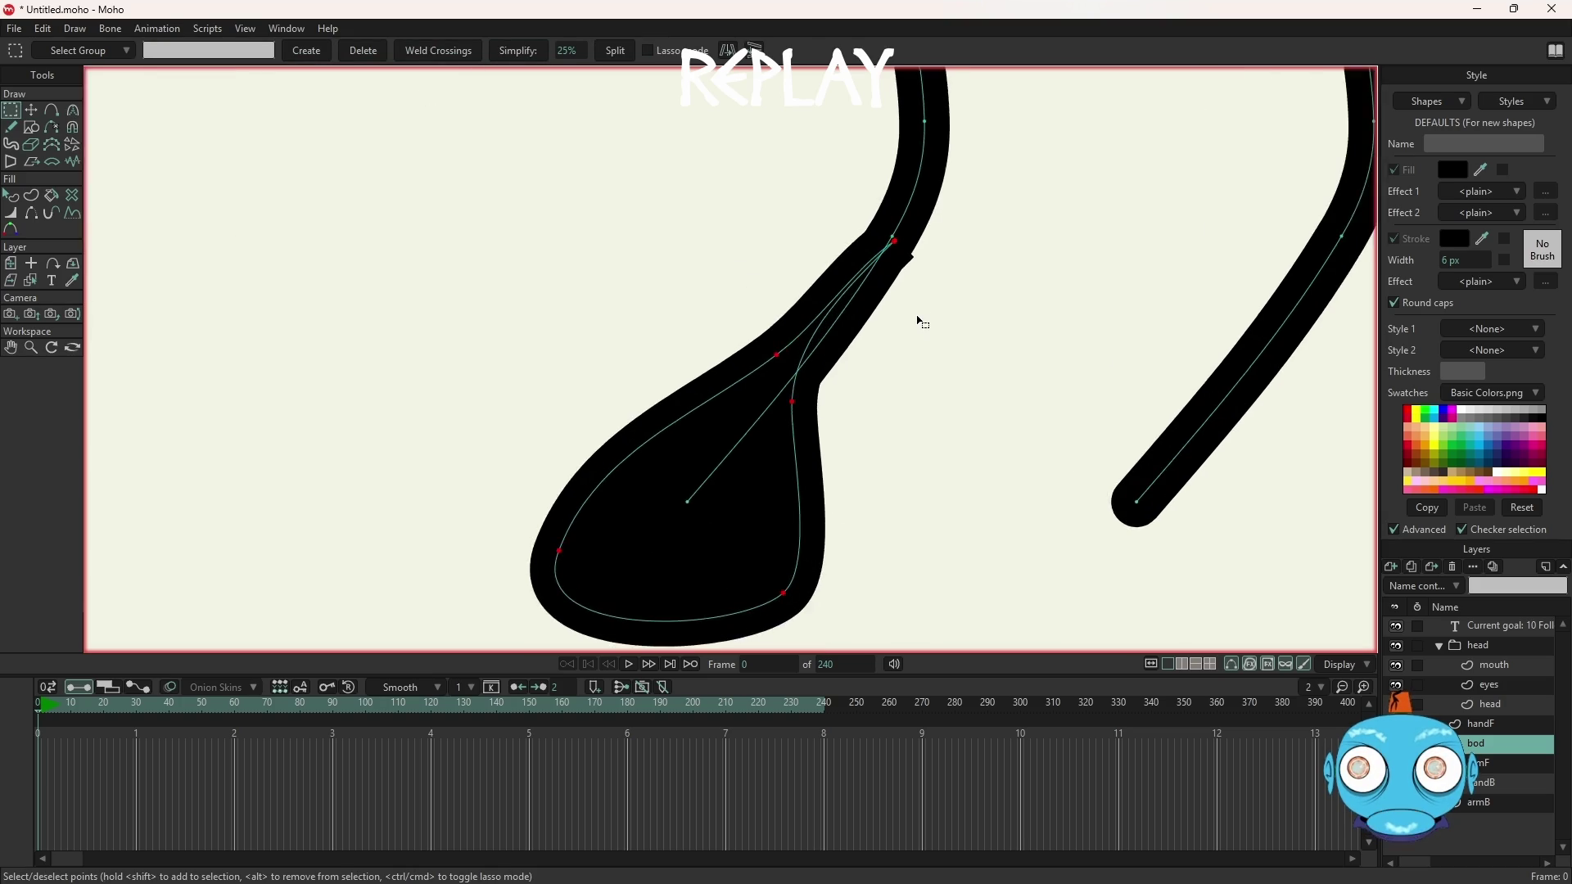
{"action": "key", "text": "c"}
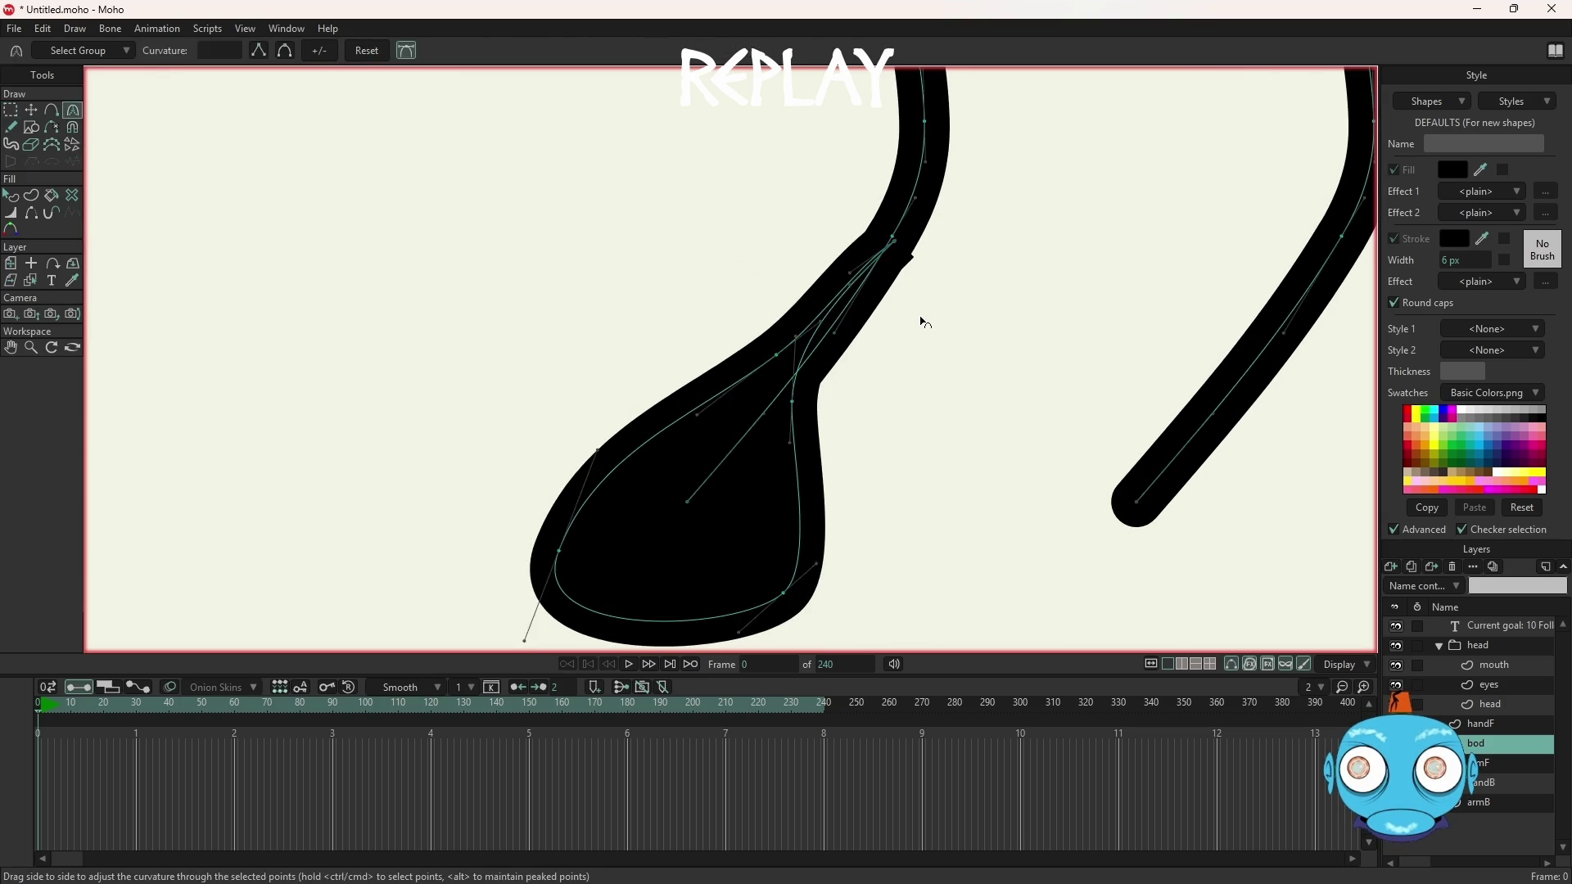
{"action": "mouse_move", "coordinate": [849, 277]}
{"action": "left_mouse_down"}
{"action": "mouse_move", "coordinate": [865, 268]}
{"action": "mouse_move", "coordinate": [871, 286]}
{"action": "mouse_move", "coordinate": [808, 252]}
{"action": "mouse_move", "coordinate": [881, 309]}
{"action": "mouse_move", "coordinate": [880, 381]}
{"action": "mouse_move", "coordinate": [884, 366]}
{"action": "left_mouse_up"}
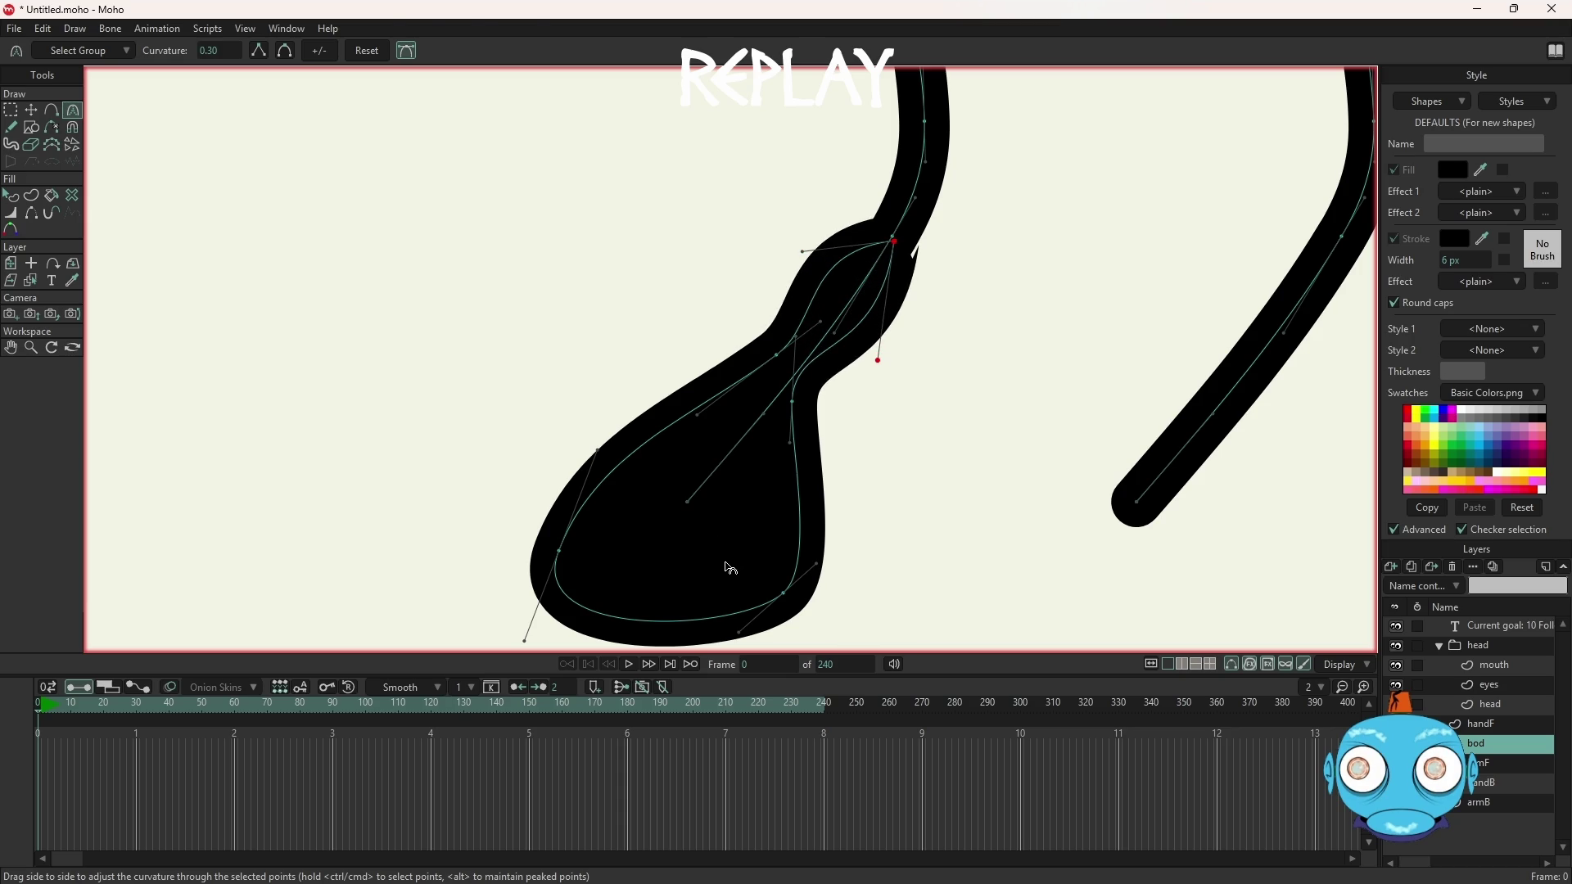
Shift the selected foot points left and pick the foot's top tip point
{"action": "key", "text": "g"}
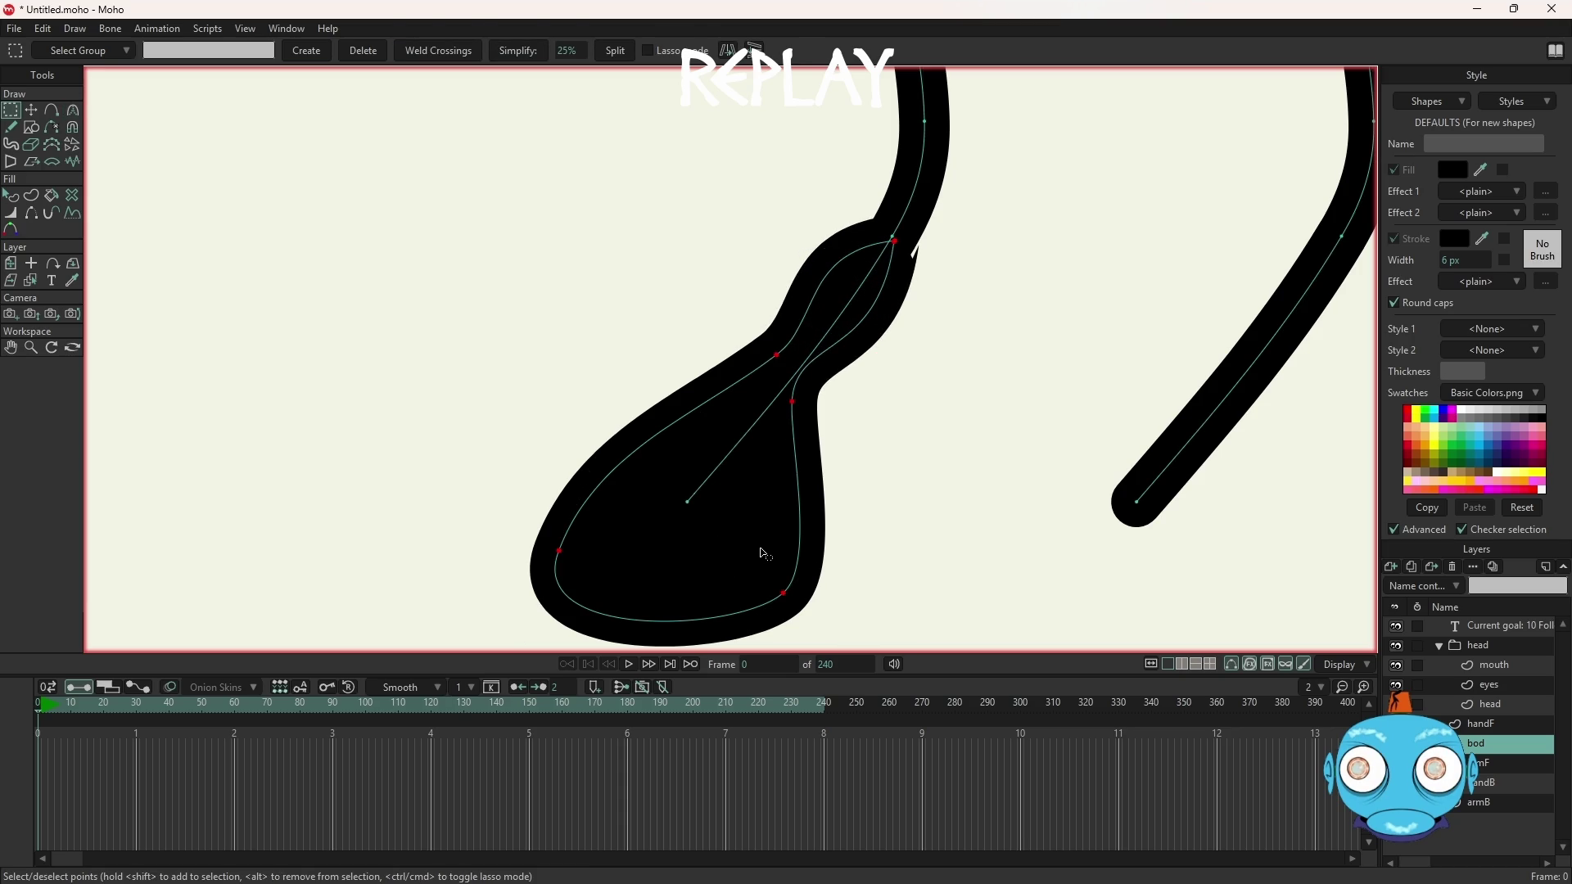
{"action": "key", "text": "t"}
{"action": "left_click_drag", "start_coordinate": [763, 555], "coordinate": [569, 547]}
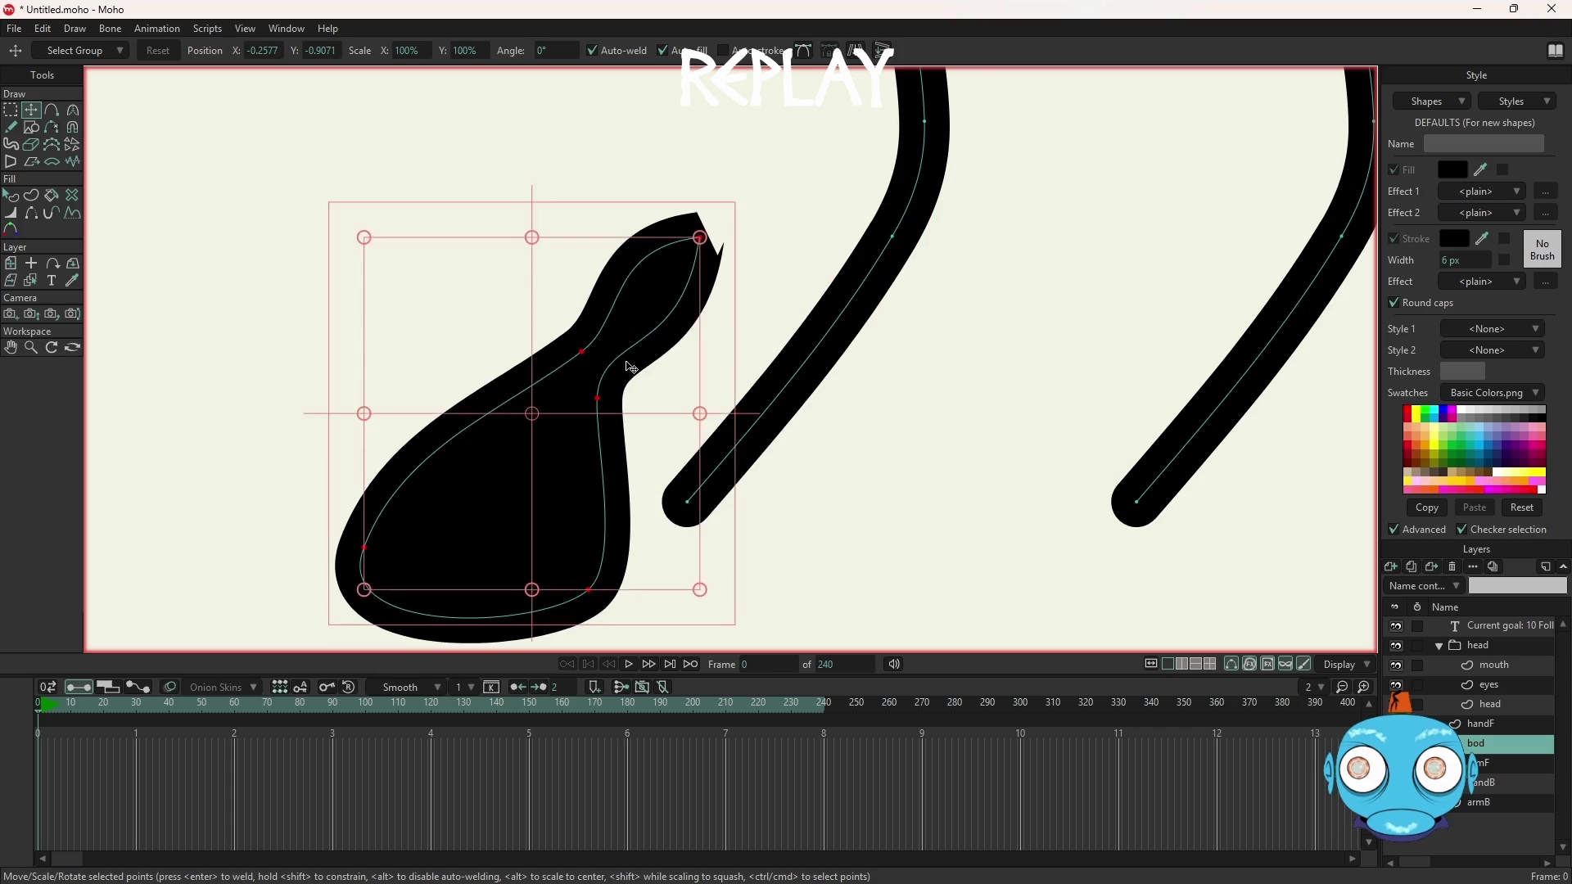
{"action": "scroll", "coordinate": [720, 238], "scroll_direction": "up", "scroll_amount": 5}
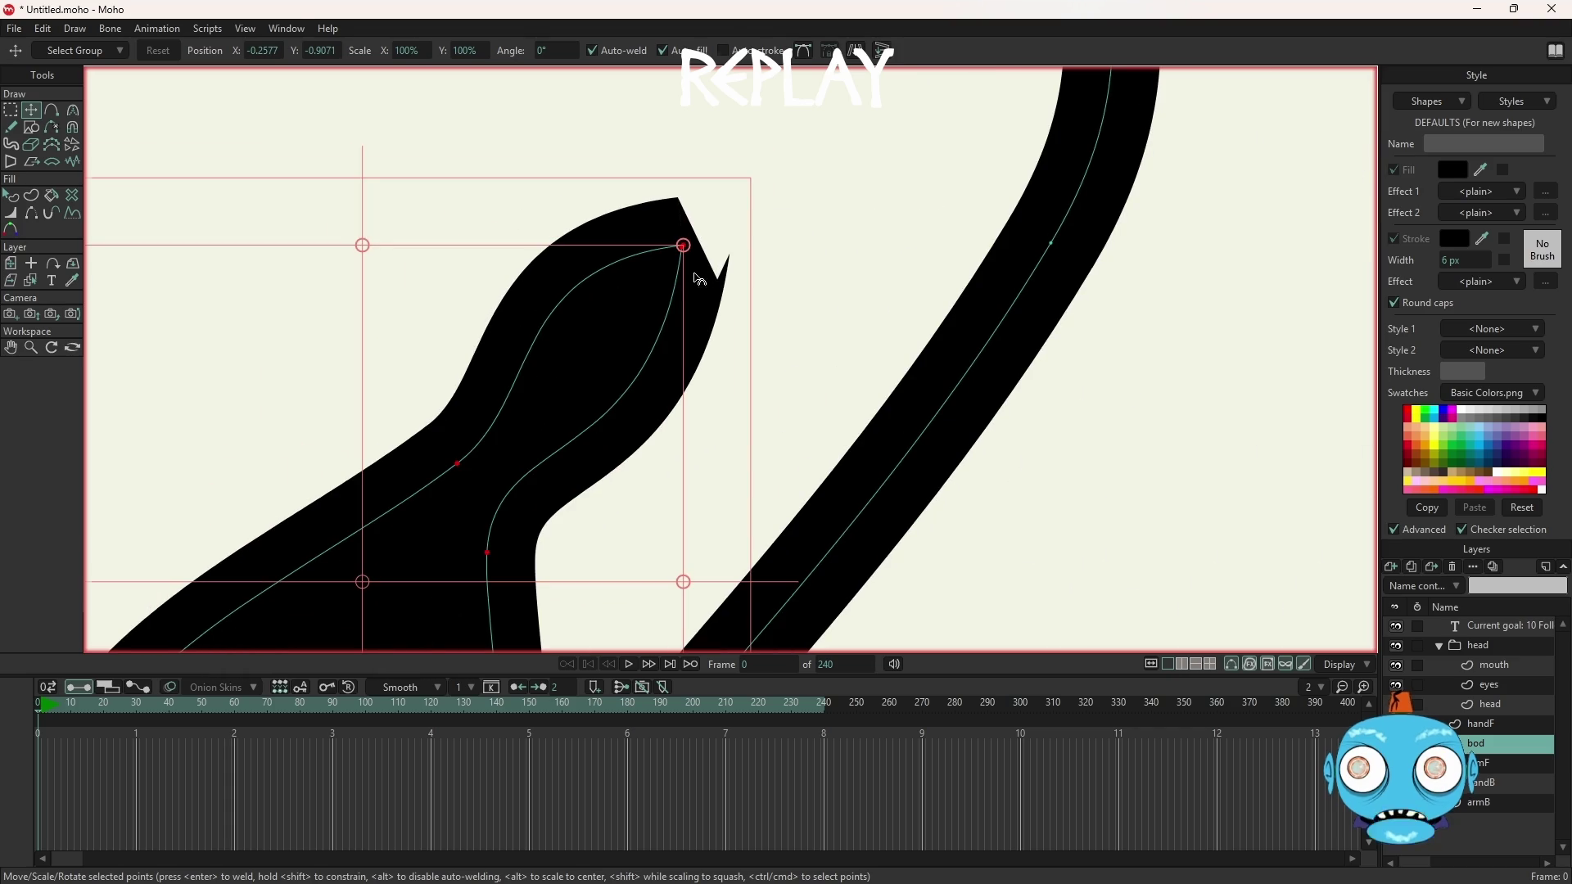
{"action": "key", "text": "c"}
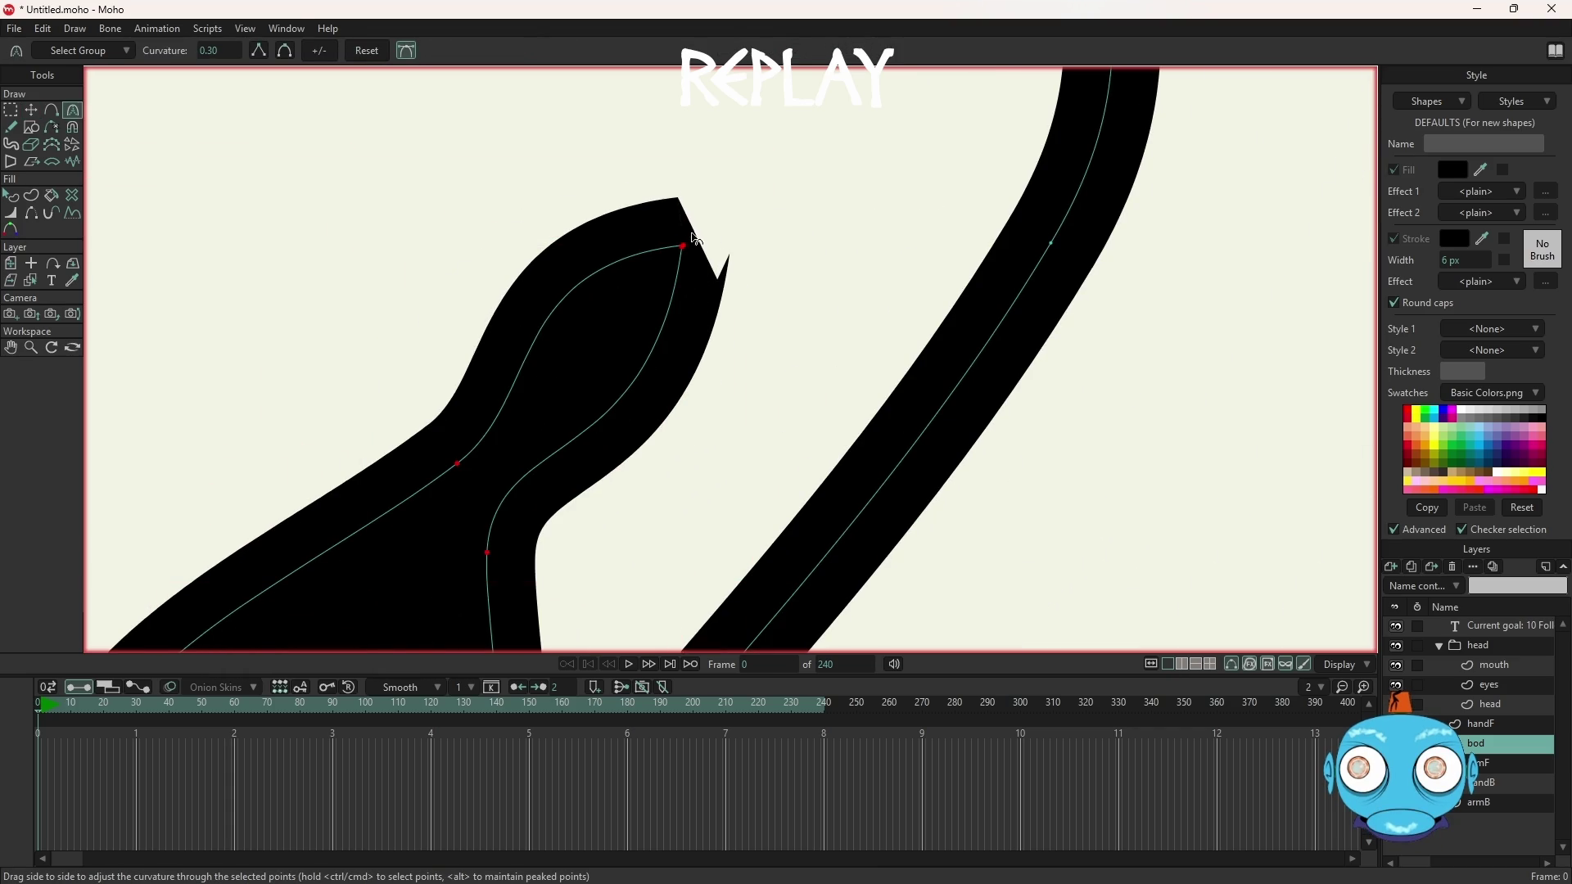
{"action": "scroll", "coordinate": [696, 238], "scroll_direction": "up", "scroll_amount": 5}
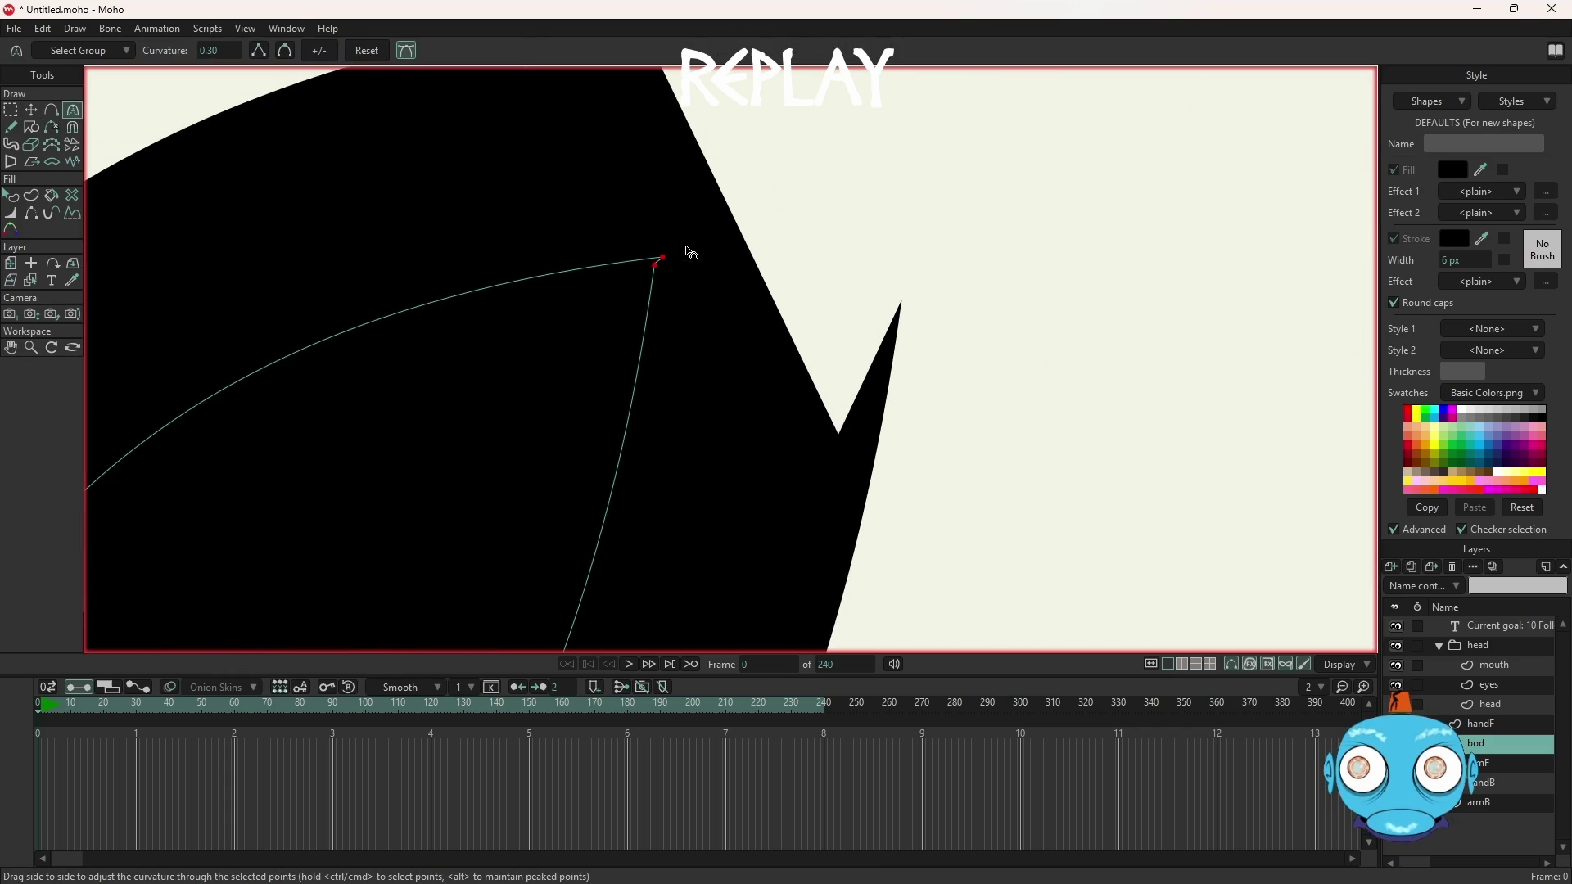
{"action": "key", "text": "t"}
{"action": "left_click", "coordinate": [793, 236]}
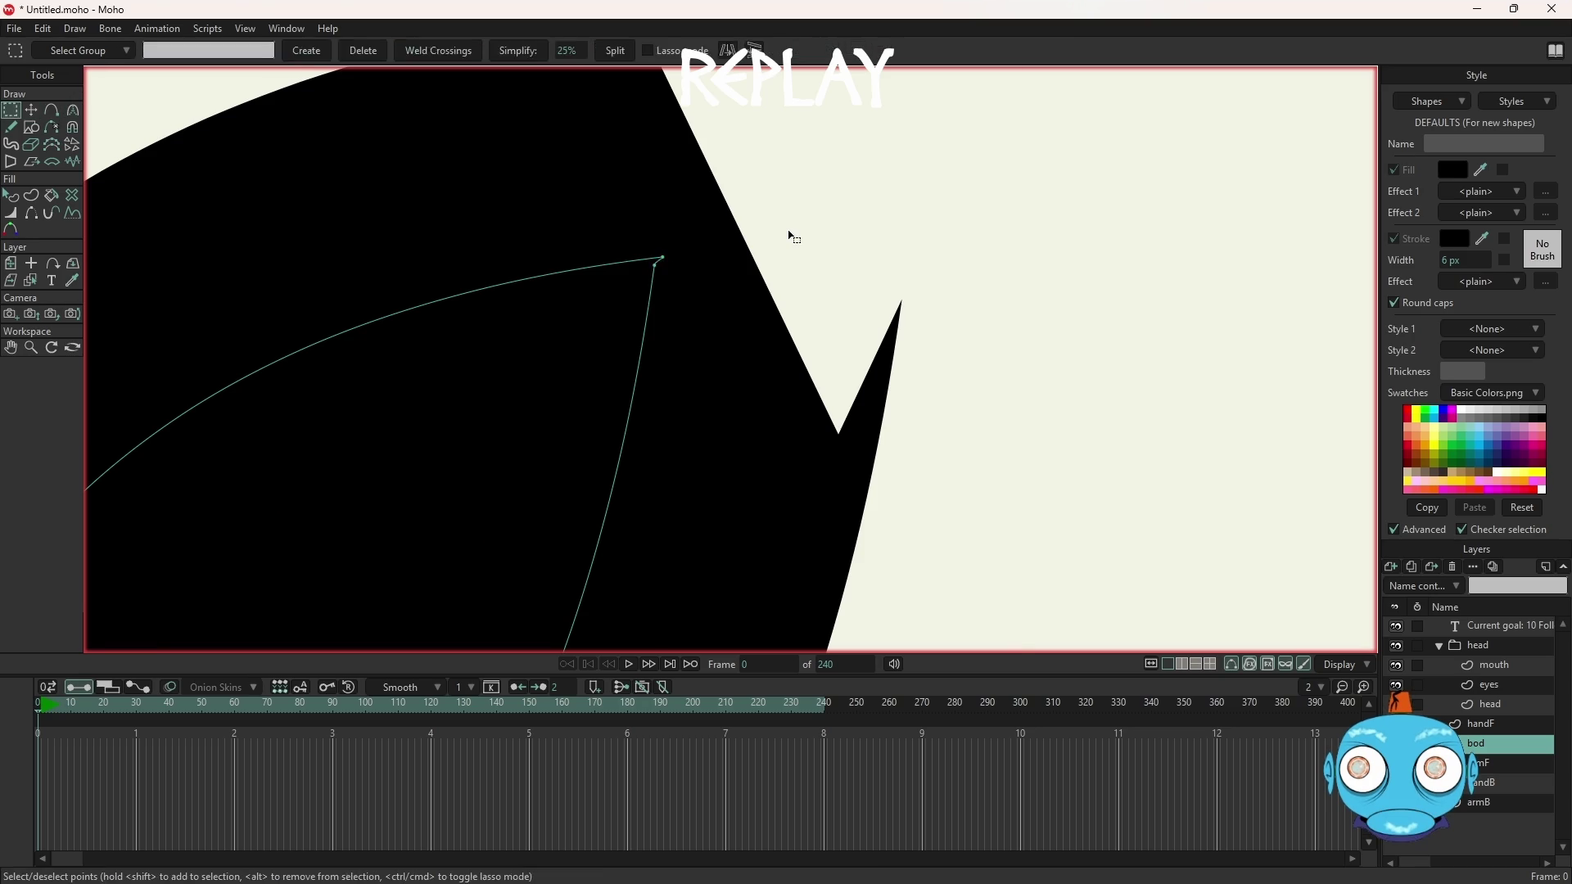
{"action": "left_click", "coordinate": [659, 267]}
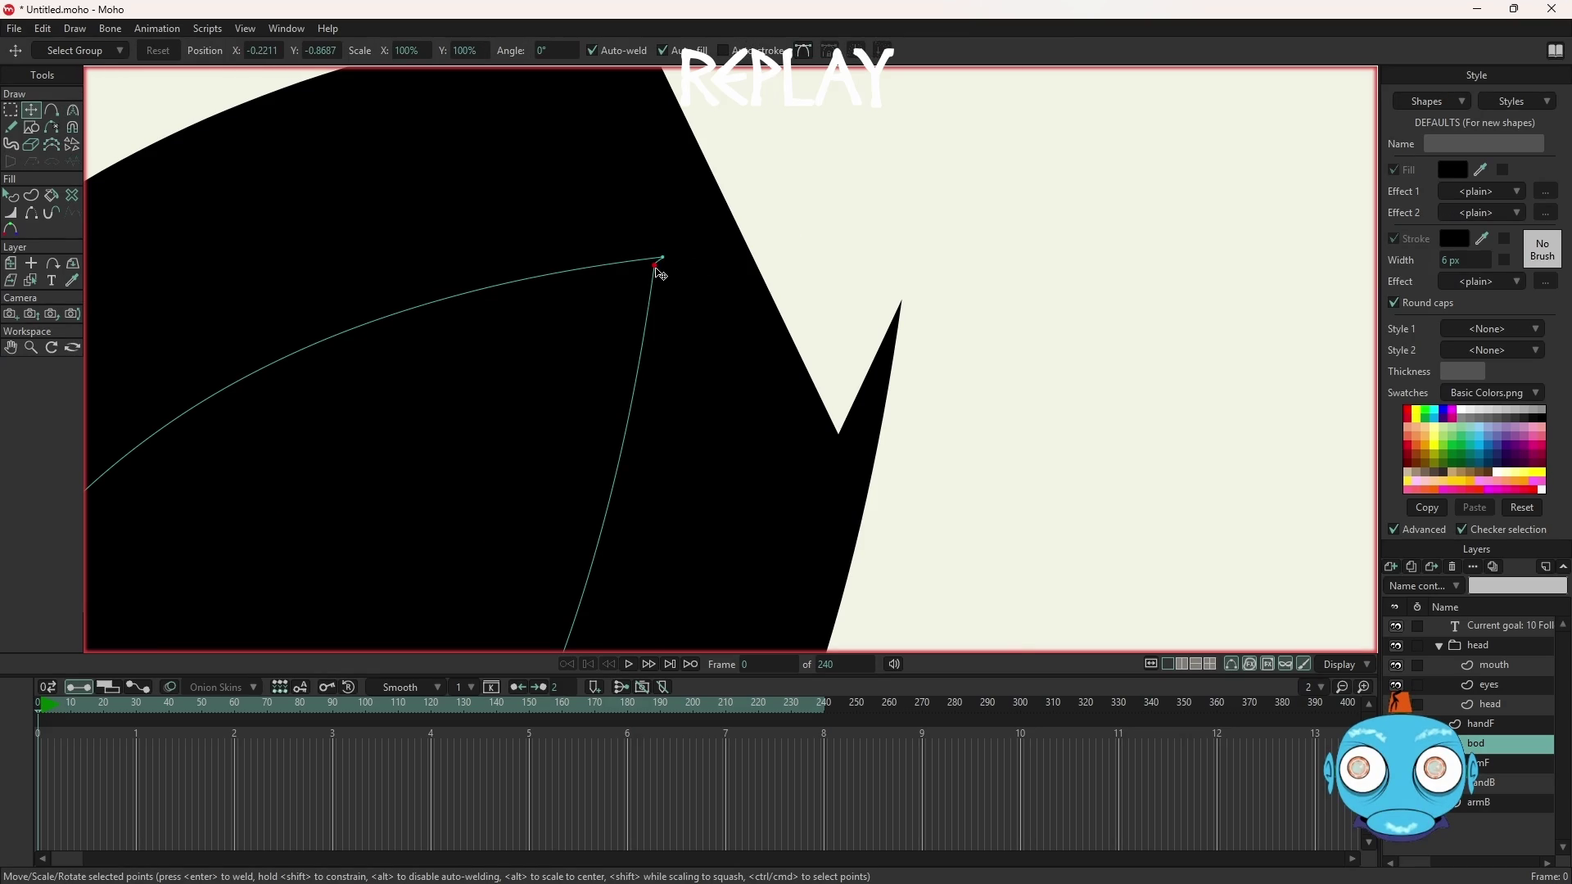
{"action": "scroll", "coordinate": [659, 266], "scroll_direction": "down", "scroll_amount": 2}
{"action": "scroll", "coordinate": [716, 263], "scroll_direction": "down", "scroll_amount": 4}
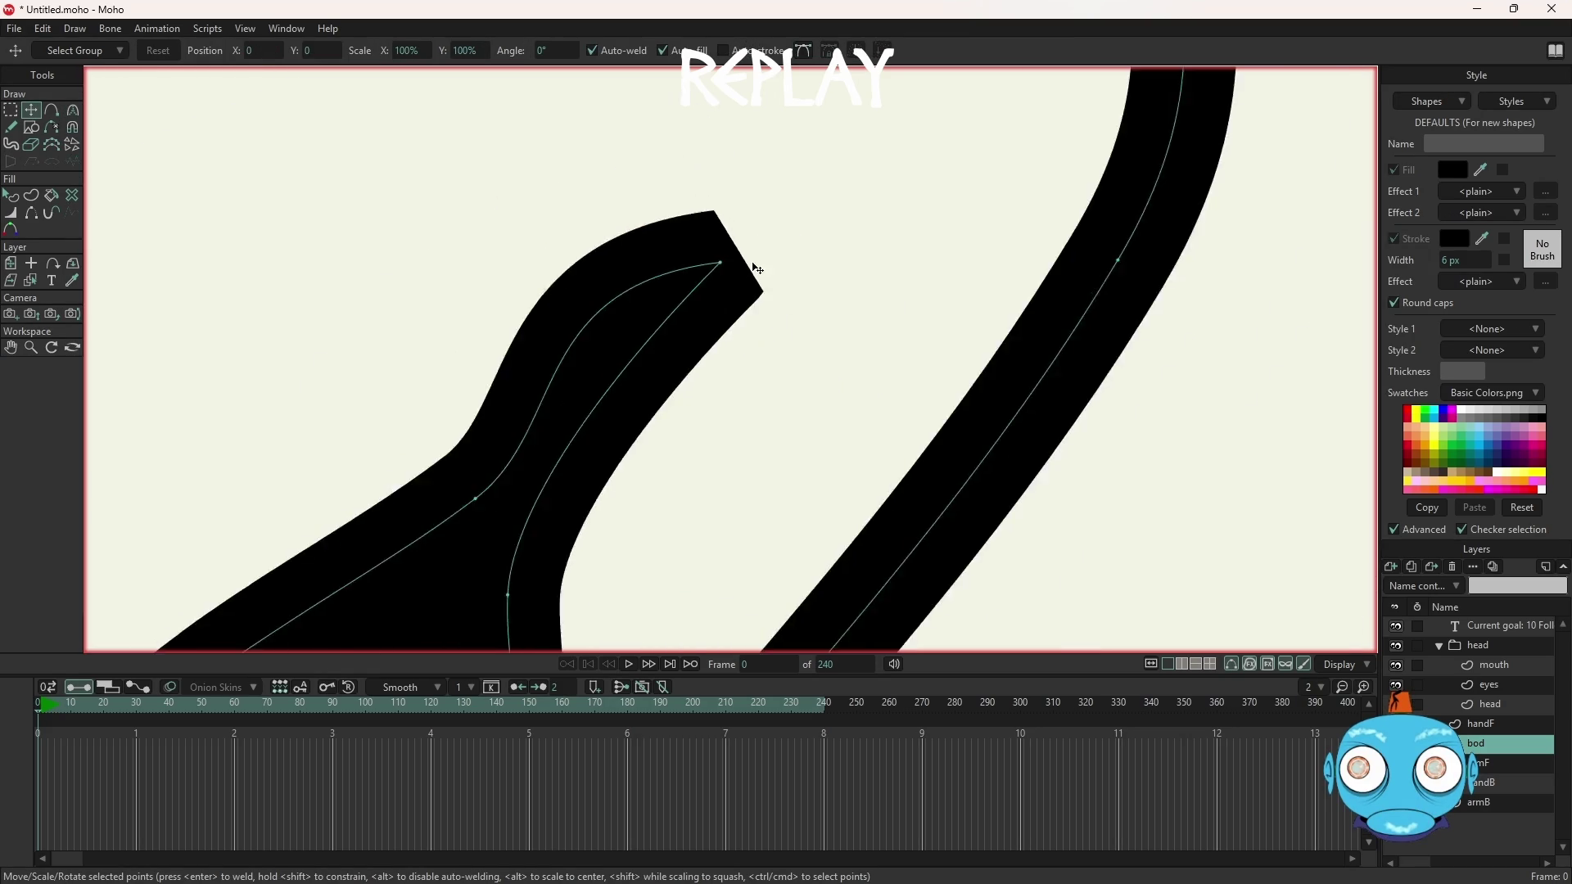
{"action": "scroll", "coordinate": [758, 269], "scroll_direction": "down", "scroll_amount": 2}
{"action": "scroll", "coordinate": [754, 316], "scroll_direction": "up", "scroll_amount": 3}
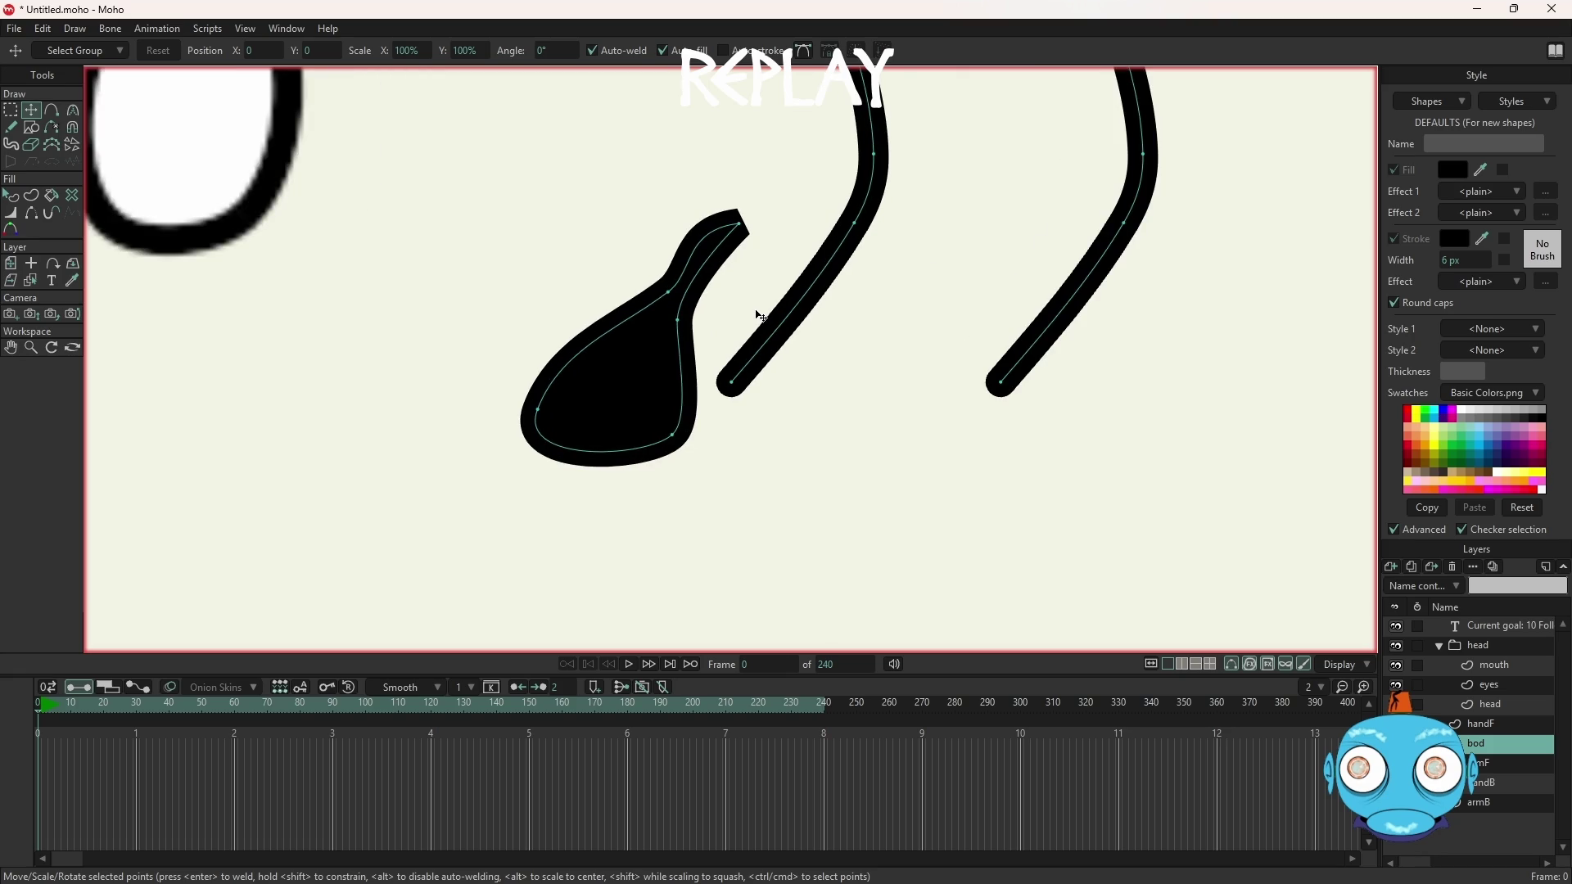
{"action": "scroll", "coordinate": [702, 314], "scroll_direction": "up", "scroll_amount": 1}
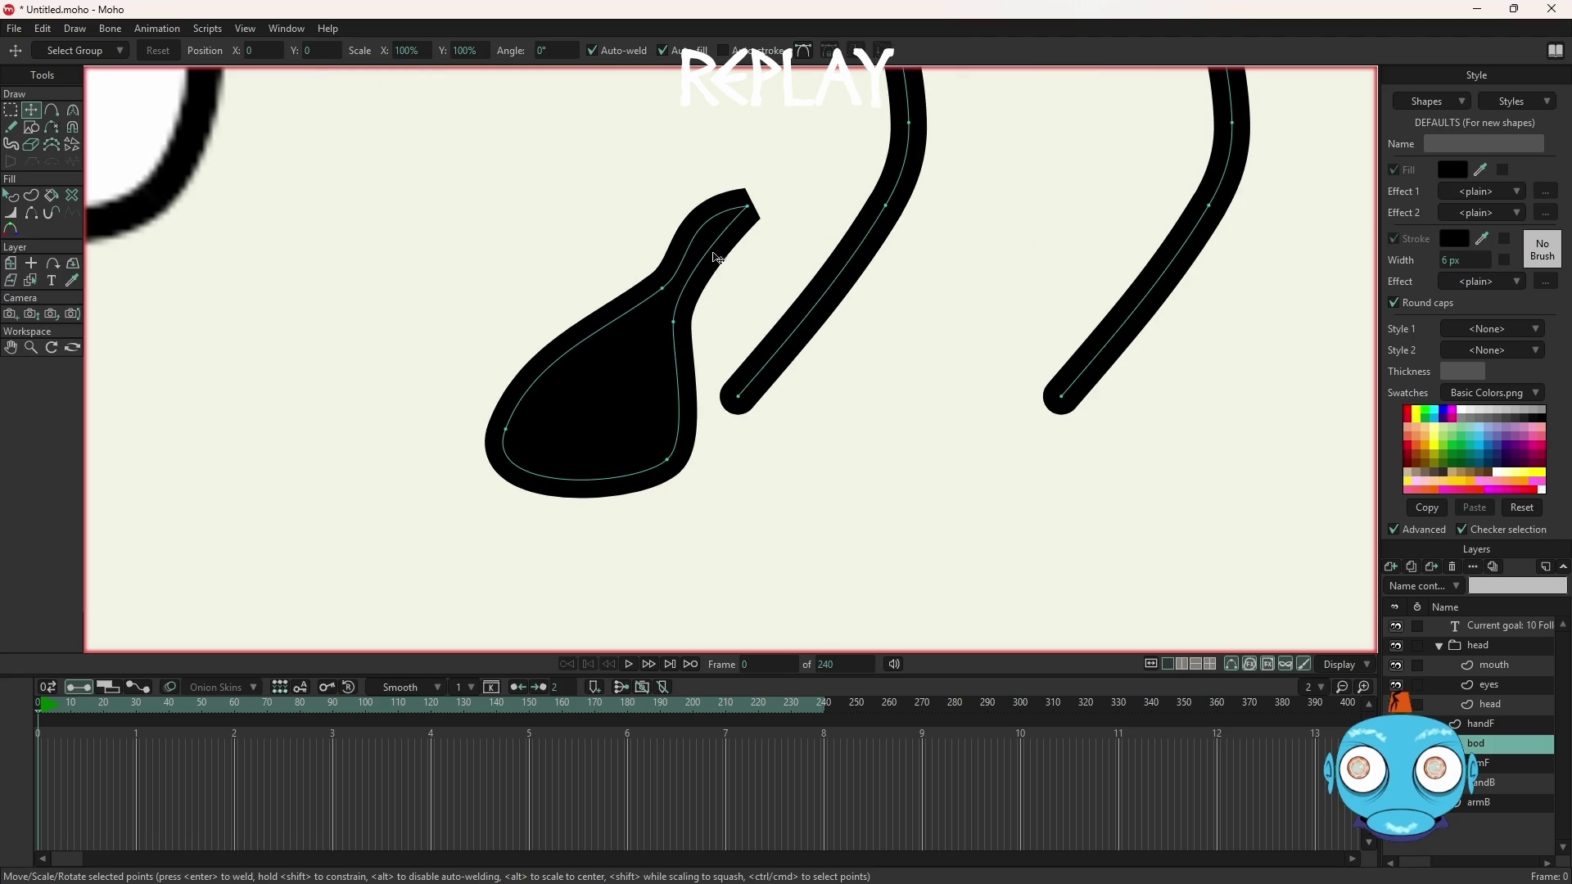
With auto-welding turned off, place the foot's tip onto the leg stroke
{"action": "left_click", "coordinate": [754, 213]}
{"action": "left_click_drag", "start_coordinate": [754, 214], "coordinate": [870, 249]}
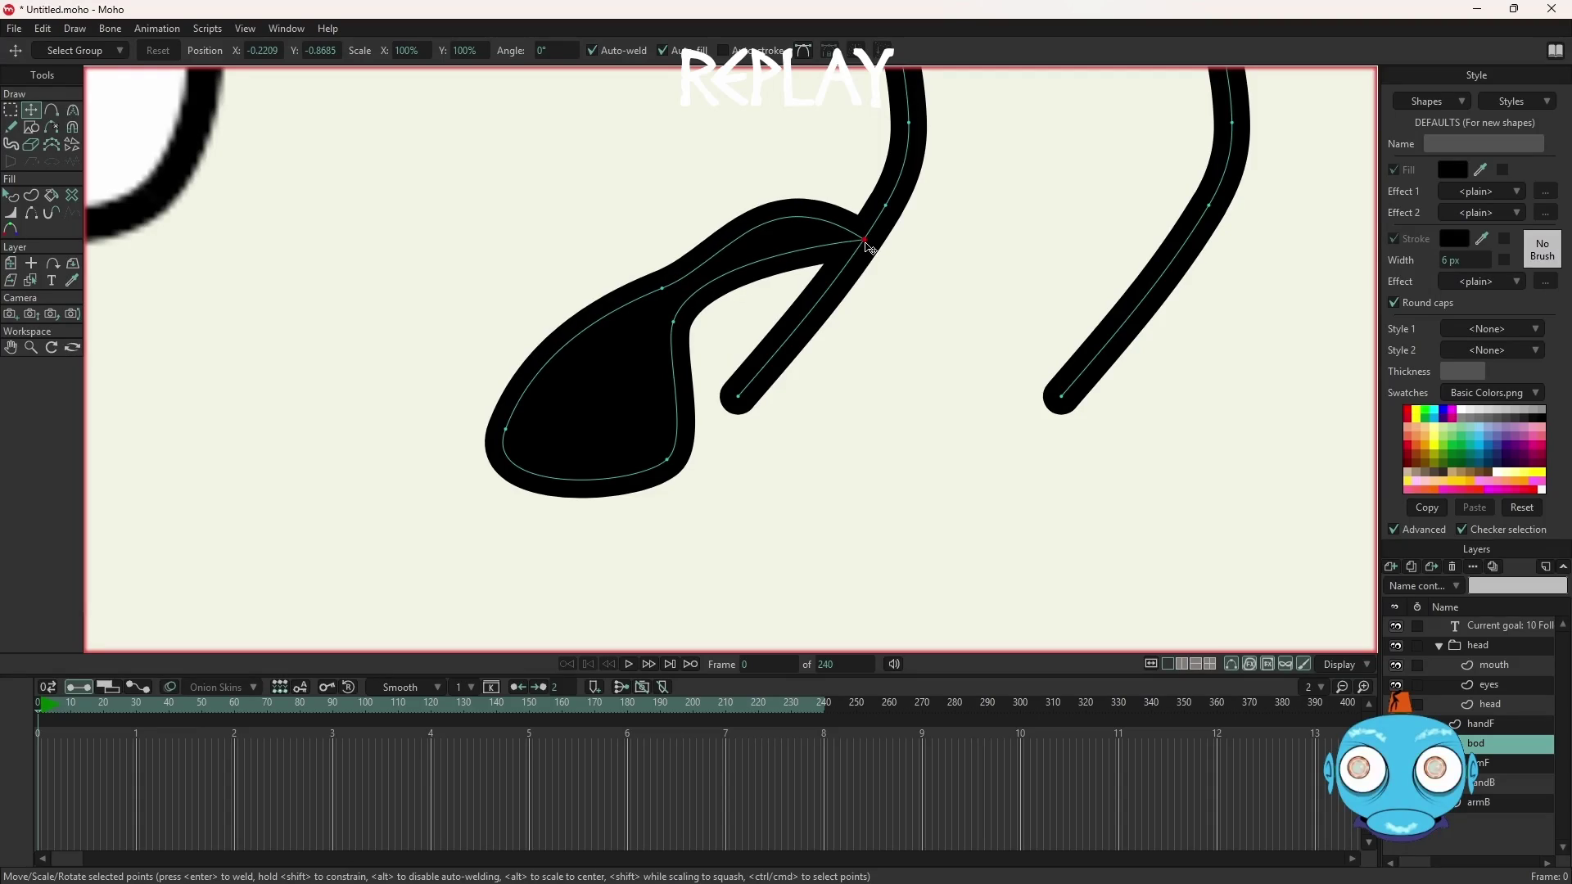
{"action": "left_click_drag", "start_coordinate": [870, 248], "coordinate": [808, 203]}
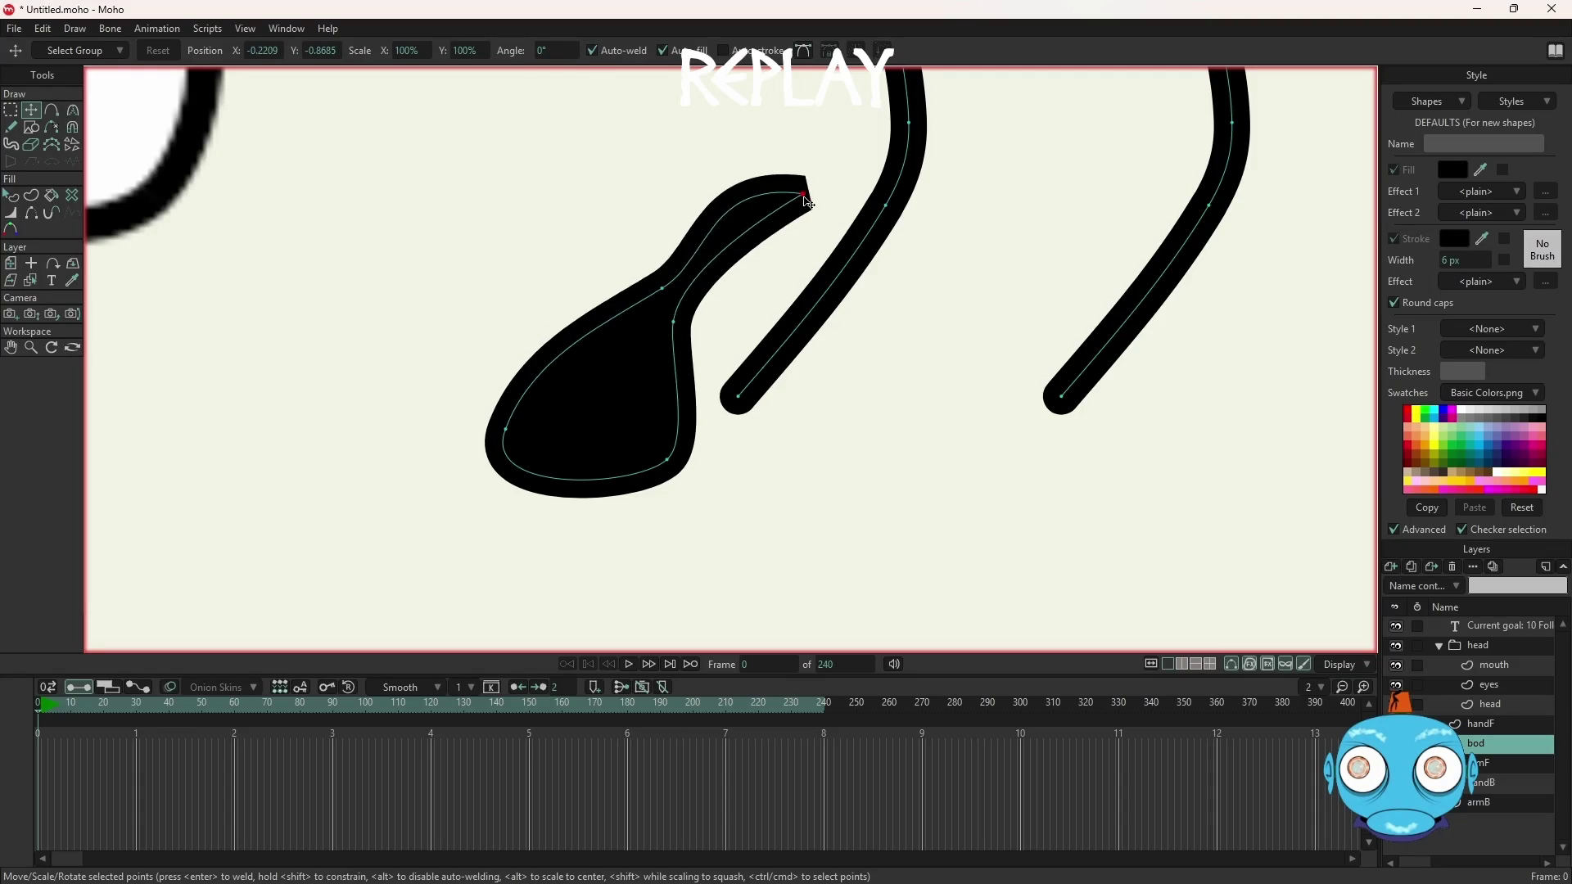
{"action": "left_click", "coordinate": [592, 51]}
{"action": "left_click_drag", "start_coordinate": [807, 196], "coordinate": [872, 236]}
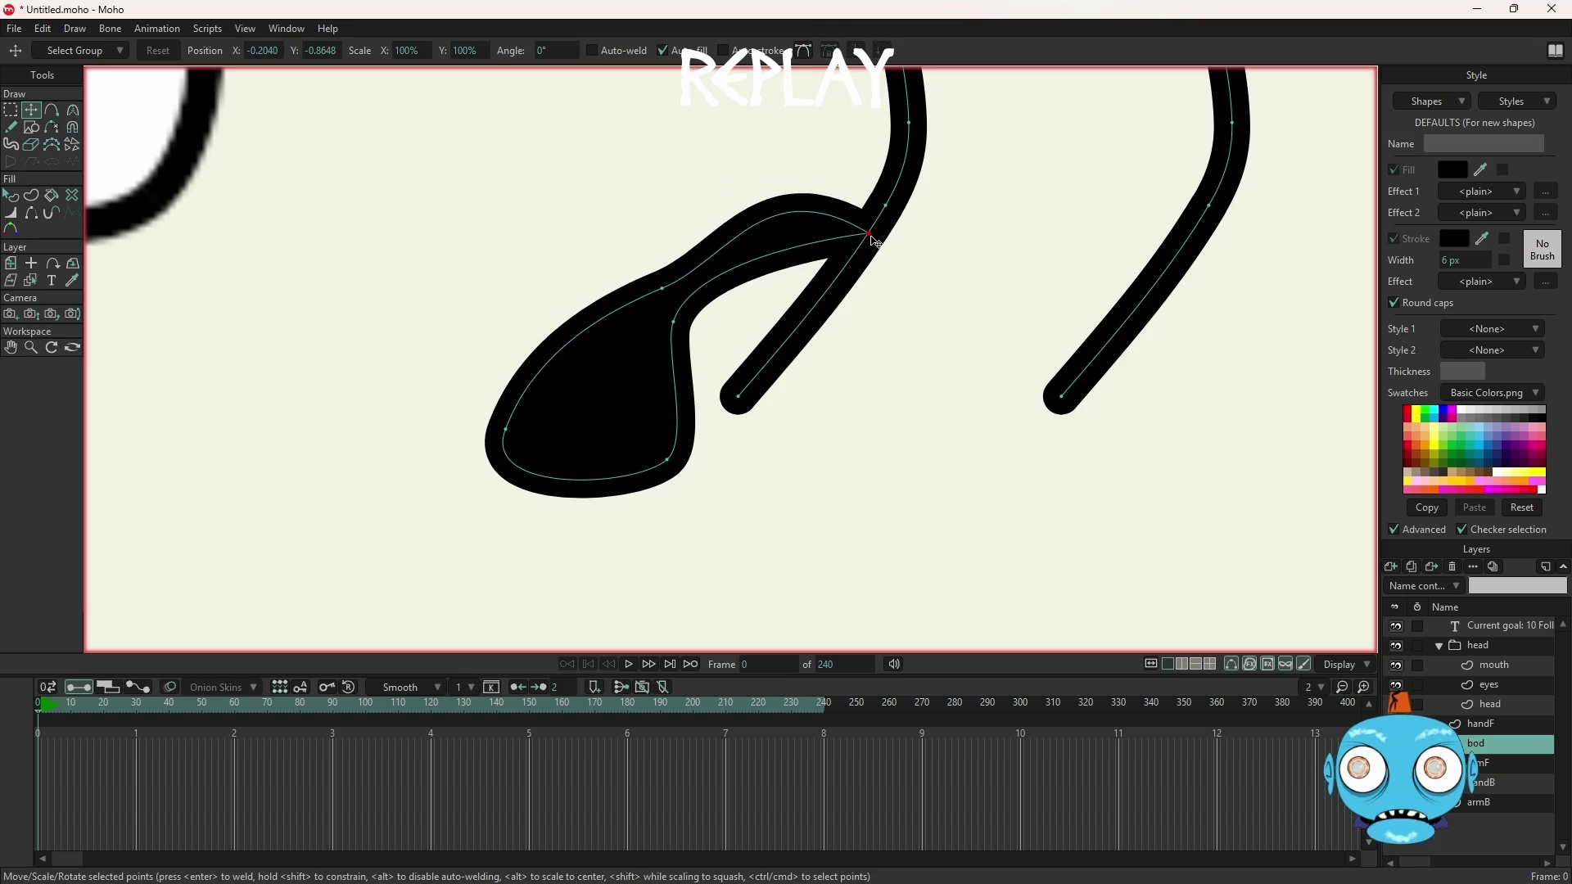
Drag the foot's points into one rounded blob with a widened bottom and heel
{"action": "mouse_move", "coordinate": [675, 323]}
{"action": "left_mouse_down"}
{"action": "mouse_move", "coordinate": [762, 379]}
{"action": "mouse_move", "coordinate": [802, 327]}
{"action": "left_mouse_up"}
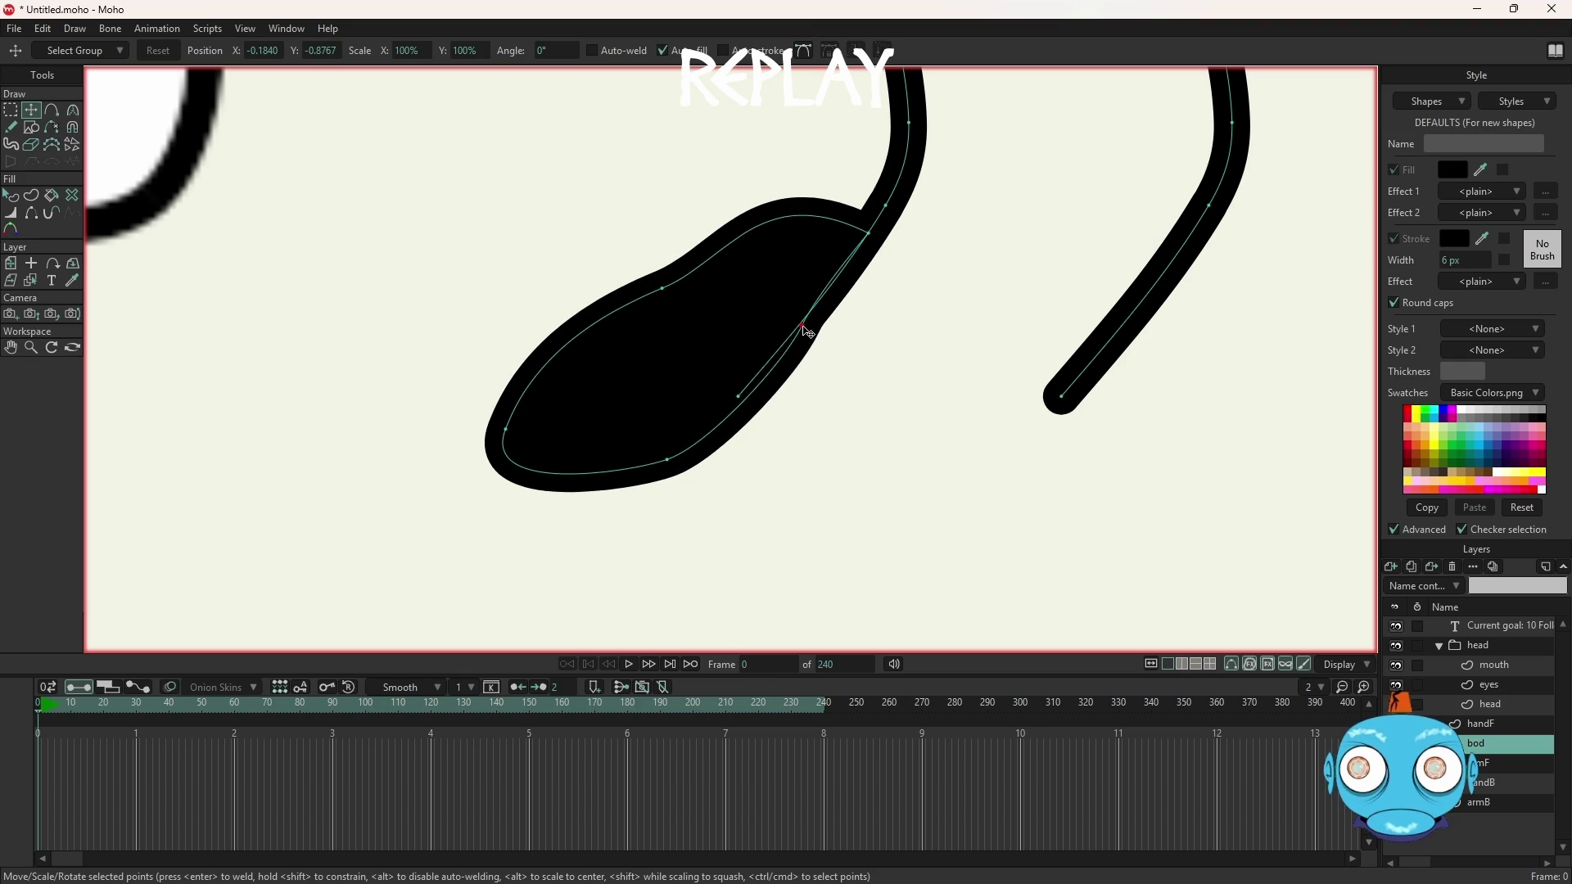
{"action": "left_click_drag", "start_coordinate": [670, 295], "coordinate": [730, 361]}
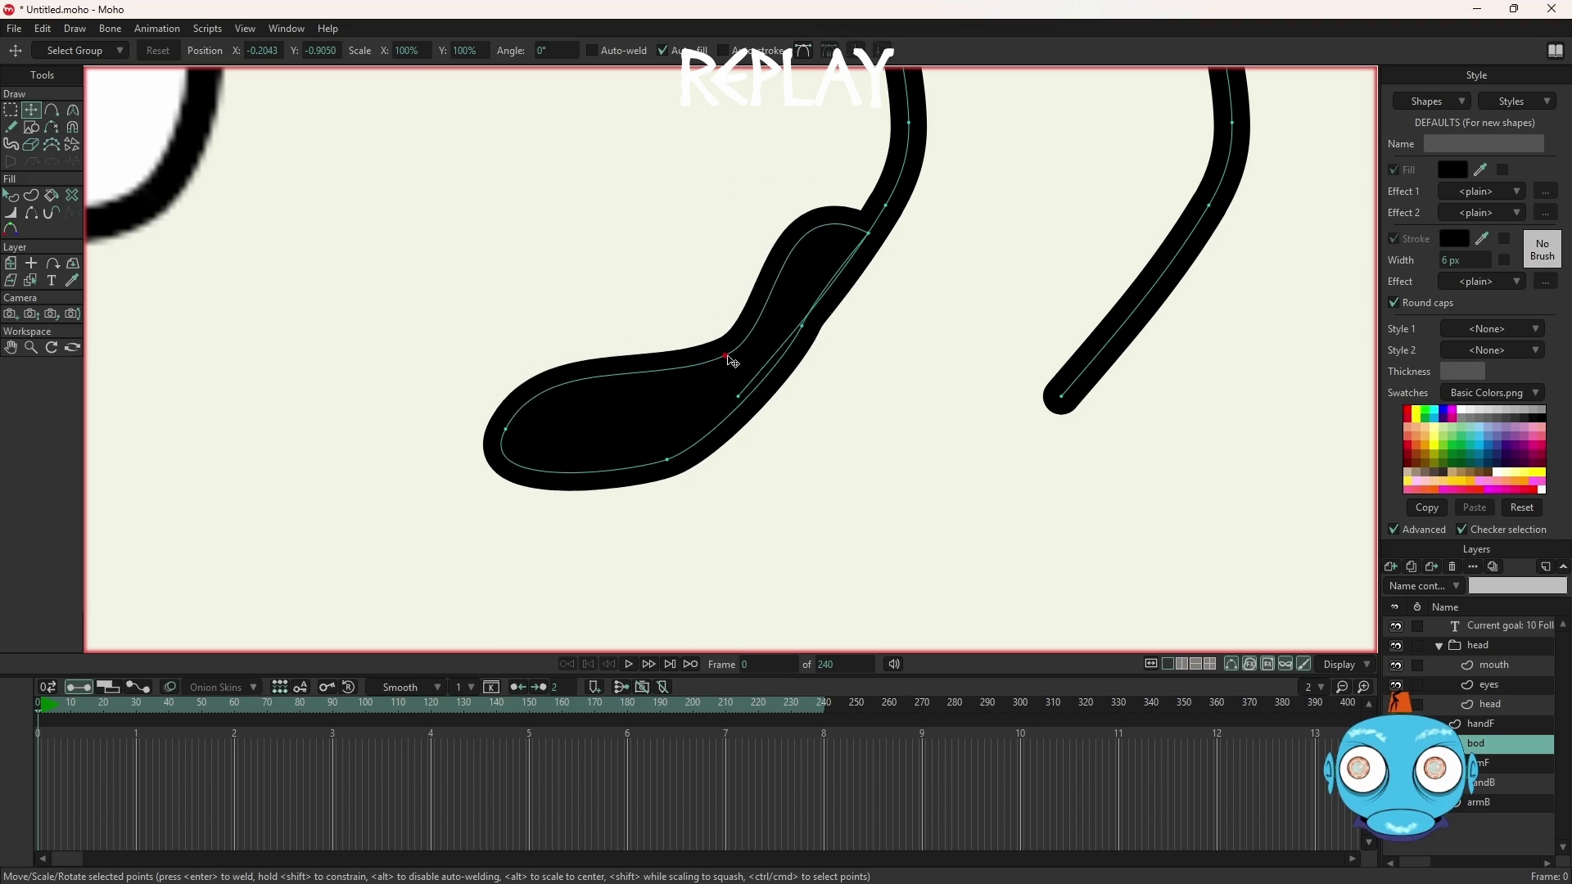
{"action": "left_click_drag", "start_coordinate": [672, 464], "coordinate": [810, 466]}
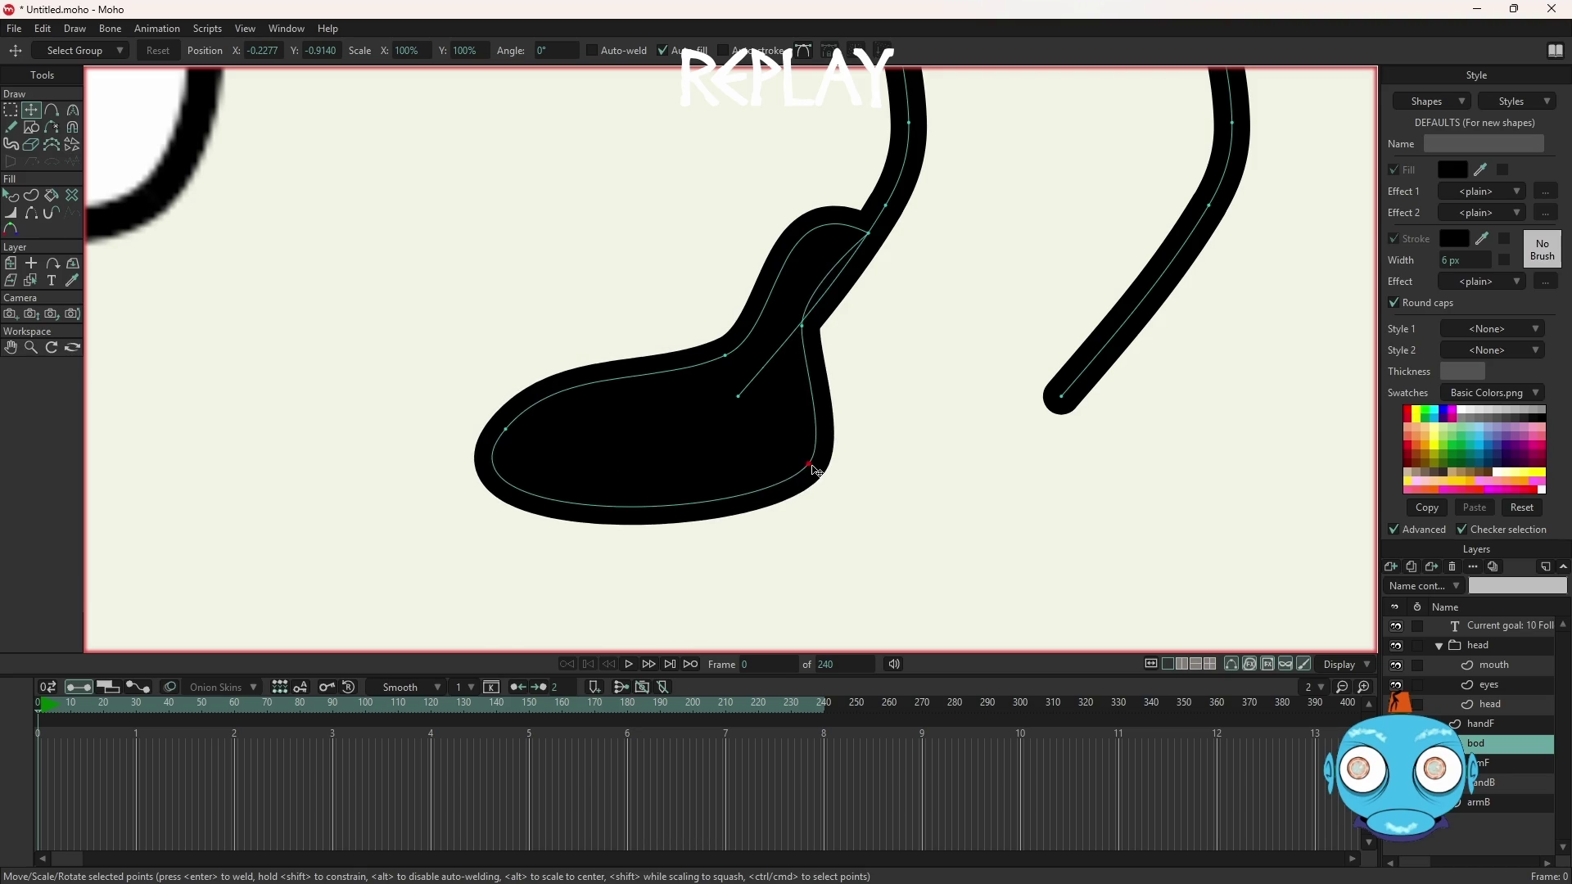
{"action": "left_click_drag", "start_coordinate": [507, 431], "coordinate": [678, 449]}
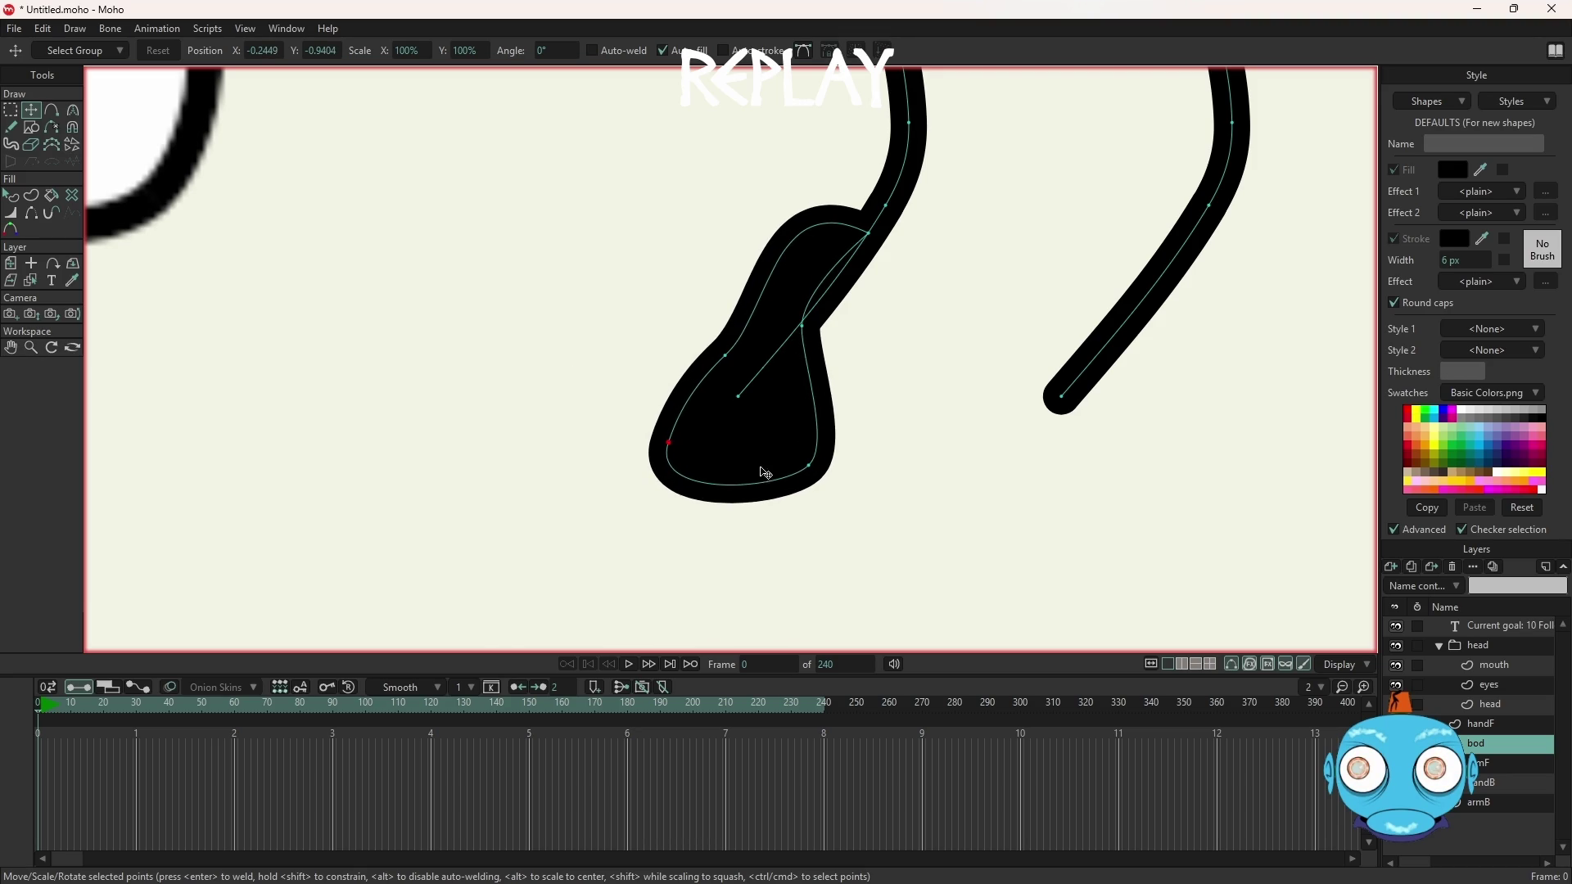
{"action": "left_click_drag", "start_coordinate": [813, 469], "coordinate": [820, 473]}
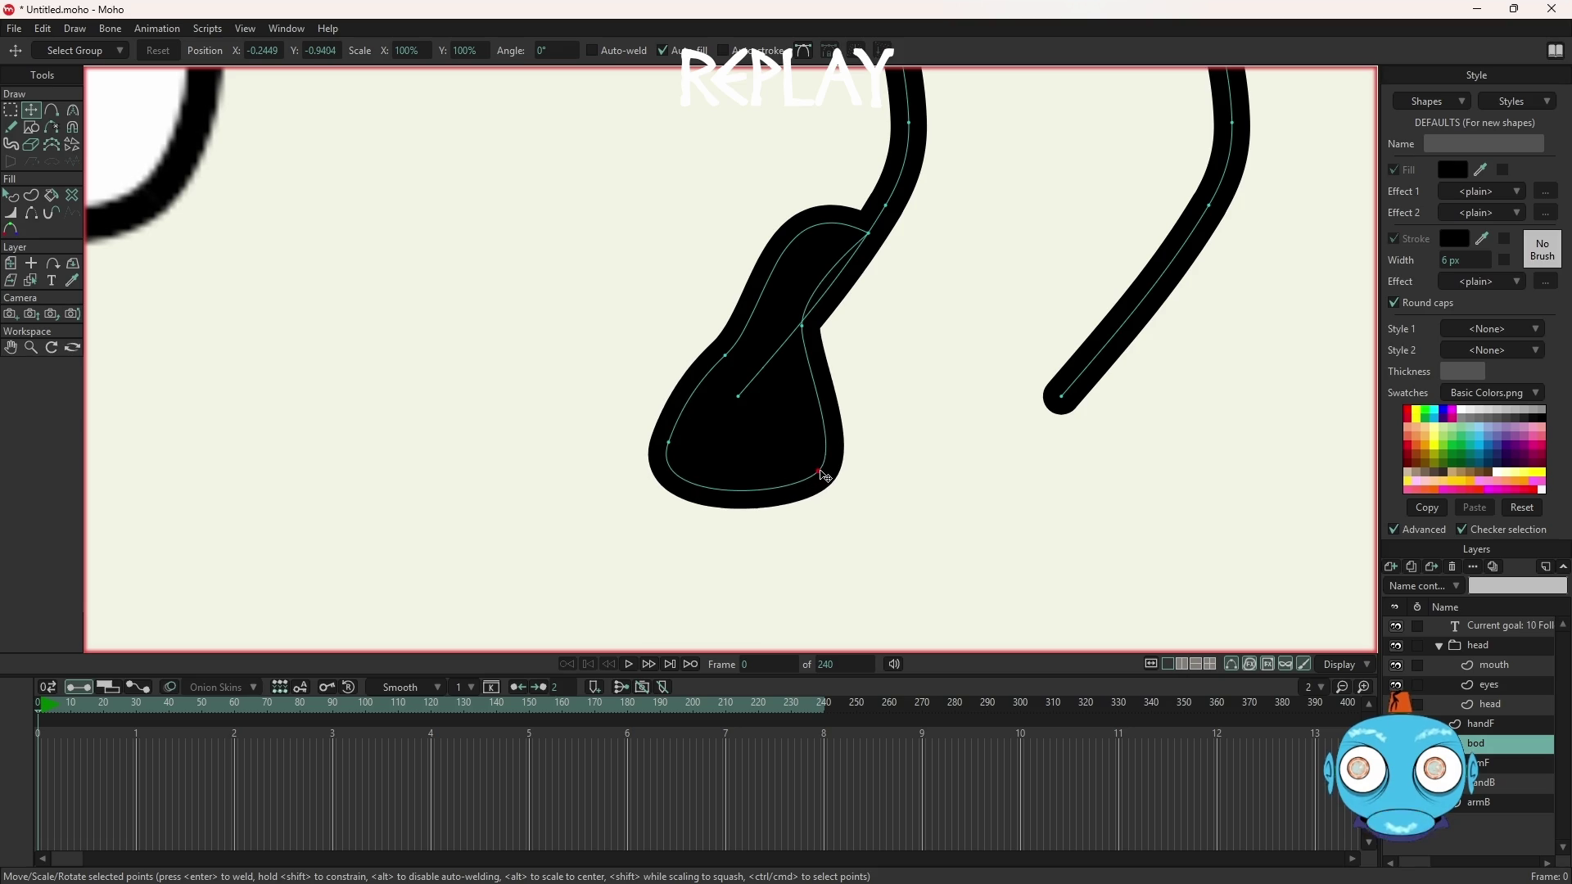
Adjust curvature at the leg-foot join so the foot tapers smoothly into the leg
{"action": "key", "text": "c"}
{"action": "scroll", "coordinate": [843, 211], "scroll_direction": "up", "scroll_amount": 2}
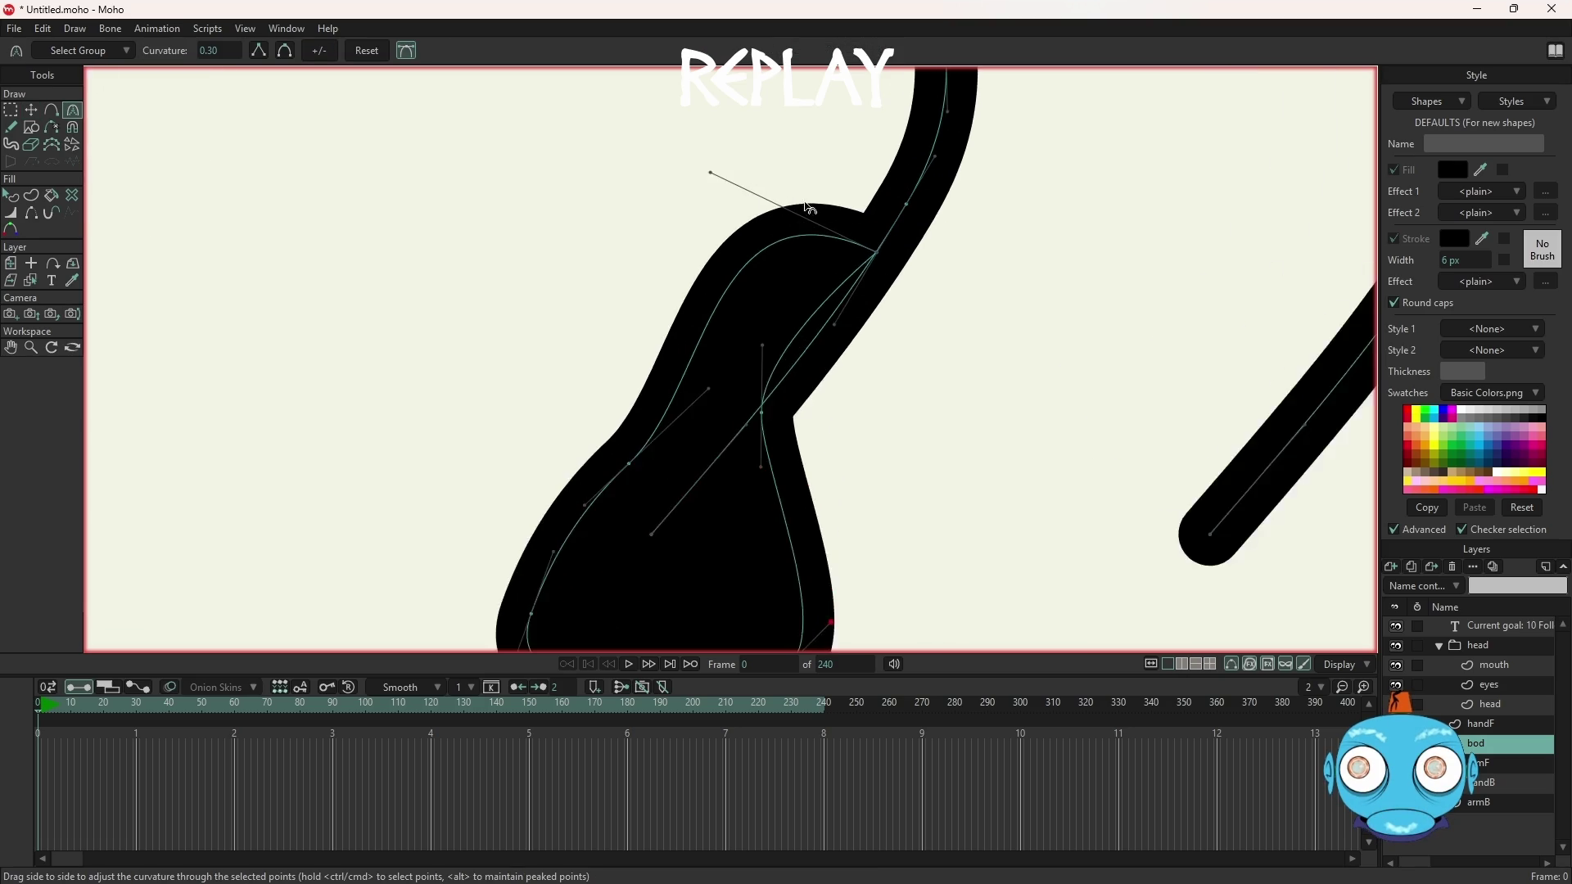
{"action": "left_click_drag", "start_coordinate": [711, 174], "coordinate": [776, 331]}
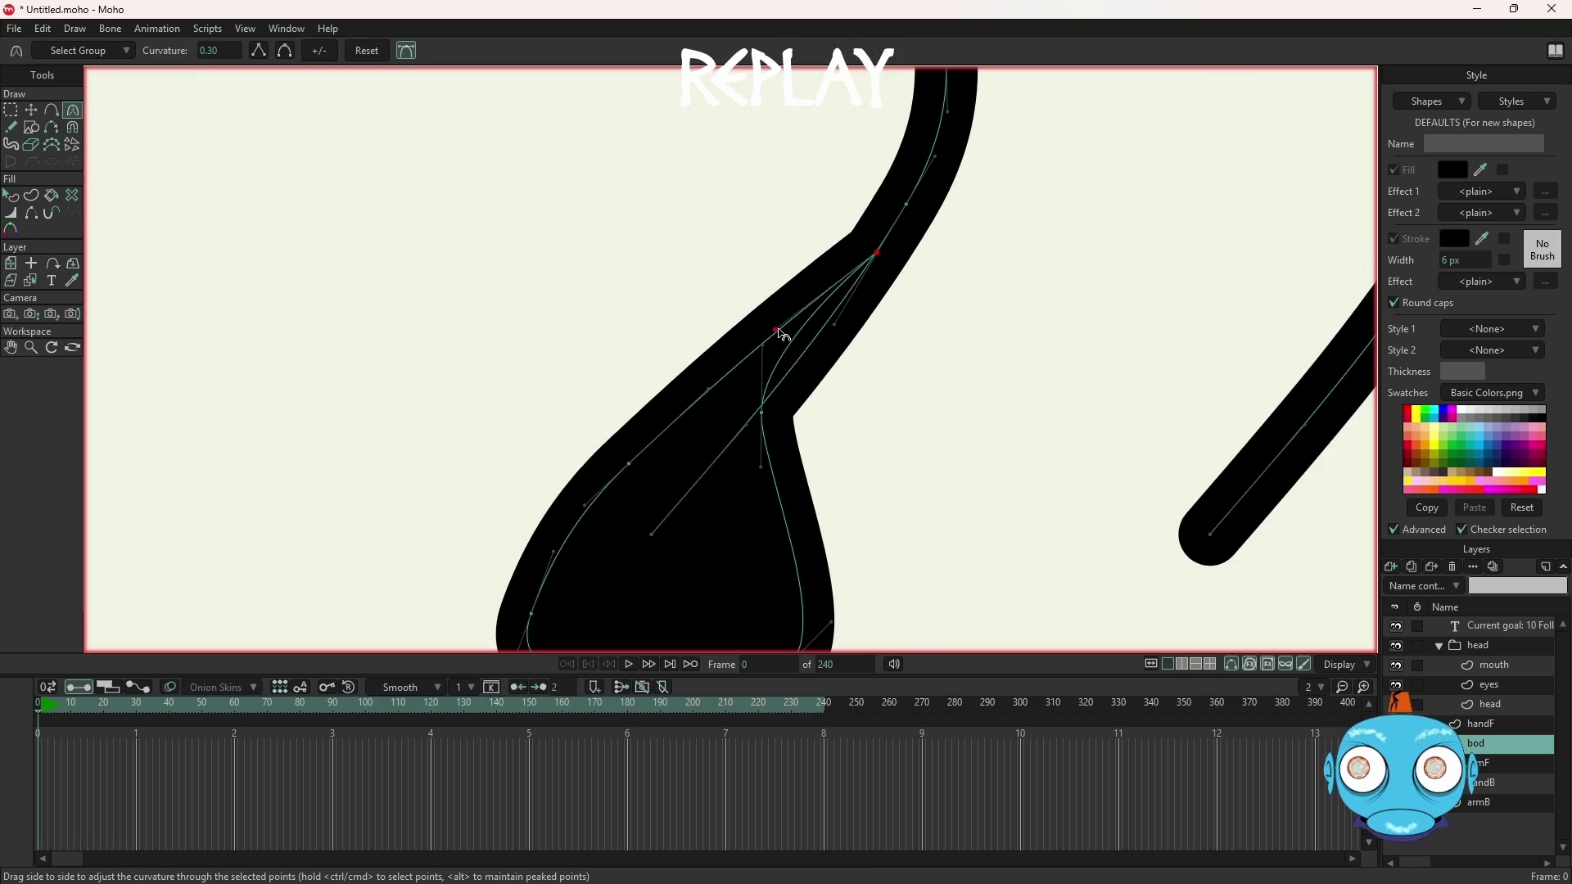
{"action": "left_click", "coordinate": [832, 325], "text": "ctrl"}
{"action": "left_click", "coordinate": [653, 534]}
{"action": "mouse_move", "coordinate": [664, 524]}
{"action": "left_mouse_down"}
{"action": "mouse_move", "coordinate": [603, 526]}
{"action": "mouse_move", "coordinate": [653, 519]}
{"action": "mouse_move", "coordinate": [601, 561]}
{"action": "left_mouse_up"}
{"action": "left_click_drag", "start_coordinate": [765, 351], "coordinate": [796, 340]}
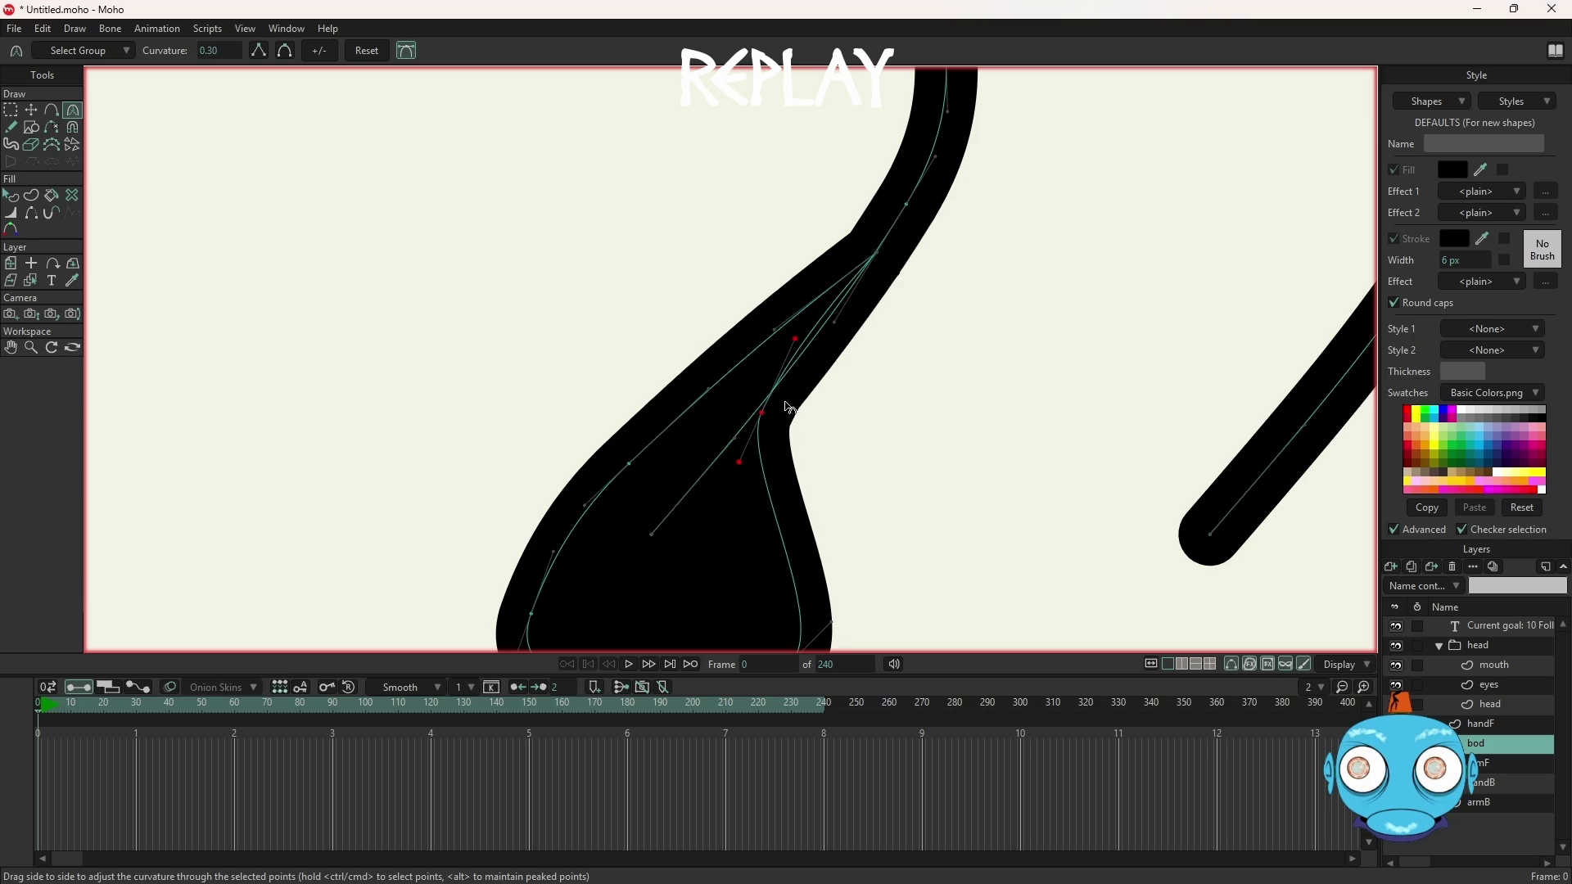
{"action": "key", "text": "t"}
{"action": "left_click_drag", "start_coordinate": [761, 416], "coordinate": [798, 427]}
{"action": "scroll", "coordinate": [799, 428], "scroll_direction": "down", "scroll_amount": 4}
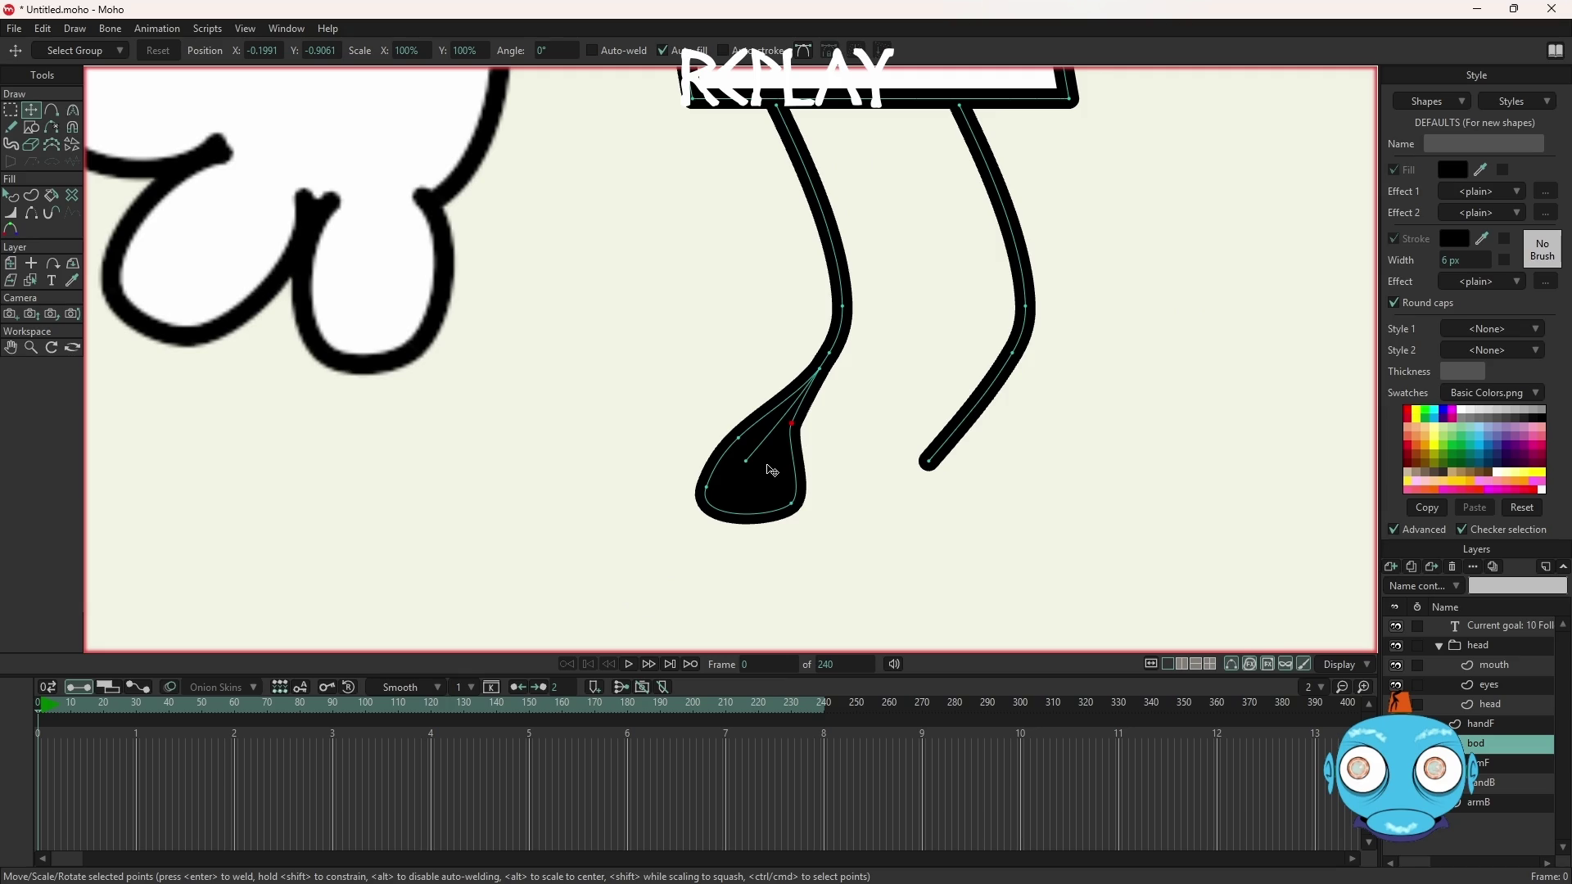
Duplicate the left foot's points onto the end of the right leg
{"action": "scroll", "coordinate": [846, 494], "scroll_direction": "down", "scroll_amount": 5}
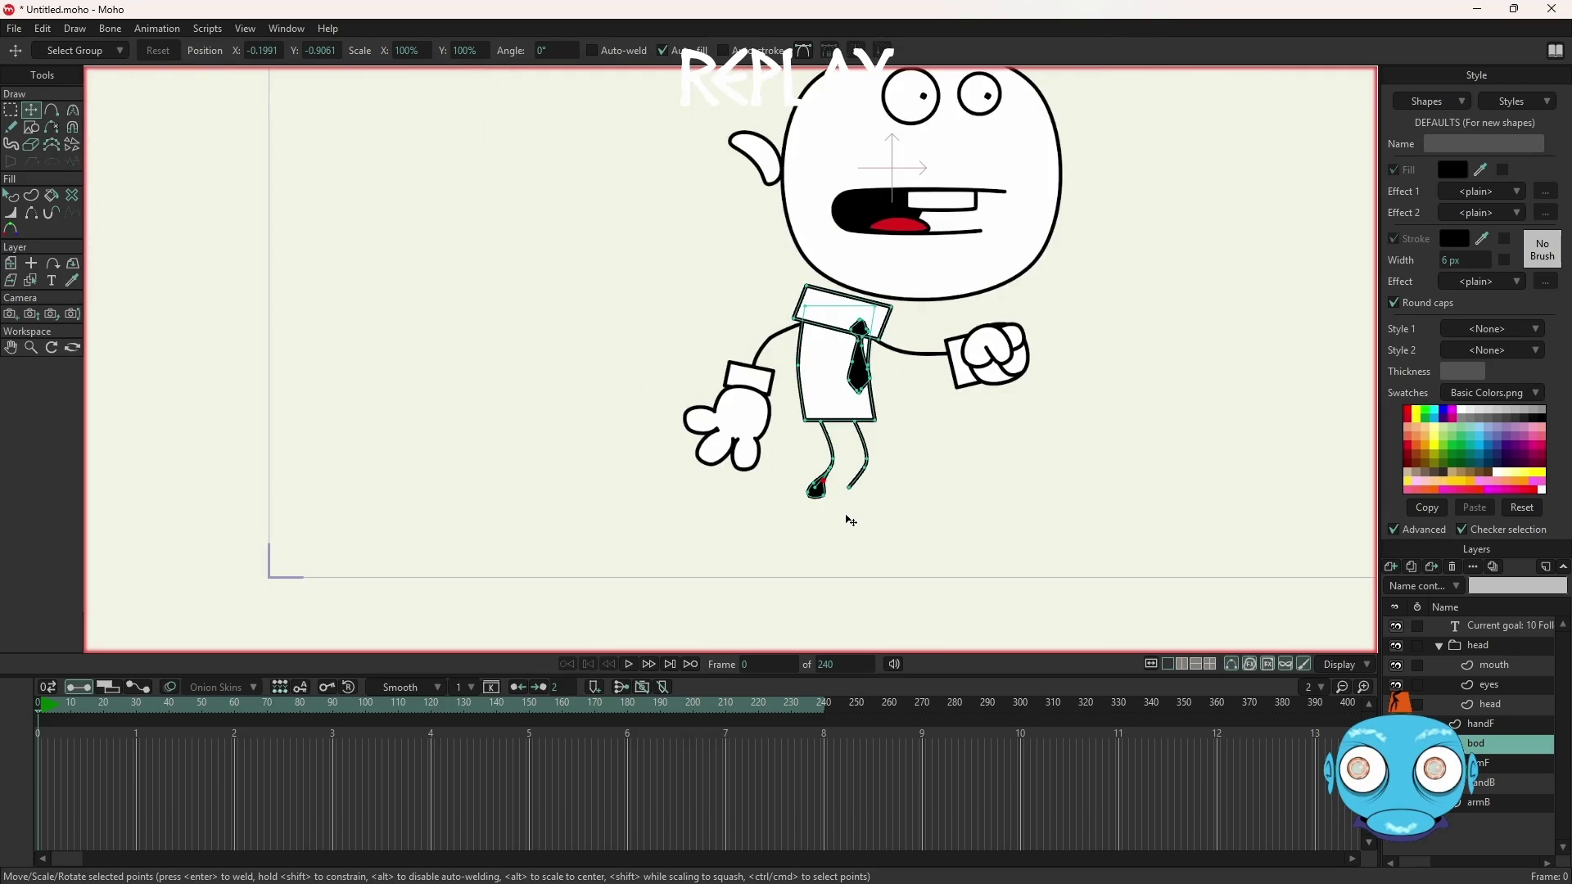
{"action": "scroll", "coordinate": [851, 520], "scroll_direction": "up", "scroll_amount": 2}
{"action": "scroll", "coordinate": [852, 520], "scroll_direction": "up", "scroll_amount": 4}
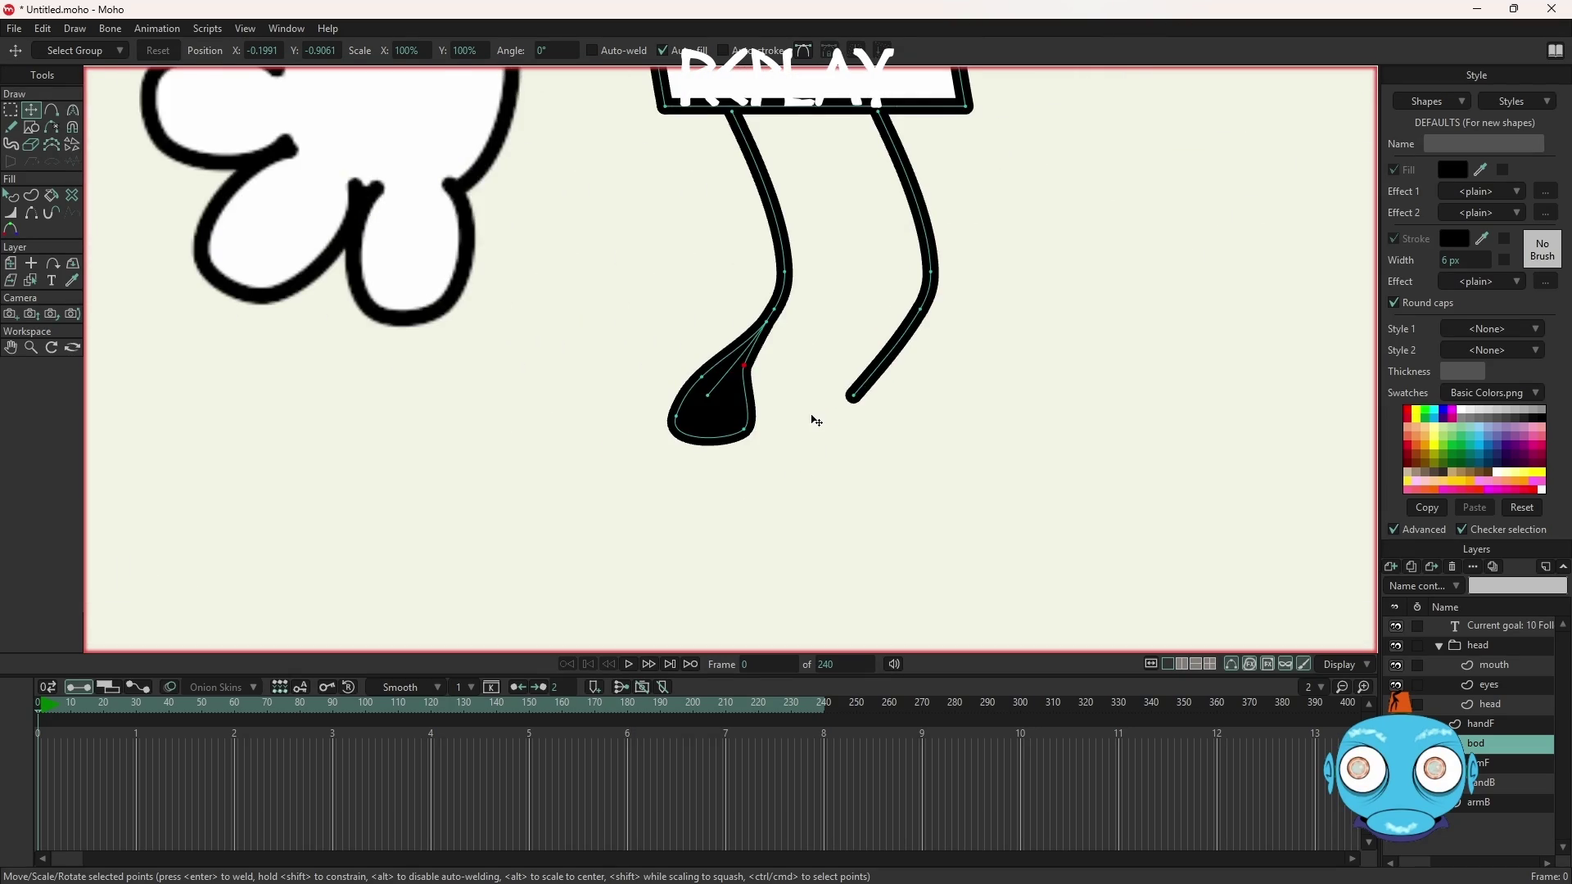
{"action": "scroll", "coordinate": [816, 421], "scroll_direction": "up", "scroll_amount": 1}
{"action": "scroll", "coordinate": [737, 401], "scroll_direction": "up", "scroll_amount": 1}
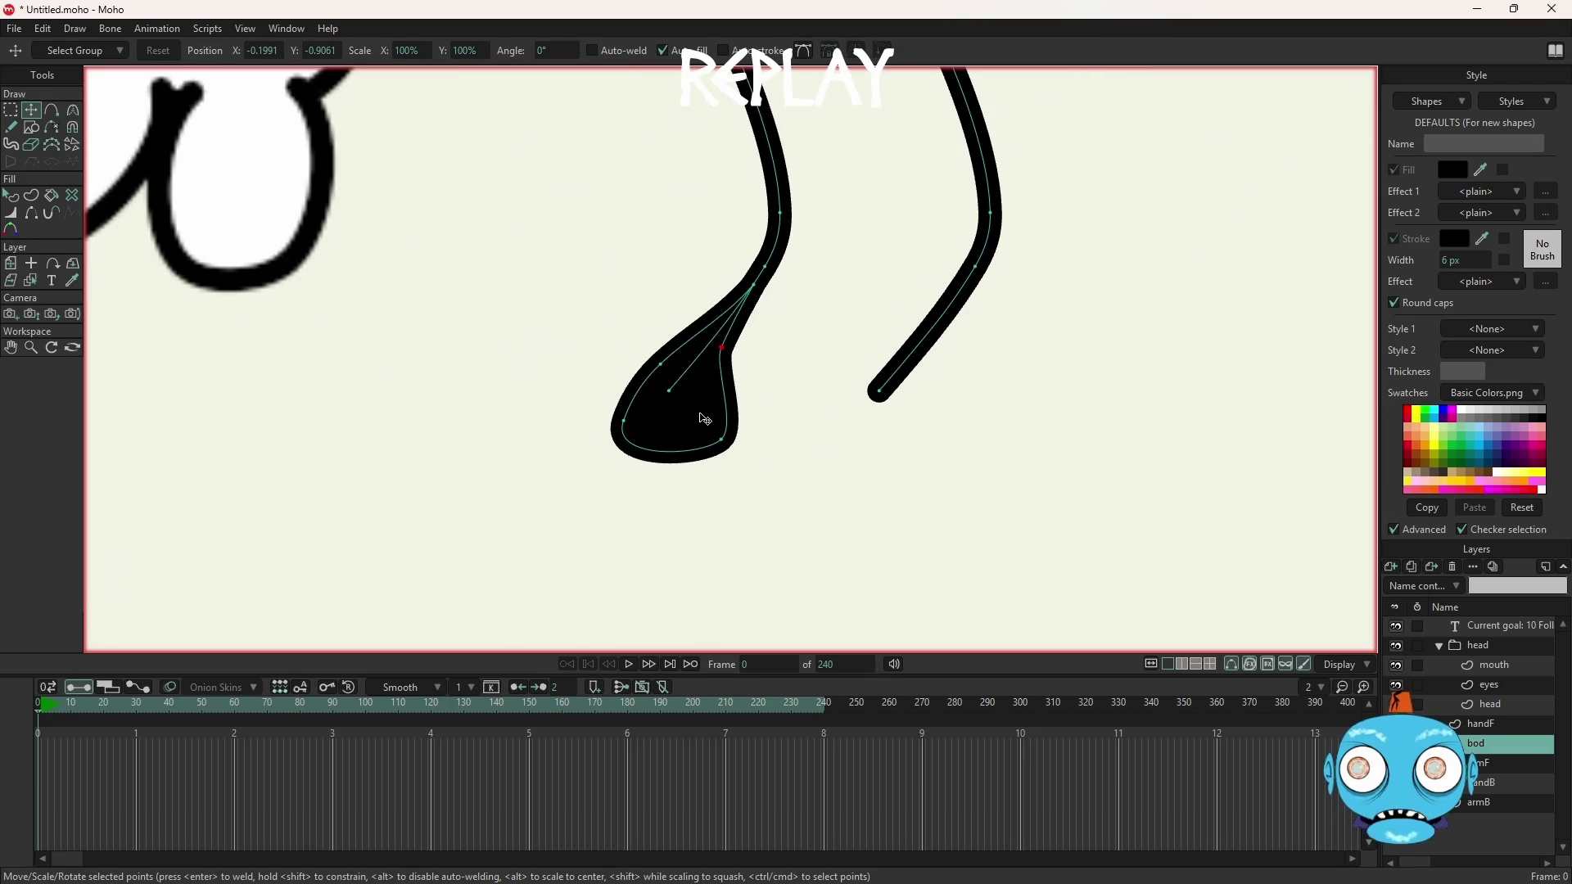
{"action": "key", "text": "g"}
{"action": "left_click", "coordinate": [702, 419]}
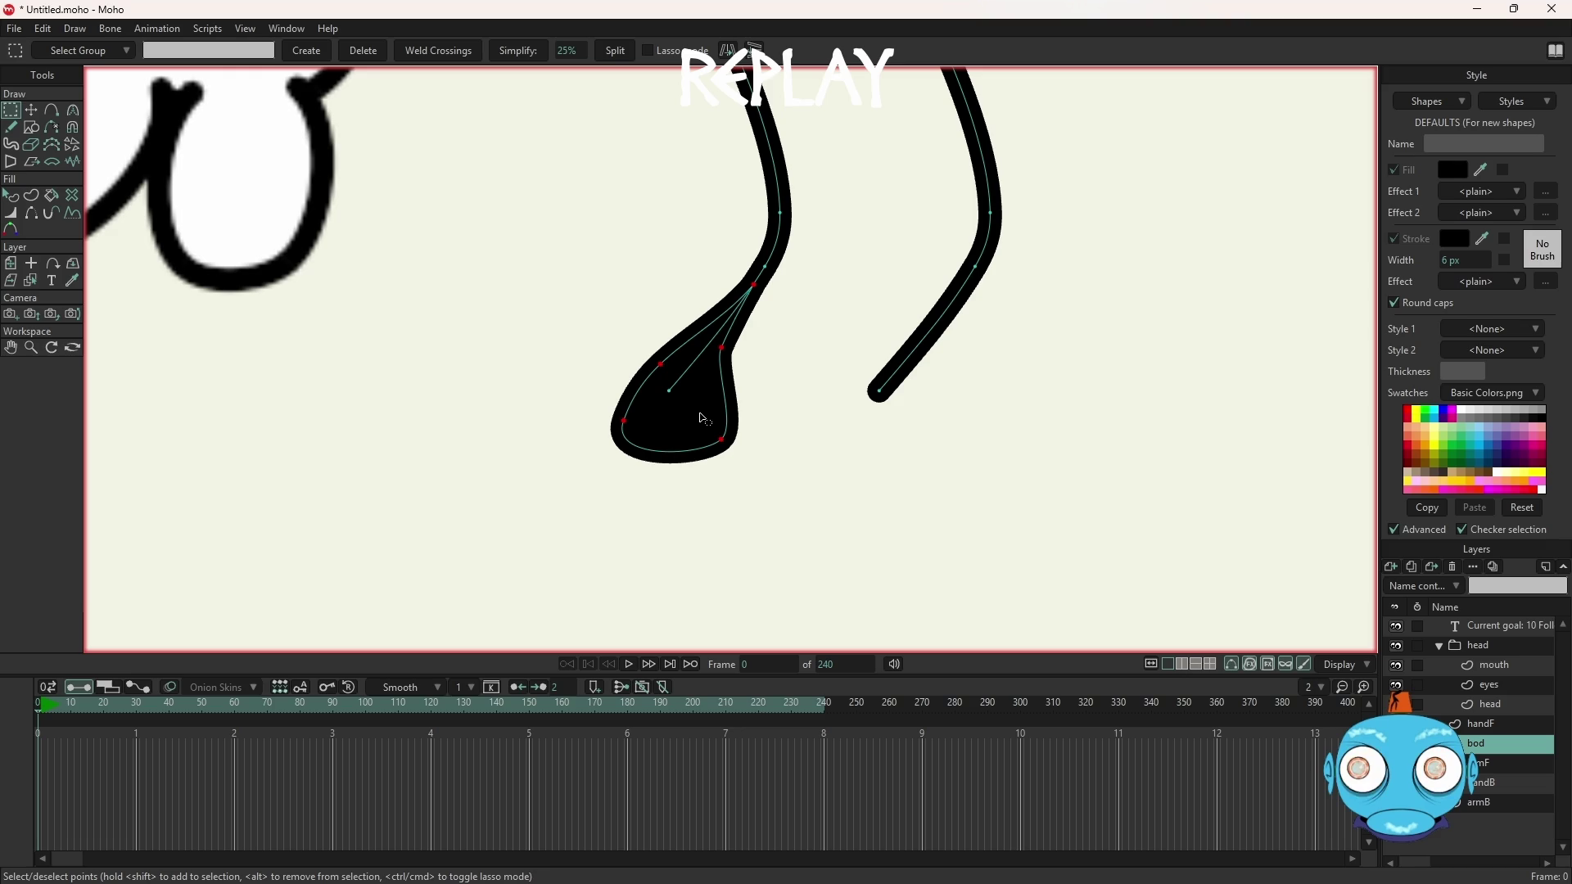
{"action": "key", "text": "t"}
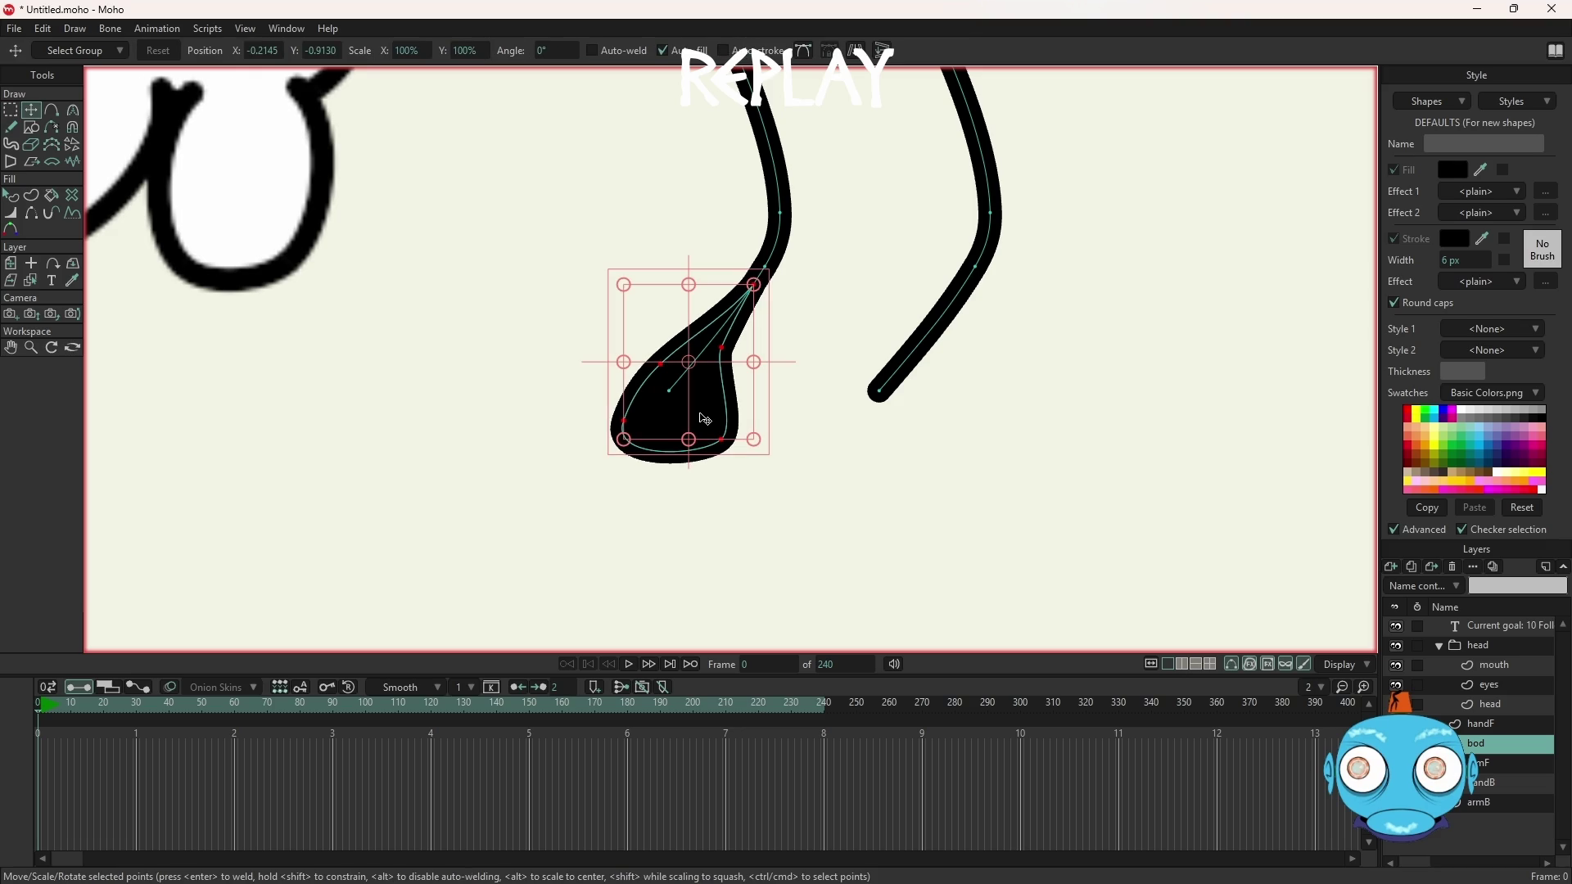
{"action": "left_click_drag", "start_coordinate": [706, 420], "coordinate": [919, 412]}
Reshape the copied right foot, pulling its toe out to a point
{"action": "left_click", "coordinate": [1009, 407]}
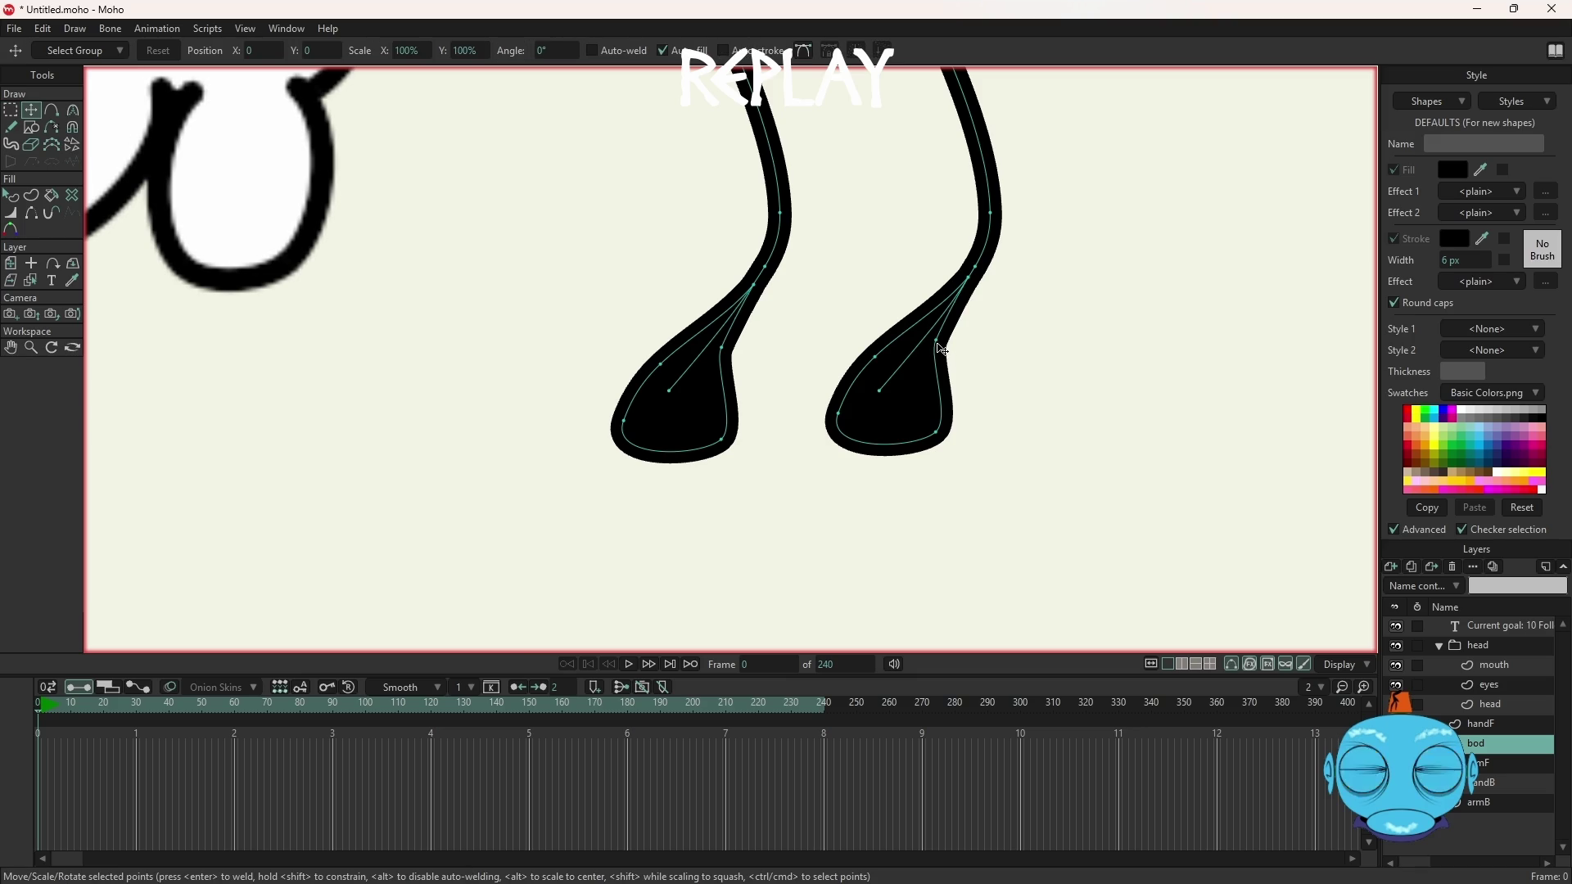
{"action": "mouse_move", "coordinate": [940, 350]}
{"action": "left_mouse_down"}
{"action": "mouse_move", "coordinate": [942, 442]}
{"action": "mouse_move", "coordinate": [934, 372]}
{"action": "left_mouse_up"}
{"action": "left_click_drag", "start_coordinate": [940, 438], "coordinate": [976, 426]}
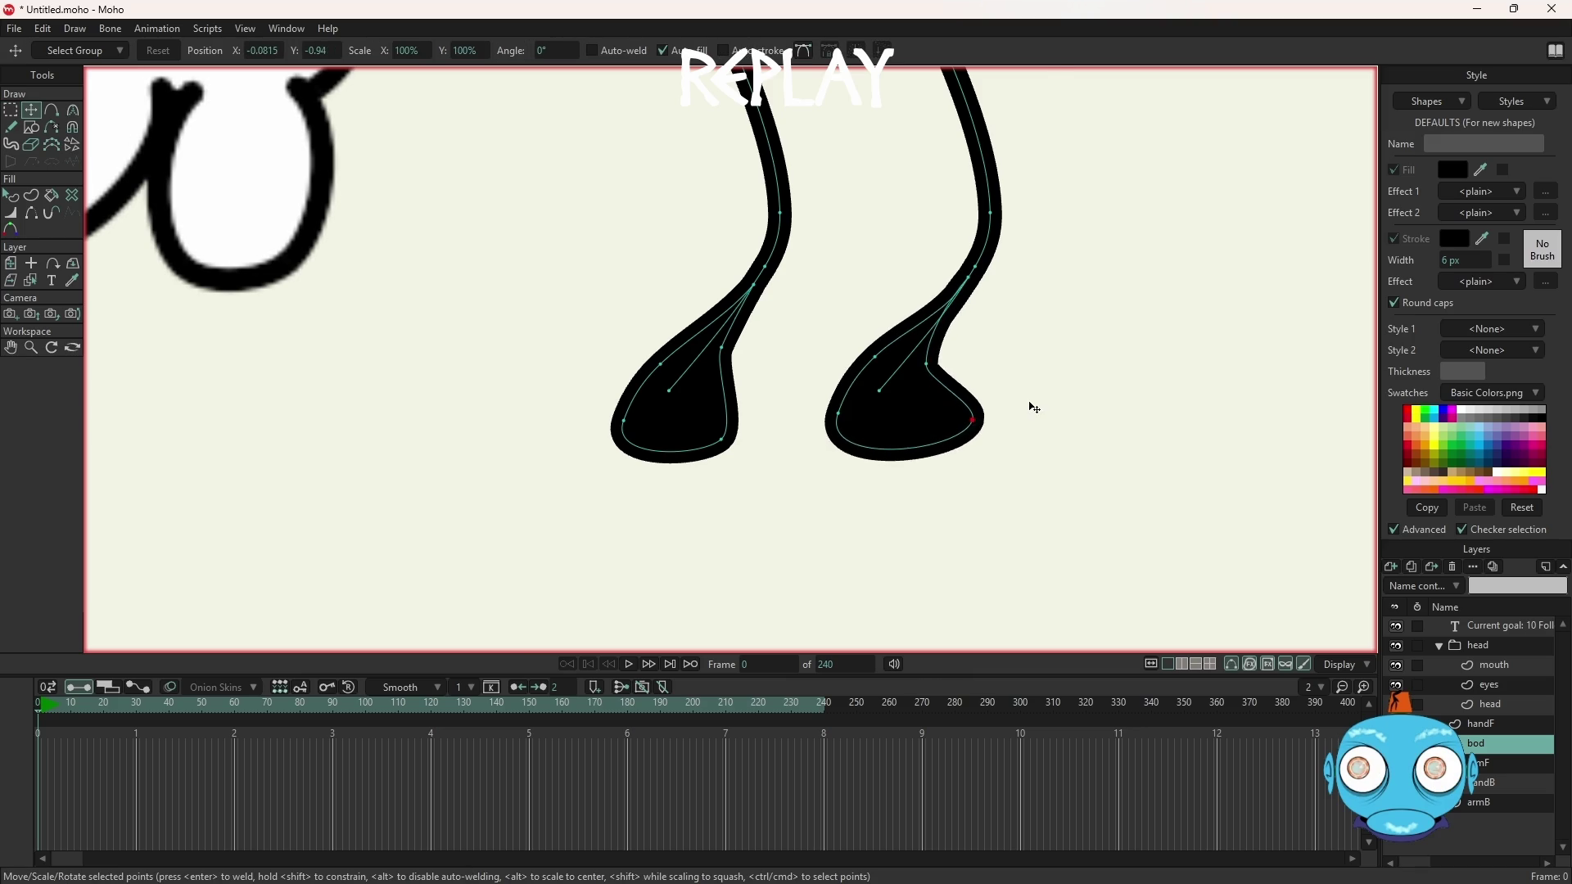
{"action": "scroll", "coordinate": [1032, 409], "scroll_direction": "down", "scroll_amount": 5}
{"action": "scroll", "coordinate": [1236, 292], "scroll_direction": "up", "scroll_amount": 2}
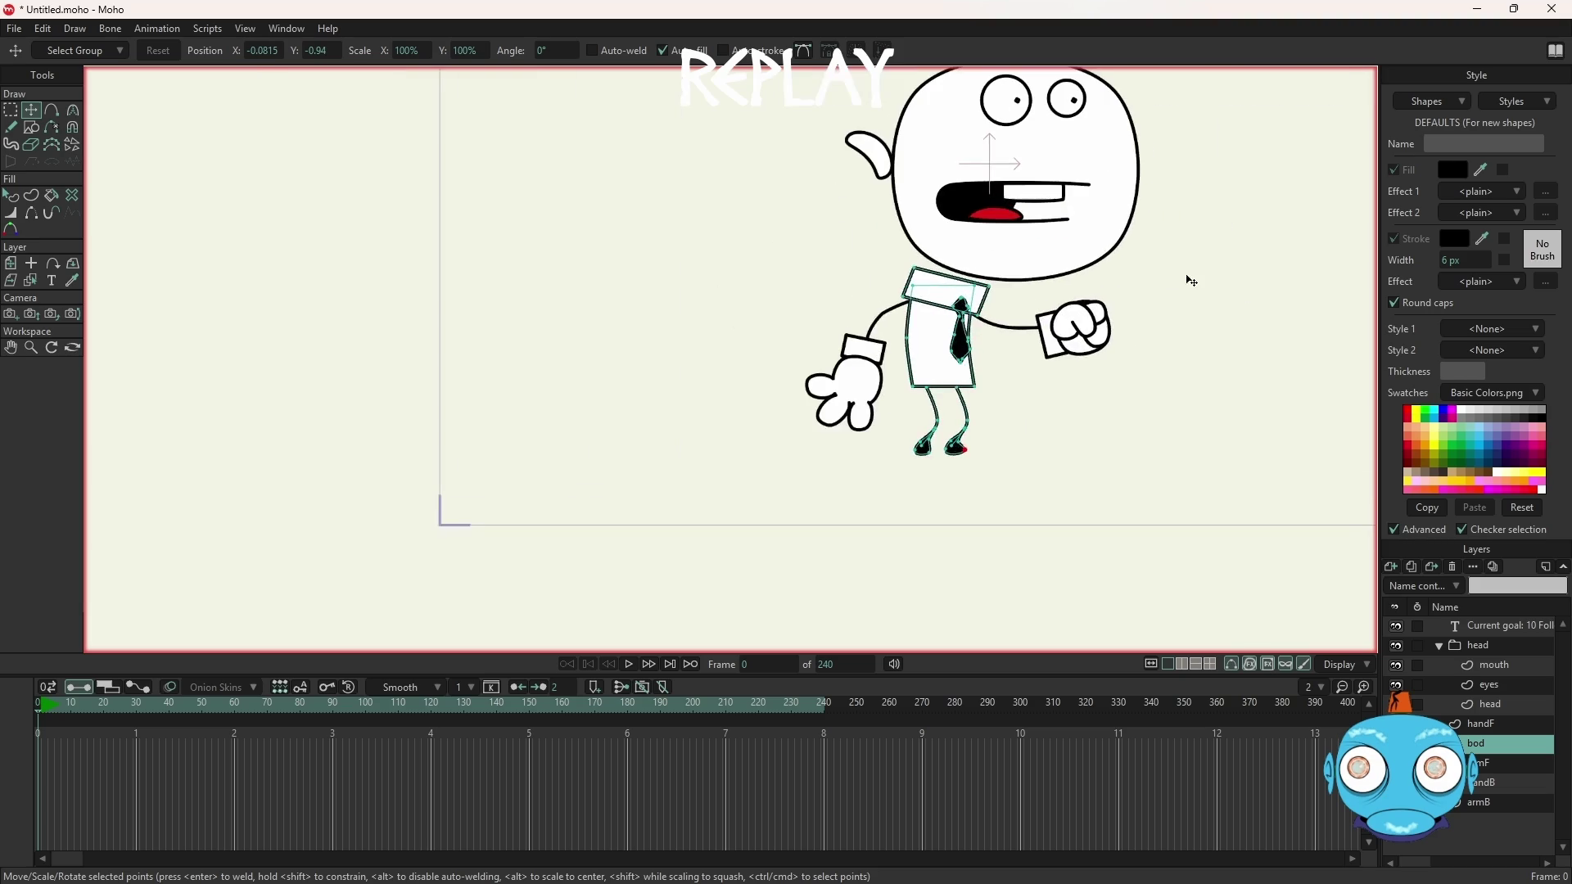
Save the character as Untitled.moho and render a preview of frame 0
{"action": "key", "text": "ctrl+s"}
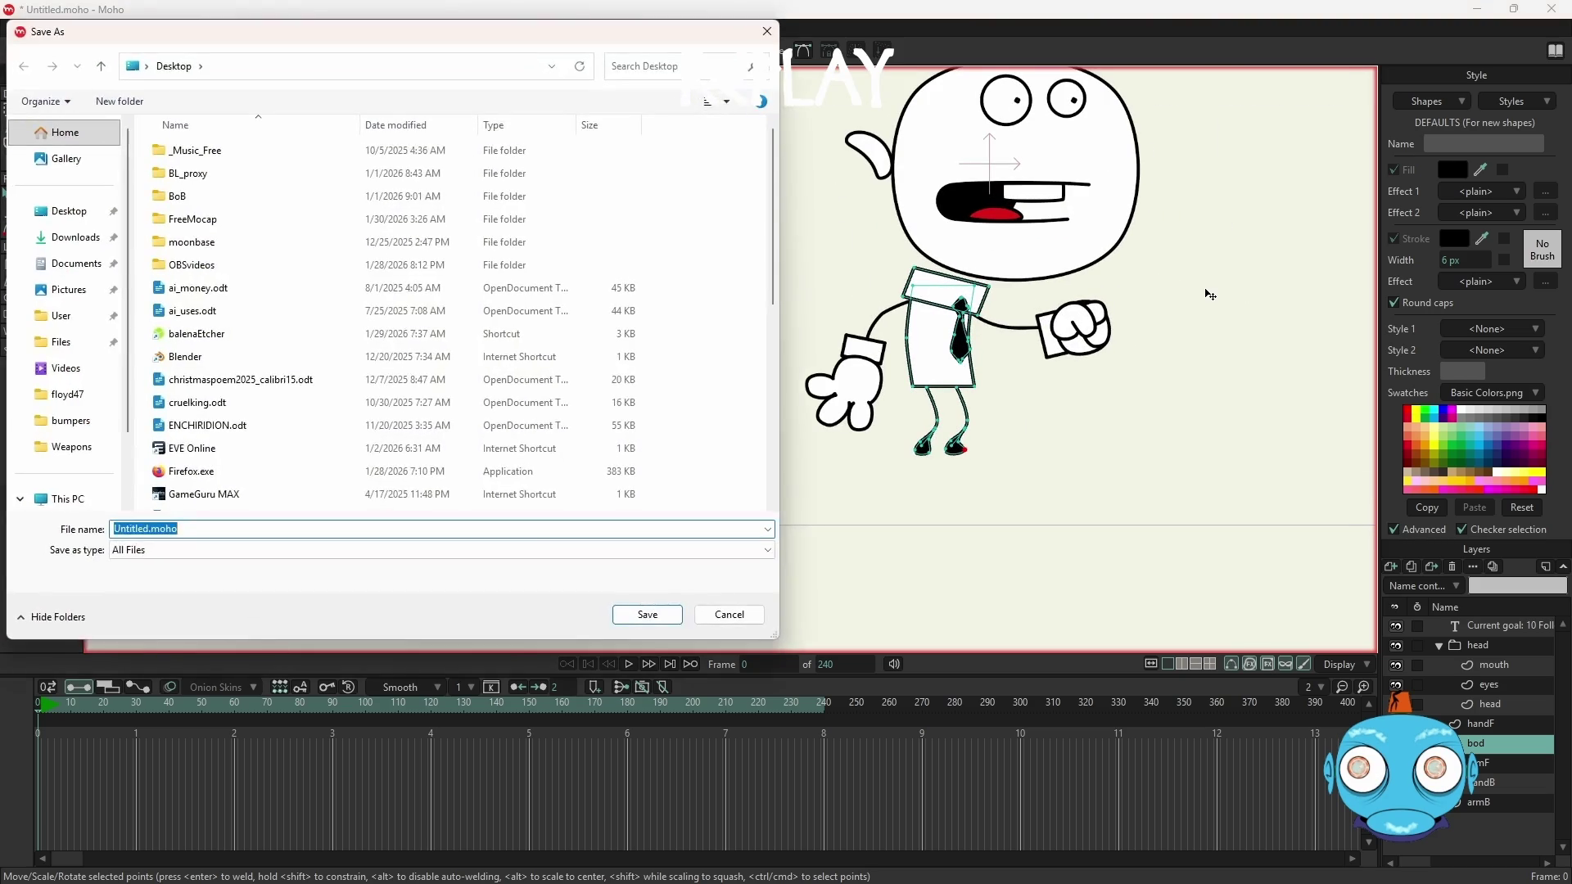
{"action": "key", "text": "Return"}
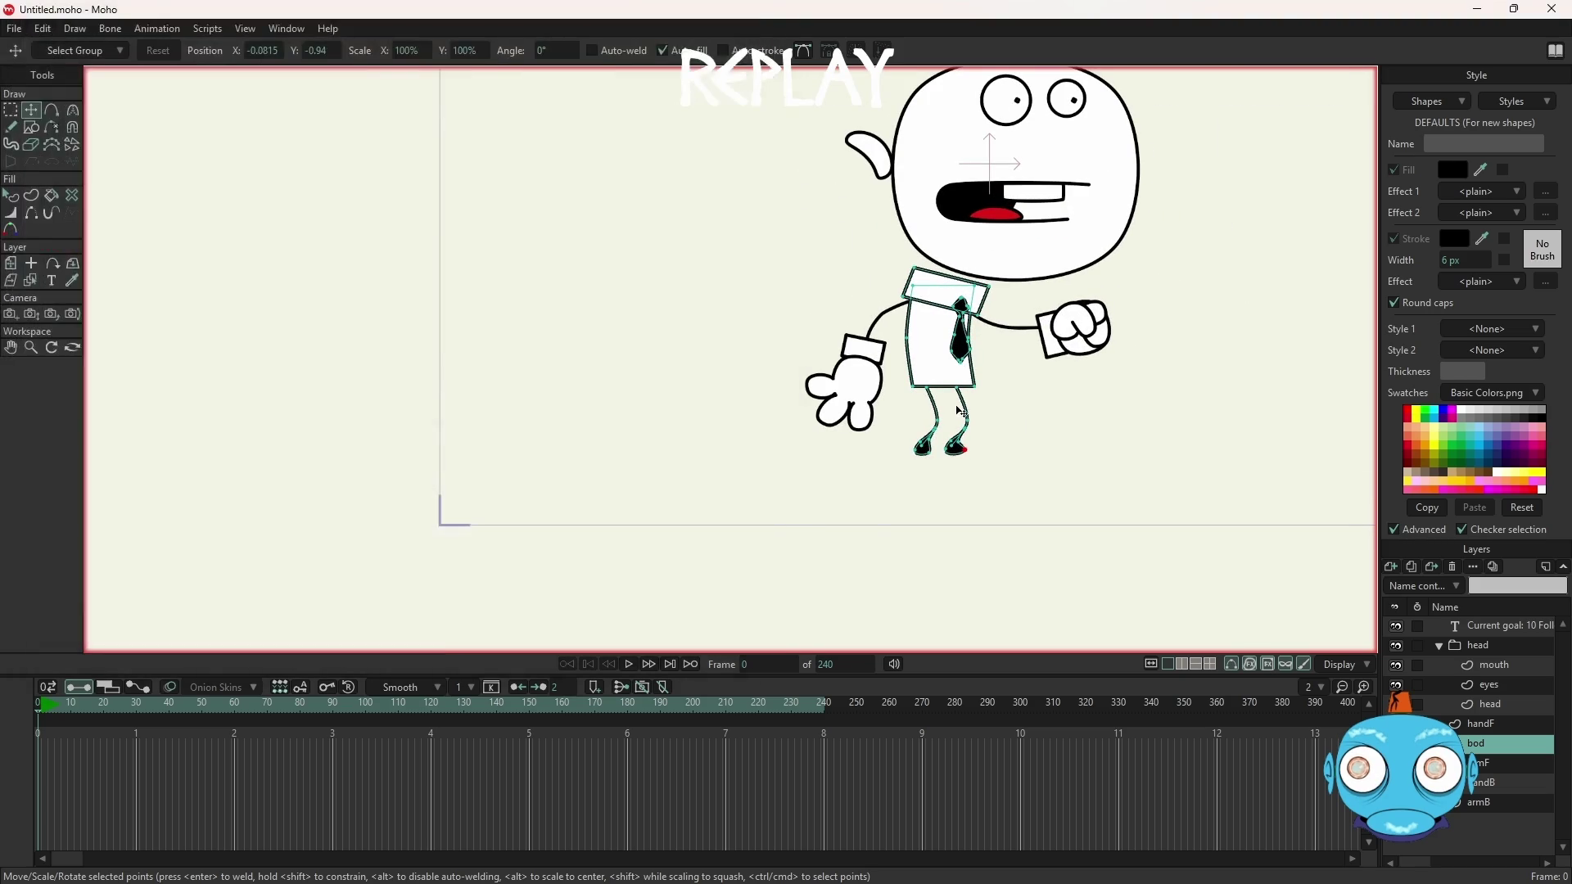
{"action": "key", "text": "ctrl+r"}
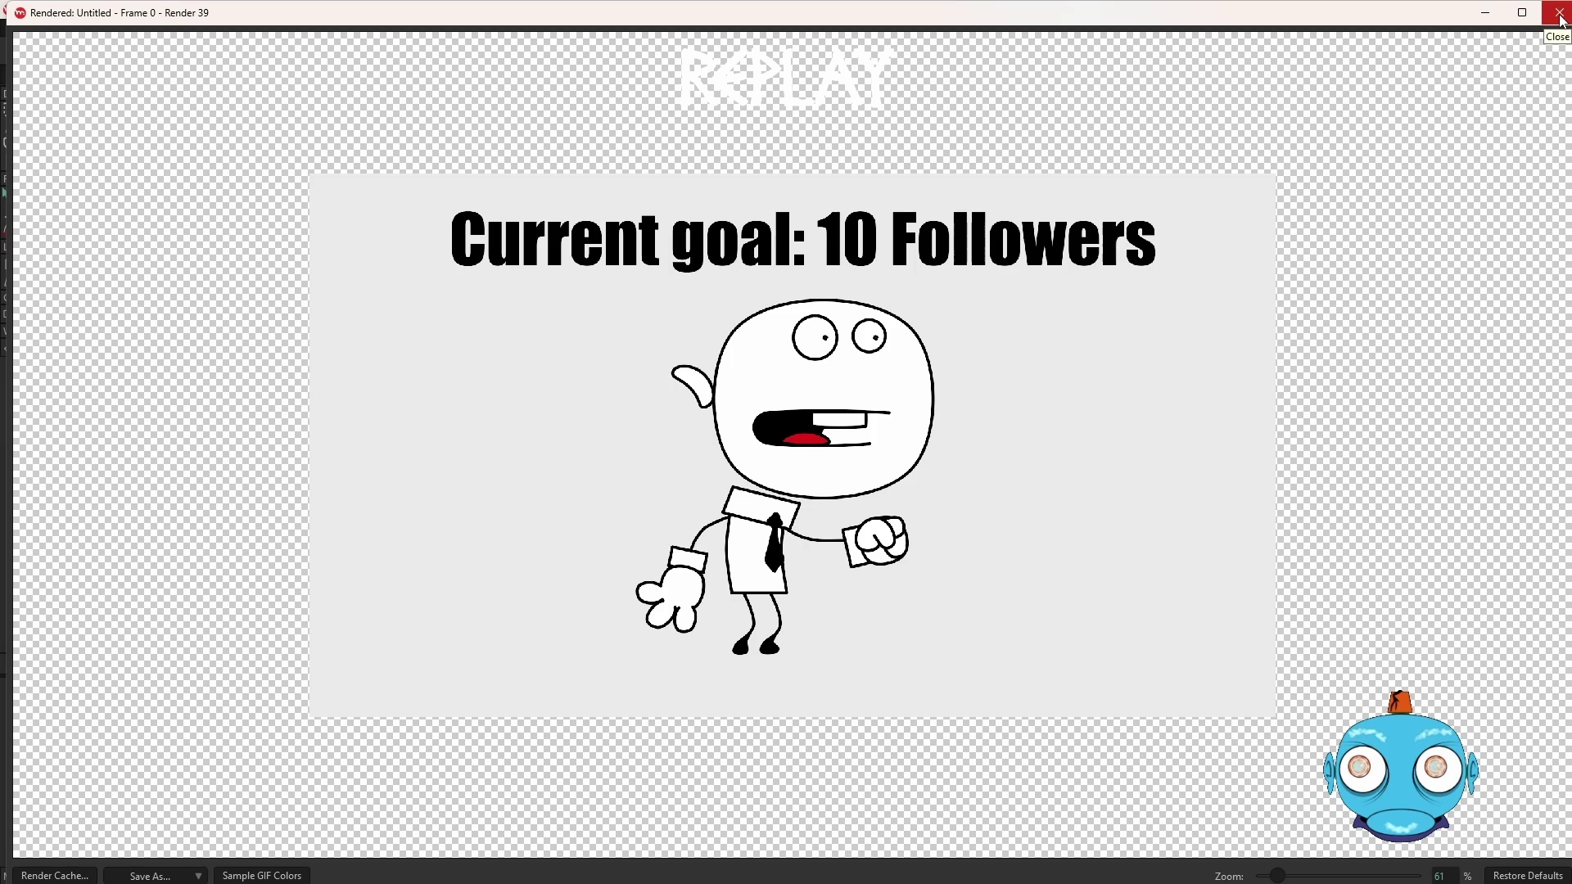
Close the render preview and dismiss the reopened Save dialog without saving
{"action": "left_click", "coordinate": [1561, 16]}
{"action": "scroll", "coordinate": [1048, 168], "scroll_direction": "down", "scroll_amount": 4}
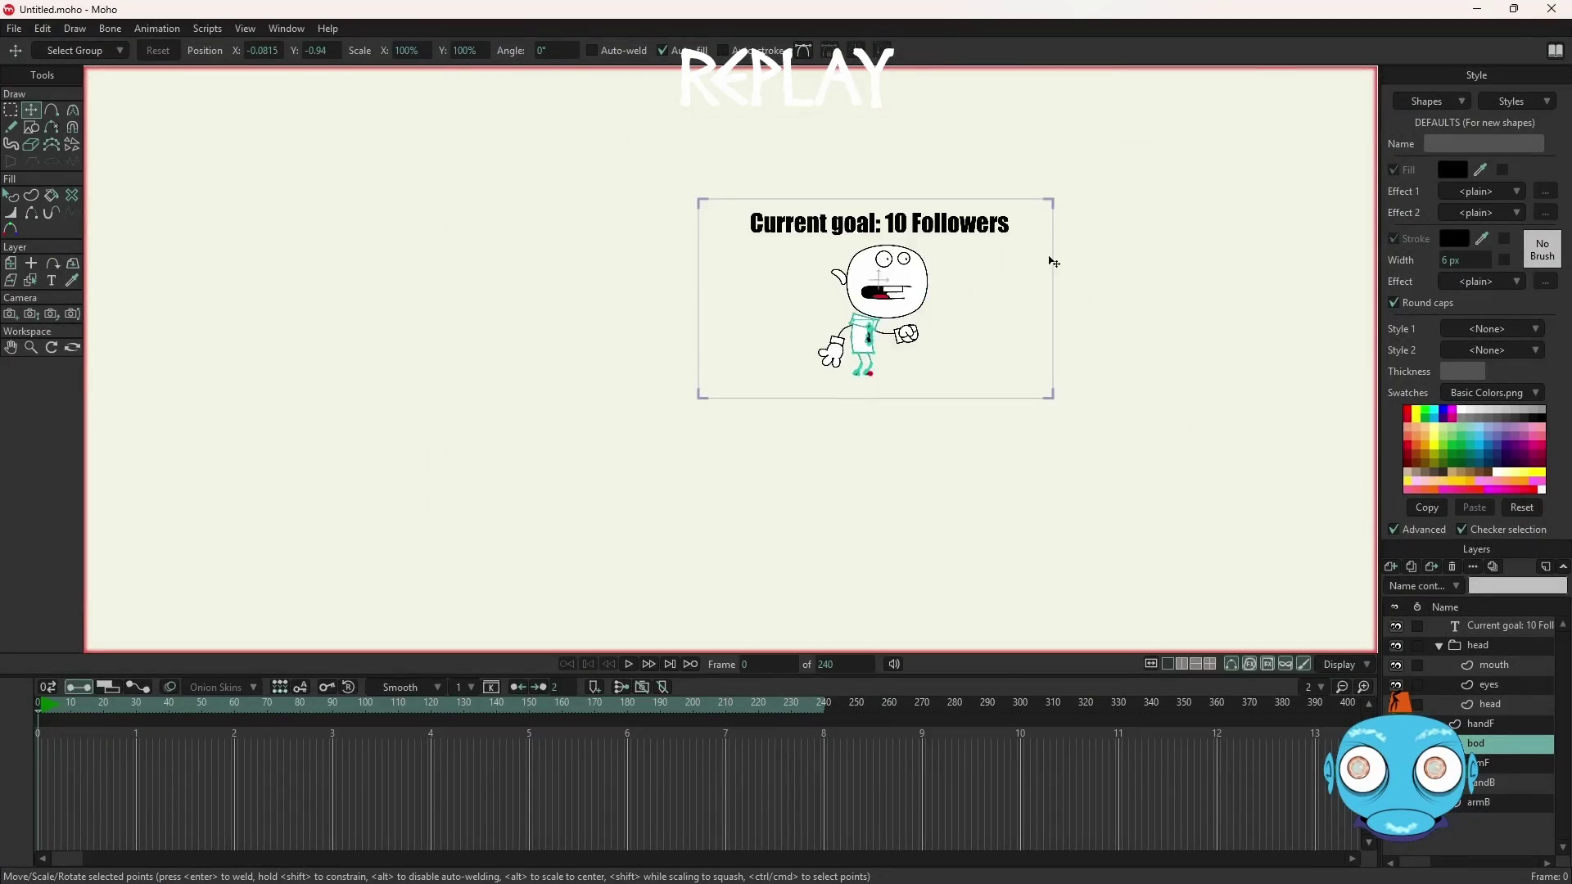
{"action": "scroll", "coordinate": [817, 398], "scroll_direction": "up", "scroll_amount": 2}
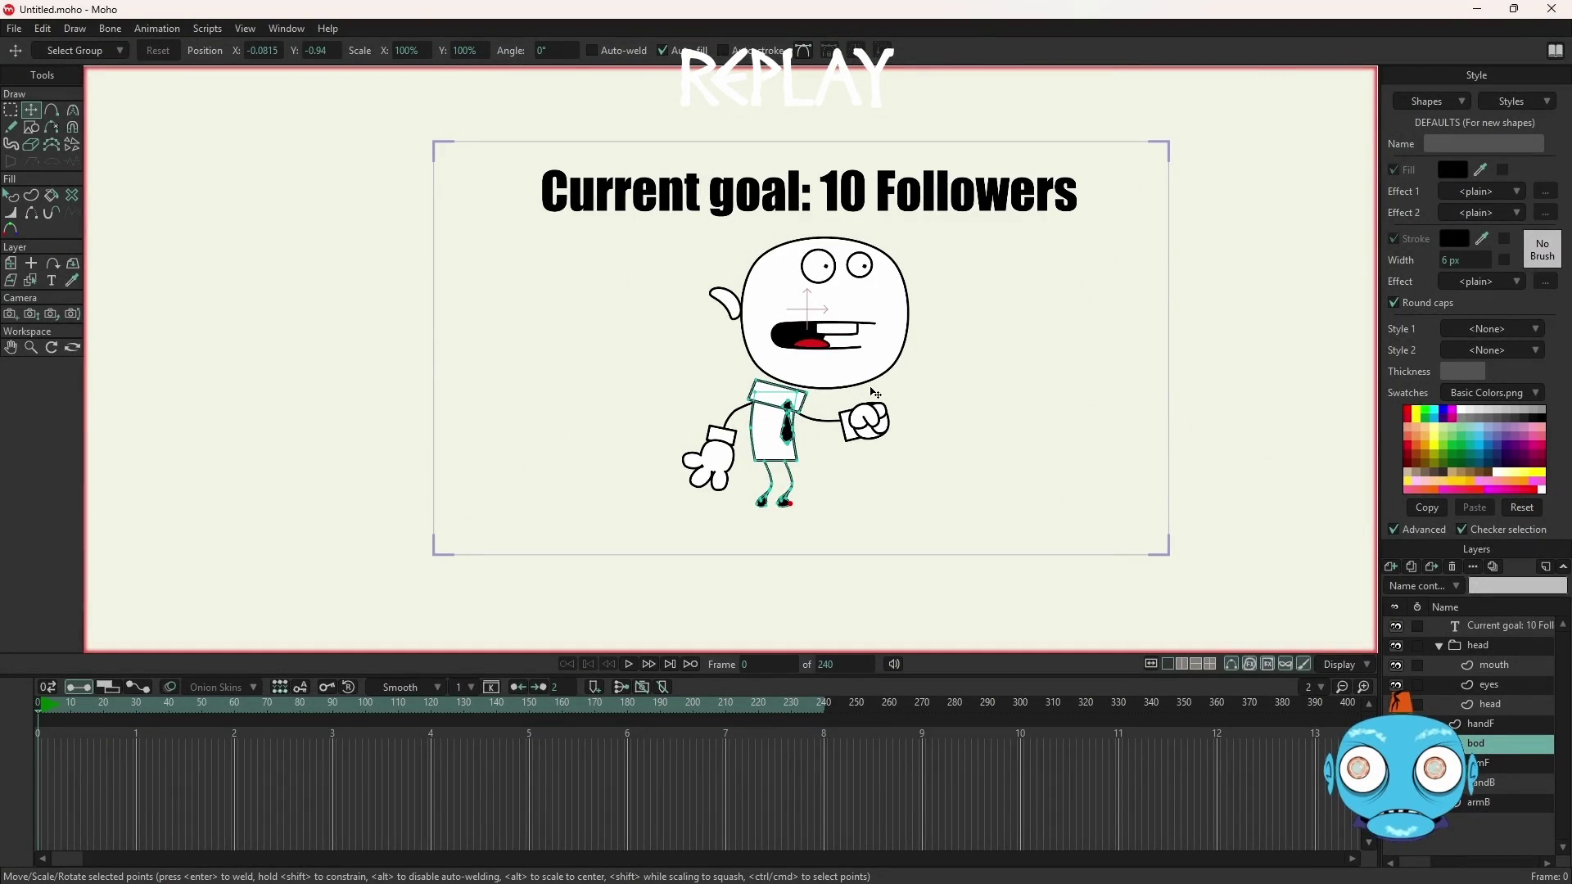
{"action": "key", "text": "ctrl+s"}
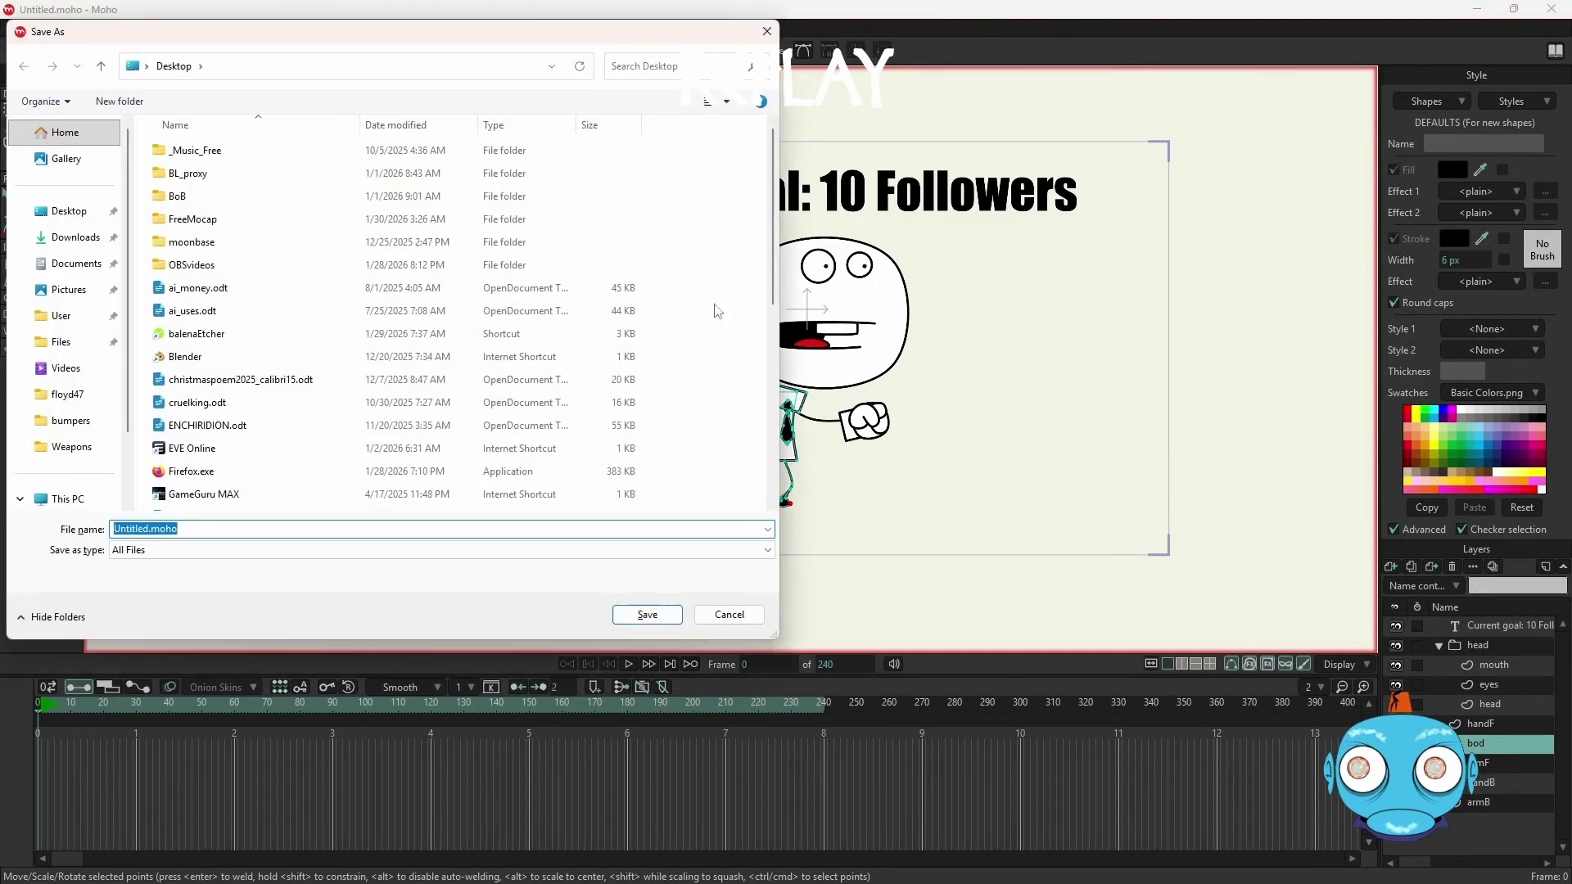
{"action": "key", "text": "Escape"}
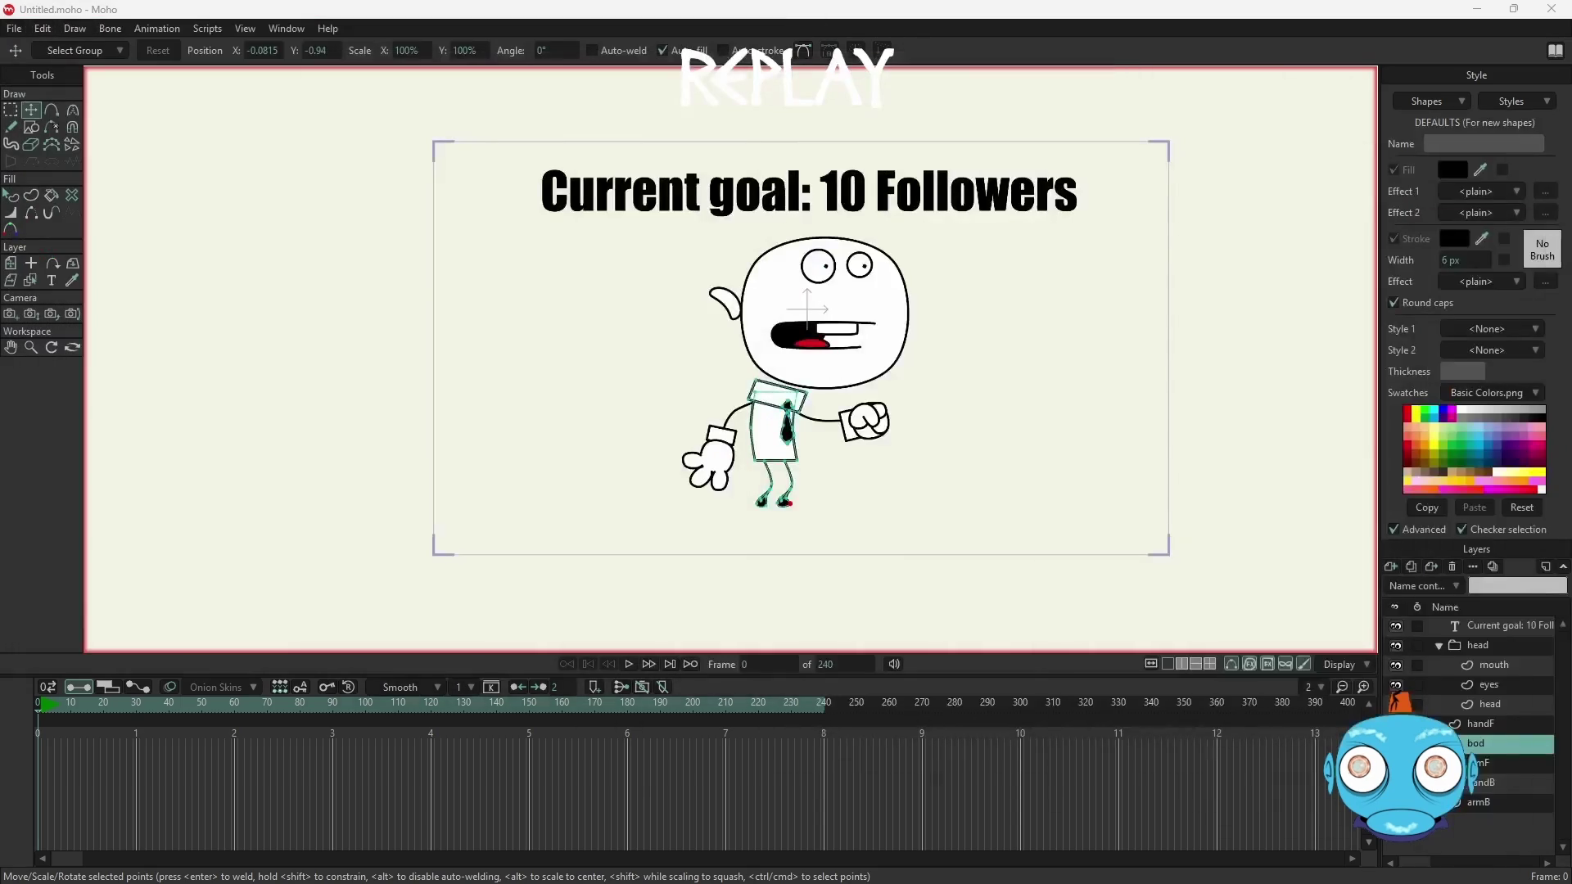
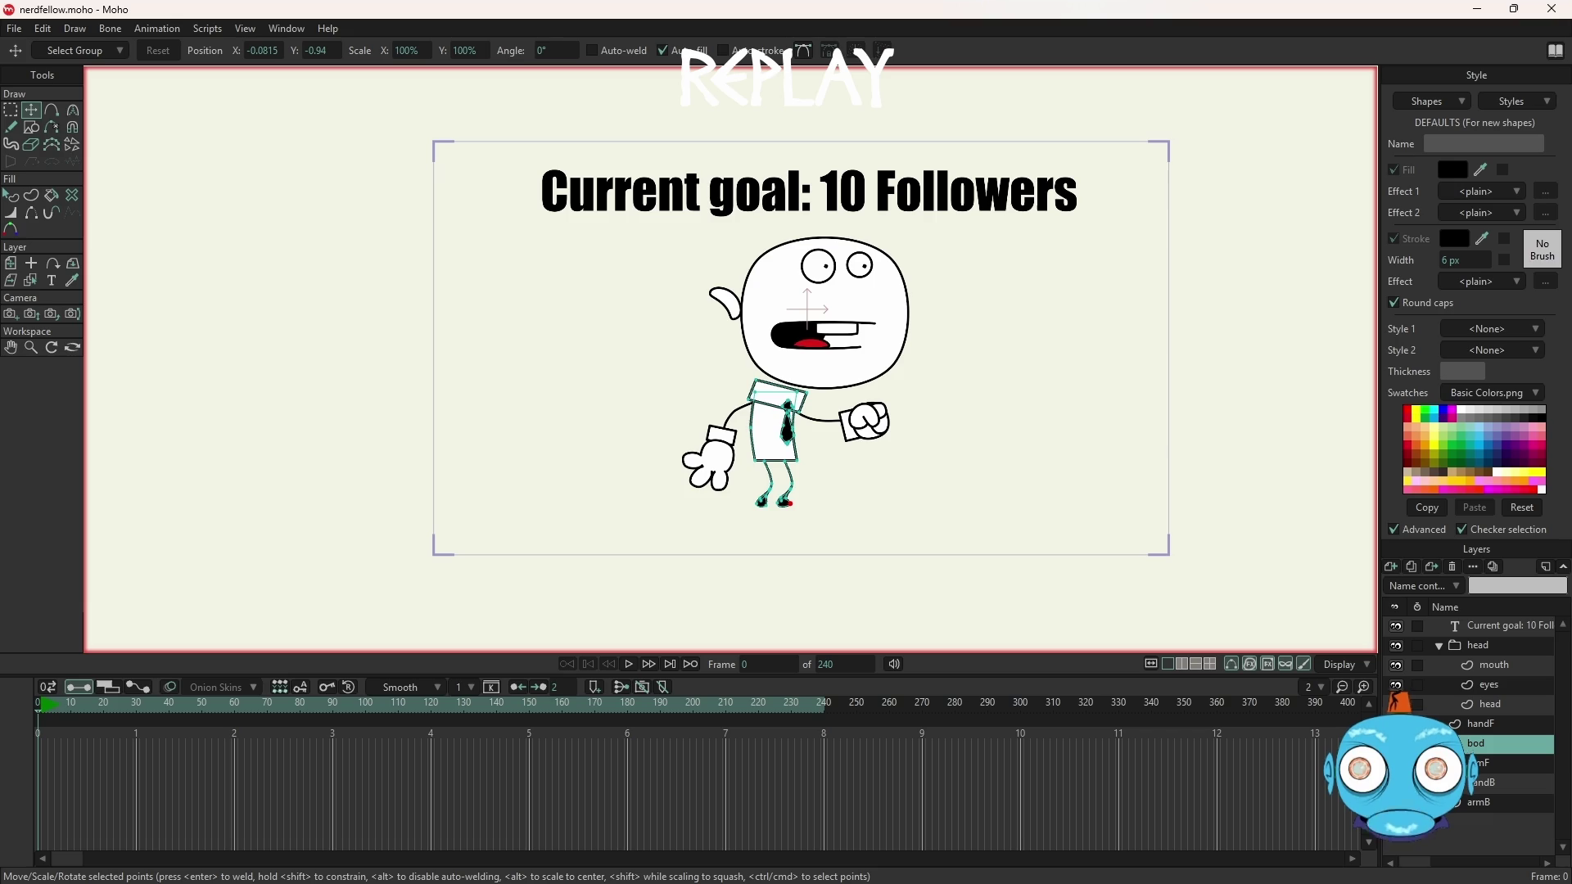
From the Current goal layer, add a new Text layer pre-filled with 'Current goal: 10 Followers'
{"action": "left_click", "coordinate": [1490, 625]}
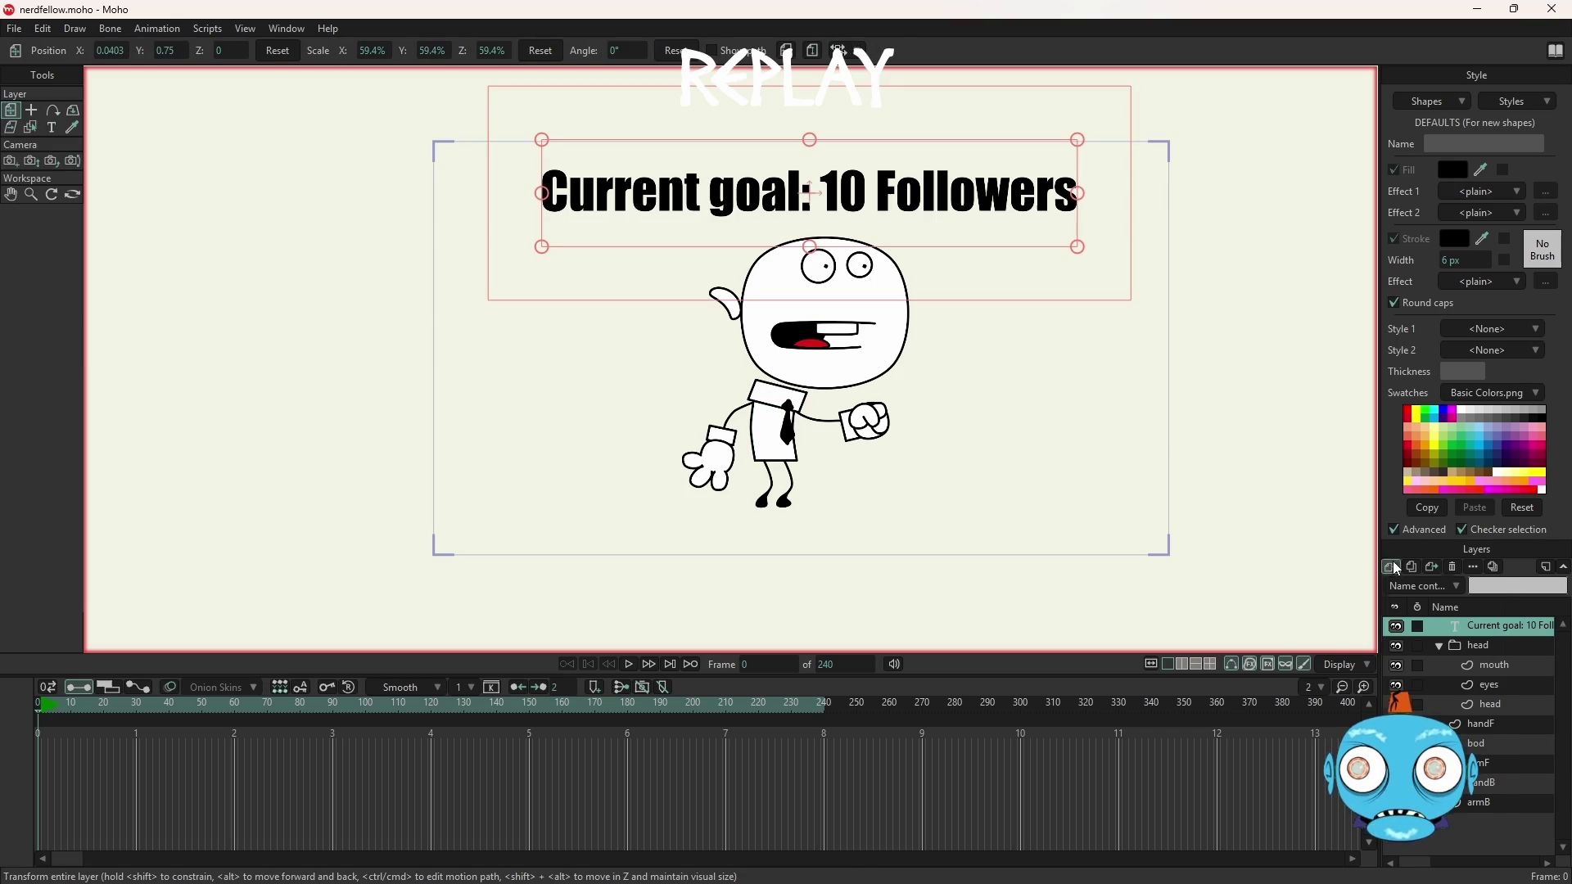
{"action": "left_click", "coordinate": [1394, 564]}
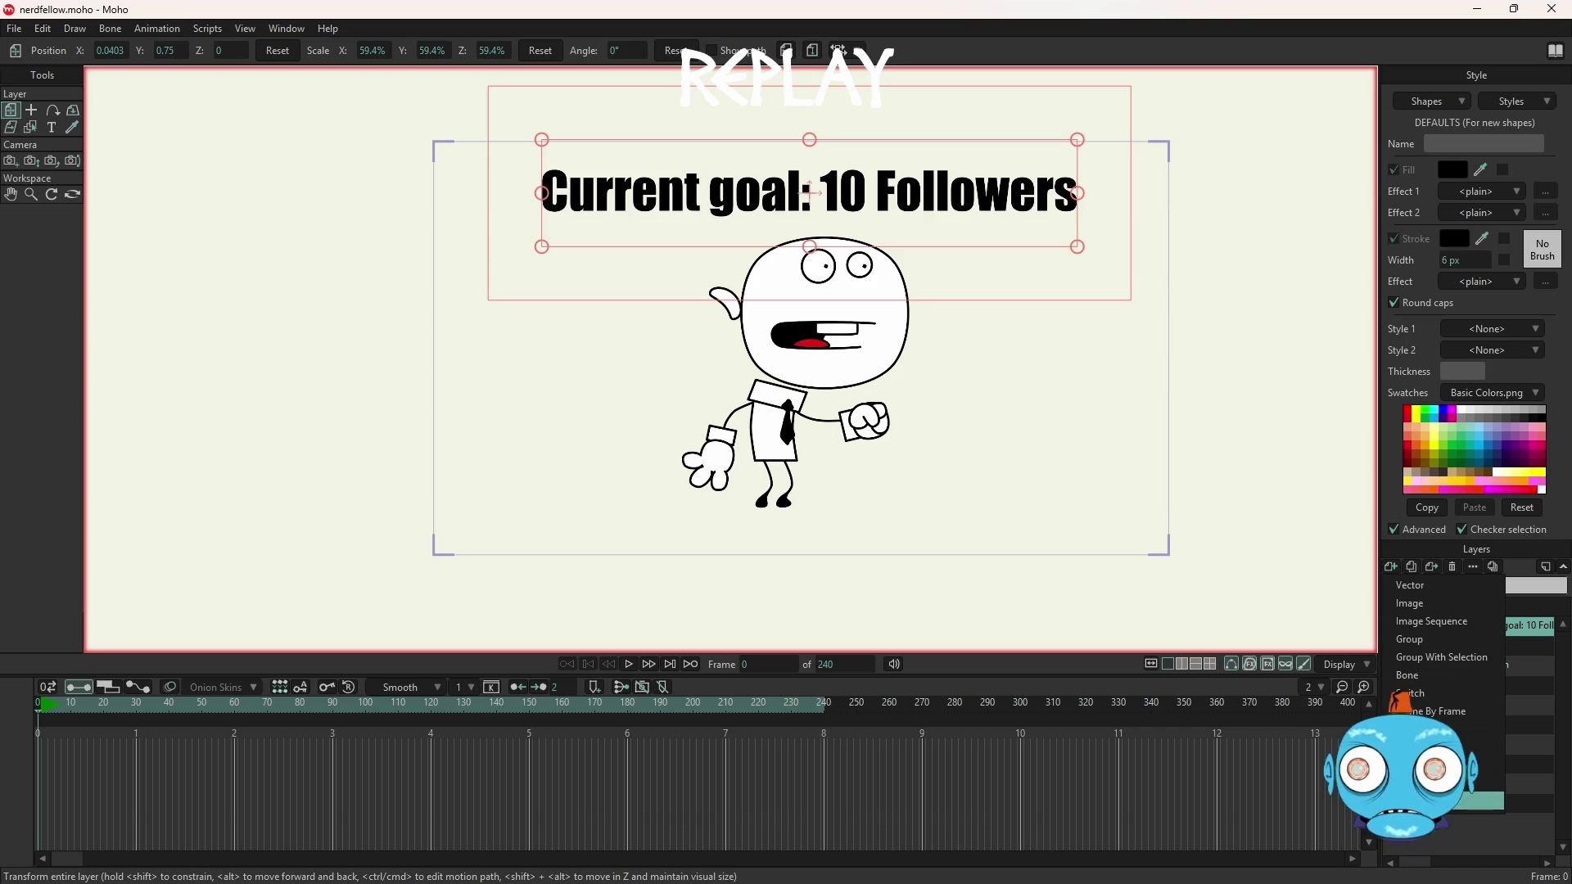
{"action": "left_click", "coordinate": [1425, 784]}
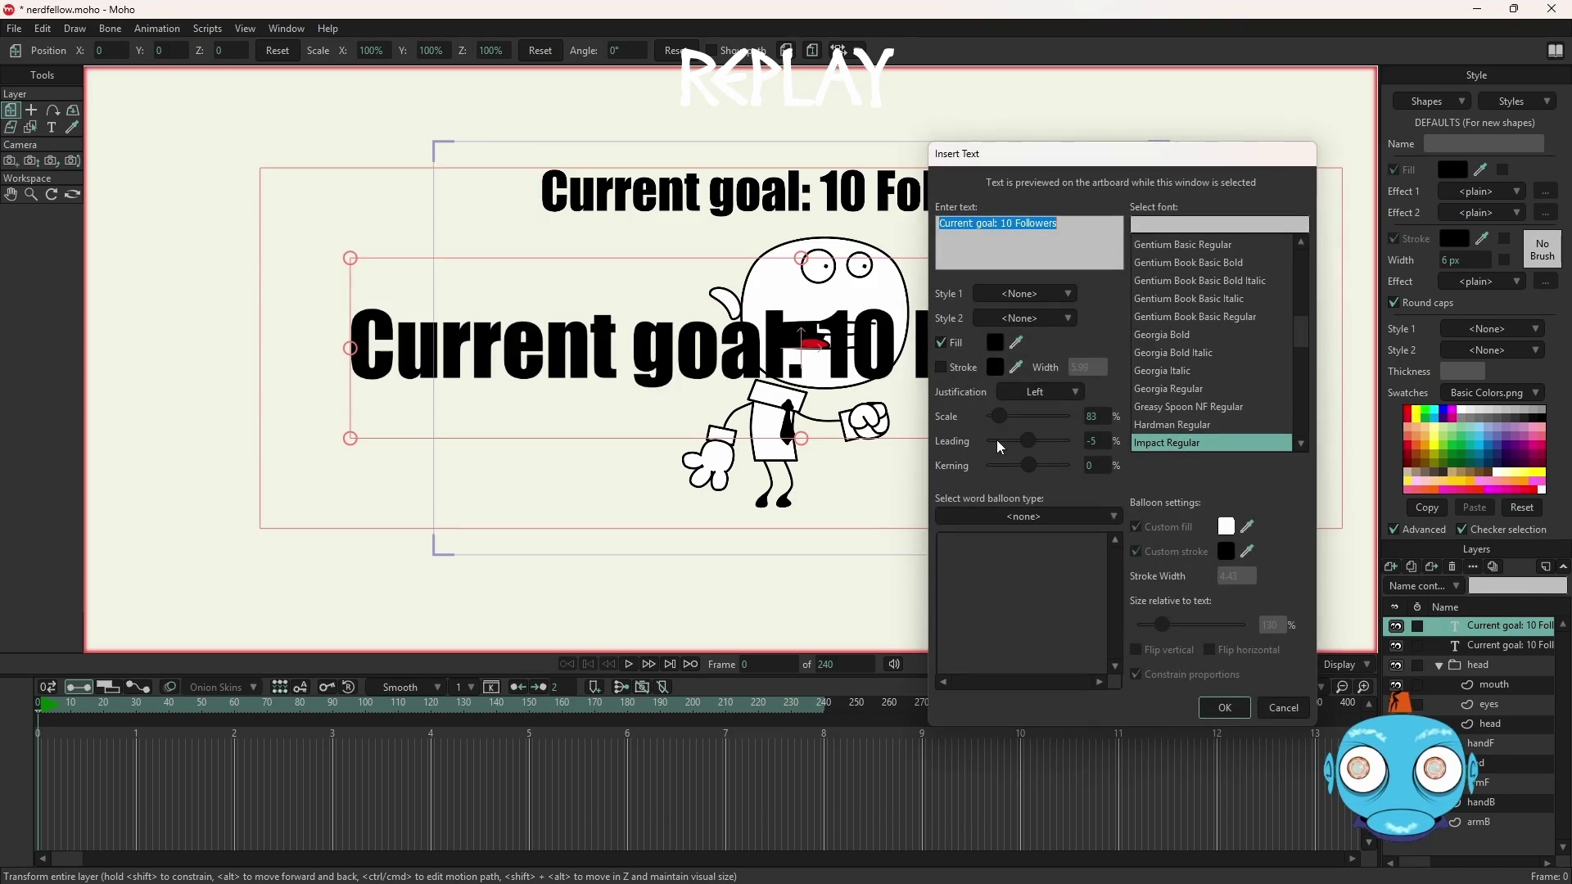
Type 'Nerdfellow' and try the Georgia Bold, Greasy Spoon NF, Hardman and Impact fonts
{"action": "type", "text": "Ner"}
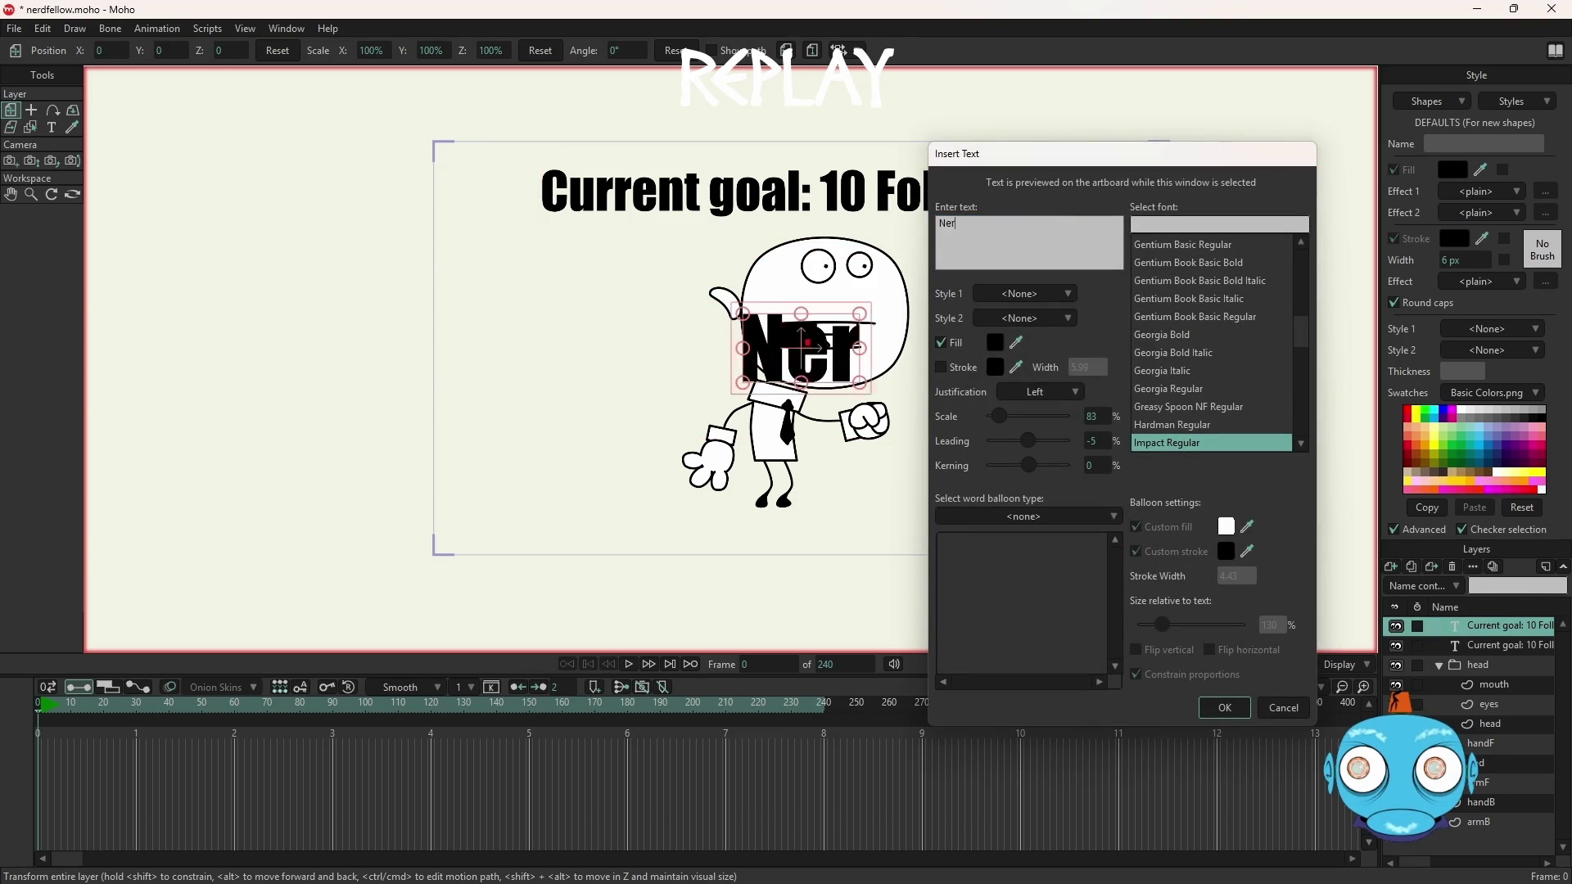
{"action": "type", "text": "dfellow"}
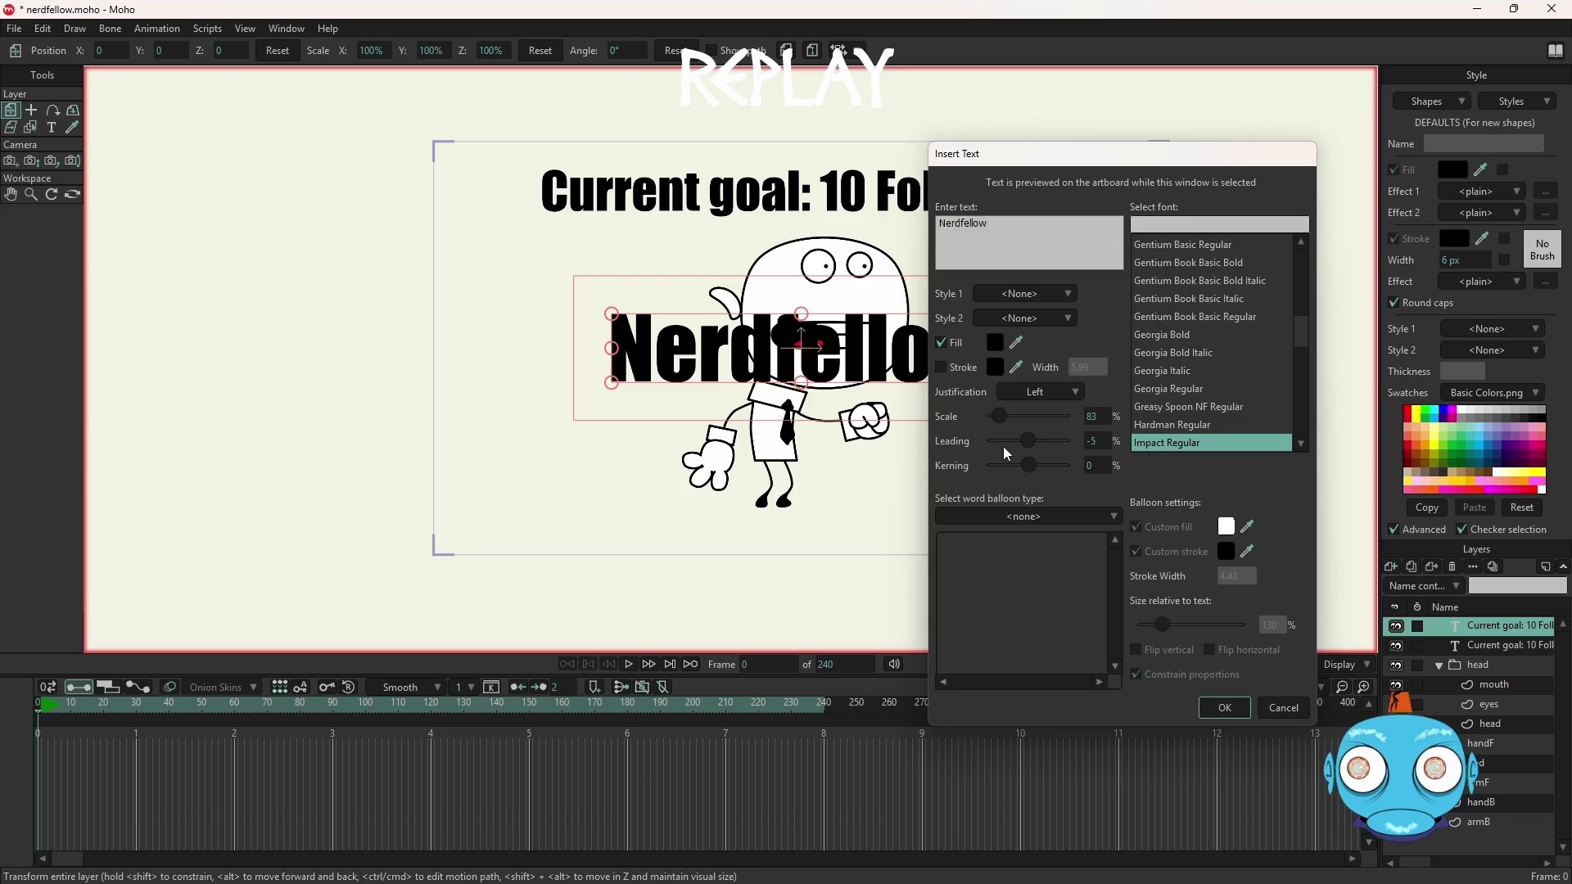
{"action": "left_click", "coordinate": [1176, 336]}
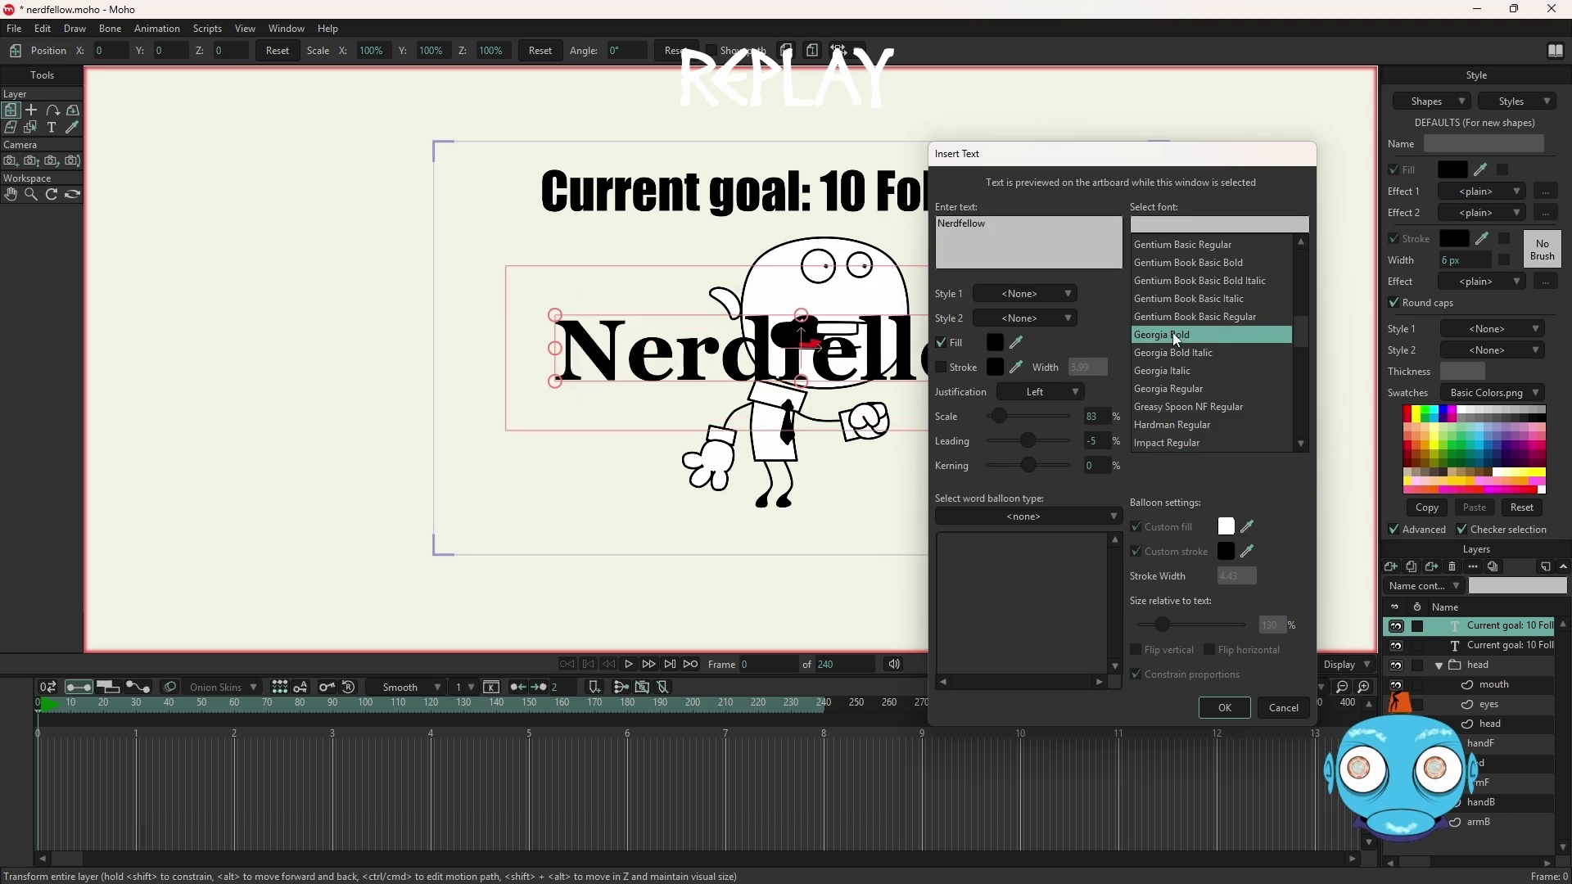
{"action": "left_click", "coordinate": [1213, 408]}
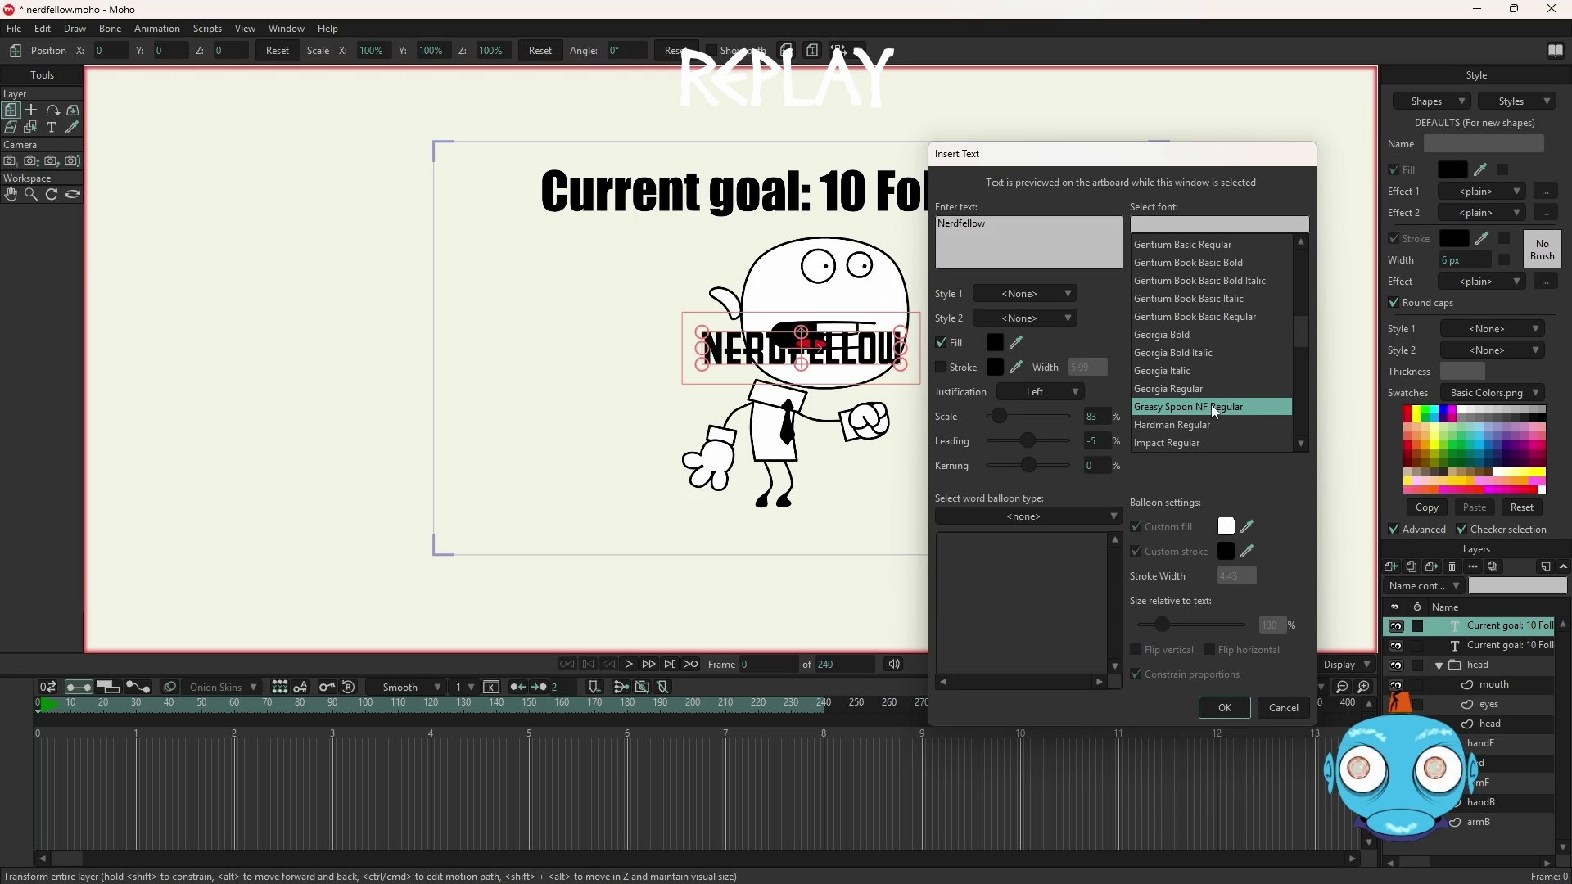
{"action": "left_click", "coordinate": [1200, 424]}
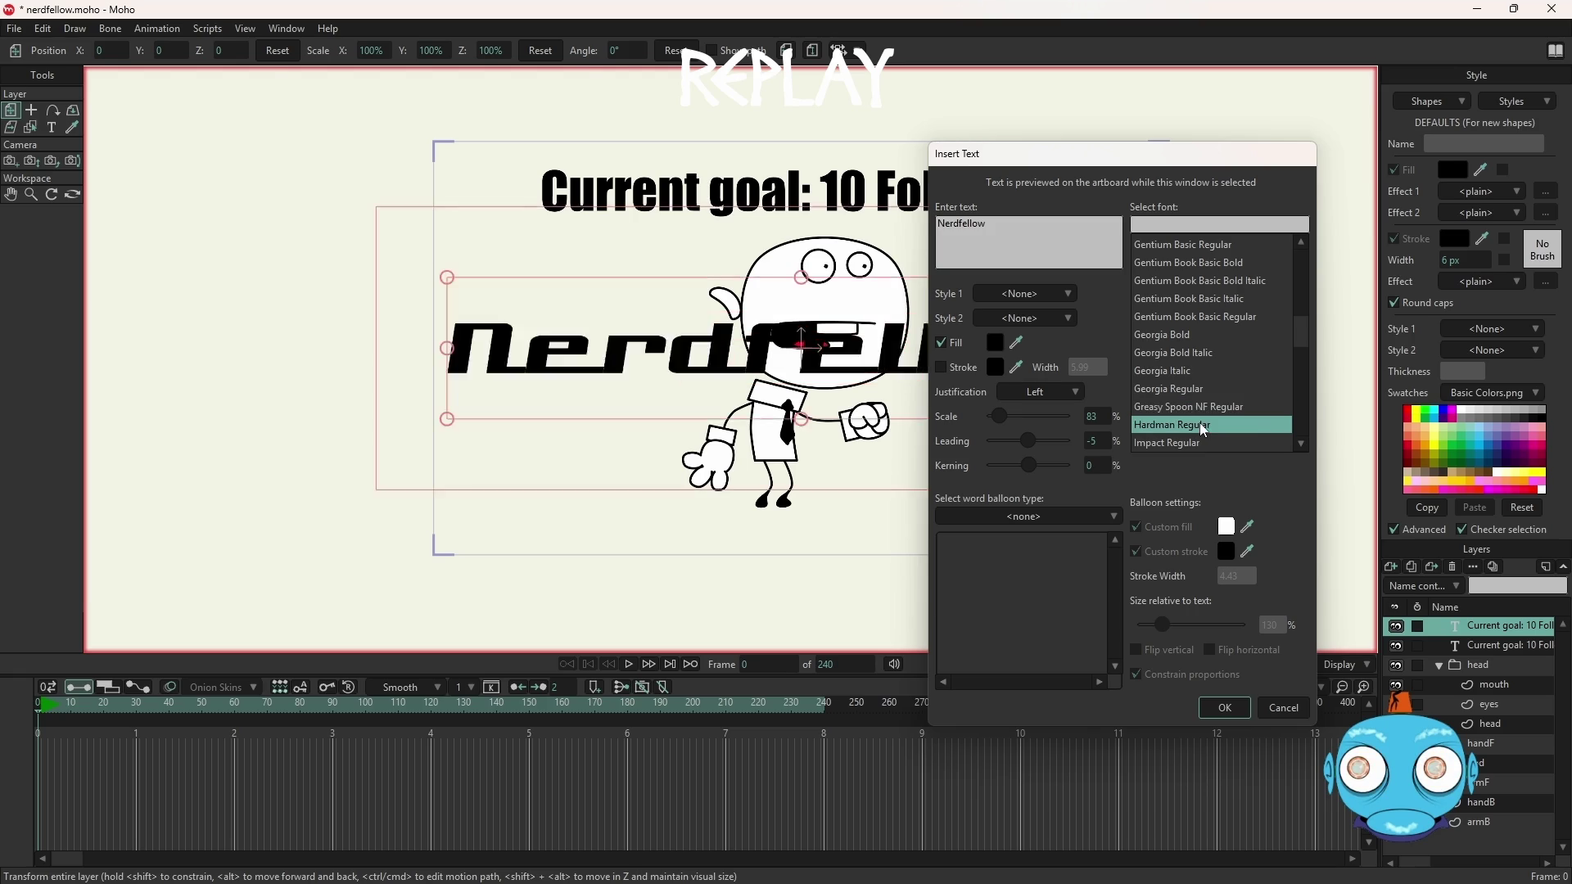
{"action": "left_click", "coordinate": [1197, 451]}
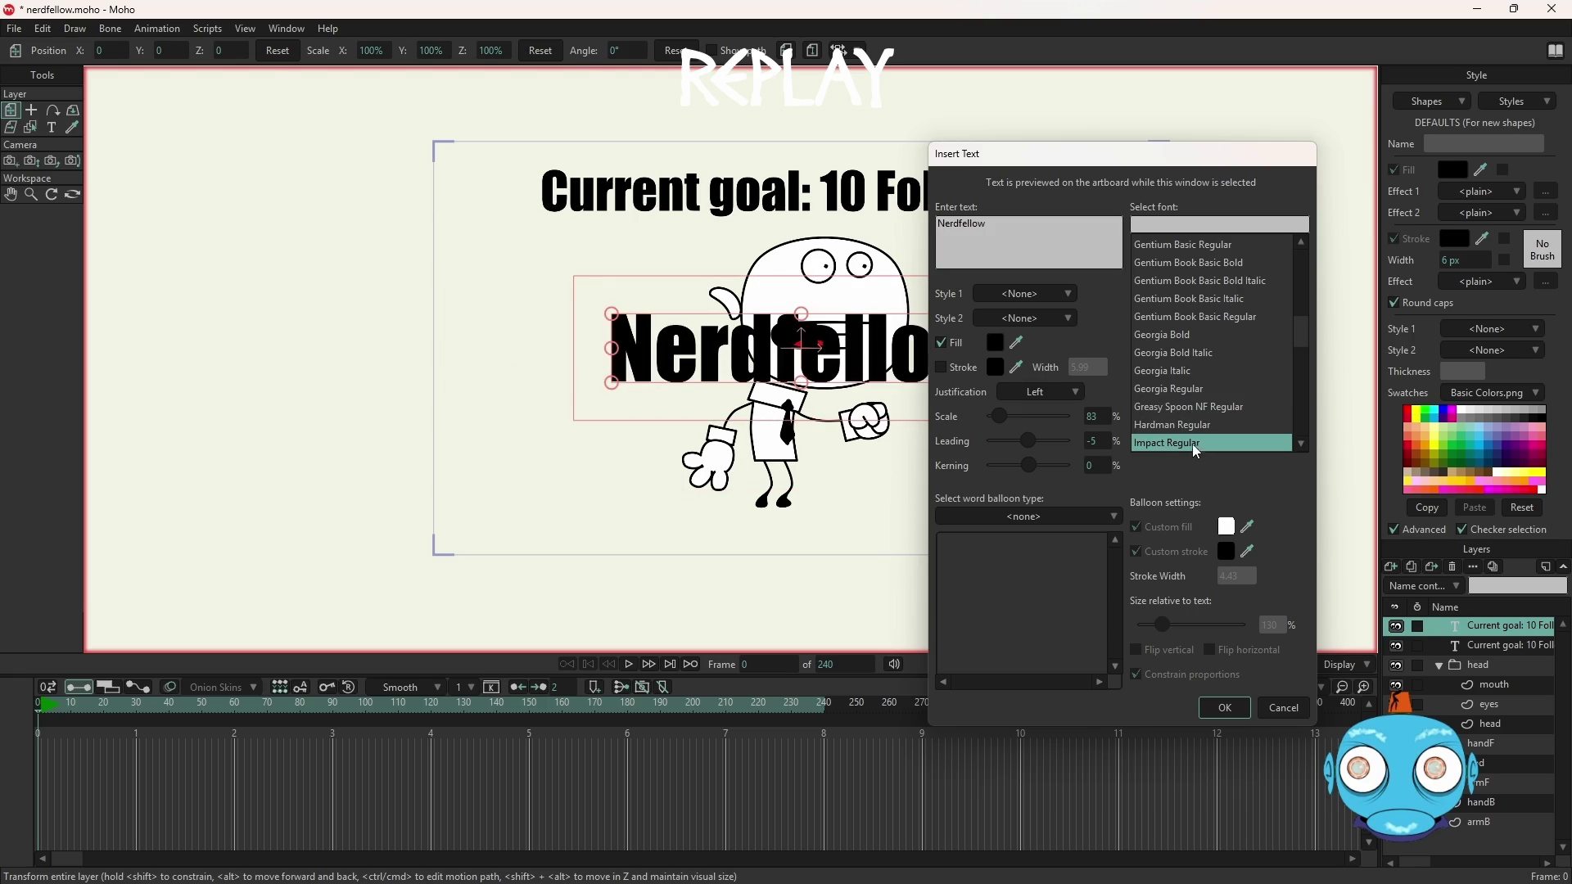
{"action": "left_click_drag", "start_coordinate": [1305, 336], "coordinate": [1321, 423]}
{"action": "scroll", "coordinate": [1242, 415], "scroll_direction": "down", "scroll_amount": 3}
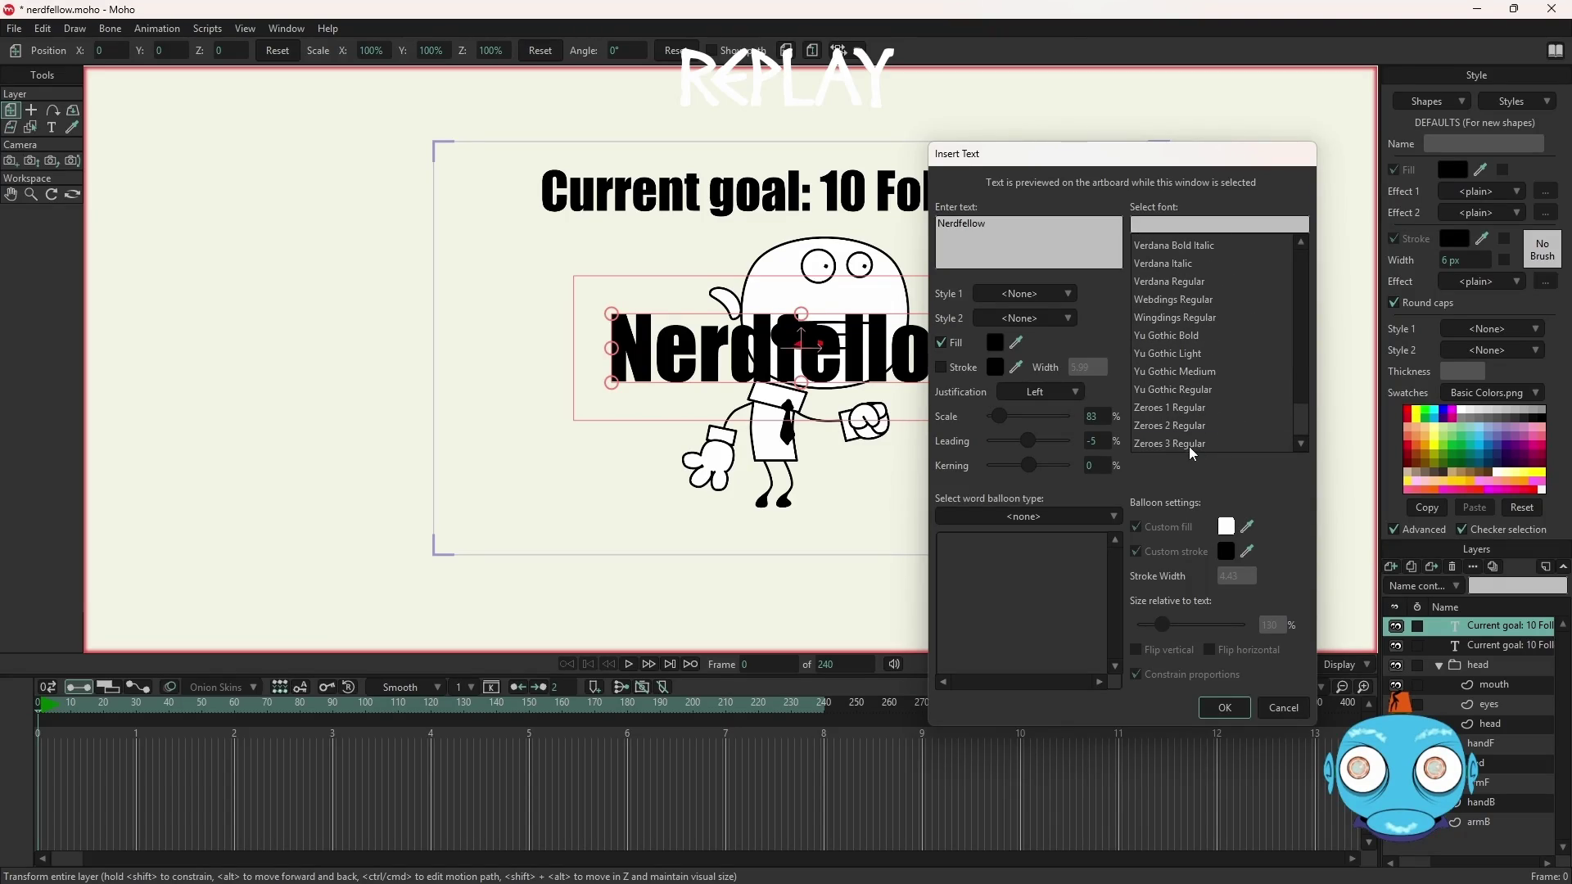
Try the Zeroes, Yu Gothic and Wingdings fonts, then confirm the text in Verdana Regular
{"action": "left_click", "coordinate": [1193, 446]}
{"action": "left_click", "coordinate": [1196, 425]}
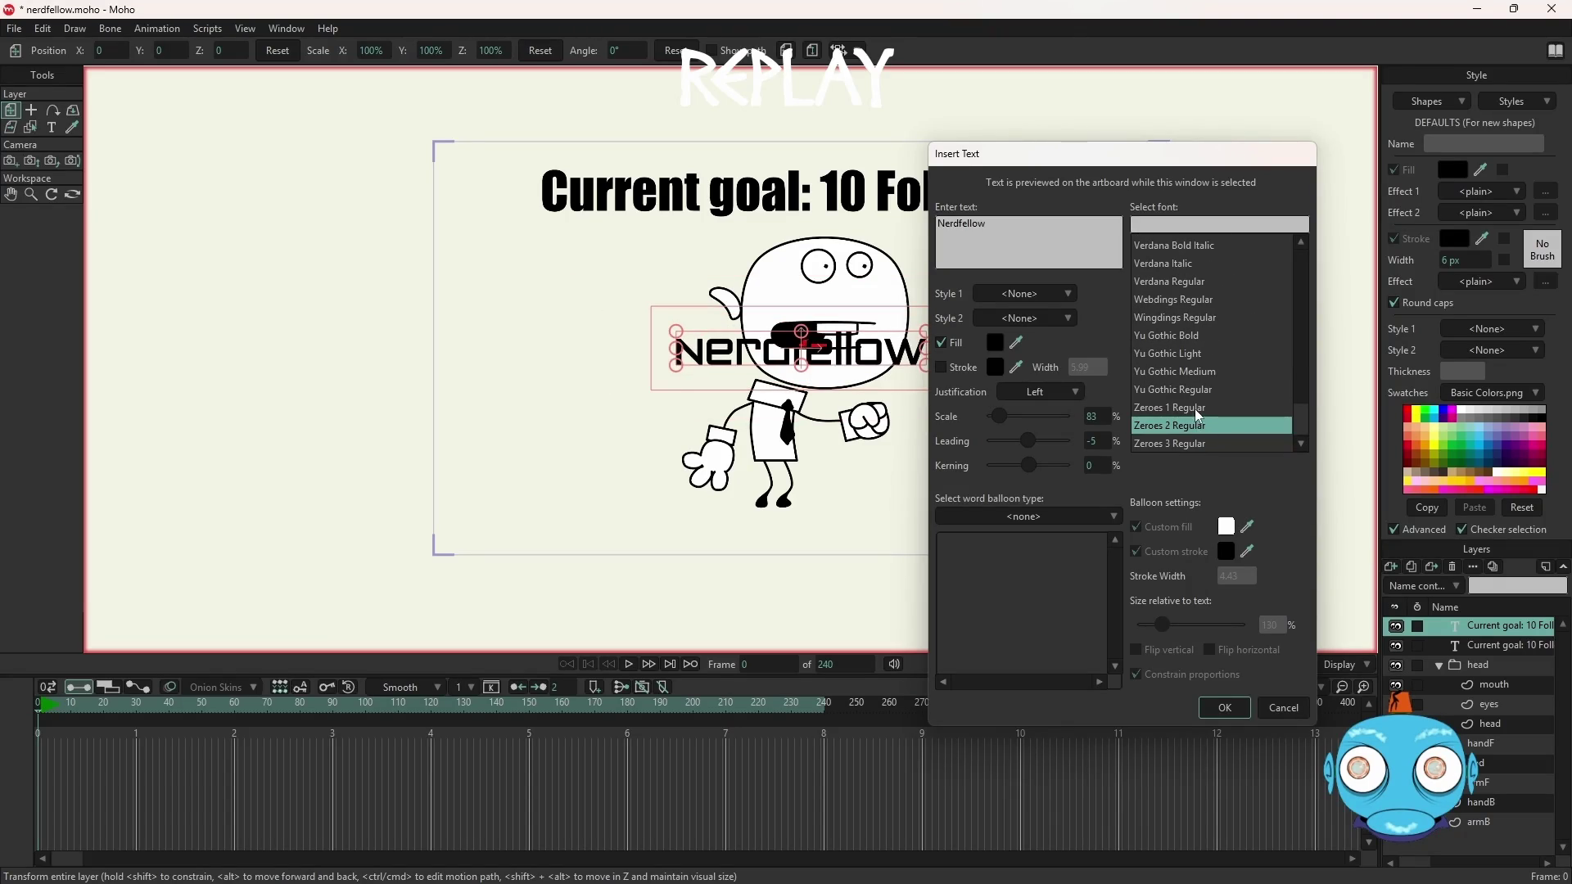
{"action": "left_click", "coordinate": [1195, 409]}
{"action": "left_click", "coordinate": [1188, 391]}
{"action": "left_click", "coordinate": [1181, 318]}
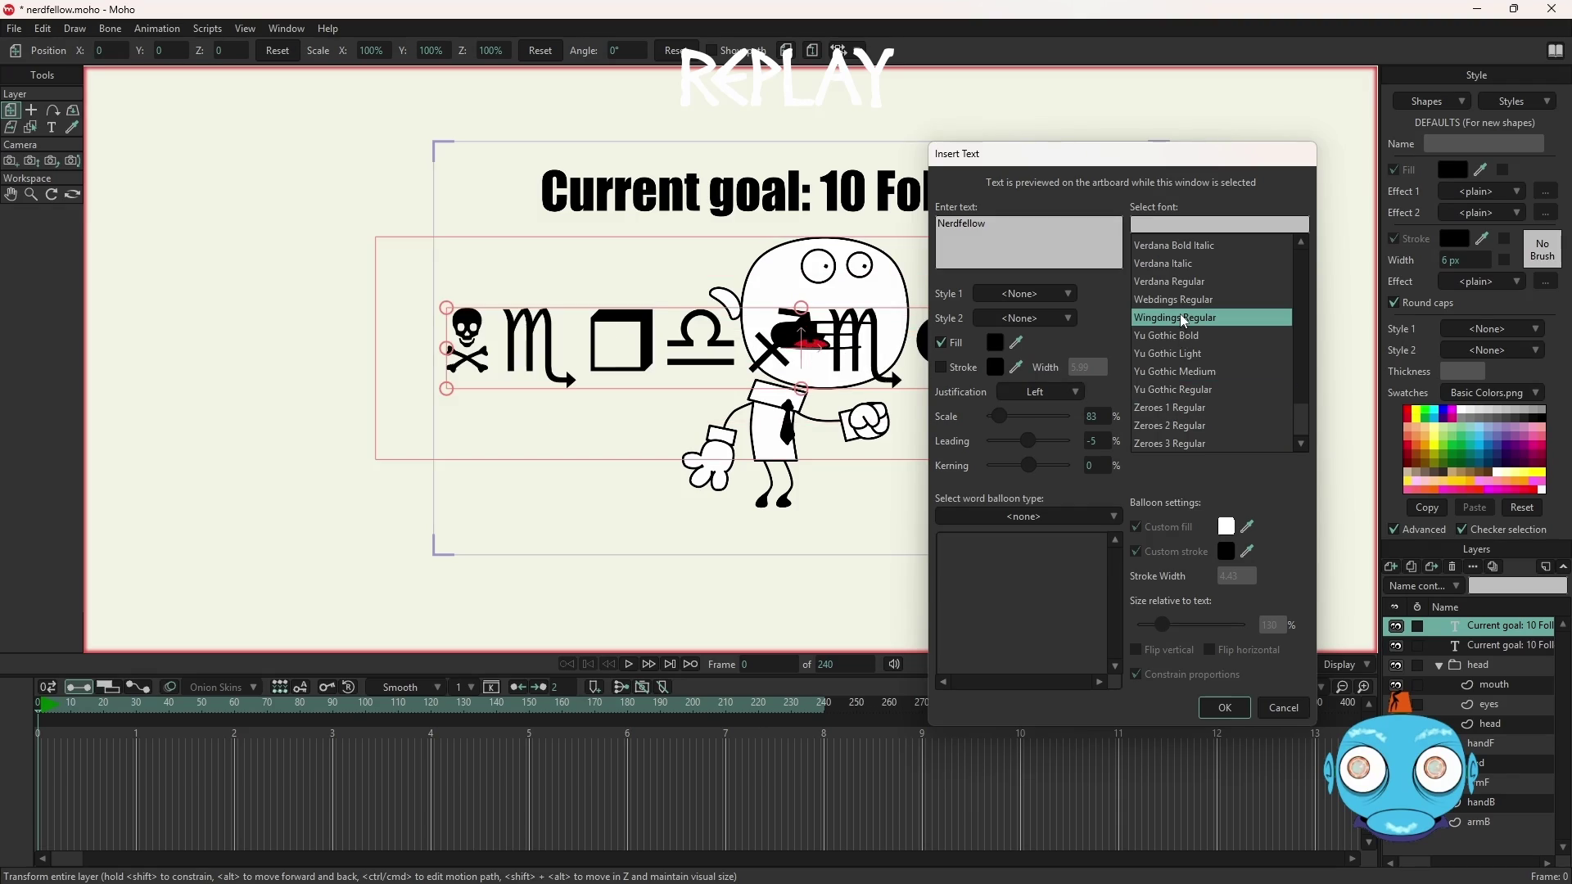
{"action": "left_click", "coordinate": [1192, 336]}
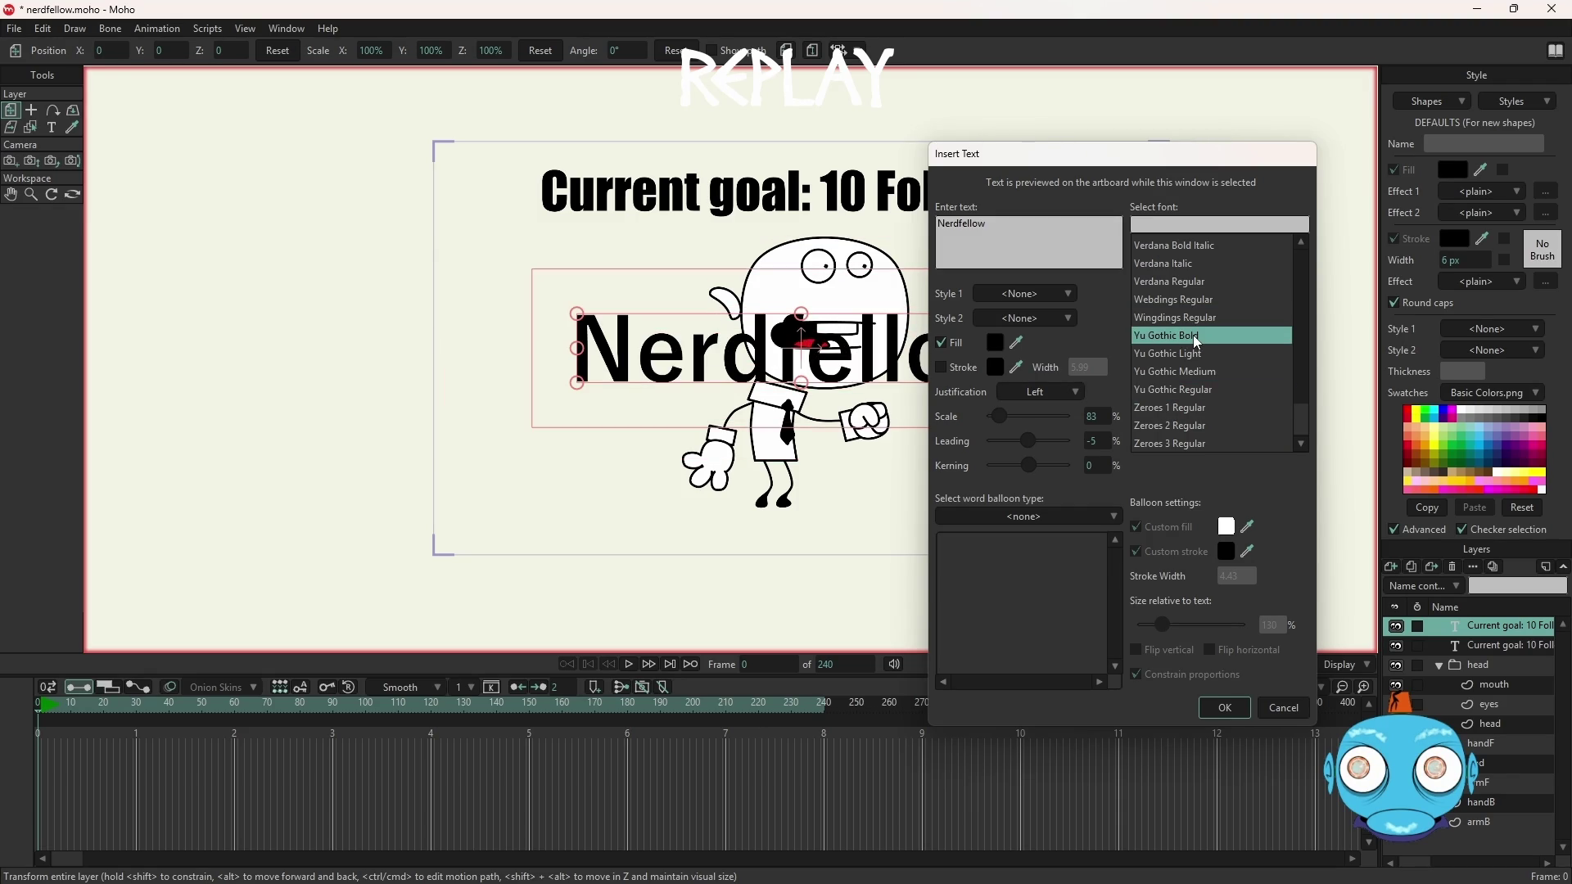
{"action": "left_click", "coordinate": [1195, 351]}
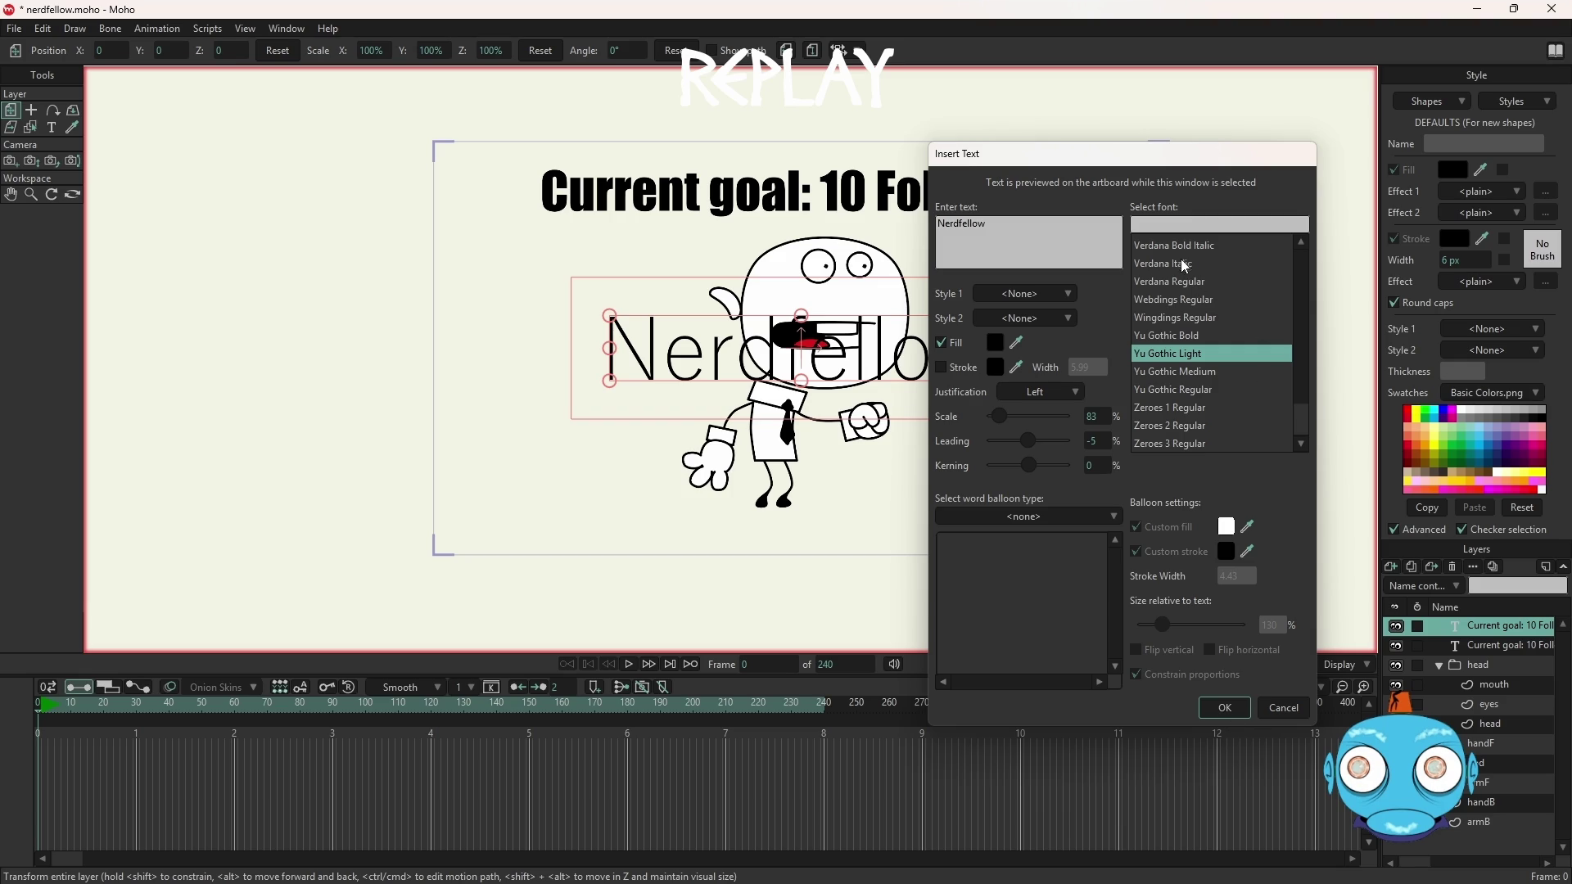
{"action": "left_click", "coordinate": [1199, 283]}
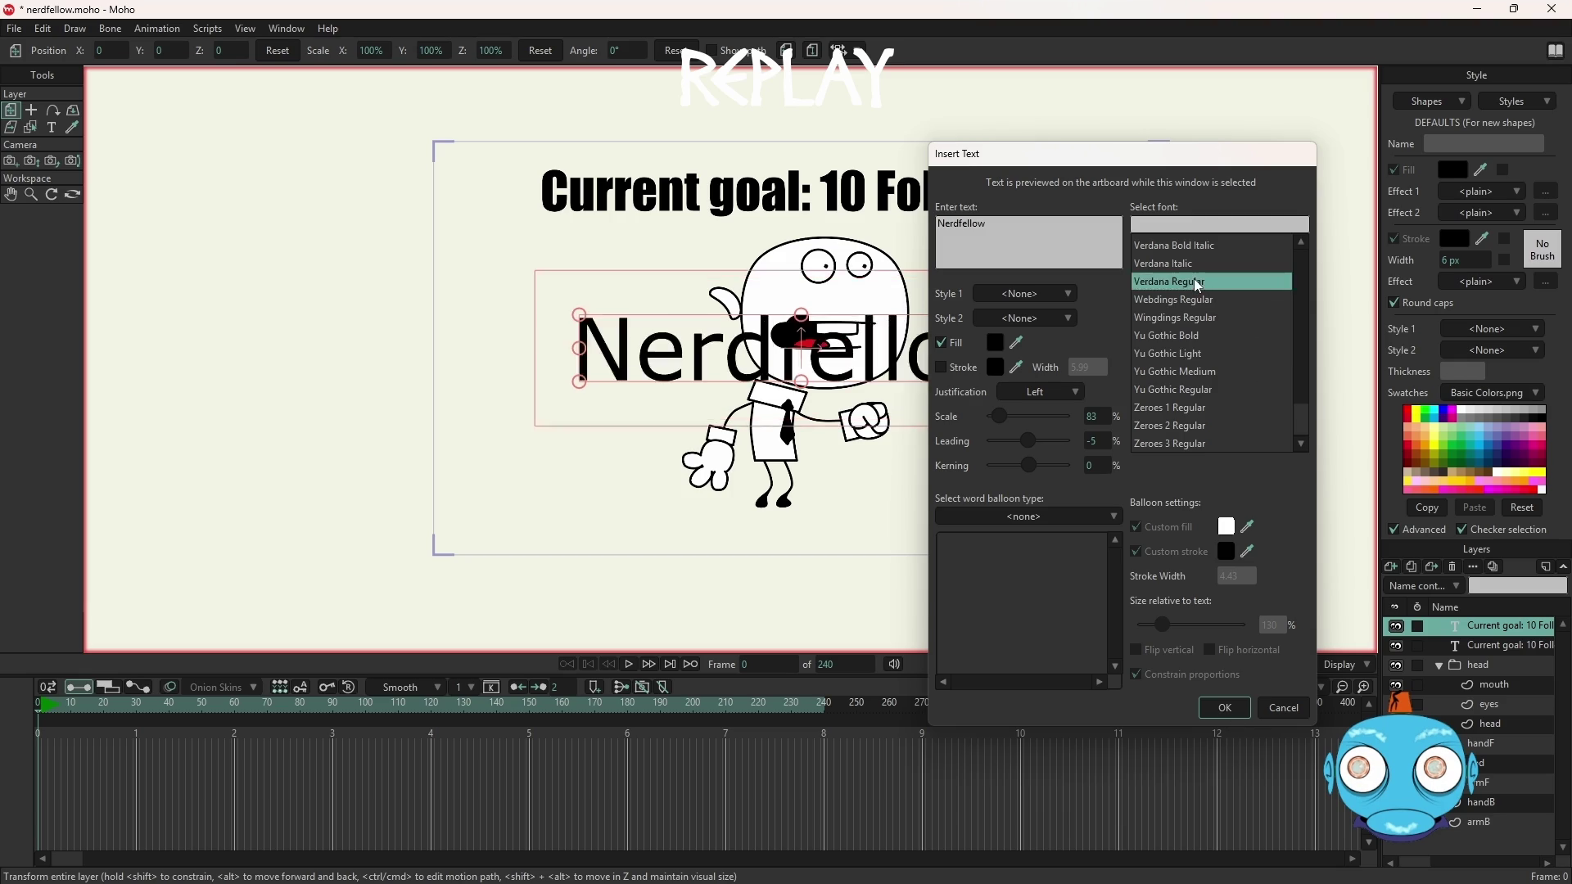
{"action": "left_click", "coordinate": [1232, 710]}
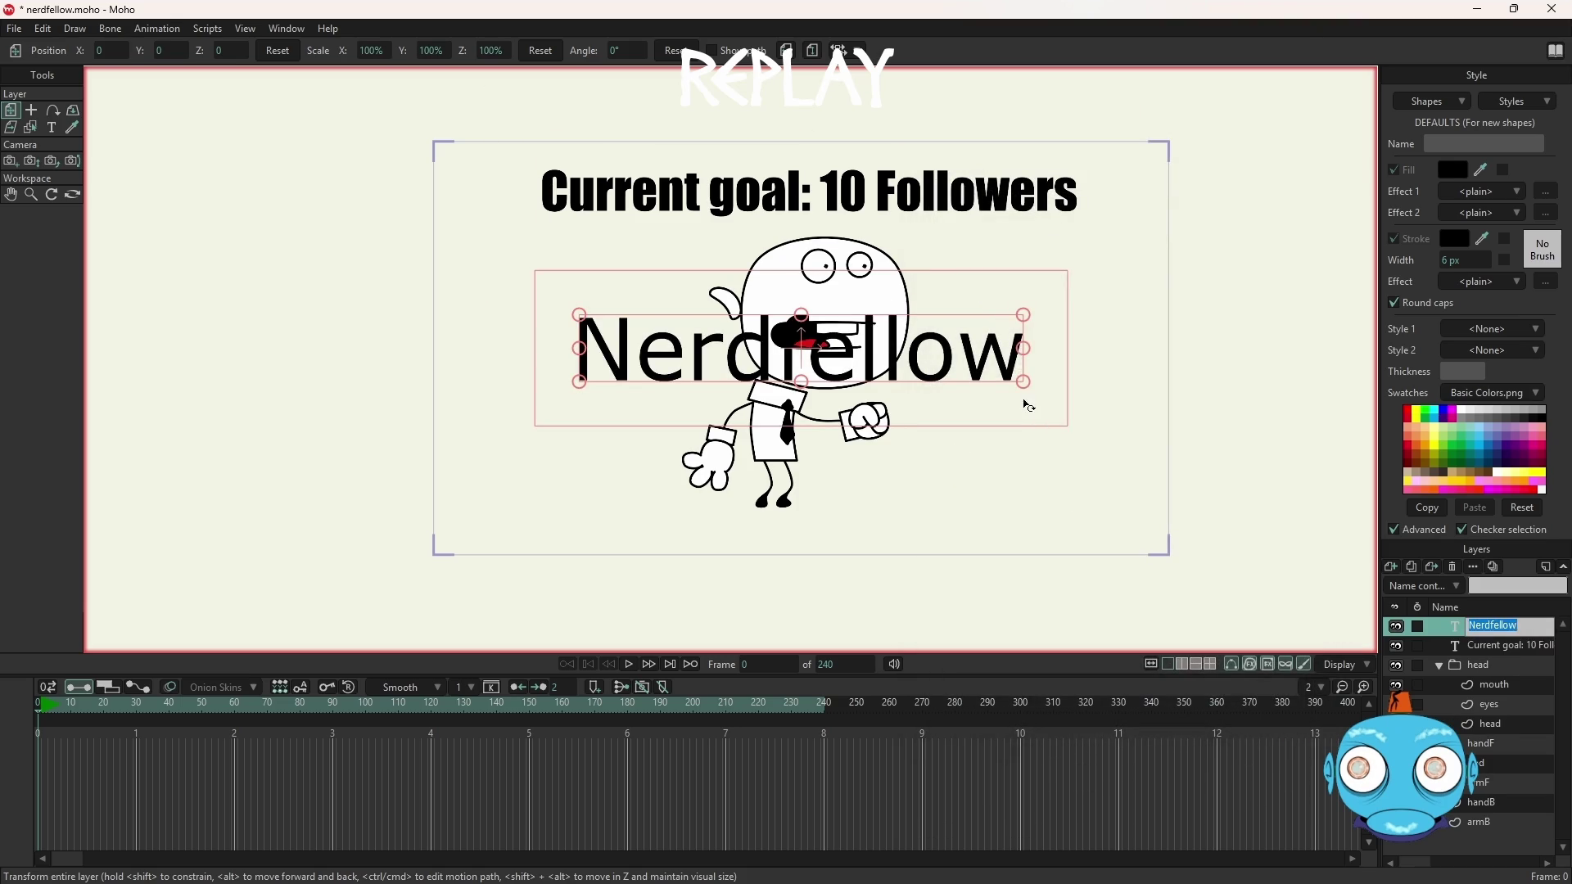
Shrink the Nerdfellow text, move it beside the character's feet, and render a Ctrl+R preview
{"action": "mouse_move", "coordinate": [1026, 383]}
{"action": "left_mouse_down"}
{"action": "mouse_move", "coordinate": [1001, 364]}
{"action": "mouse_move", "coordinate": [920, 359]}
{"action": "mouse_move", "coordinate": [864, 545]}
{"action": "left_mouse_up"}
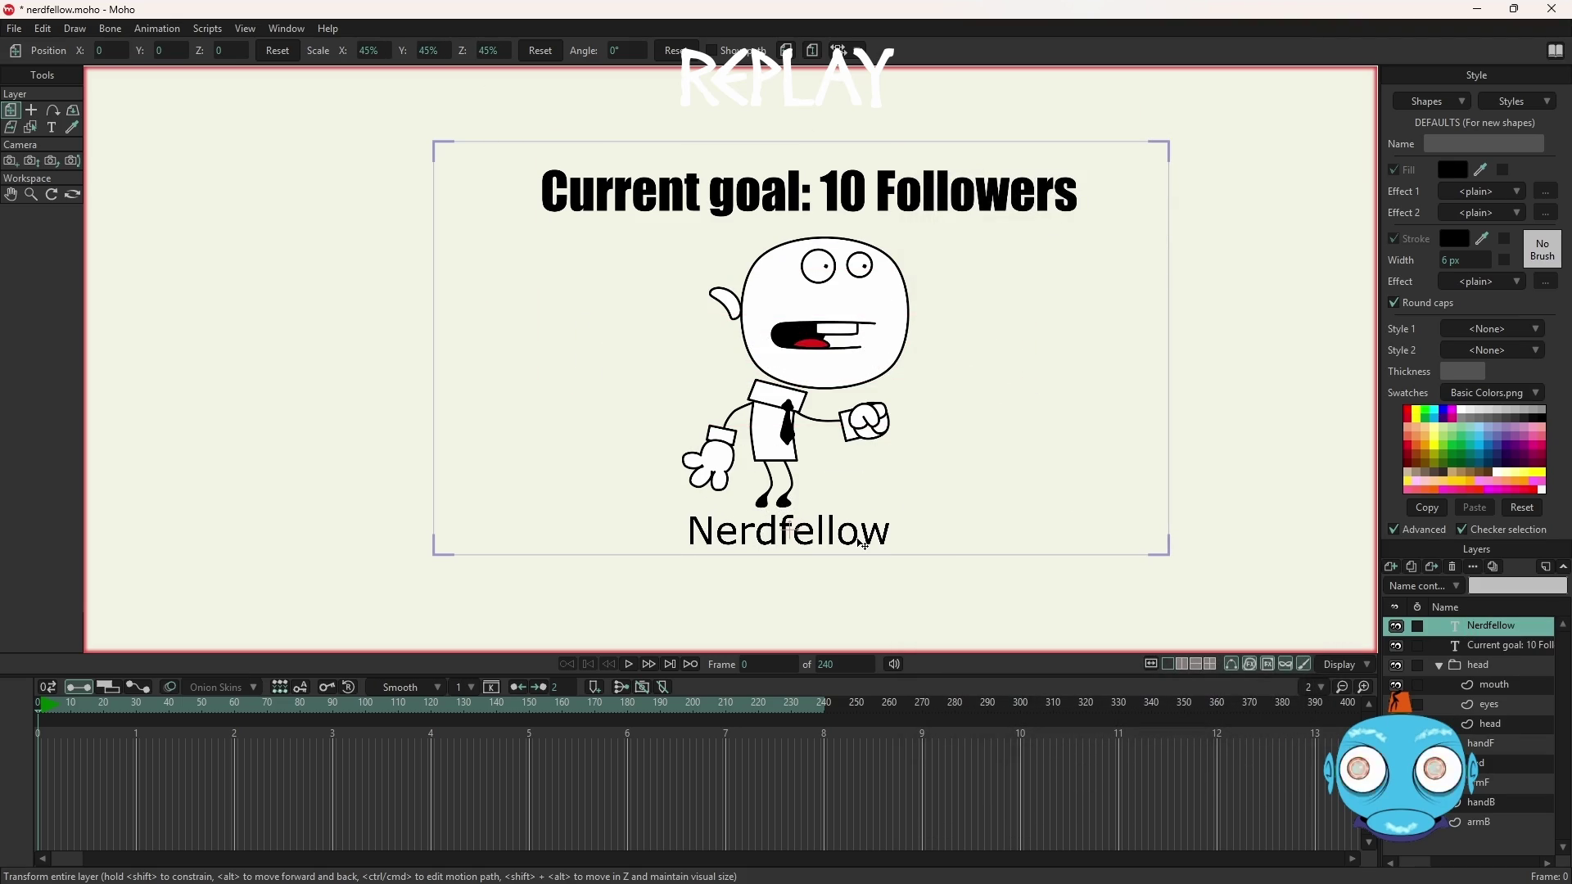
{"action": "mouse_move", "coordinate": [865, 545]}
{"action": "left_mouse_down"}
{"action": "mouse_move", "coordinate": [1176, 494]}
{"action": "mouse_move", "coordinate": [1065, 487]}
{"action": "mouse_move", "coordinate": [1032, 504]}
{"action": "left_mouse_up"}
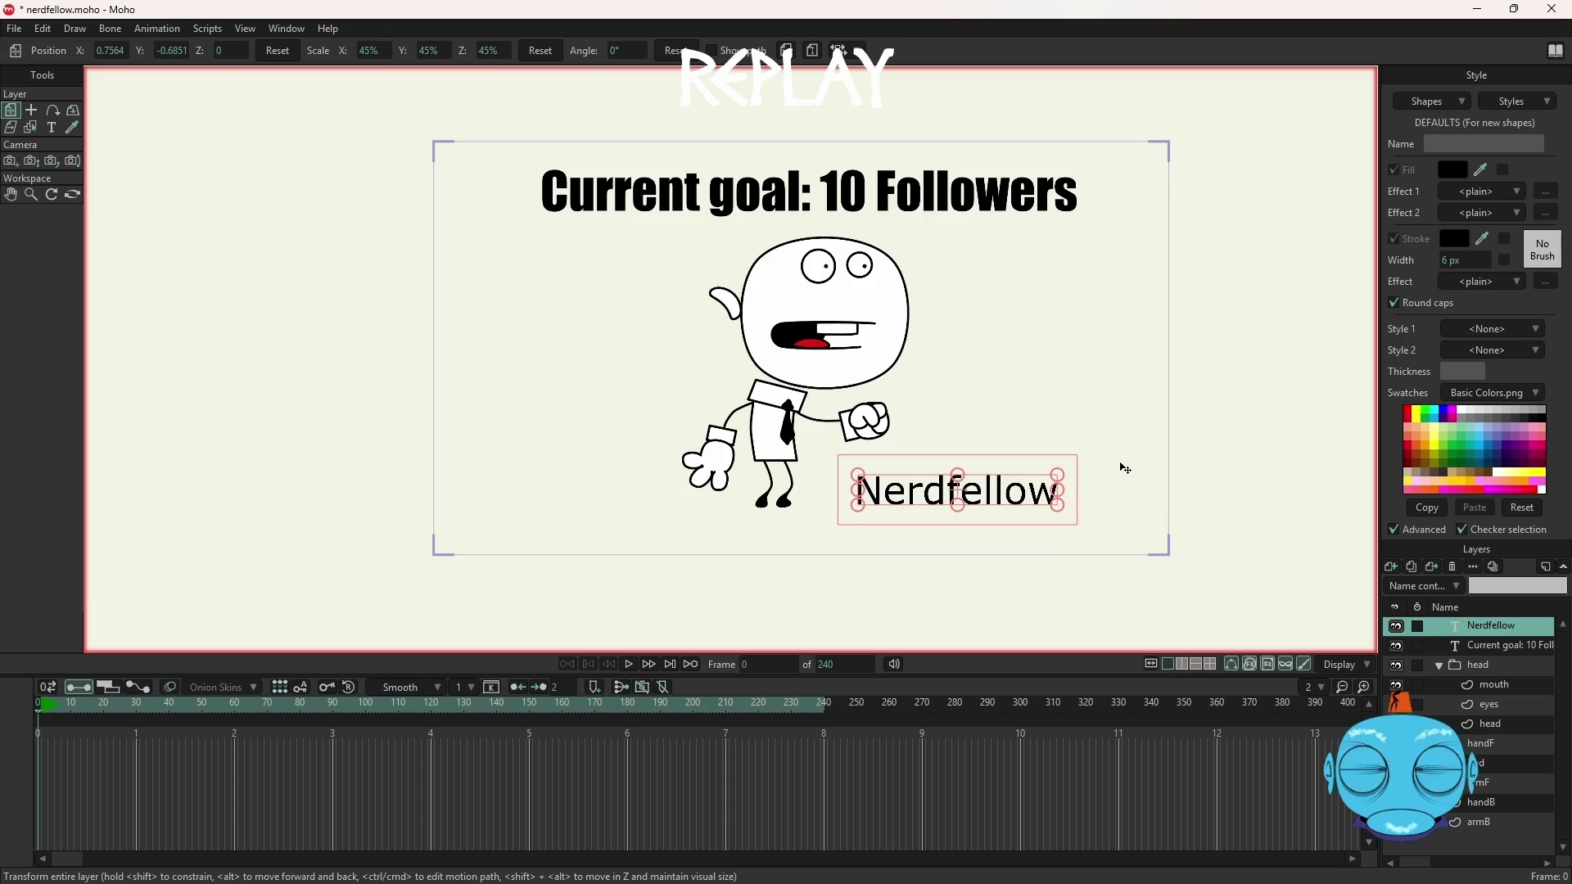
{"action": "key", "text": "ctrl+r"}
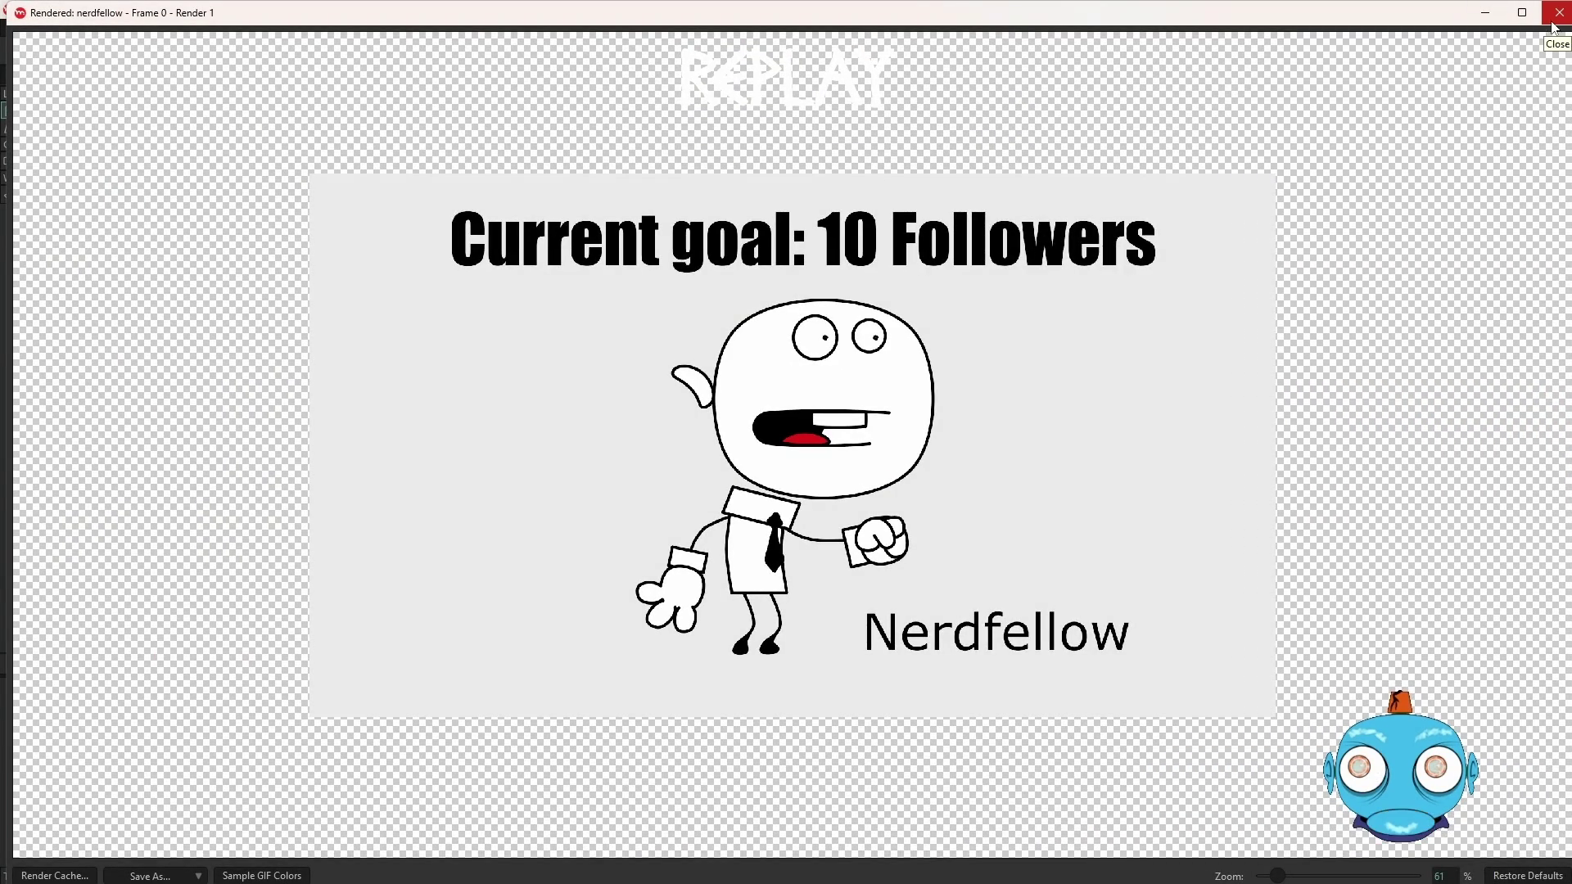
Close Moho's rendered frame preview window
{"action": "left_click", "coordinate": [1558, 23]}
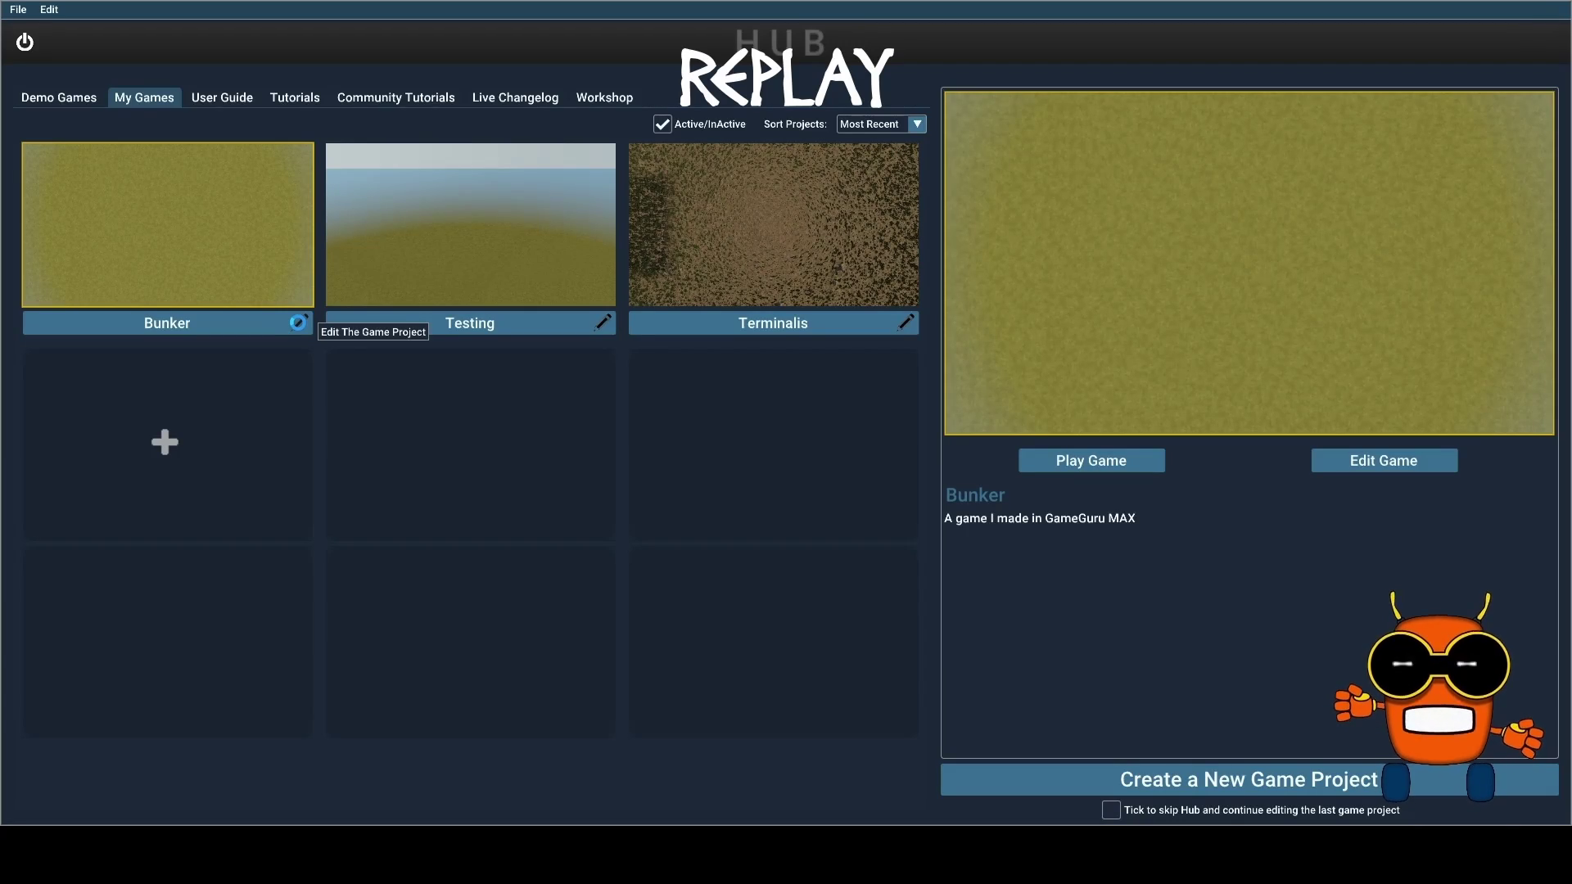
Open the Bunker project and load its Bunker level into the 3D editor
{"action": "left_click", "coordinate": [298, 322]}
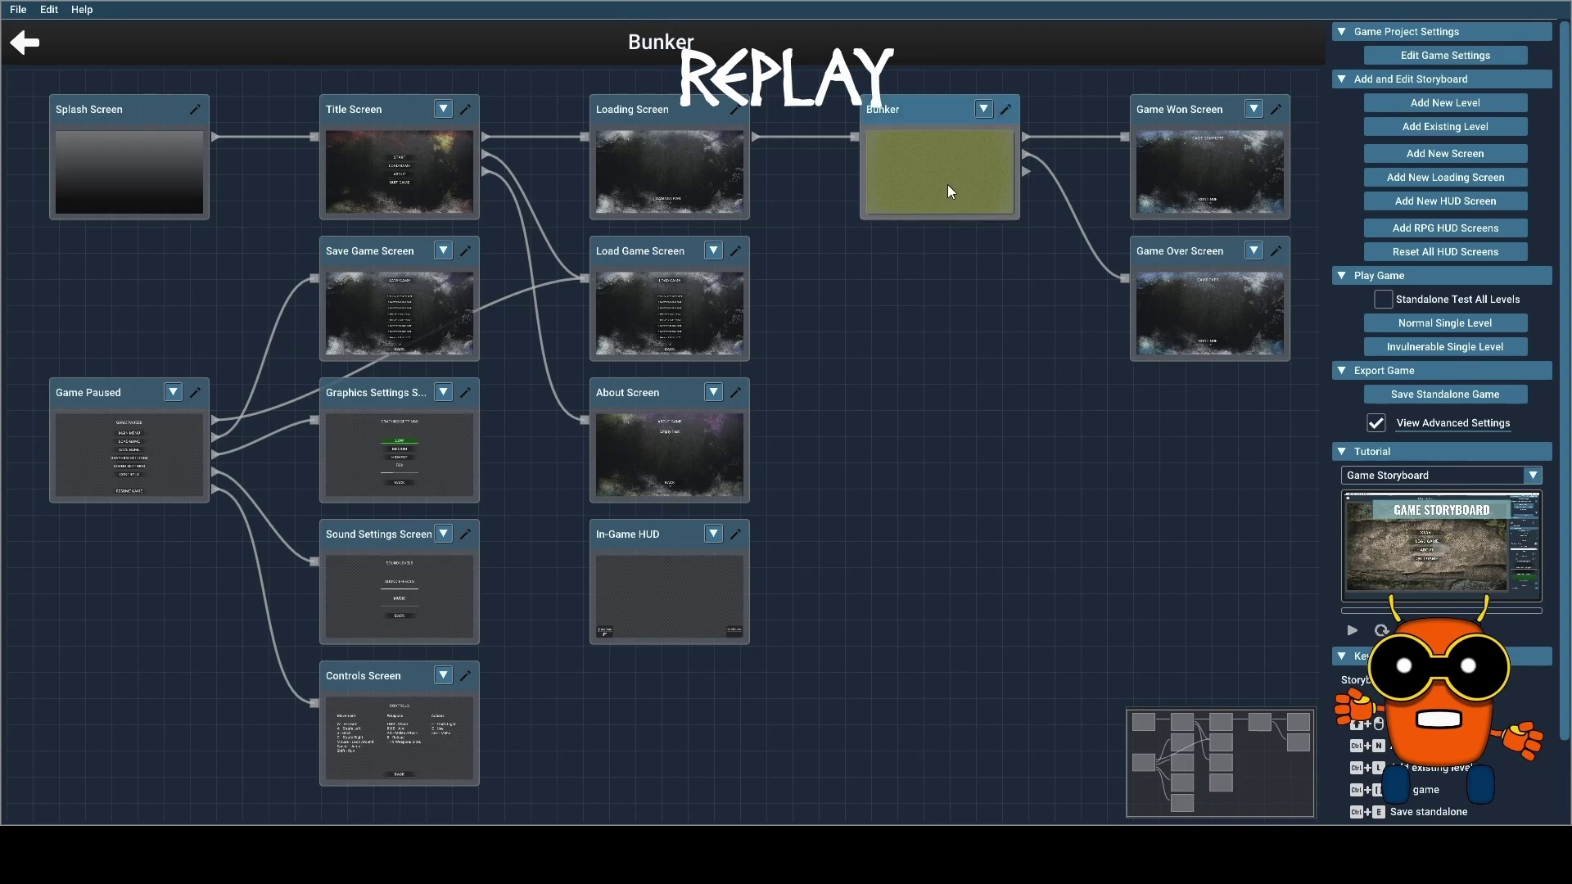
{"action": "left_click", "coordinate": [1006, 110]}
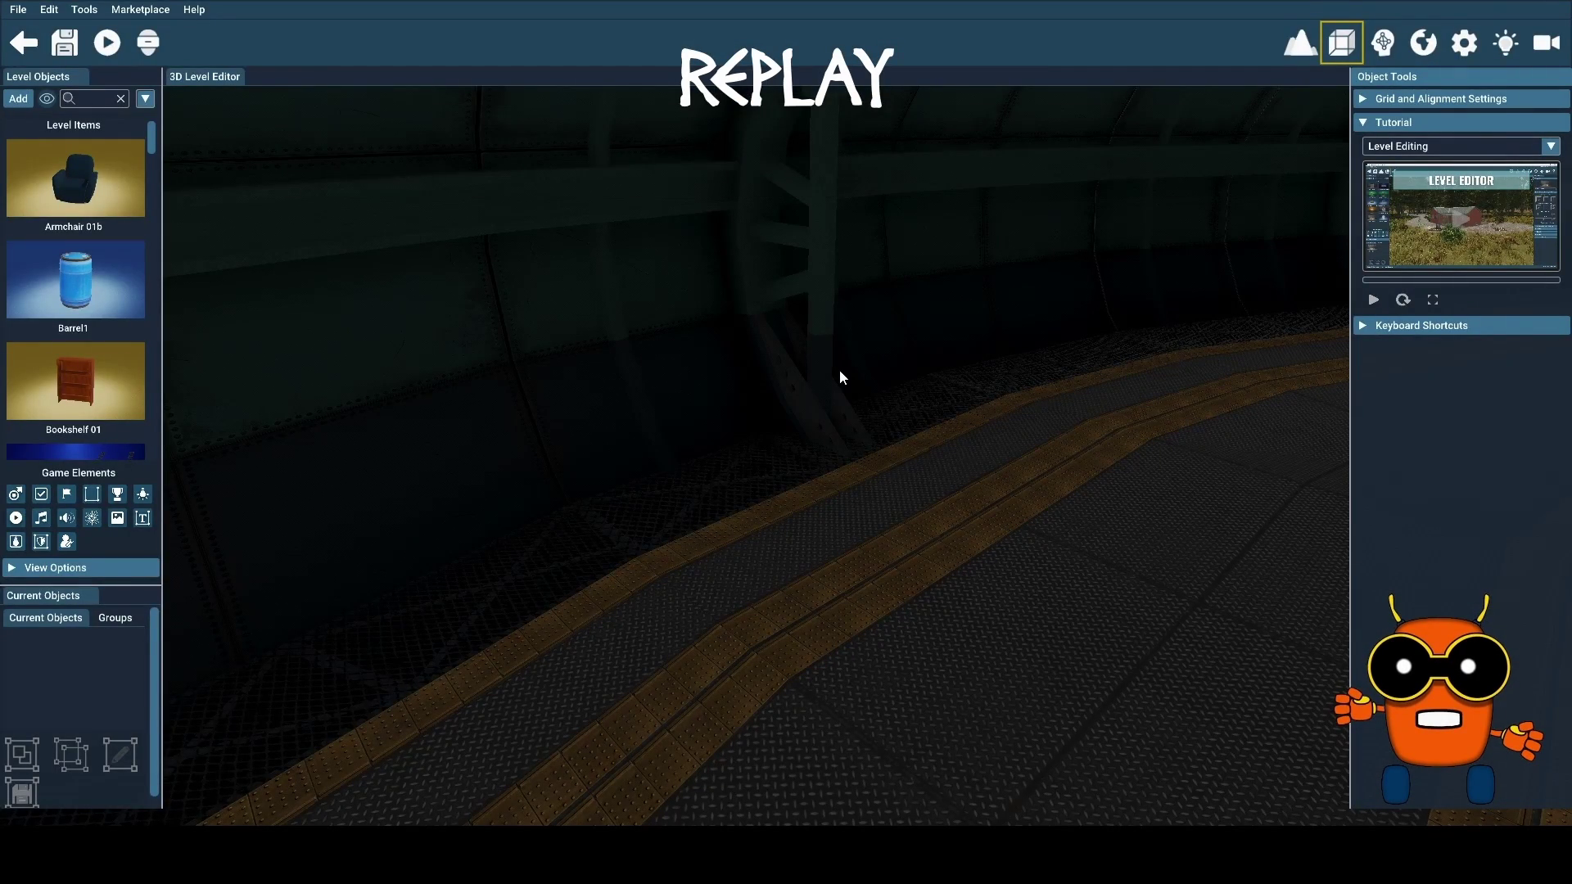
Select the Bunker Bend 01 corridor piece and zoom out to view the tube from outside
{"action": "left_click", "coordinate": [901, 571]}
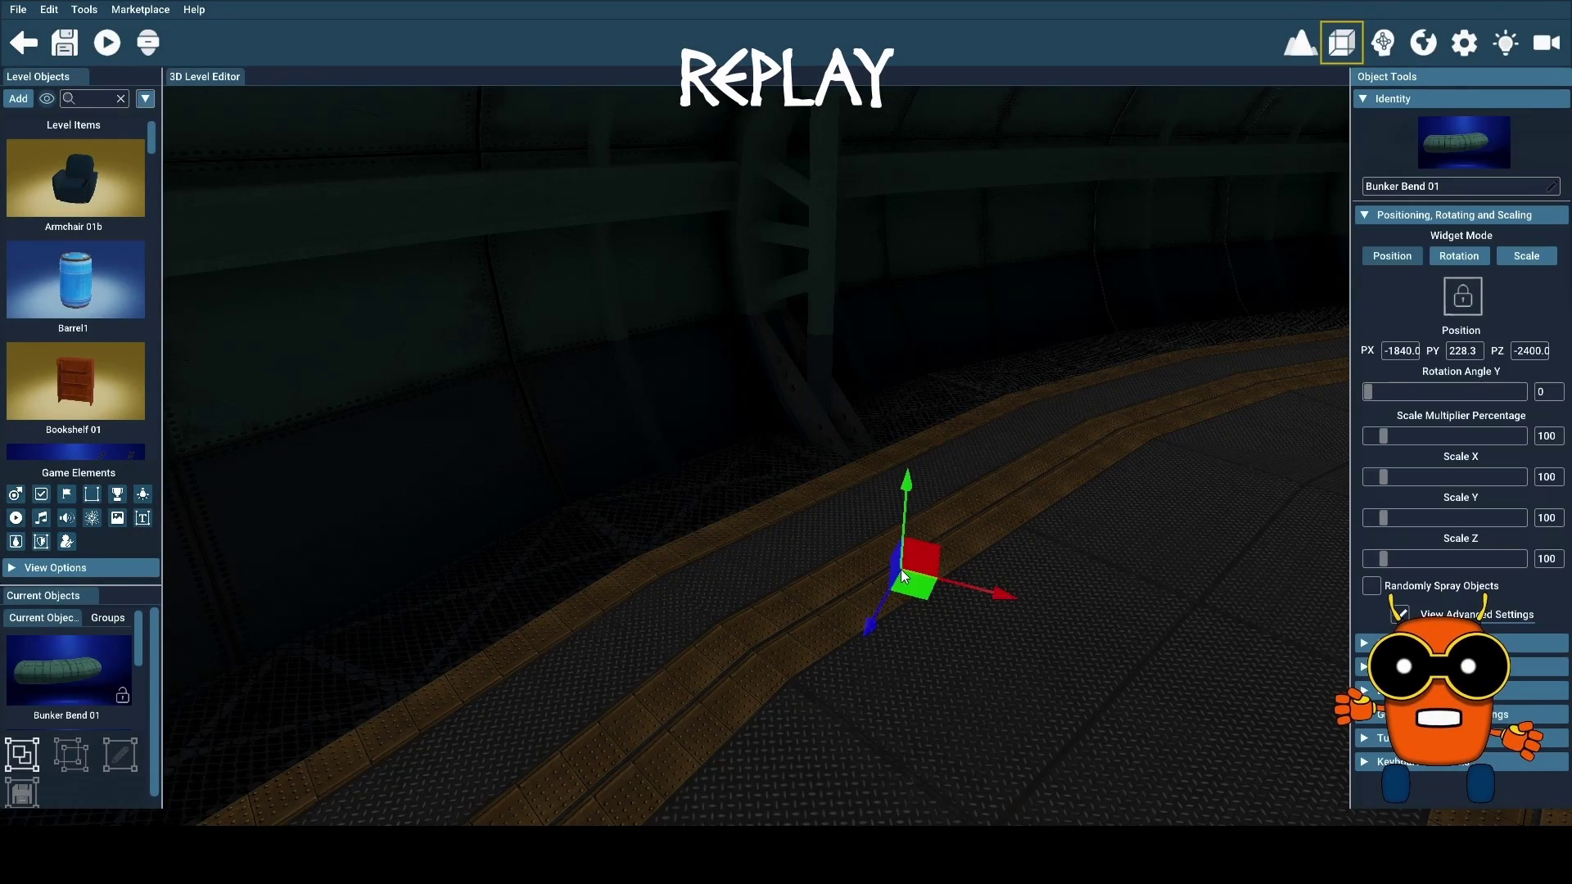
{"action": "left_click", "coordinate": [656, 516]}
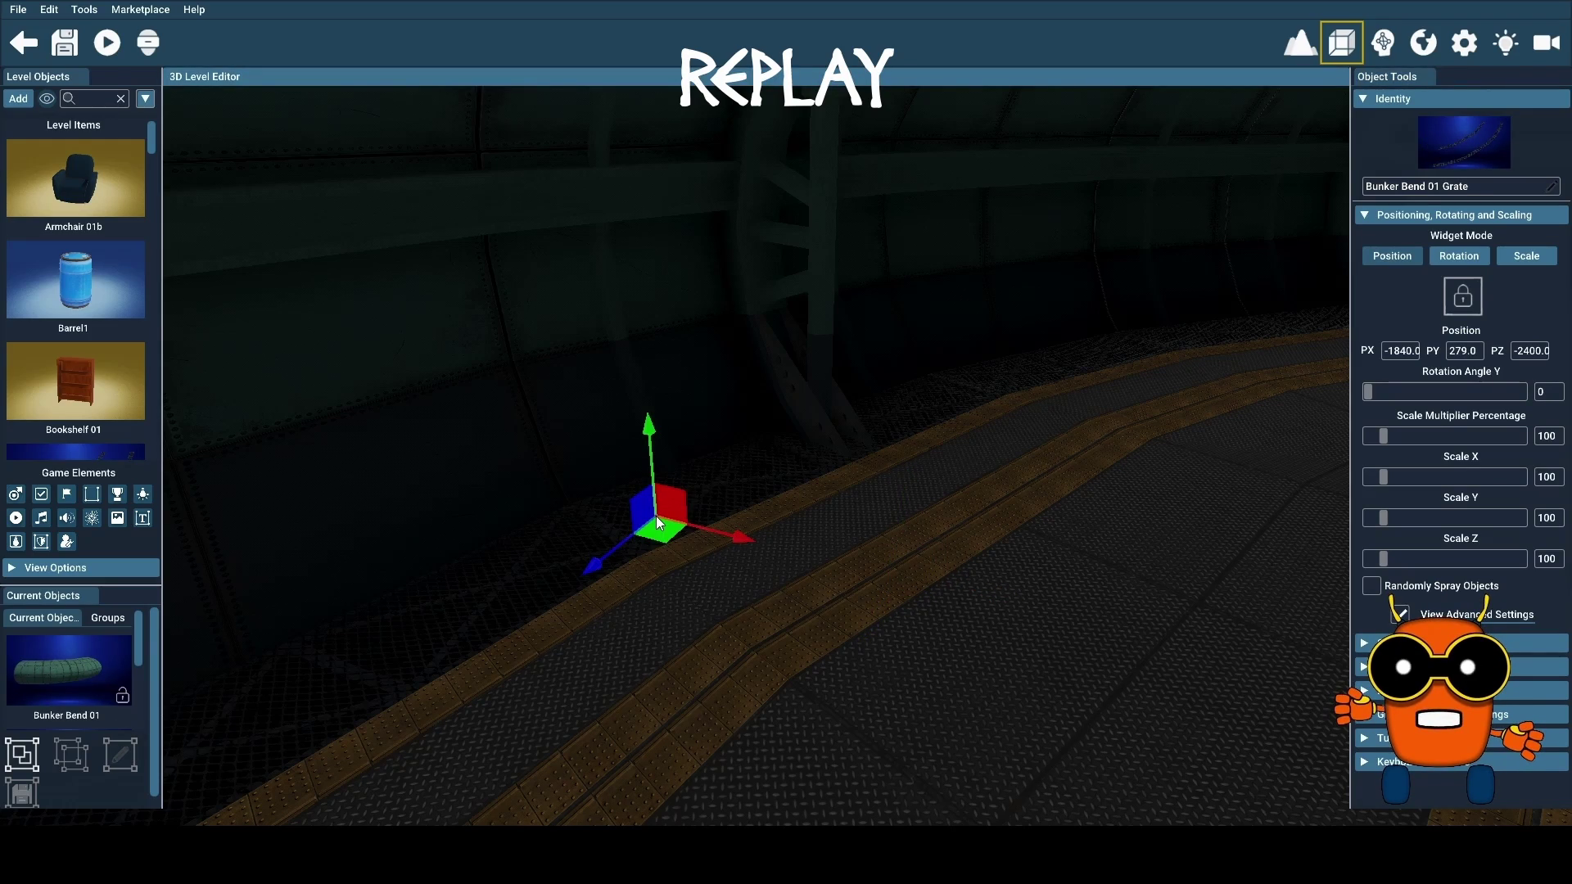
{"action": "left_click", "coordinate": [747, 642]}
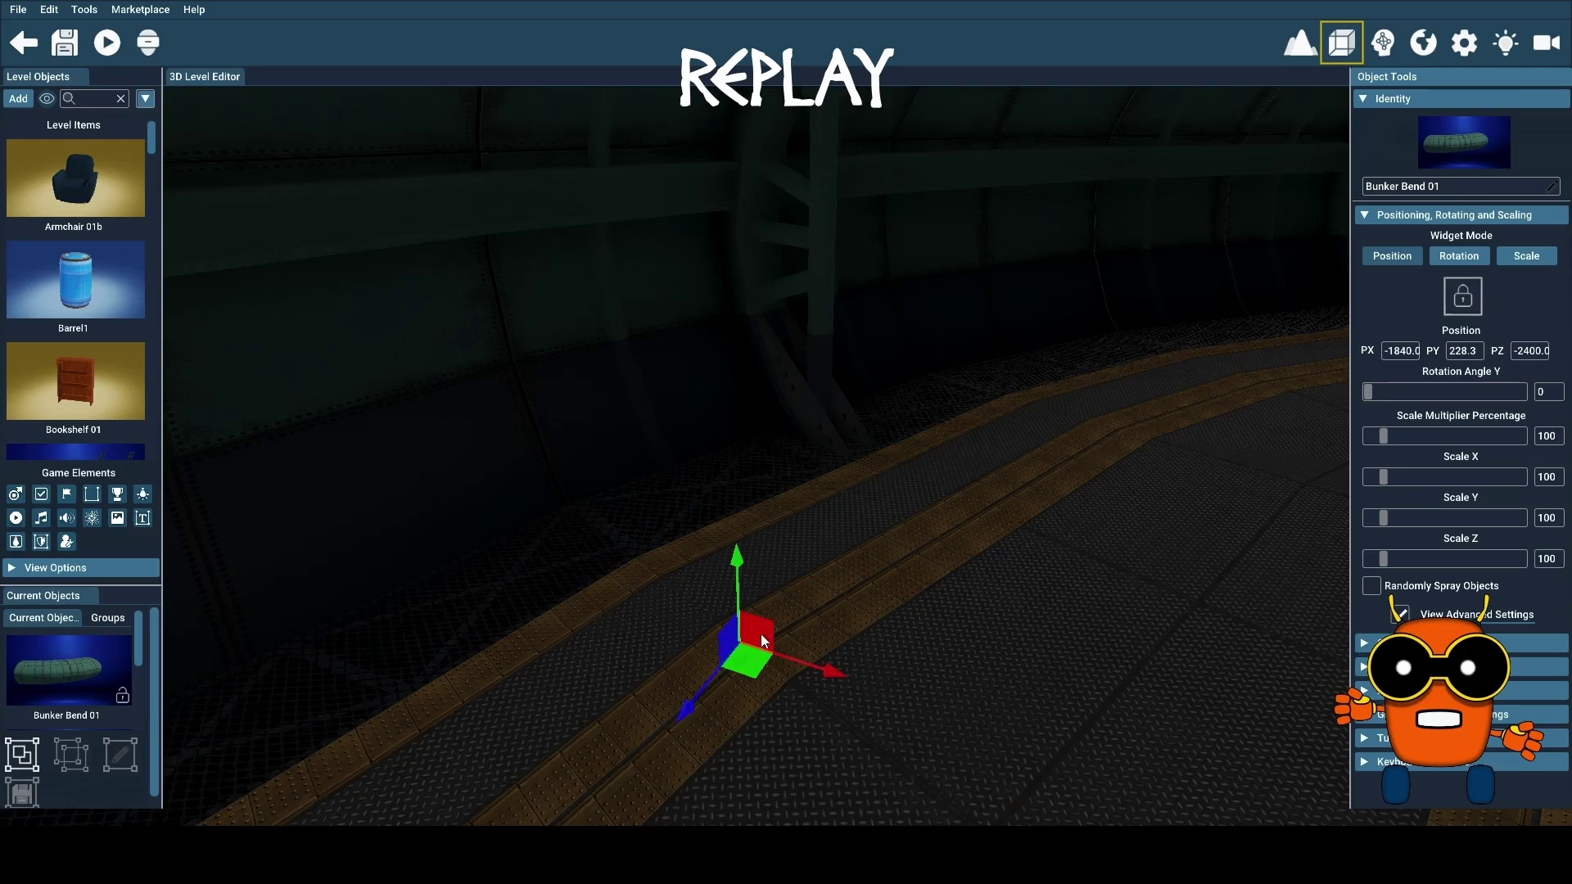
{"action": "scroll", "coordinate": [830, 601], "scroll_direction": "down", "scroll_amount": 2}
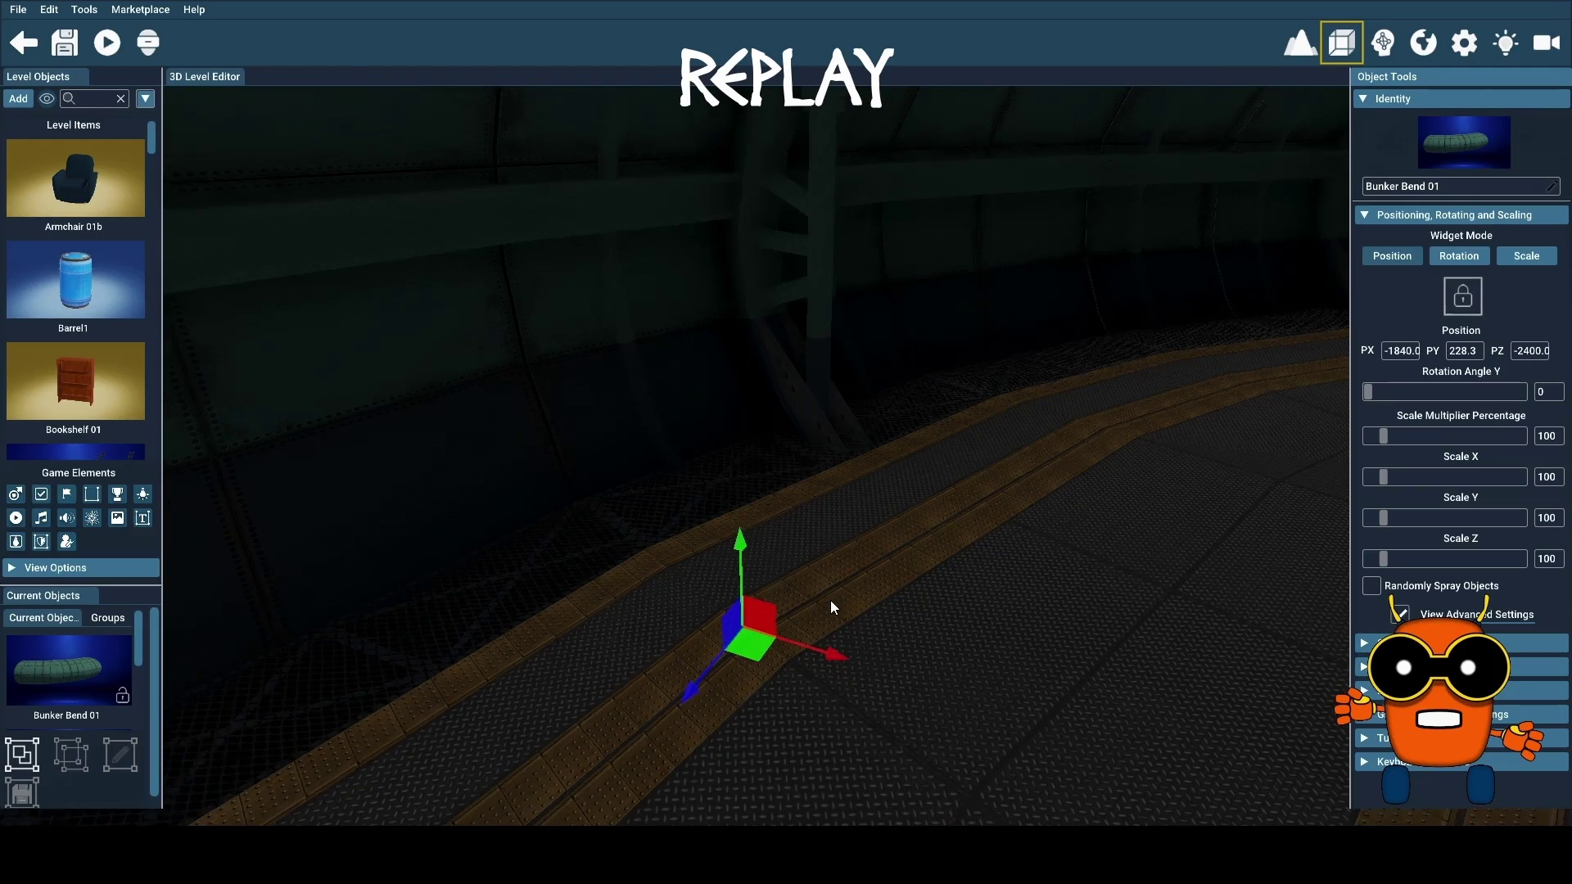
{"action": "scroll", "coordinate": [830, 601], "scroll_direction": "down", "scroll_amount": 5}
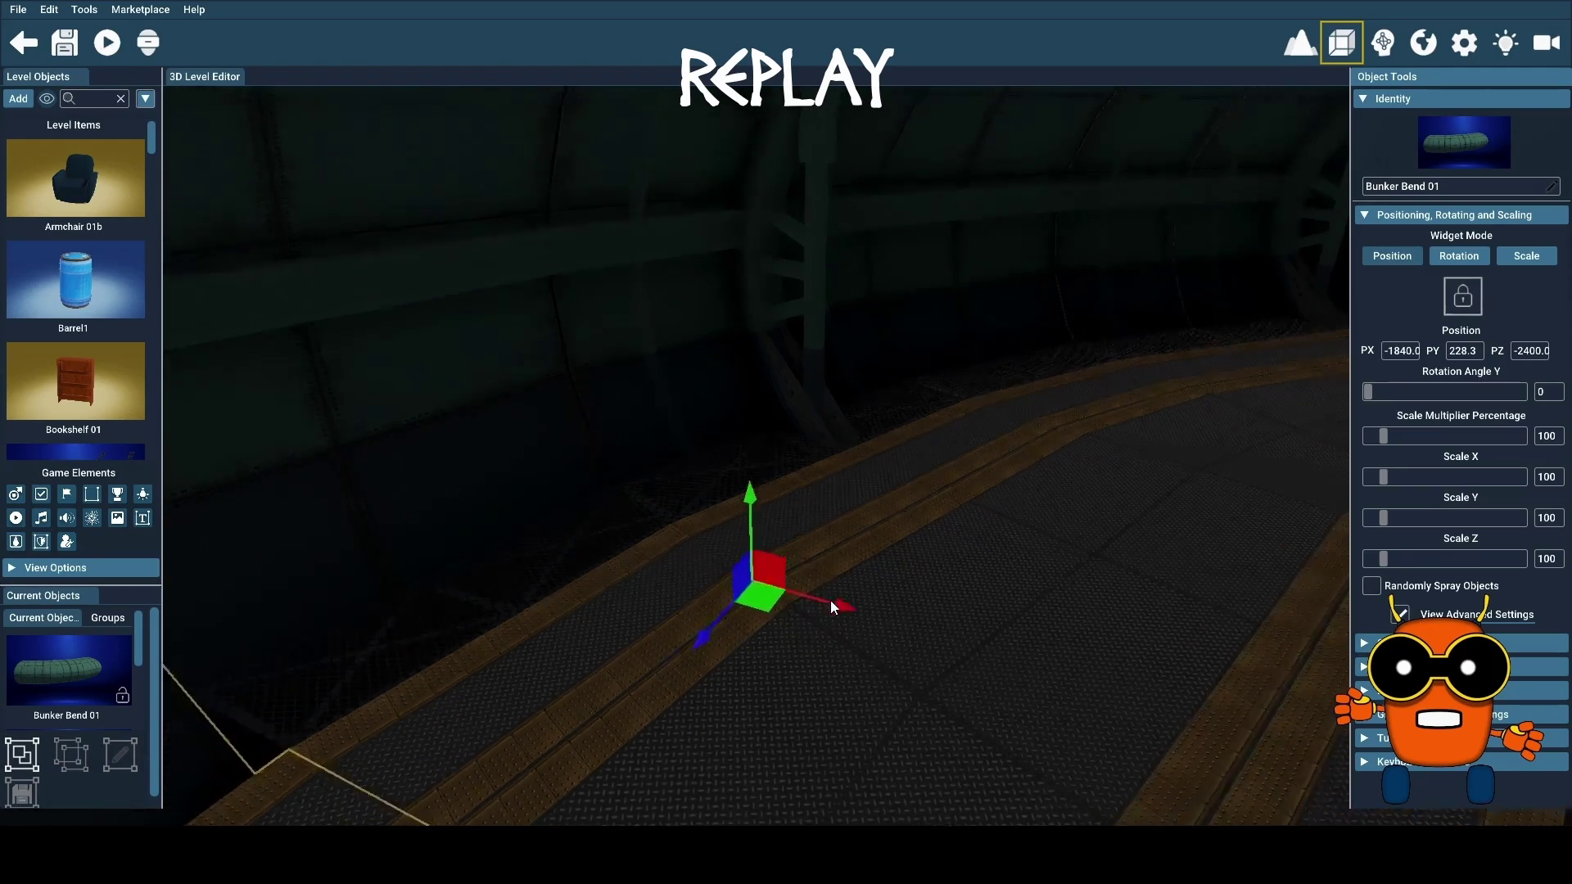
{"action": "scroll", "coordinate": [830, 601], "scroll_direction": "down", "scroll_amount": 5}
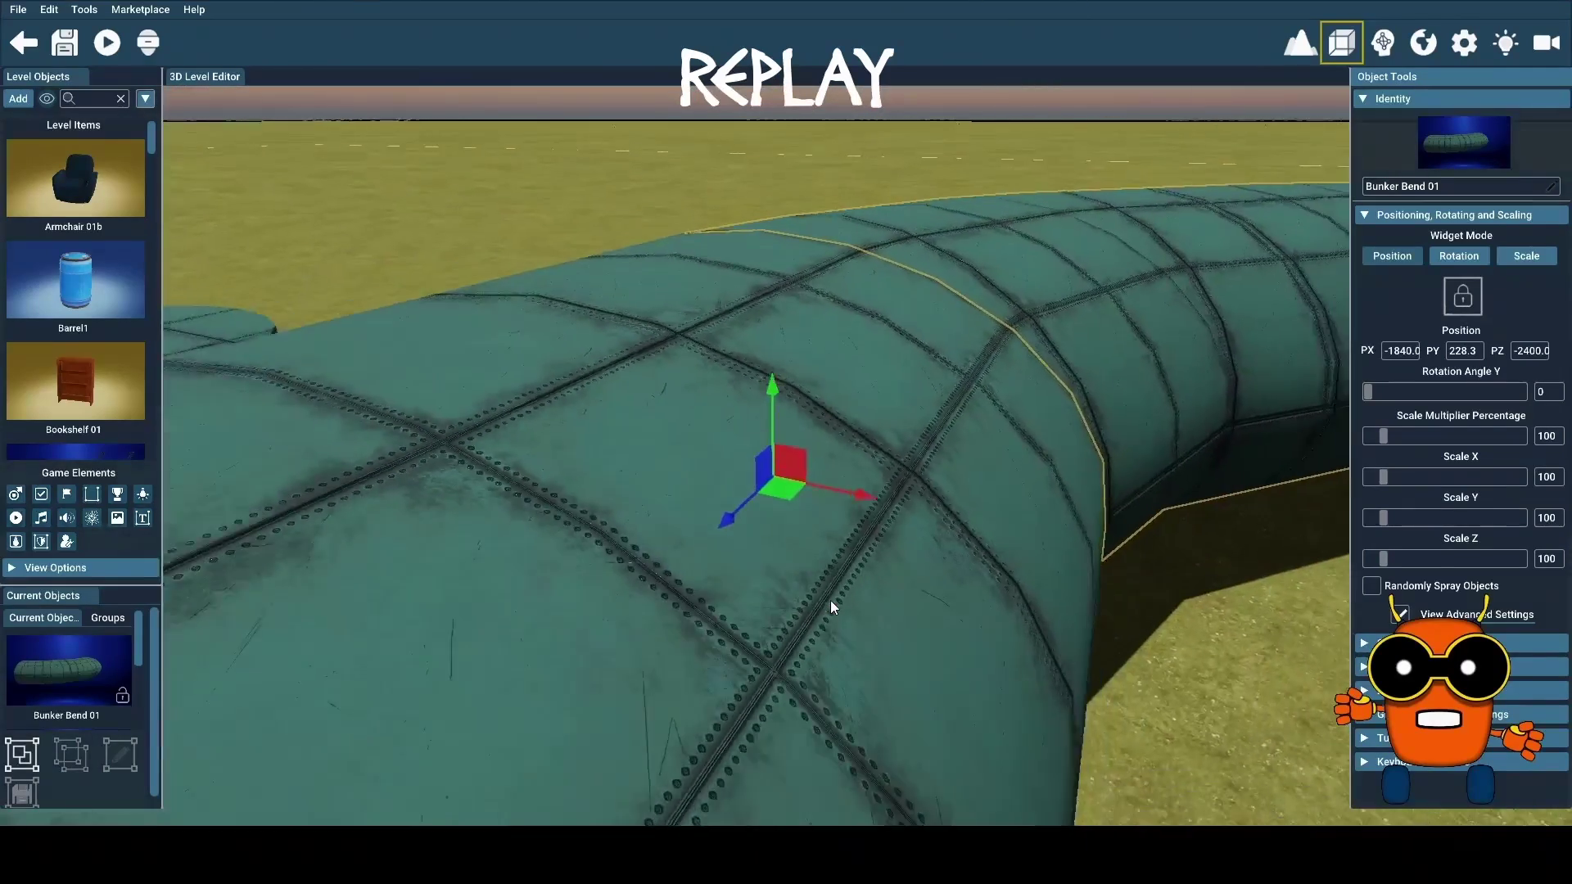
{"action": "scroll", "coordinate": [830, 607], "scroll_direction": "down", "scroll_amount": 5}
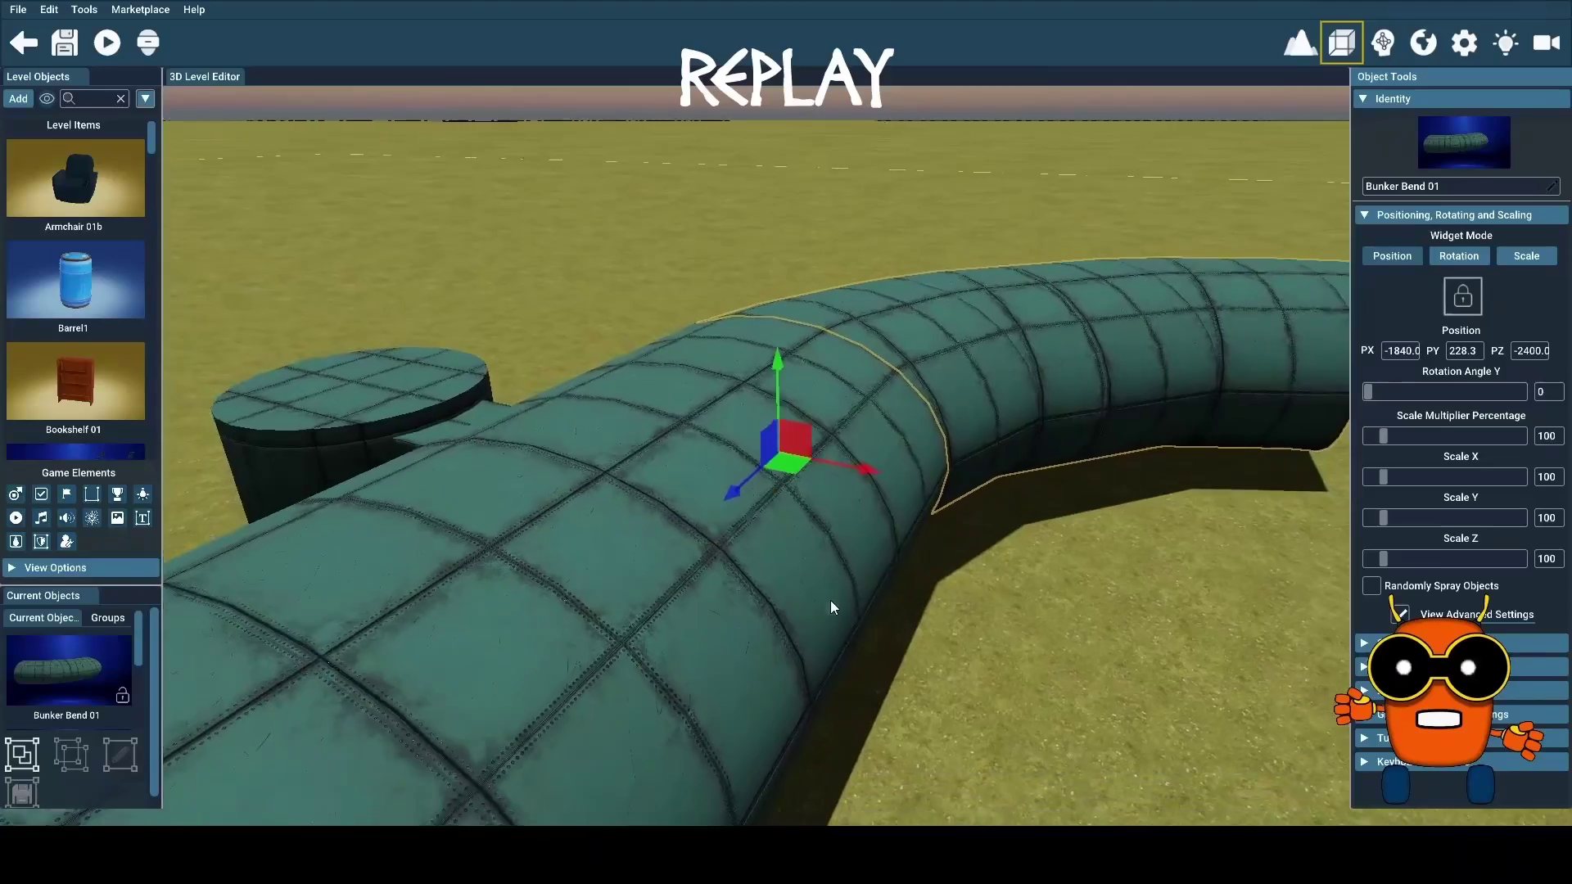
{"action": "scroll", "coordinate": [830, 607], "scroll_direction": "down", "scroll_amount": 2}
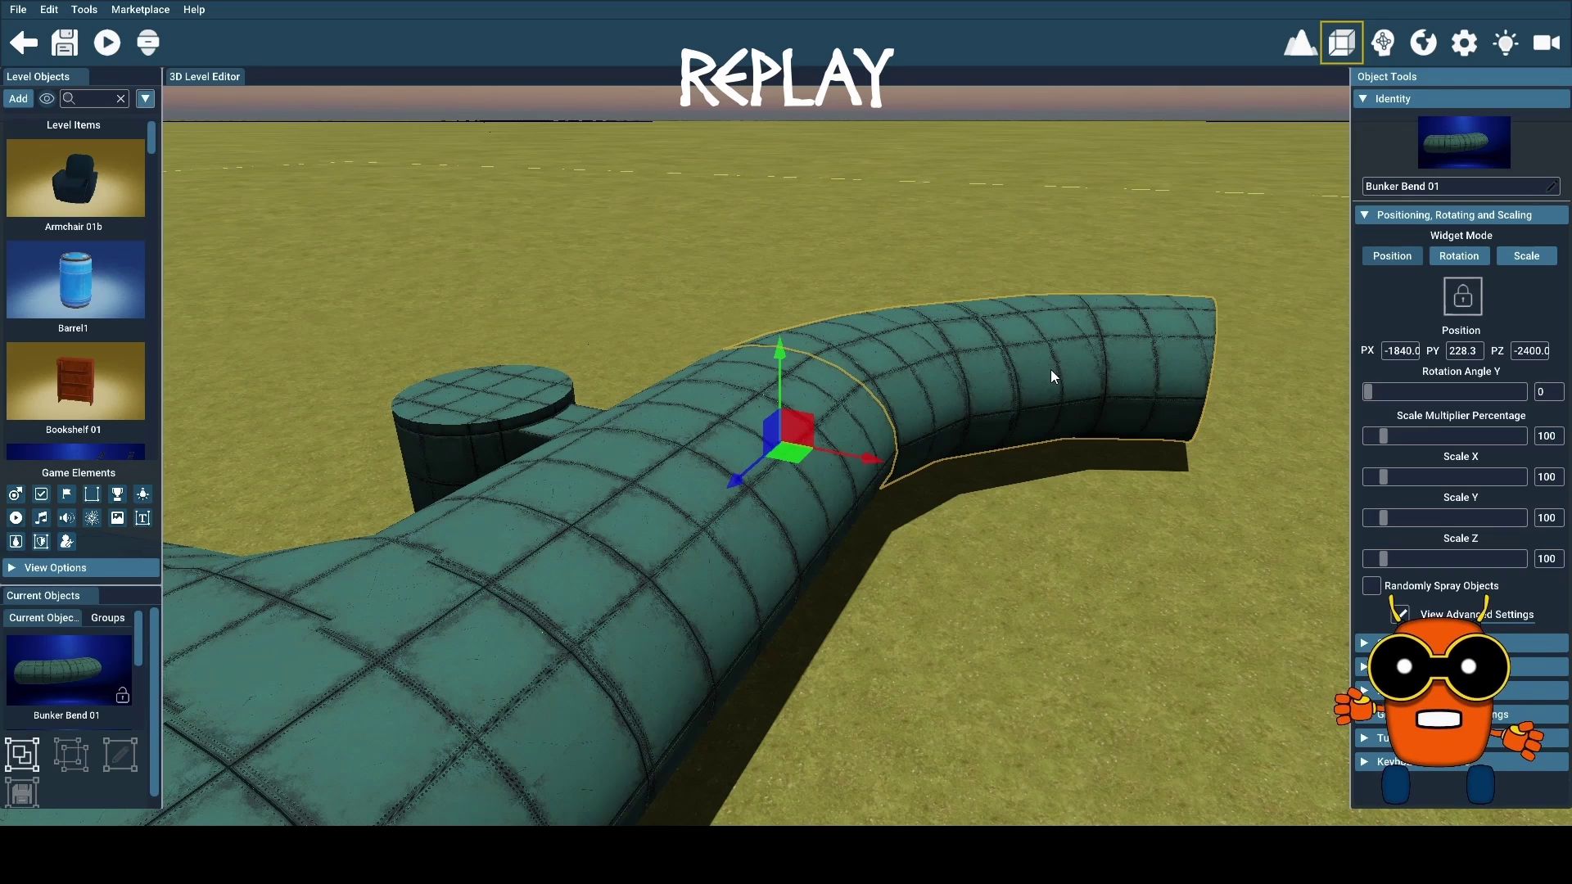
Try deleting and splitting the Bunker Bend 01 group, which fails on the parent group
{"action": "key", "text": "Delete"}
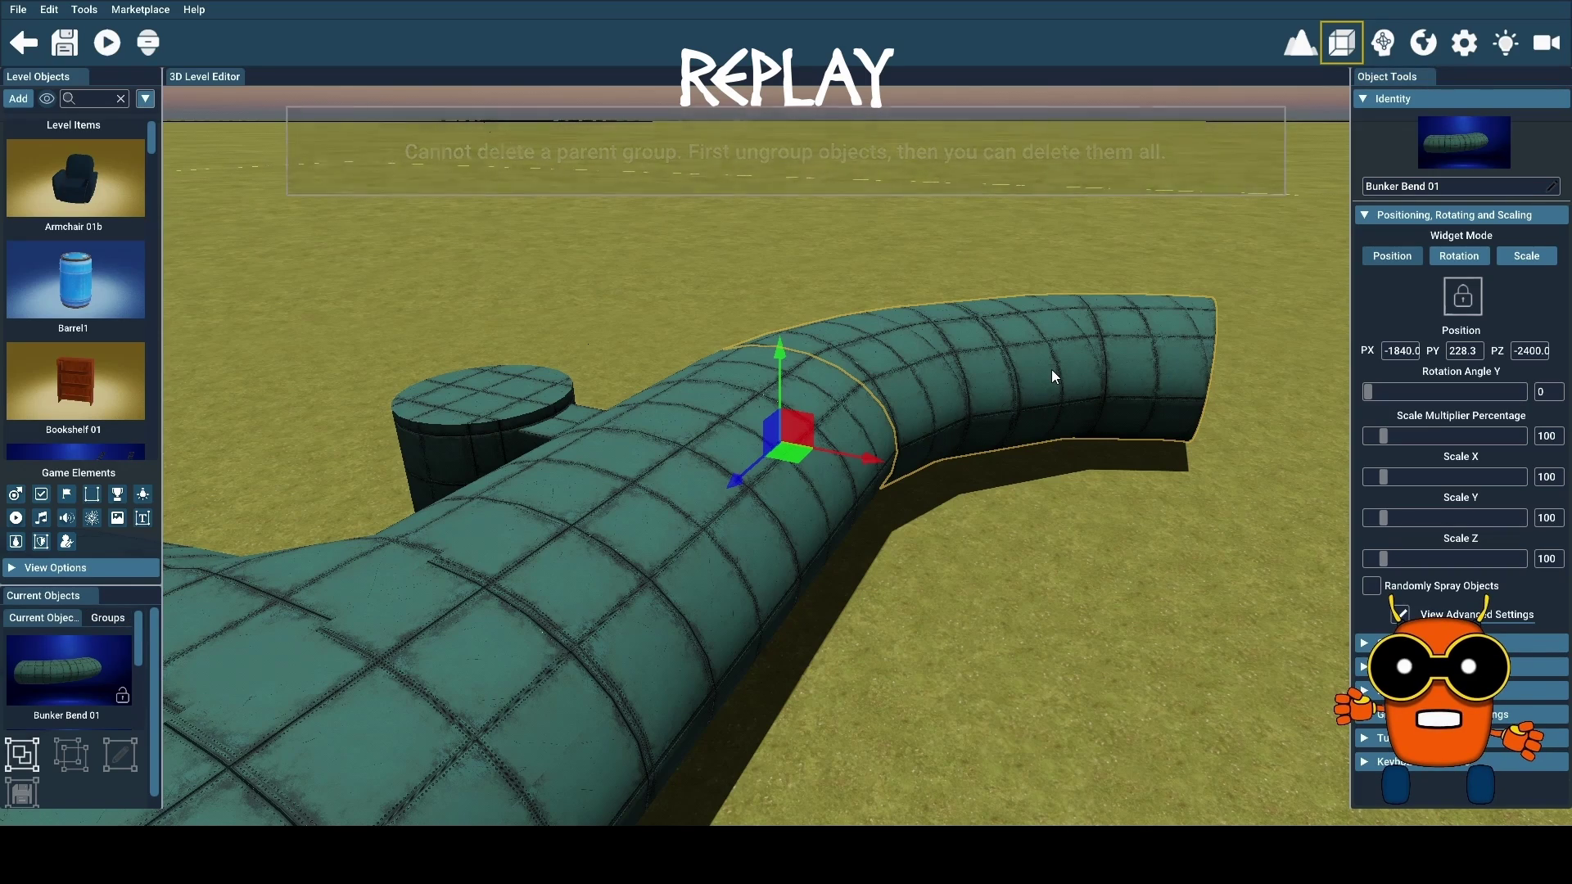
{"action": "left_click", "coordinate": [1044, 465]}
{"action": "left_click", "coordinate": [1051, 395]}
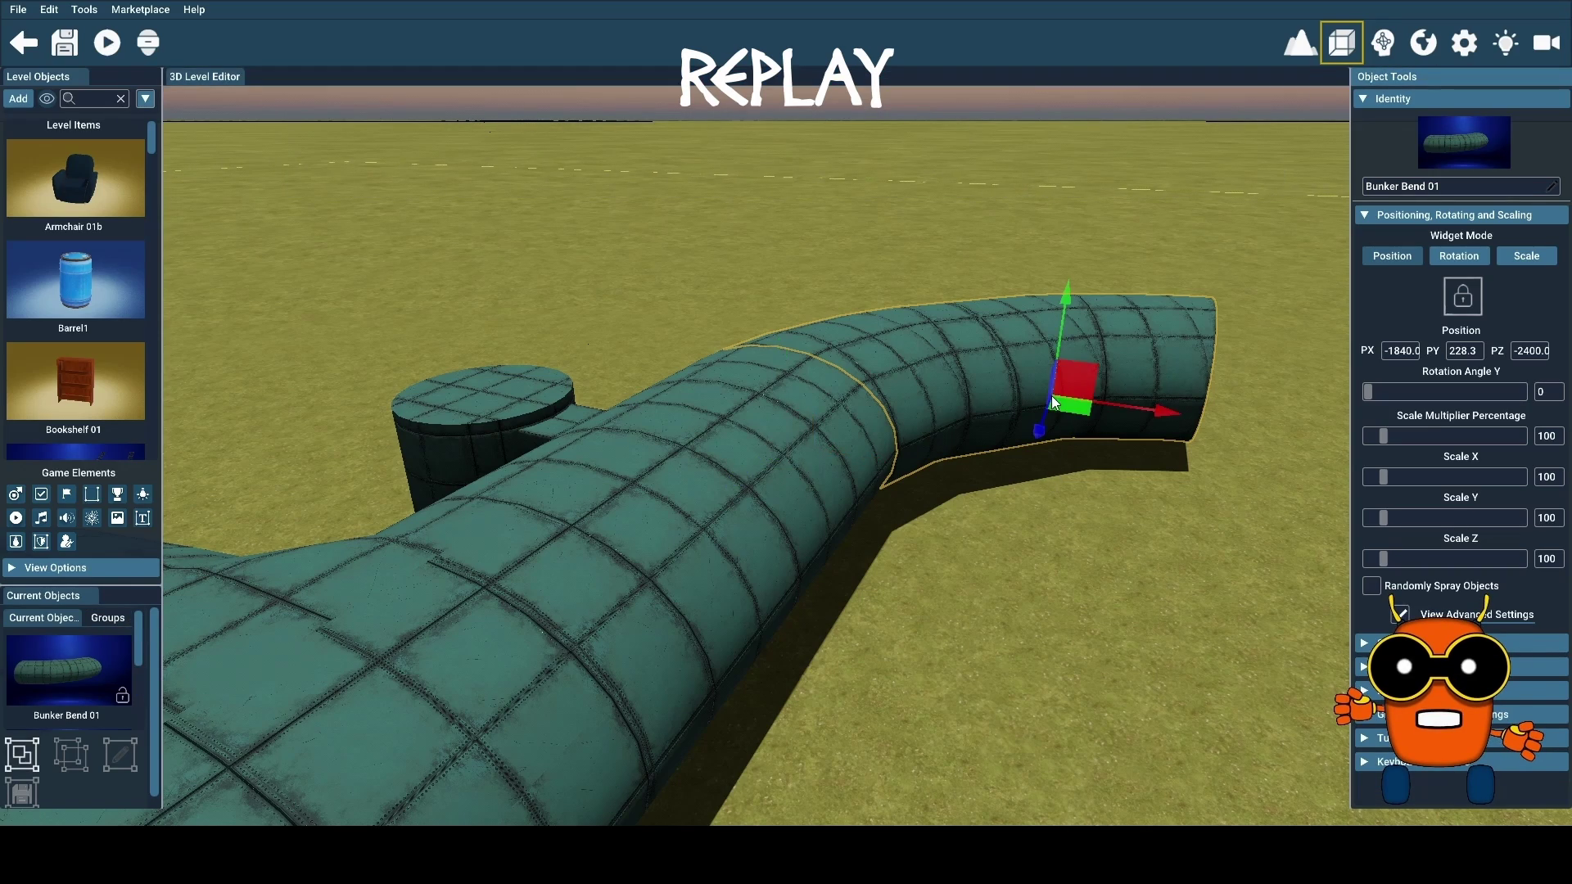
{"action": "key", "text": "Delete"}
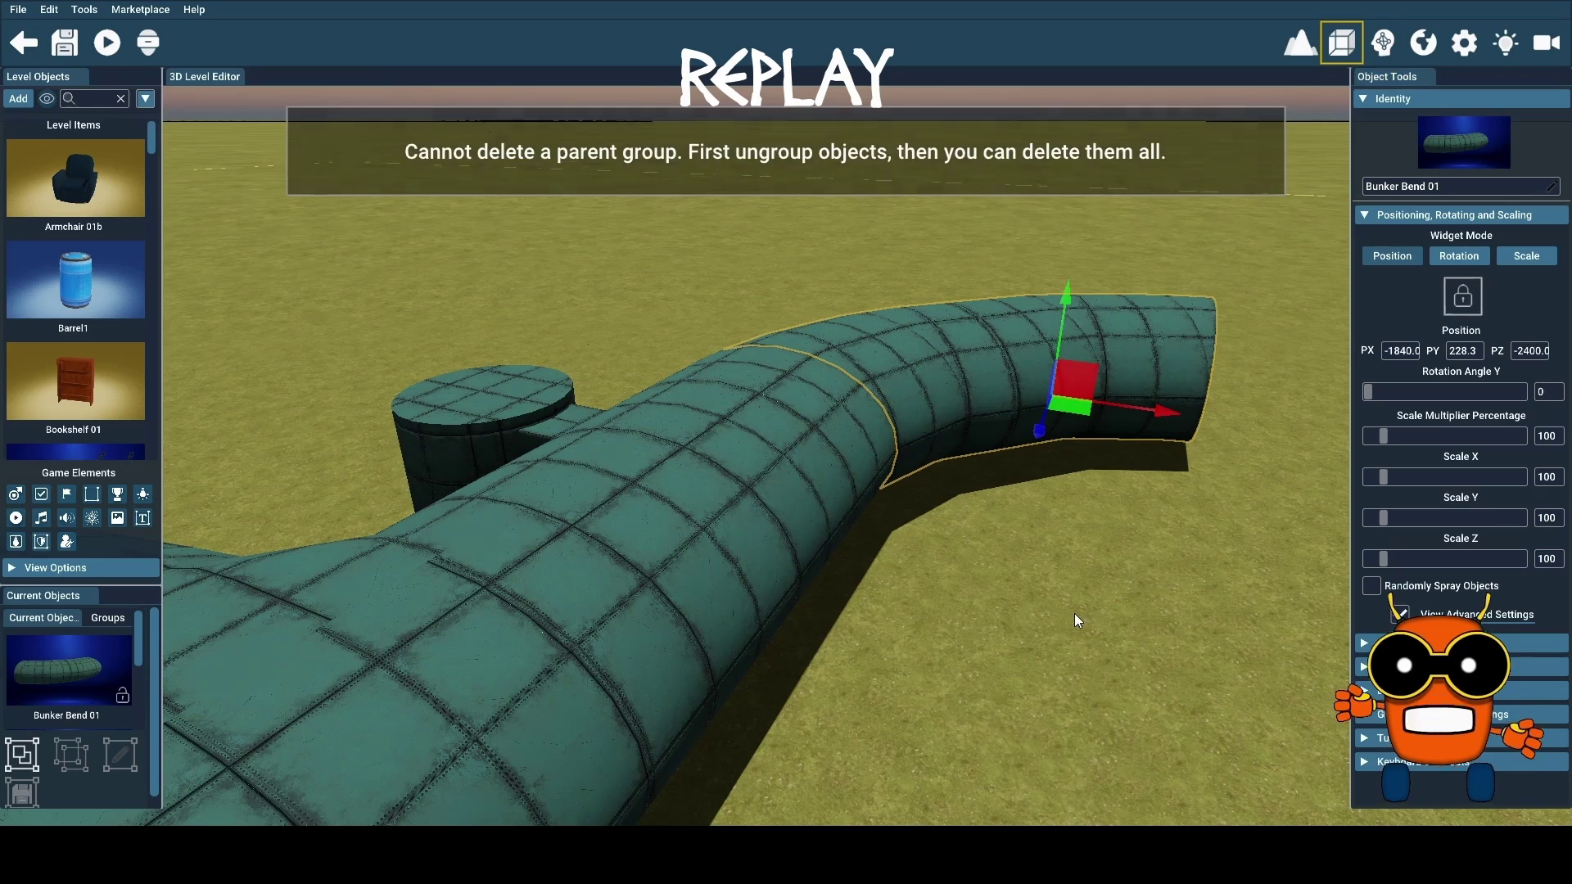
{"action": "left_click", "coordinate": [68, 759]}
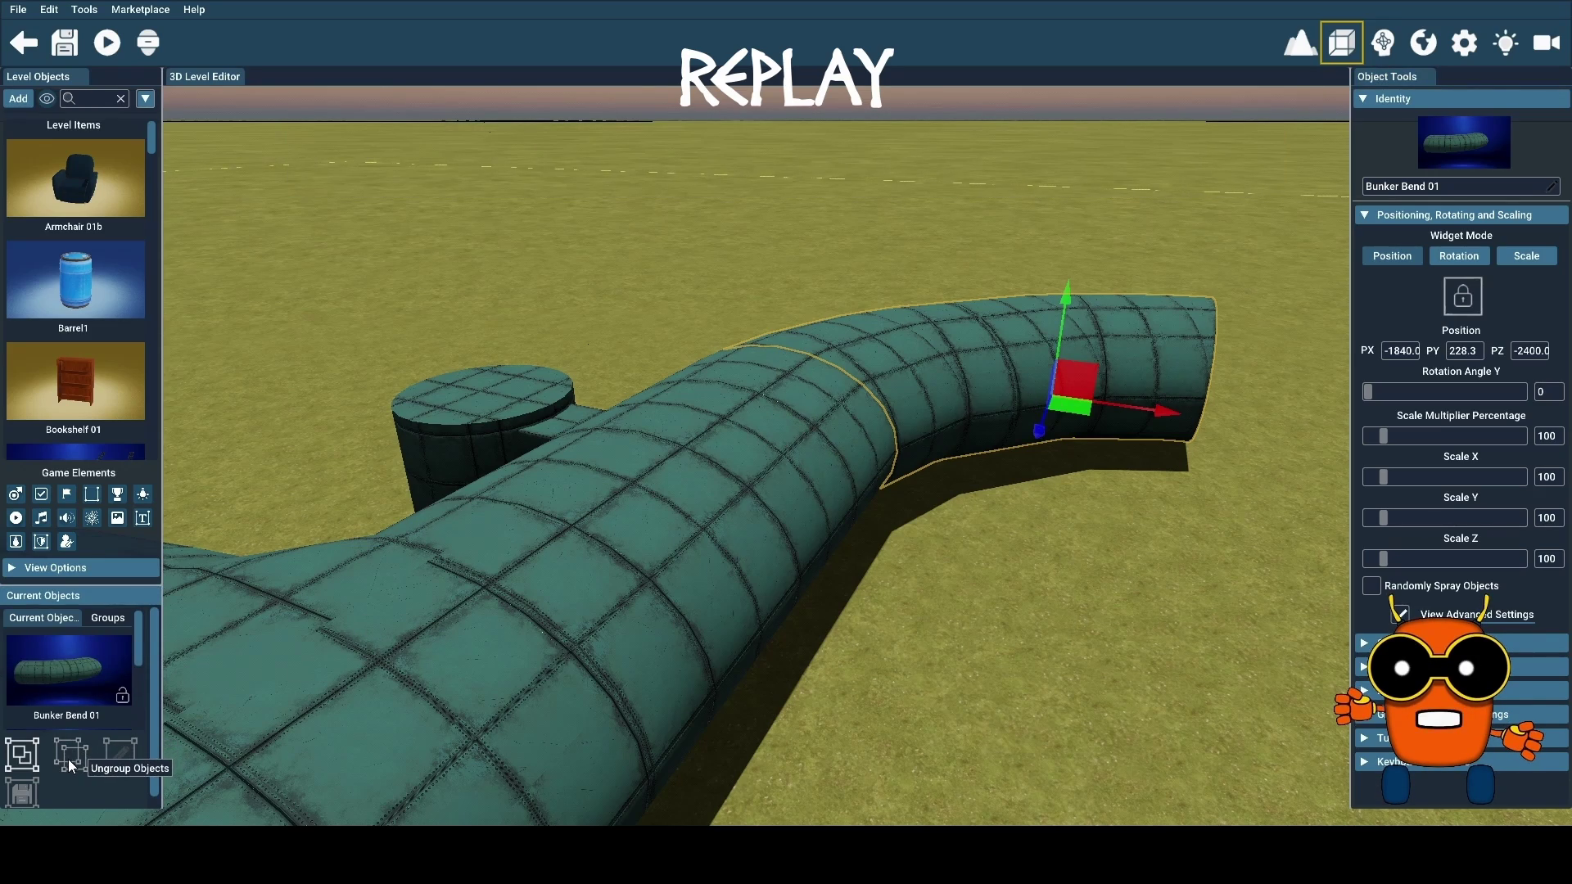
{"action": "left_click", "coordinate": [1015, 618]}
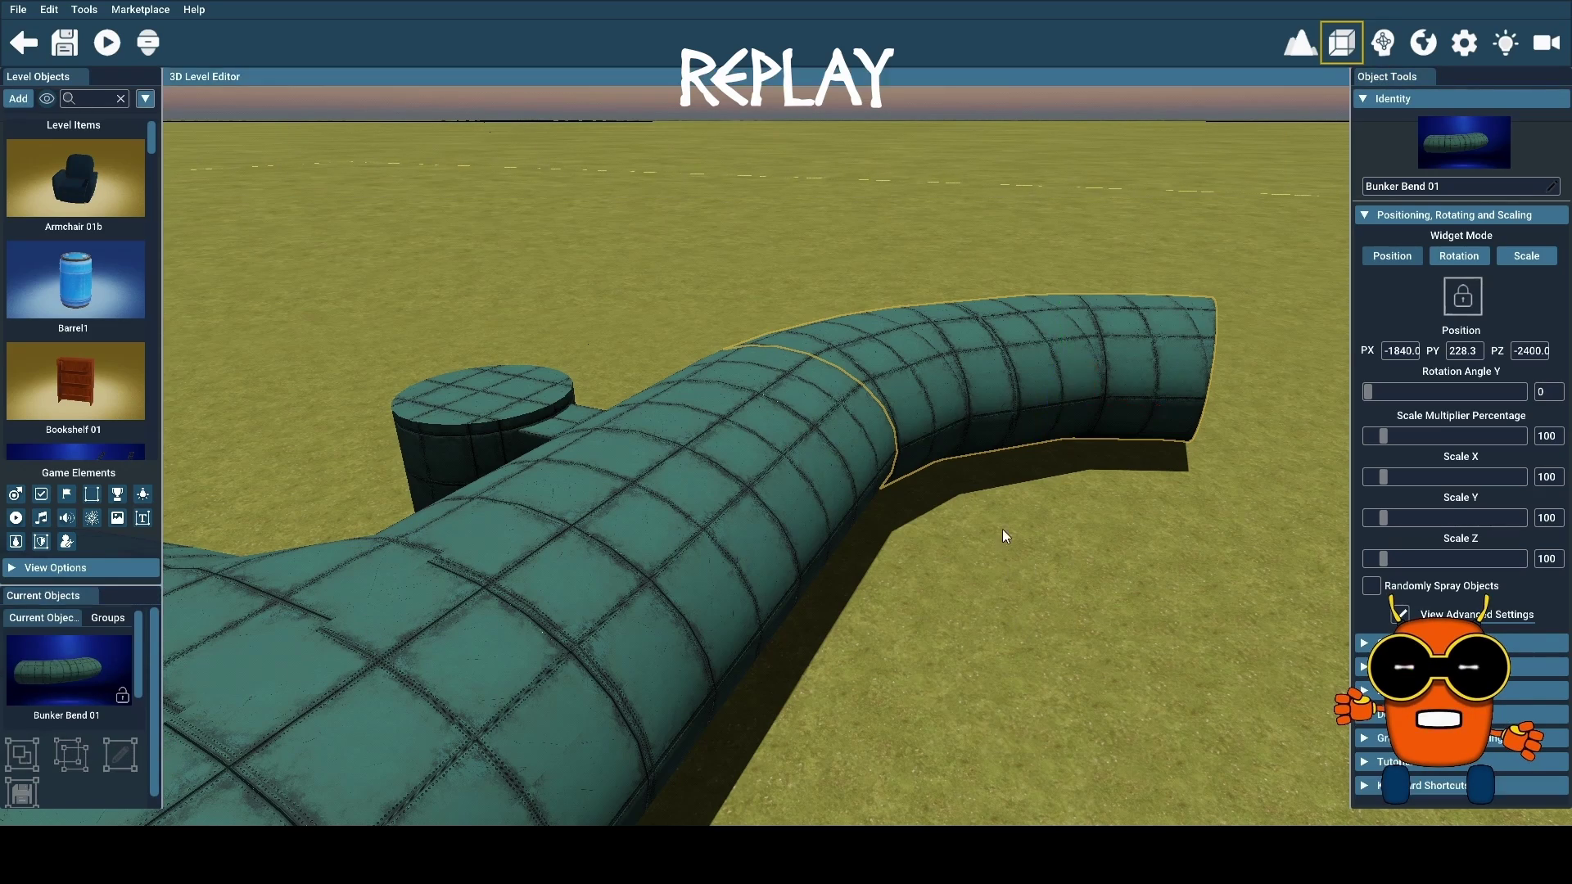
{"action": "left_click", "coordinate": [973, 435]}
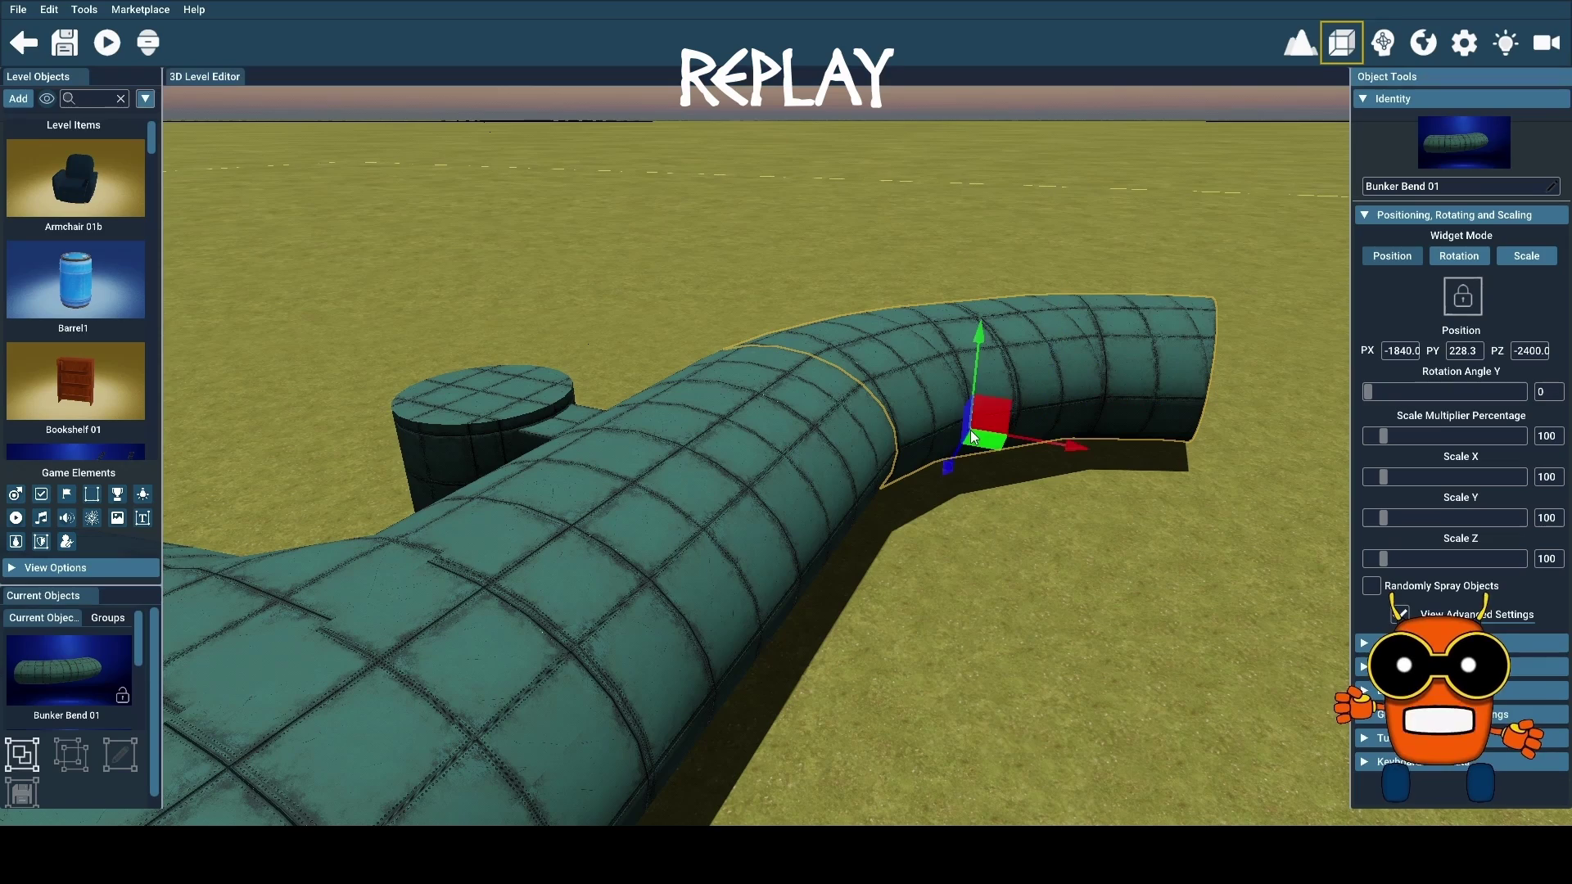
{"action": "left_click", "coordinate": [80, 763]}
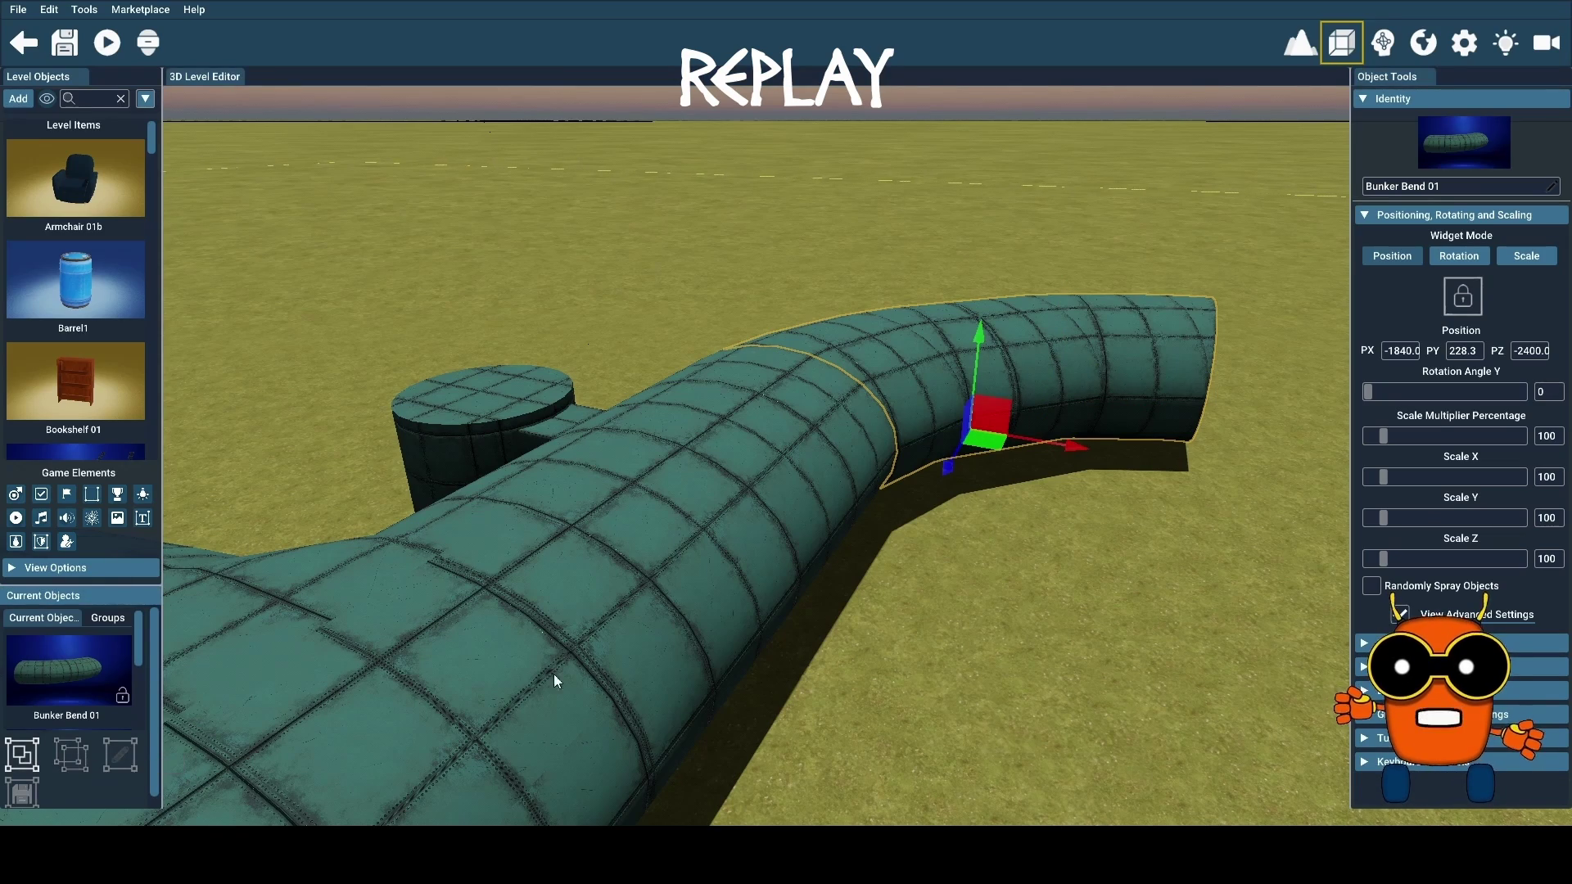
{"action": "left_click", "coordinate": [1033, 397]}
{"action": "left_click", "coordinate": [1047, 401]}
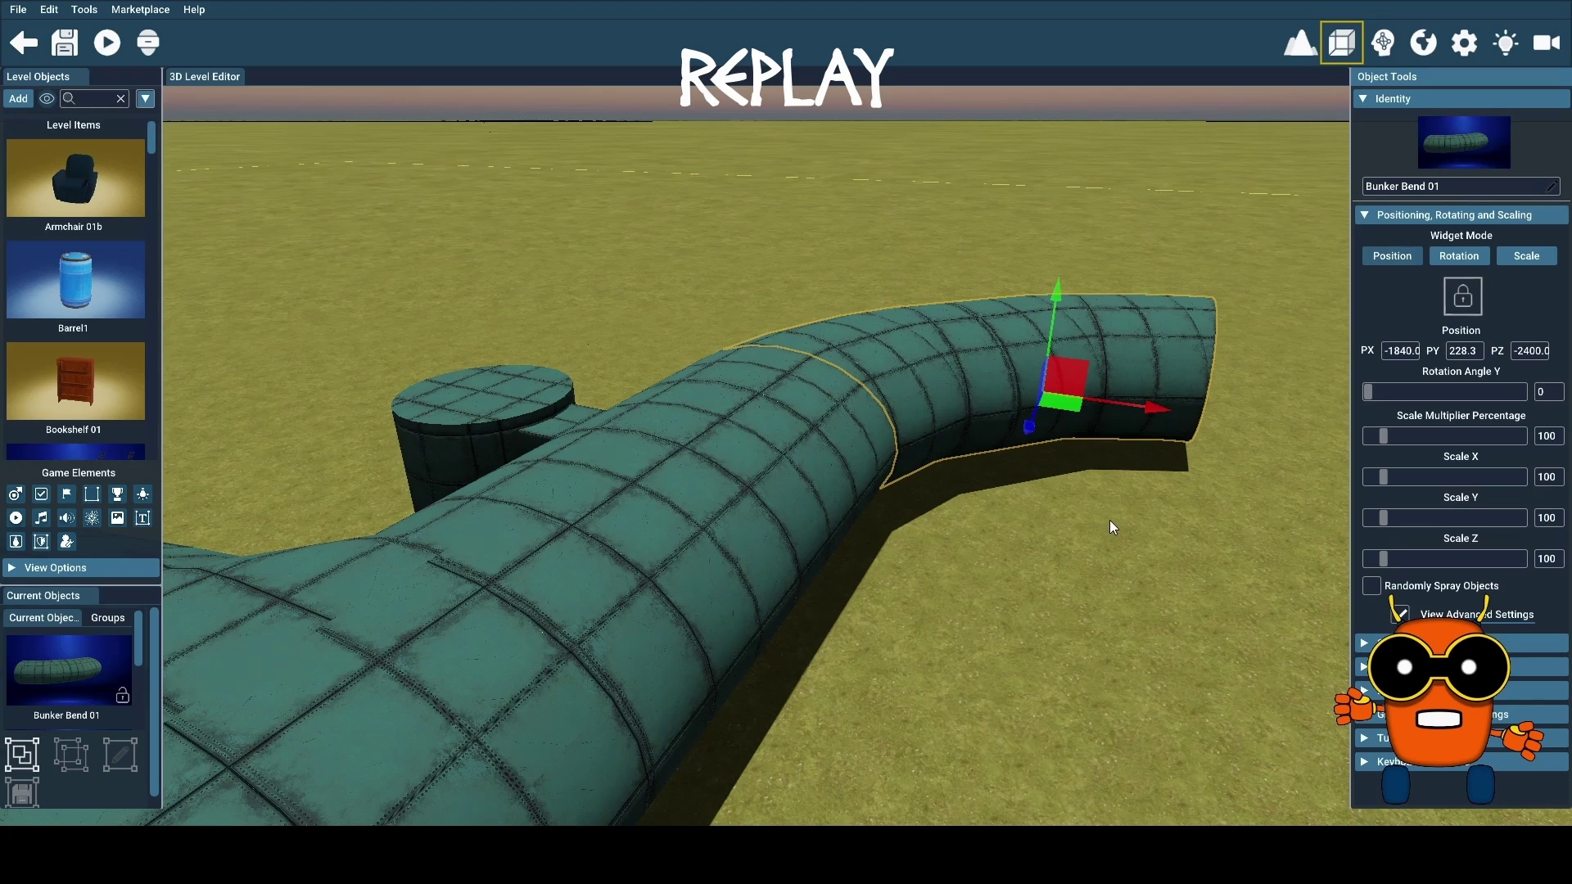
Fly inside the curved corridor and test selecting the walkway grate and the corridor shell
{"action": "left_click_drag", "start_coordinate": [1111, 526], "coordinate": [1342, 449]}
{"action": "key", "text": "w"}
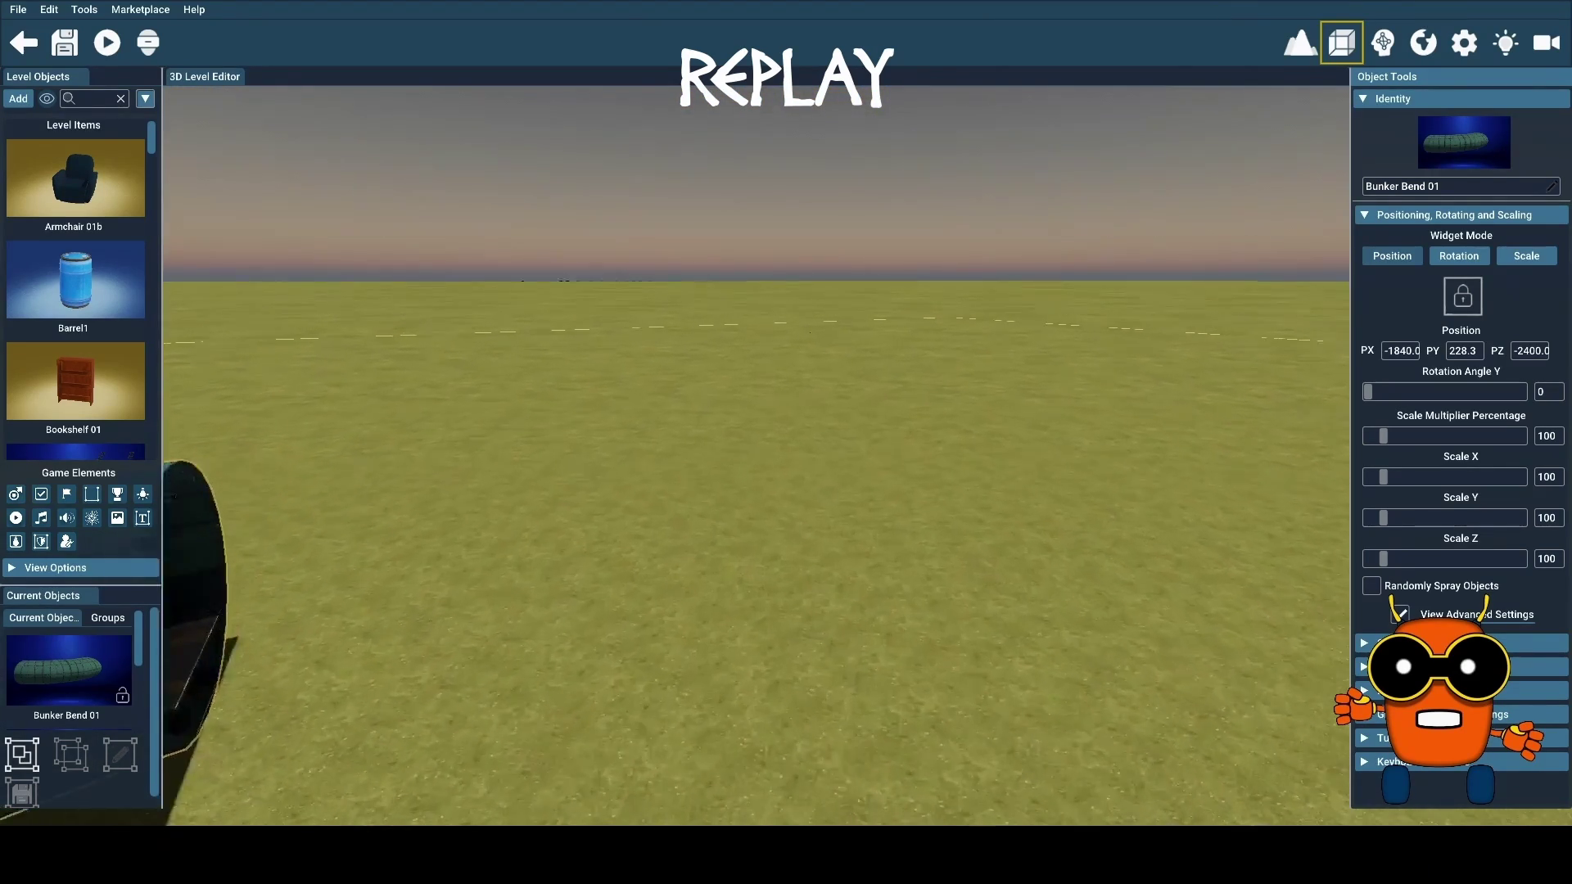
{"action": "key", "text": "w"}
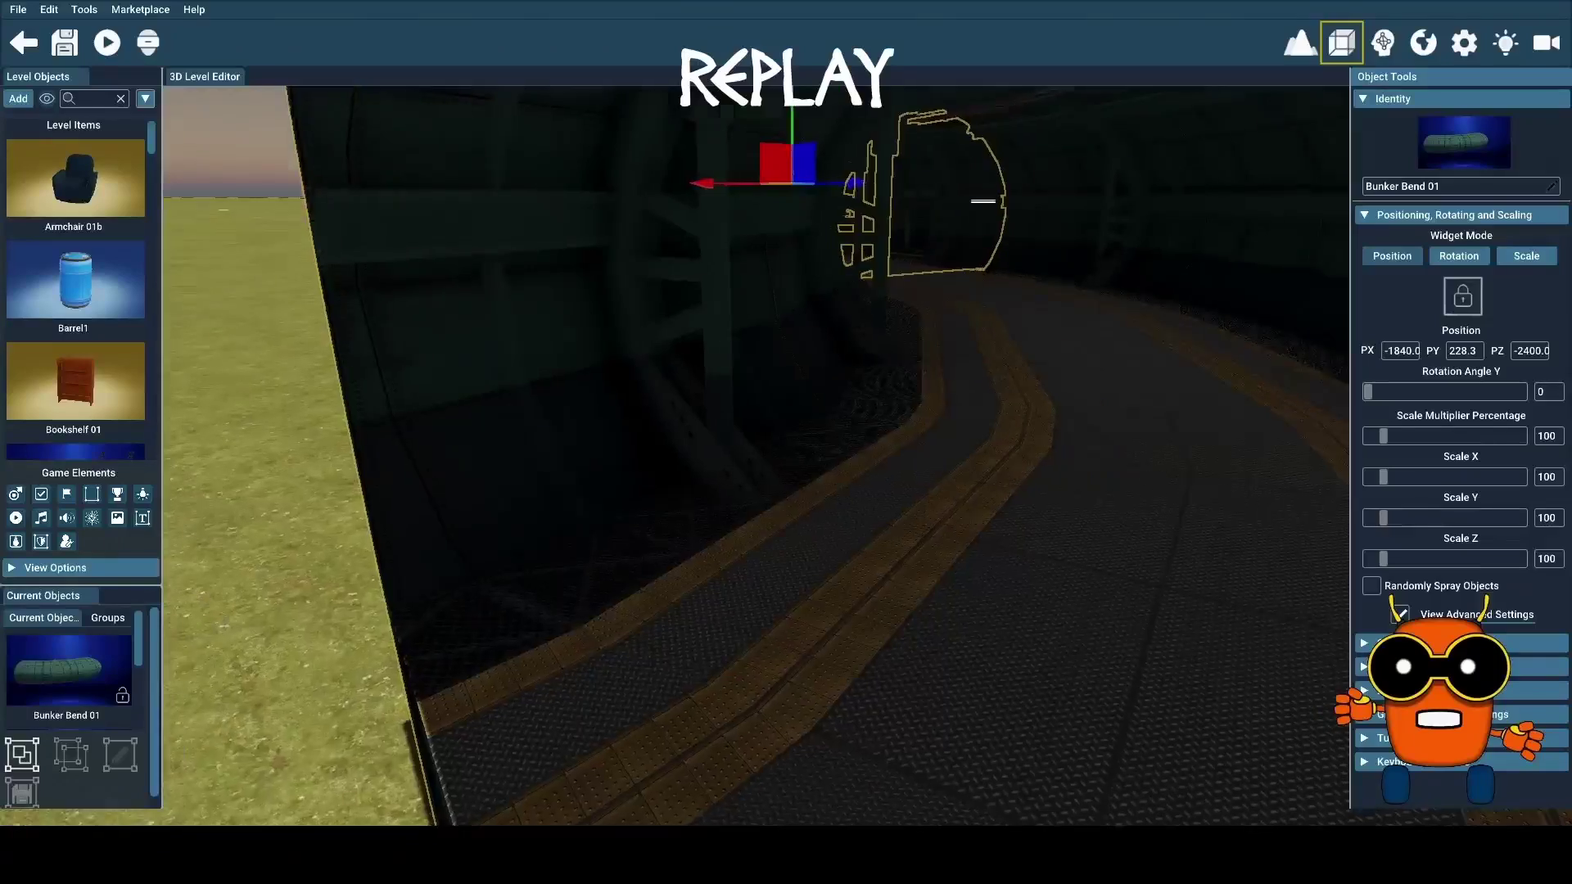
{"action": "left_click_drag", "start_coordinate": [1112, 527], "coordinate": [1112, 526]}
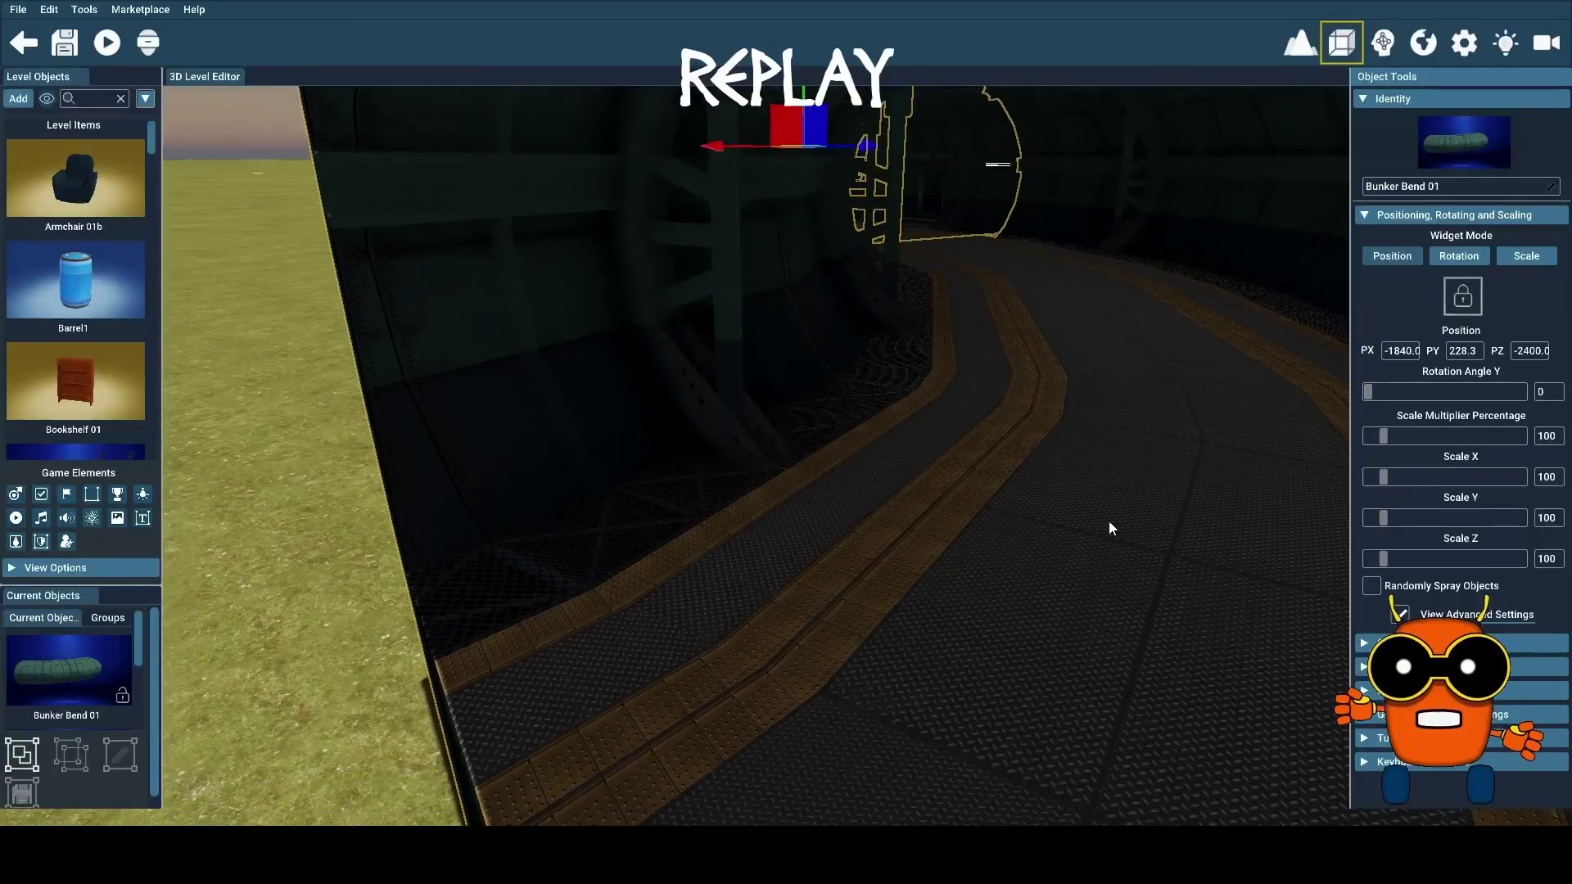
{"action": "left_click", "coordinate": [840, 421]}
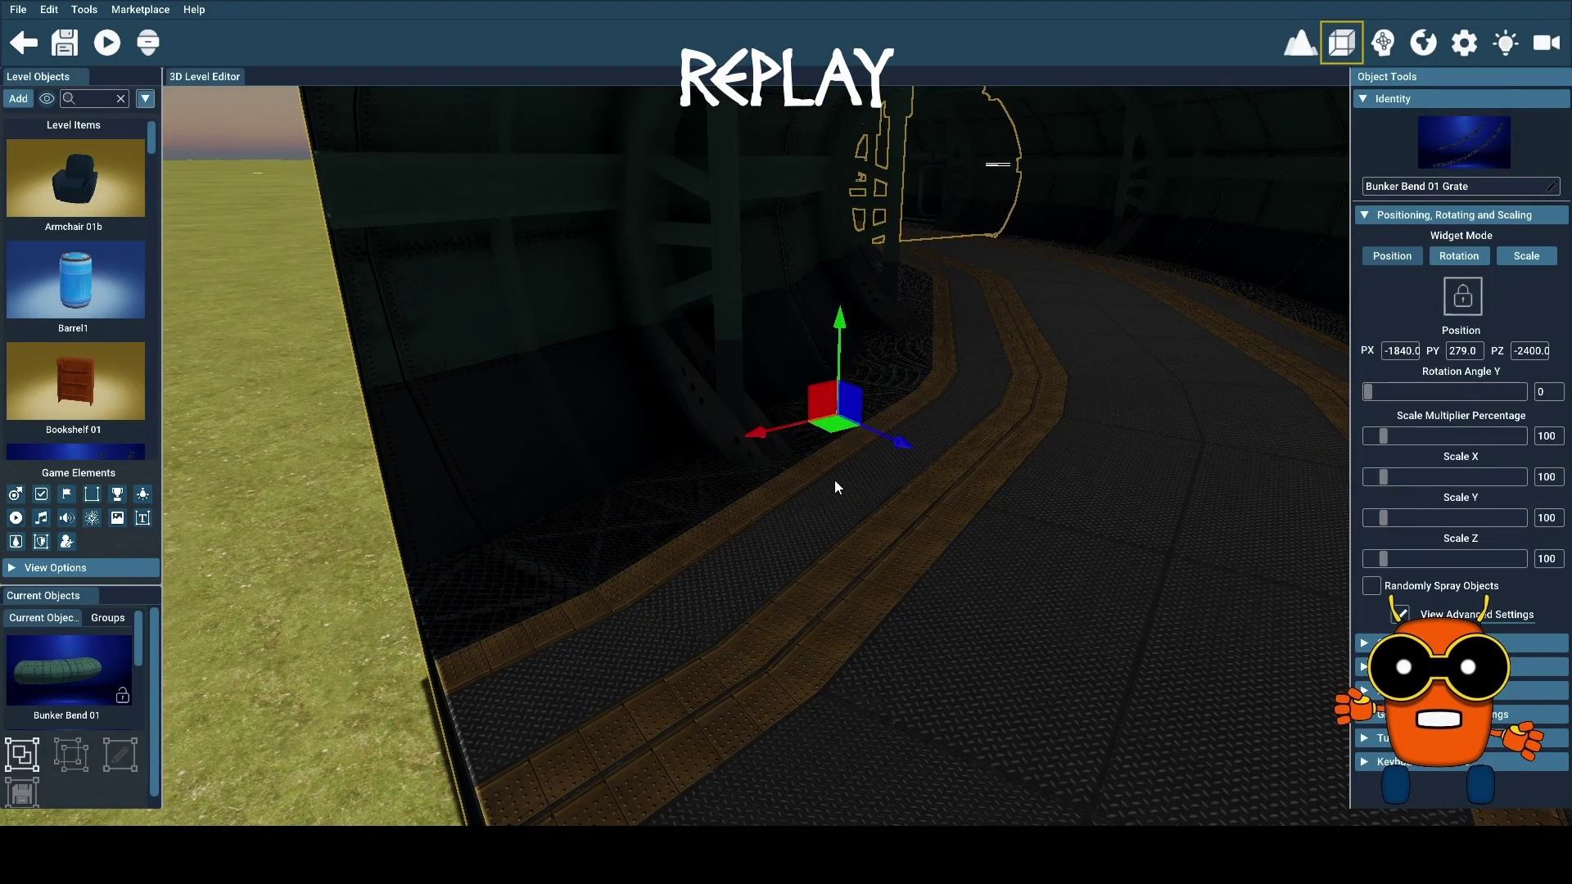
{"action": "left_click", "coordinate": [910, 545]}
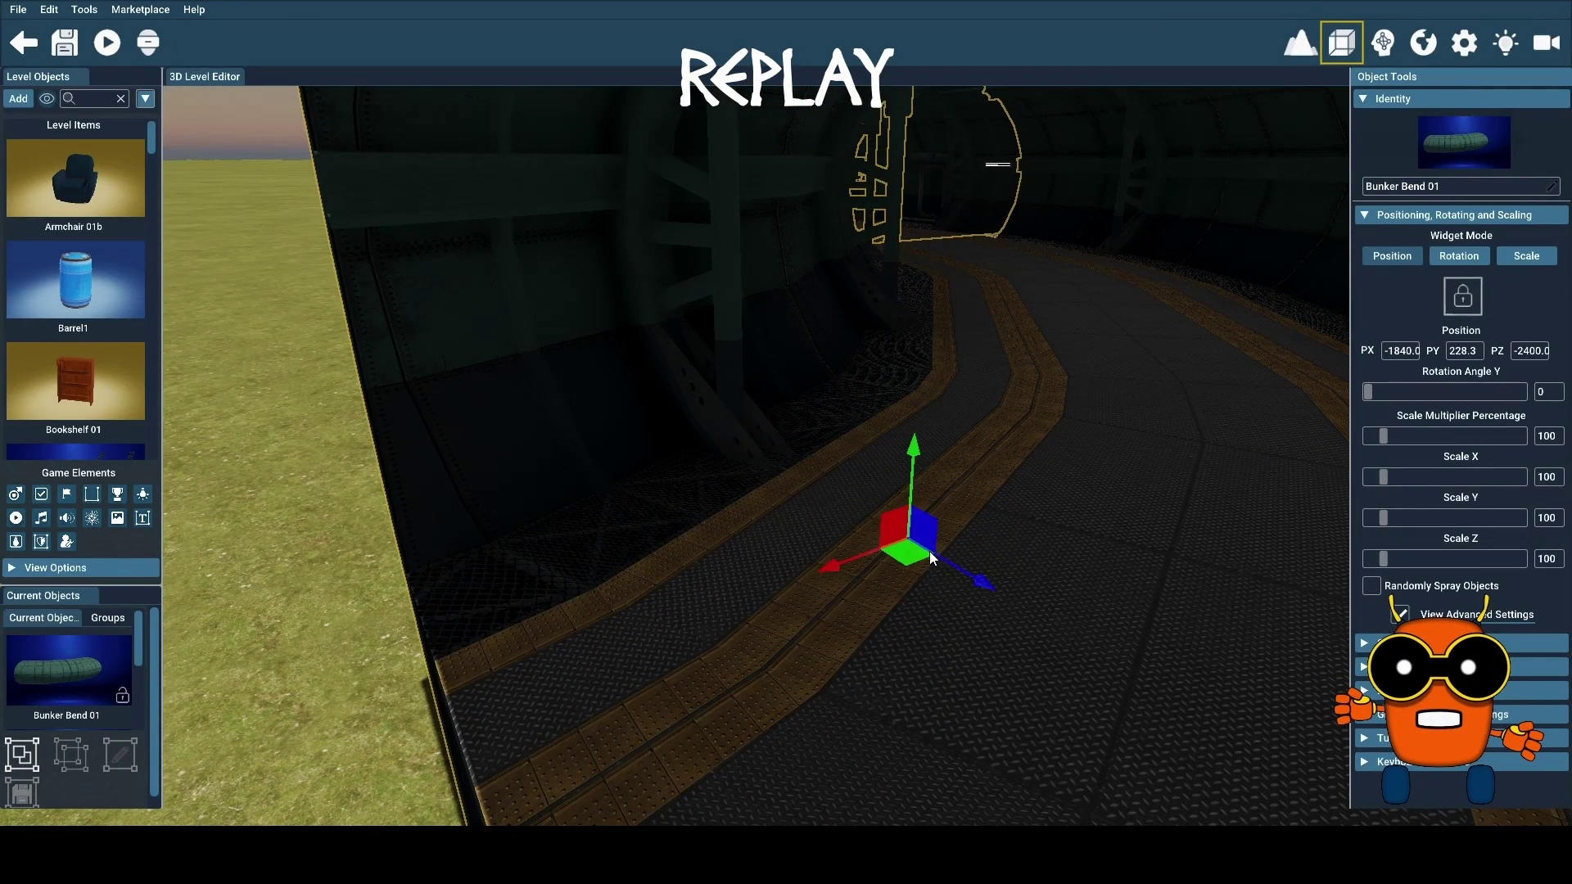
{"action": "key", "text": "s"}
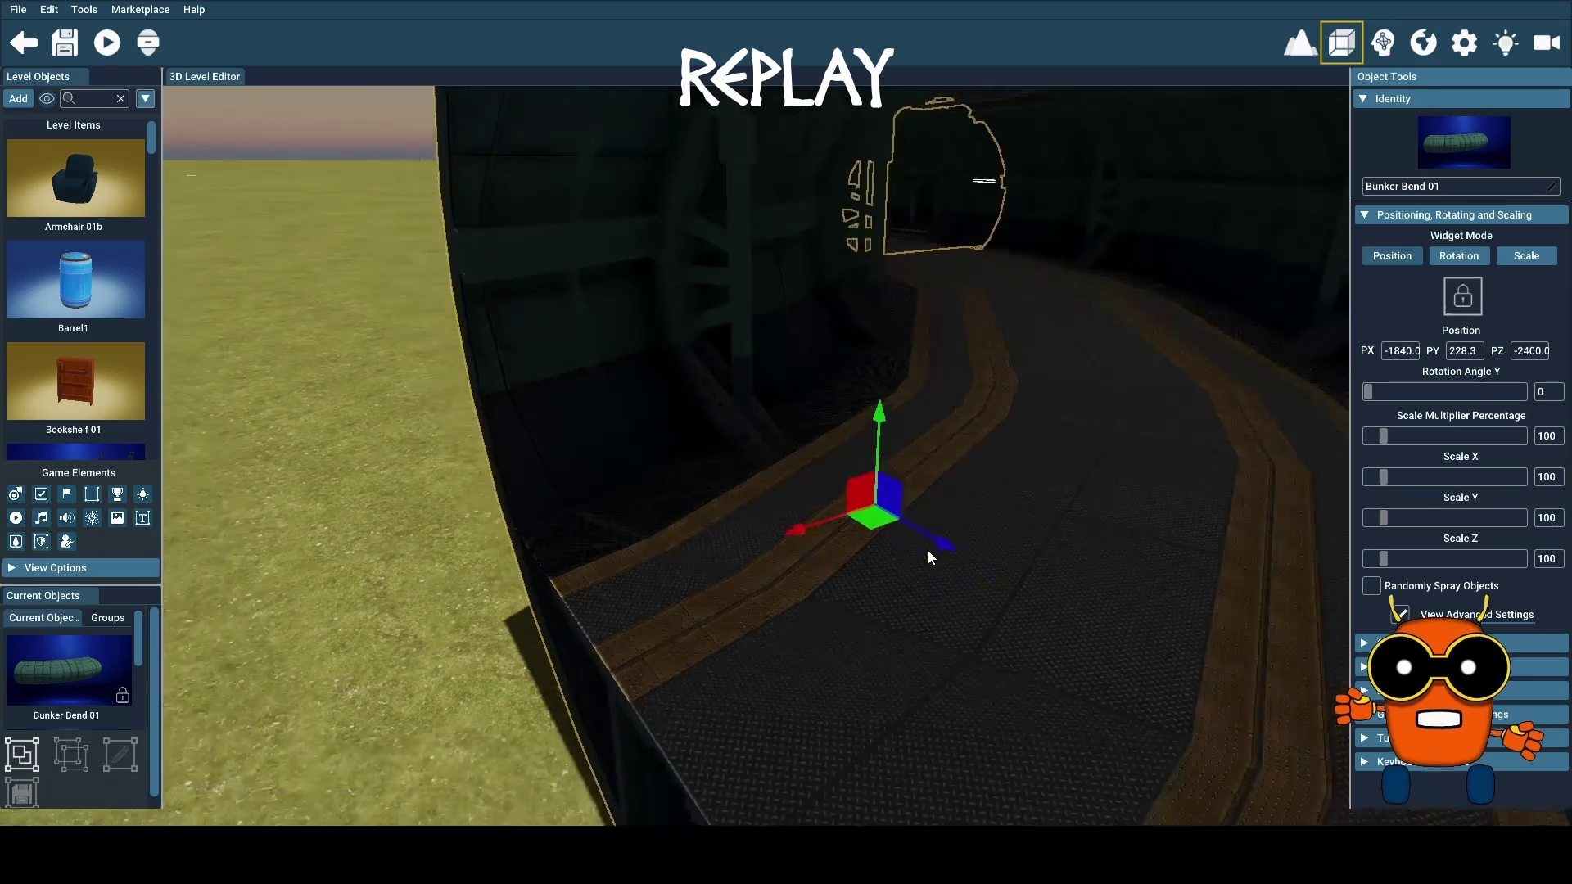
{"action": "left_click", "coordinate": [686, 493]}
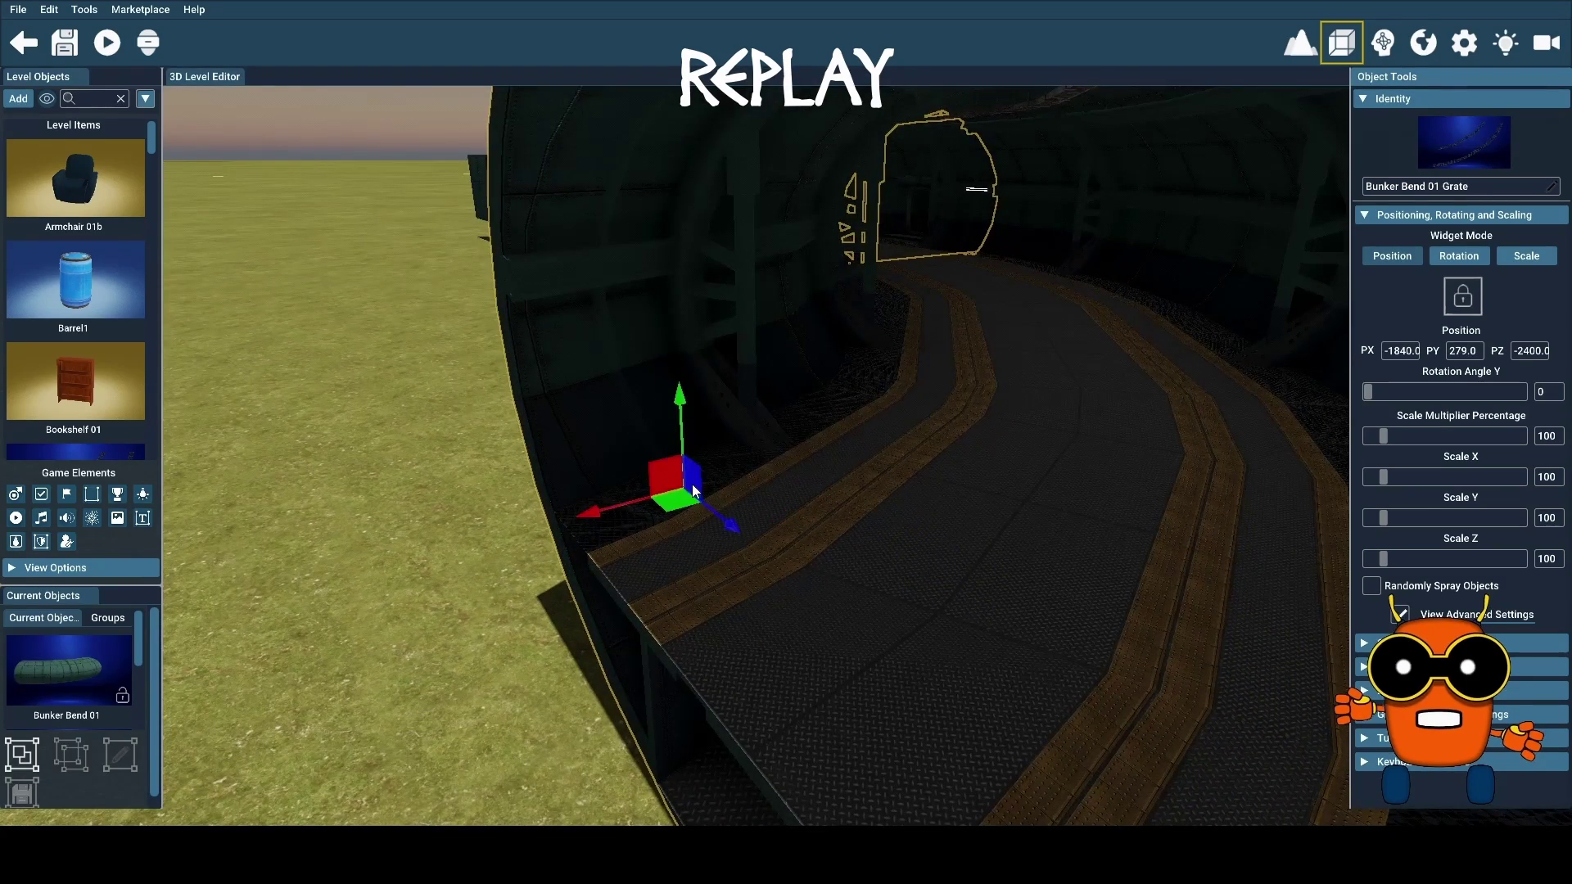
{"action": "left_click", "coordinate": [916, 567]}
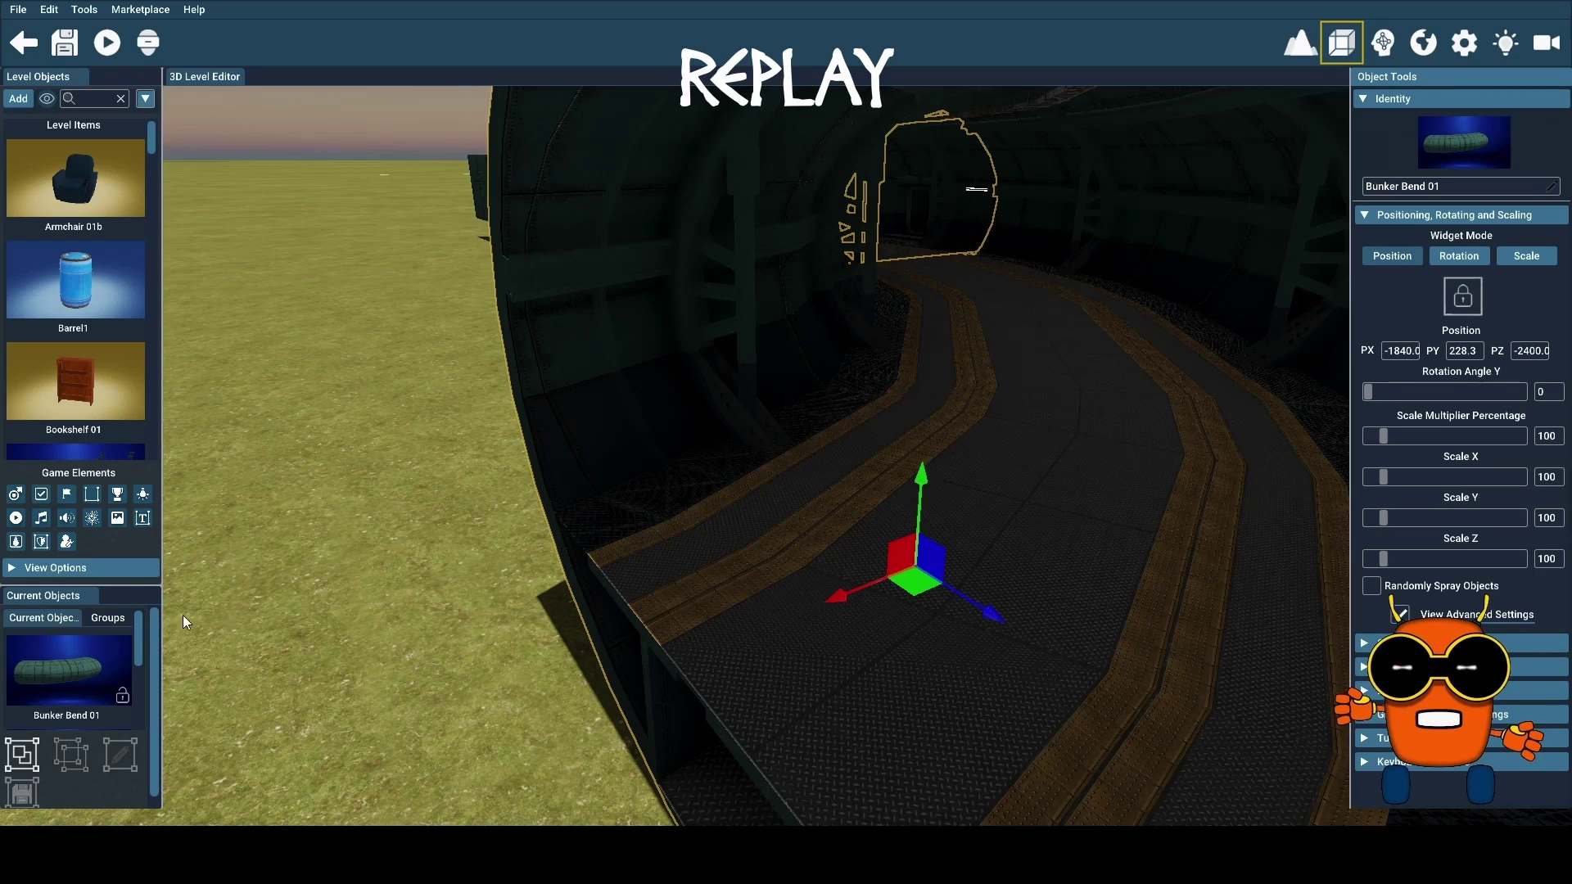
Ungroup Bunker Bend 01 from the Current Objects list and clear the move handles
{"action": "left_click", "coordinate": [65, 667]}
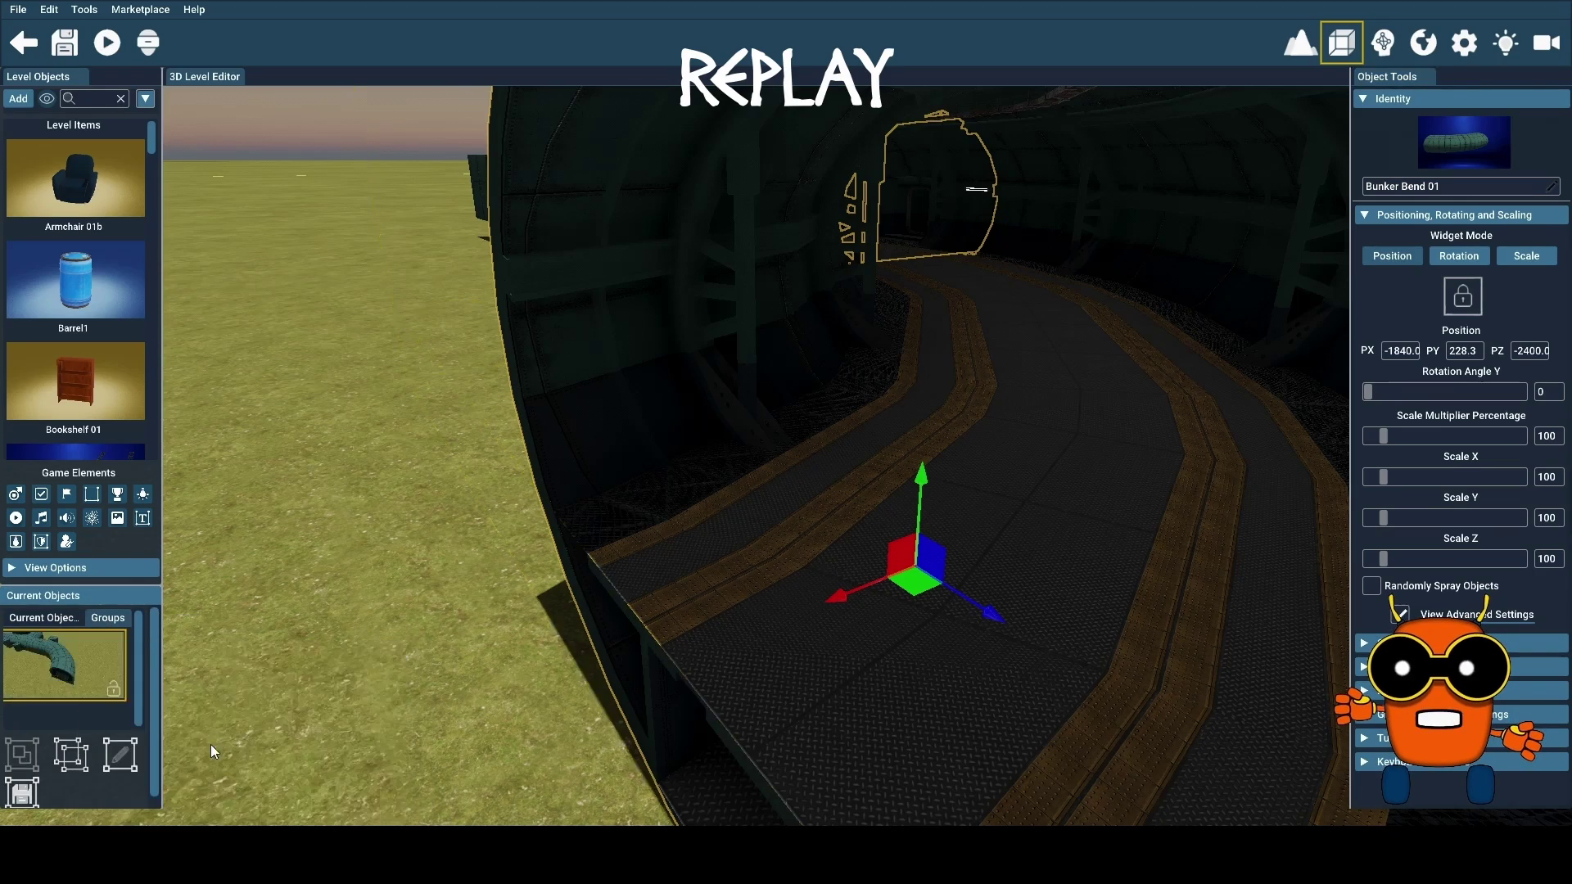
{"action": "left_click", "coordinate": [72, 757]}
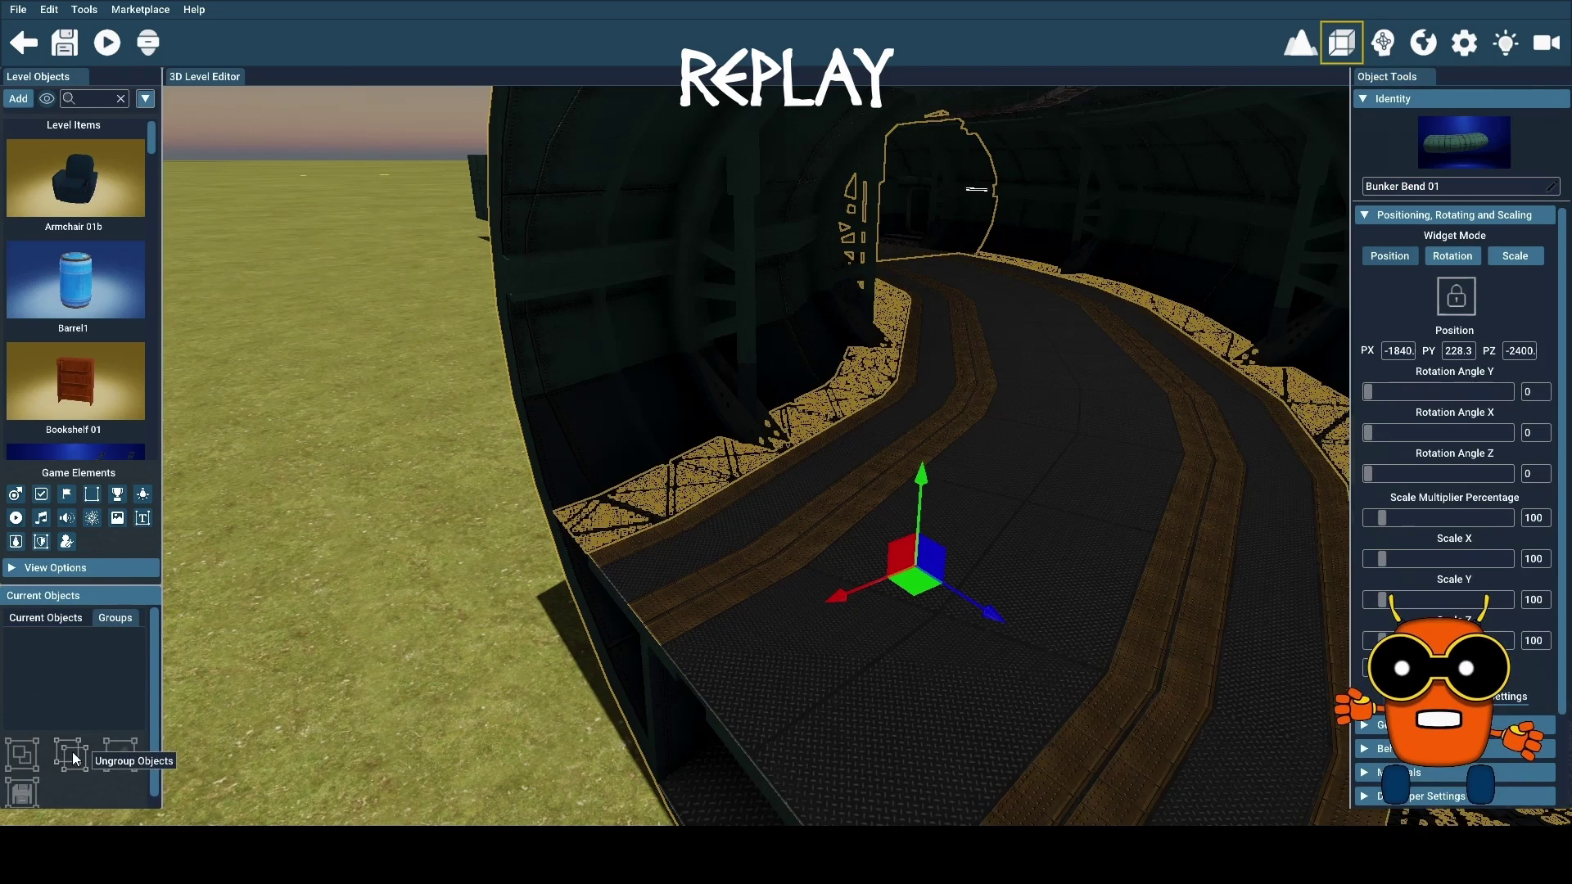
{"action": "left_click", "coordinate": [56, 616]}
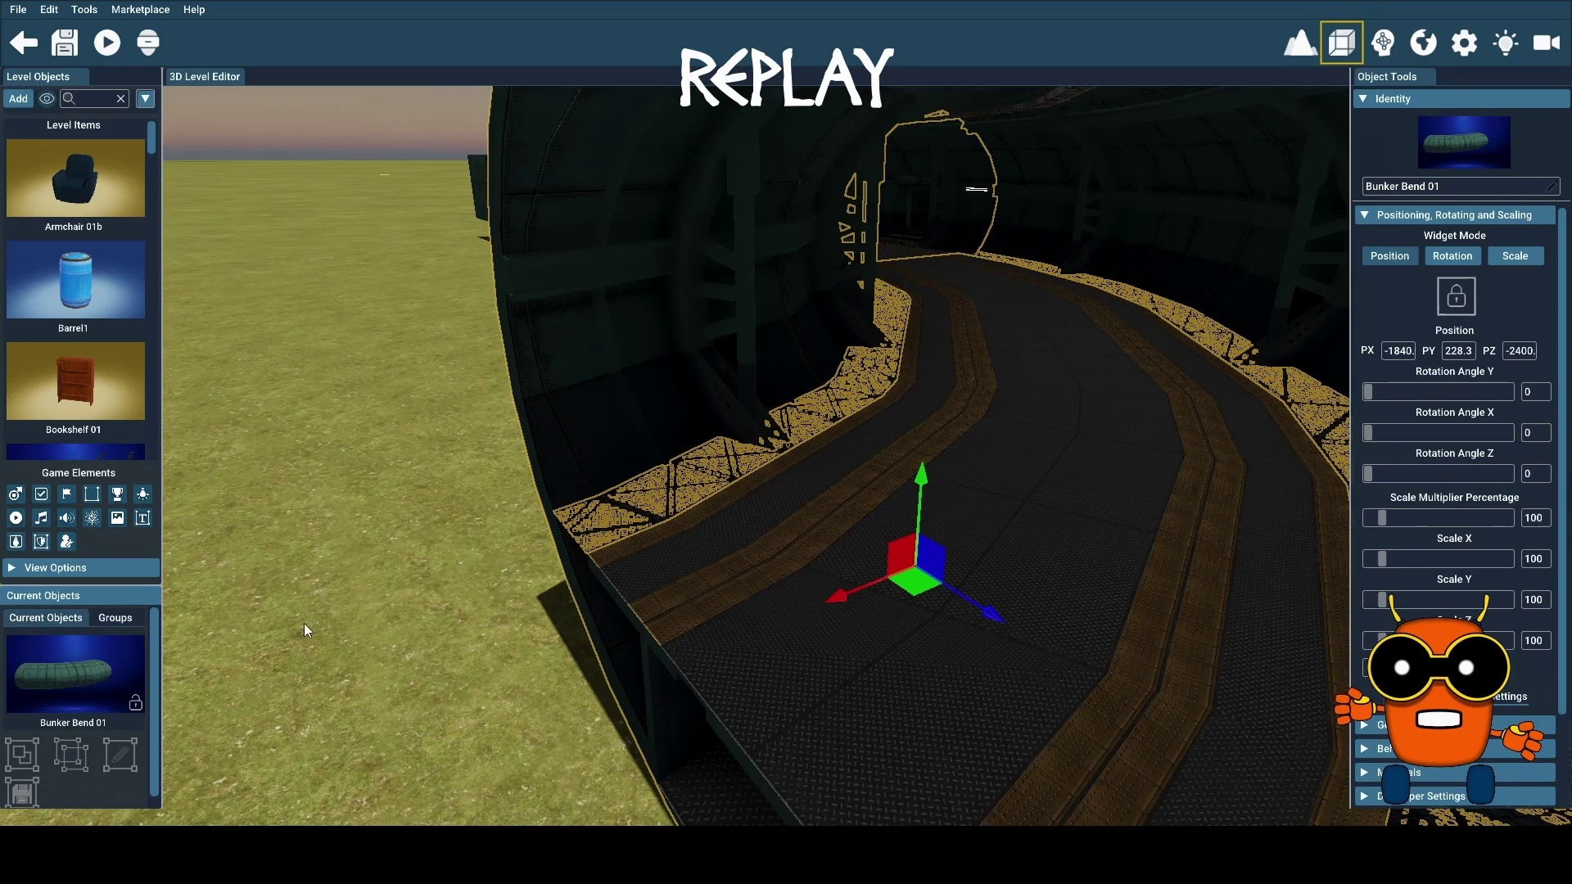
{"action": "left_click", "coordinate": [463, 625]}
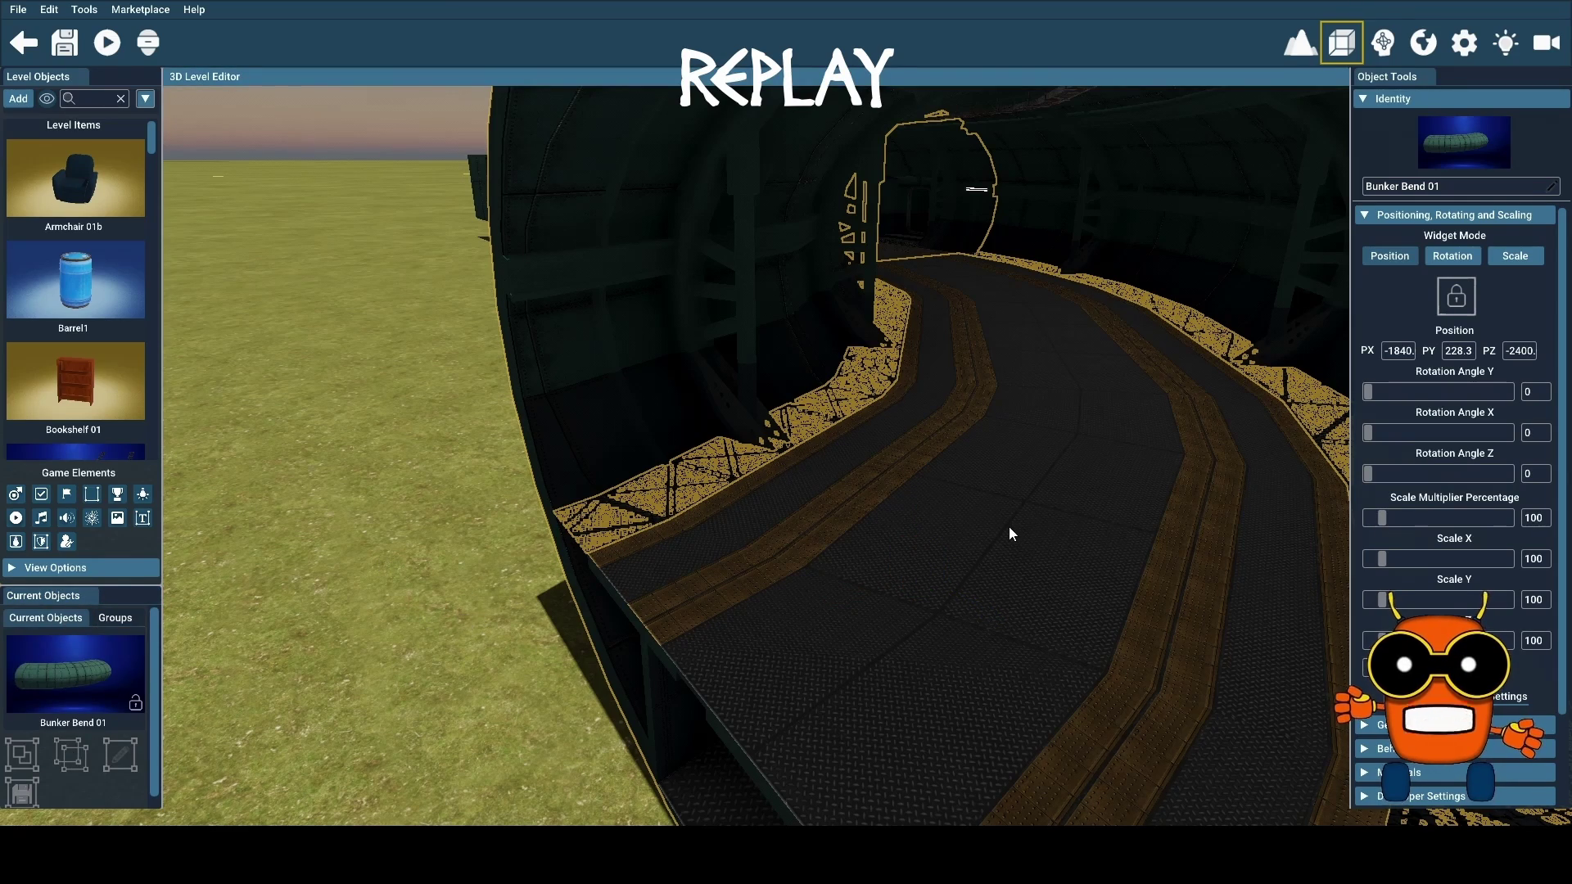
Fly the camera forward through the curved tunnel, following its bend toward the far exit
{"action": "left_click_drag", "start_coordinate": [1009, 527], "coordinate": [1033, 547]}
{"action": "key", "text": "w"}
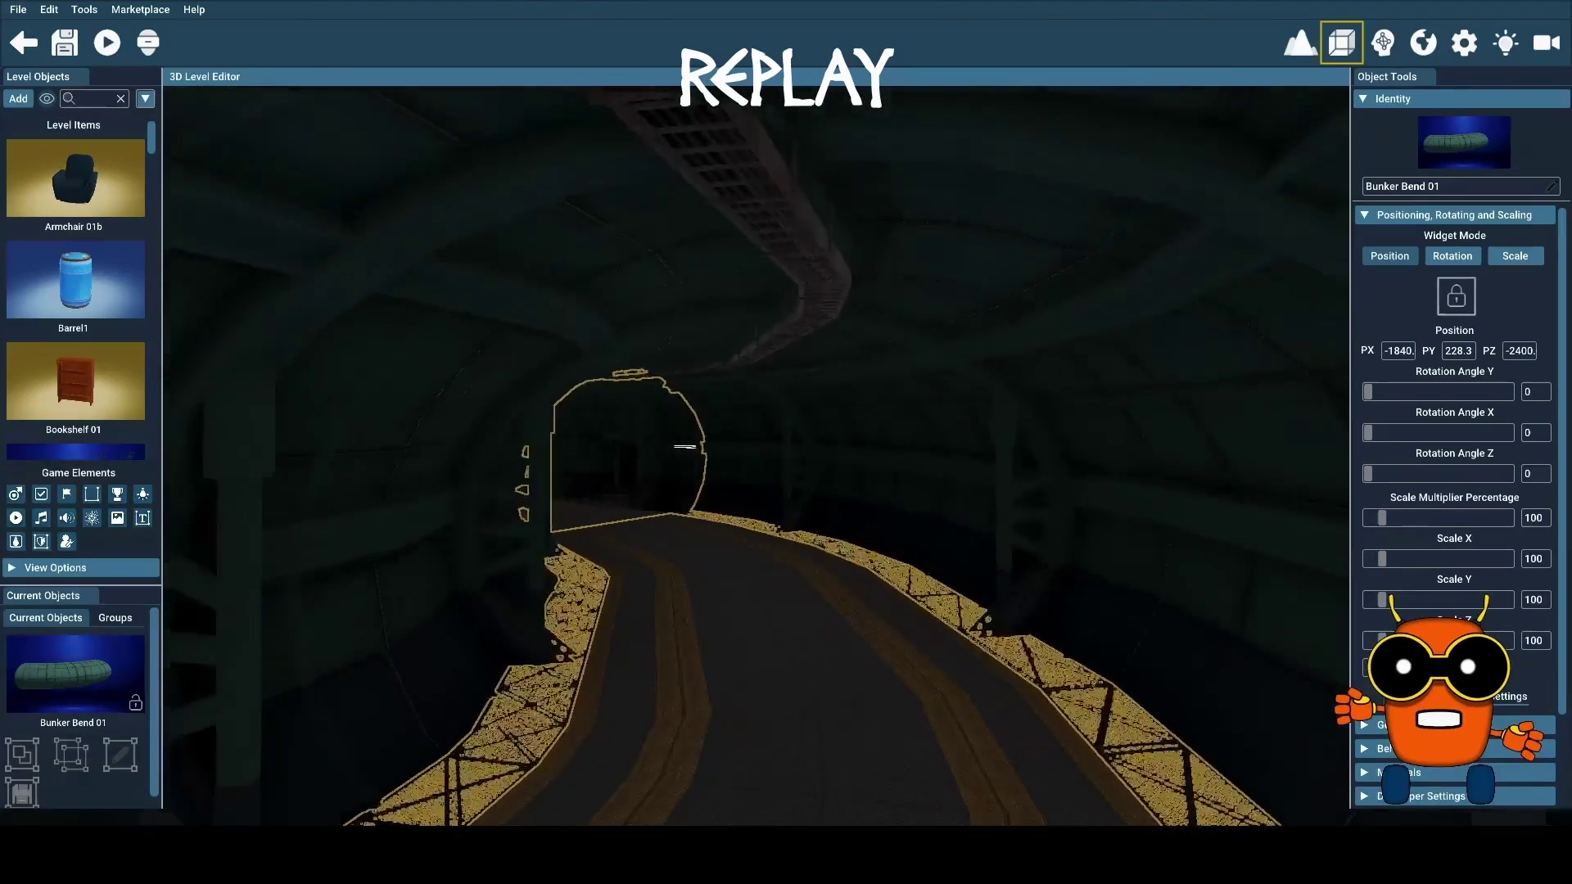
{"action": "key", "text": "w"}
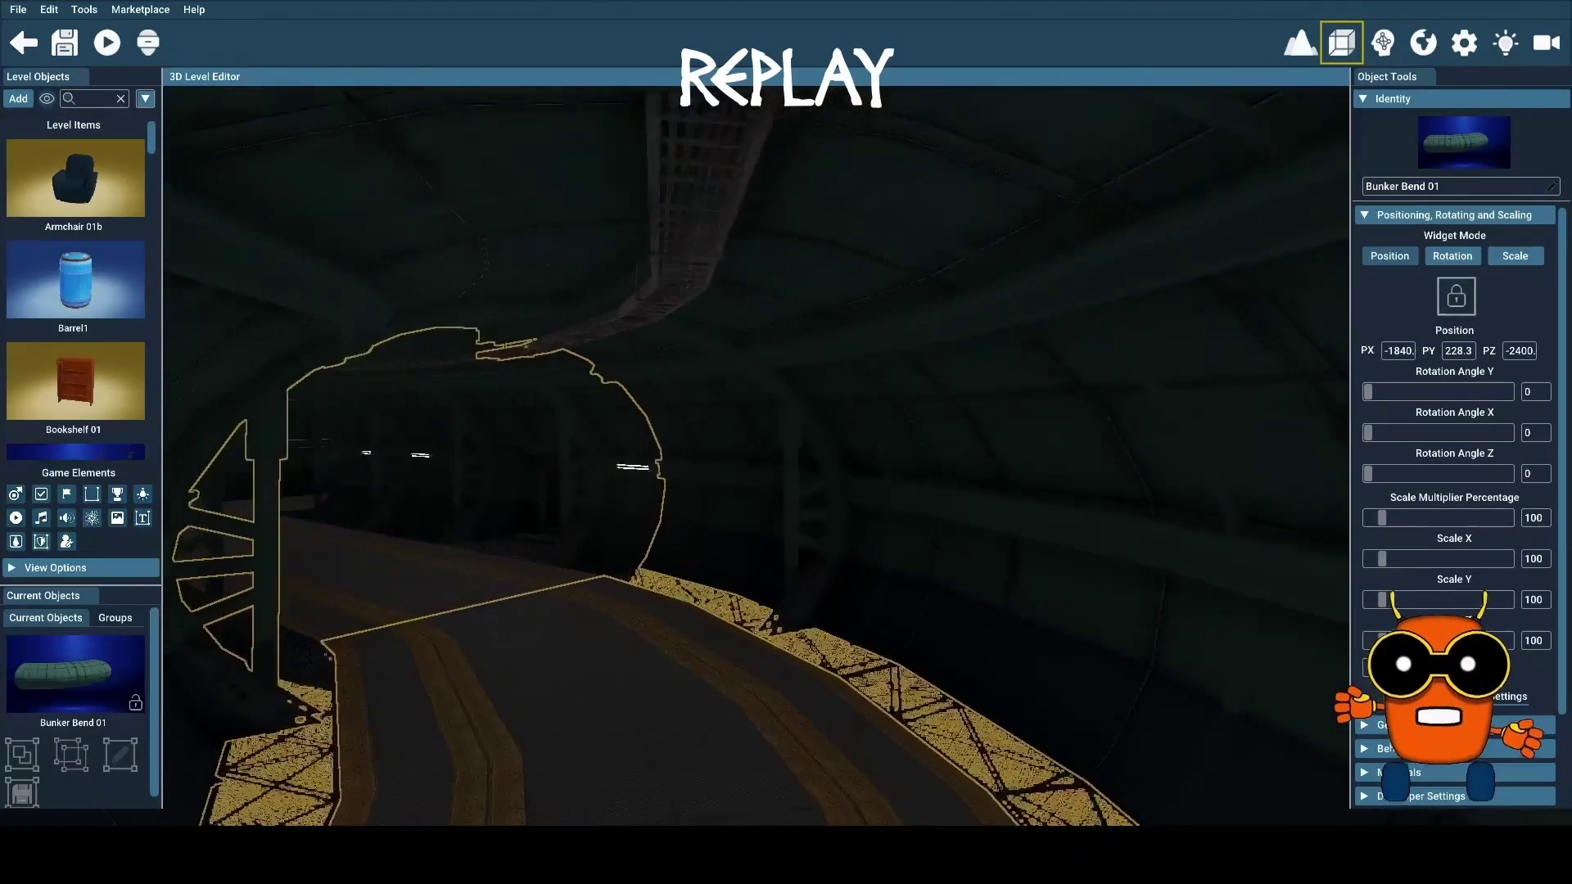
{"action": "key", "text": "w"}
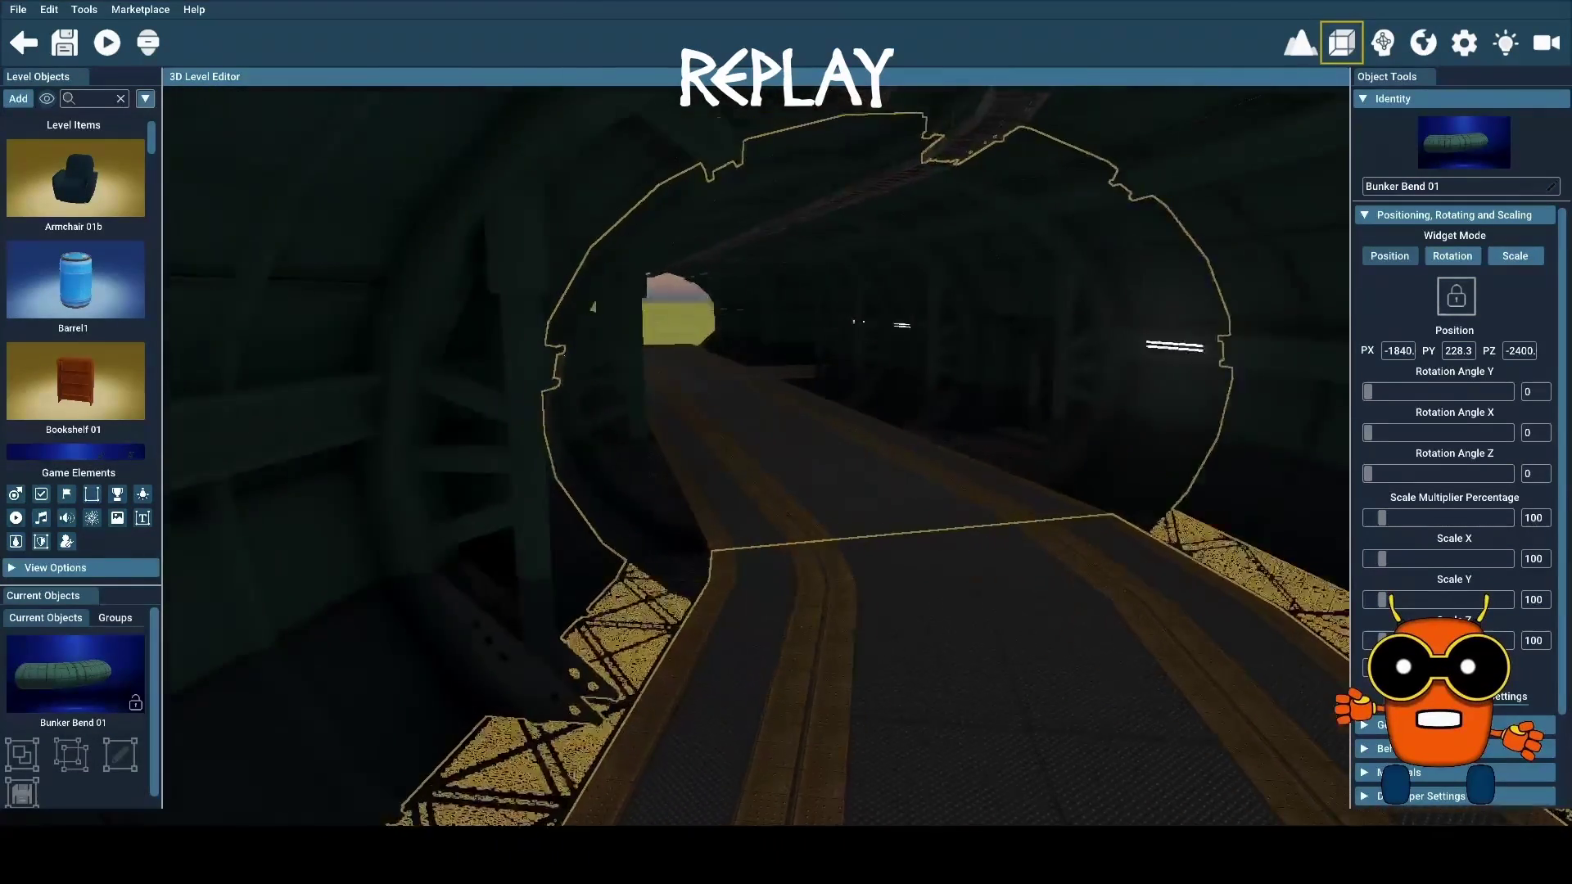
{"action": "key", "text": "w"}
{"action": "key", "text": "Right"}
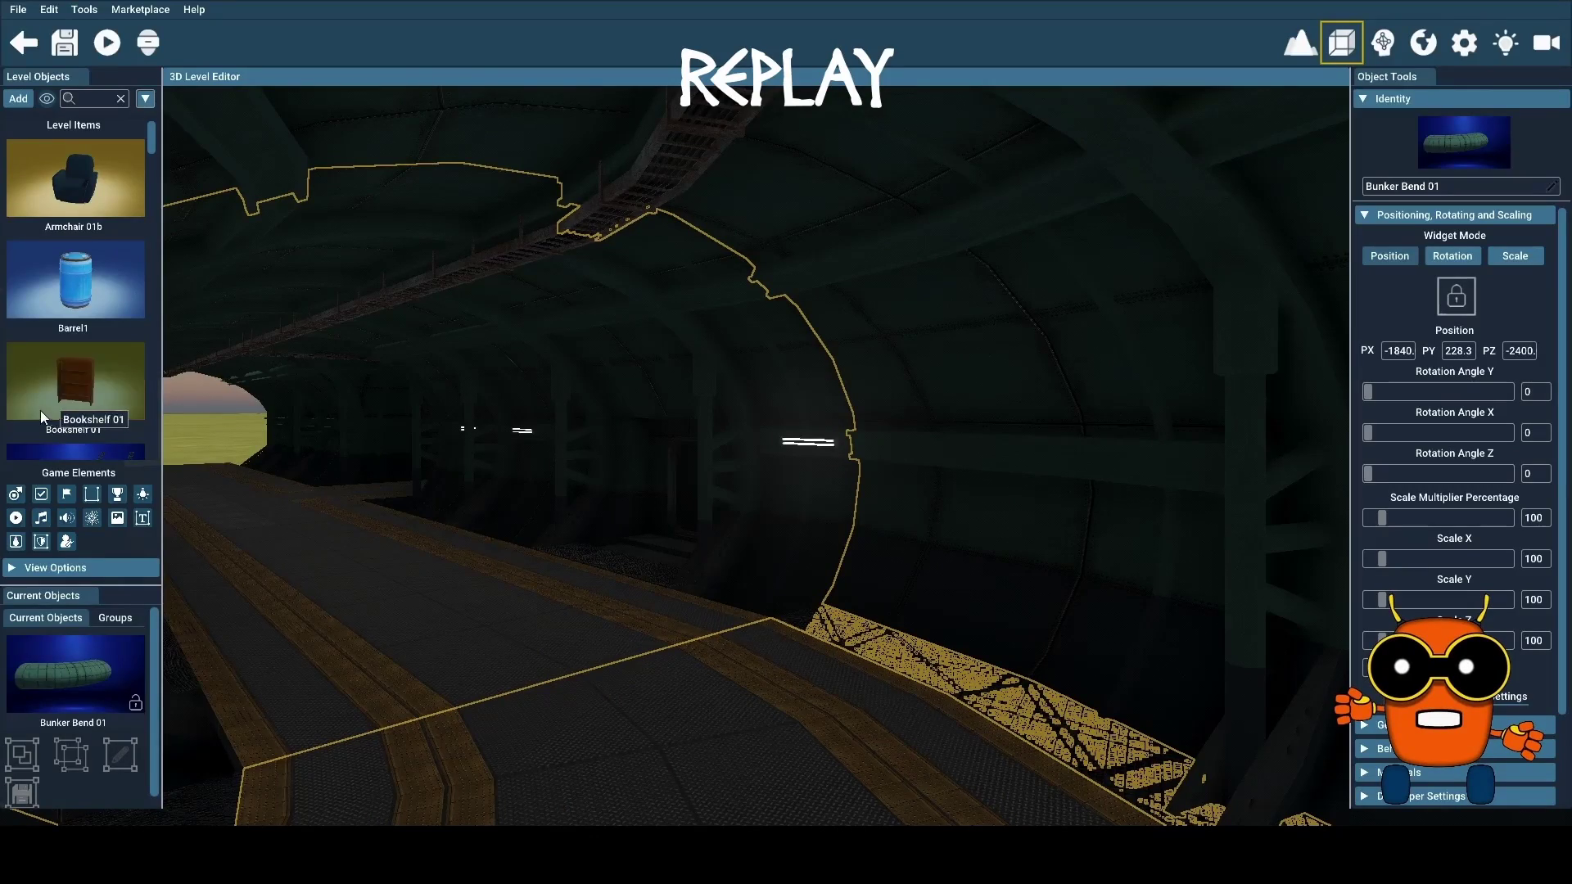
{"action": "left_click_drag", "start_coordinate": [148, 139], "coordinate": [154, 194]}
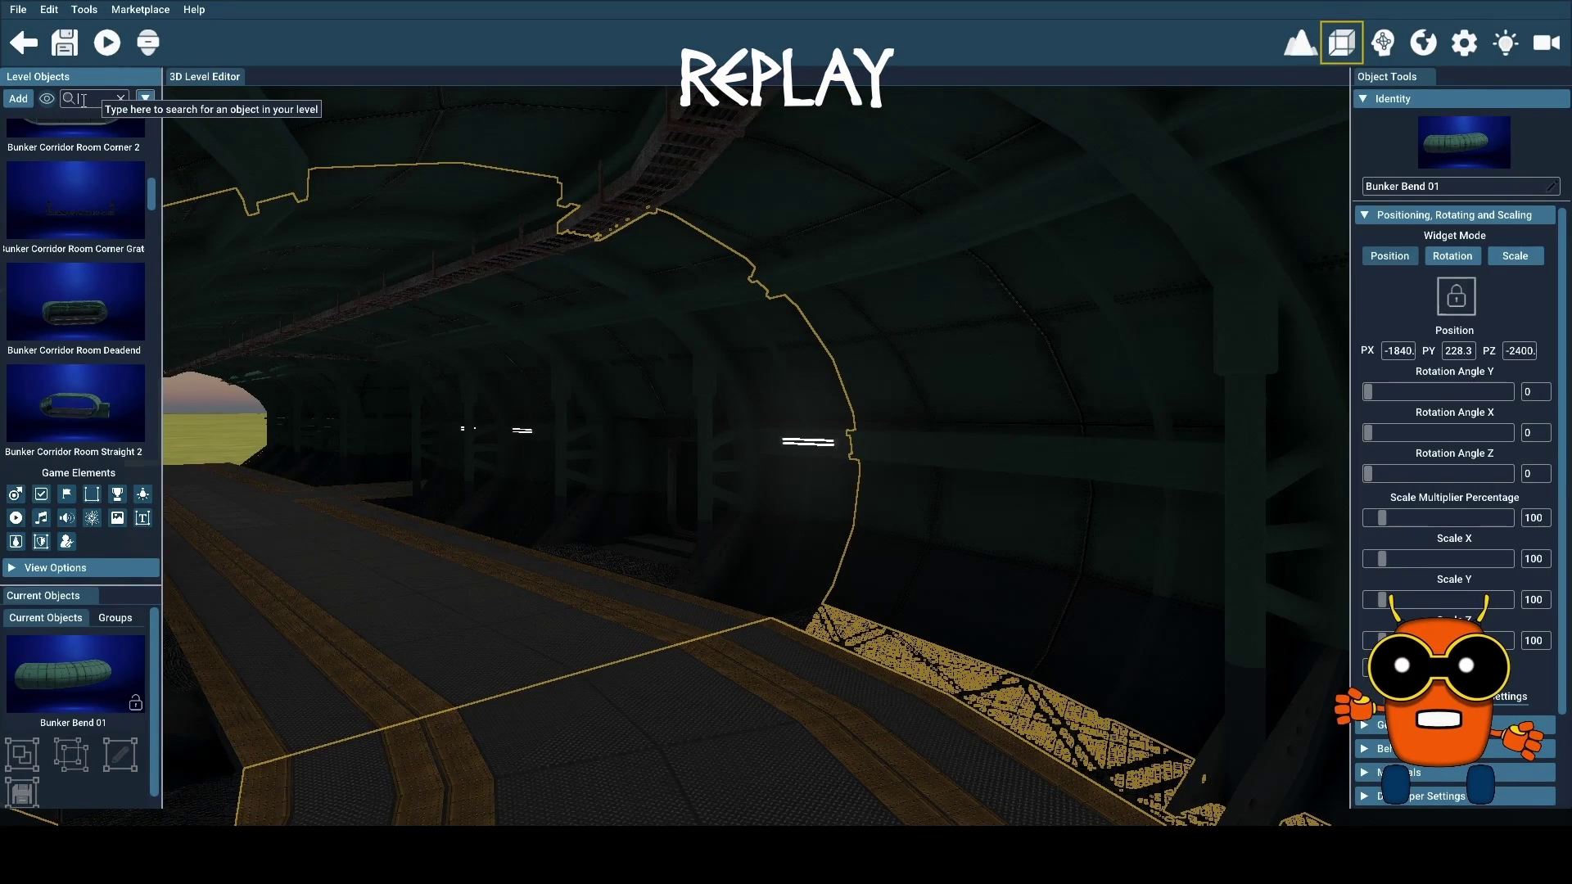
Place a Bunker Light 01 Straight Wall light in the tunnel and slide it to the left wall
{"action": "type", "text": "li"}
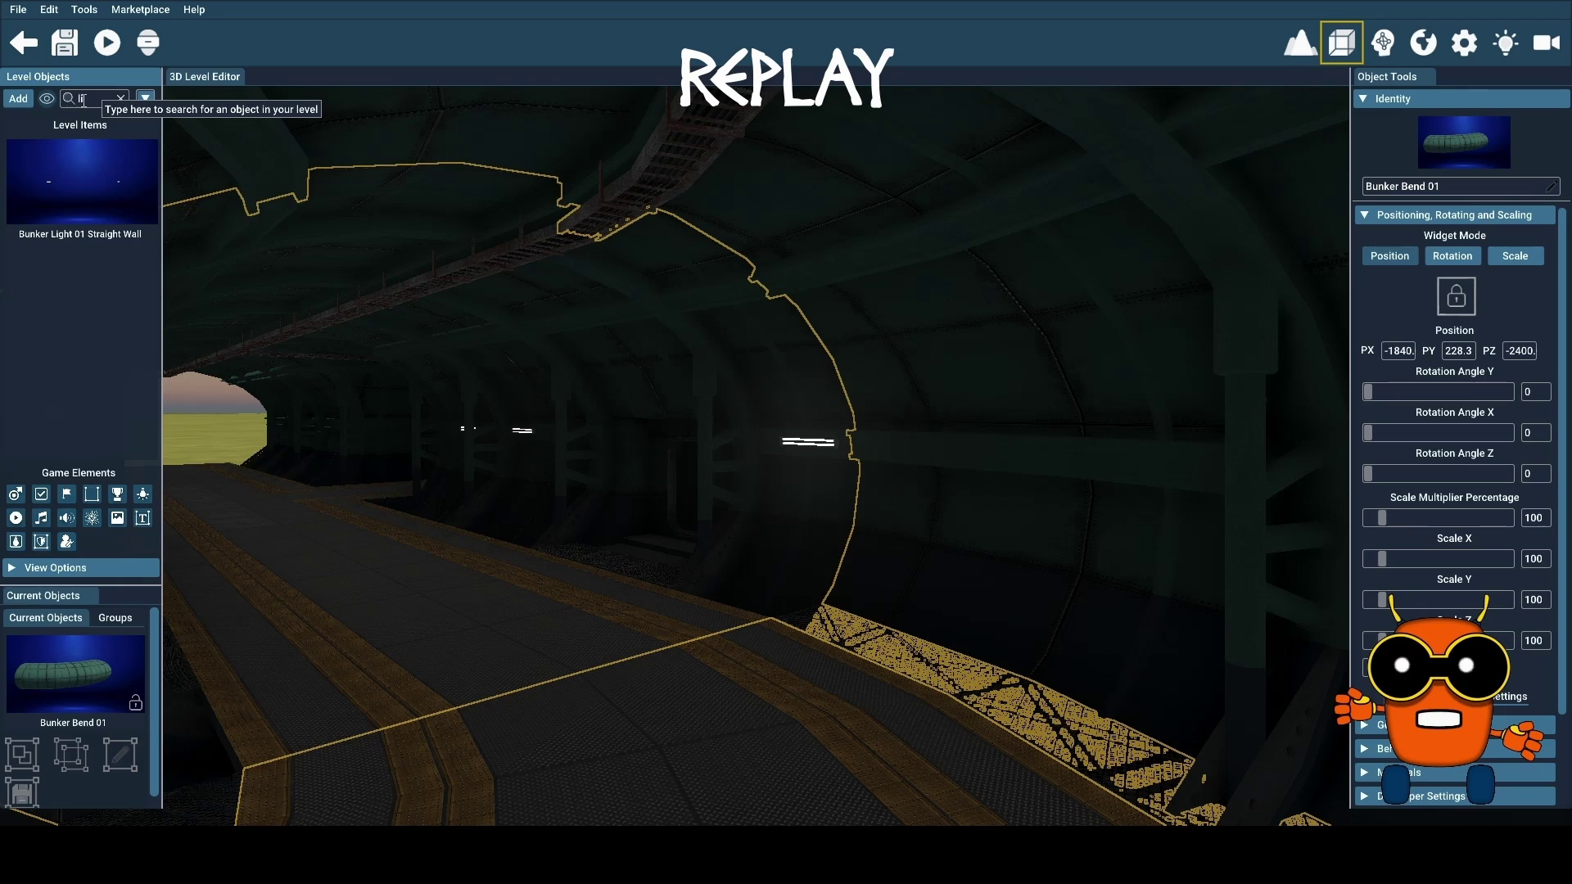
{"action": "left_click", "coordinate": [98, 190]}
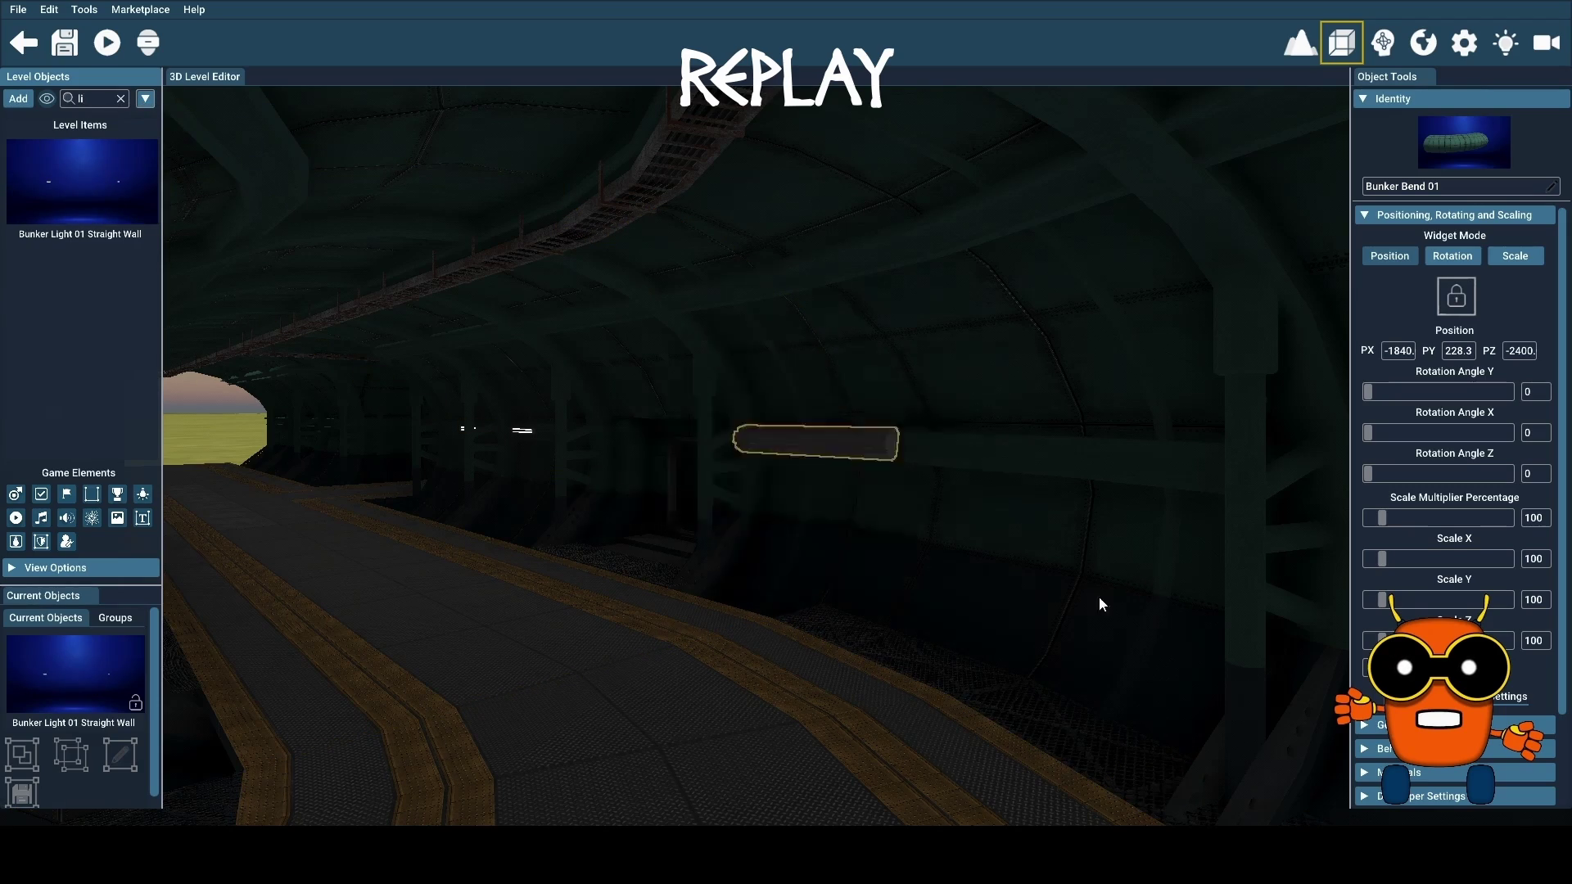
{"action": "left_click", "coordinate": [968, 620]}
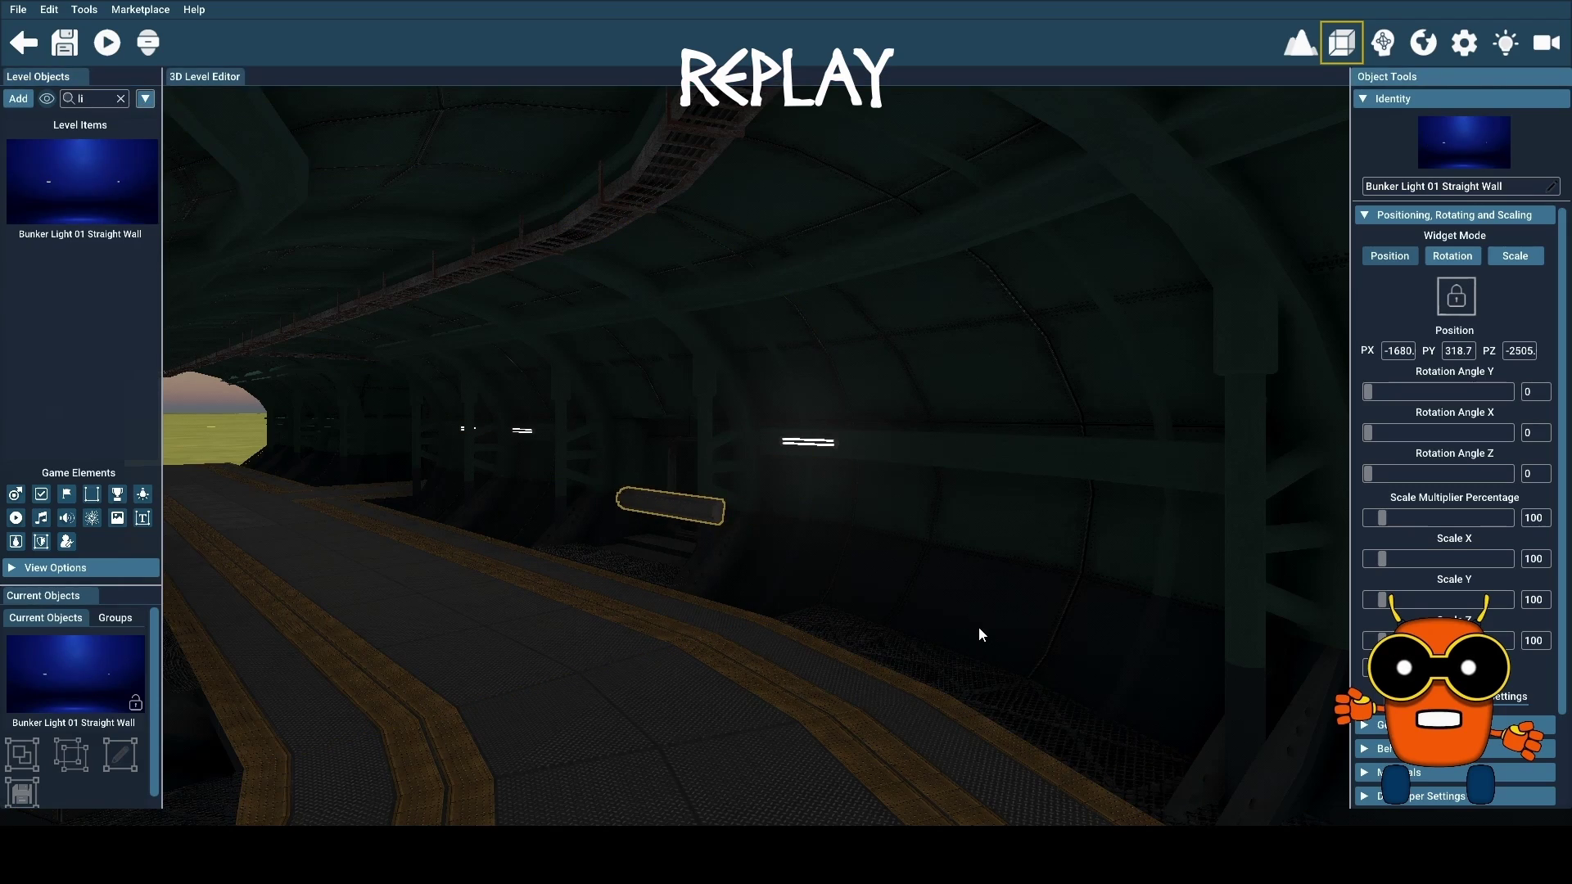
{"action": "mouse_move", "coordinate": [976, 627]}
{"action": "left_mouse_down"}
{"action": "mouse_move", "coordinate": [818, 627]}
{"action": "mouse_move", "coordinate": [945, 627]}
{"action": "left_mouse_up"}
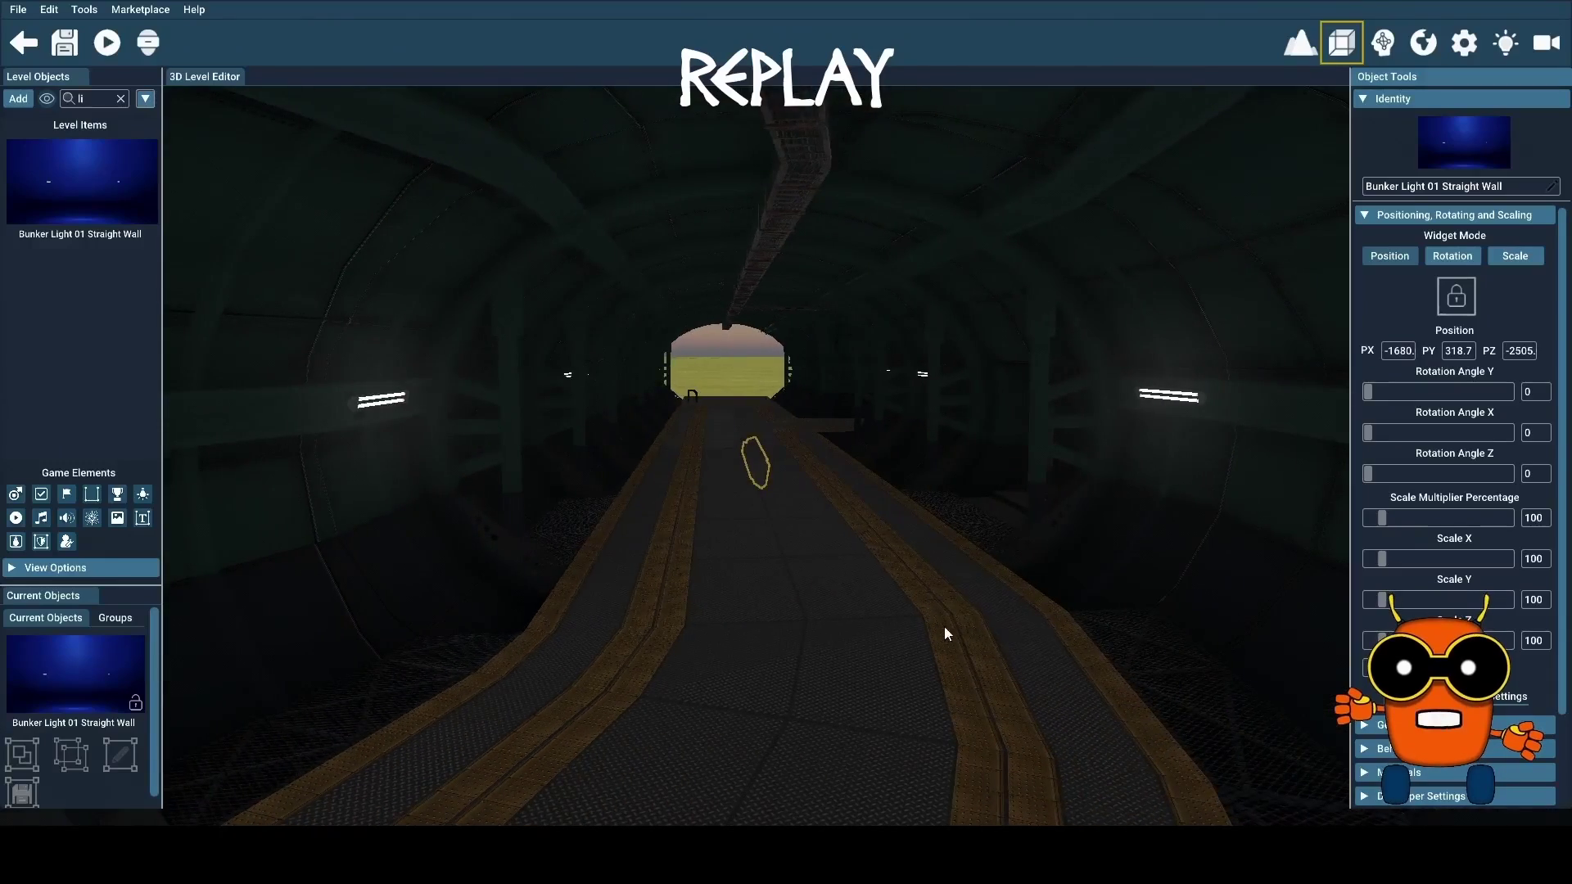
{"action": "left_click", "coordinate": [760, 480]}
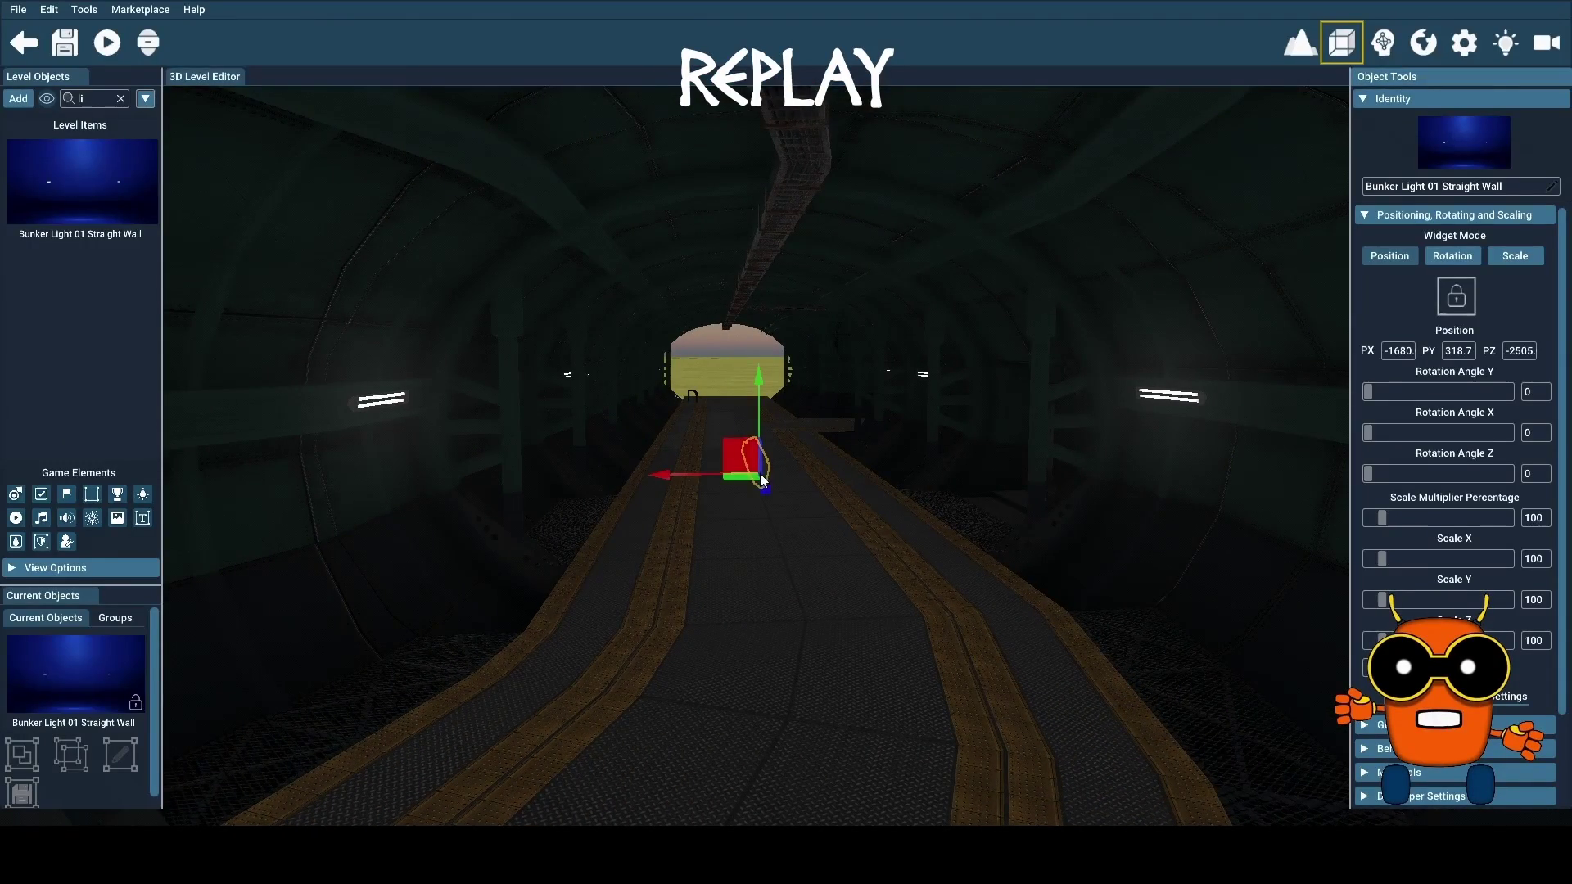
{"action": "left_click", "coordinate": [653, 474]}
{"action": "left_click_drag", "start_coordinate": [653, 474], "coordinate": [184, 459]}
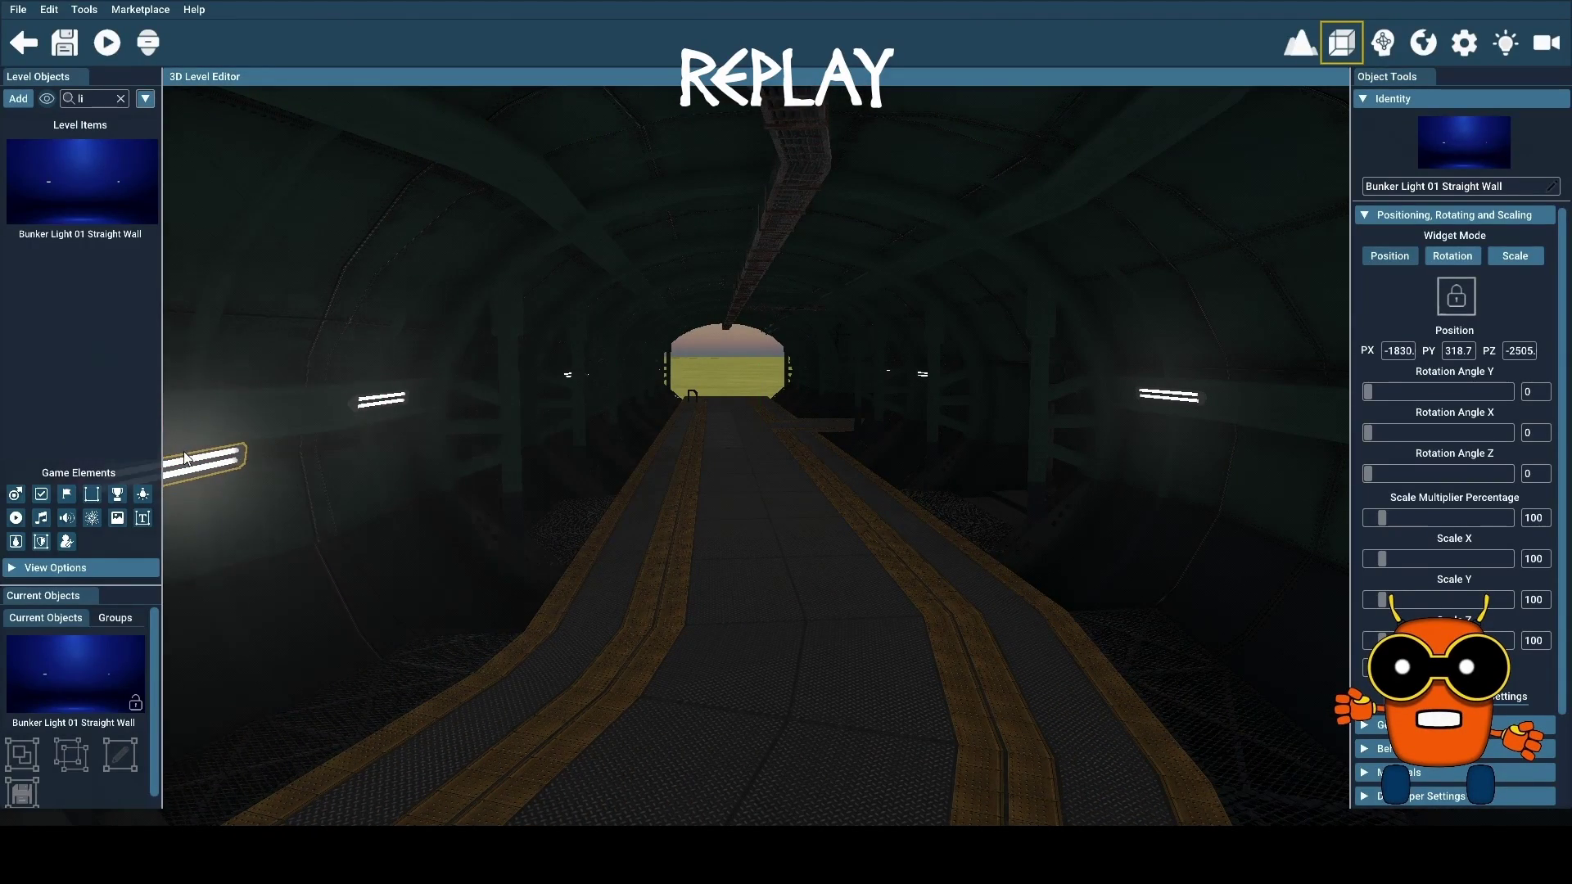
Set the new wall light's height to 328.0 and slide it along X to -1870
{"action": "left_click", "coordinate": [387, 398]}
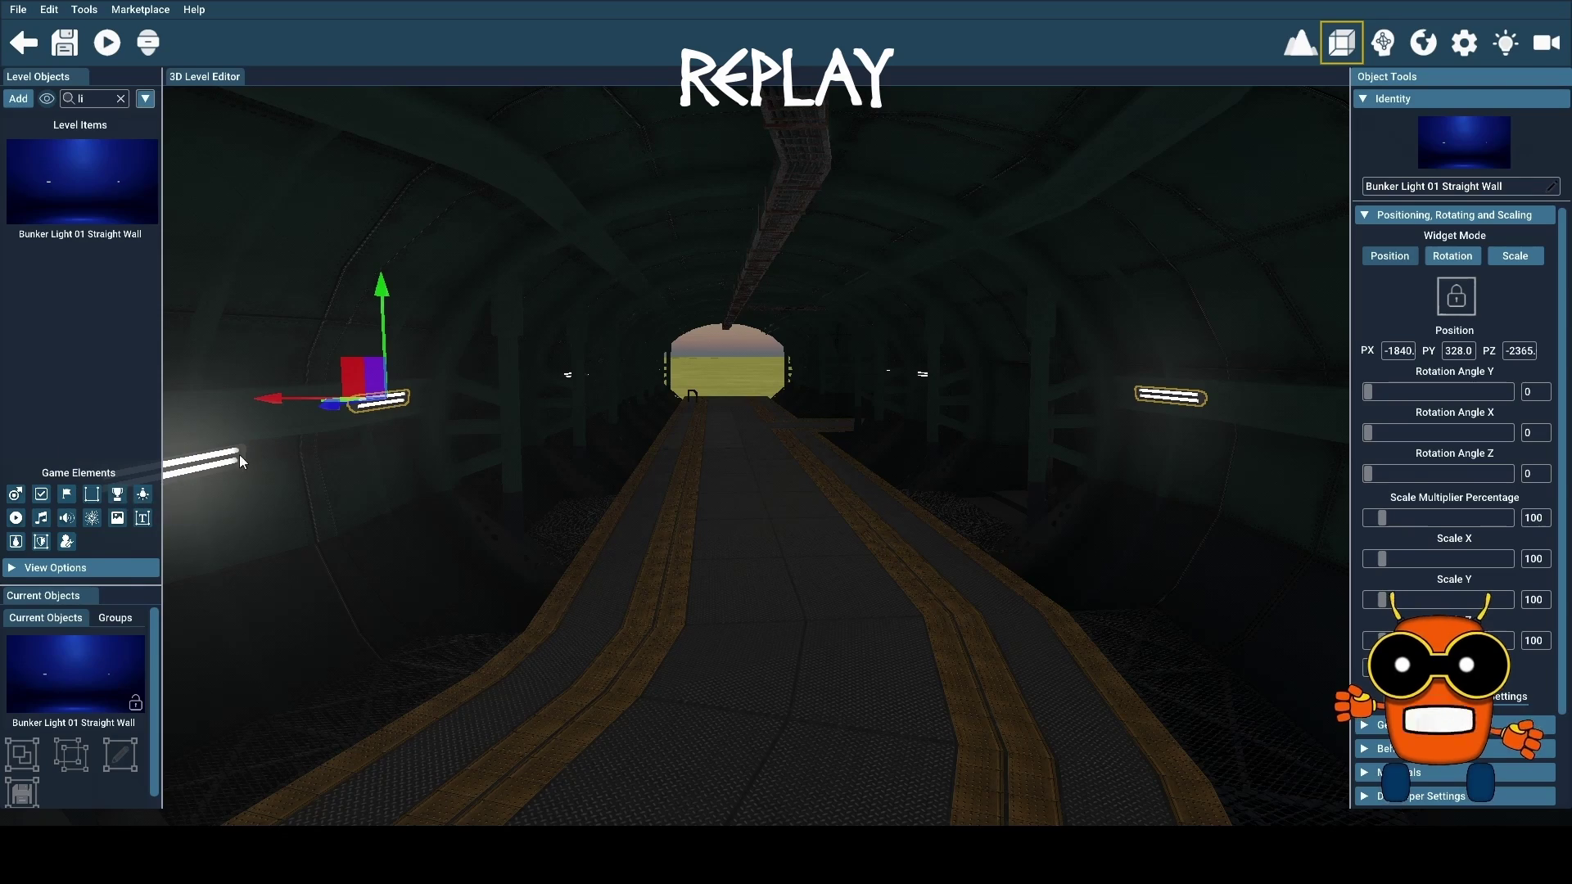
{"action": "left_click", "coordinate": [212, 463]}
{"action": "left_click", "coordinate": [1461, 351]}
{"action": "type", "text": "3"}
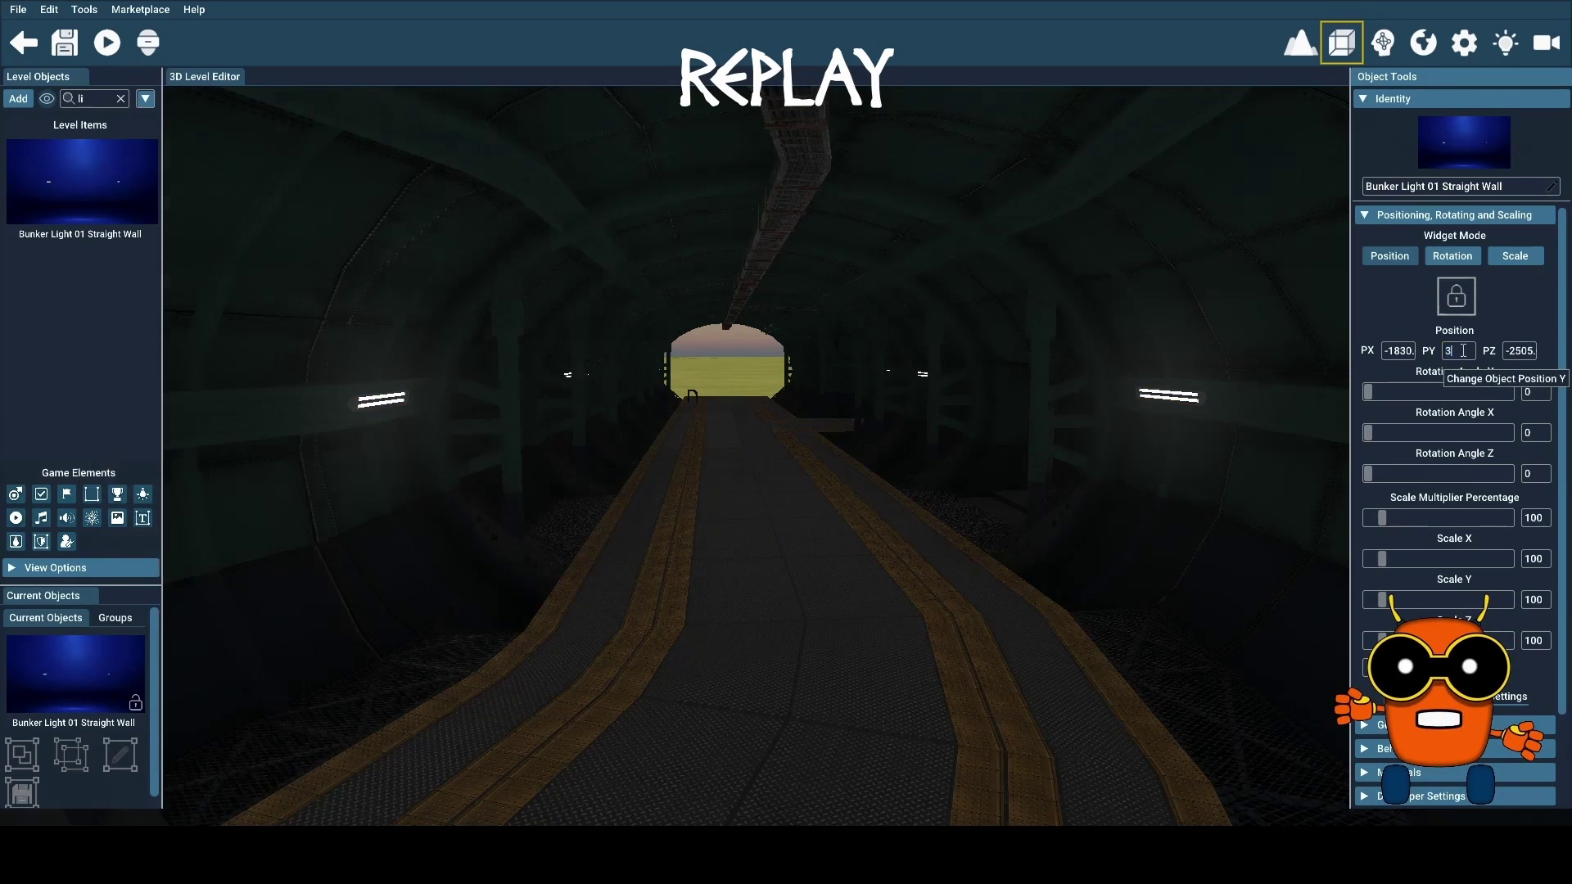
{"action": "type", "text": "28.0"}
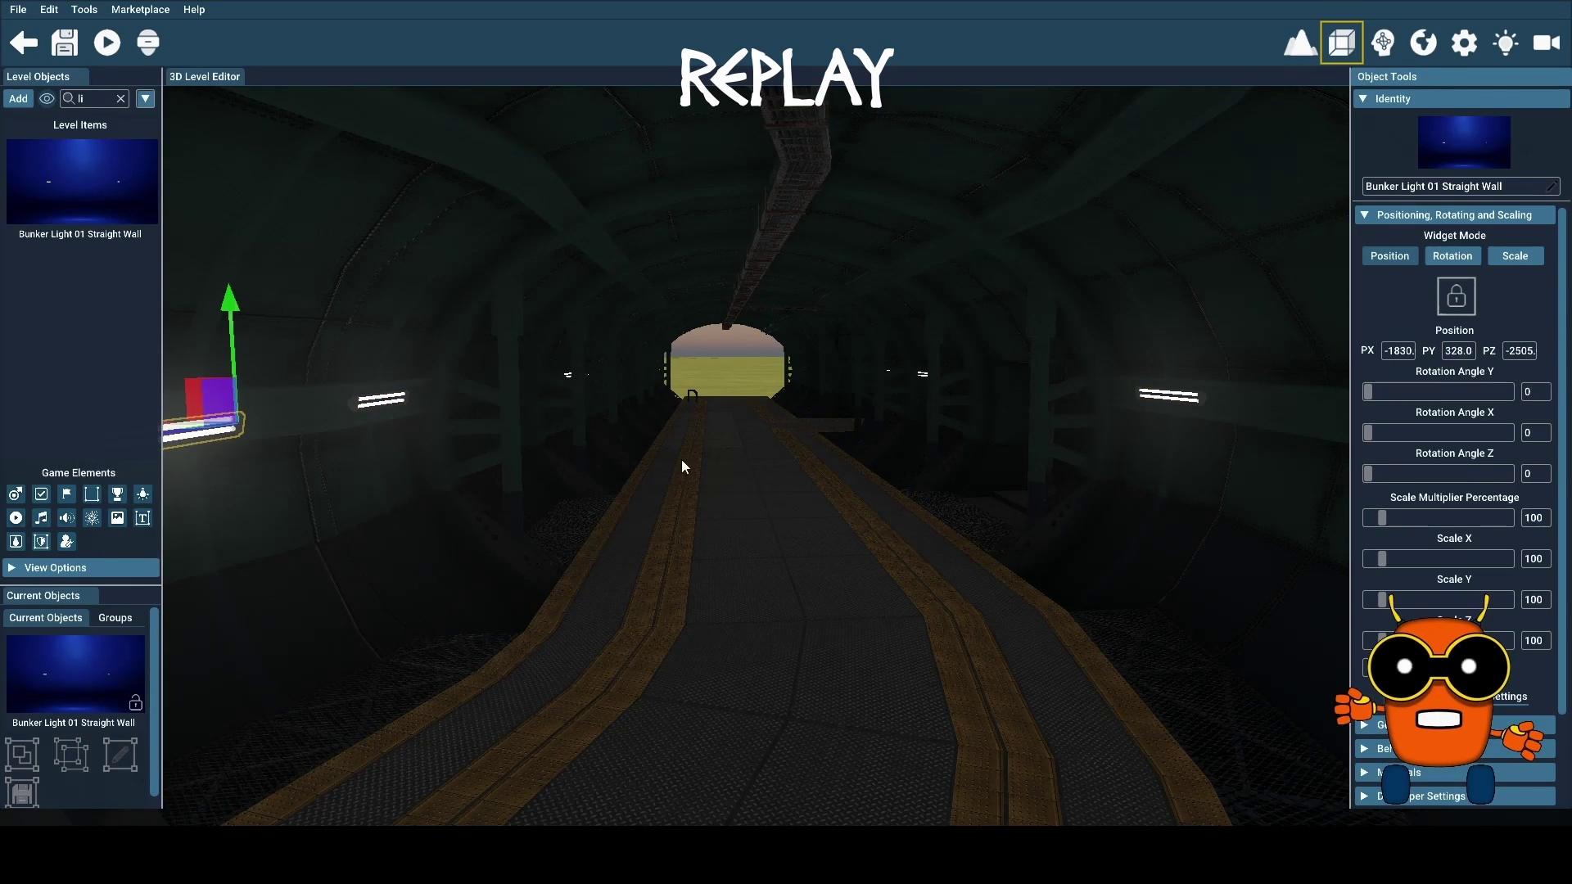
{"action": "mouse_move", "coordinate": [687, 534]}
{"action": "left_mouse_down"}
{"action": "mouse_move", "coordinate": [574, 526]}
{"action": "mouse_move", "coordinate": [590, 624]}
{"action": "mouse_move", "coordinate": [567, 613]}
{"action": "mouse_move", "coordinate": [526, 474]}
{"action": "mouse_move", "coordinate": [432, 479]}
{"action": "mouse_move", "coordinate": [391, 401]}
{"action": "mouse_move", "coordinate": [662, 646]}
{"action": "left_mouse_up"}
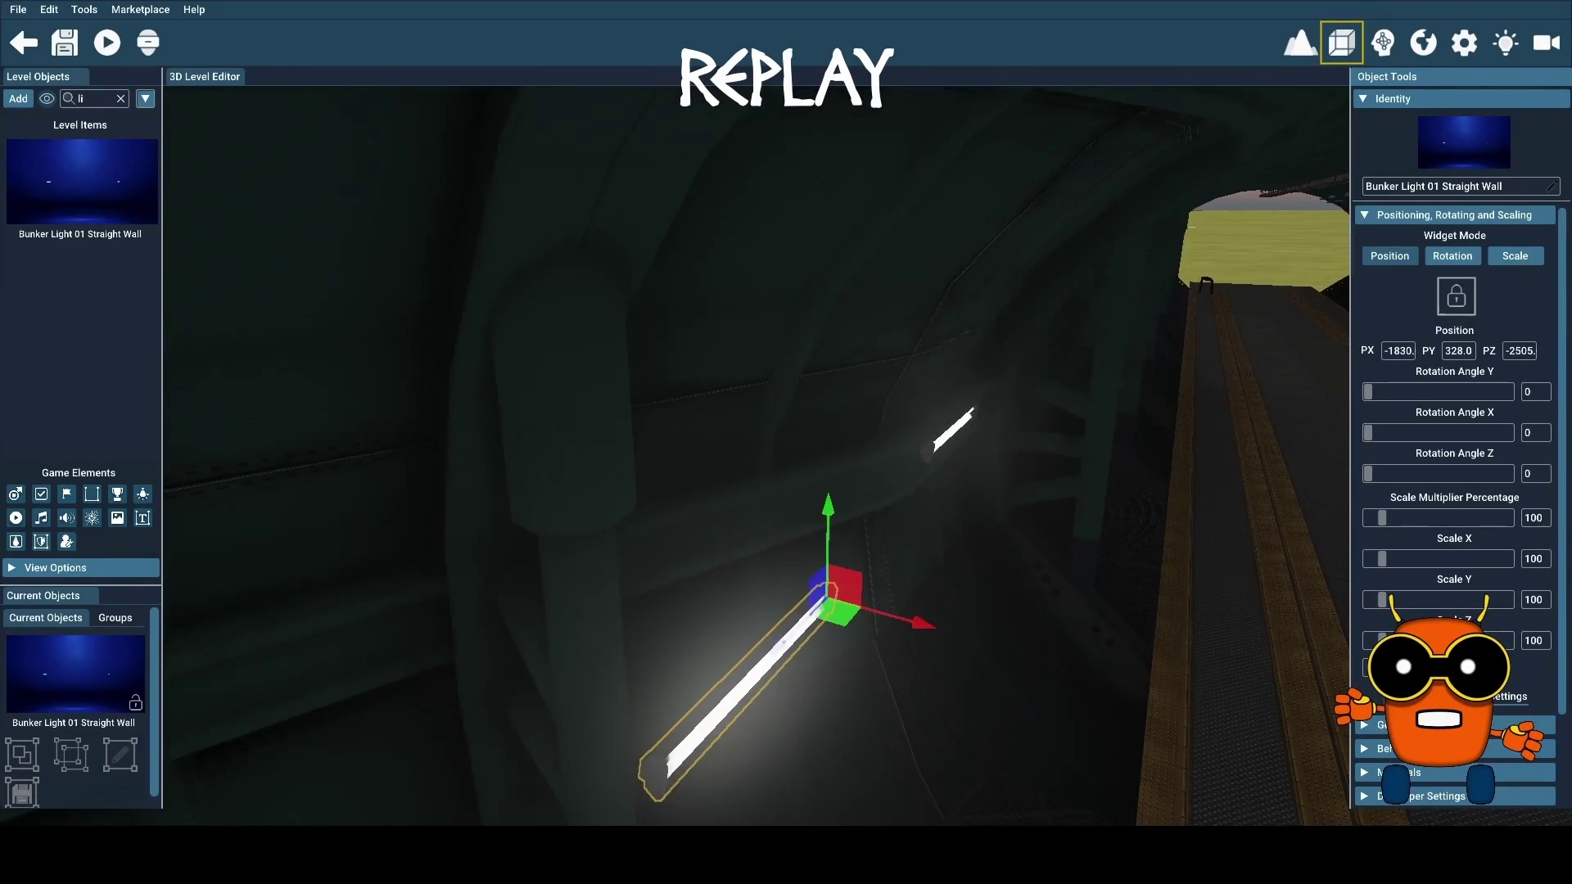
{"action": "left_click_drag", "start_coordinate": [917, 623], "coordinate": [737, 554]}
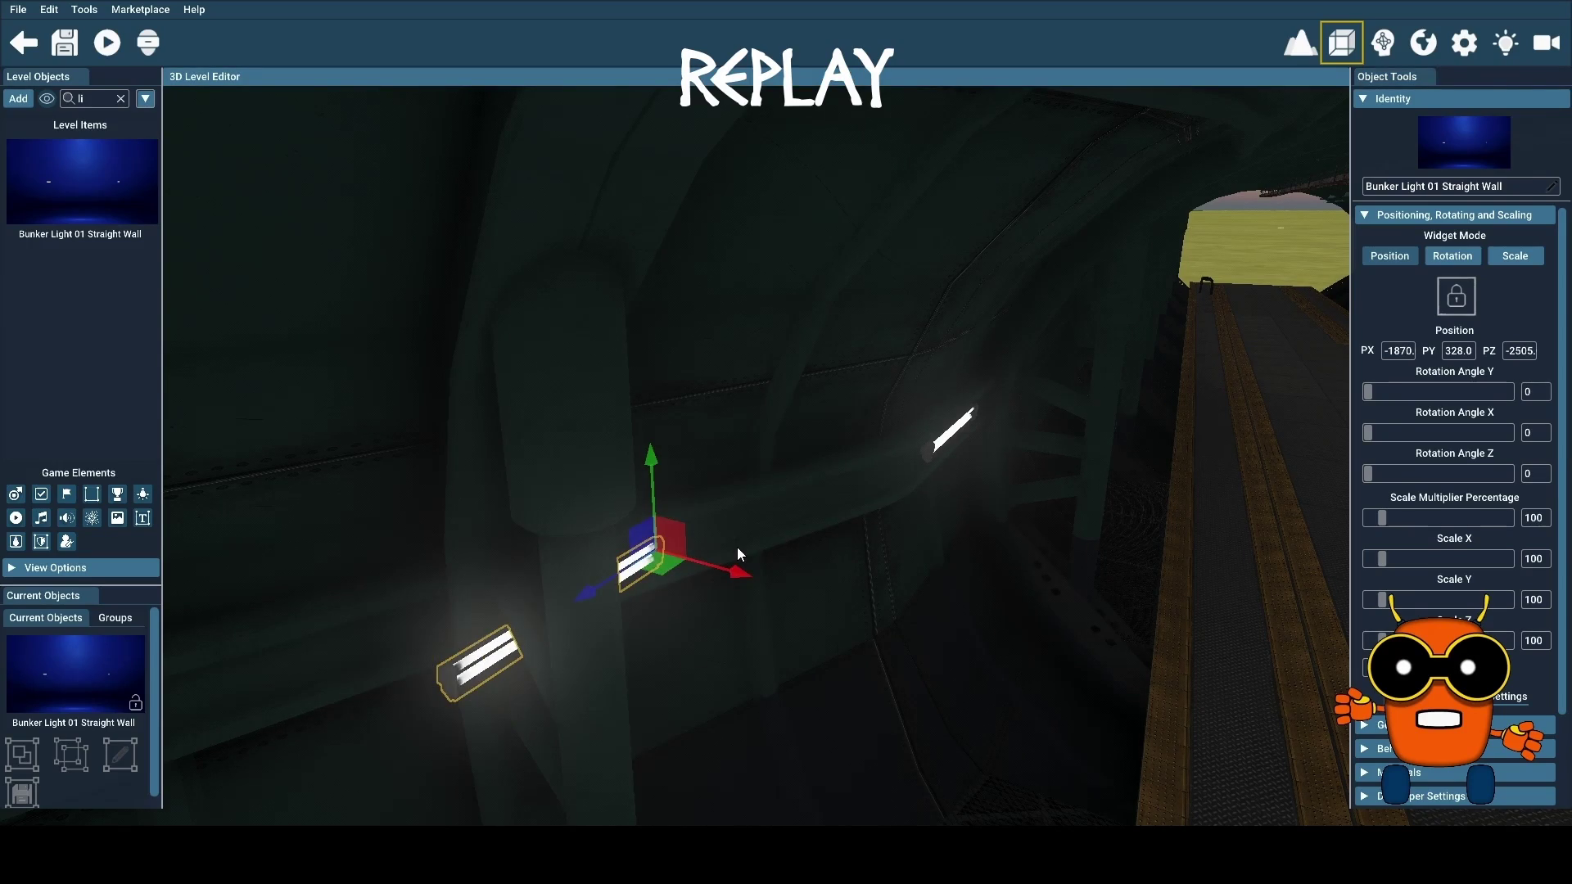
{"action": "left_click", "coordinate": [1469, 257]}
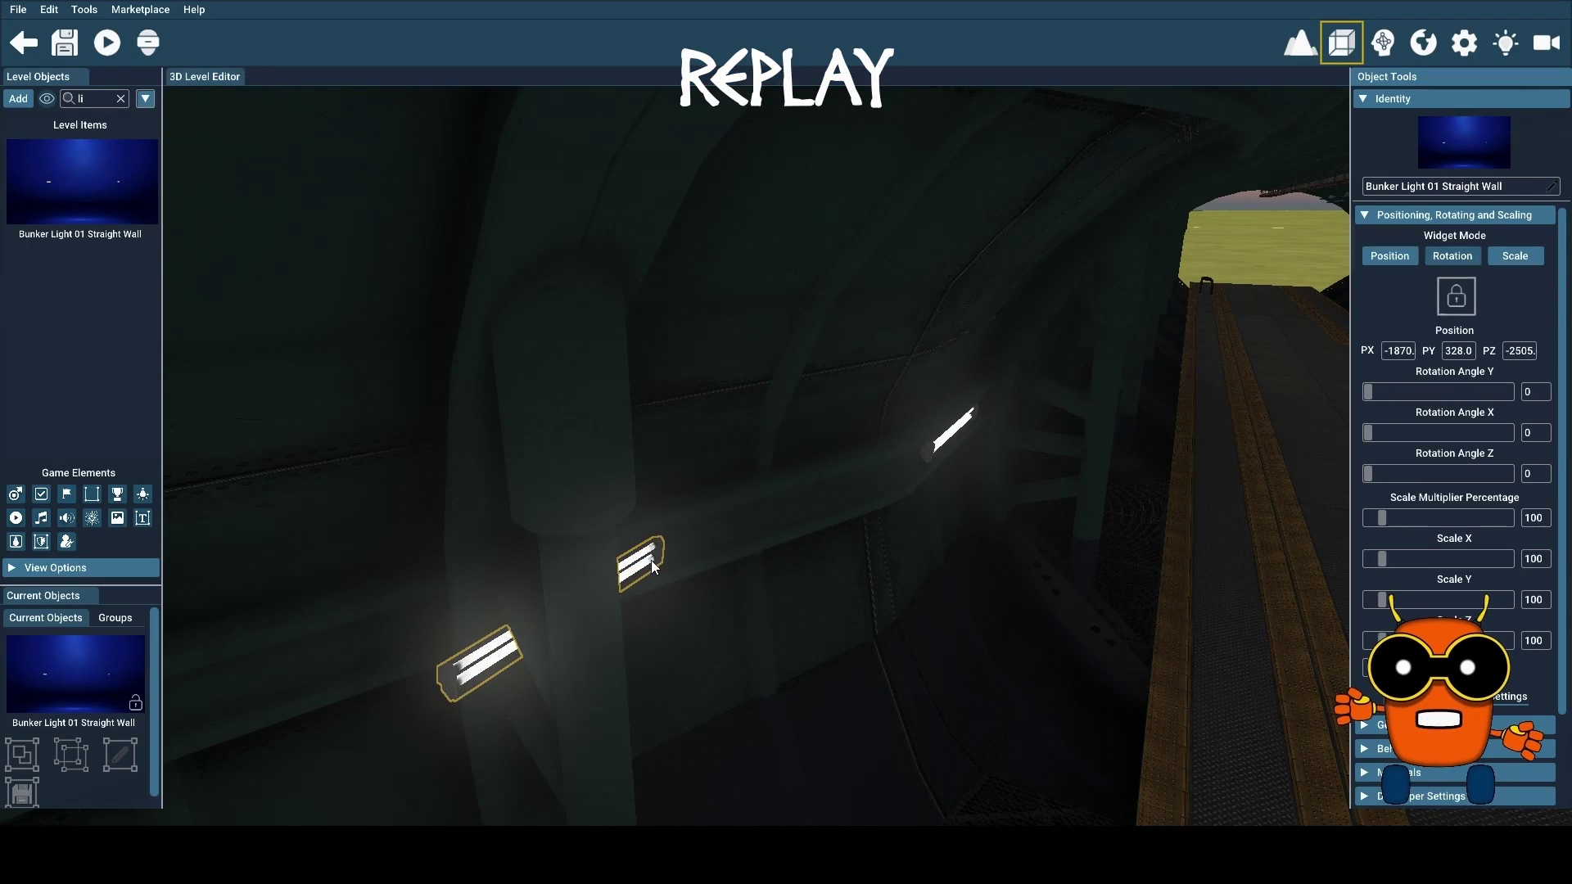
Select the Bunker Bend 01 corridor section and centre the view over its walkway
{"action": "key", "text": "a"}
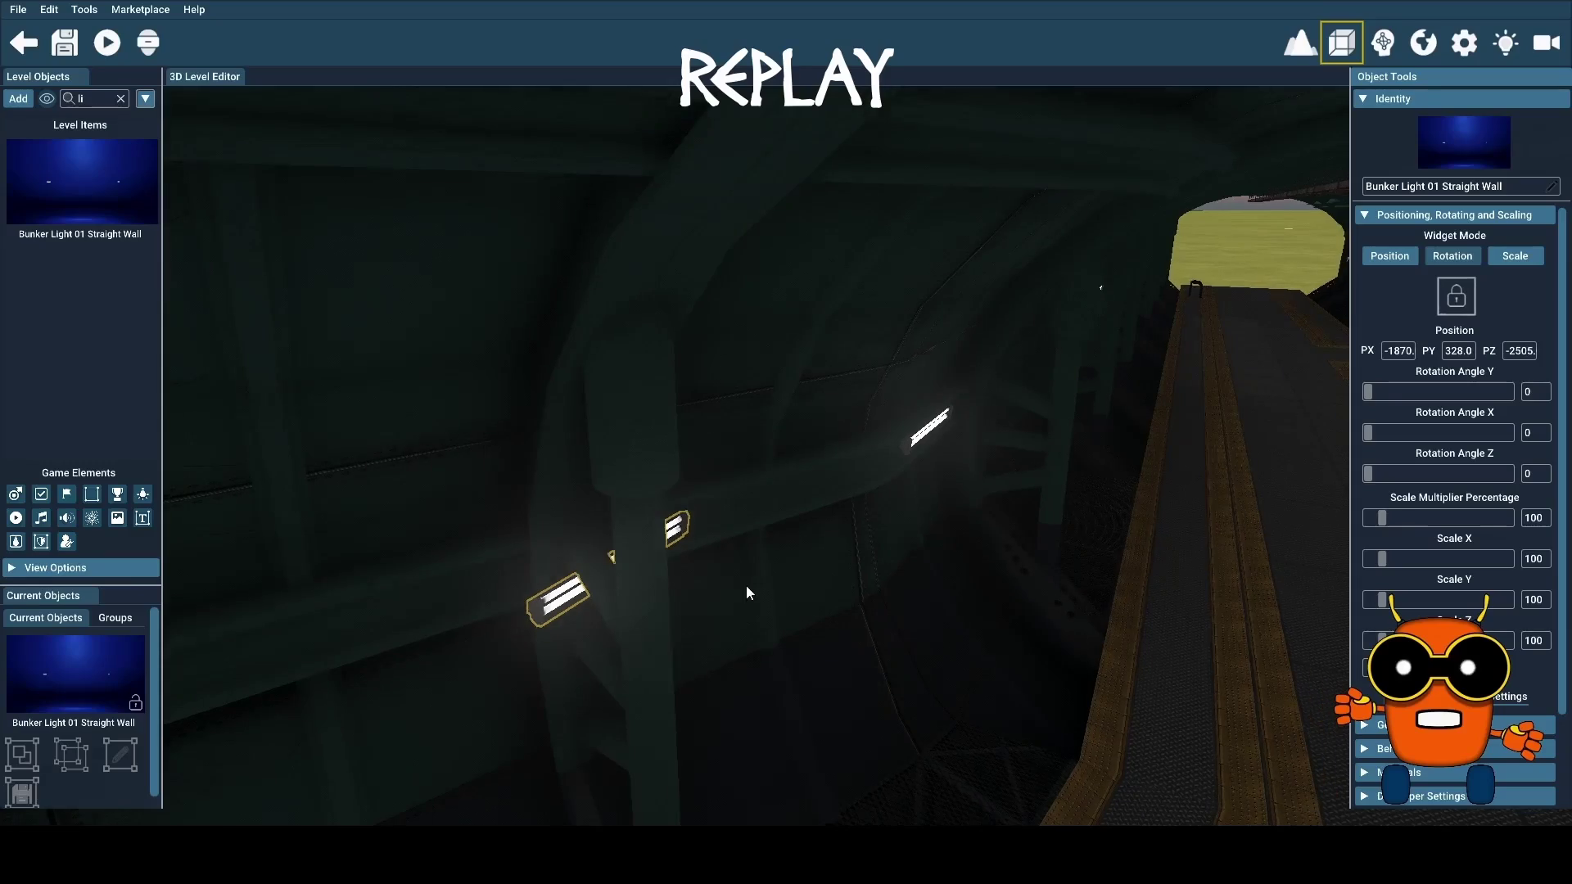
{"action": "key", "text": "s"}
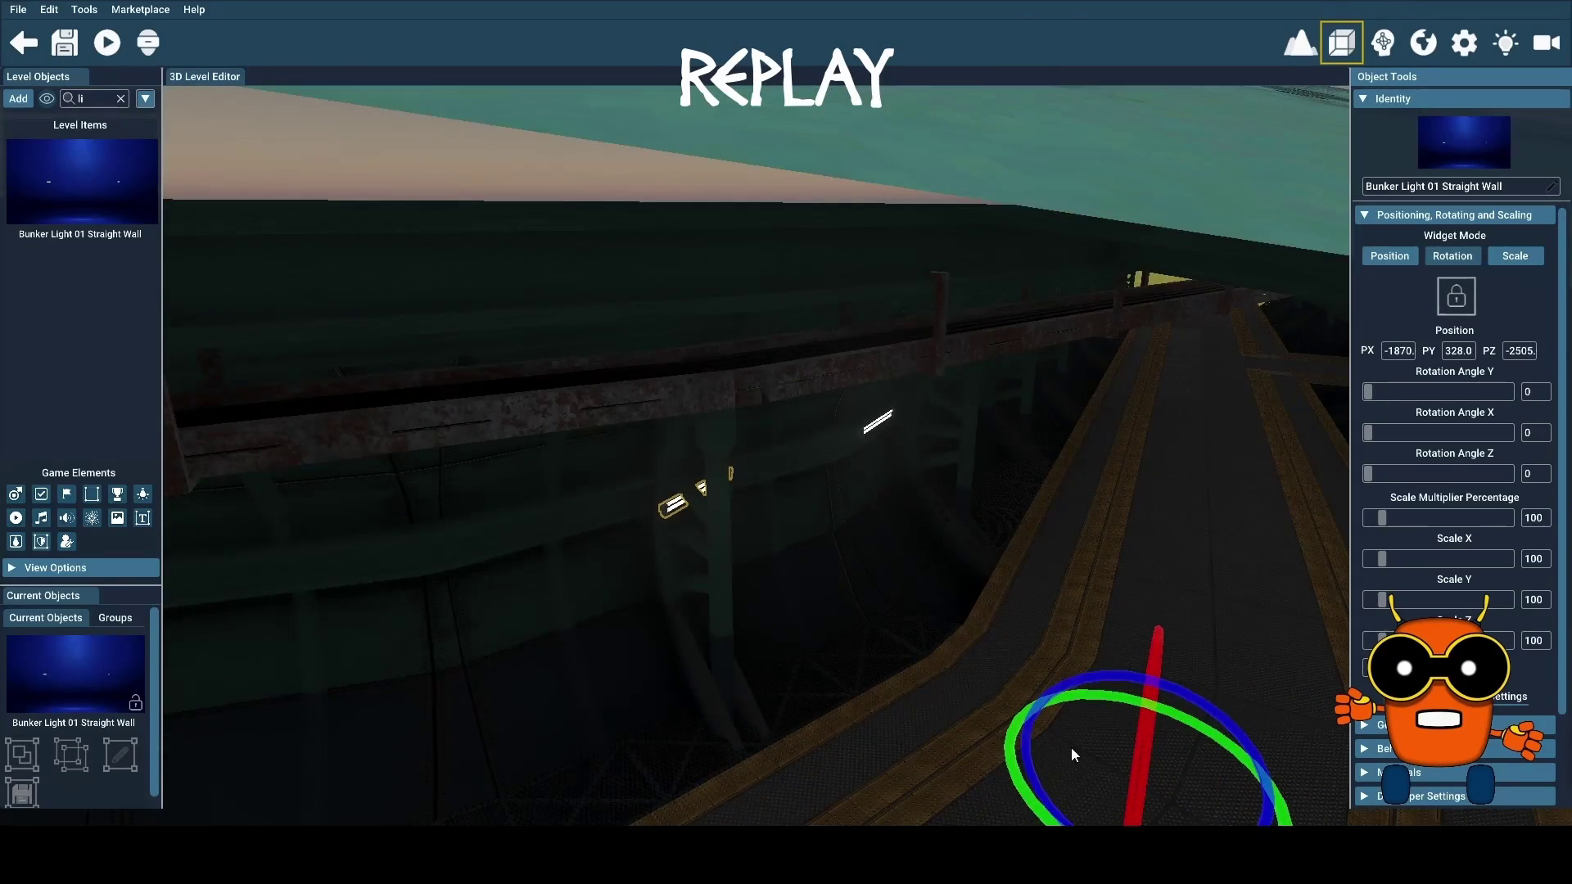
{"action": "left_click", "coordinate": [1012, 775]}
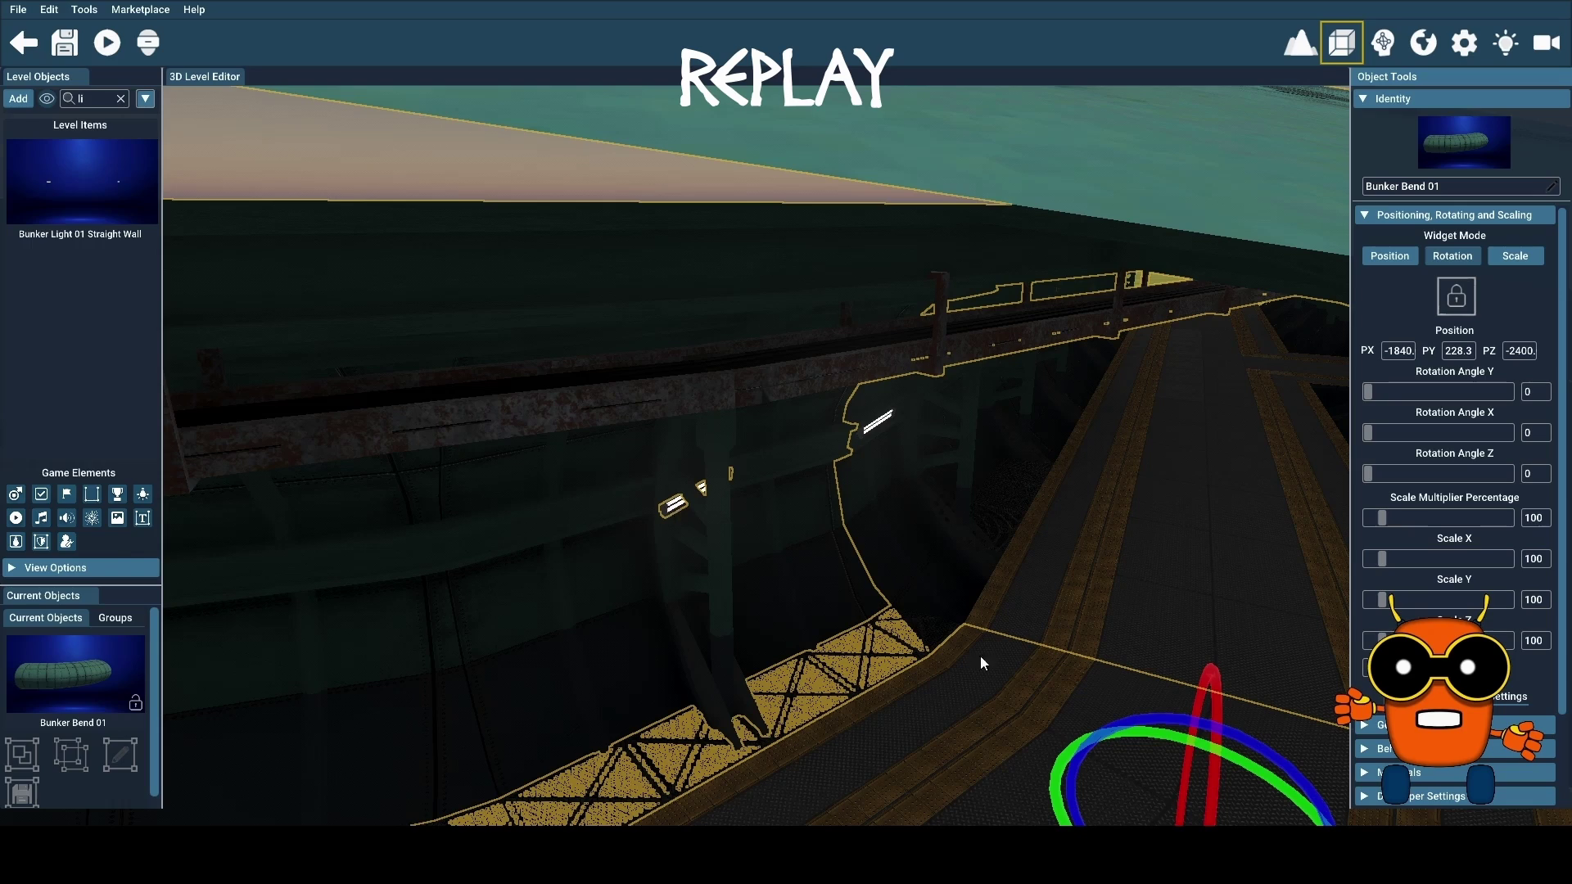
{"action": "left_click_drag", "start_coordinate": [1079, 782], "coordinate": [1133, 729]}
{"action": "left_click", "coordinate": [1156, 709]}
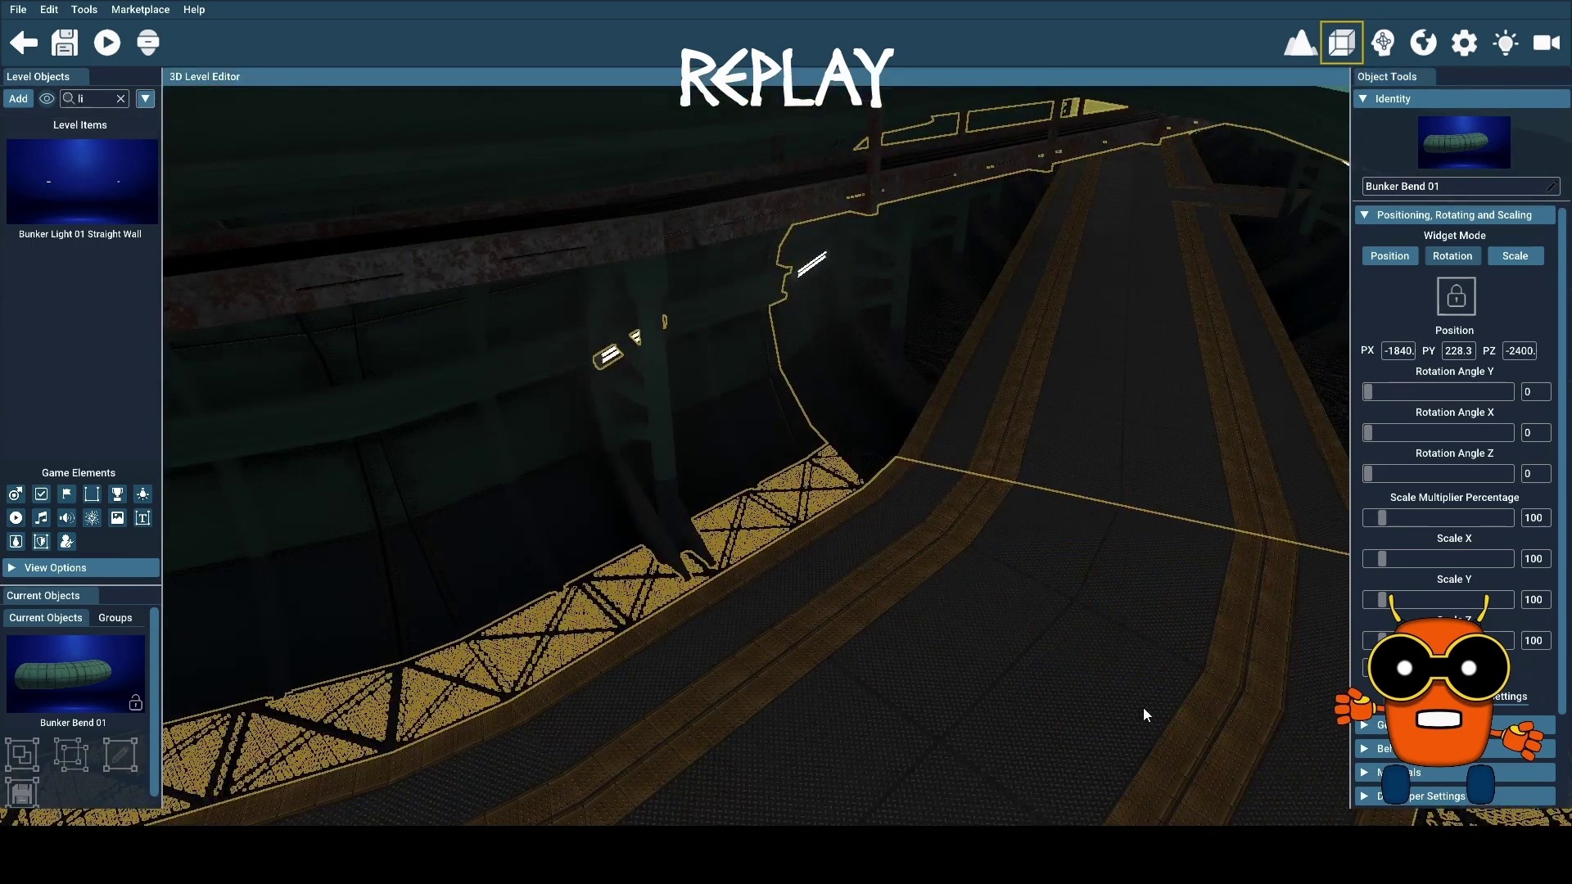
{"action": "left_click", "coordinate": [1028, 675]}
{"action": "left_click", "coordinate": [1098, 664]}
{"action": "double_click", "coordinate": [1098, 674]}
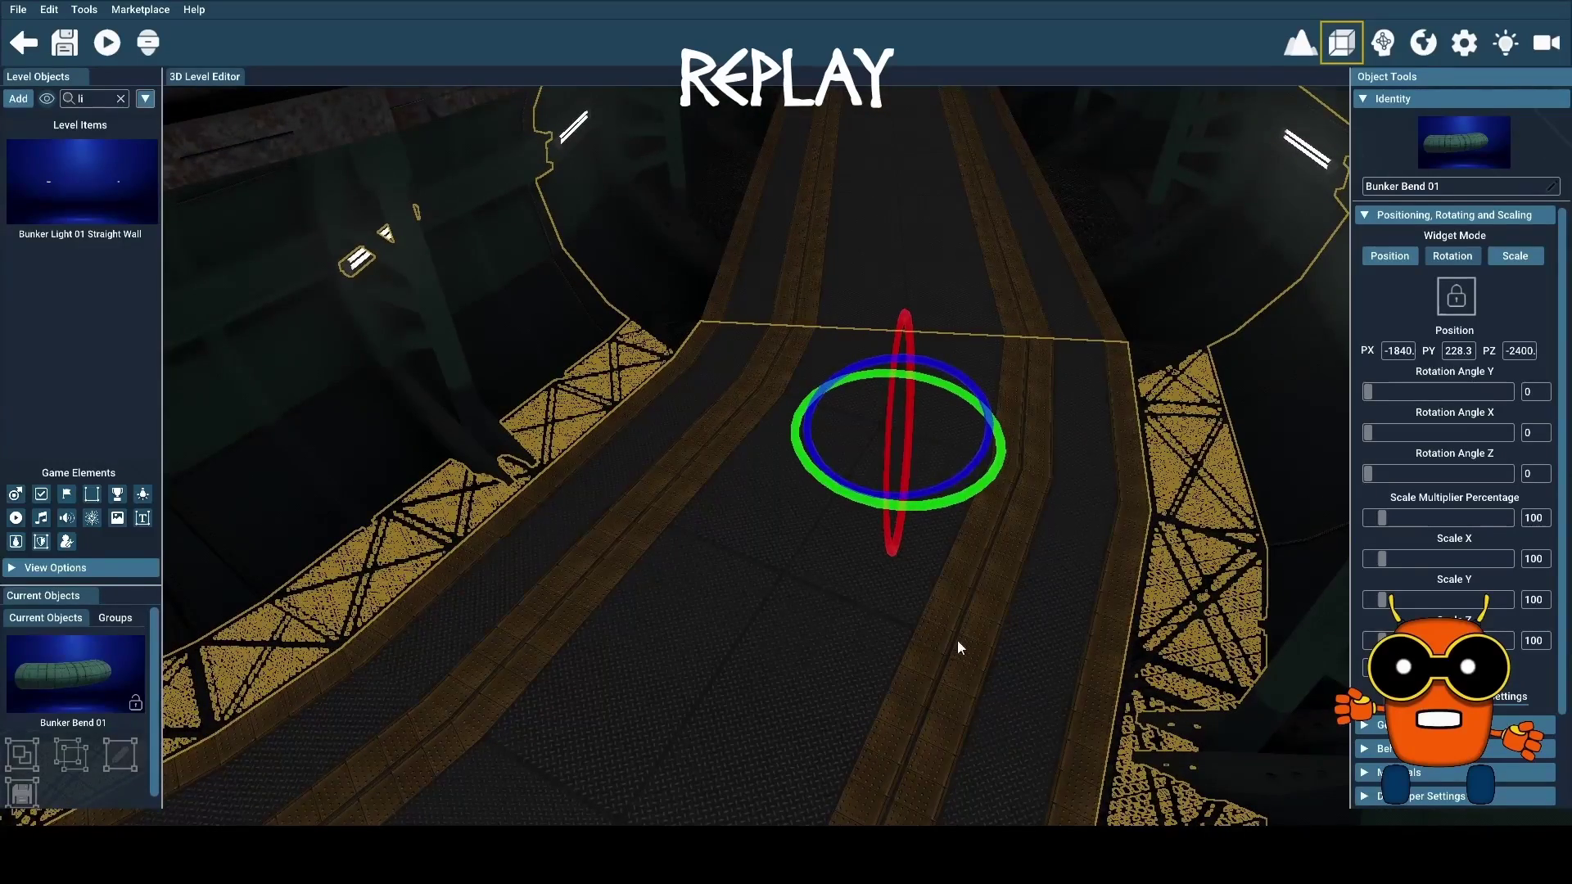
{"action": "left_click", "coordinate": [117, 619]}
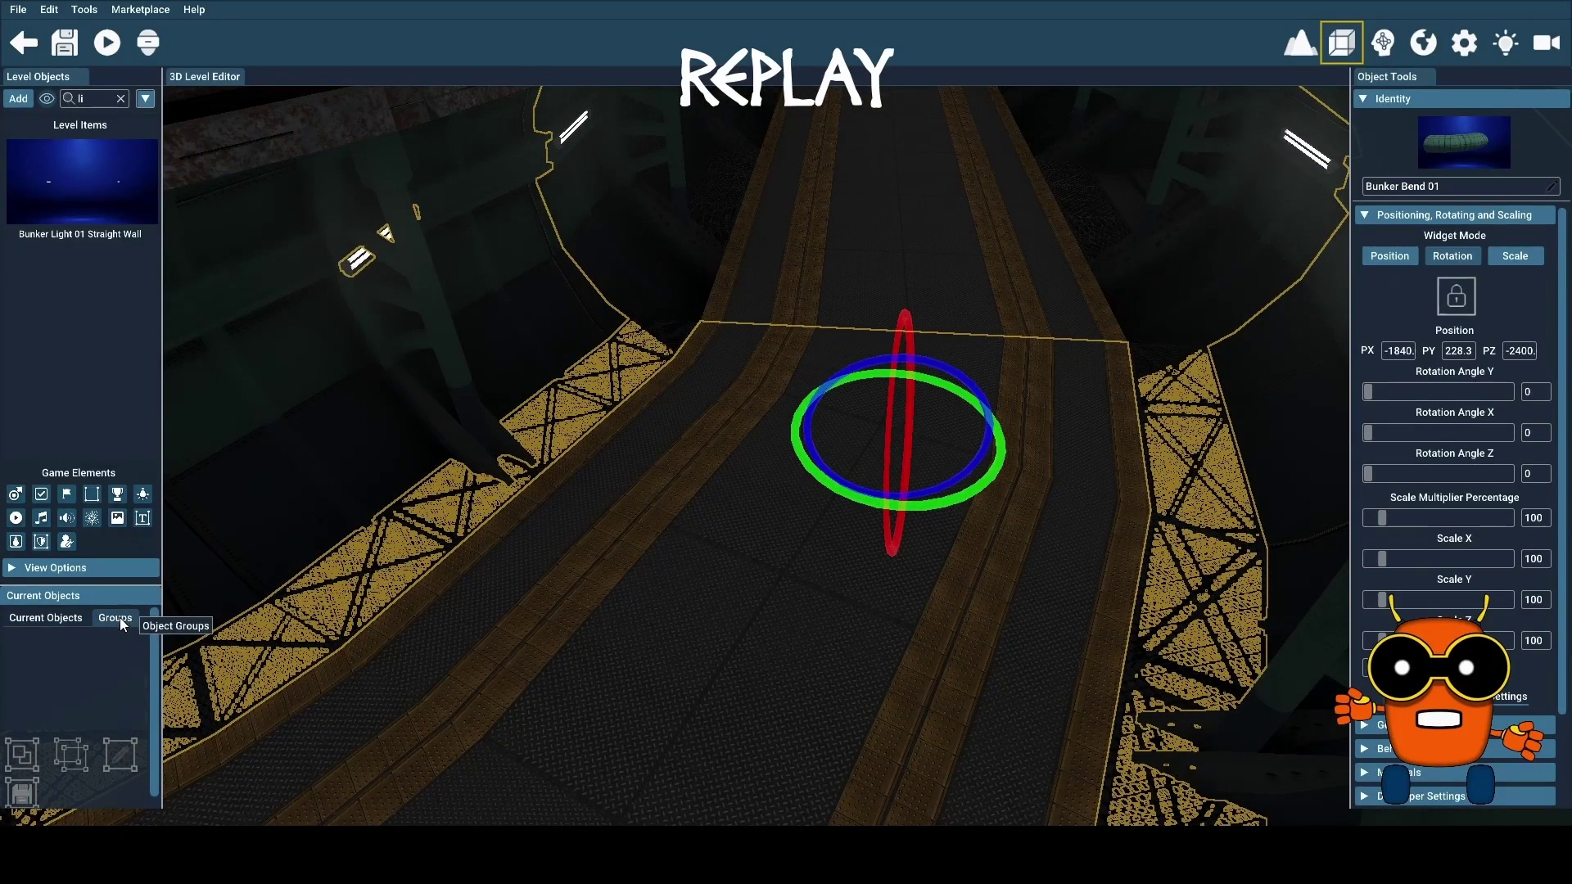
{"action": "left_click", "coordinate": [64, 620]}
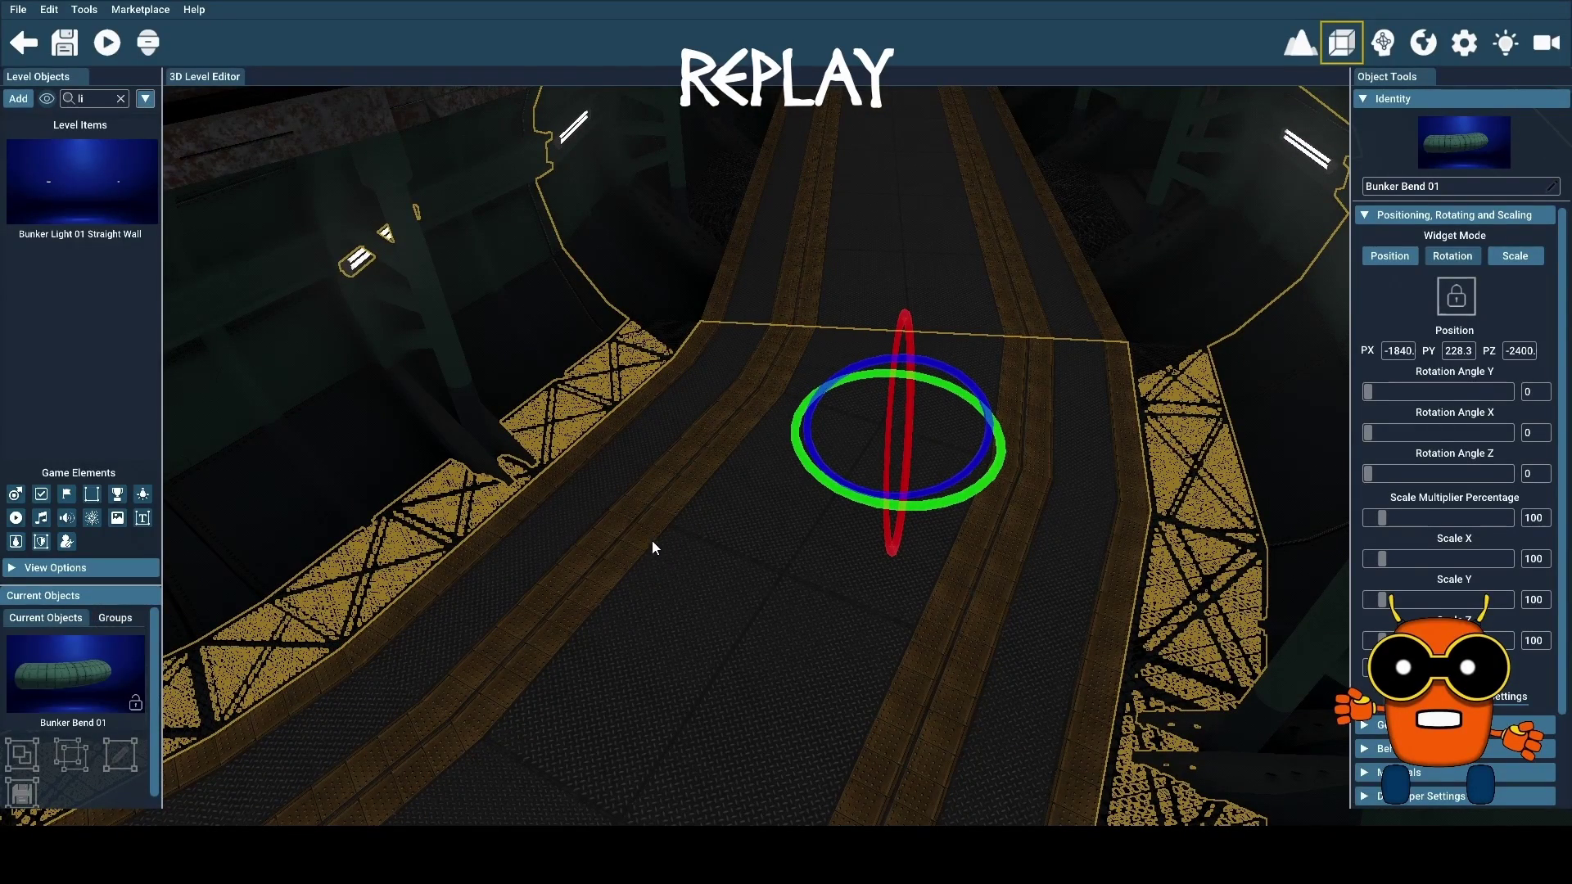
{"action": "right_click", "coordinate": [667, 226]}
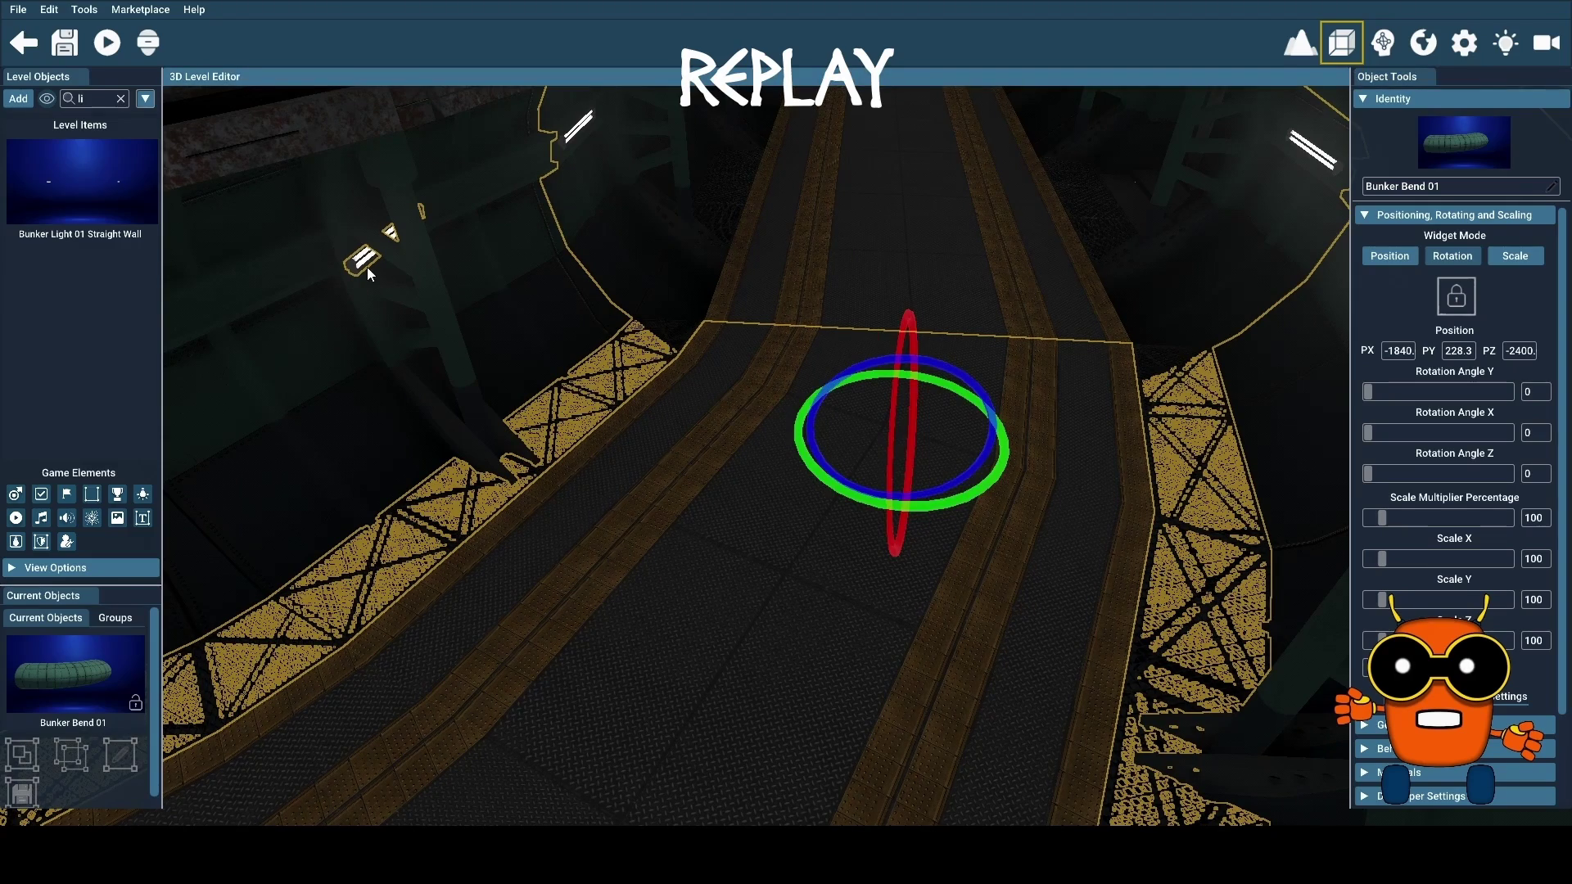
{"action": "mouse_move", "coordinate": [671, 393]}
{"action": "left_mouse_down"}
{"action": "mouse_move", "coordinate": [622, 385]}
{"action": "mouse_move", "coordinate": [737, 360]}
{"action": "mouse_move", "coordinate": [885, 360]}
{"action": "left_mouse_up"}
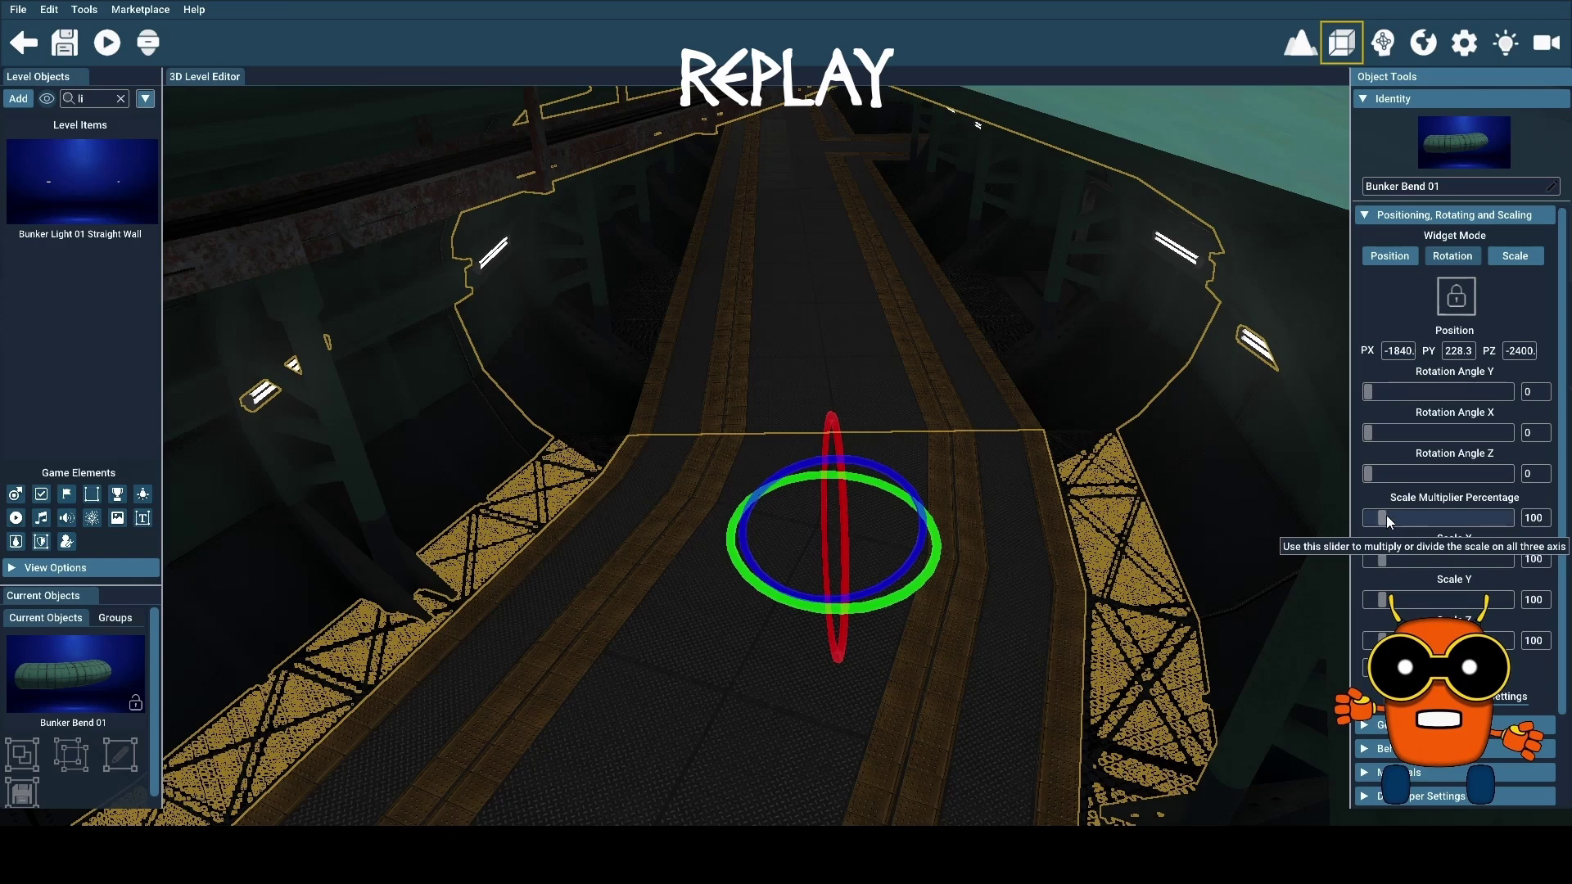
Reset Bunker Bend 01's Y rotation angle to 0
{"action": "mouse_move", "coordinate": [1368, 391]}
{"action": "left_mouse_down"}
{"action": "mouse_move", "coordinate": [1419, 392]}
{"action": "mouse_move", "coordinate": [1398, 395]}
{"action": "left_mouse_up"}
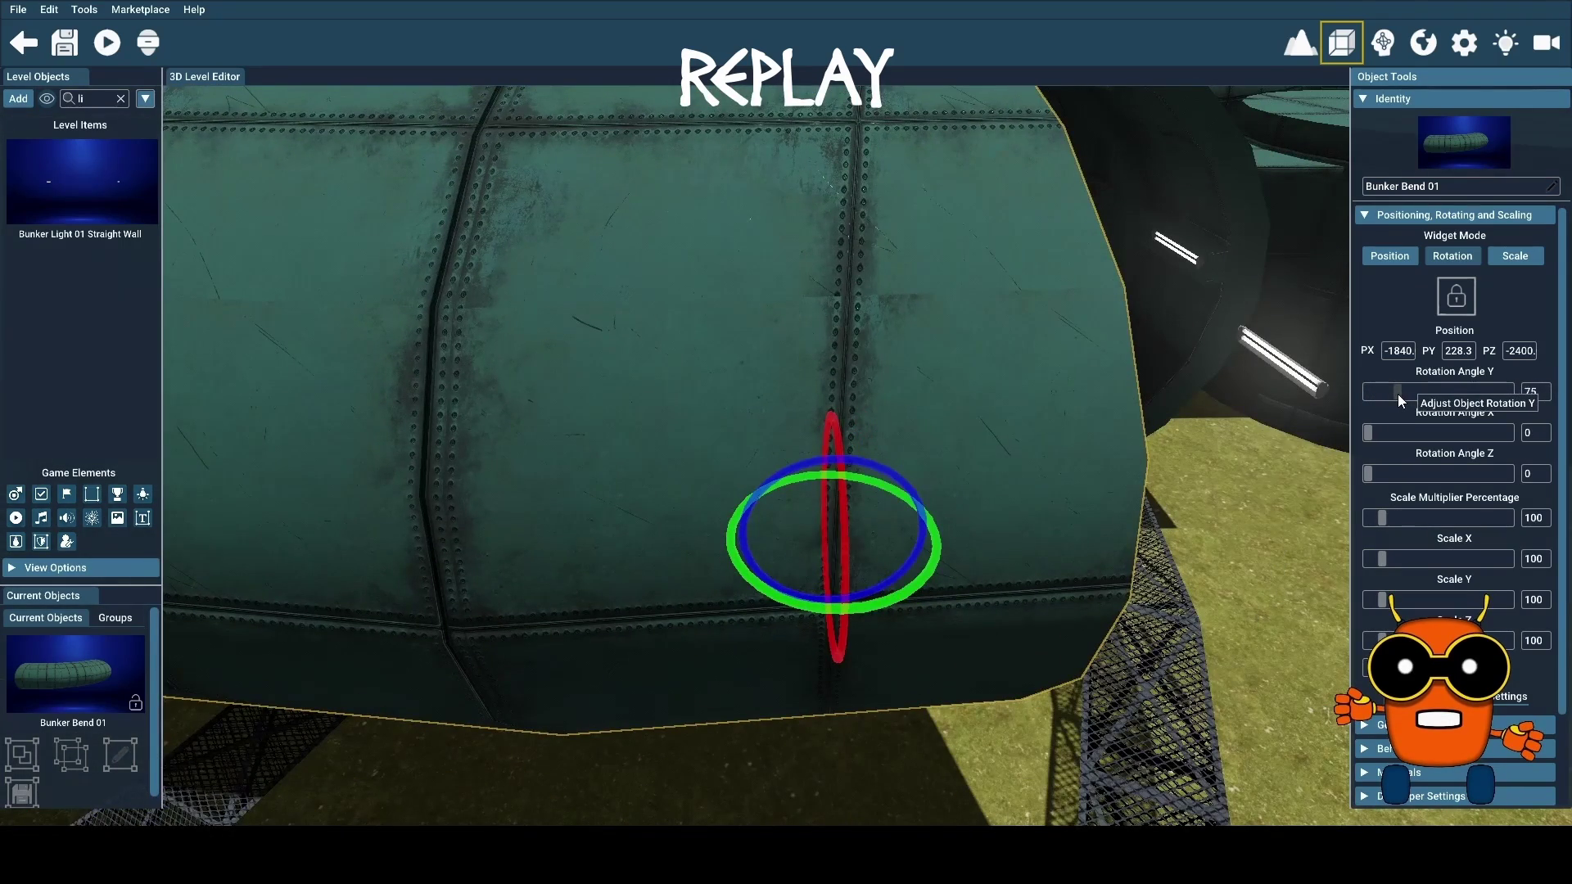
{"action": "left_click", "coordinate": [1530, 392]}
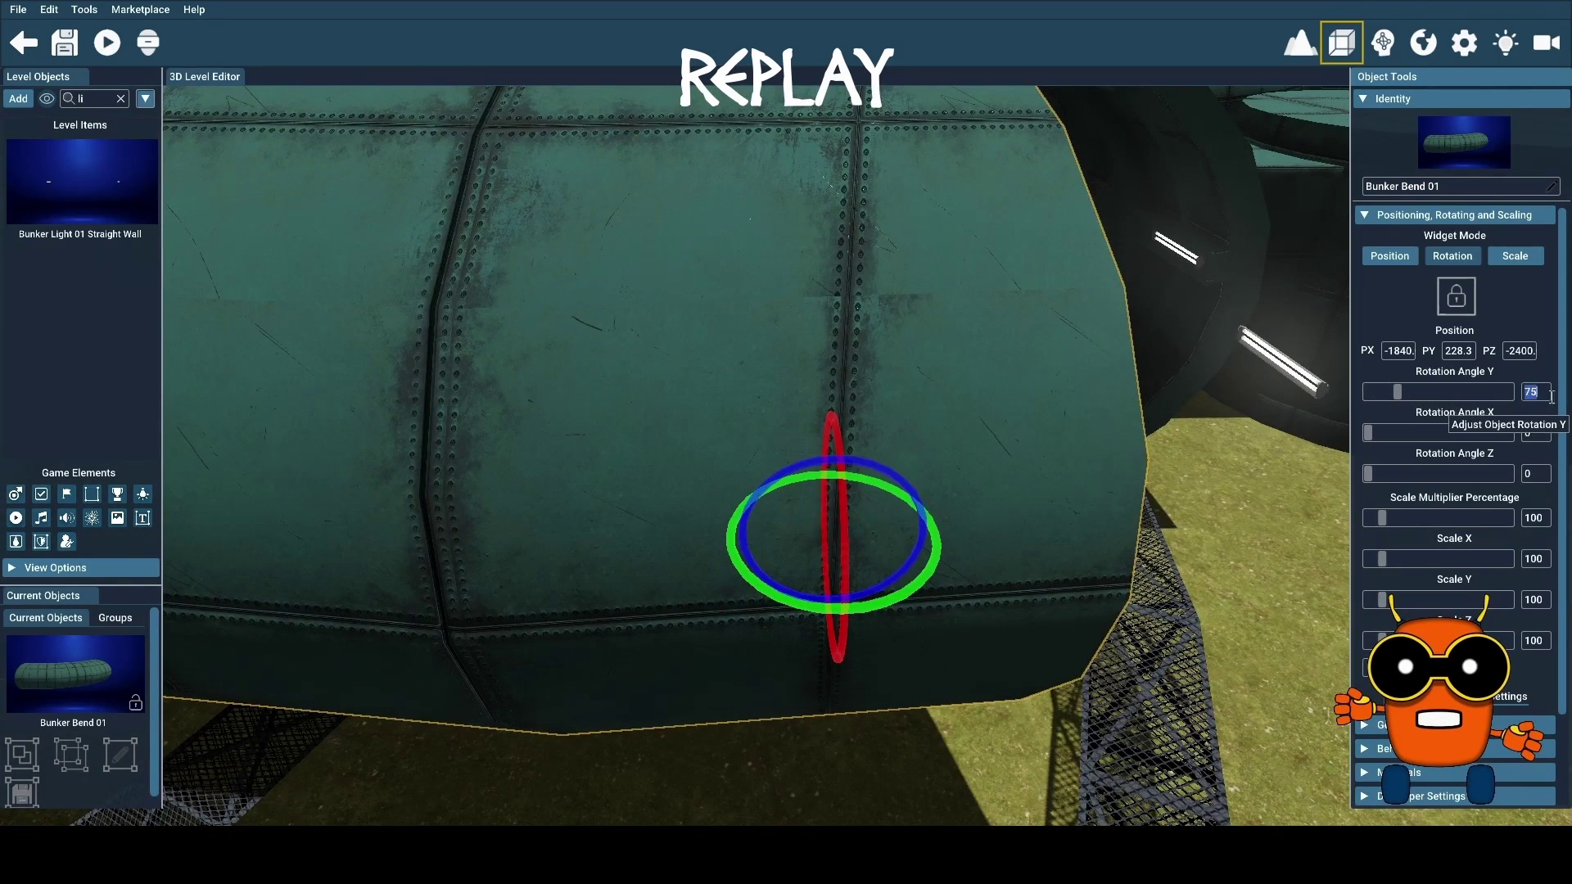
{"action": "type", "text": "0"}
{"action": "key", "text": "Return"}
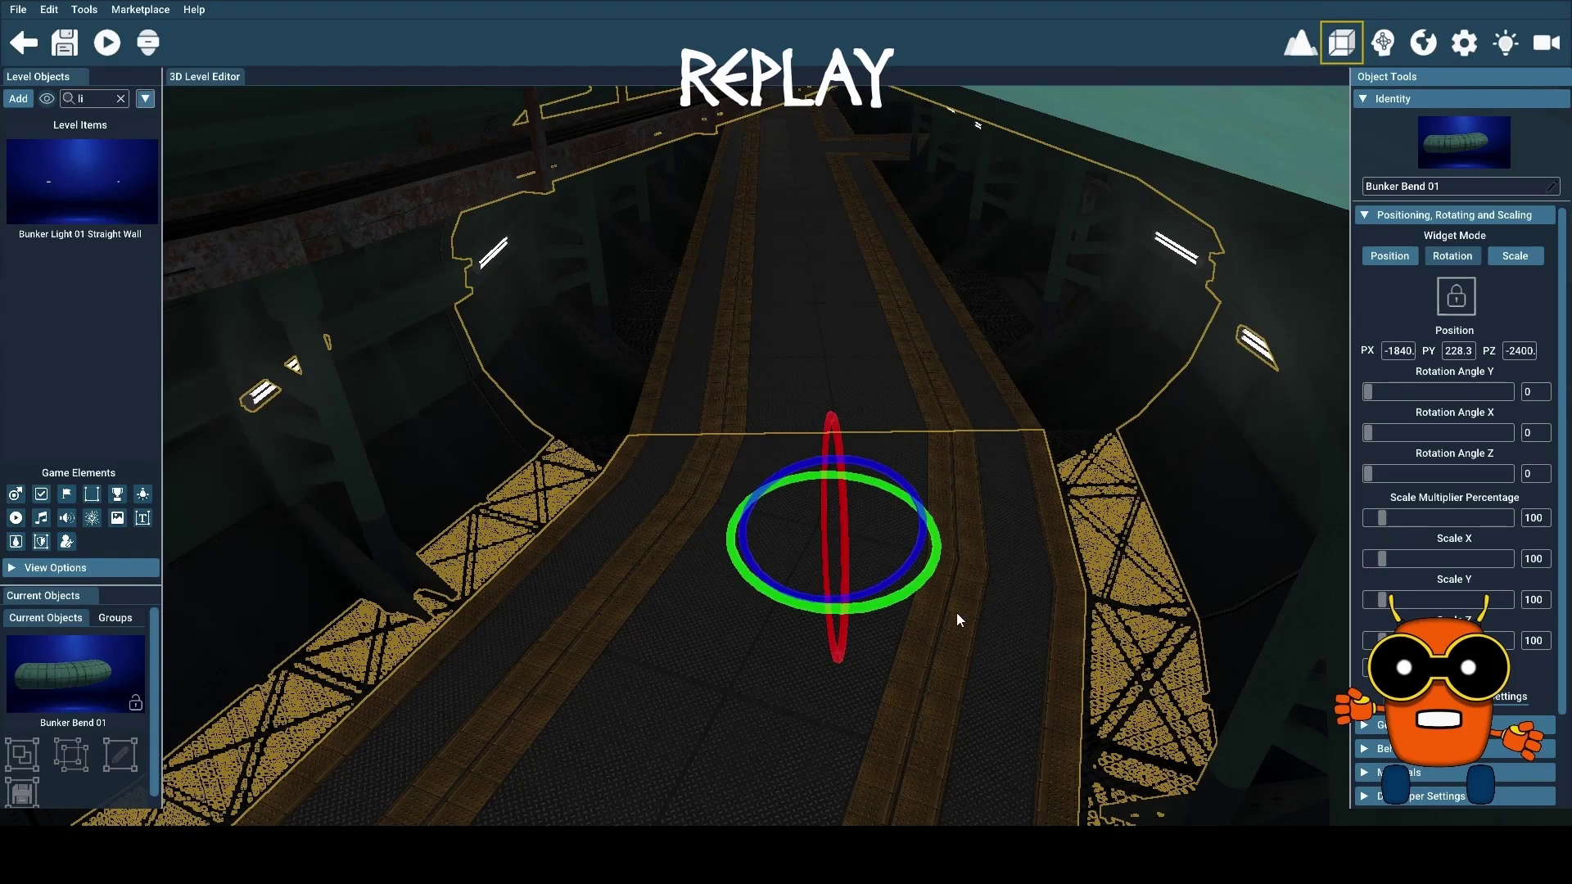
Raise Bunker Bend 01 to a Y position of 500
{"action": "left_click", "coordinate": [1392, 255]}
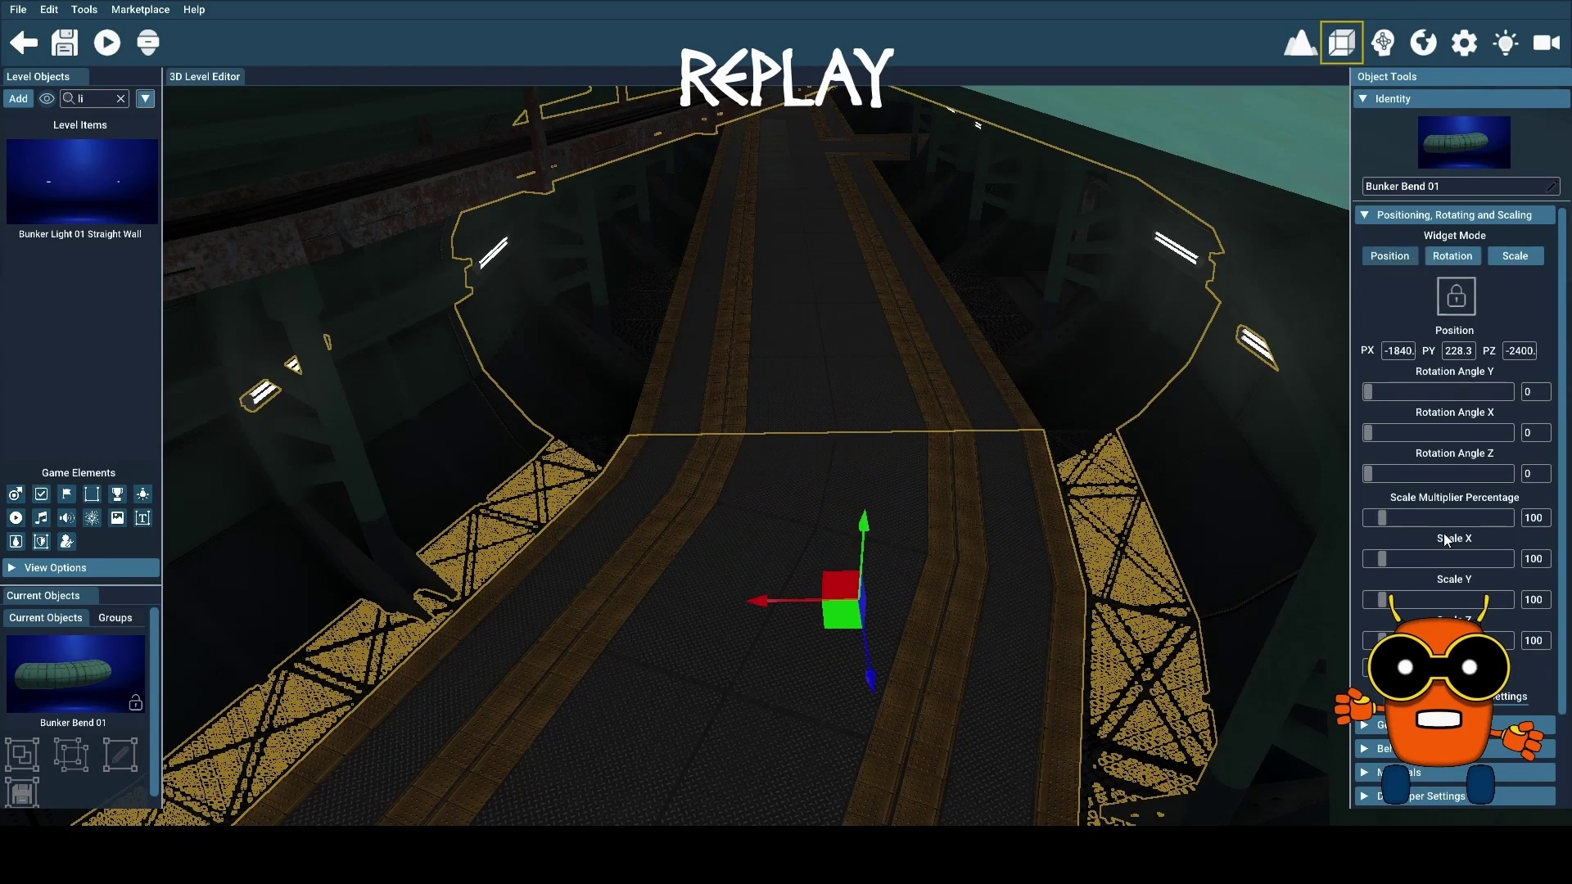
{"action": "left_click", "coordinate": [1446, 350]}
{"action": "type", "text": "500"}
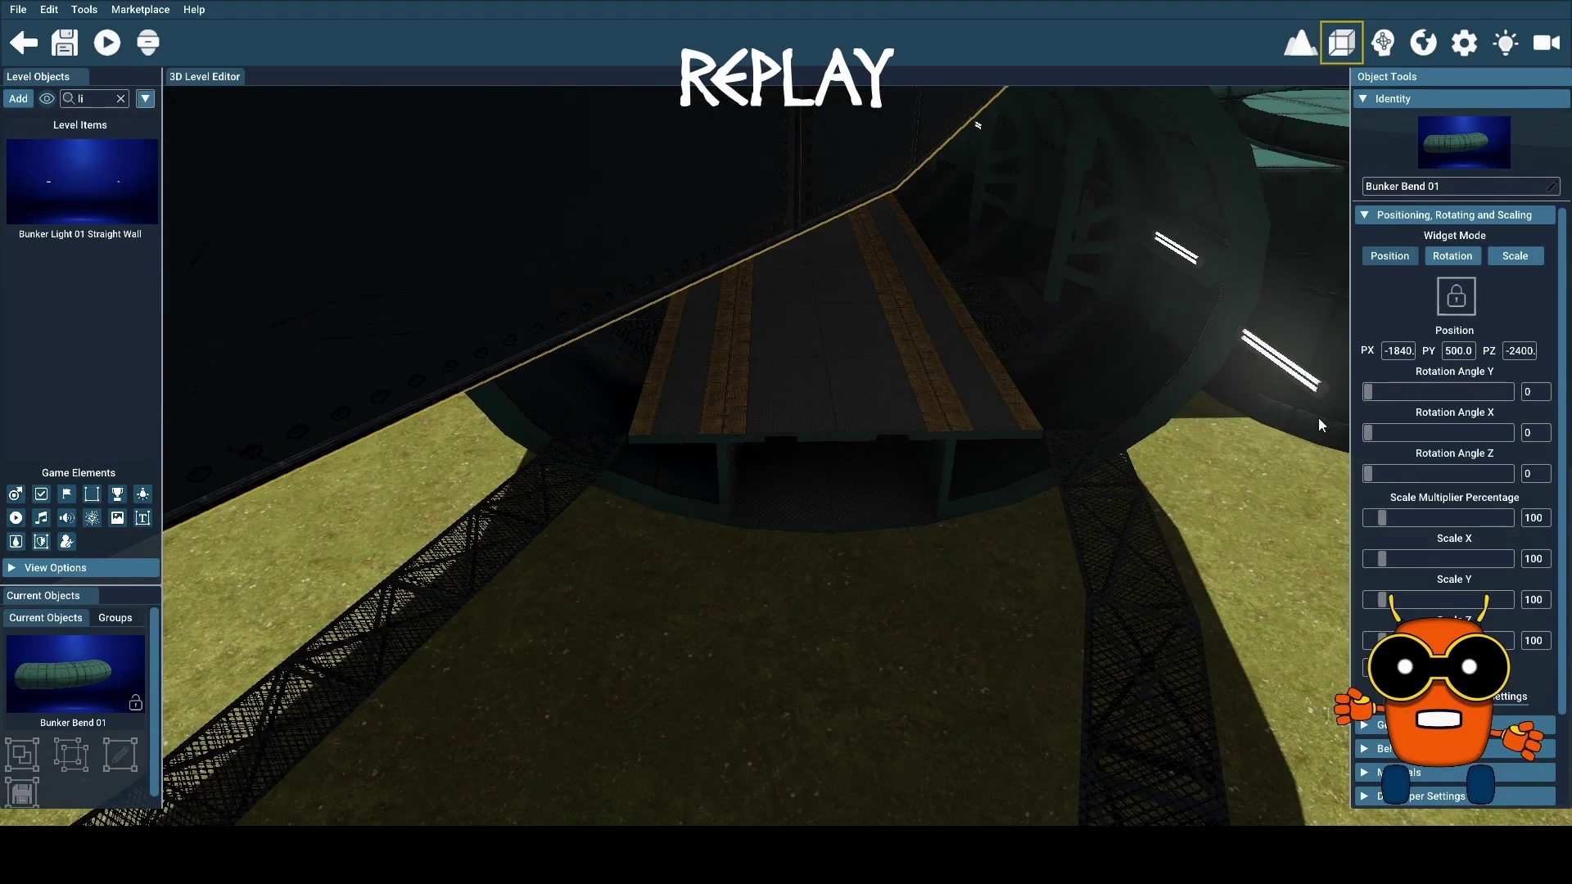
{"action": "left_click", "coordinate": [1321, 391]}
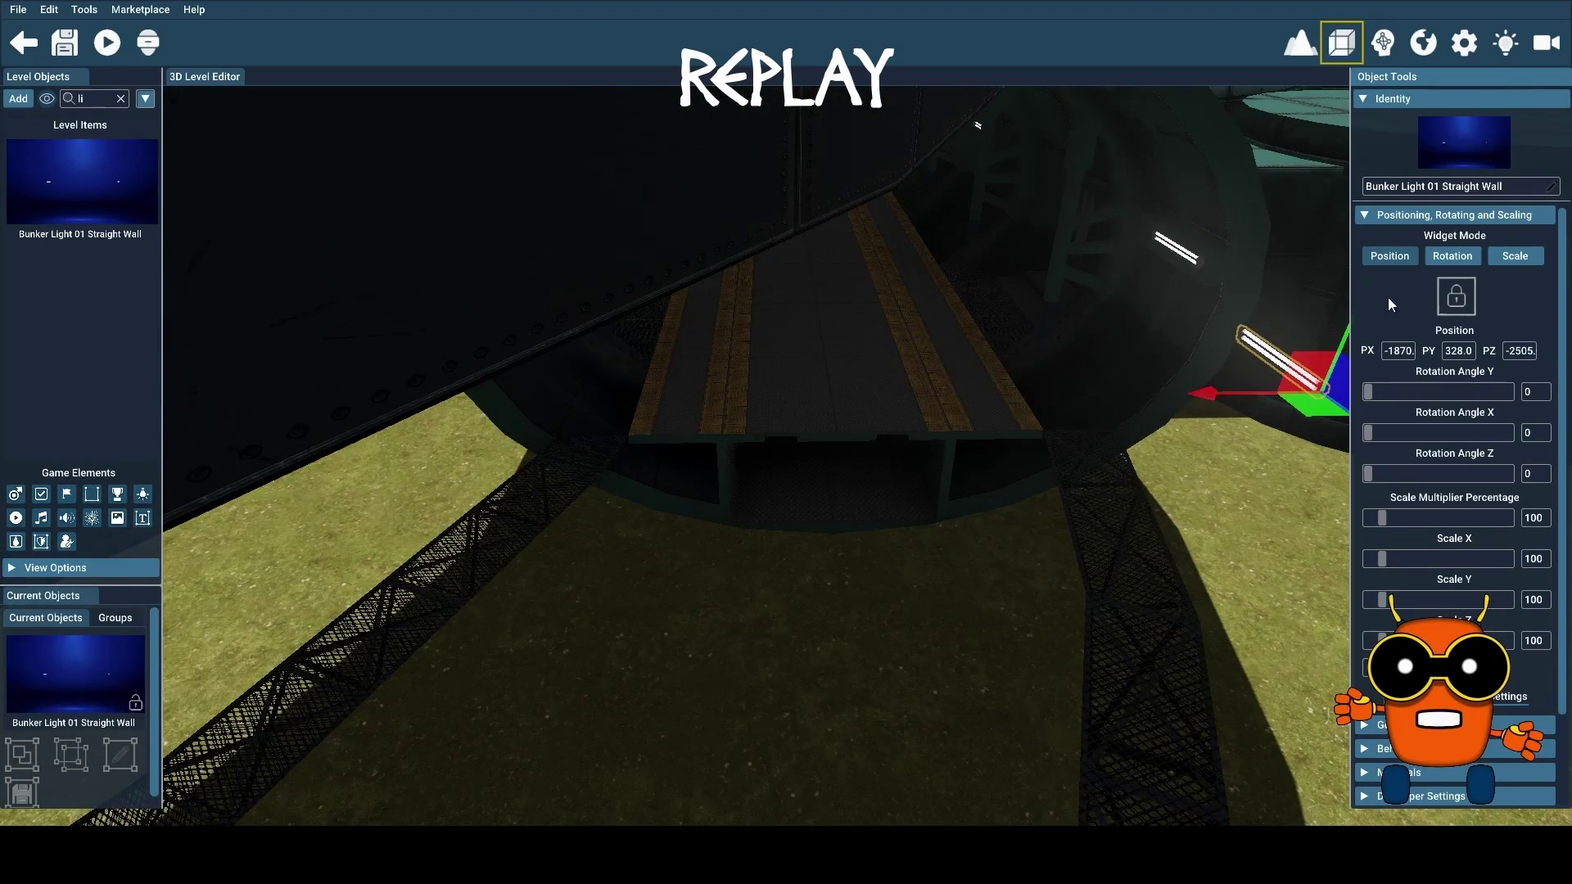
{"action": "left_click", "coordinate": [1463, 258]}
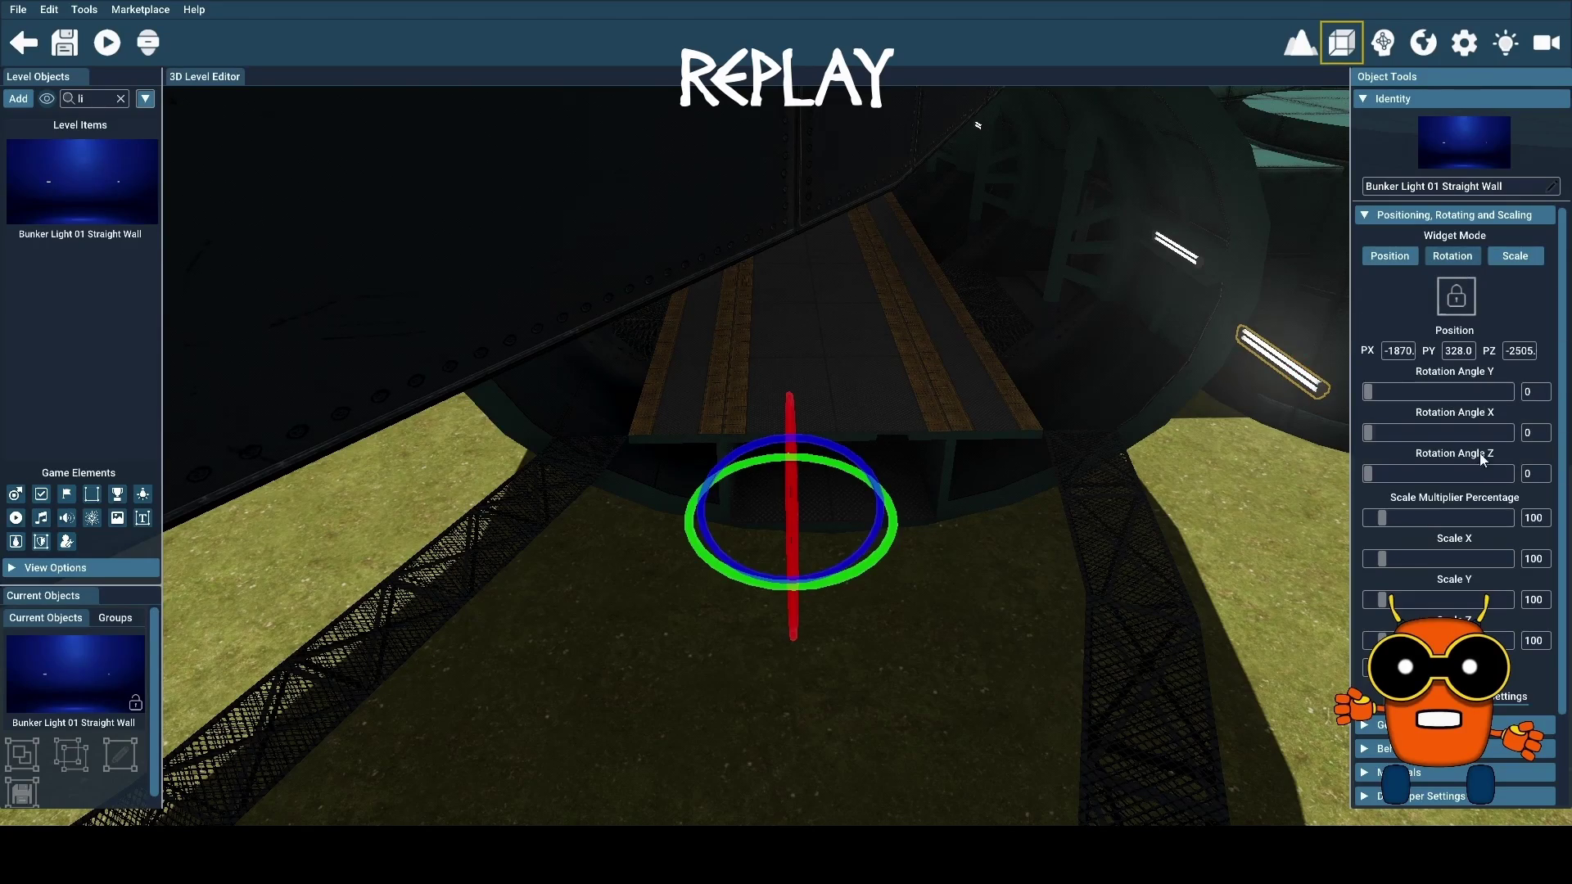
Rotate the Bunker Light 01 Straight Wall to a Y rotation angle of 45
{"action": "left_click_drag", "start_coordinate": [1369, 393], "coordinate": [1374, 391]}
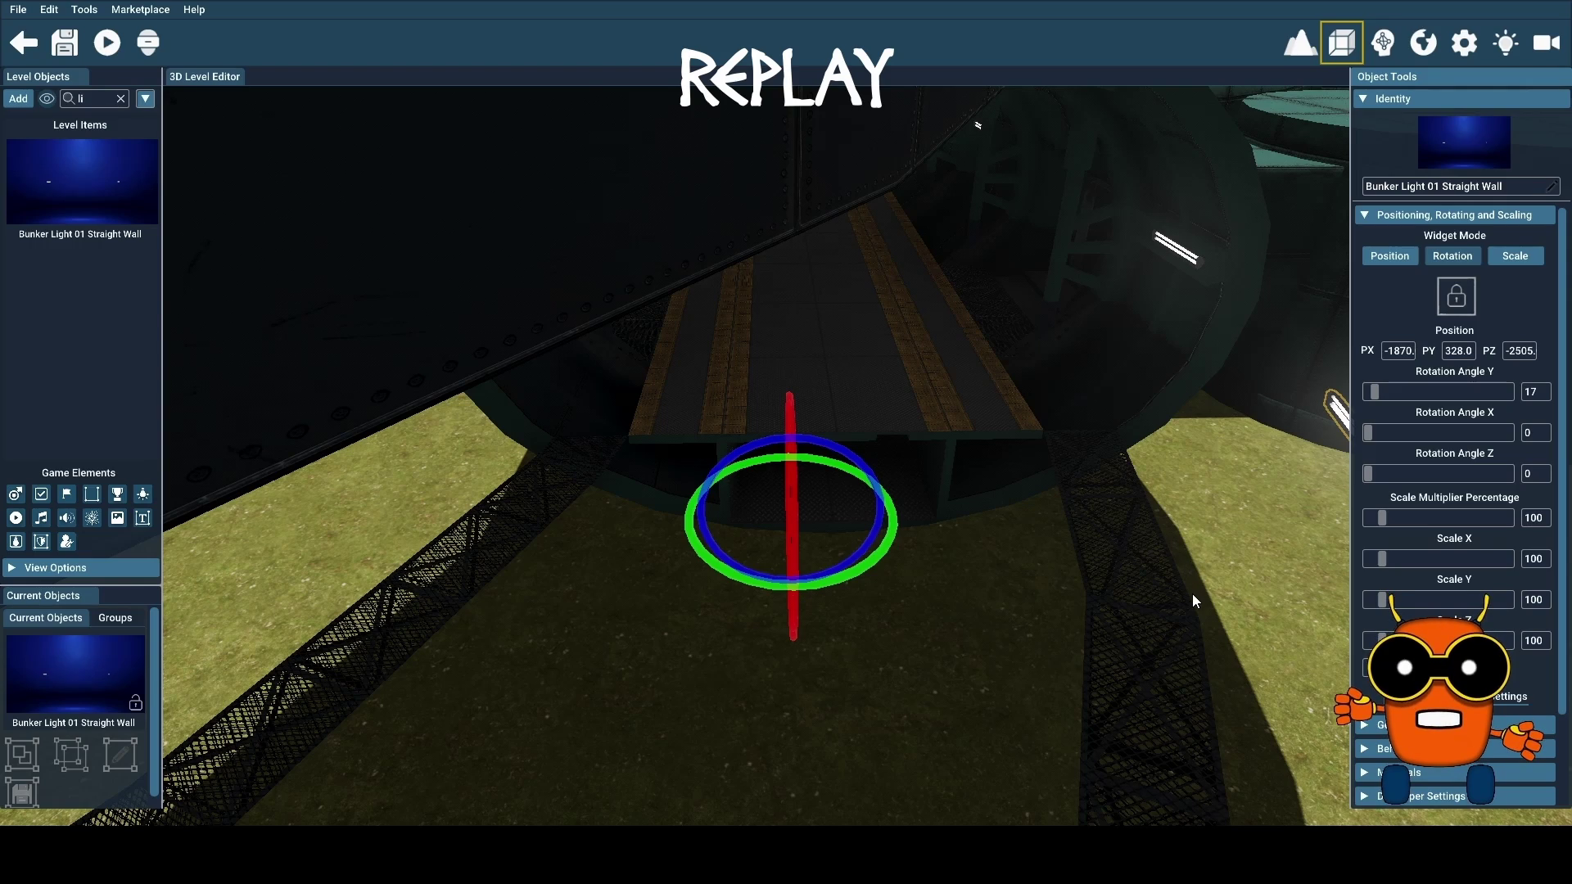
{"action": "left_click", "coordinate": [1529, 394]}
{"action": "type", "text": "45"}
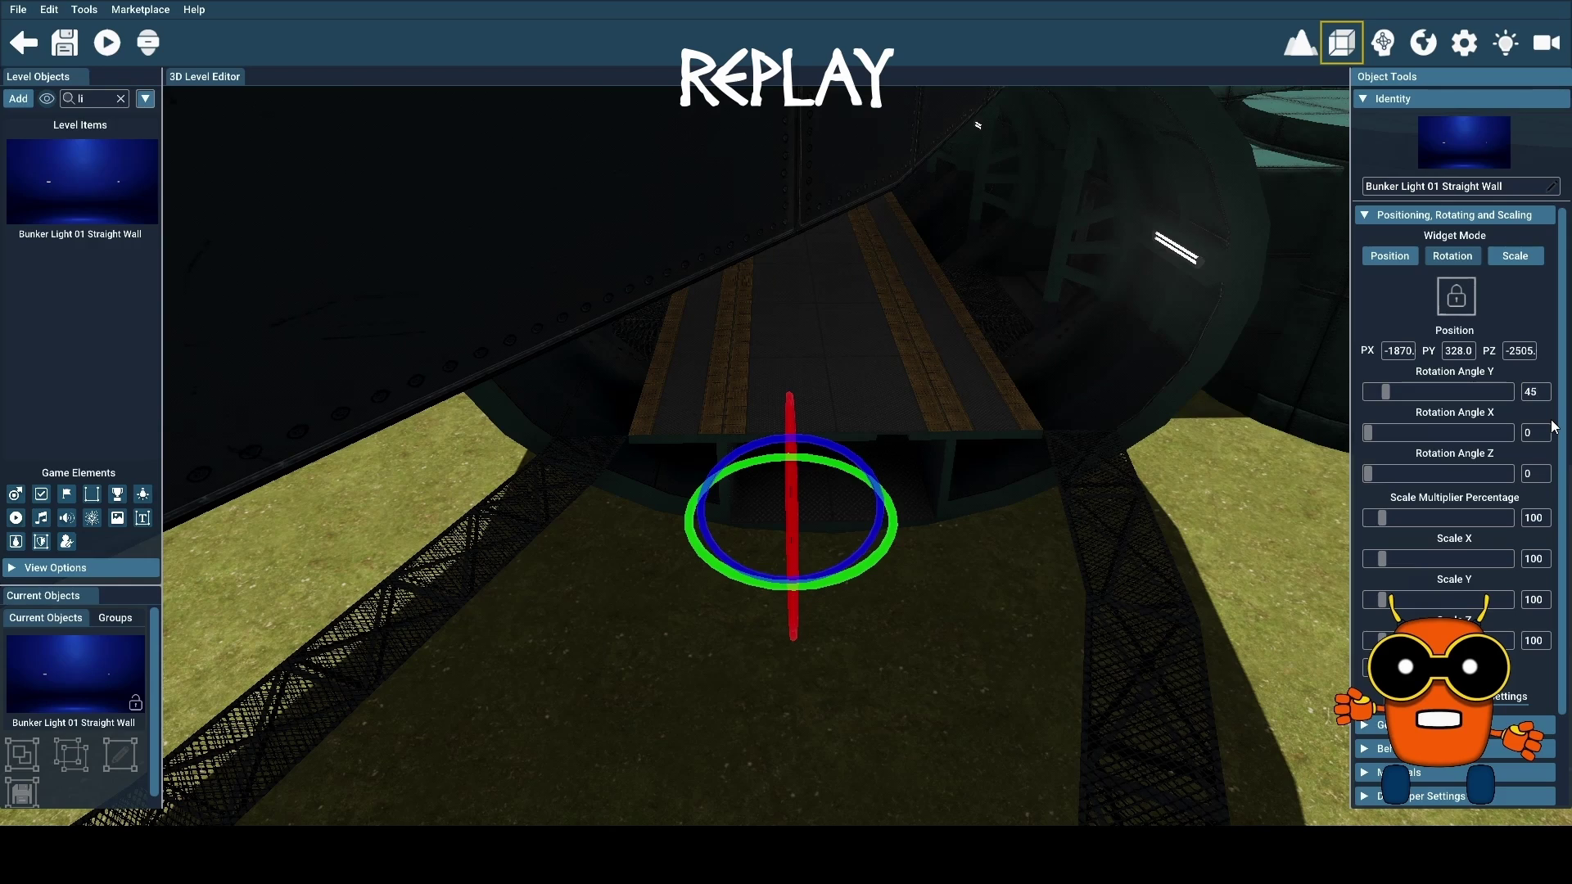
{"action": "left_click_drag", "start_coordinate": [873, 514], "coordinate": [958, 624]}
{"action": "left_click", "coordinate": [958, 622]}
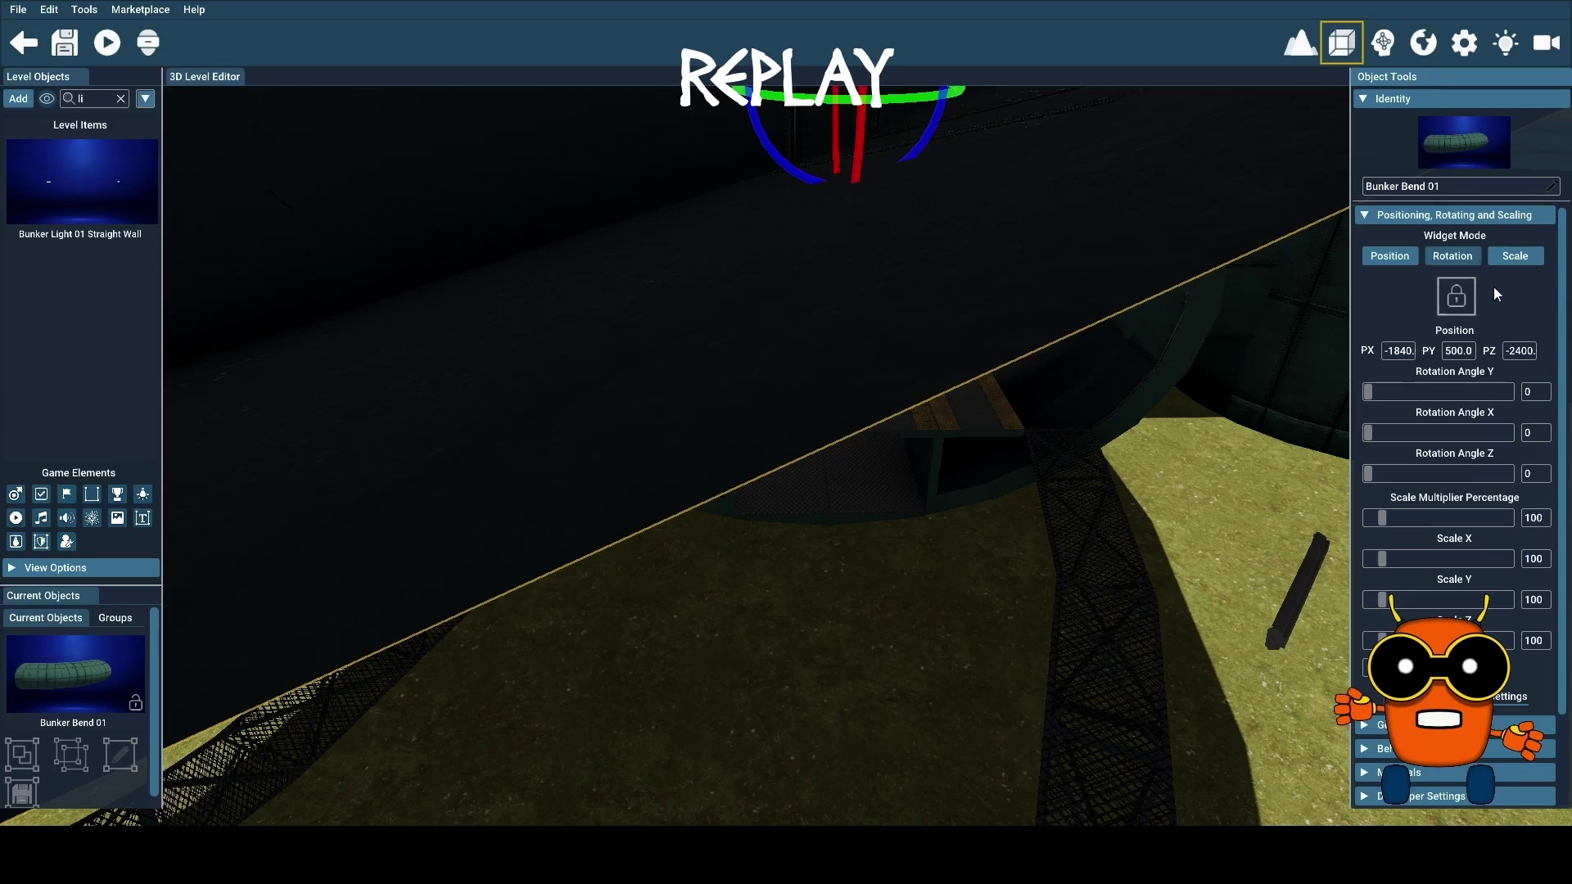
Switch to move mode and centre the view on the Bunker Bend 01 piece
{"action": "left_click", "coordinate": [1404, 257]}
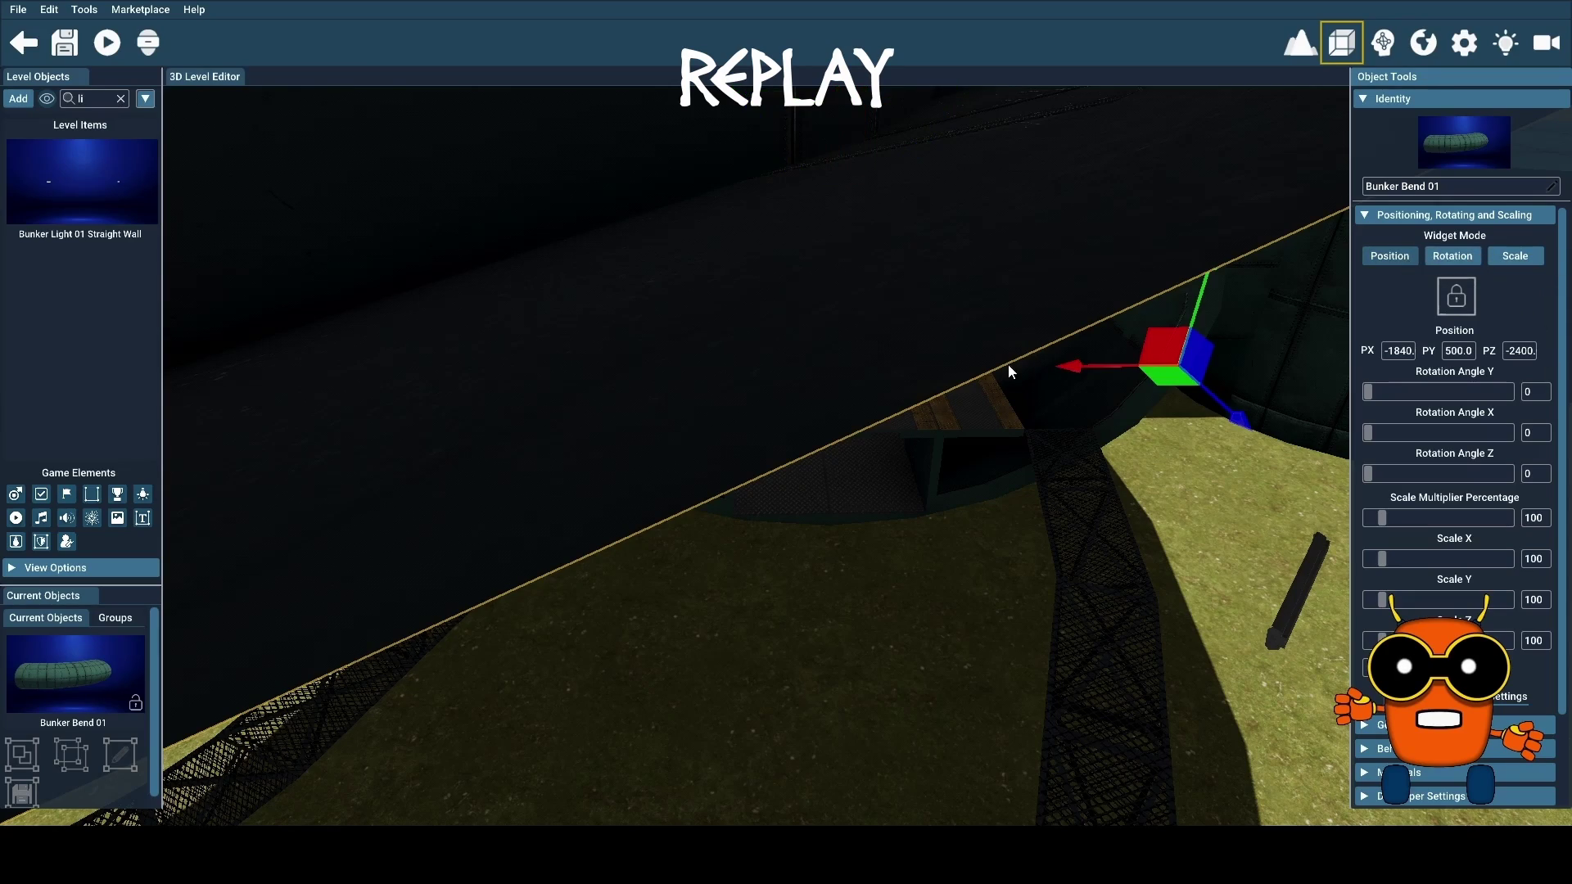
{"action": "left_click", "coordinate": [943, 505]}
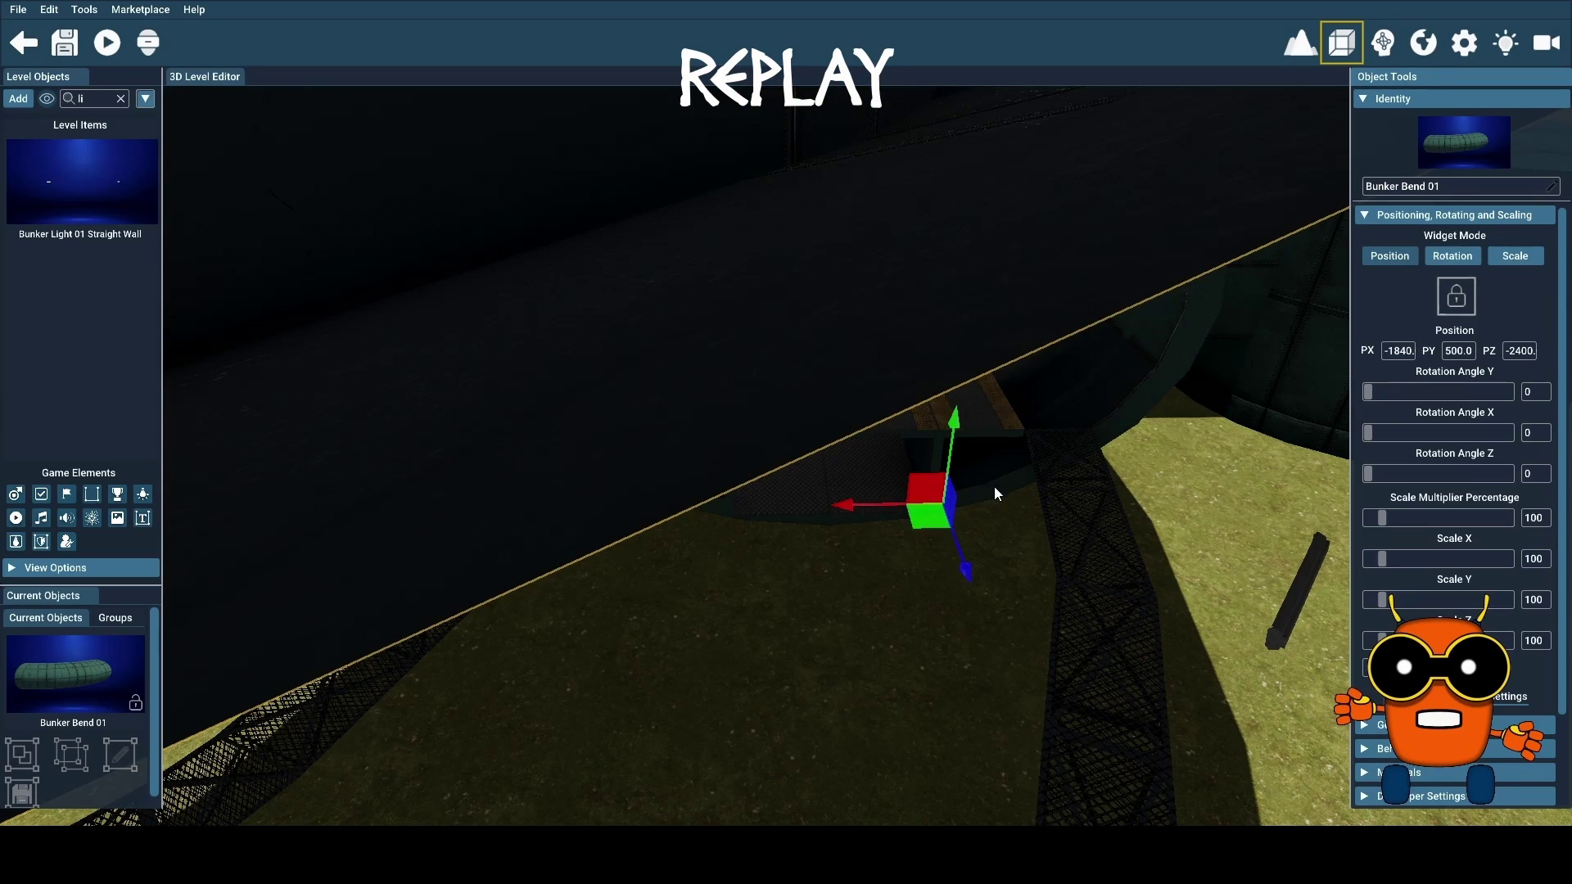
{"action": "left_click", "coordinate": [1165, 384]}
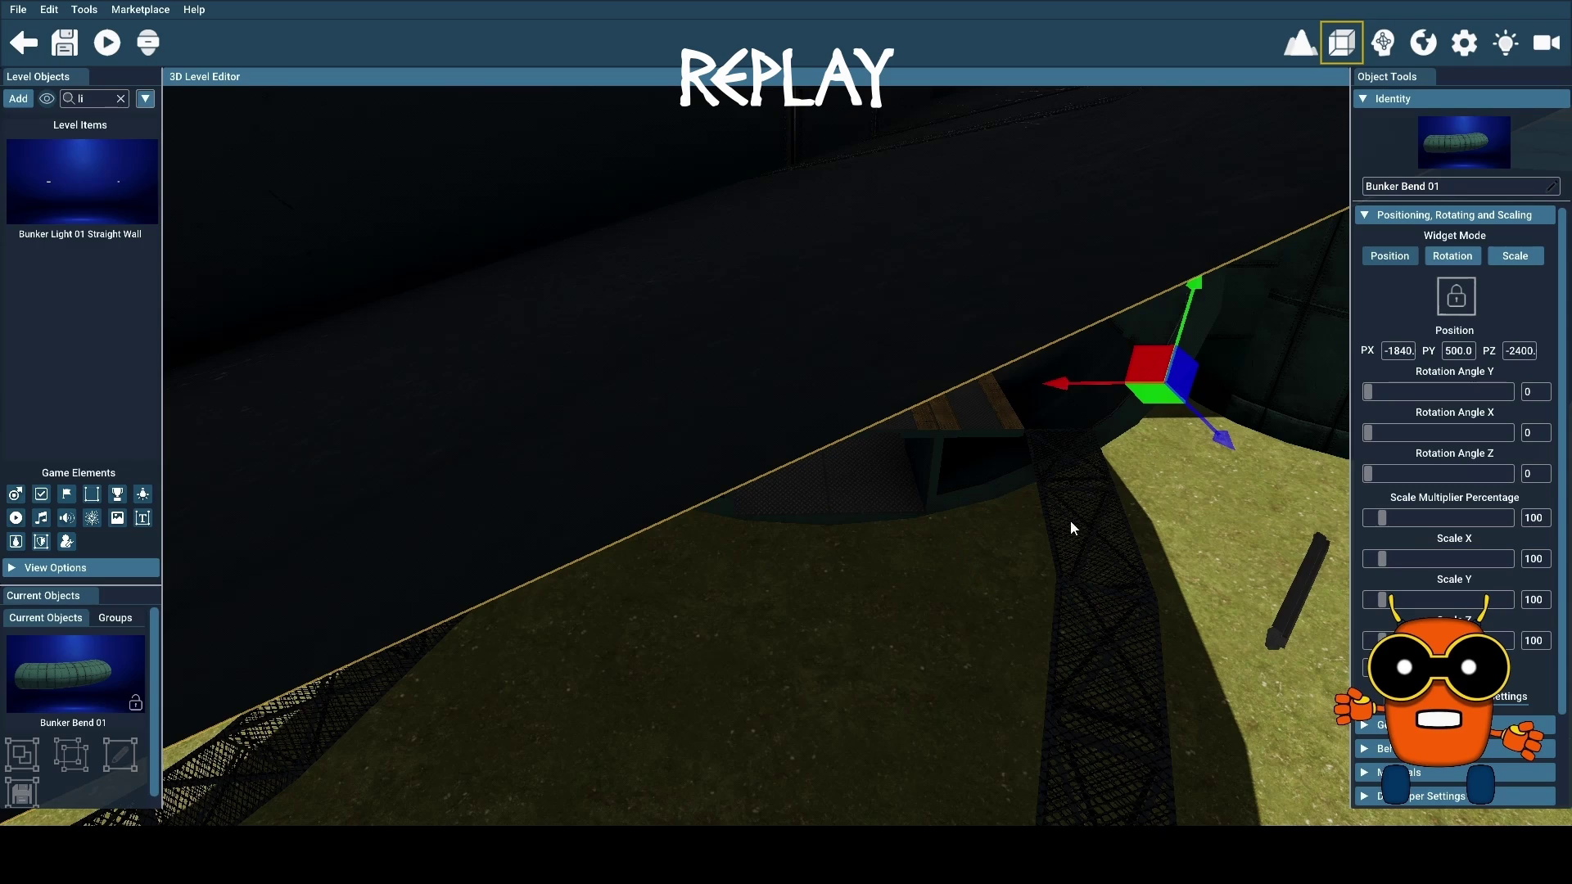
{"action": "key", "text": "f"}
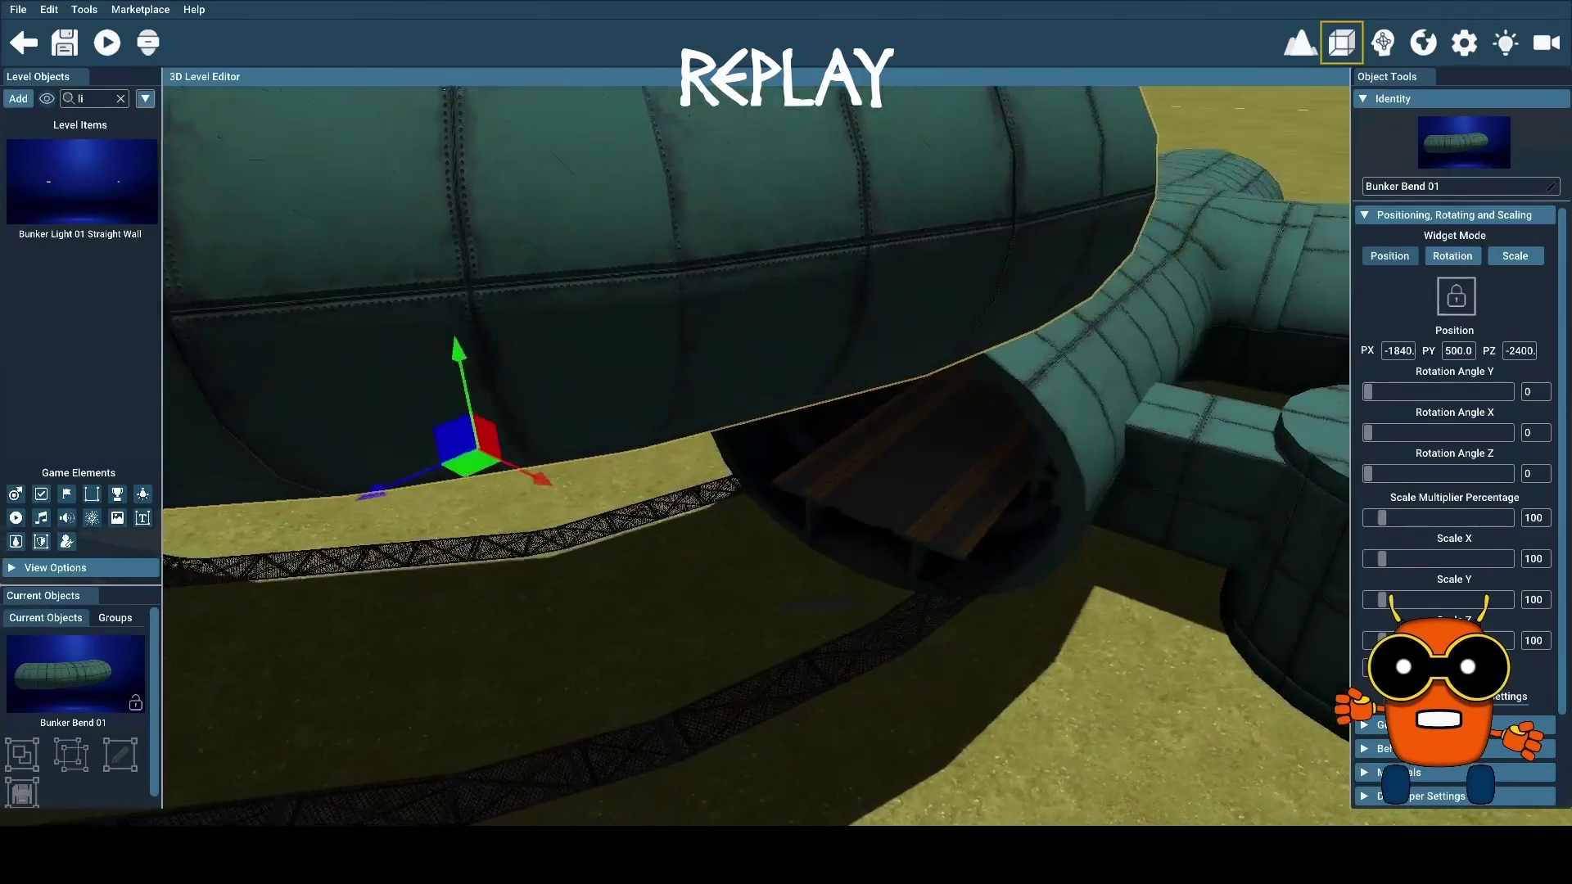
{"action": "left_click", "coordinate": [1051, 574]}
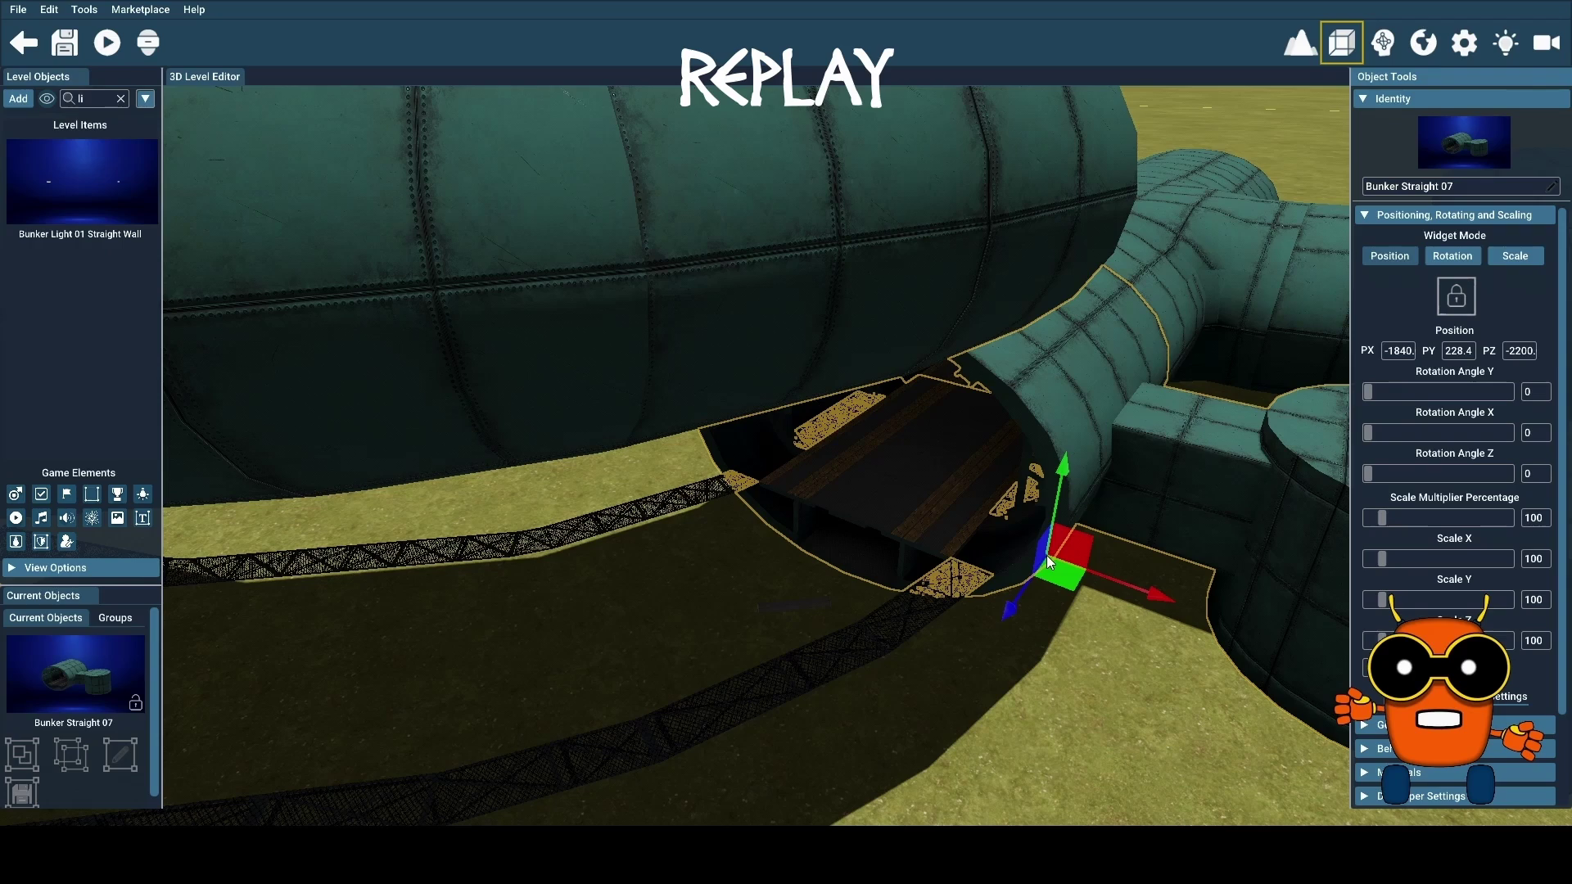
{"action": "left_click", "coordinate": [847, 292]}
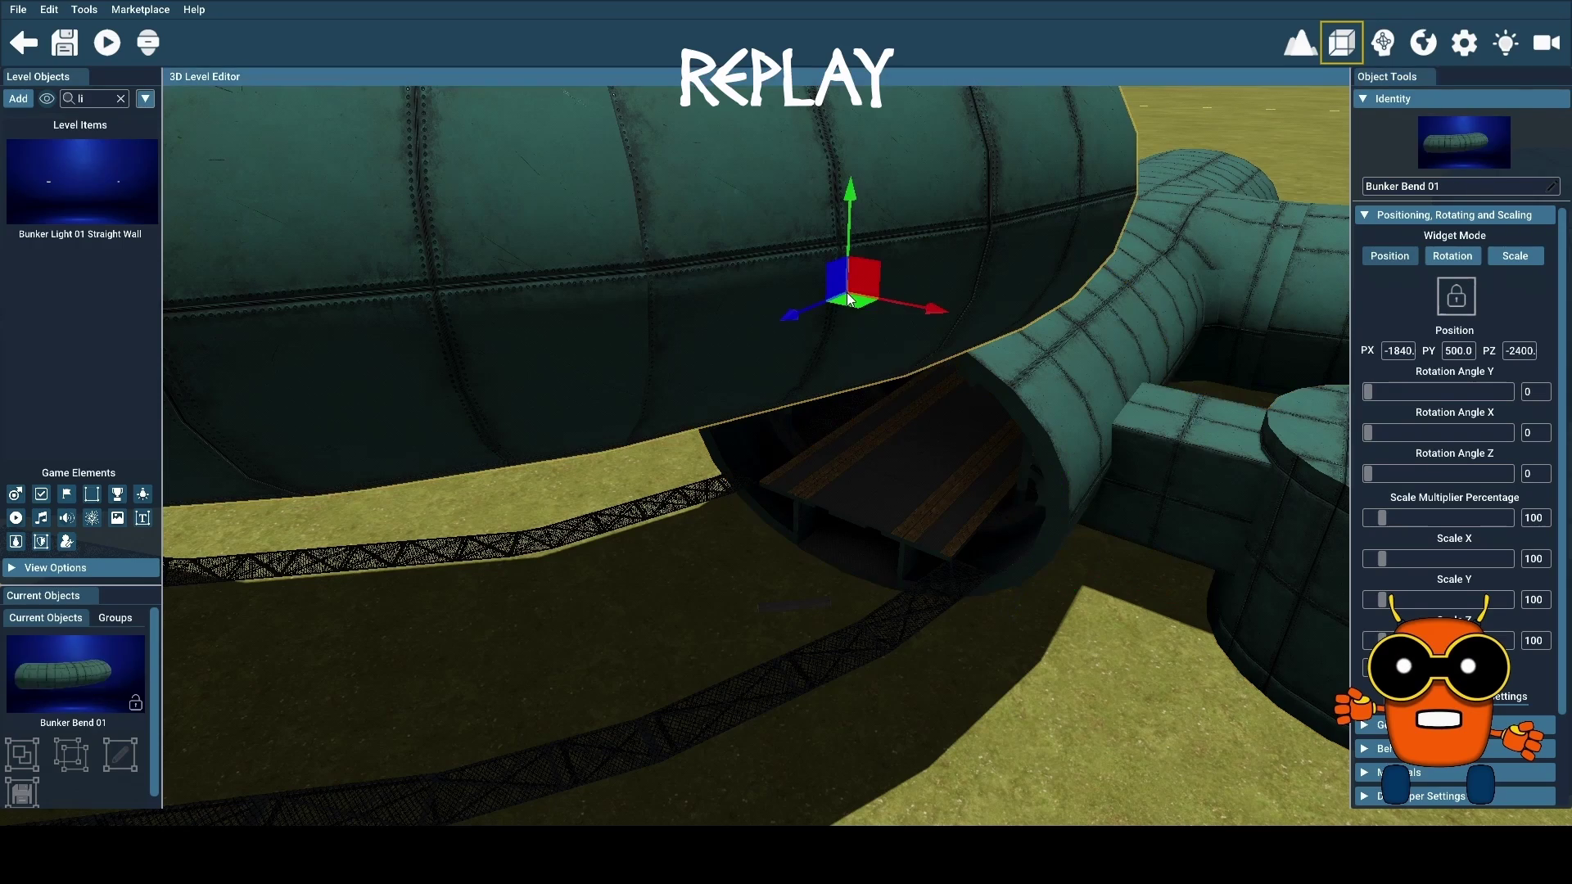
Lower the Bunker Bend 01 height value from 328.4 to 223.4, then deselect it
{"action": "left_click", "coordinate": [1459, 350]}
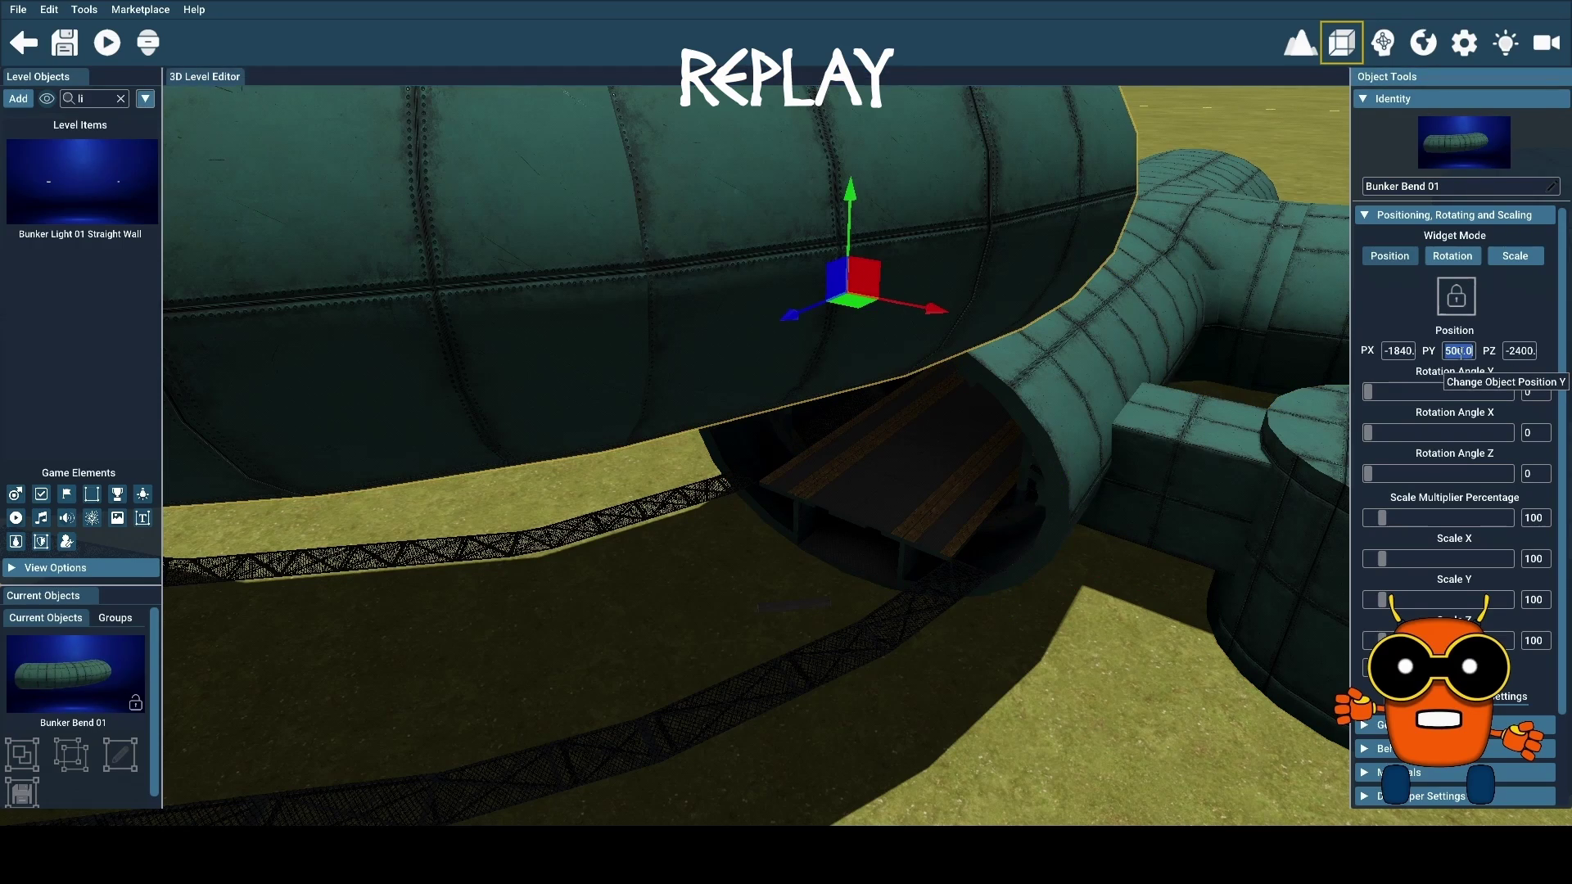
{"action": "type", "text": "328.4"}
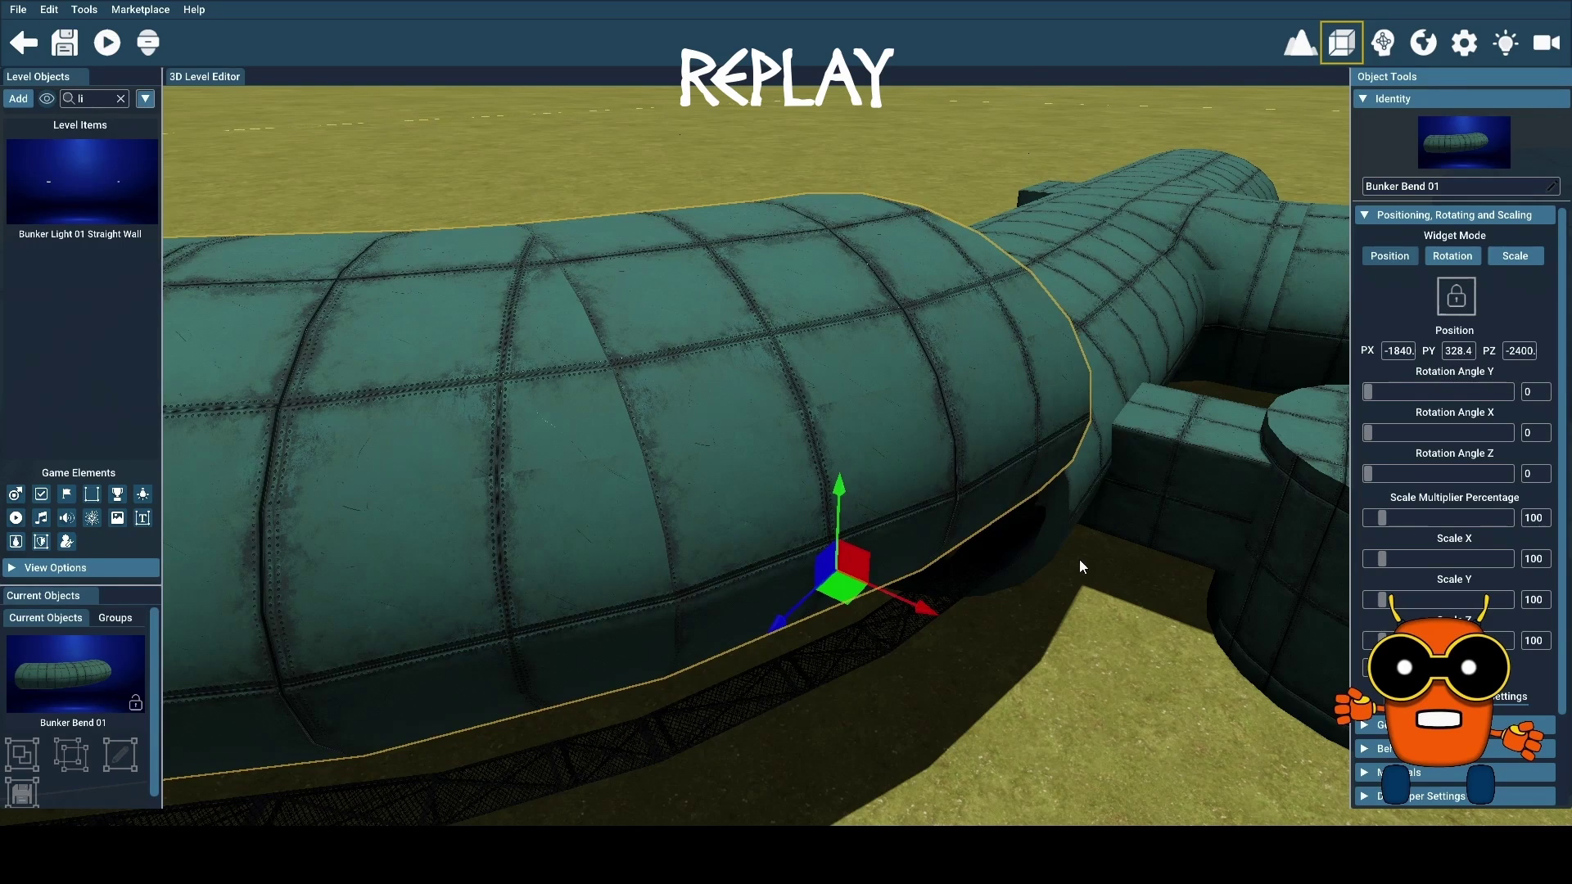
{"action": "left_click", "coordinate": [1077, 521]}
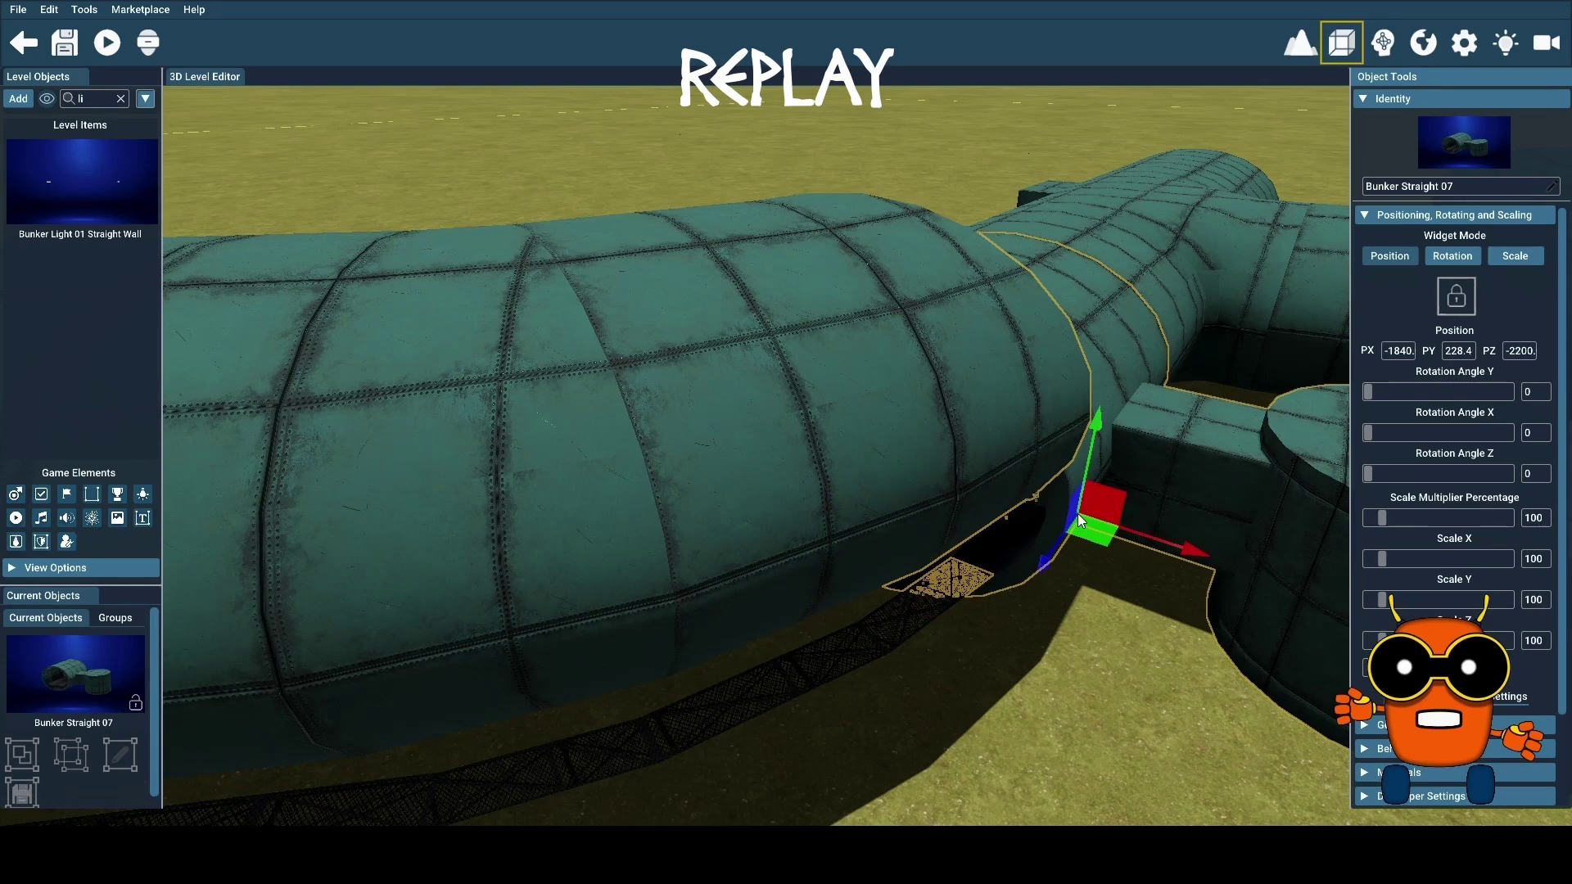
{"action": "left_click", "coordinate": [997, 395]}
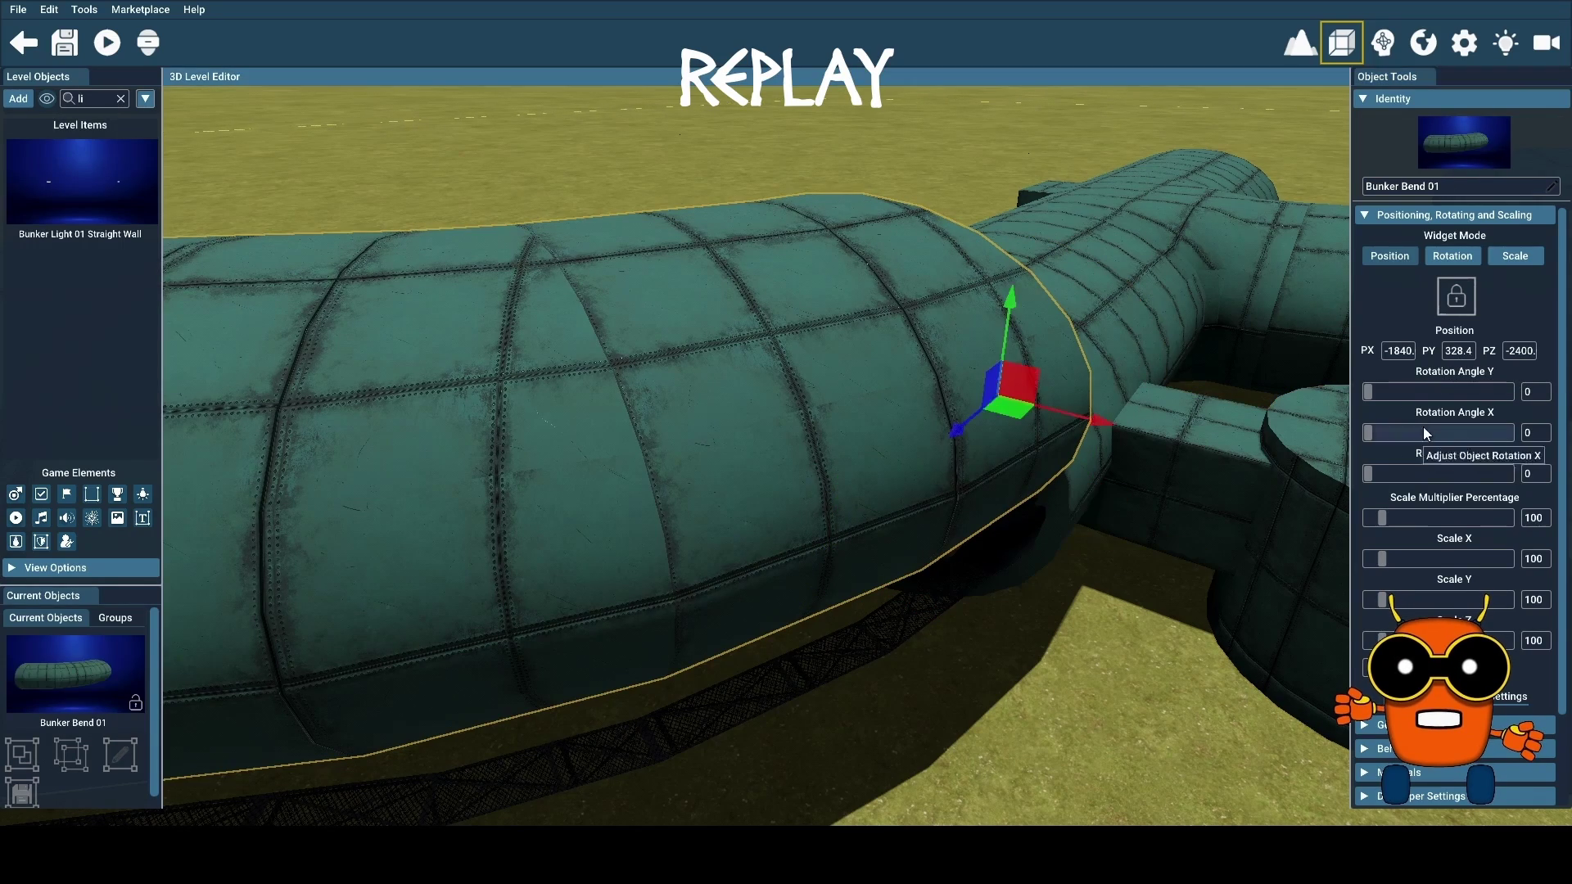
{"action": "left_click", "coordinate": [1457, 351]}
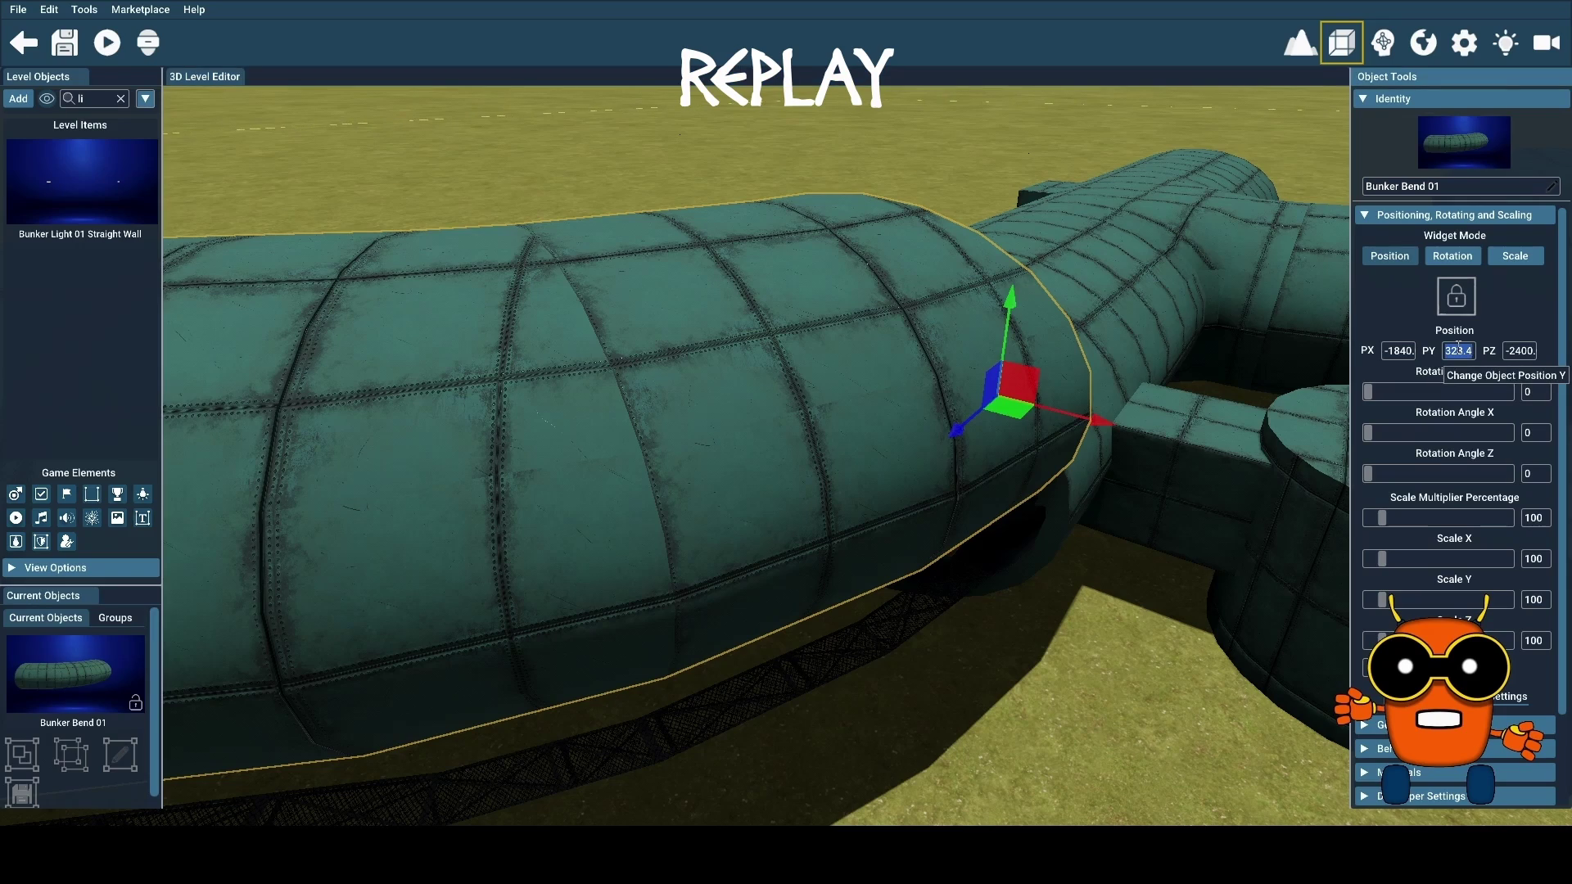
{"action": "type", "text": "223.4"}
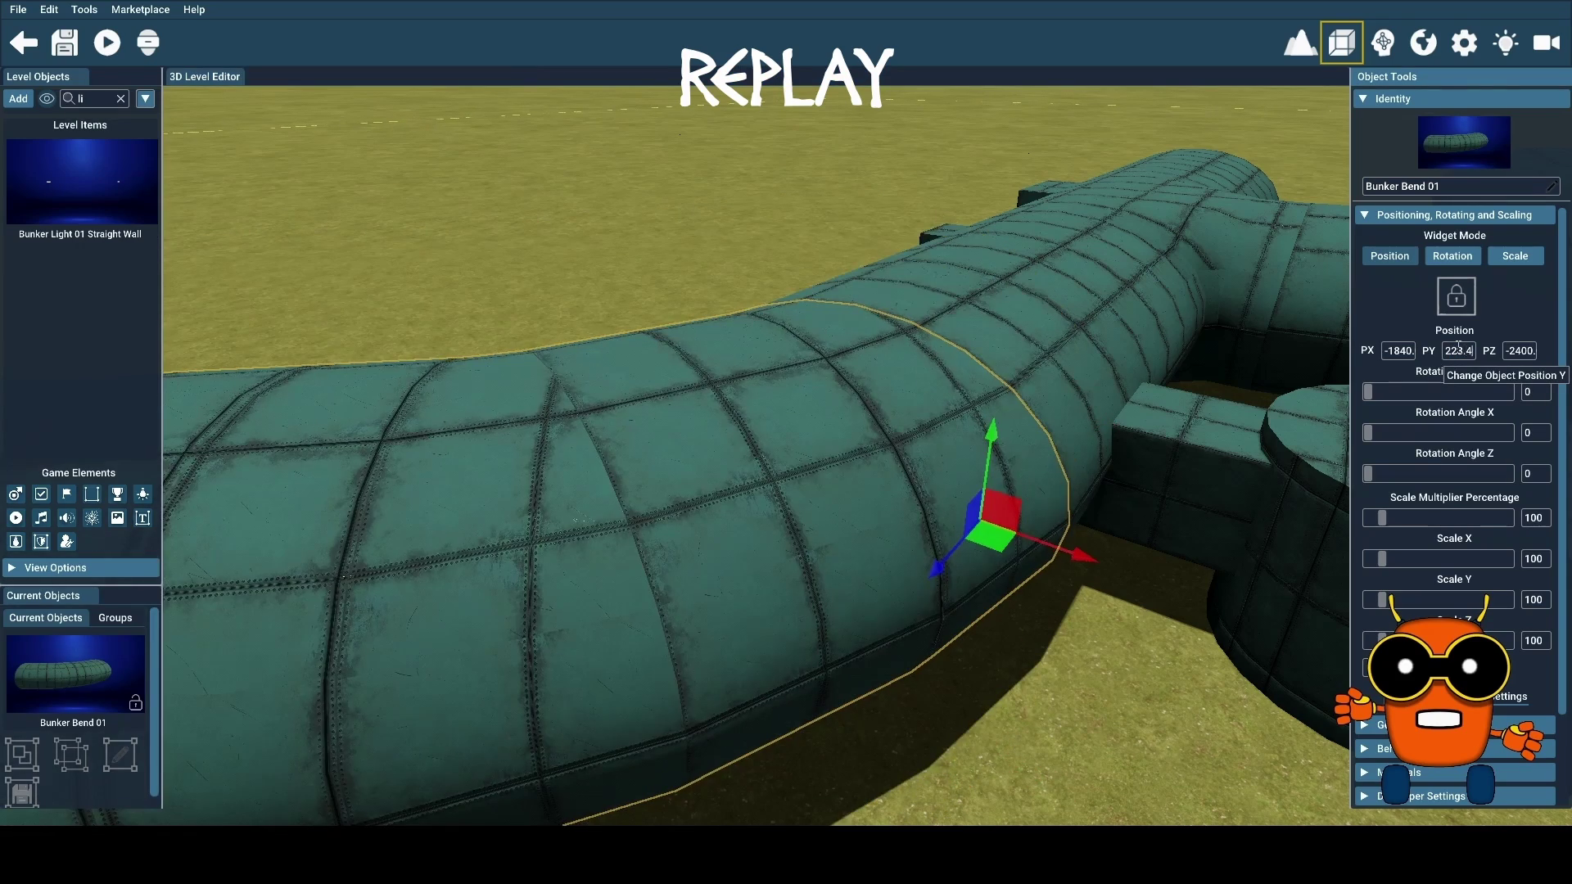
{"action": "scroll", "coordinate": [803, 617], "scroll_direction": "up", "scroll_amount": 5}
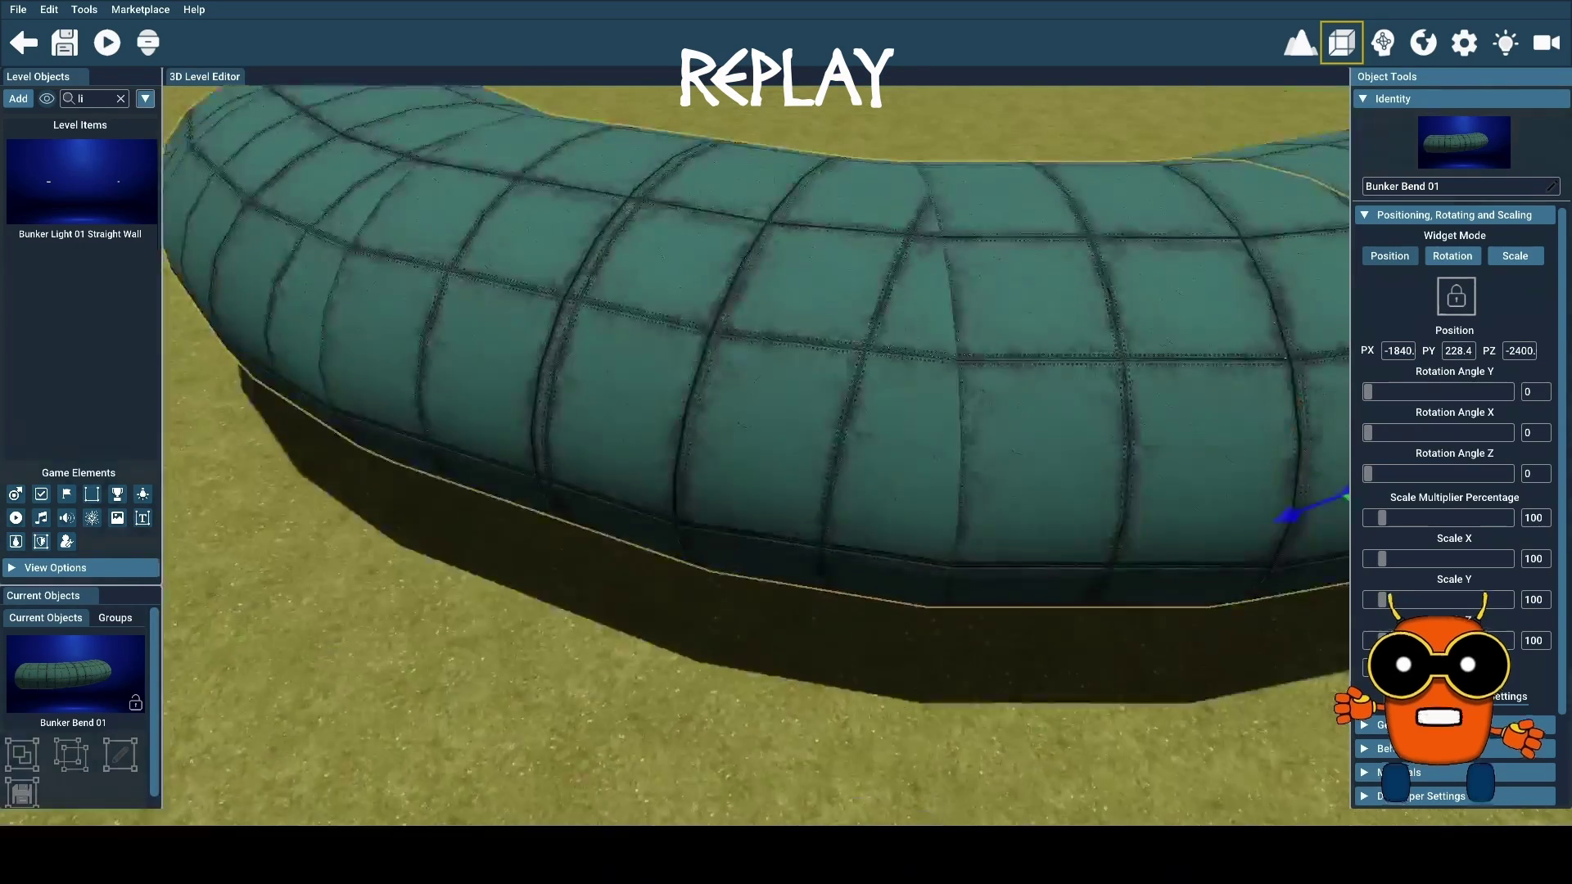
{"action": "scroll", "coordinate": [803, 617], "scroll_direction": "up", "scroll_amount": 8}
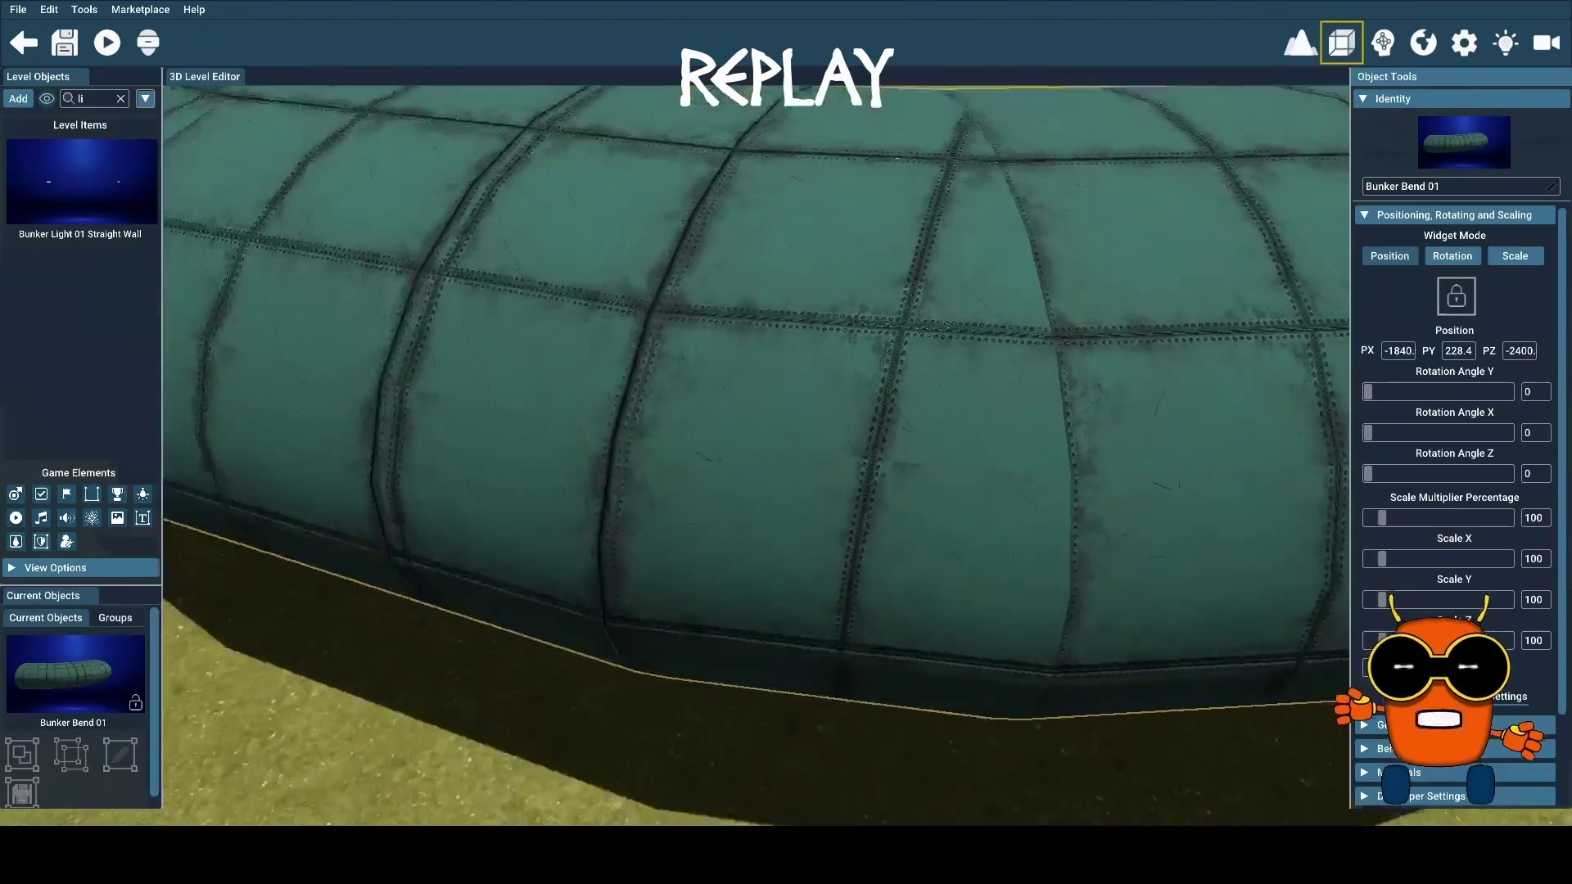
{"action": "scroll", "coordinate": [803, 617], "scroll_direction": "up", "scroll_amount": 8}
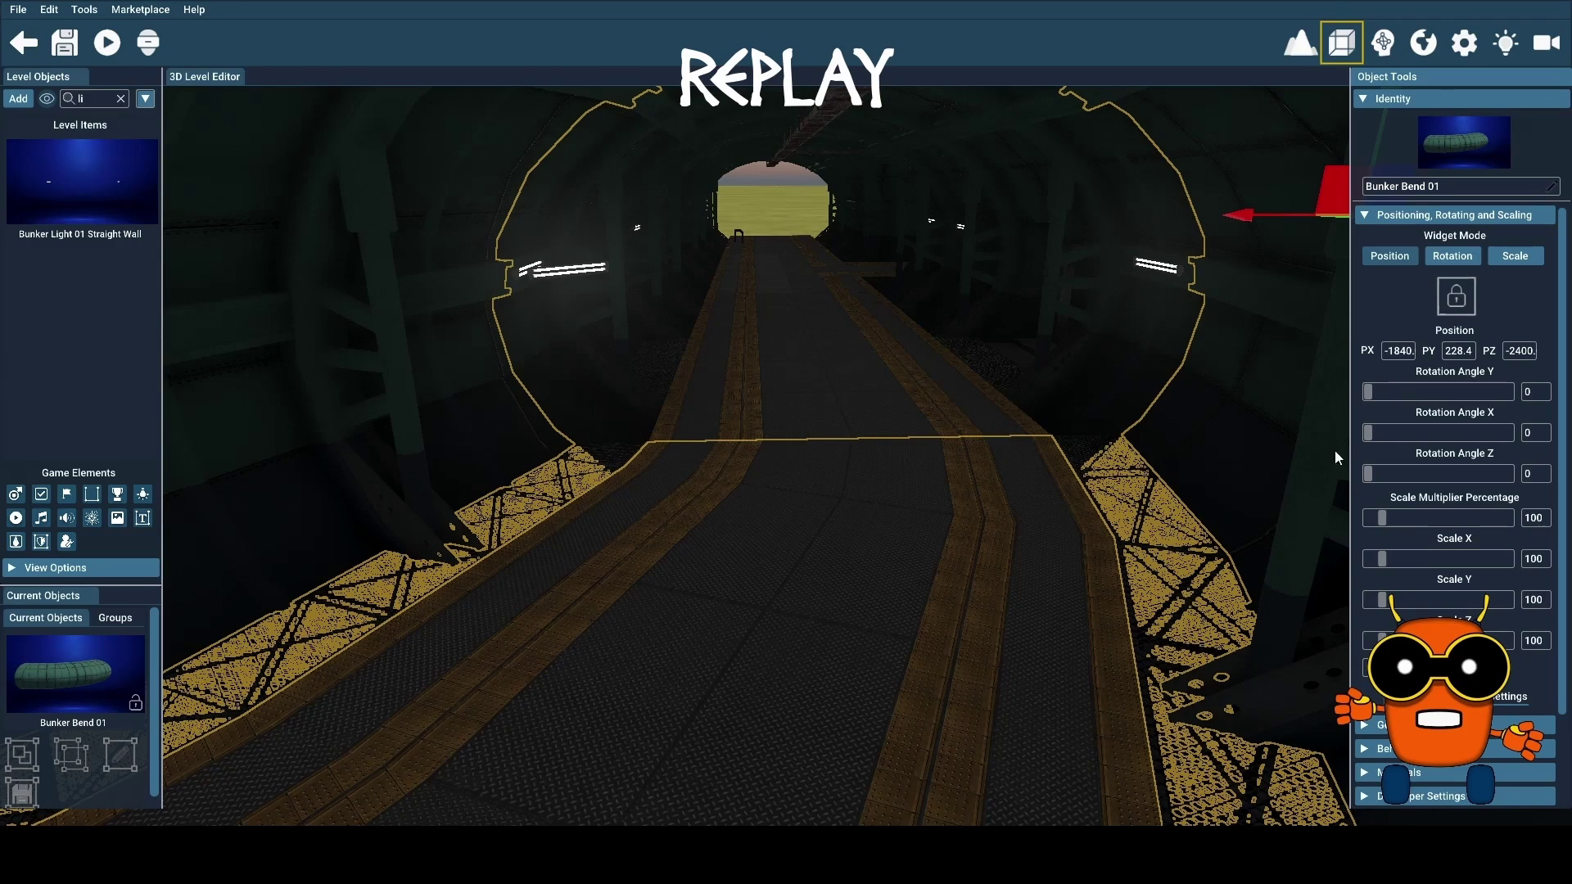
{"action": "left_click", "coordinate": [1458, 298]}
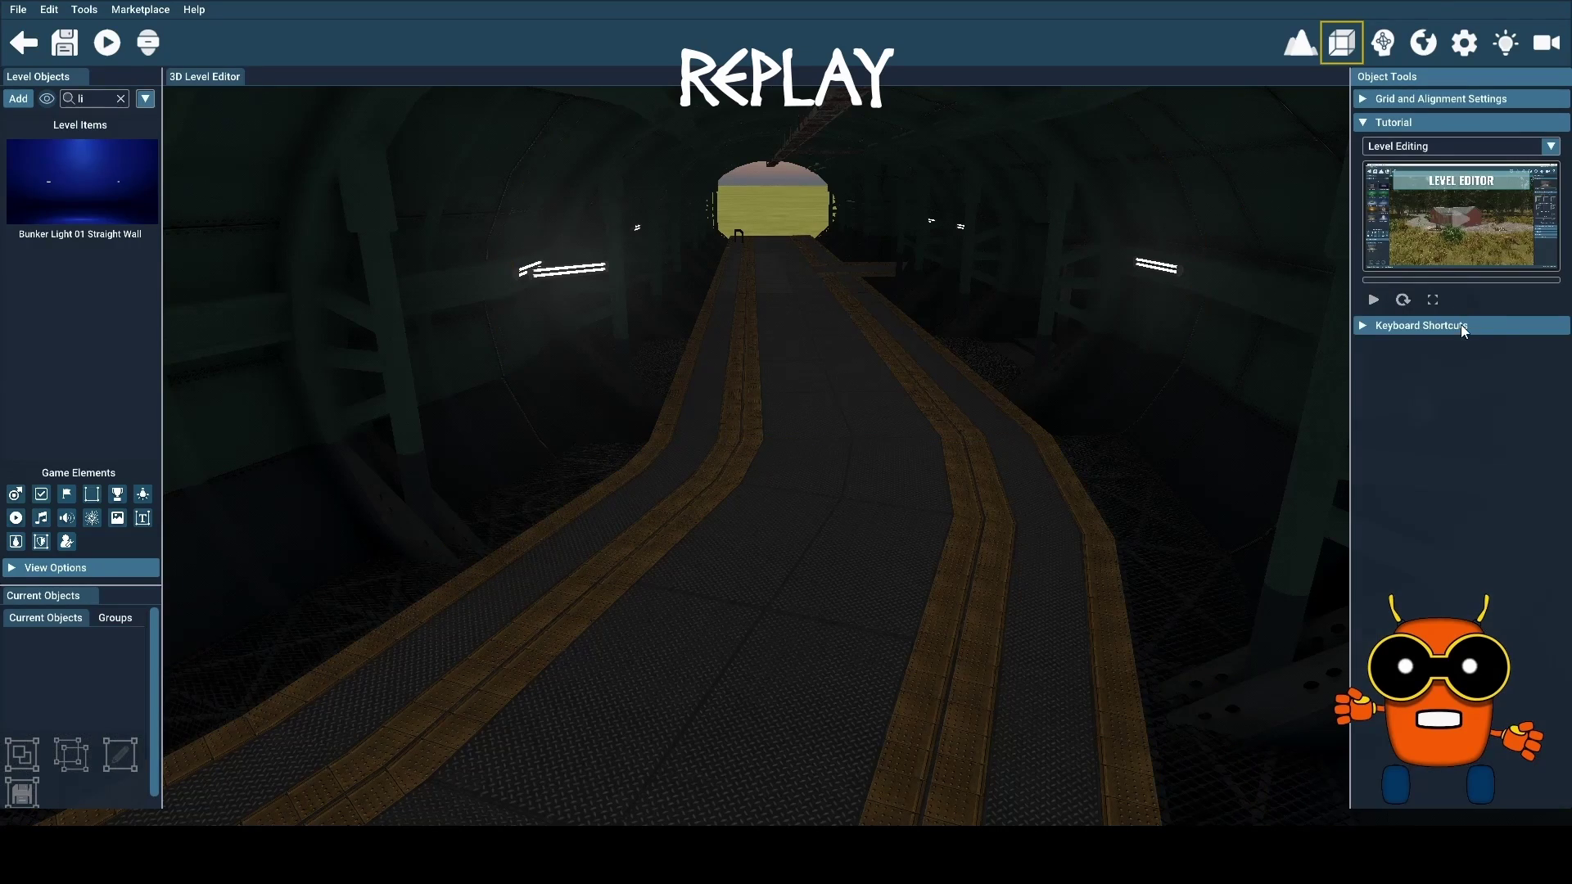
Slide the left-wall light further along the curved tunnel wall to X -2025
{"action": "left_click", "coordinate": [515, 525]}
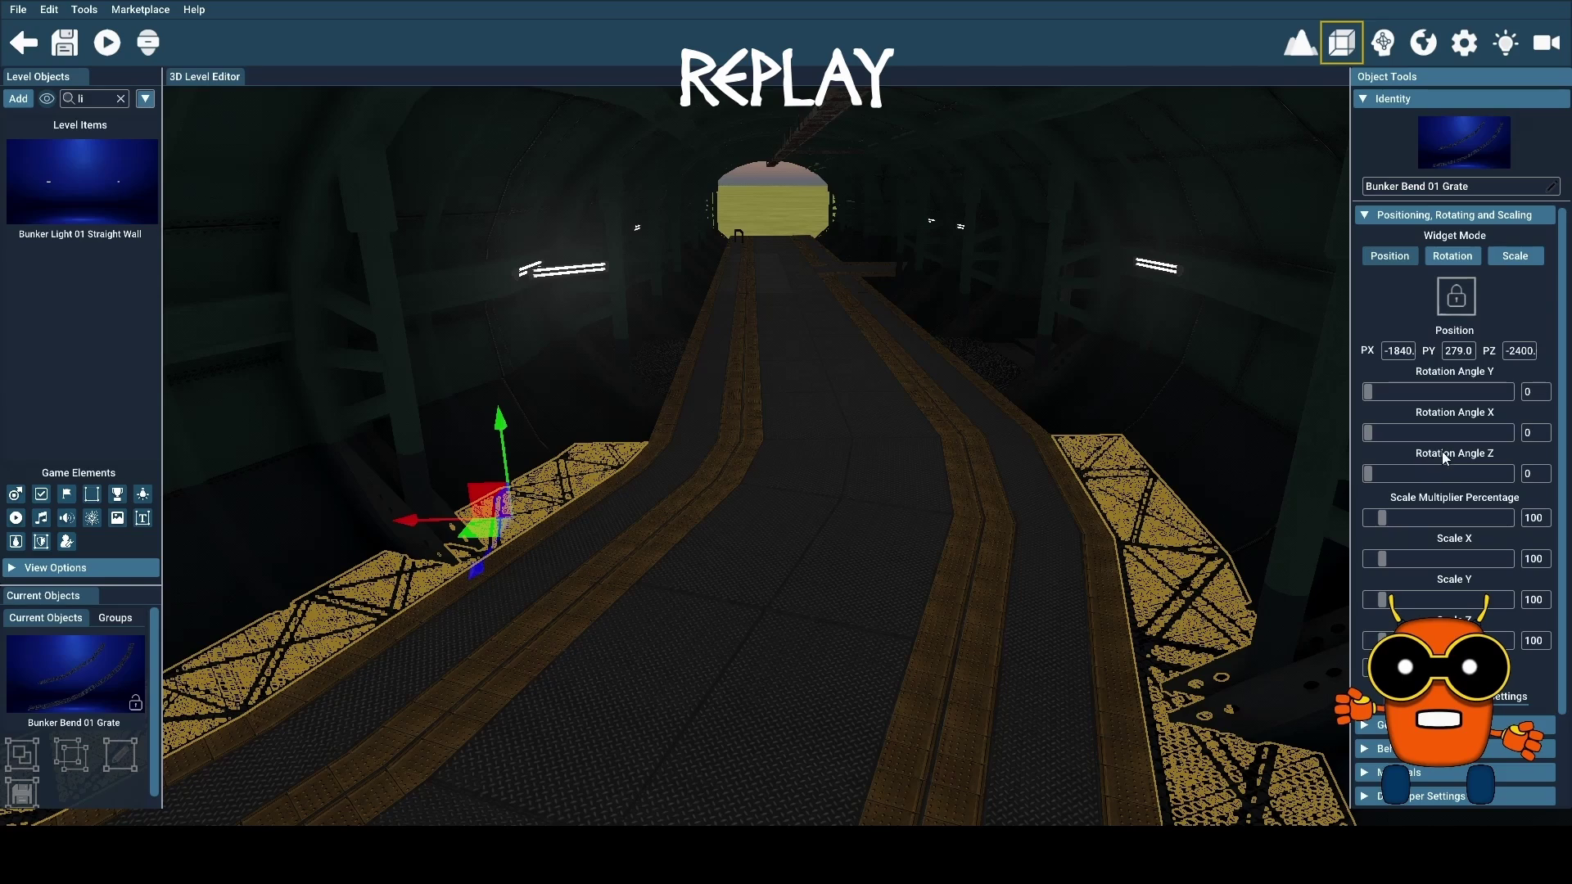
{"action": "left_click", "coordinate": [678, 353]}
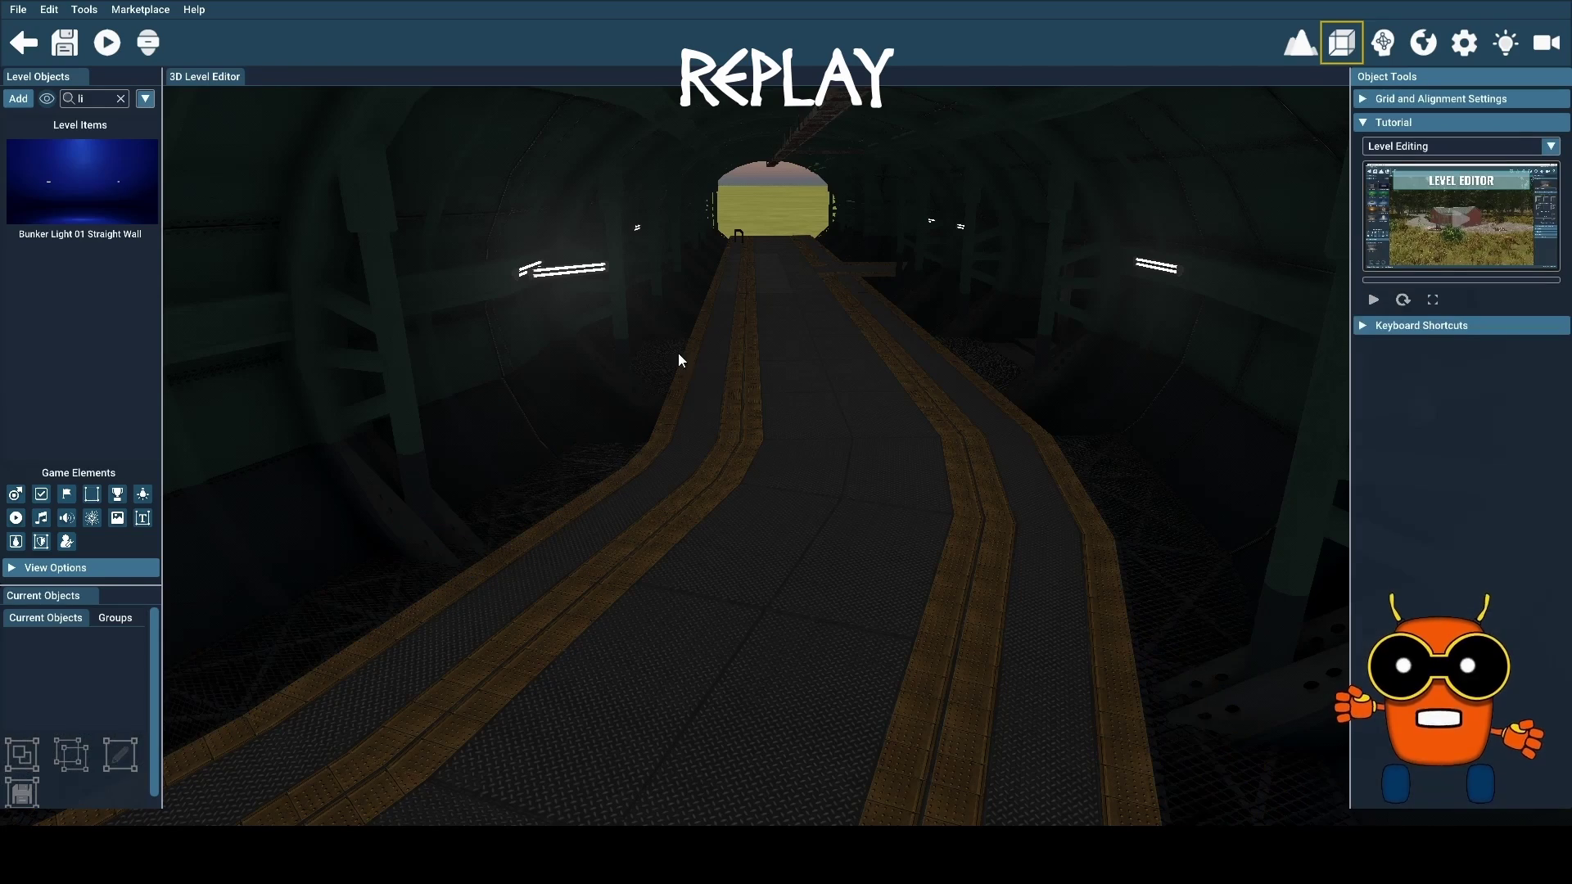
{"action": "left_click", "coordinate": [592, 272]}
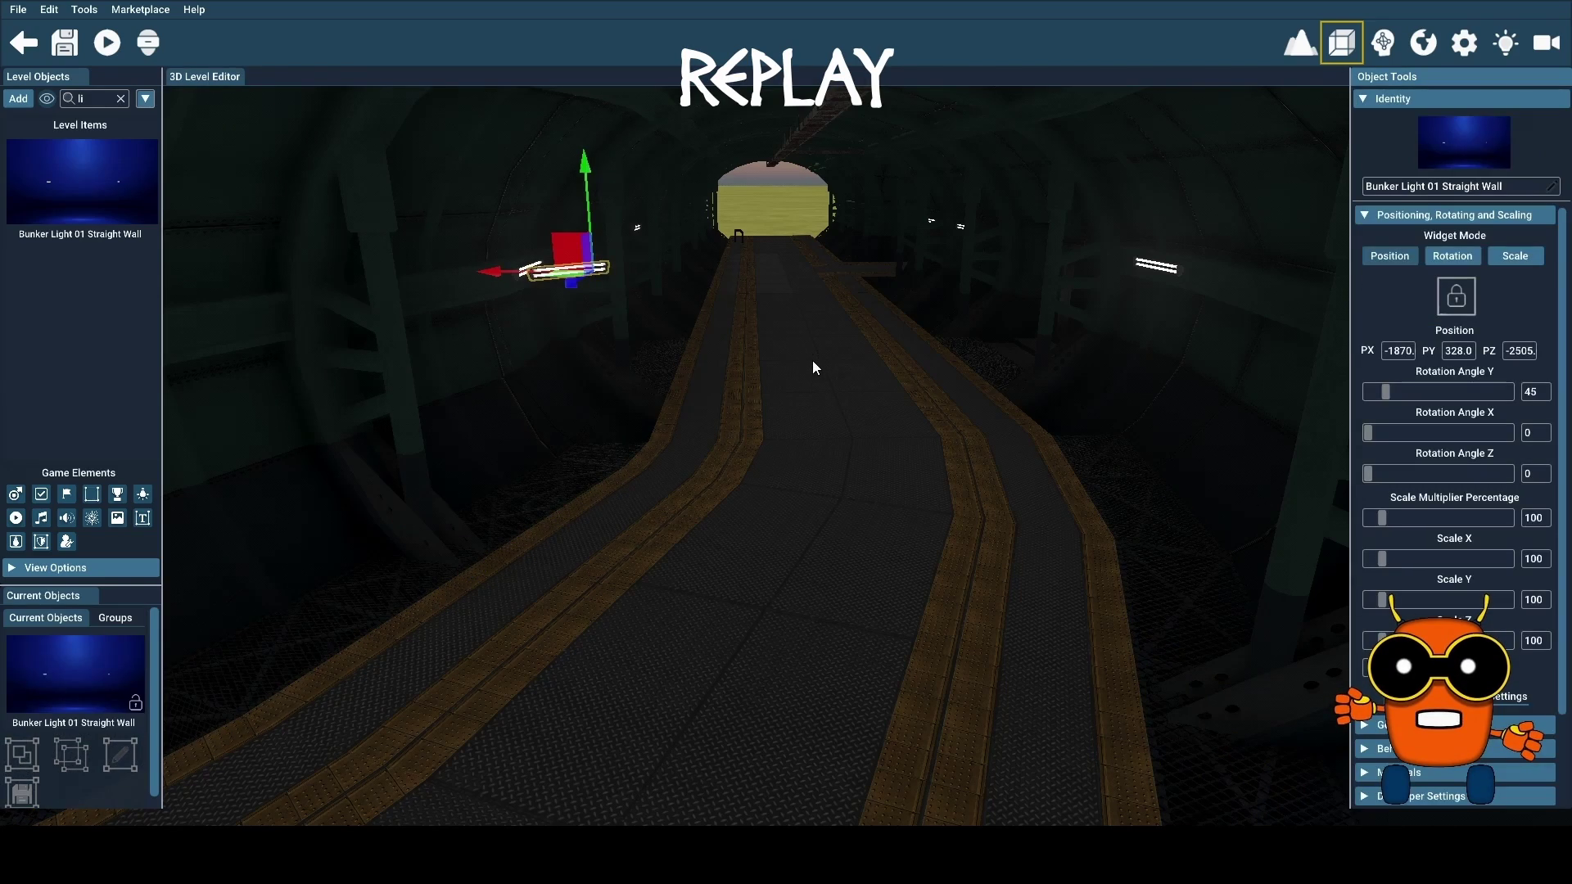
{"action": "left_click_drag", "start_coordinate": [619, 371], "coordinate": [1183, 156]}
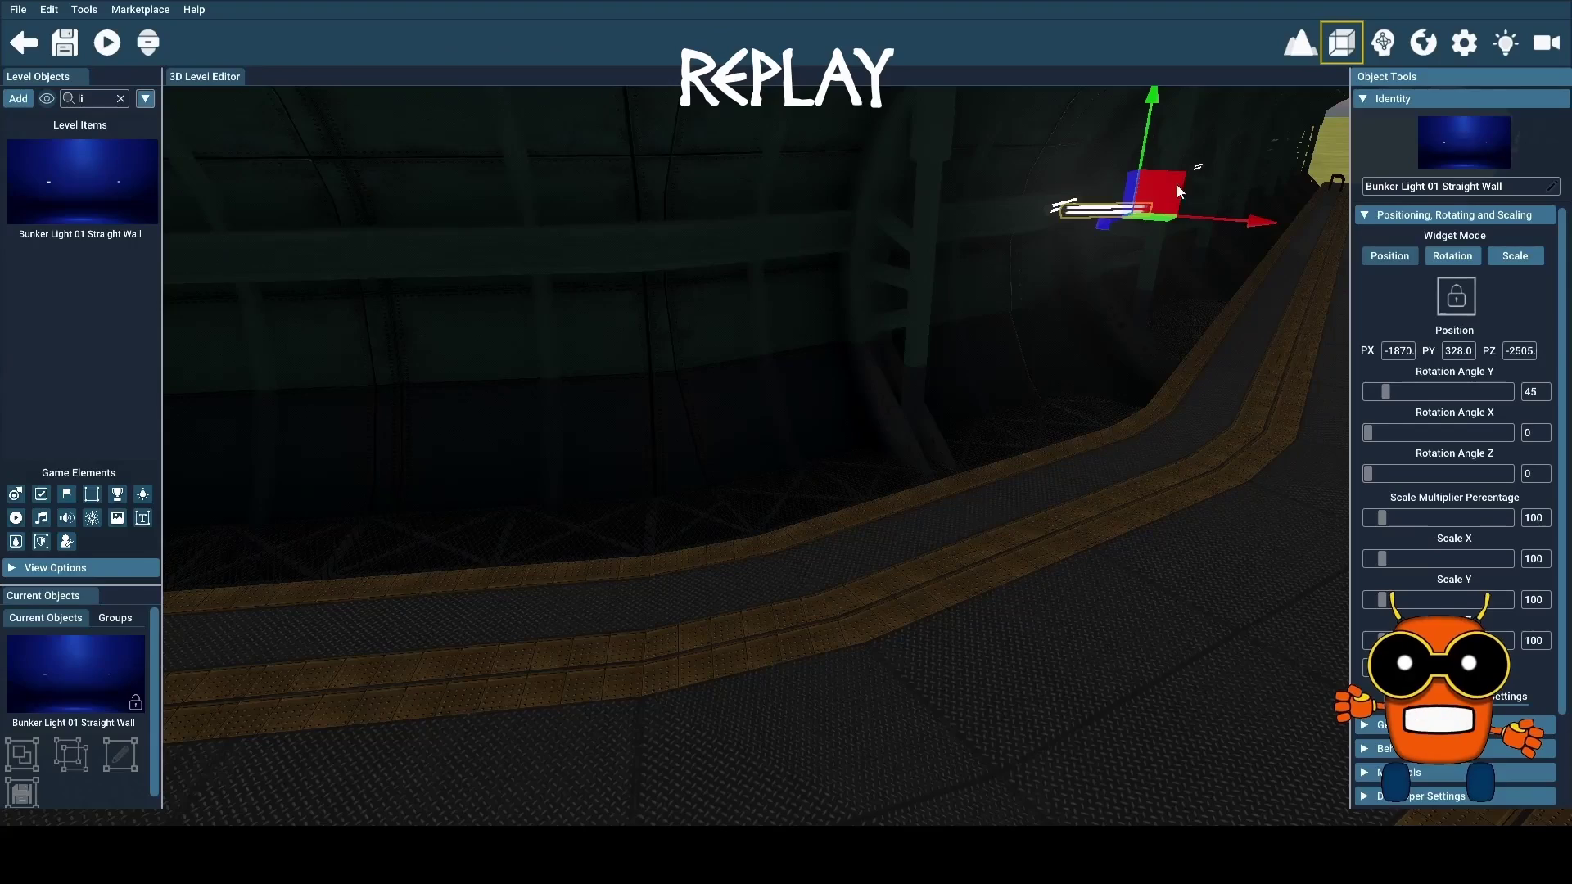
{"action": "mouse_move", "coordinate": [1055, 470]}
{"action": "left_mouse_down"}
{"action": "mouse_move", "coordinate": [966, 524]}
{"action": "mouse_move", "coordinate": [983, 426]}
{"action": "mouse_move", "coordinate": [1032, 409]}
{"action": "mouse_move", "coordinate": [1065, 459]}
{"action": "mouse_move", "coordinate": [1061, 434]}
{"action": "mouse_move", "coordinate": [1061, 465]}
{"action": "left_mouse_up"}
{"action": "mouse_move", "coordinate": [1221, 245]}
{"action": "left_mouse_down"}
{"action": "mouse_move", "coordinate": [1168, 311]}
{"action": "mouse_move", "coordinate": [666, 394]}
{"action": "mouse_move", "coordinate": [510, 375]}
{"action": "left_mouse_up"}
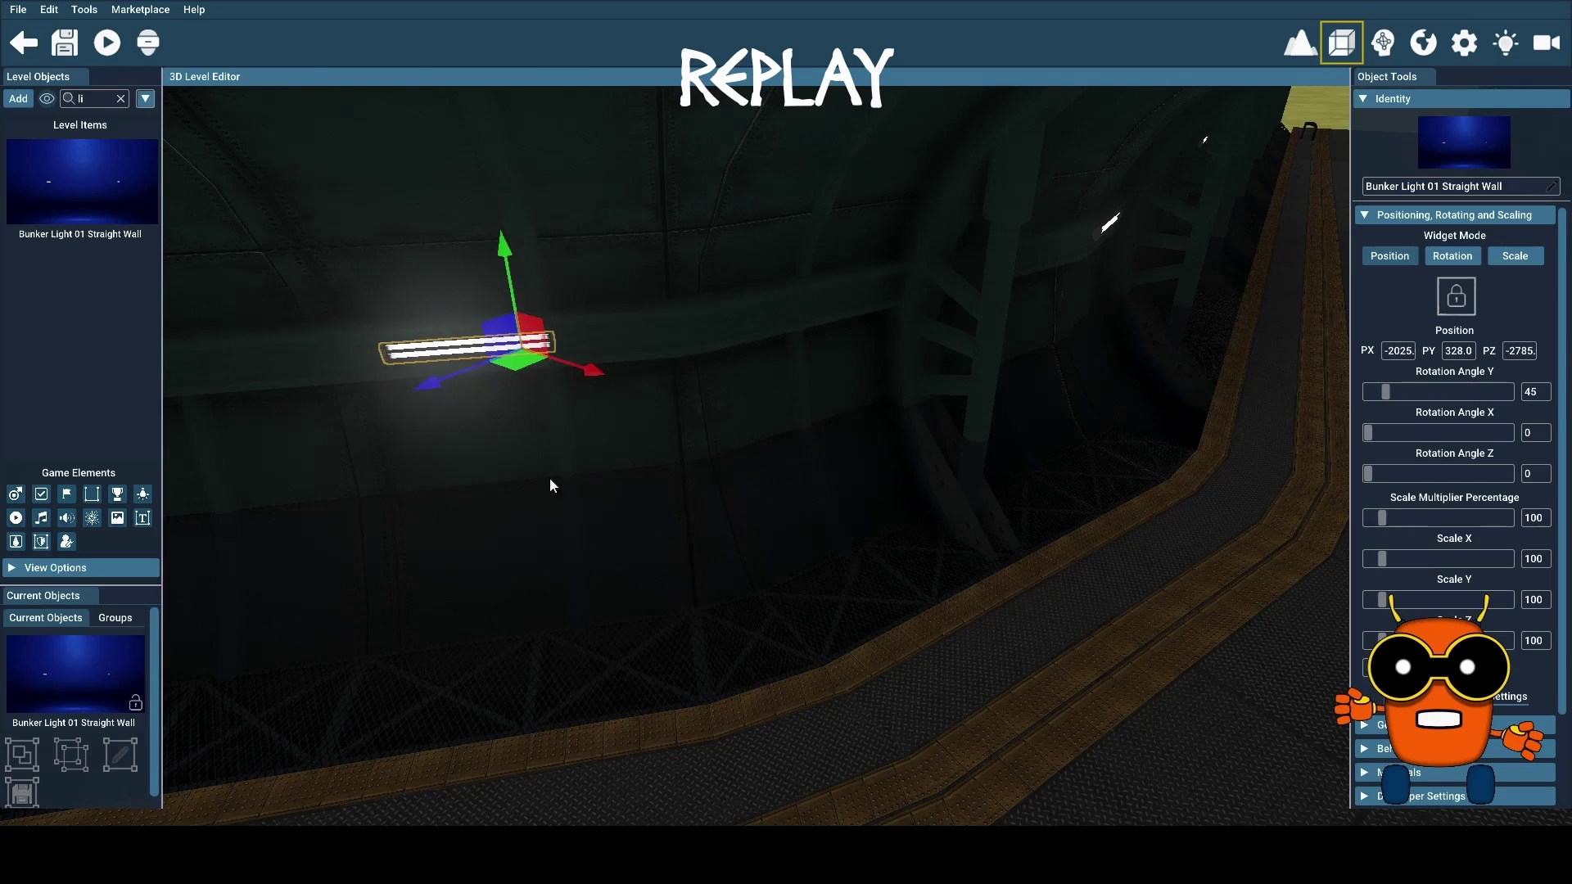
{"action": "mouse_move", "coordinate": [573, 534]}
{"action": "left_mouse_down"}
{"action": "mouse_move", "coordinate": [611, 572]}
{"action": "mouse_move", "coordinate": [705, 548]}
{"action": "left_mouse_up"}
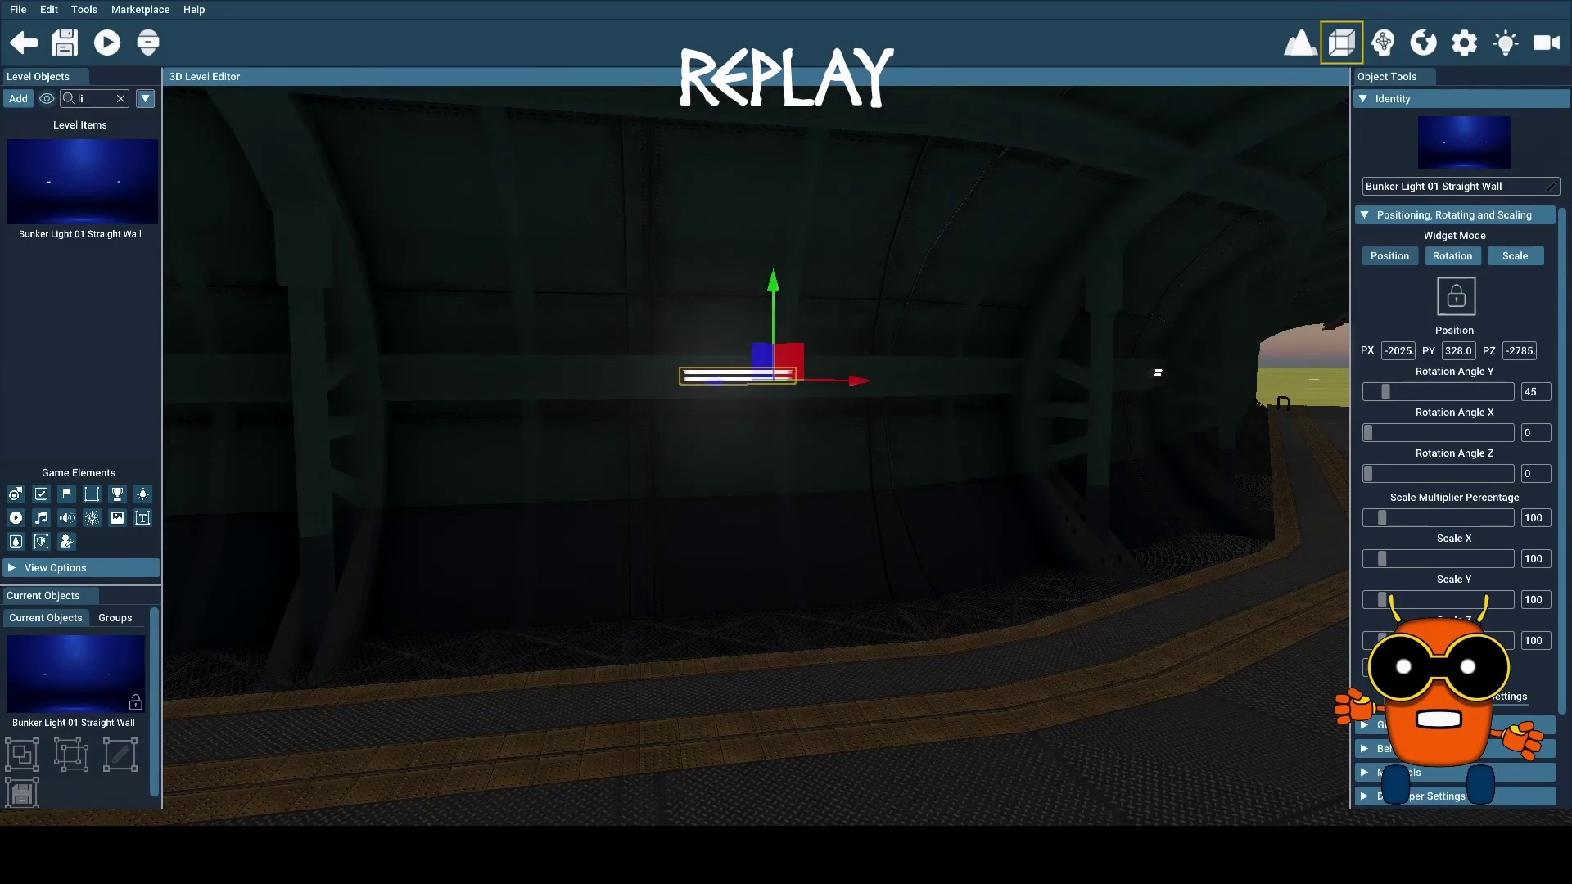
{"action": "left_click_drag", "start_coordinate": [705, 548], "coordinate": [705, 548]}
{"action": "key", "text": "f"}
{"action": "key", "text": "f"}
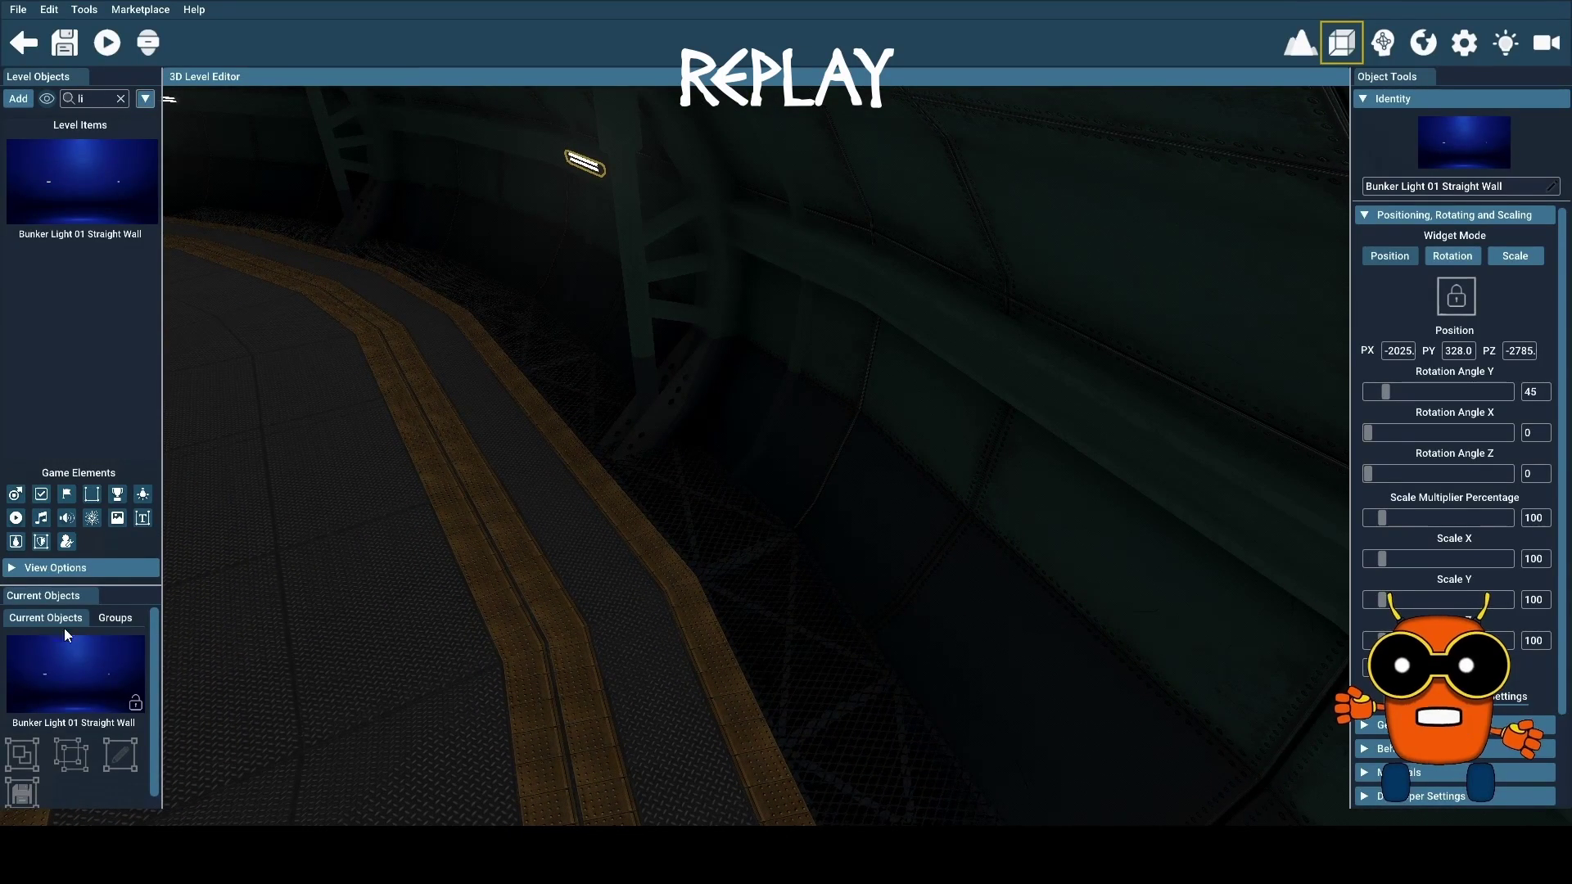
Duplicate the wall light, set the copy's height to 323, and slide it along the wall
{"action": "mouse_move", "coordinate": [85, 673]}
{"action": "left_mouse_down"}
{"action": "mouse_move", "coordinate": [274, 617]}
{"action": "mouse_move", "coordinate": [248, 655]}
{"action": "mouse_move", "coordinate": [298, 631]}
{"action": "left_mouse_up"}
{"action": "left_click", "coordinate": [1458, 351]}
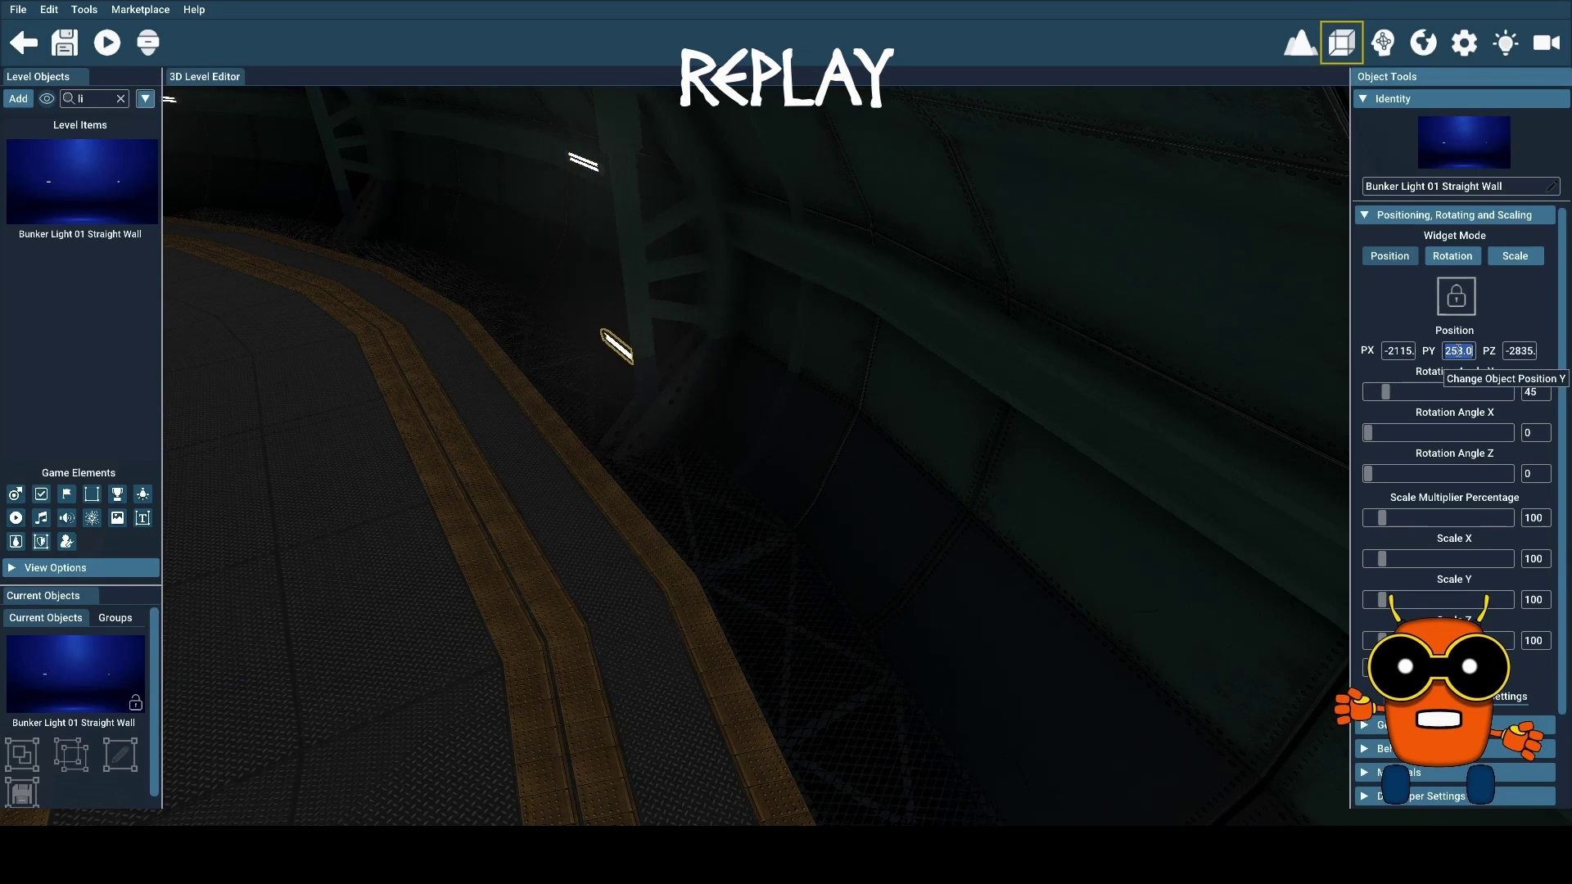
{"action": "type", "text": "323"}
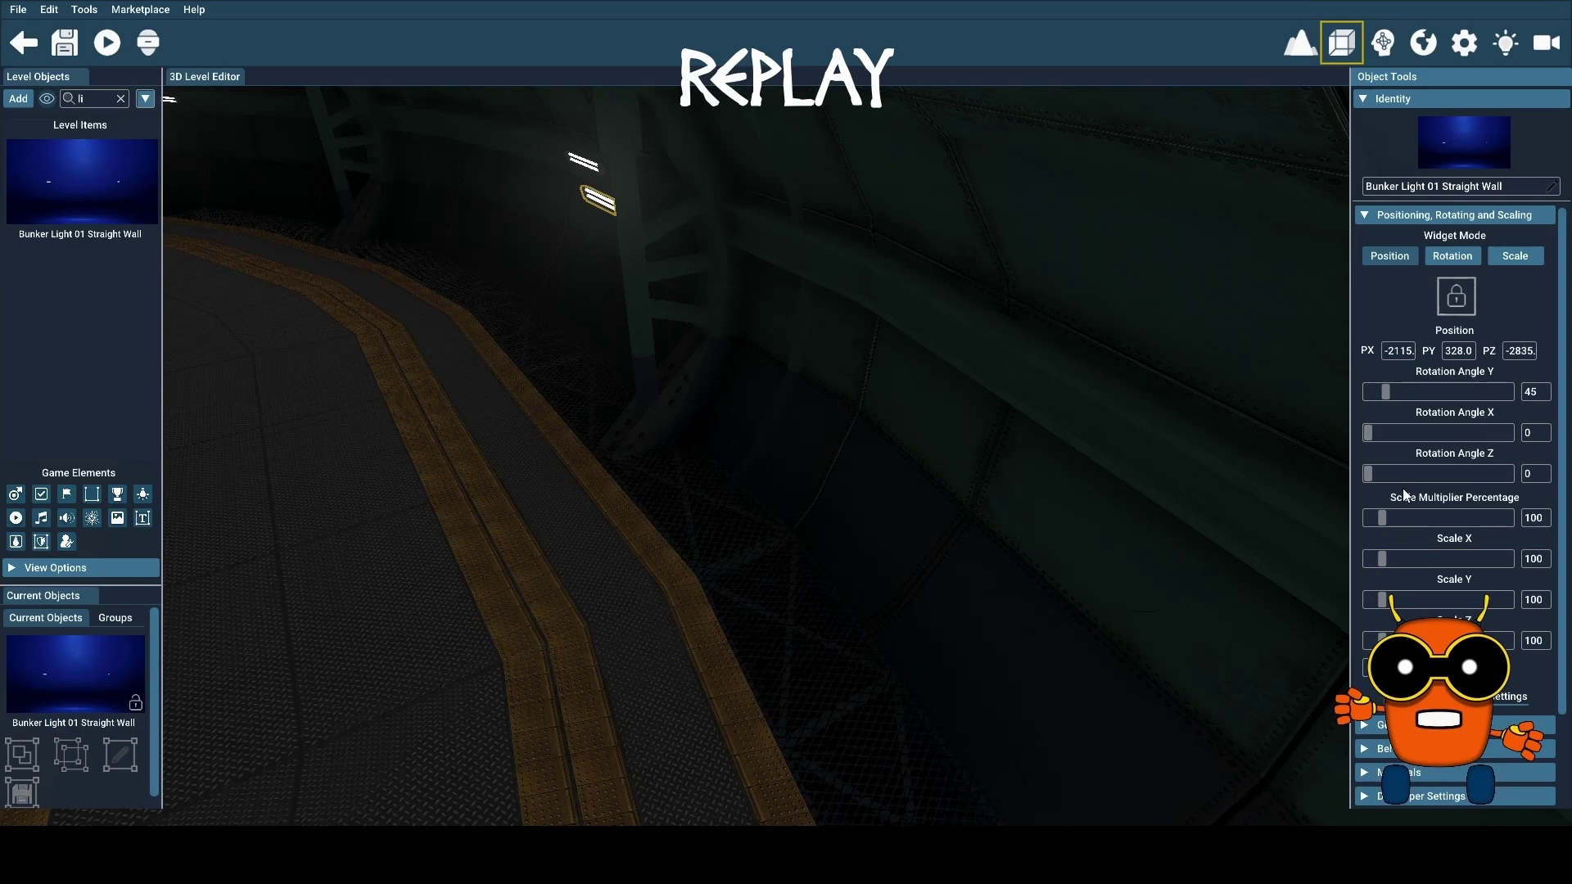
{"action": "left_click", "coordinate": [1399, 256]}
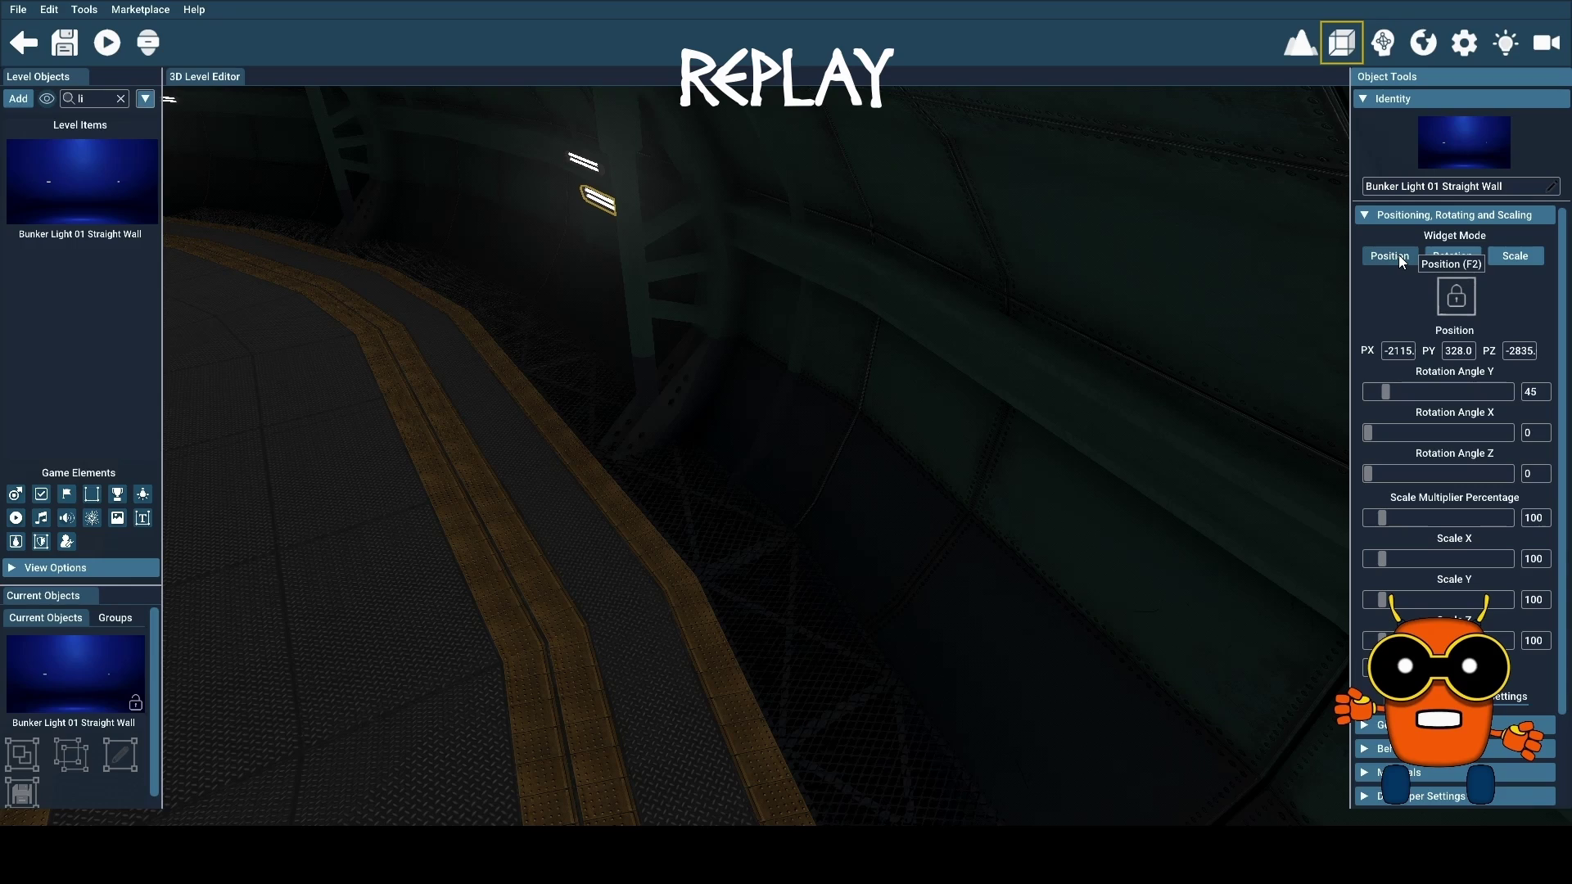
{"action": "key", "text": "Left"}
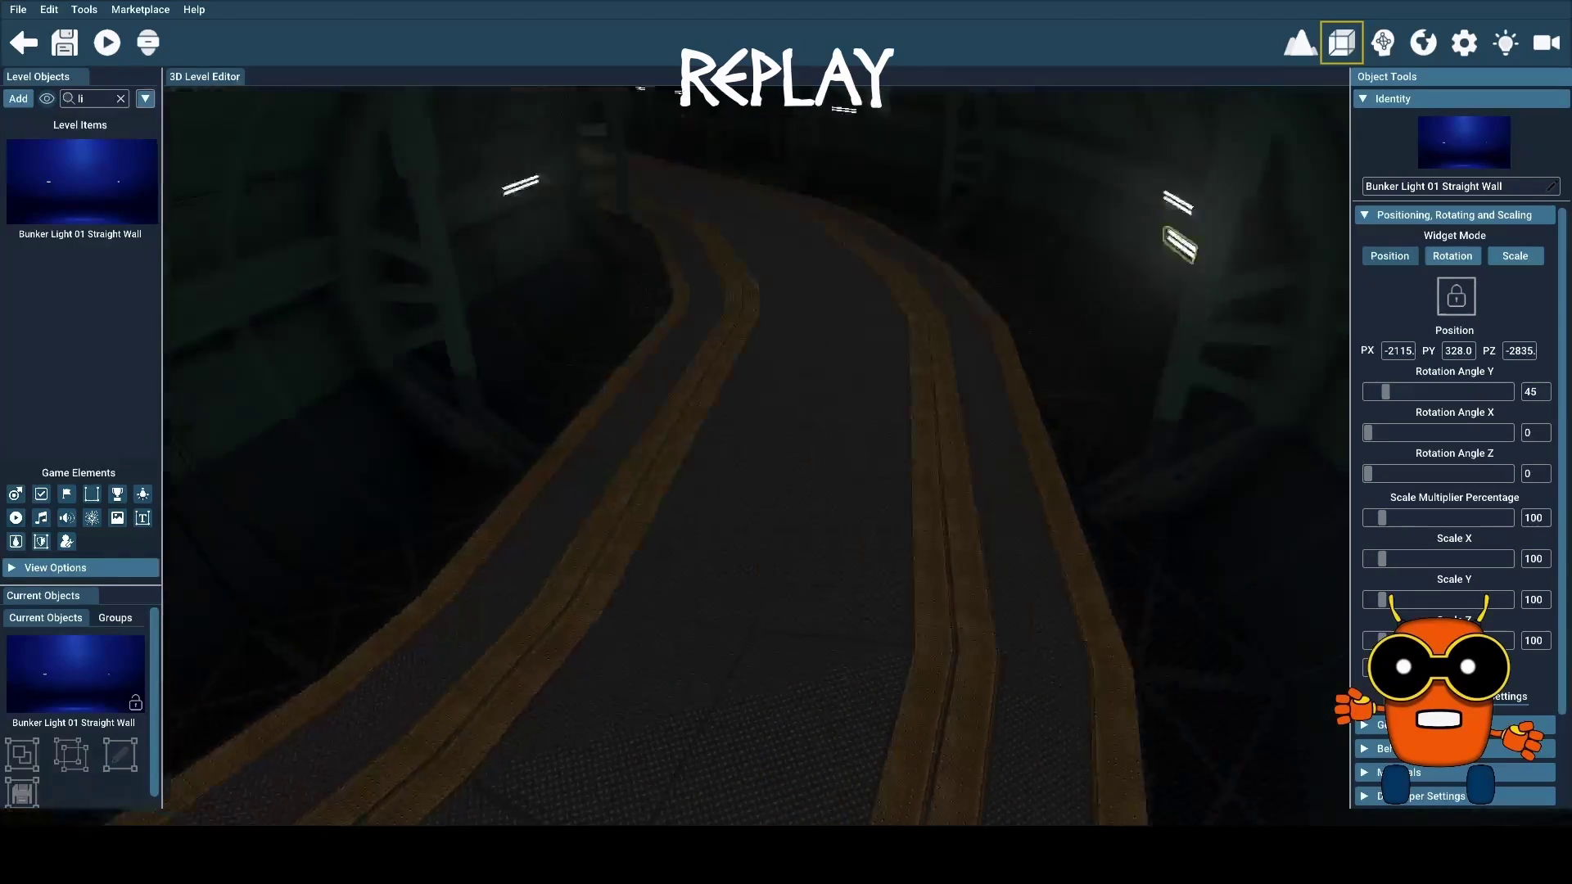
{"action": "key", "text": "Right"}
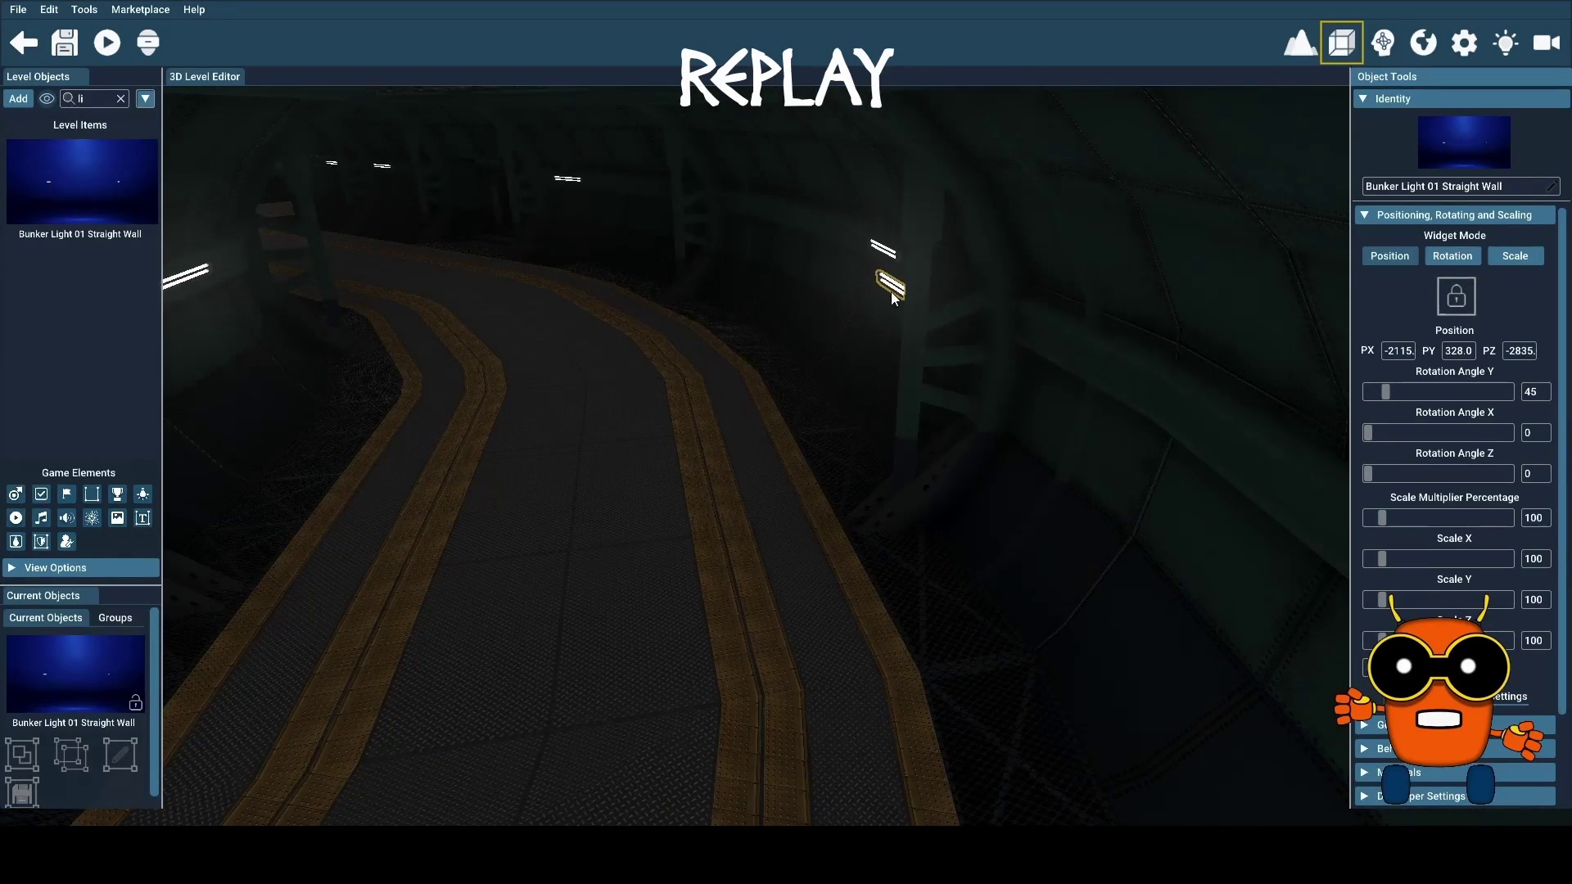
{"action": "left_click", "coordinate": [899, 293]}
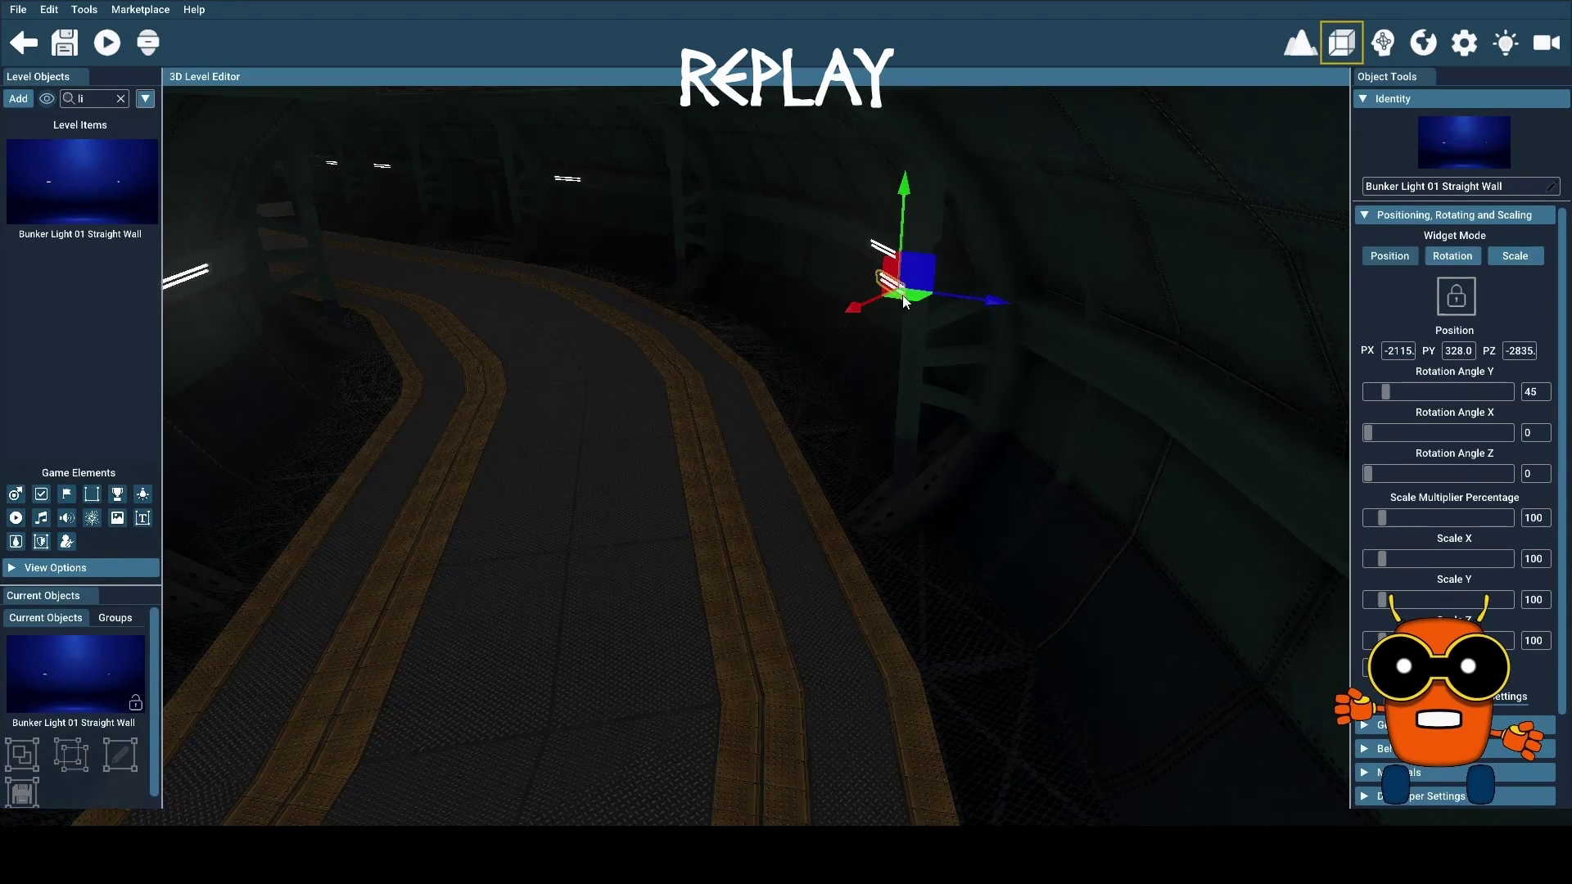
{"action": "mouse_move", "coordinate": [916, 297]}
{"action": "left_mouse_down"}
{"action": "mouse_move", "coordinate": [1166, 451]}
{"action": "mouse_move", "coordinate": [1298, 471]}
{"action": "mouse_move", "coordinate": [1282, 485]}
{"action": "left_mouse_up"}
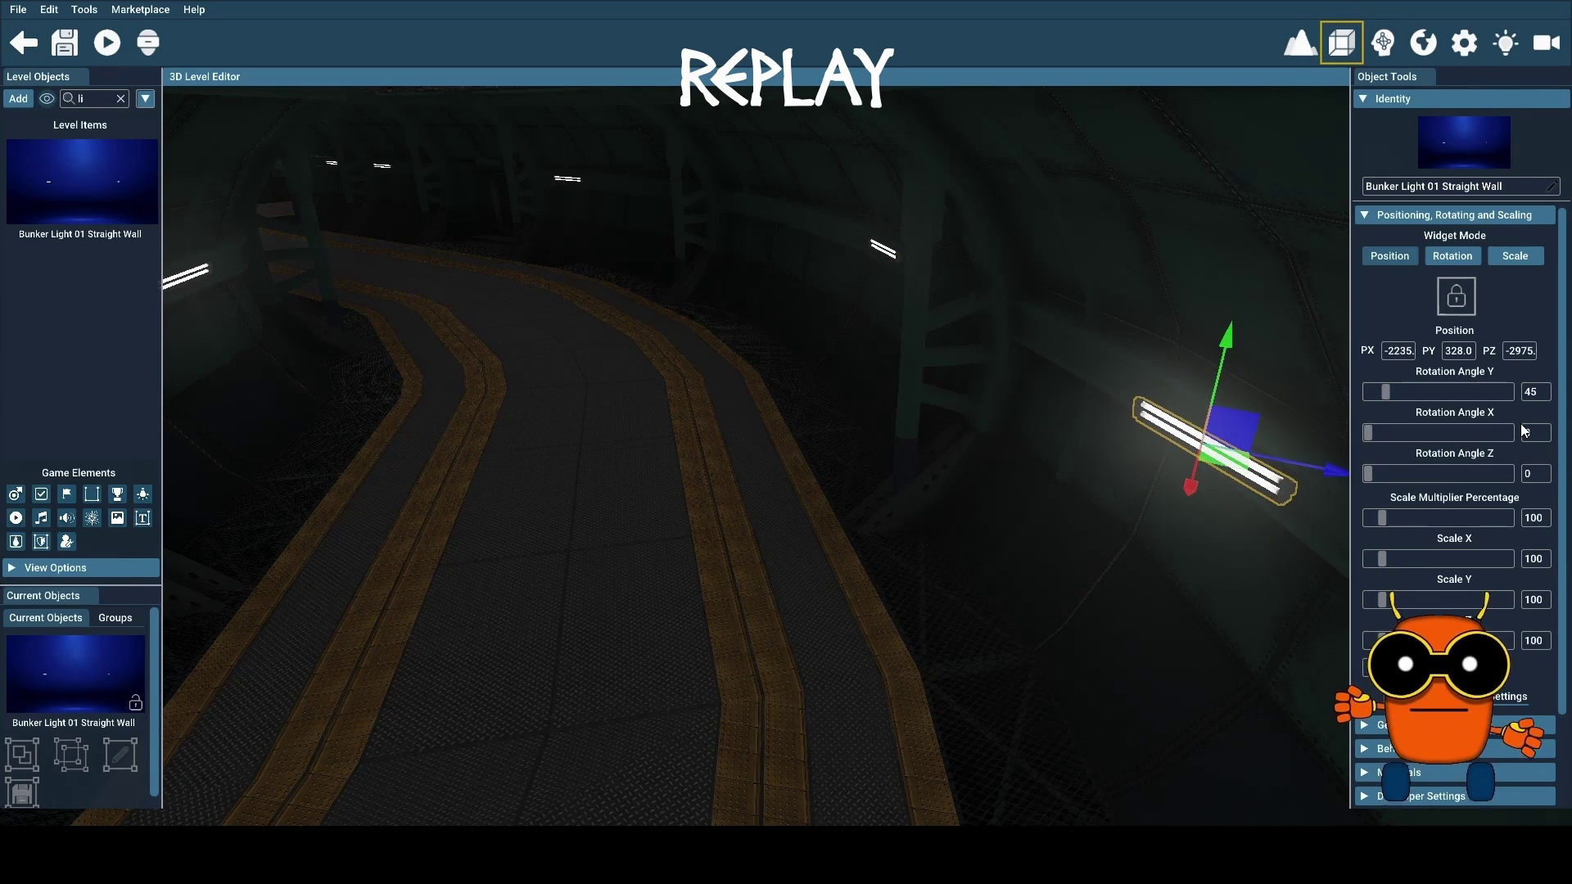
Rotate the copied light to Y 67 and nudge it to X -2320, Z -3025
{"action": "left_click", "coordinate": [1530, 392]}
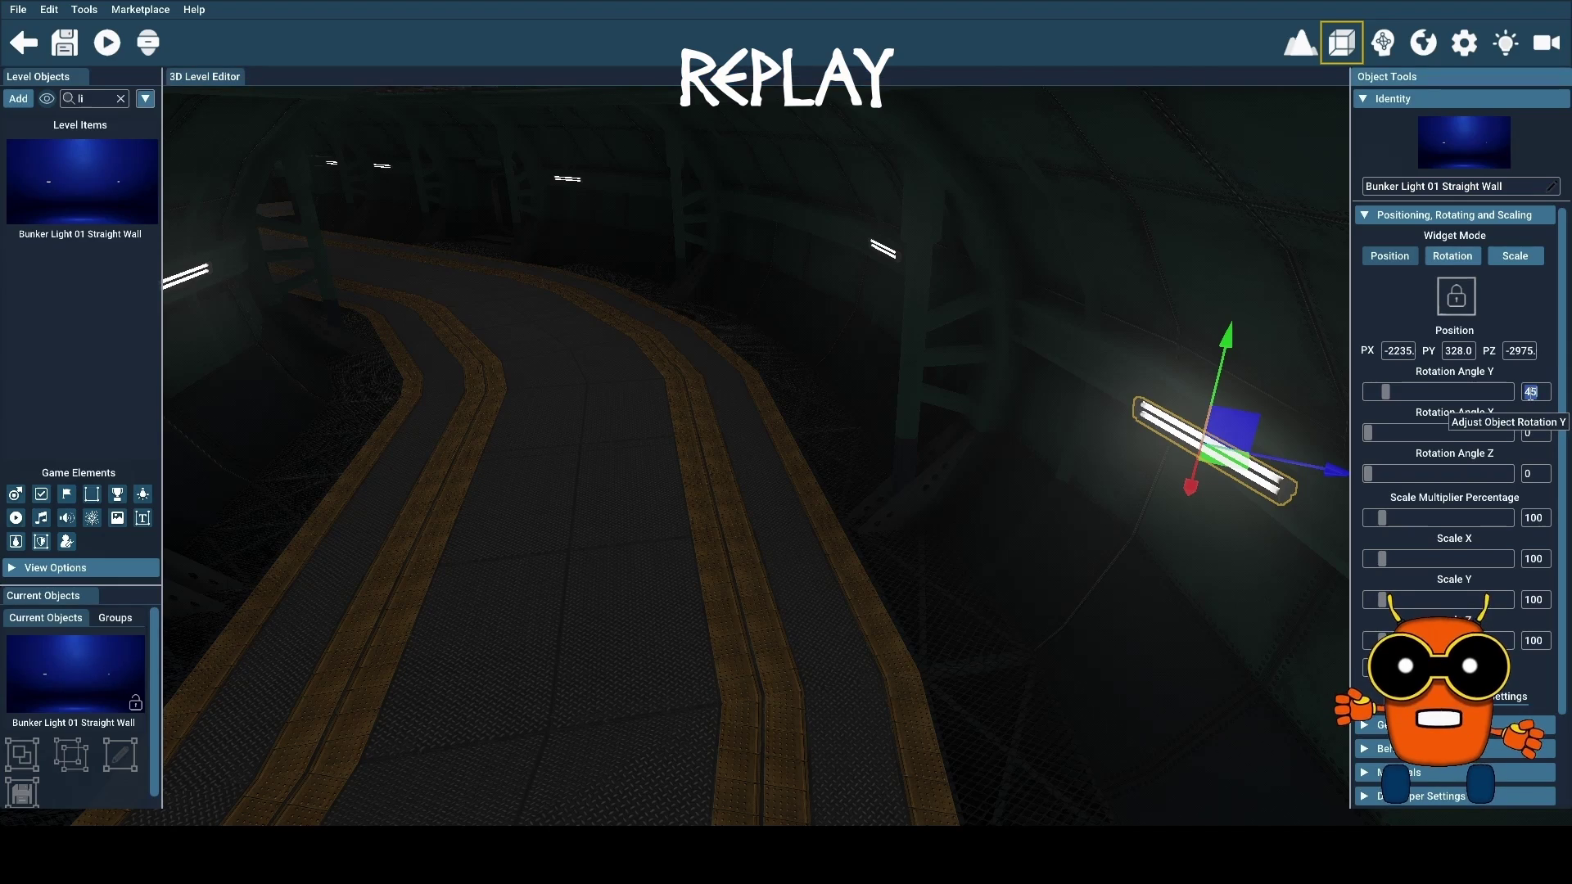
{"action": "type", "text": "67."}
{"action": "key", "text": "Return"}
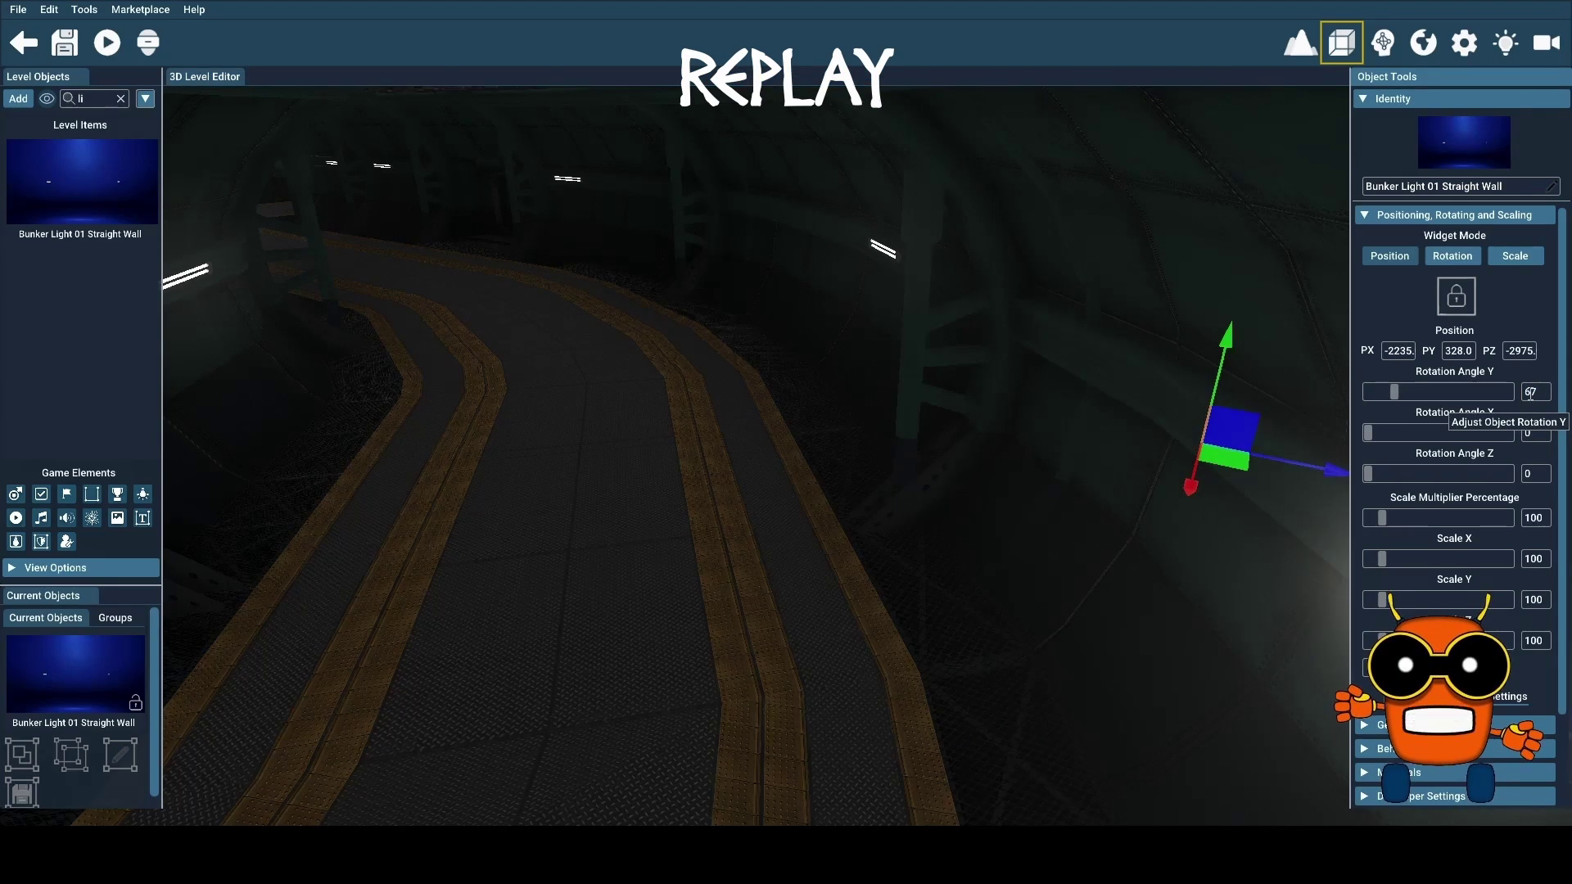
{"action": "mouse_move", "coordinate": [1240, 459]}
{"action": "left_mouse_down"}
{"action": "mouse_move", "coordinate": [1206, 464]}
{"action": "mouse_move", "coordinate": [1120, 418]}
{"action": "mouse_move", "coordinate": [1146, 398]}
{"action": "mouse_move", "coordinate": [1123, 340]}
{"action": "mouse_move", "coordinate": [1053, 322]}
{"action": "mouse_move", "coordinate": [1167, 420]}
{"action": "mouse_move", "coordinate": [994, 544]}
{"action": "left_mouse_up"}
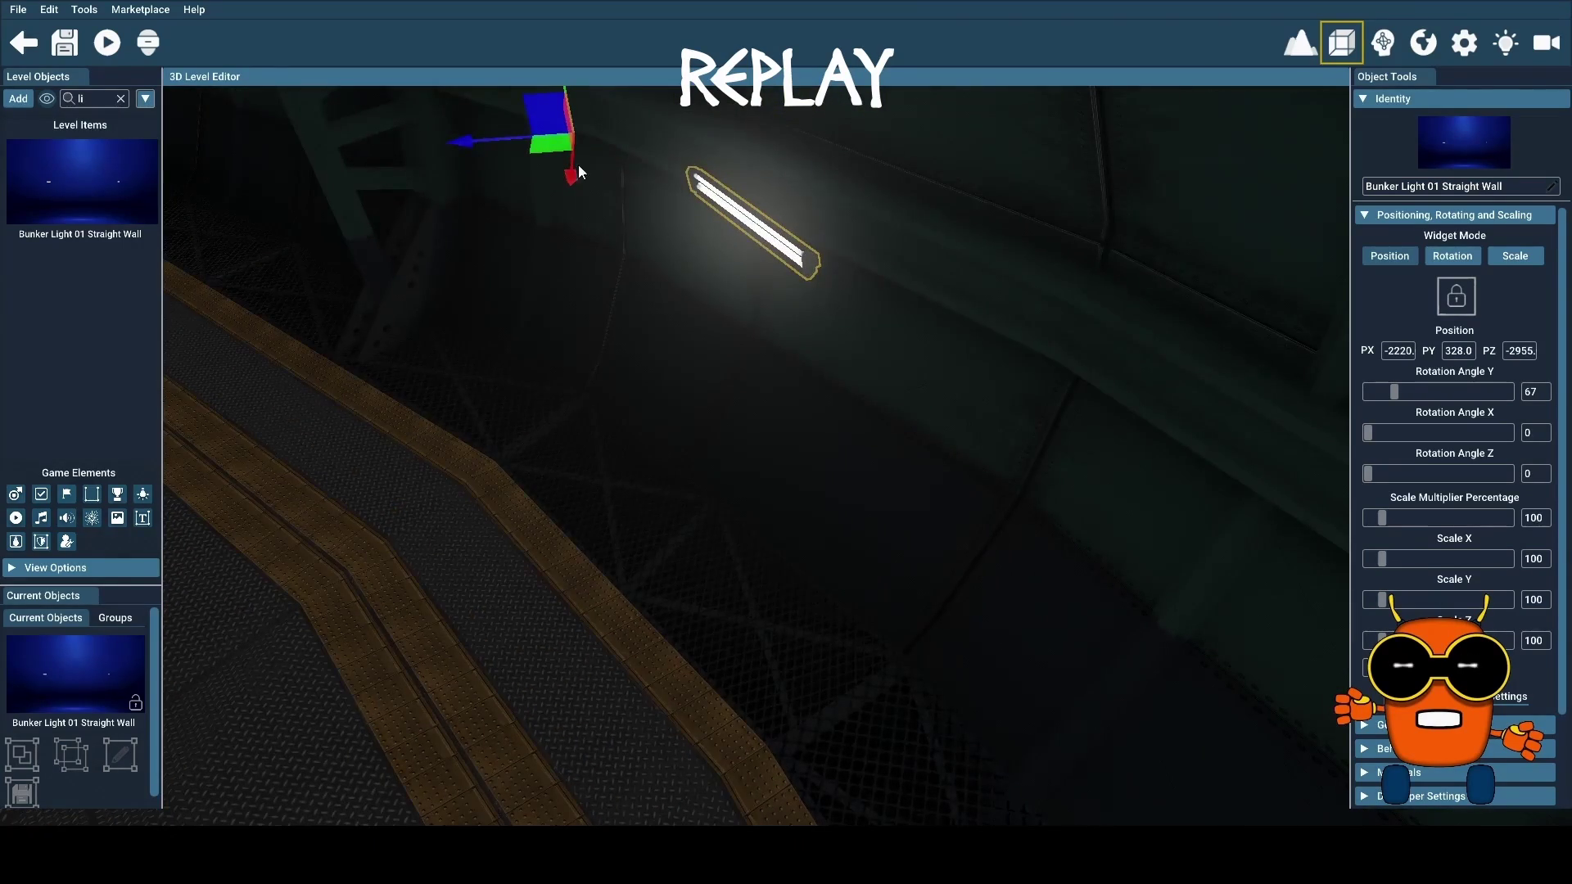
{"action": "mouse_move", "coordinate": [548, 145]}
{"action": "left_mouse_down"}
{"action": "mouse_move", "coordinate": [720, 192]}
{"action": "mouse_move", "coordinate": [901, 284]}
{"action": "mouse_move", "coordinate": [862, 284]}
{"action": "left_mouse_up"}
{"action": "mouse_move", "coordinate": [1107, 479]}
{"action": "left_mouse_down"}
{"action": "mouse_move", "coordinate": [1097, 458]}
{"action": "mouse_move", "coordinate": [1212, 475]}
{"action": "mouse_move", "coordinate": [1232, 458]}
{"action": "left_mouse_up"}
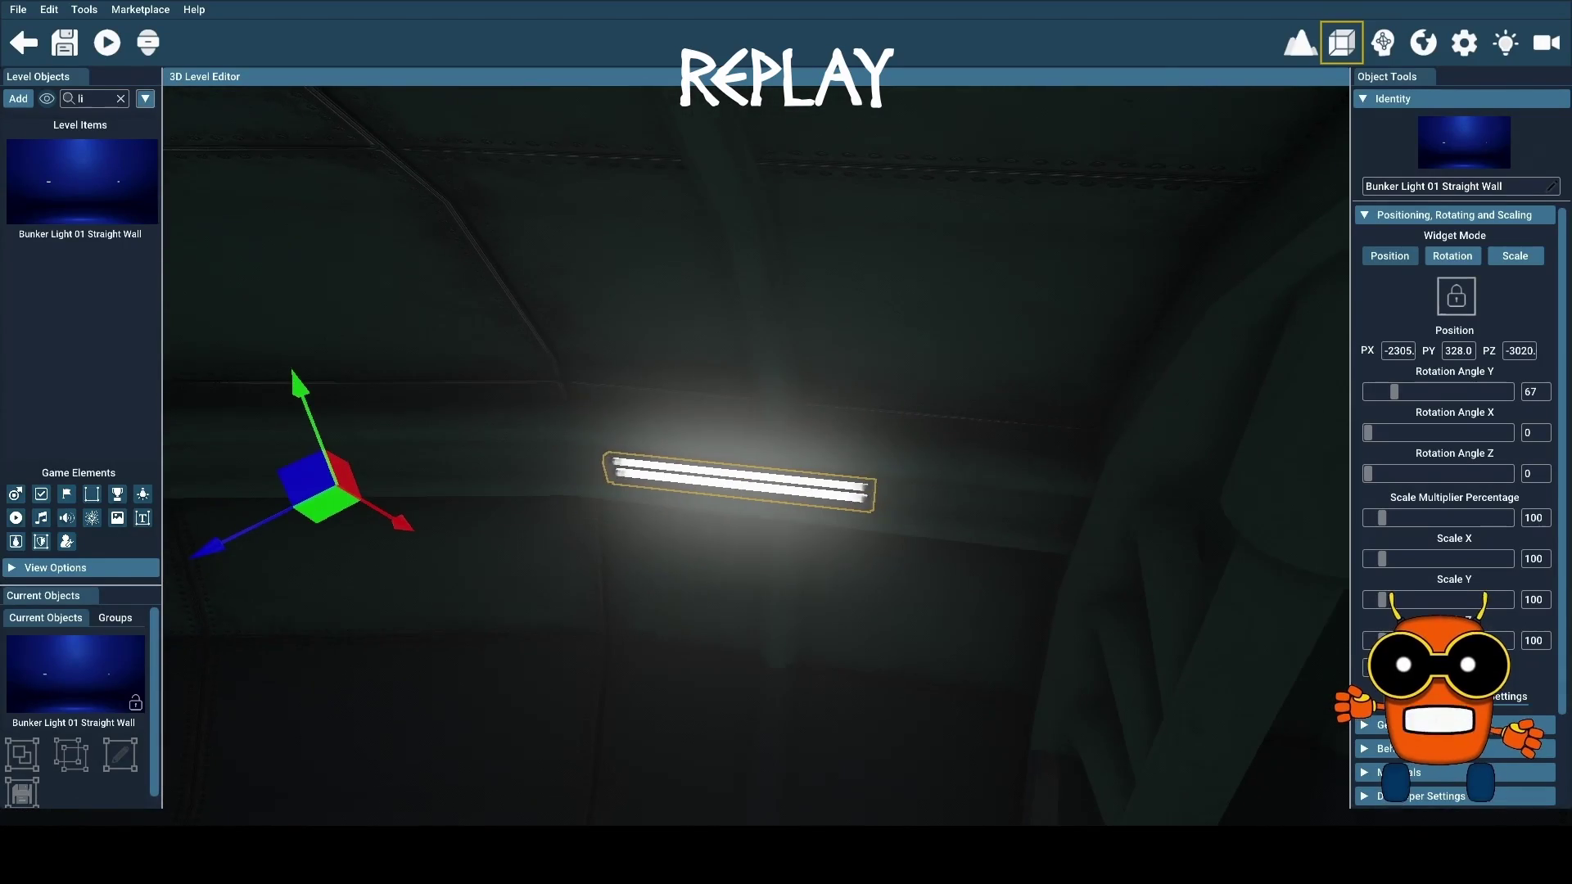
{"action": "left_click_drag", "start_coordinate": [317, 510], "coordinate": [447, 529]}
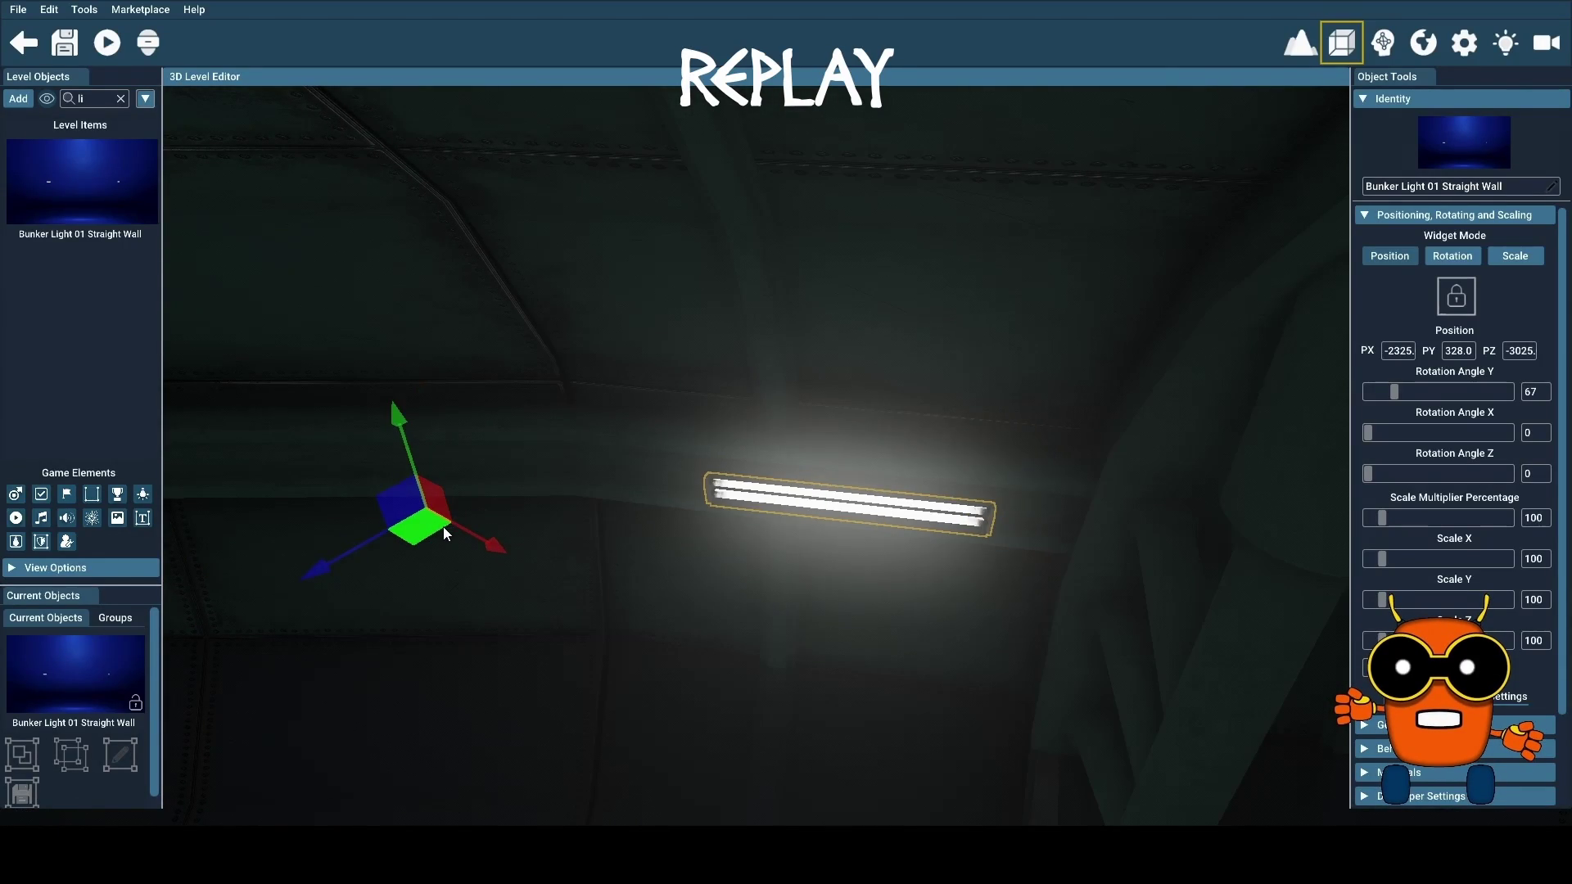
{"action": "left_click_drag", "start_coordinate": [437, 521], "coordinate": [439, 524]}
{"action": "mouse_move", "coordinate": [813, 514]}
{"action": "left_mouse_down"}
{"action": "mouse_move", "coordinate": [868, 574]}
{"action": "mouse_move", "coordinate": [983, 638]}
{"action": "mouse_move", "coordinate": [884, 602]}
{"action": "mouse_move", "coordinate": [778, 528]}
{"action": "left_mouse_up"}
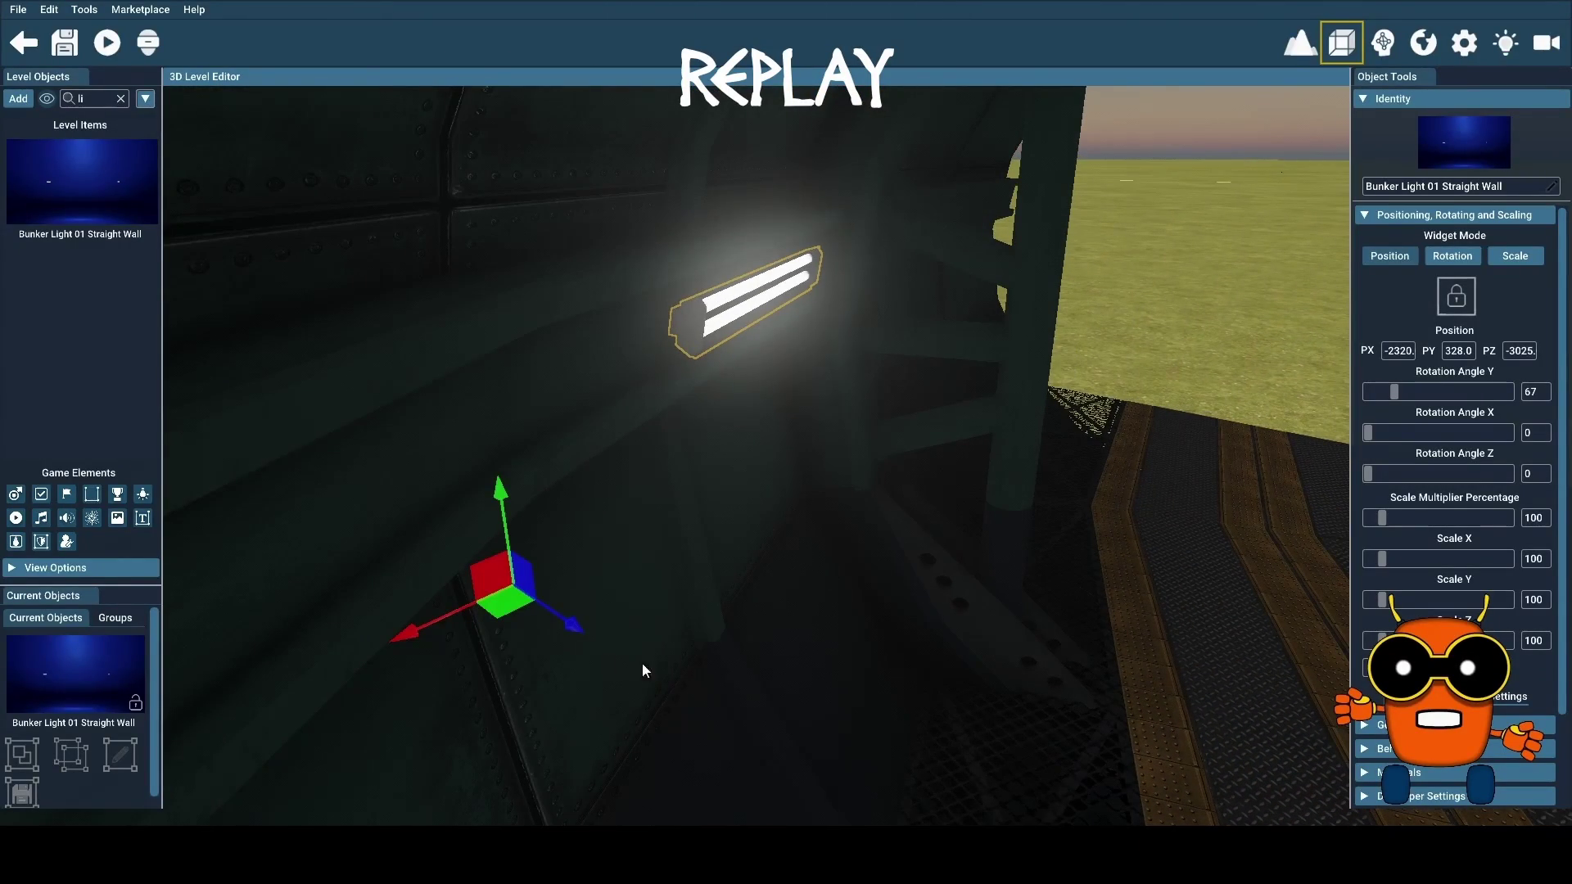
{"action": "mouse_move", "coordinate": [508, 607]}
{"action": "left_mouse_down"}
{"action": "mouse_move", "coordinate": [459, 562]}
{"action": "mouse_move", "coordinate": [865, 514]}
{"action": "mouse_move", "coordinate": [1267, 495]}
{"action": "mouse_move", "coordinate": [777, 491]}
{"action": "left_mouse_up"}
{"action": "key", "text": "d"}
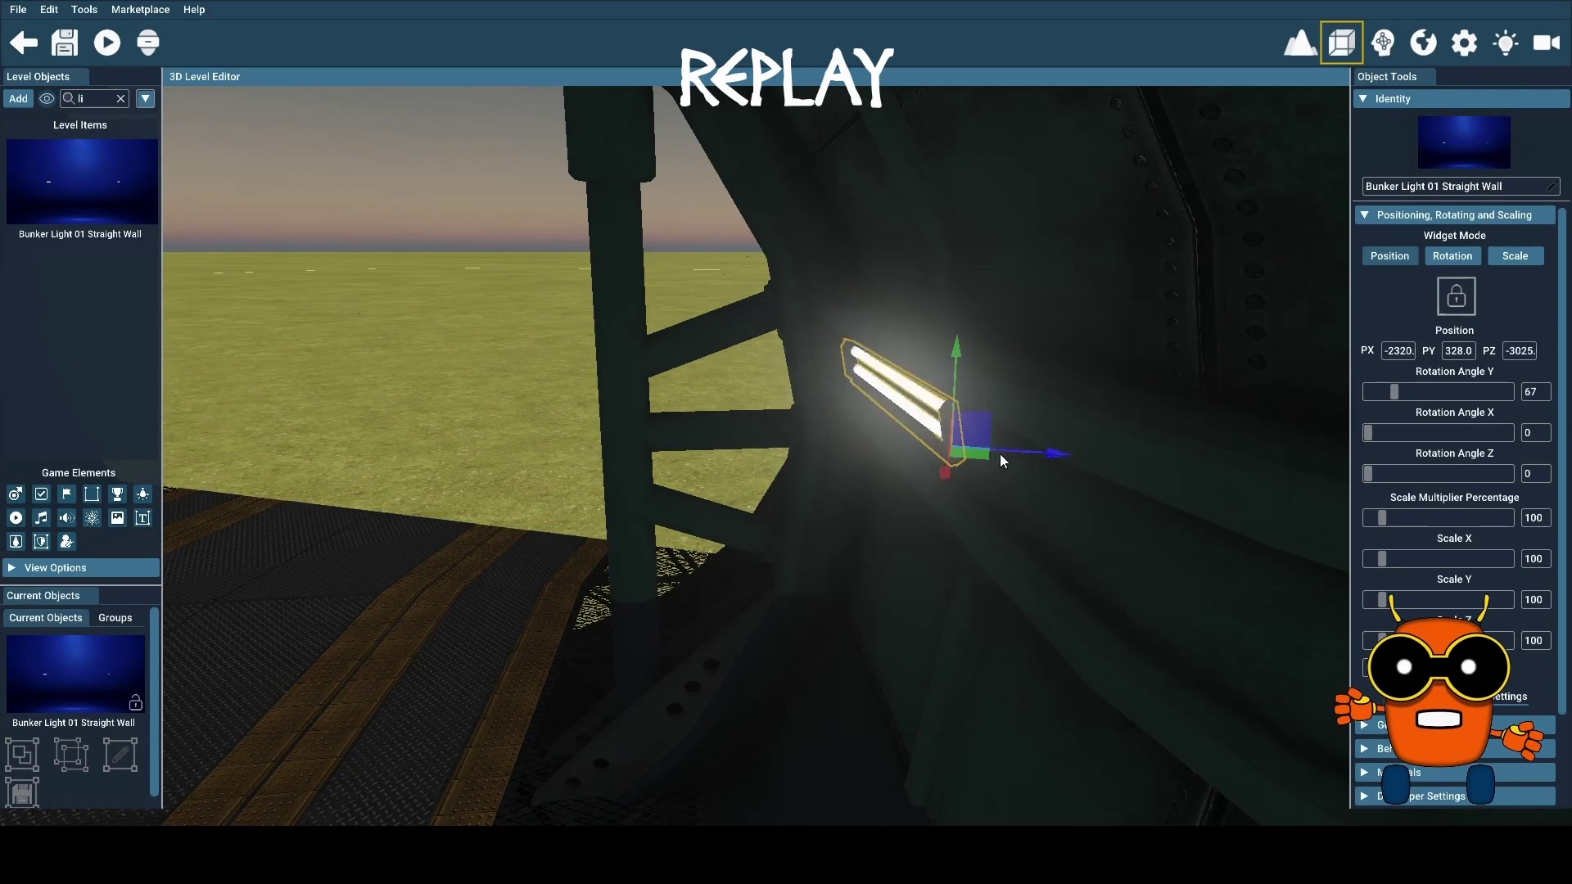
Tuck the newest wall light against the curved wall by setting its Z position to -3027
{"action": "left_click_drag", "start_coordinate": [1001, 455], "coordinate": [984, 455]}
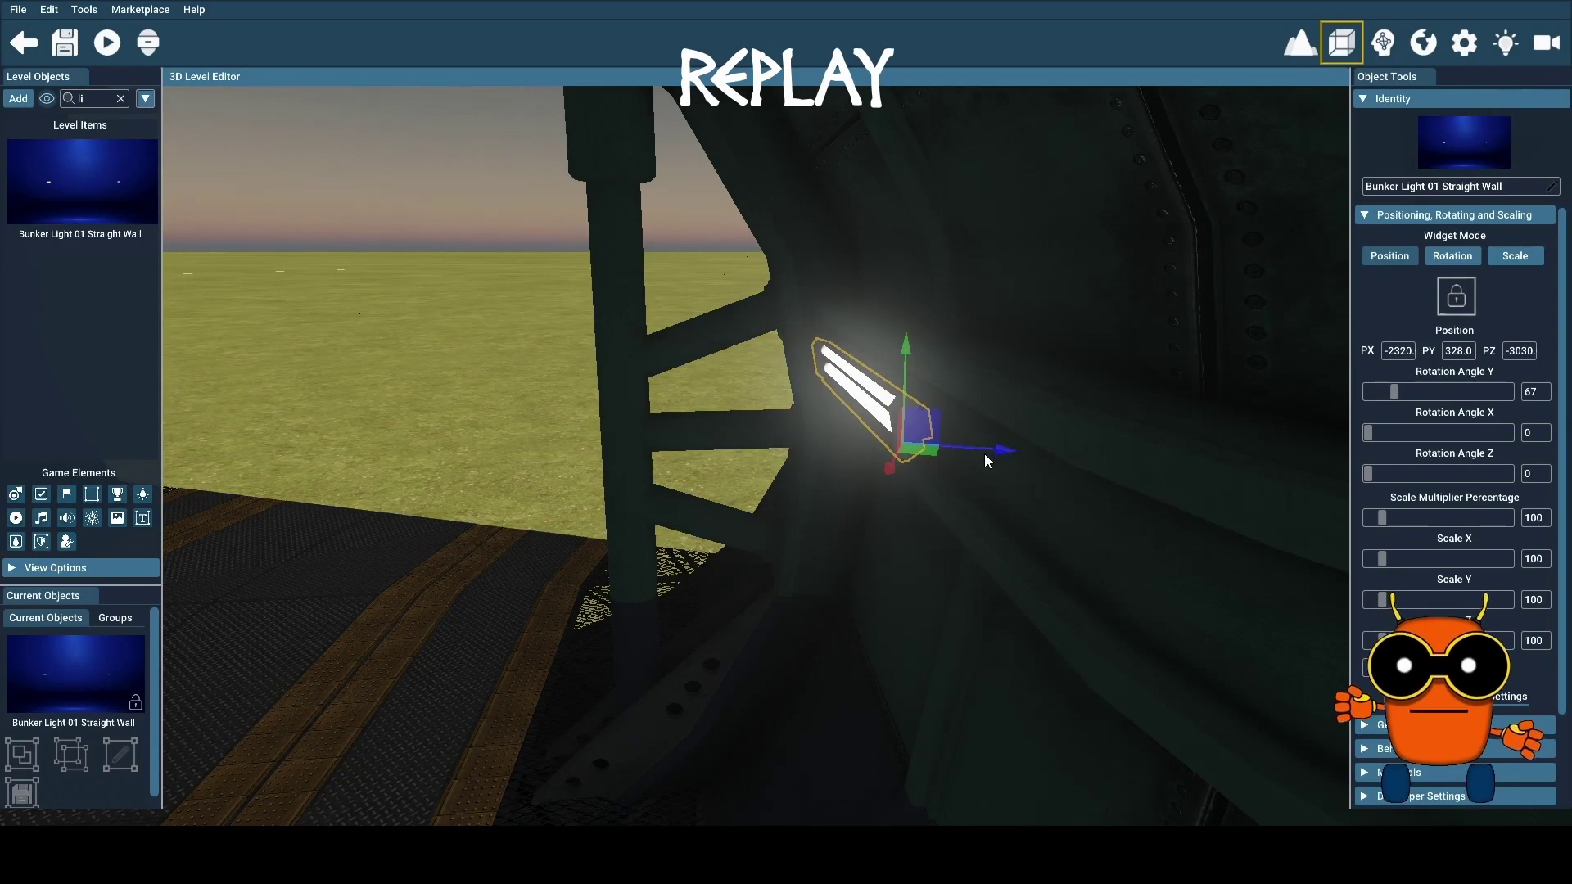
{"action": "left_click_drag", "start_coordinate": [985, 454], "coordinate": [1005, 453]}
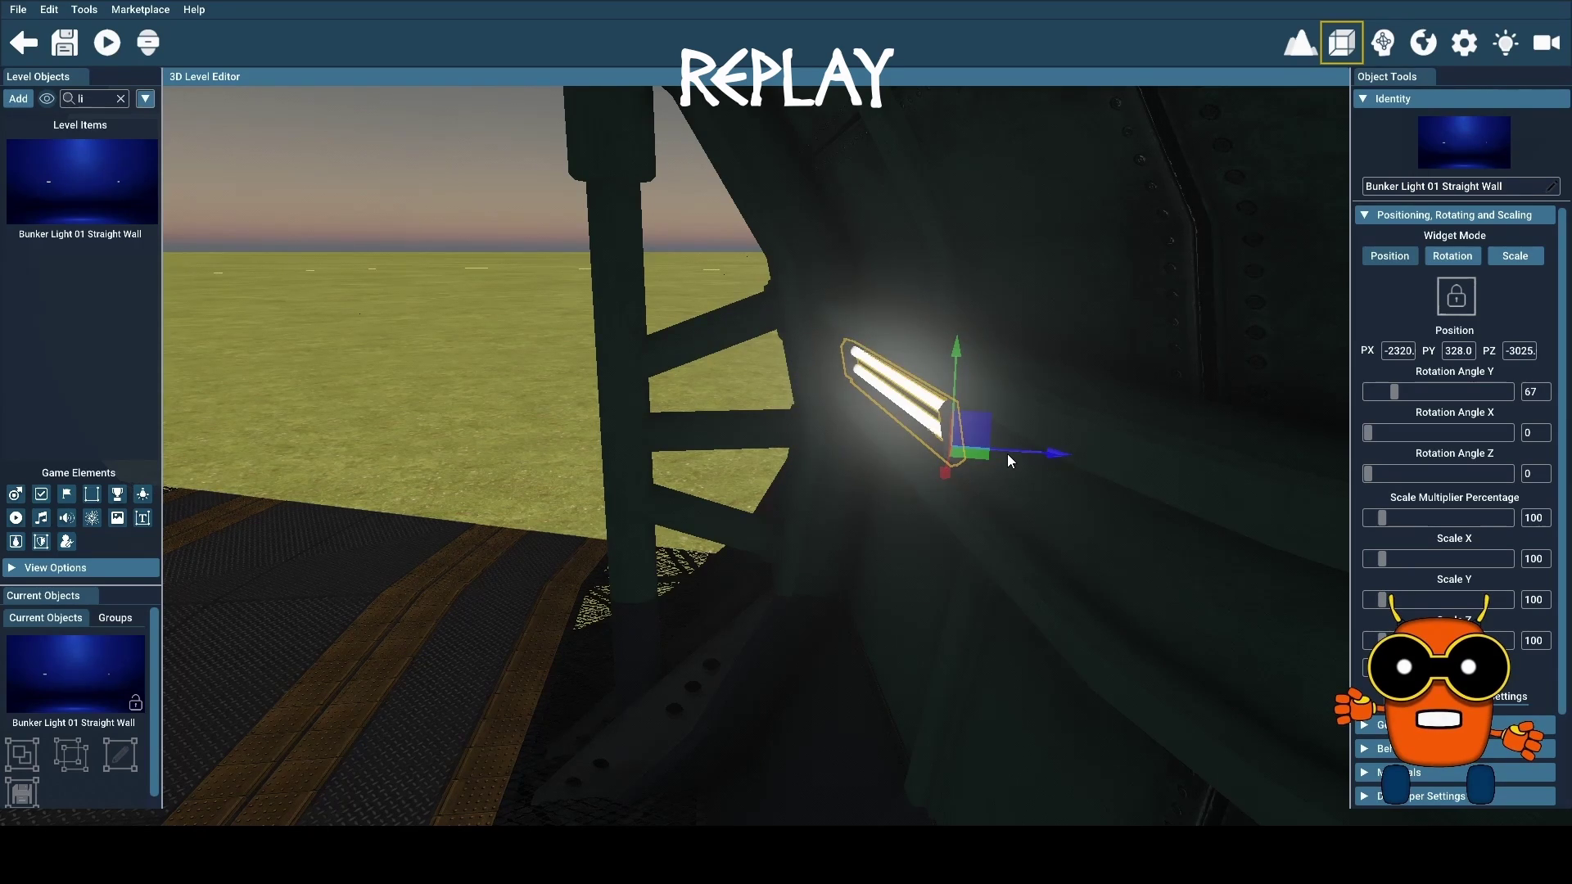
{"action": "mouse_move", "coordinate": [1007, 453]}
{"action": "left_mouse_down"}
{"action": "mouse_move", "coordinate": [988, 452]}
{"action": "mouse_move", "coordinate": [1009, 452]}
{"action": "left_mouse_up"}
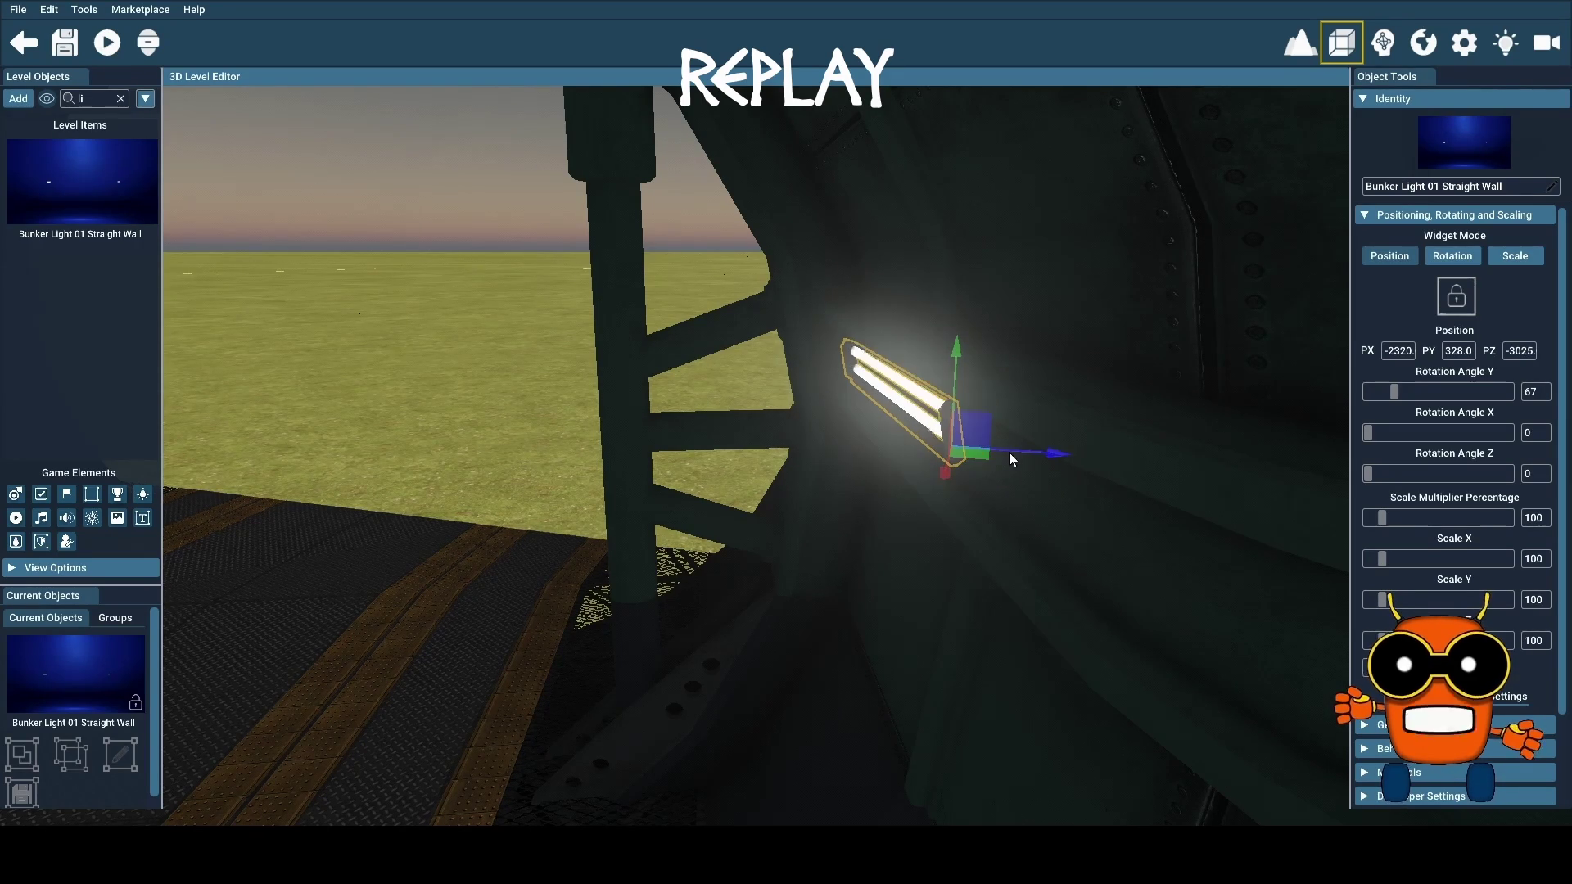
{"action": "left_click", "coordinate": [1524, 354]}
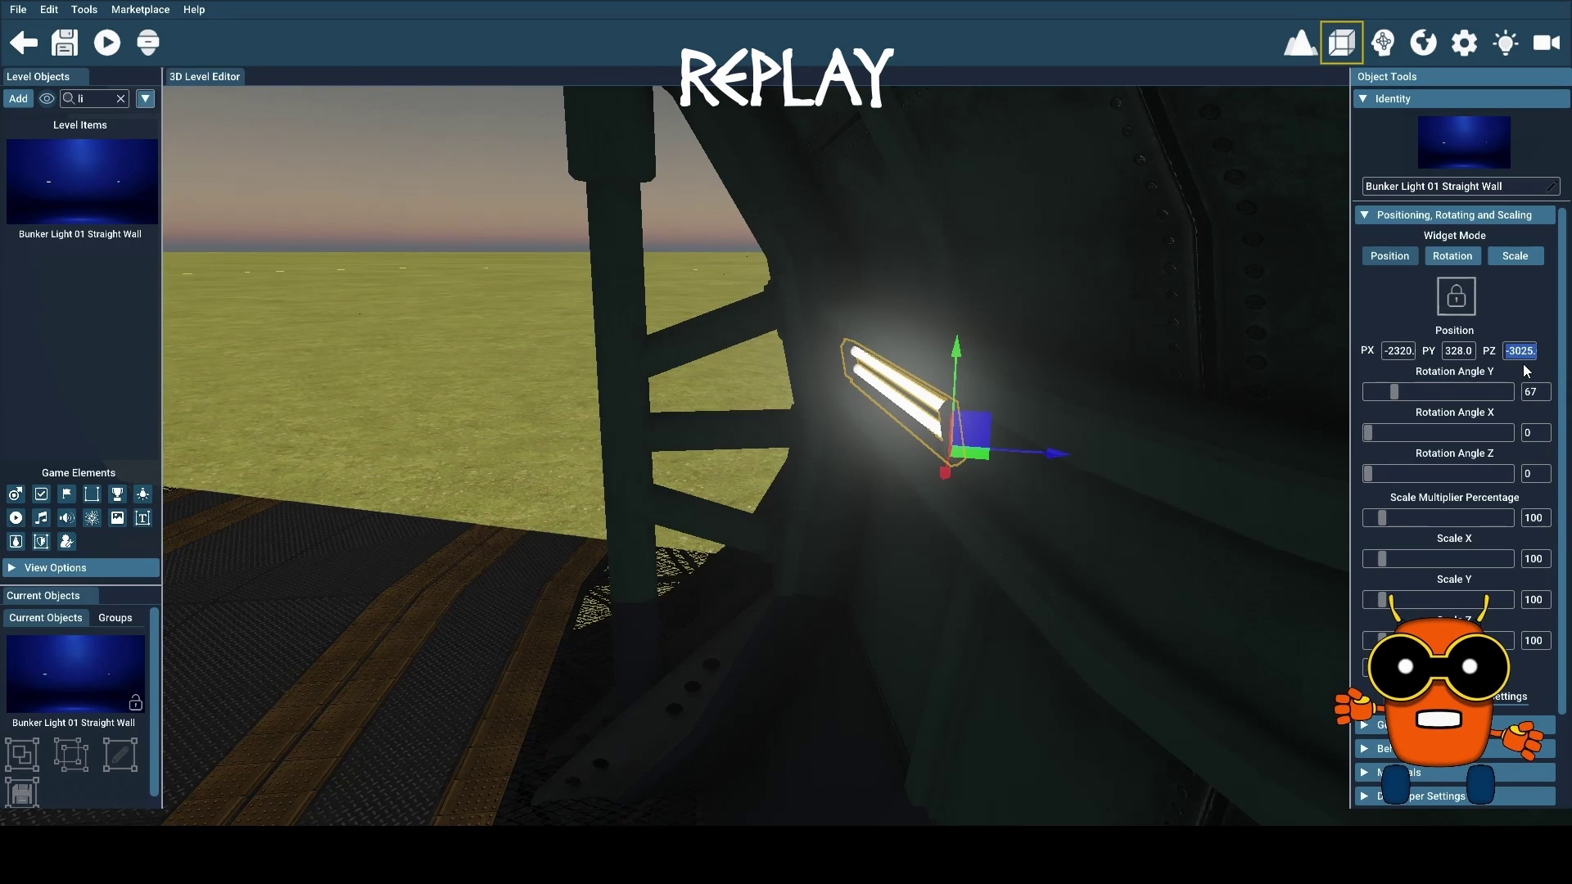
{"action": "type", "text": "3027"}
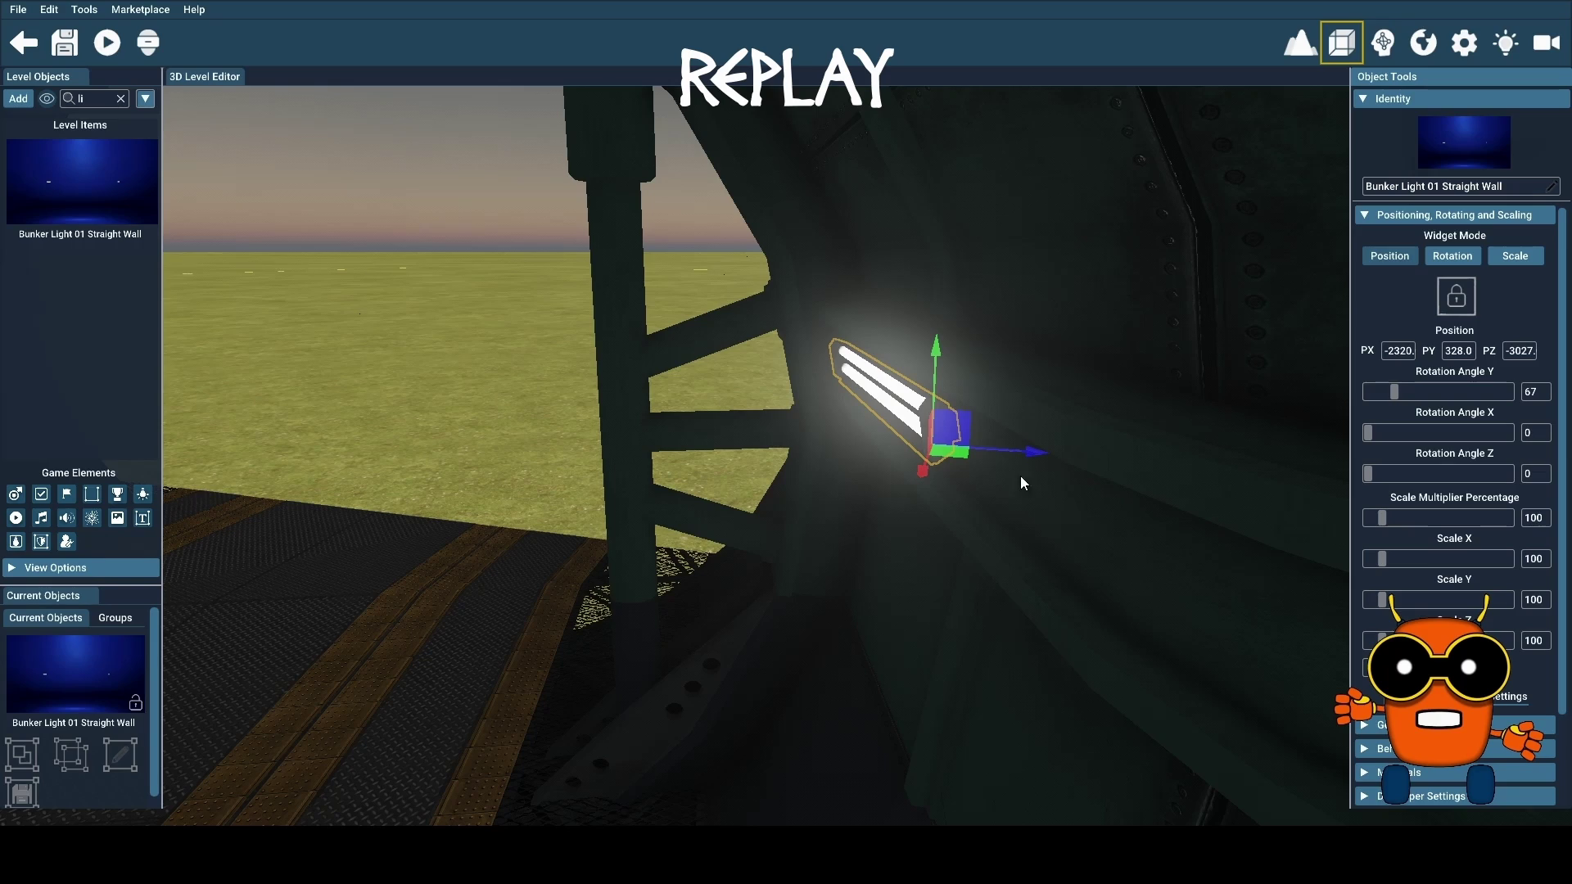
{"action": "key", "text": "d"}
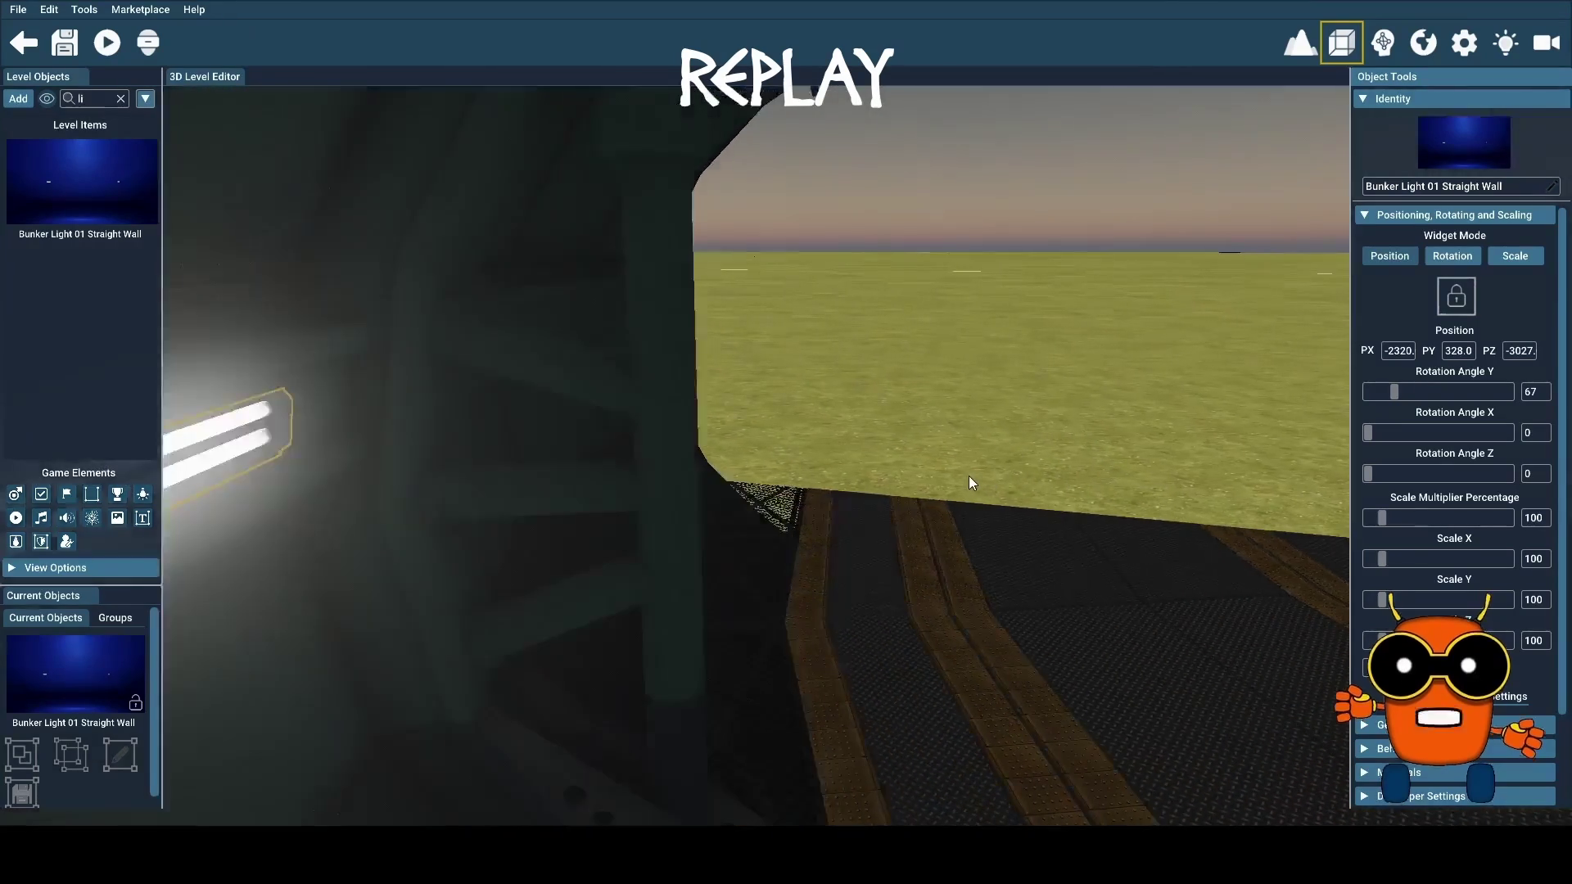
{"action": "mouse_move", "coordinate": [969, 483]}
{"action": "left_mouse_down"}
{"action": "mouse_move", "coordinate": [878, 501]}
{"action": "mouse_move", "coordinate": [729, 594]}
{"action": "left_mouse_up"}
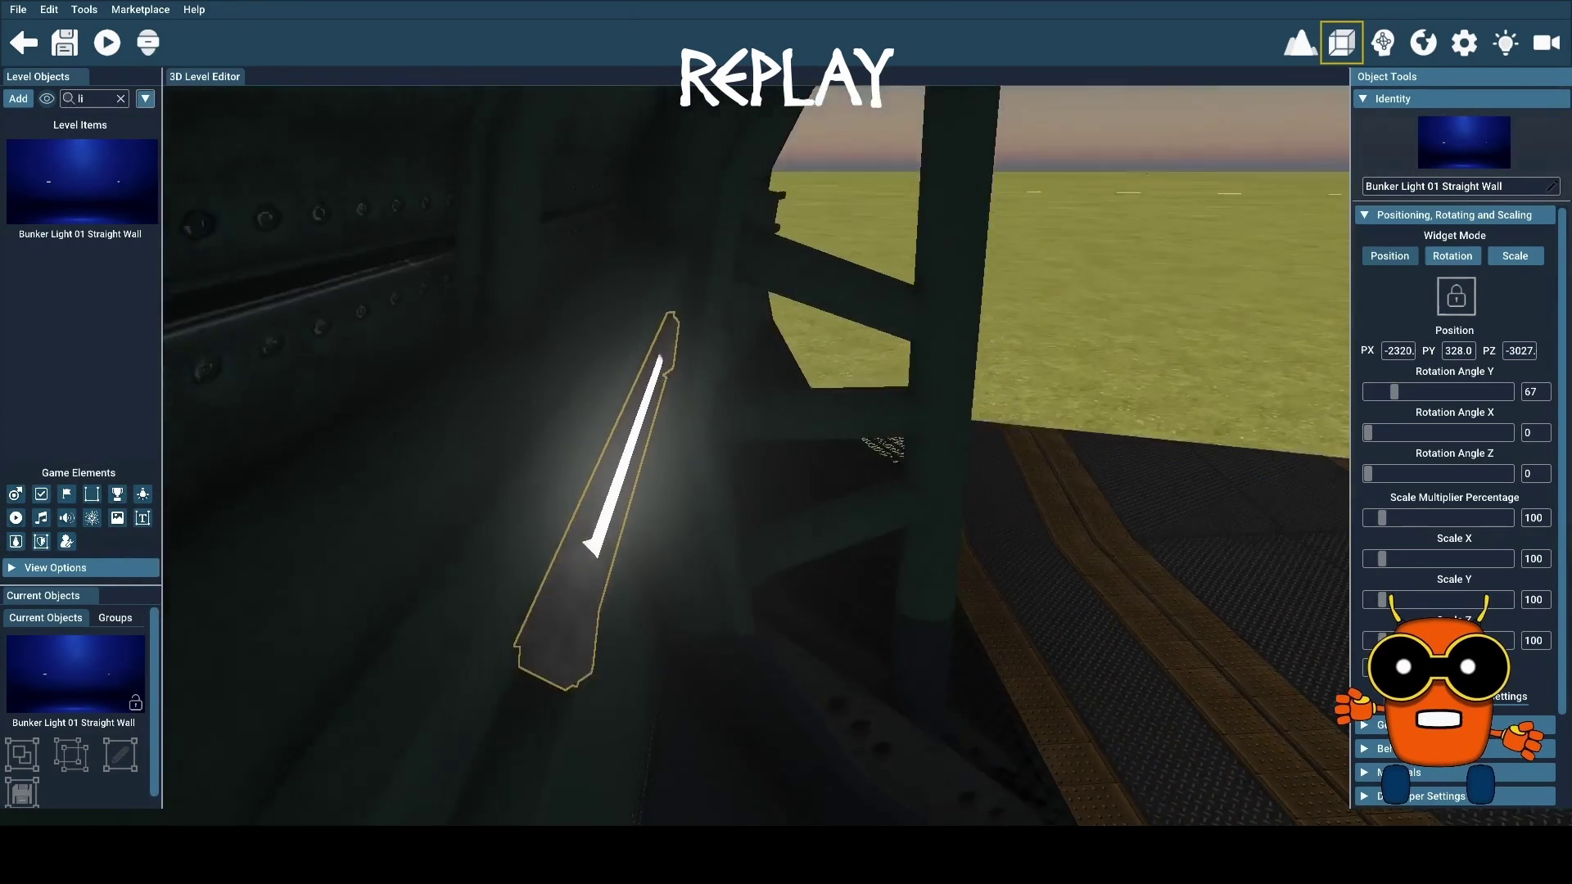
{"action": "key", "text": "s"}
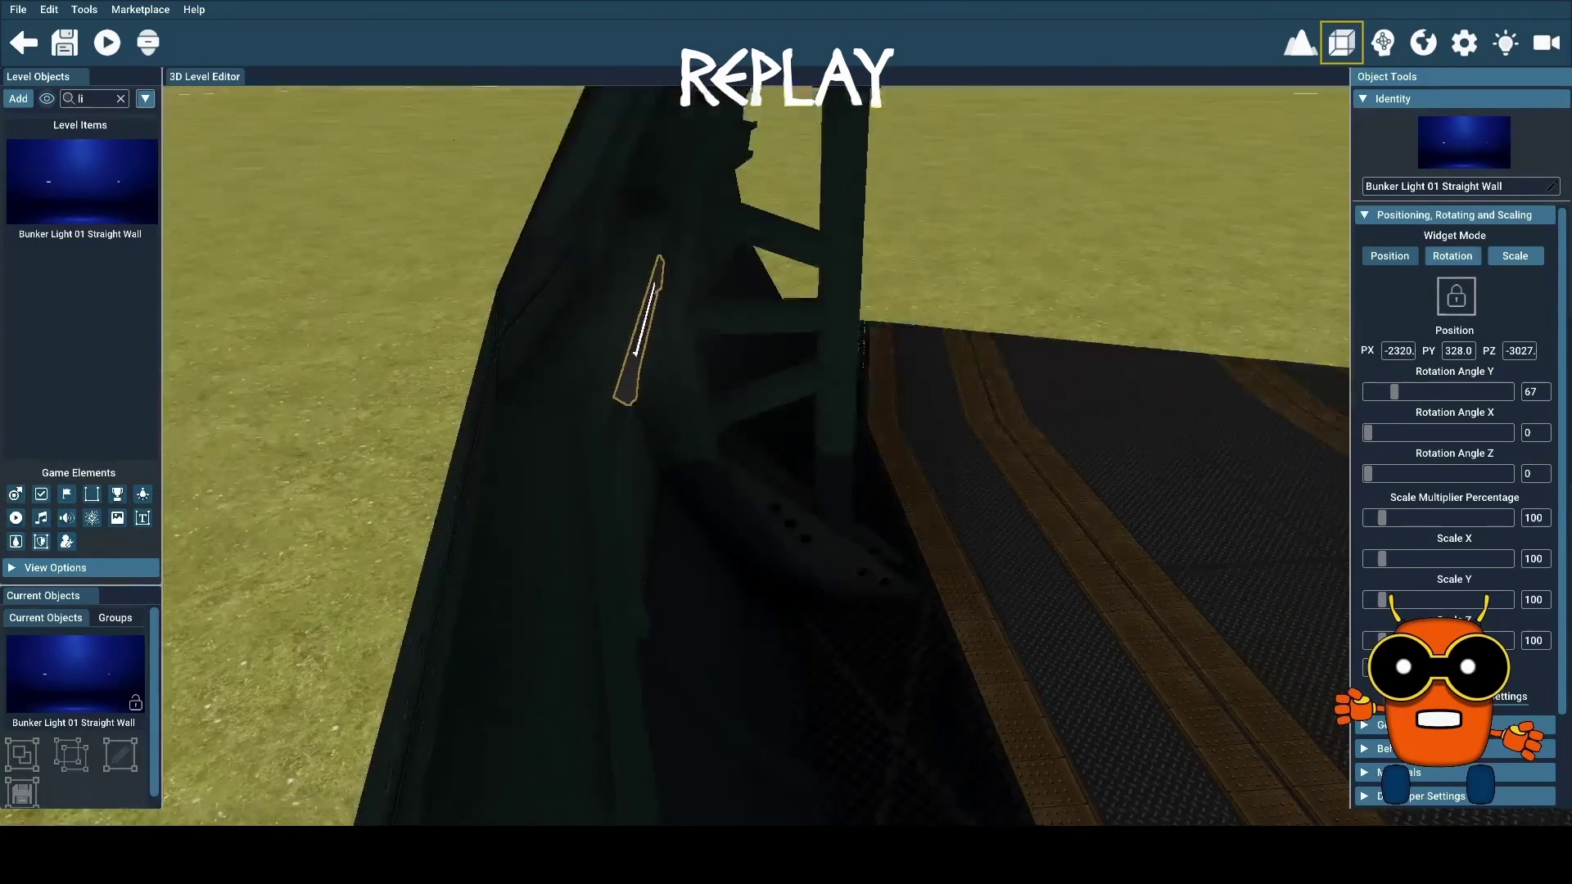
{"action": "key", "text": "d"}
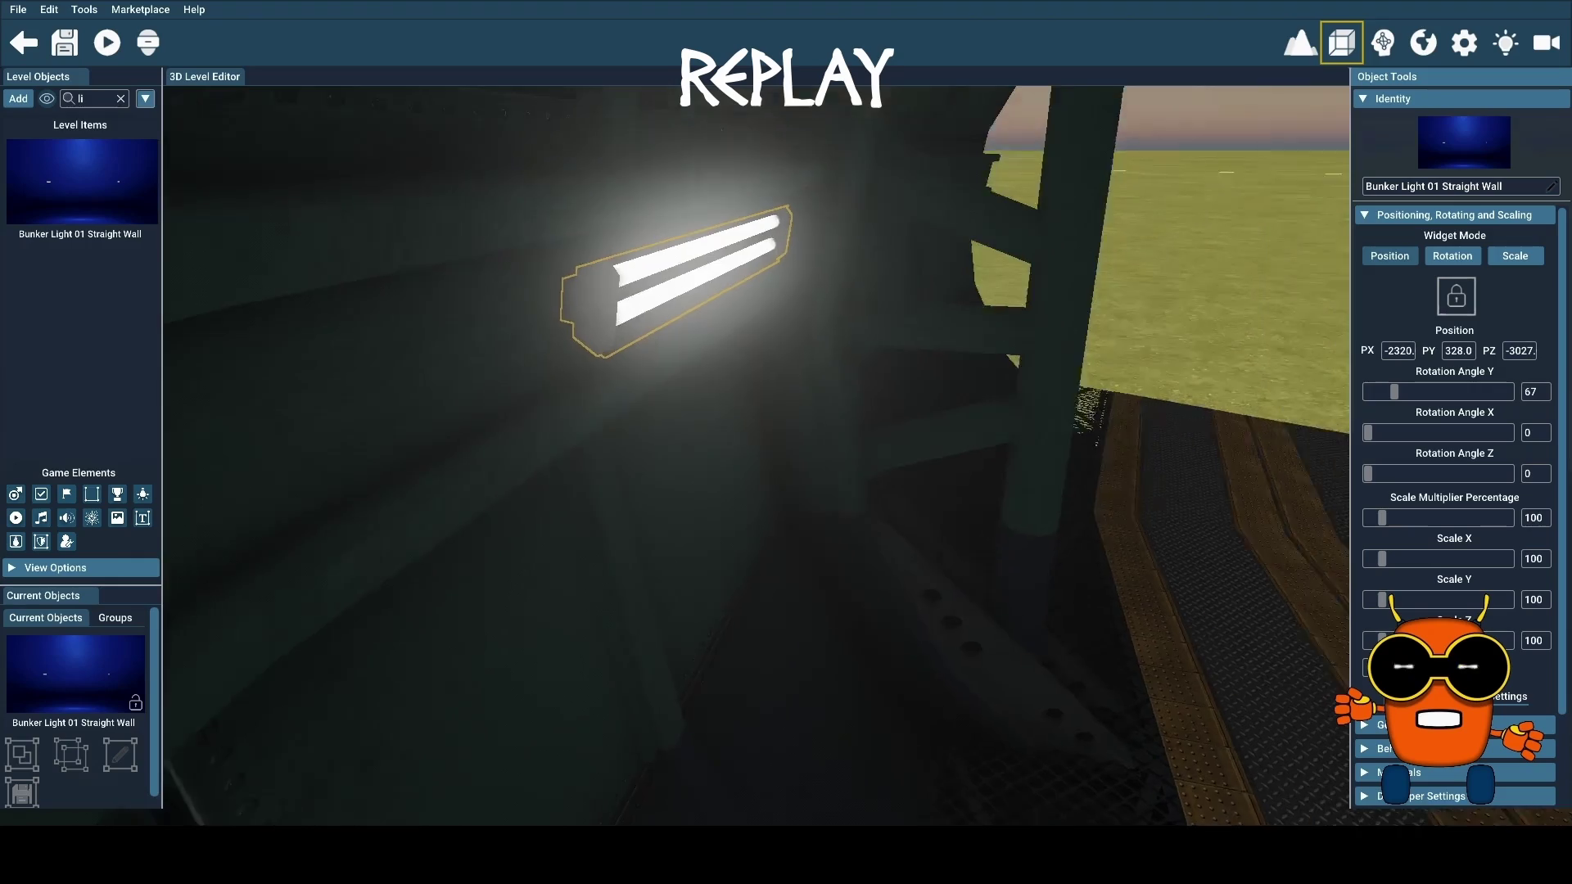
{"action": "key", "text": "d"}
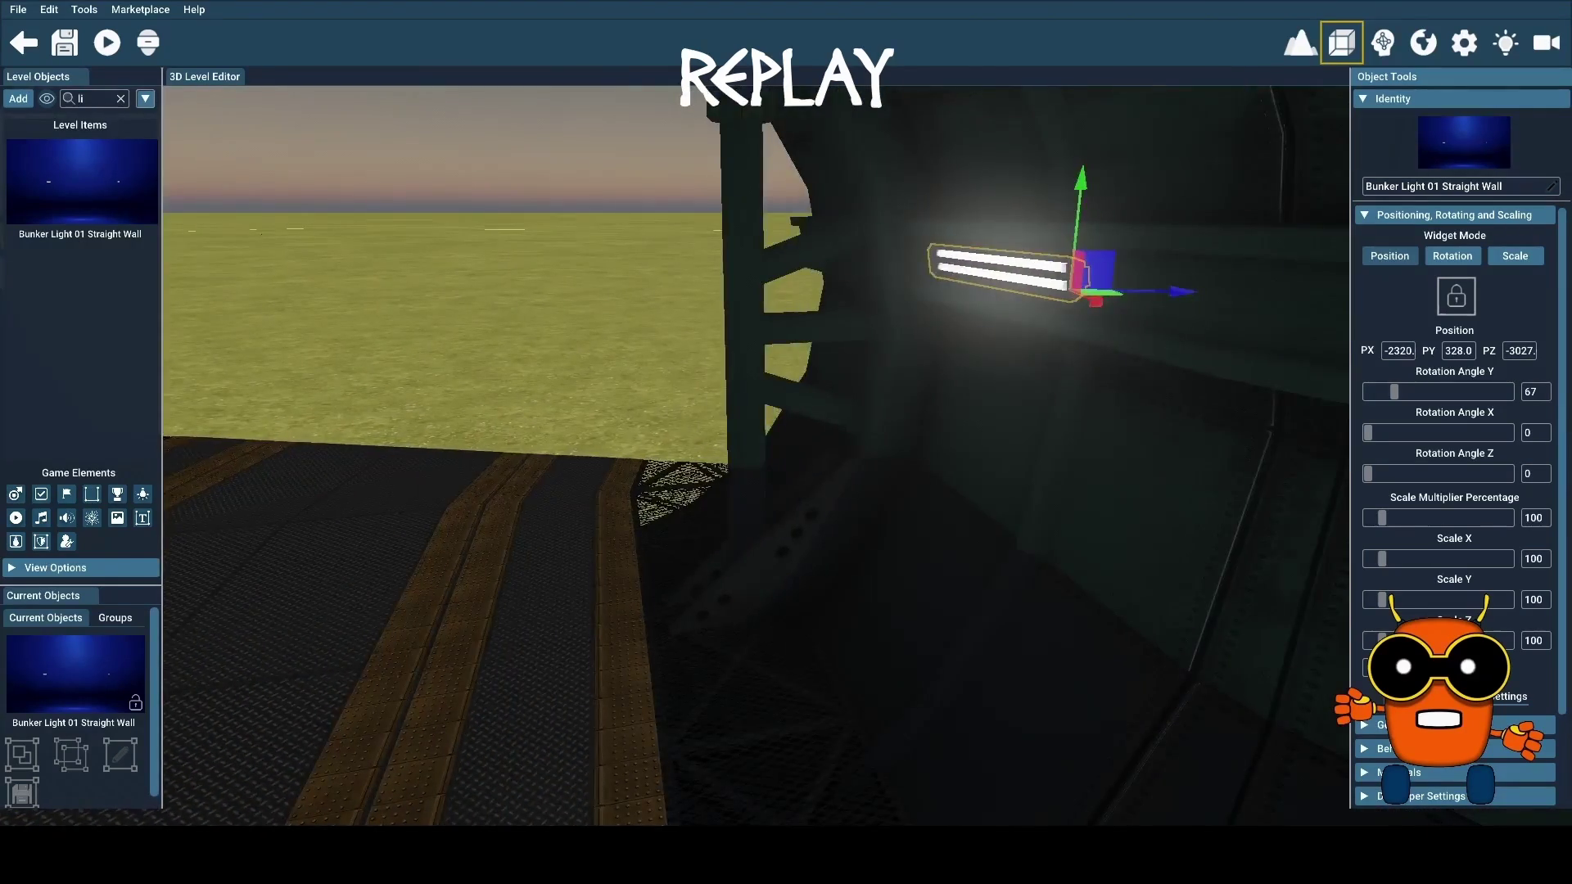
{"action": "key", "text": "a"}
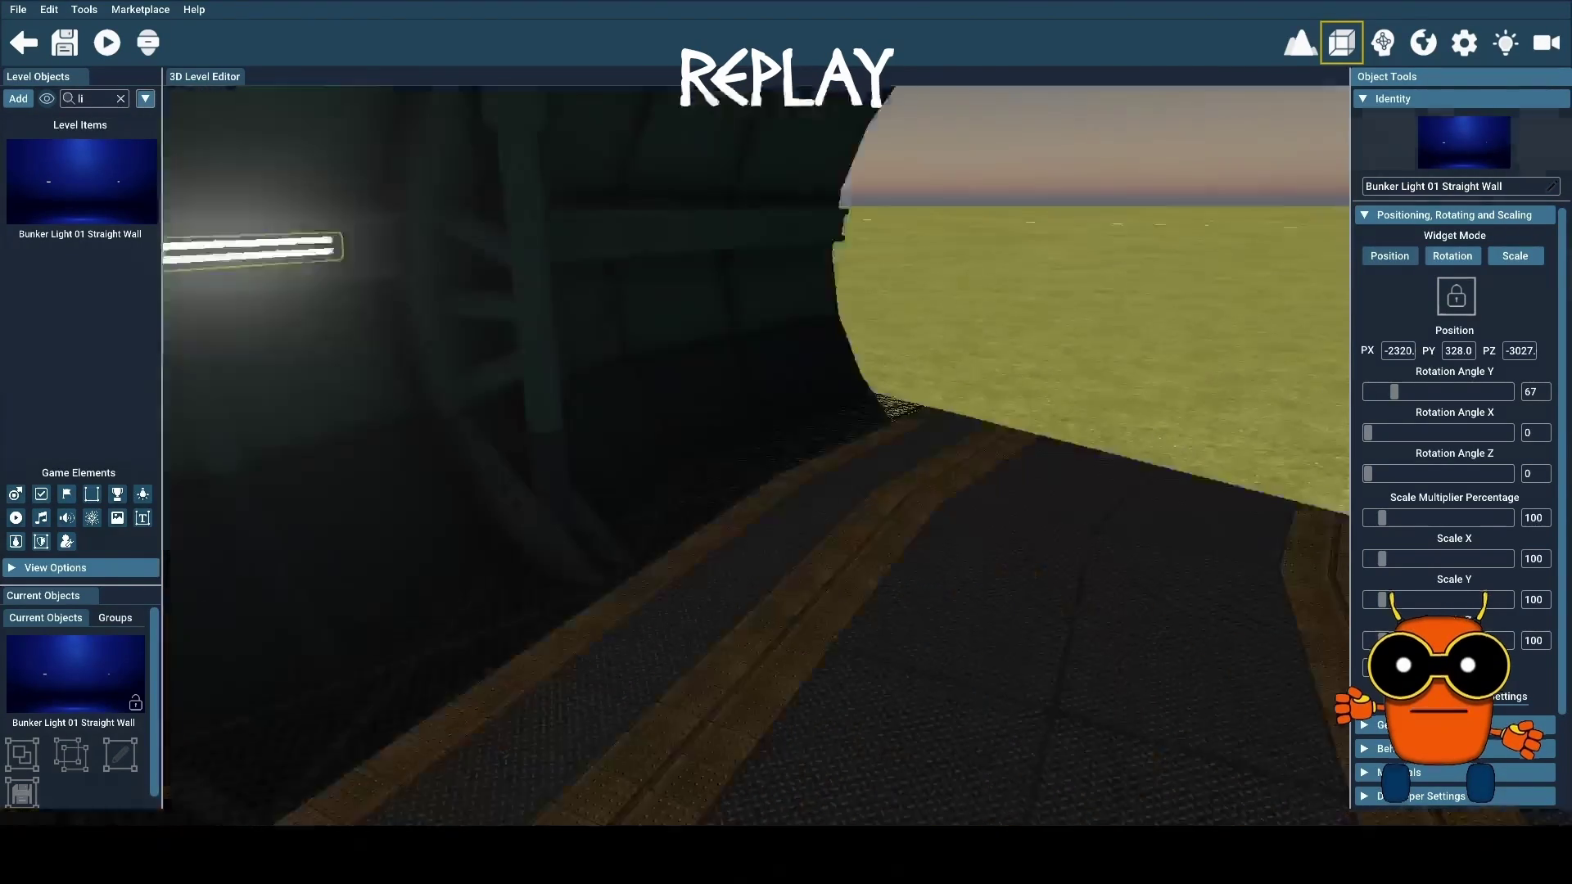
{"action": "key", "text": "d"}
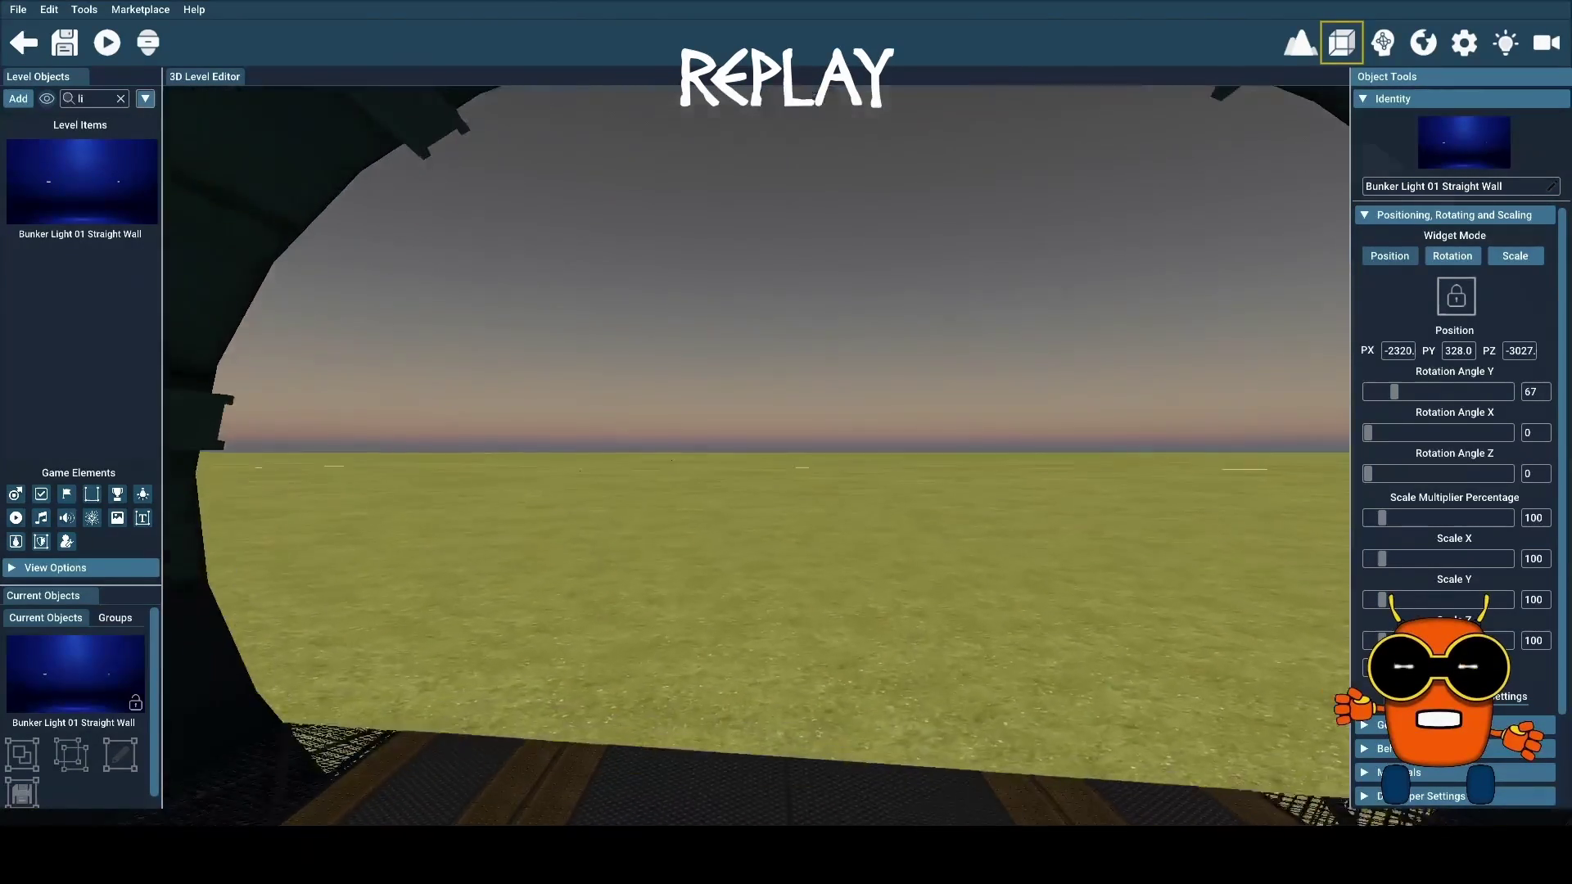
{"action": "key", "text": "a"}
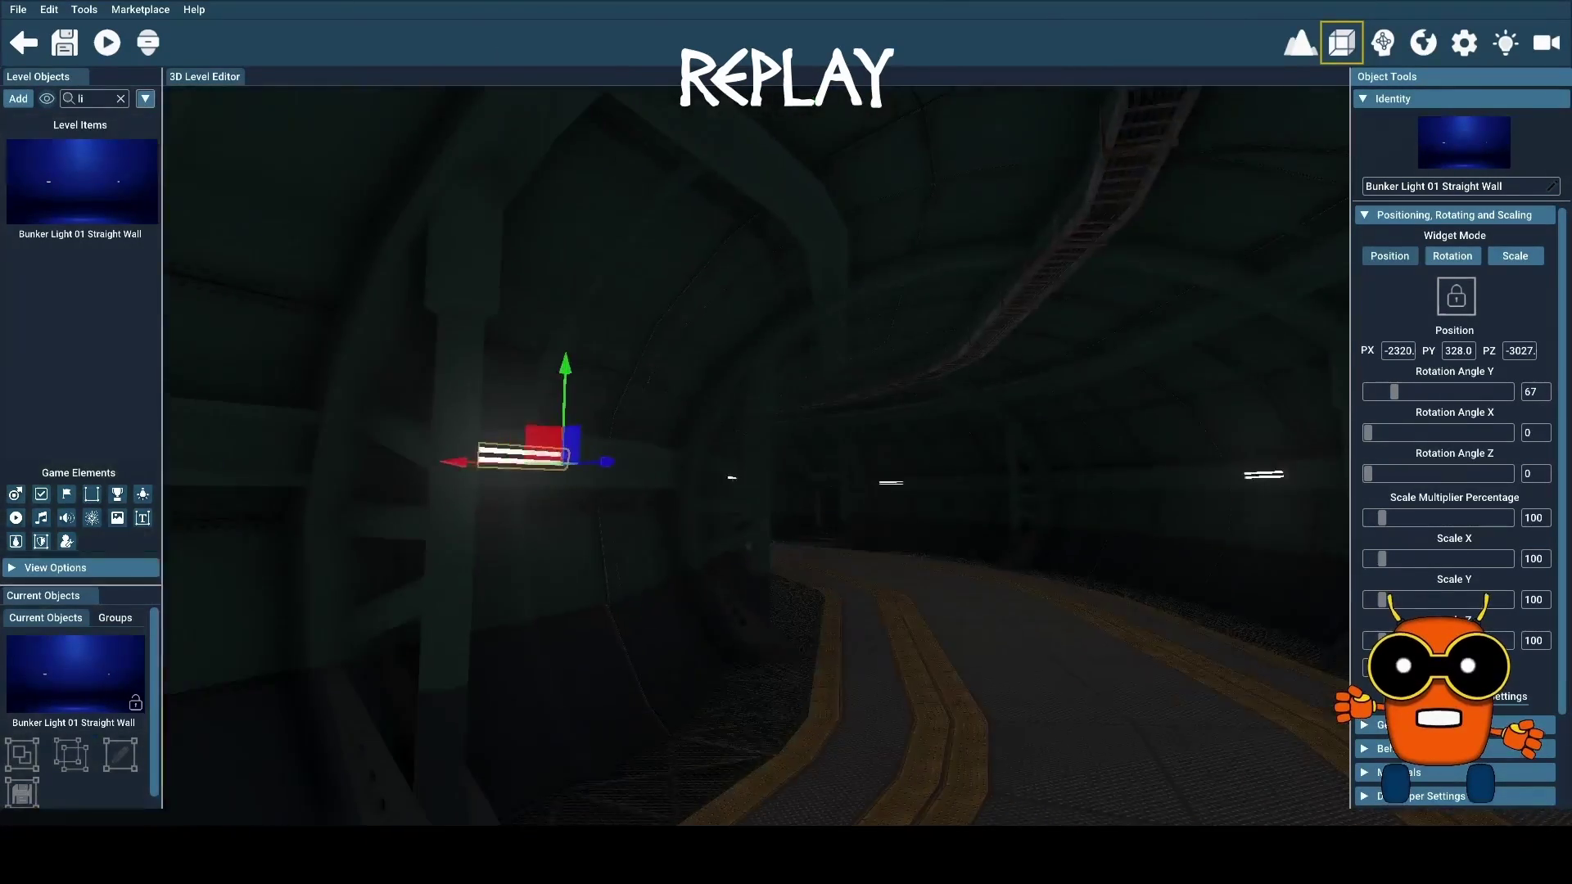
{"action": "key", "text": "a"}
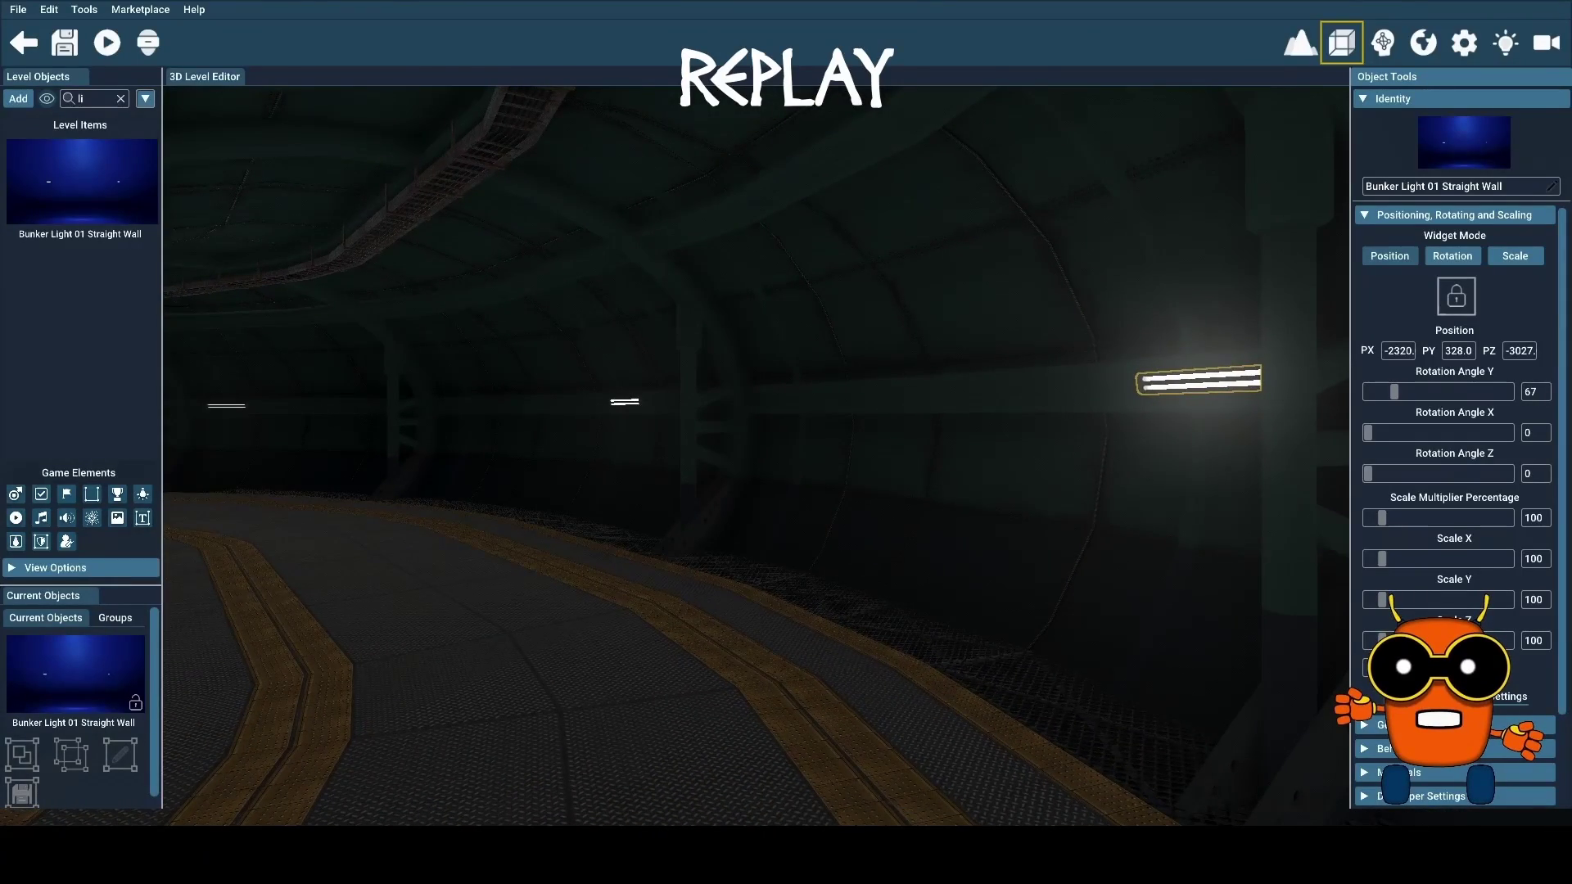
{"action": "key", "text": "w"}
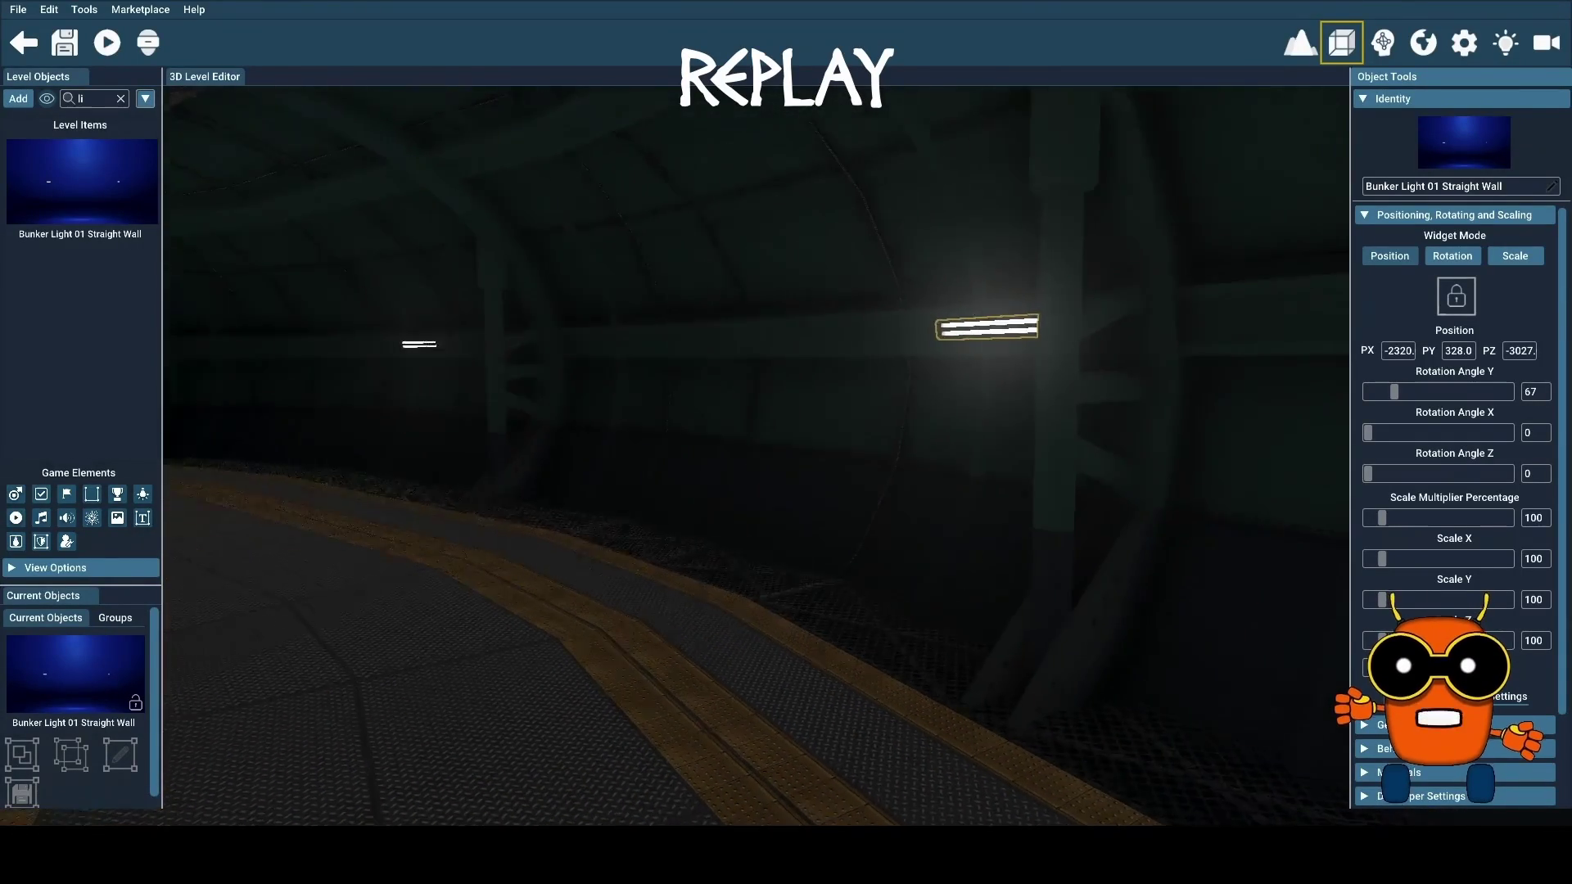
{"action": "key", "text": "w"}
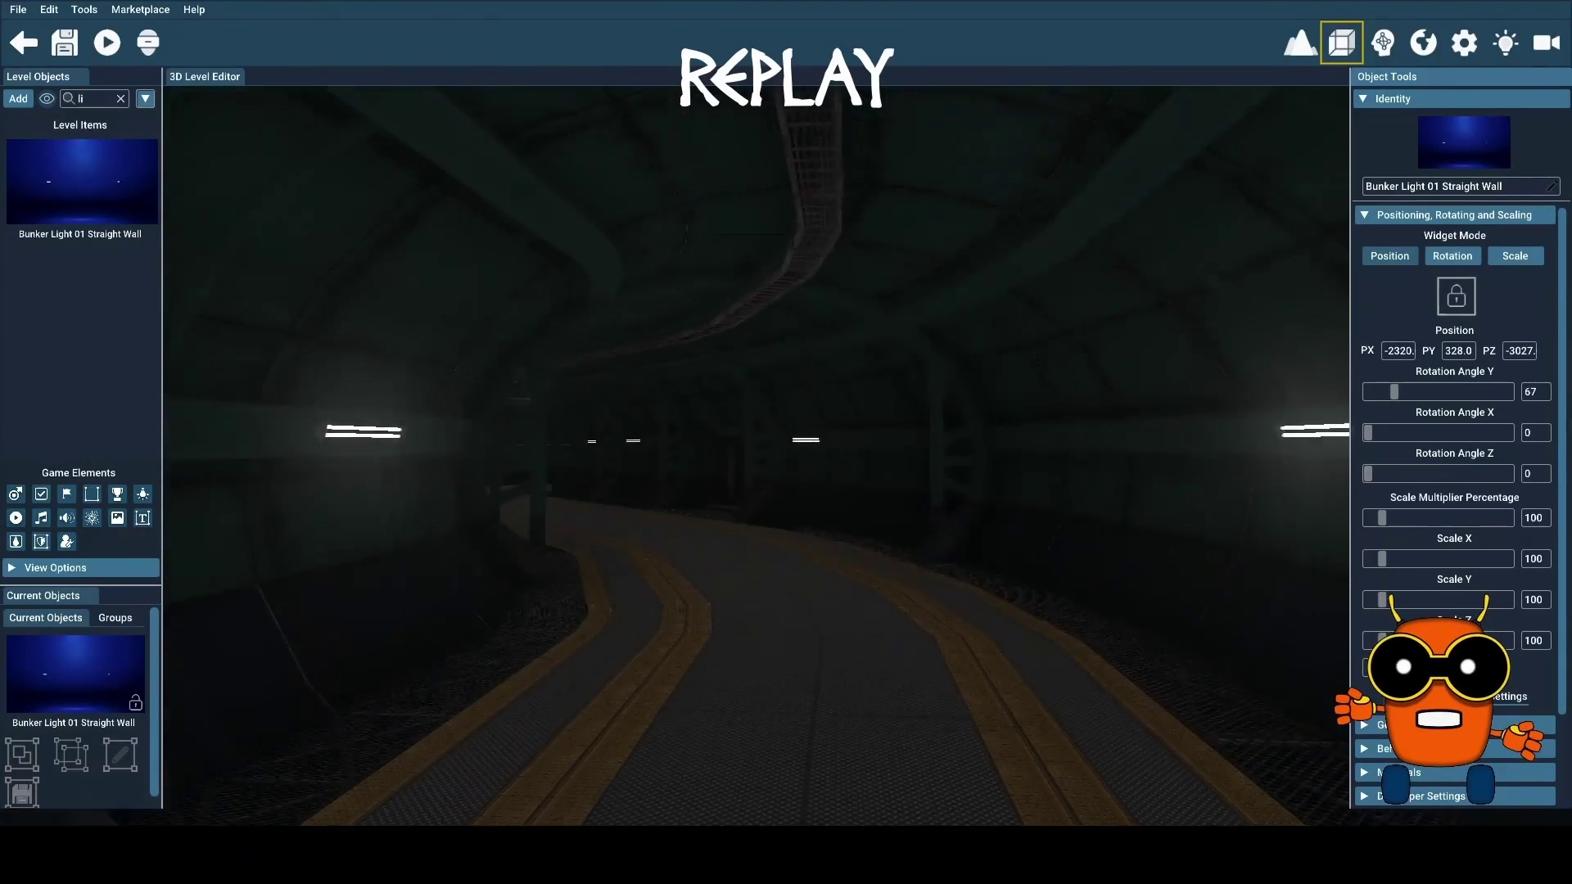
{"action": "key", "text": "w"}
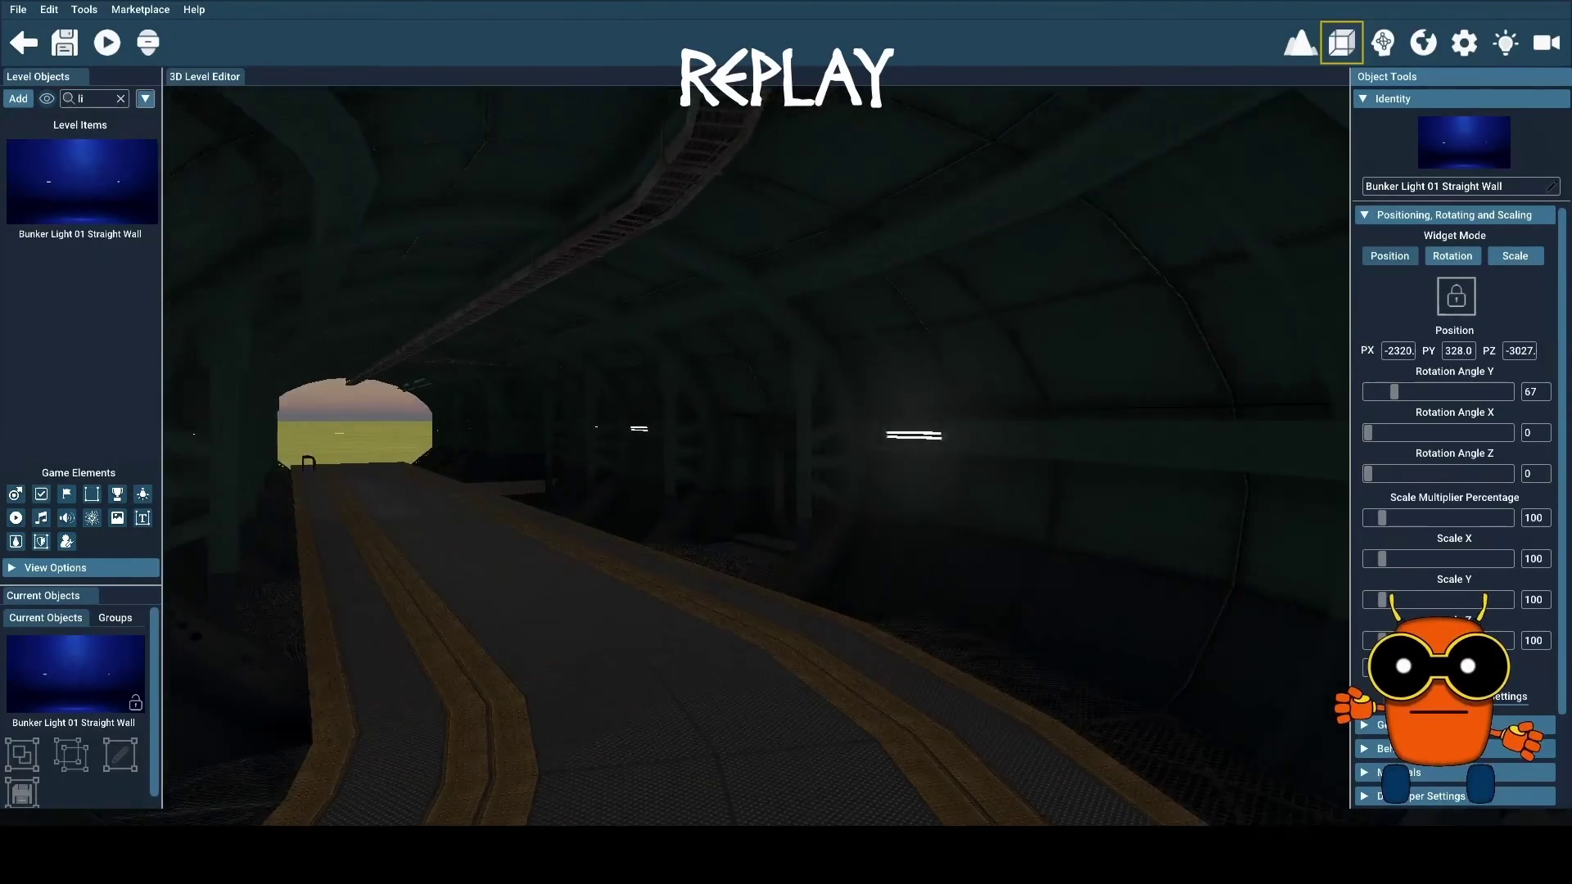
{"action": "key", "text": "w"}
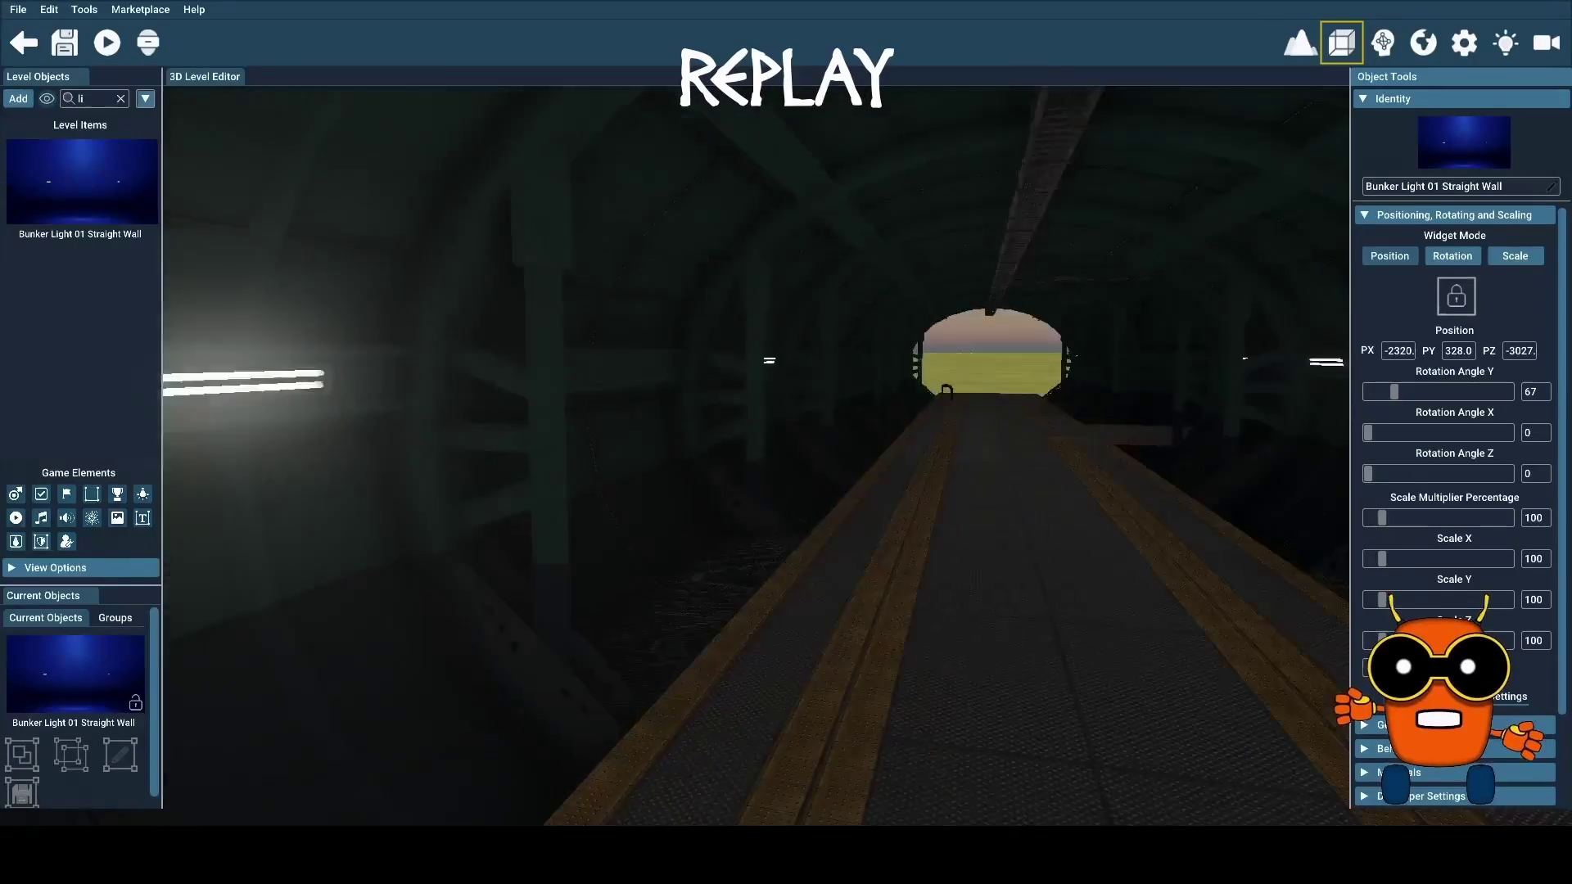
{"action": "key", "text": "w"}
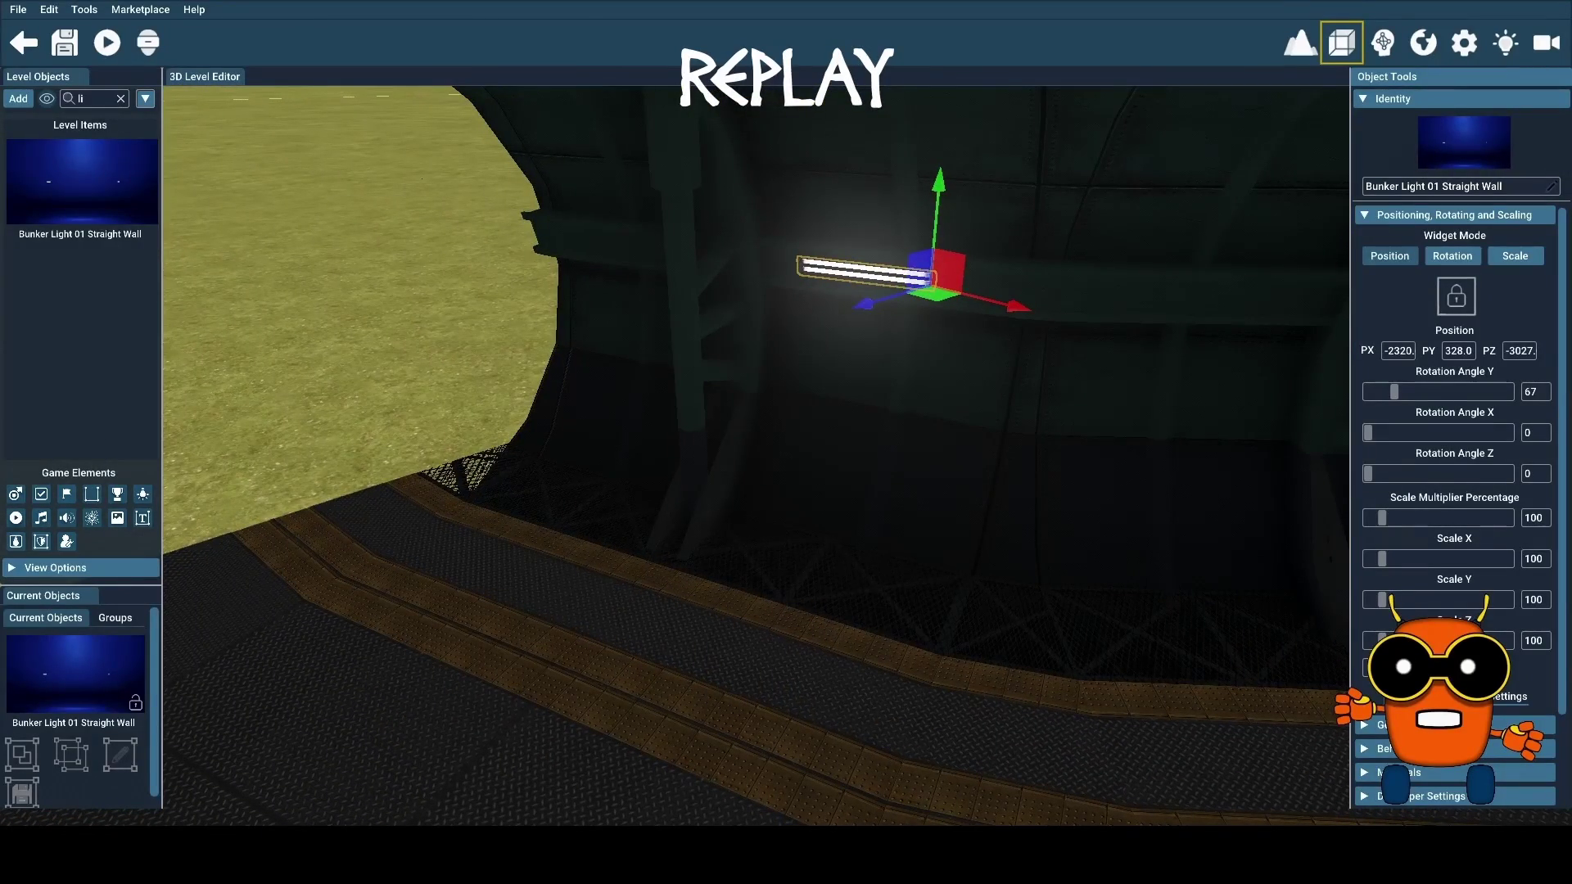
{"action": "left_click", "coordinate": [601, 483]}
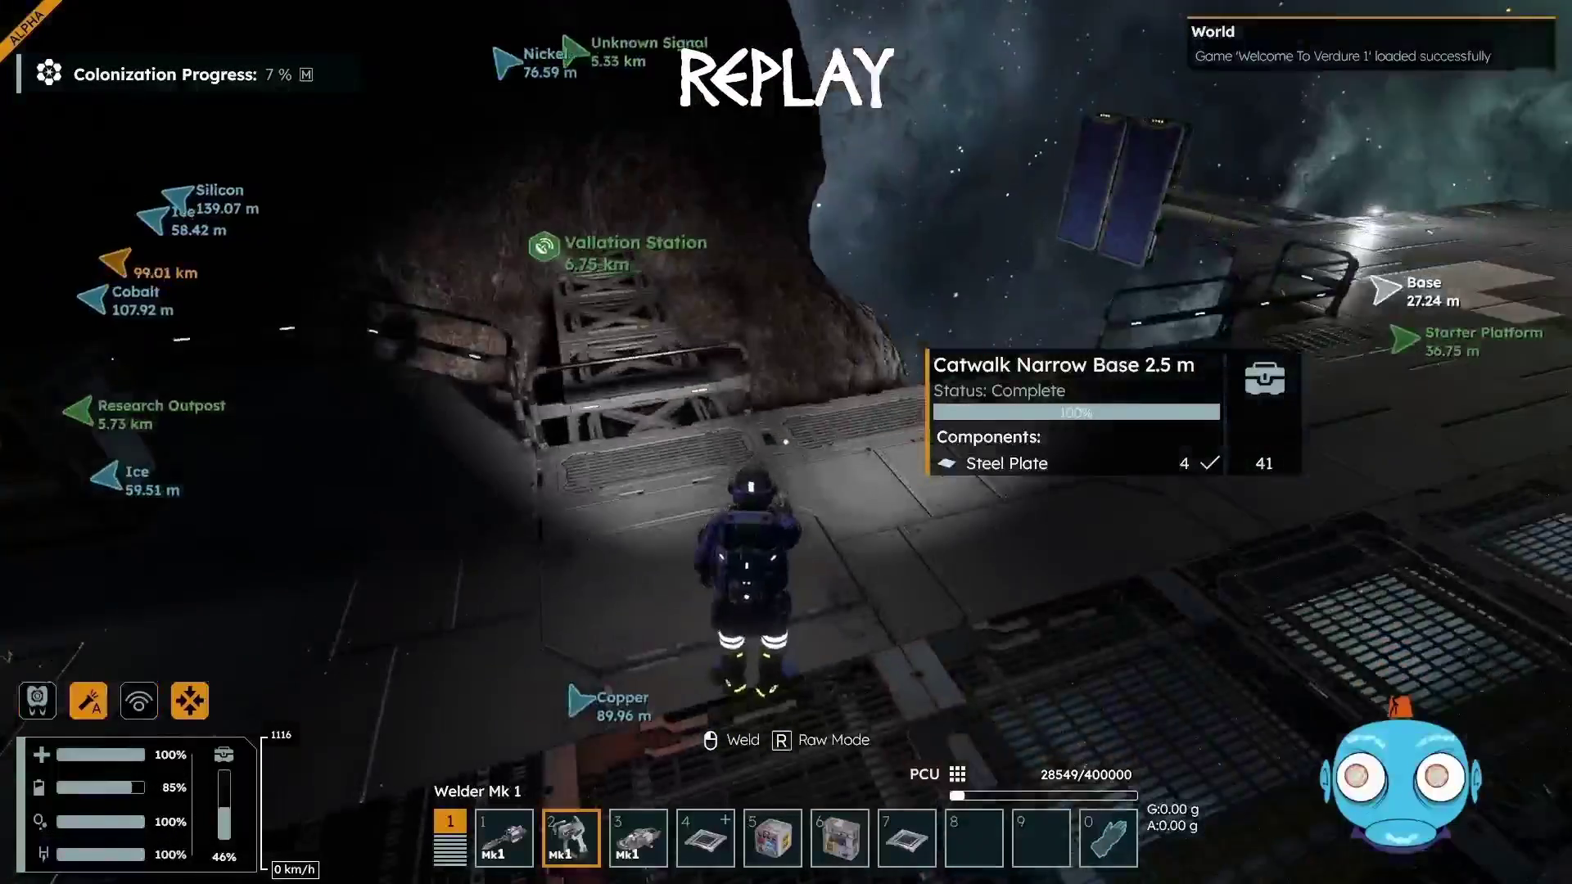
Walk the engineer forward to the ship's Cargo Container 2.5 m
{"action": "key", "text": "w"}
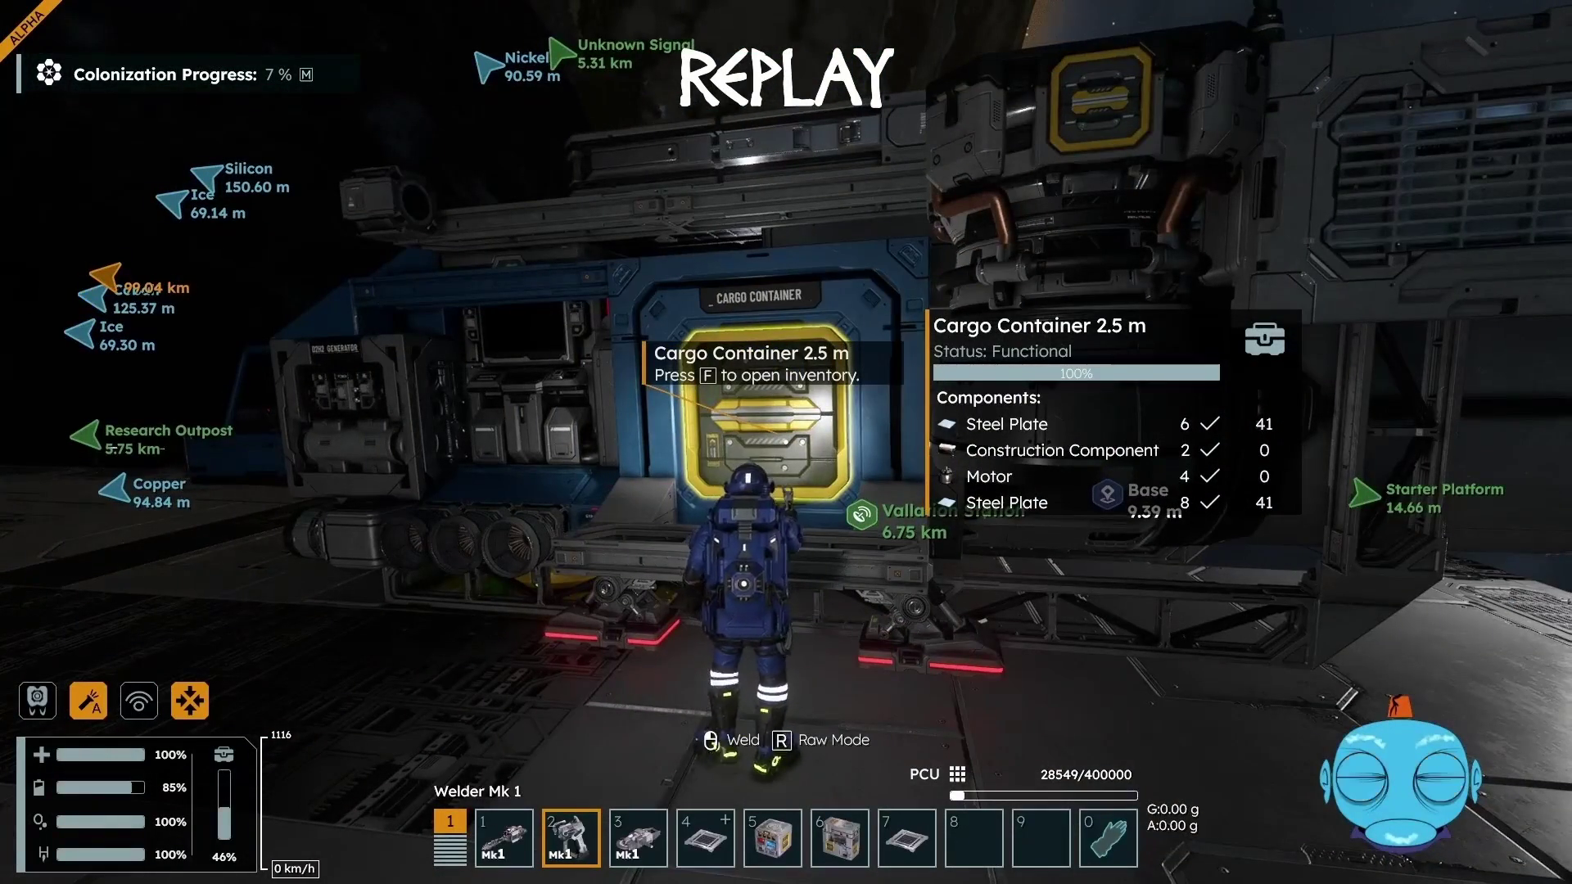
Transfer the 48 copper ore and 1.69k iron ore from the Cargo Container into the character inventory
{"action": "key", "text": "f"}
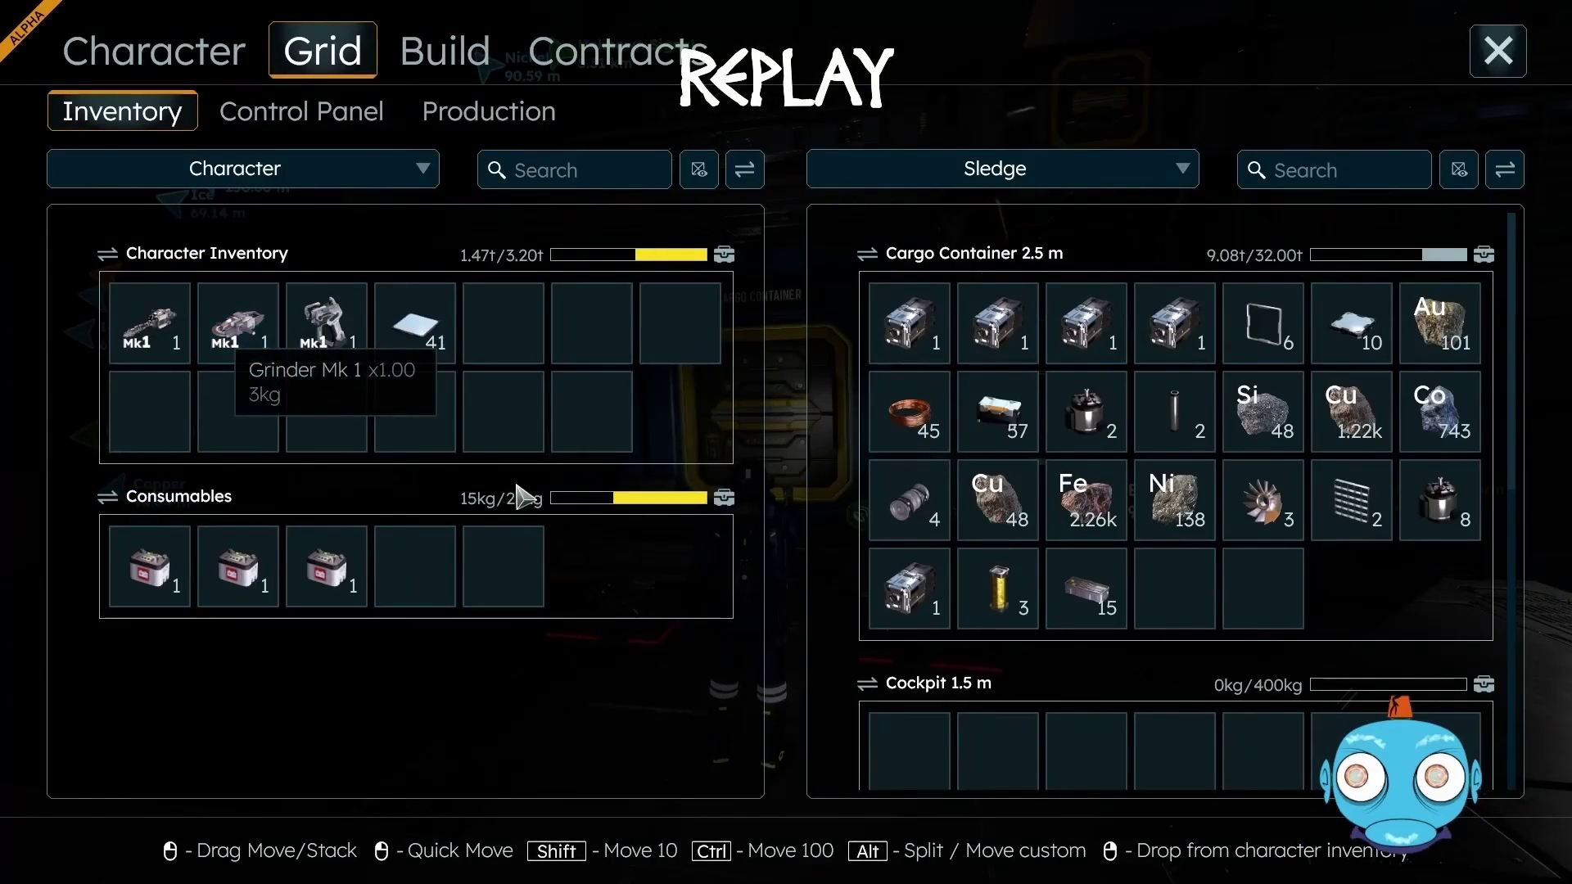
{"action": "left_click_drag", "start_coordinate": [997, 514], "coordinate": [574, 344]}
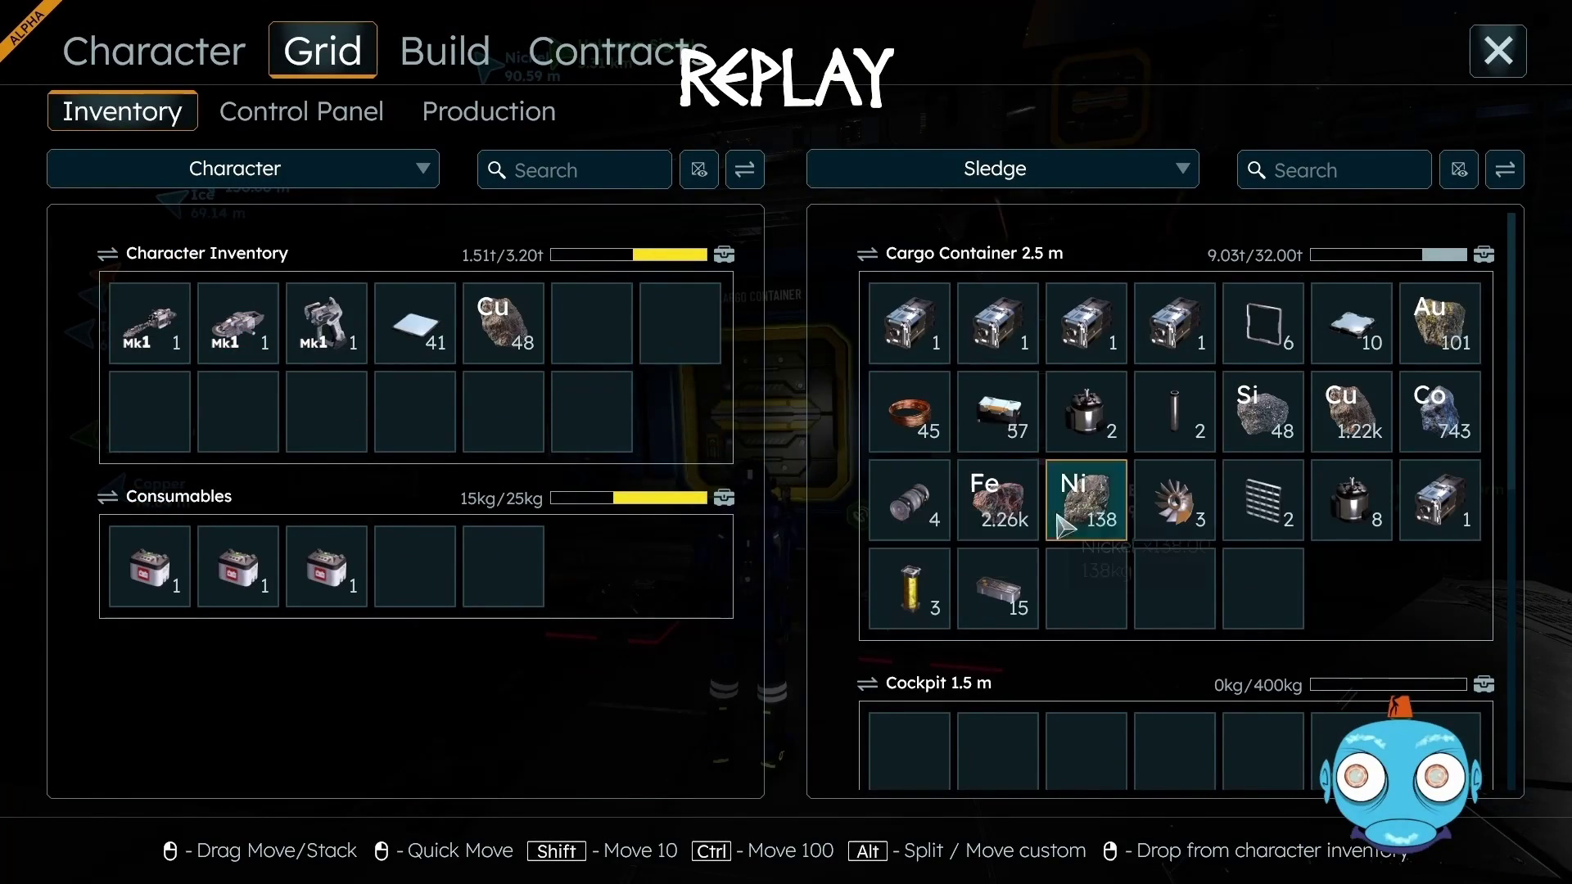
{"action": "left_click_drag", "start_coordinate": [1003, 511], "coordinate": [602, 338]}
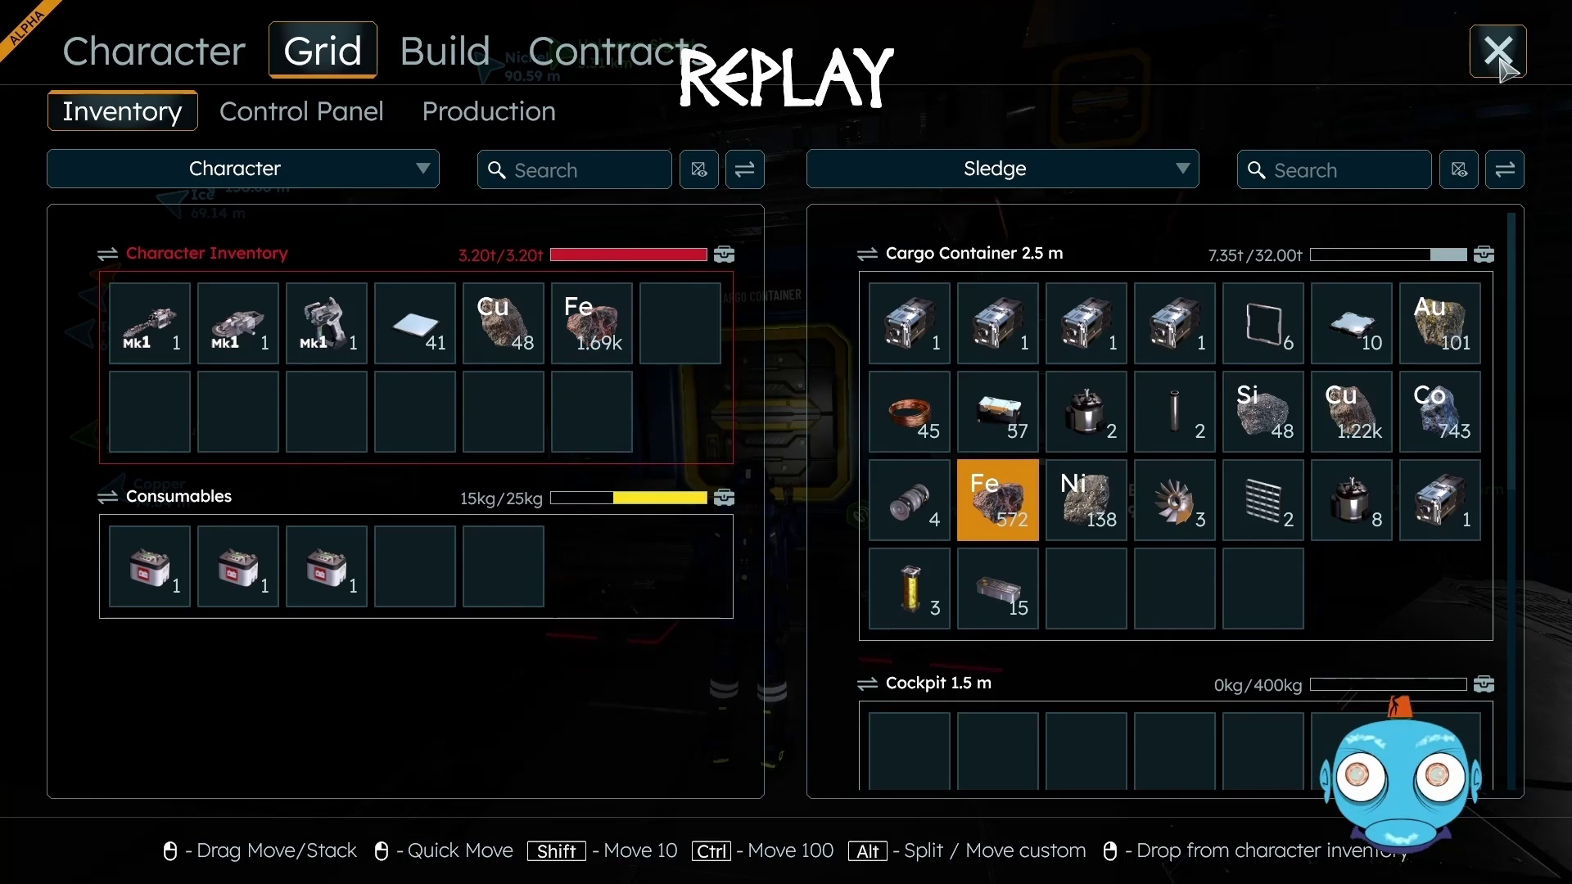
{"action": "left_click", "coordinate": [1500, 56]}
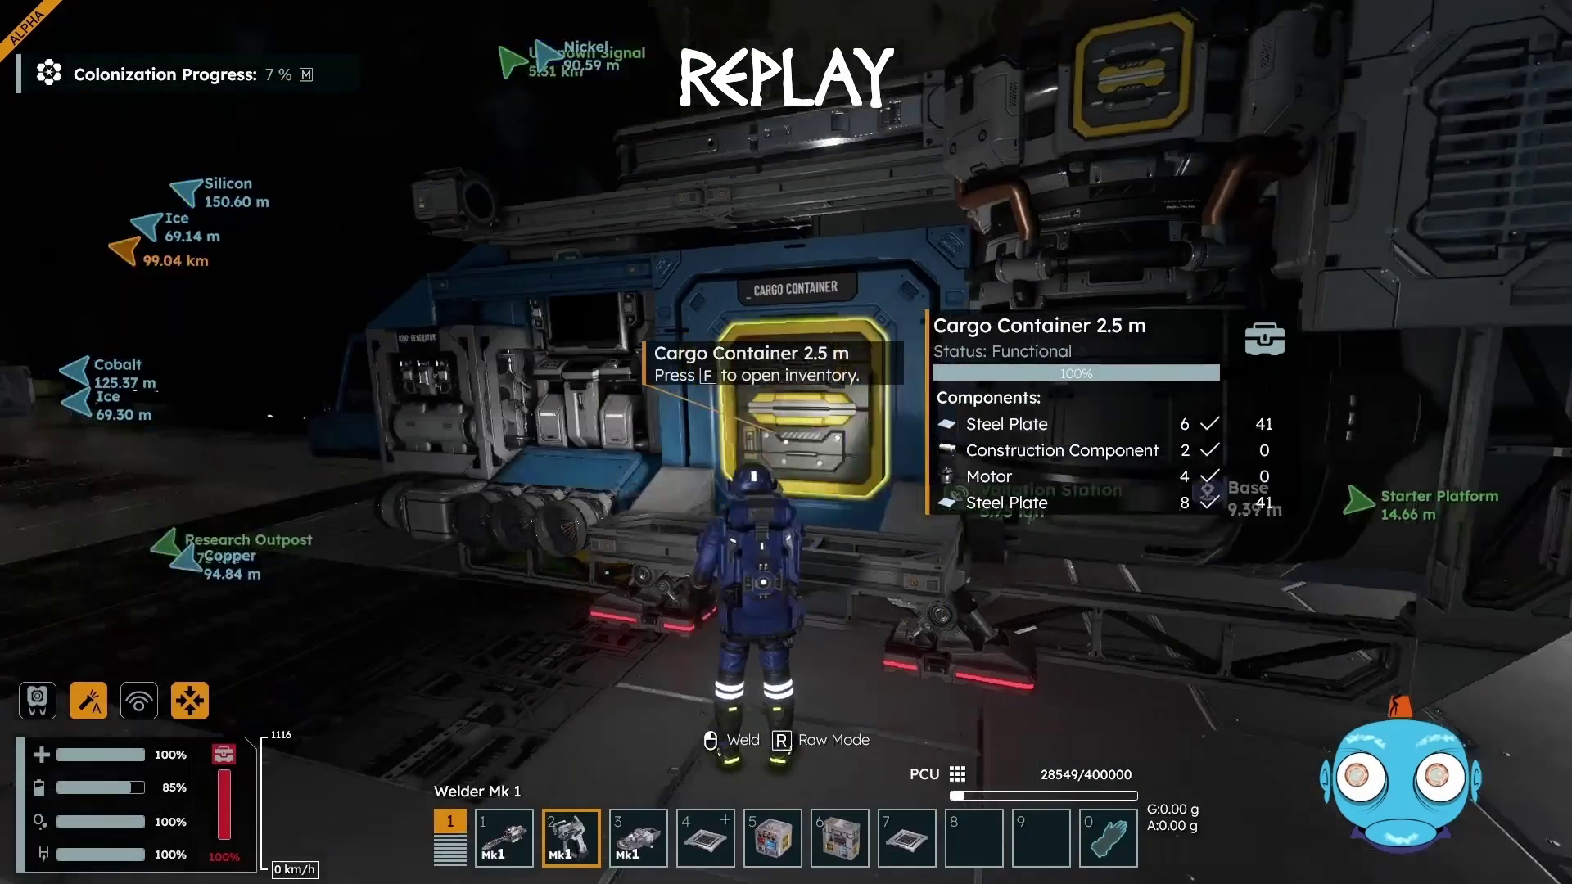
{"action": "key", "text": "w"}
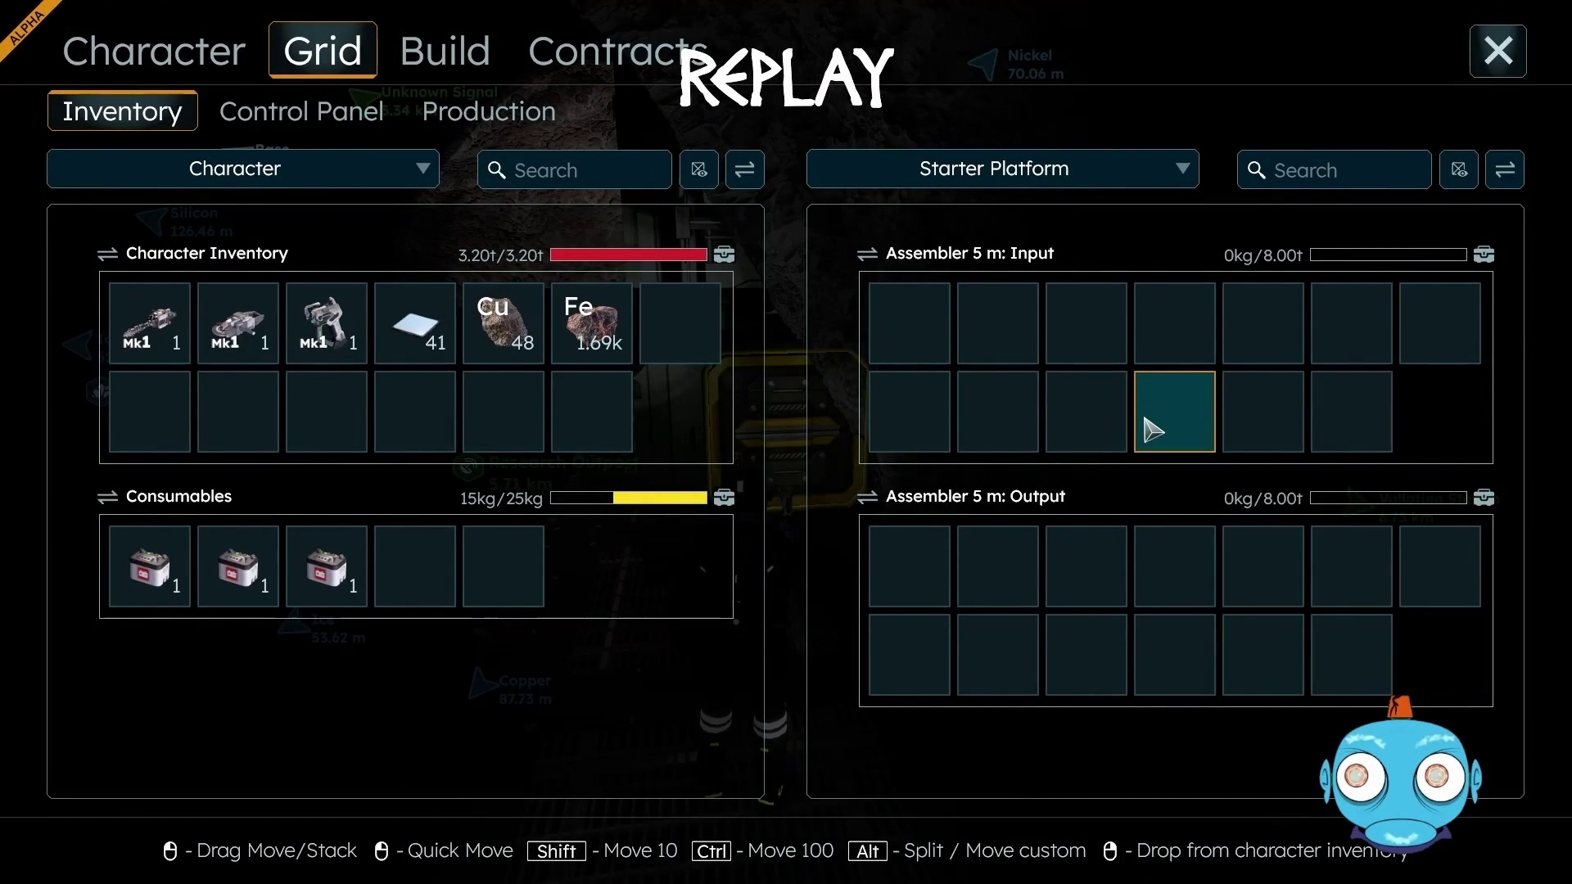
Walk to the Smelter 2.5 m and load the iron and copper ore into its input
{"action": "left_click", "coordinate": [1506, 59]}
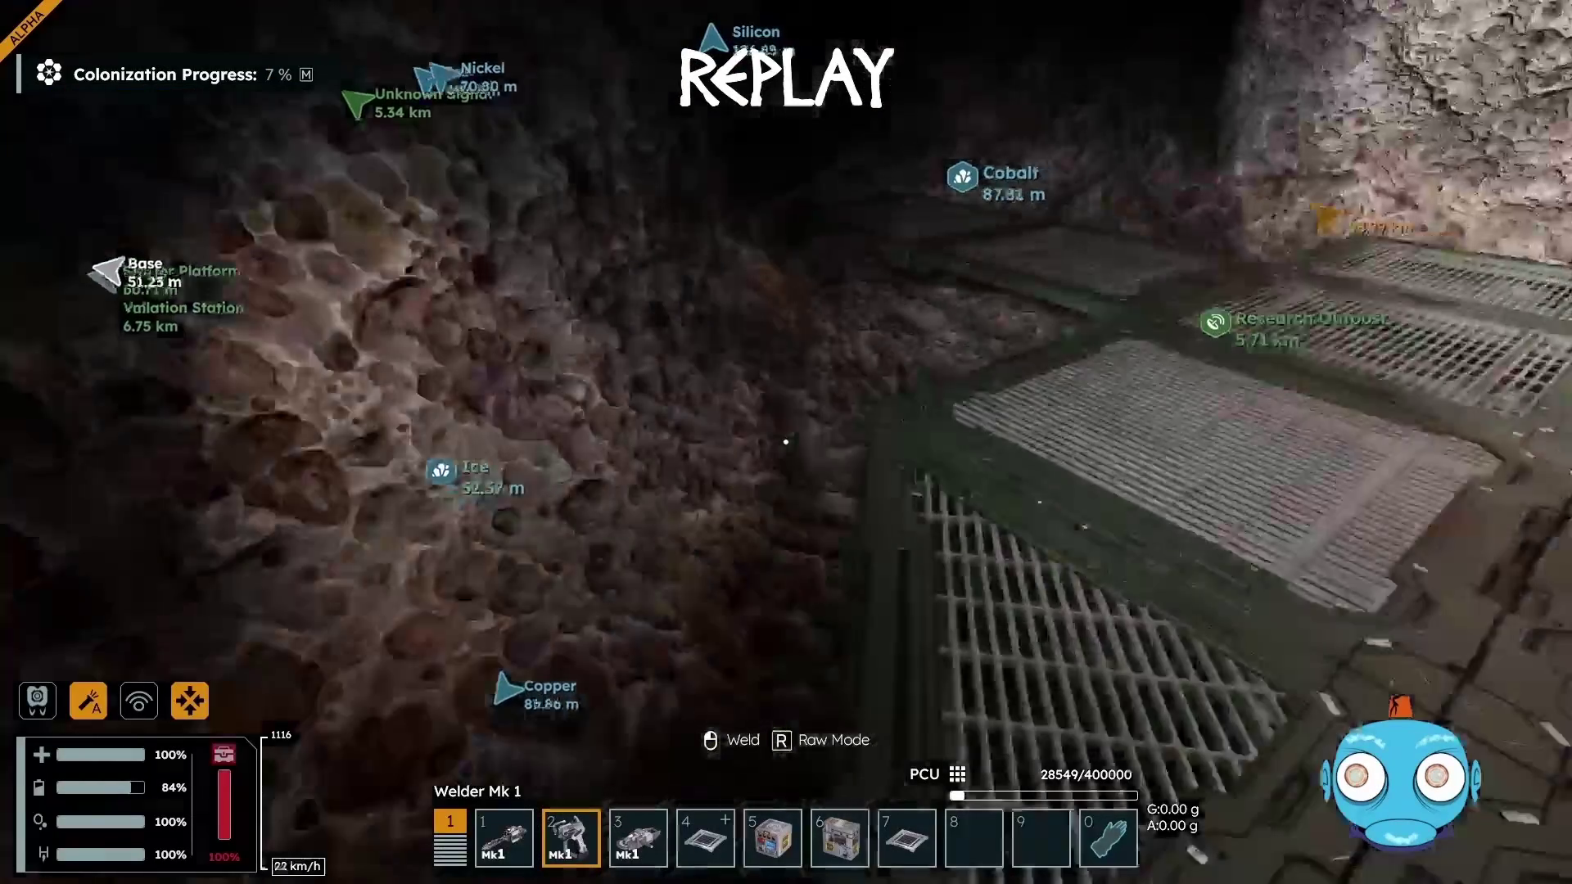
{"action": "key", "text": "v"}
{"action": "key", "text": "w"}
{"action": "key", "text": "f"}
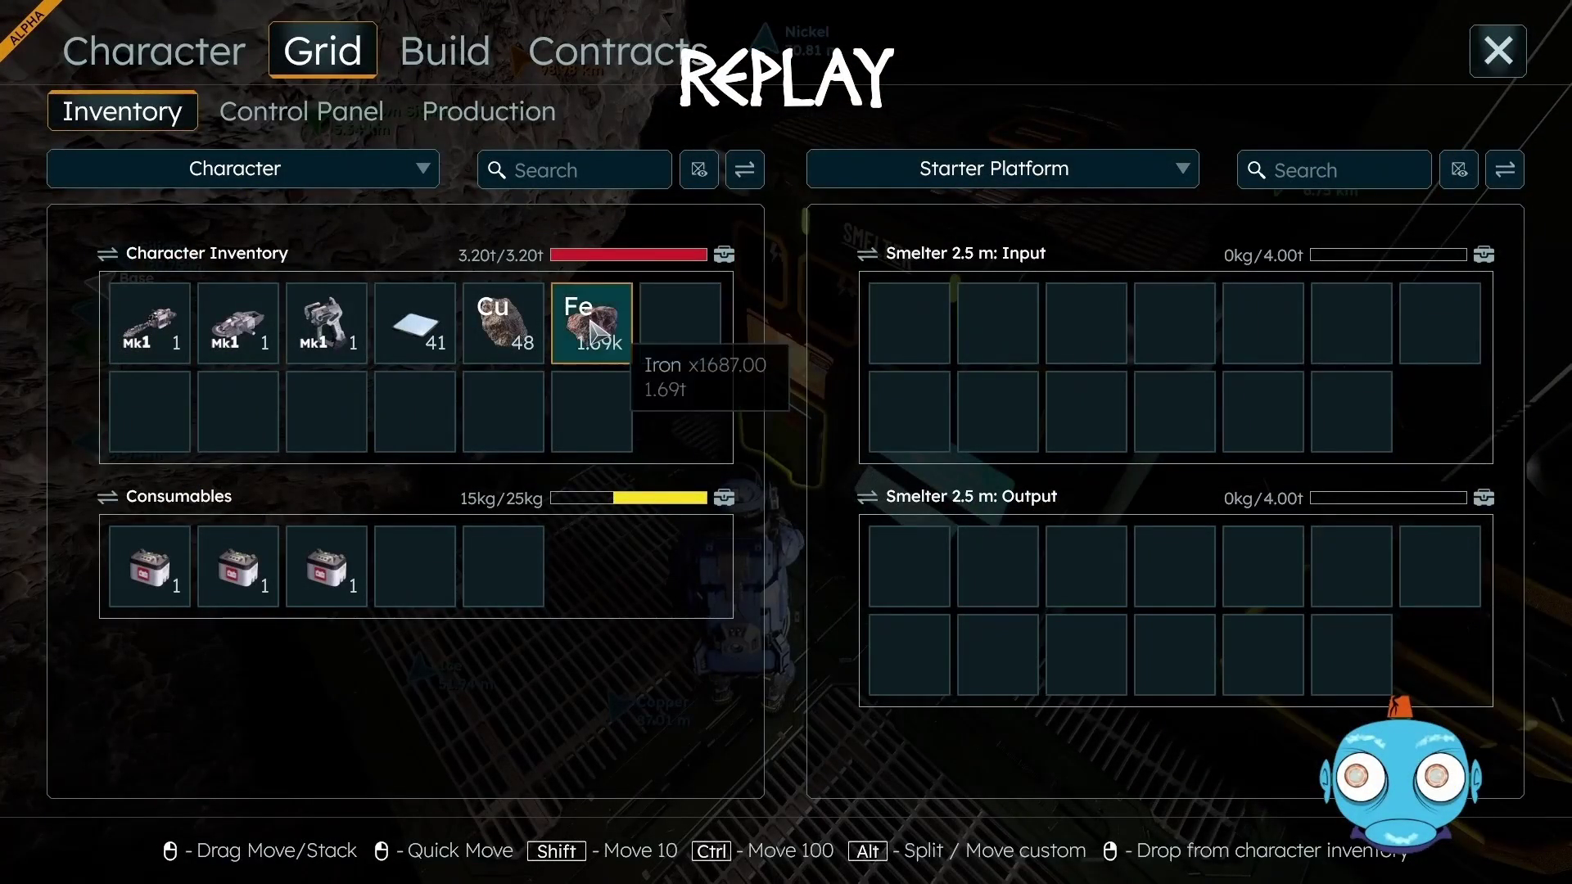
{"action": "mouse_move", "coordinate": [678, 354]}
{"action": "left_mouse_down"}
{"action": "mouse_move", "coordinate": [910, 344]}
{"action": "mouse_move", "coordinate": [904, 331]}
{"action": "left_mouse_up"}
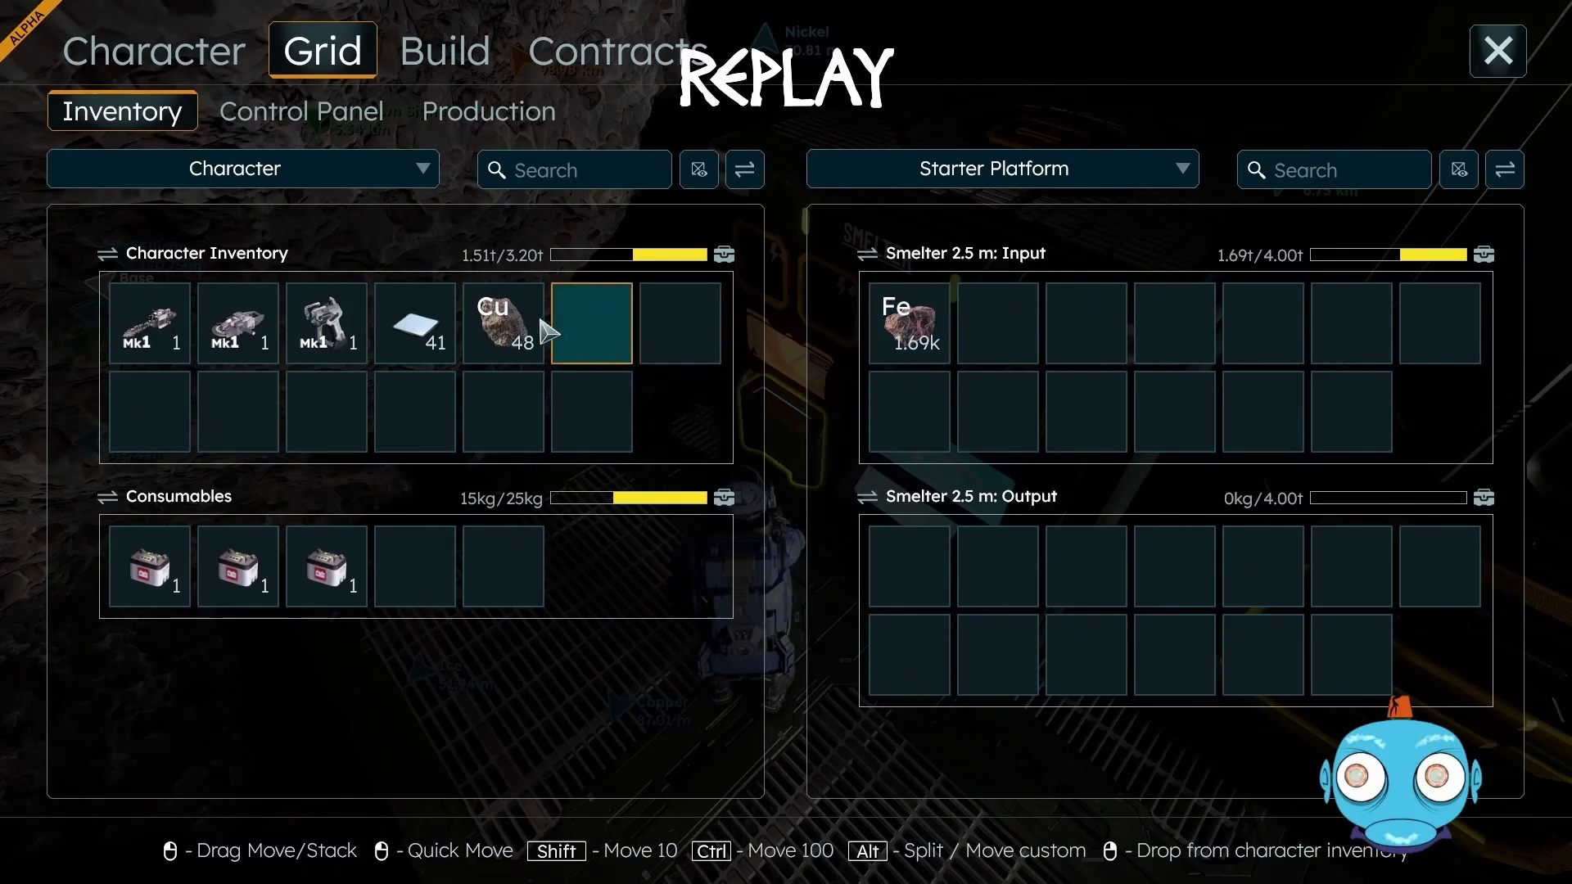
{"action": "mouse_move", "coordinate": [524, 332]}
{"action": "left_mouse_down"}
{"action": "mouse_move", "coordinate": [800, 376]}
{"action": "mouse_move", "coordinate": [993, 343]}
{"action": "left_mouse_up"}
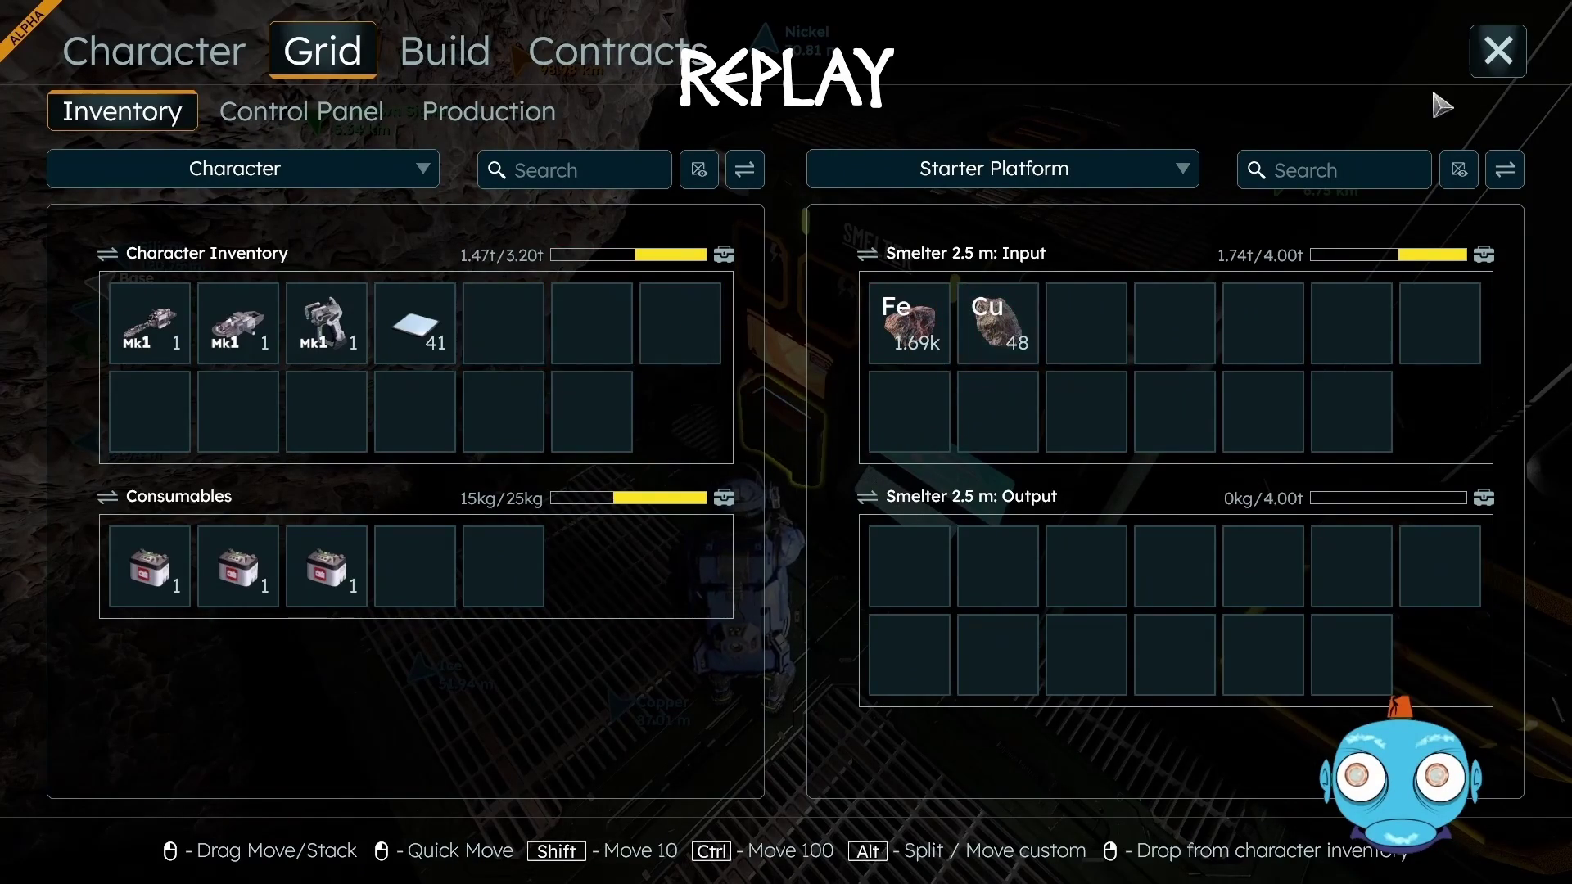
{"action": "left_click", "coordinate": [1493, 67]}
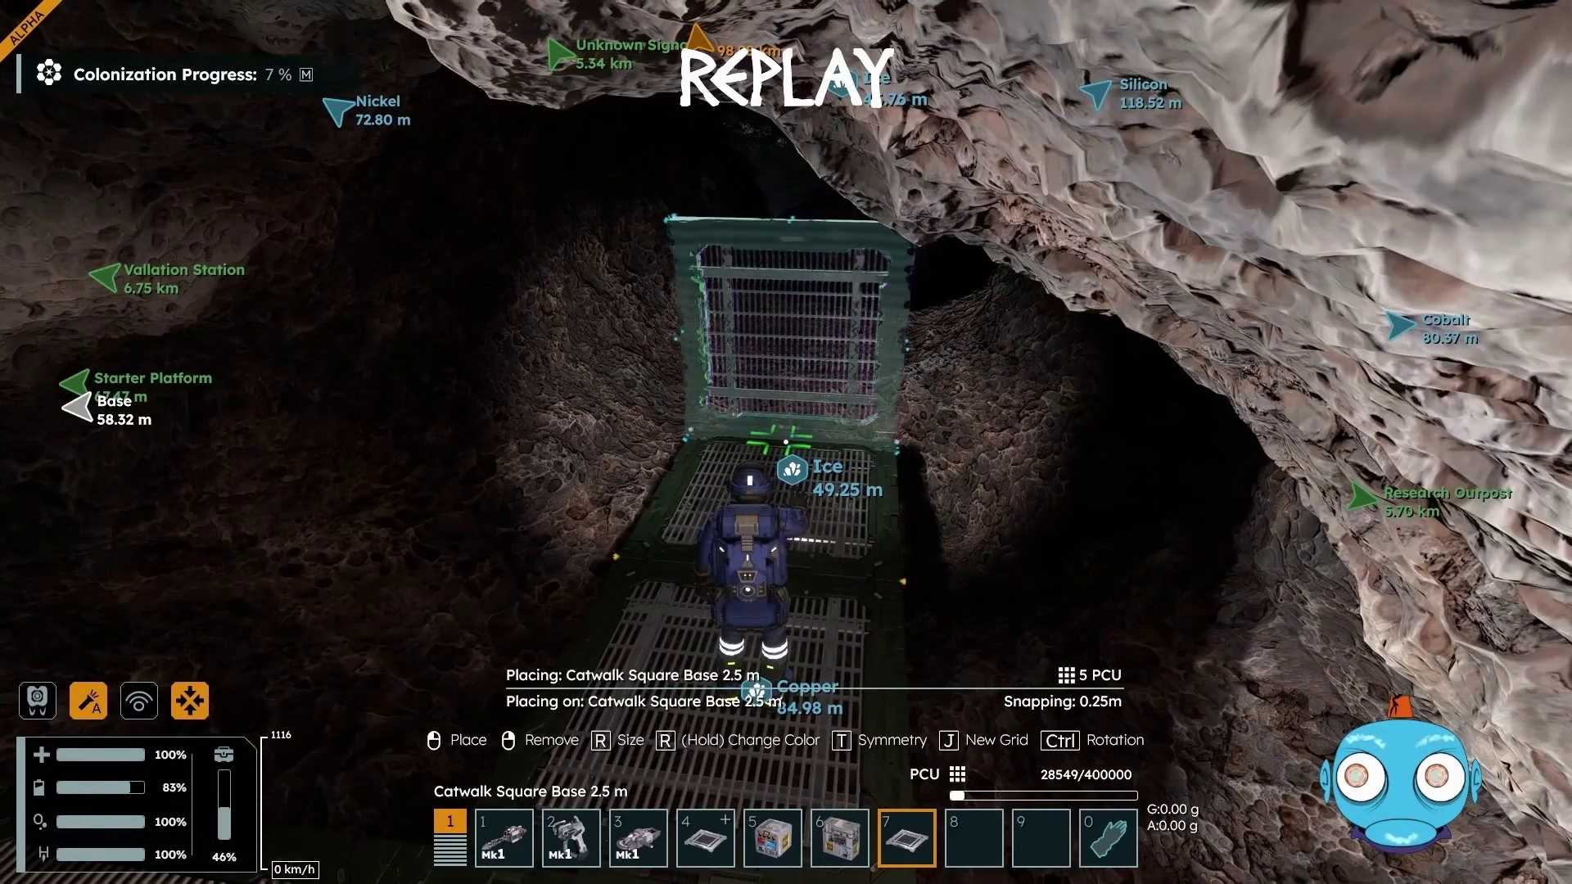
Place a Catwalk Square Base 2.5 m in the cave passage and weld it to Complete
{"action": "key", "text": "w"}
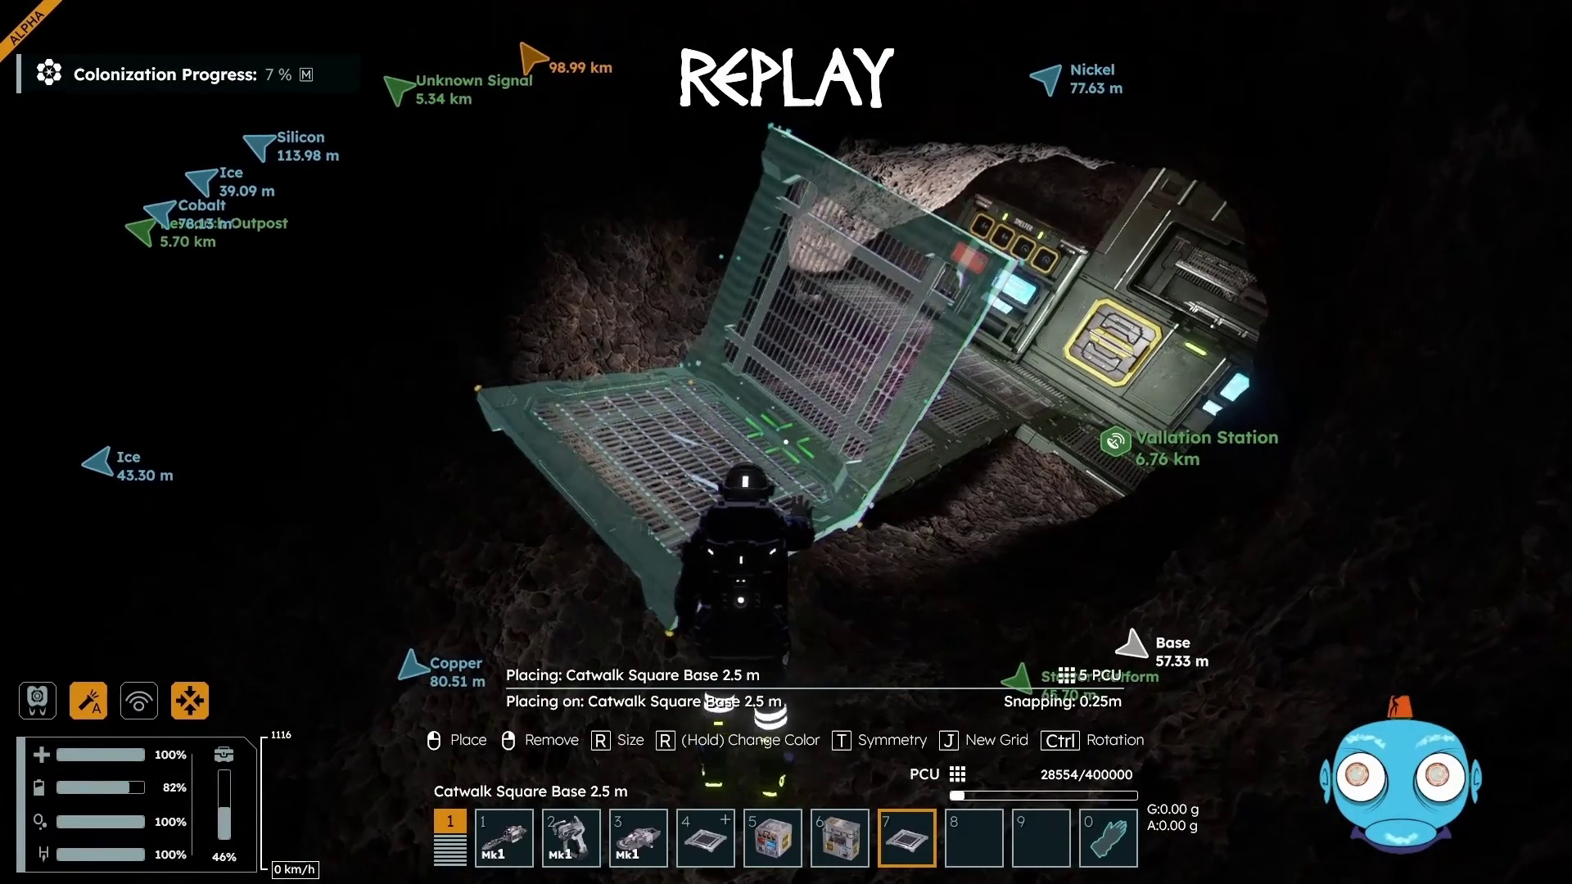
{"action": "key", "text": "2"}
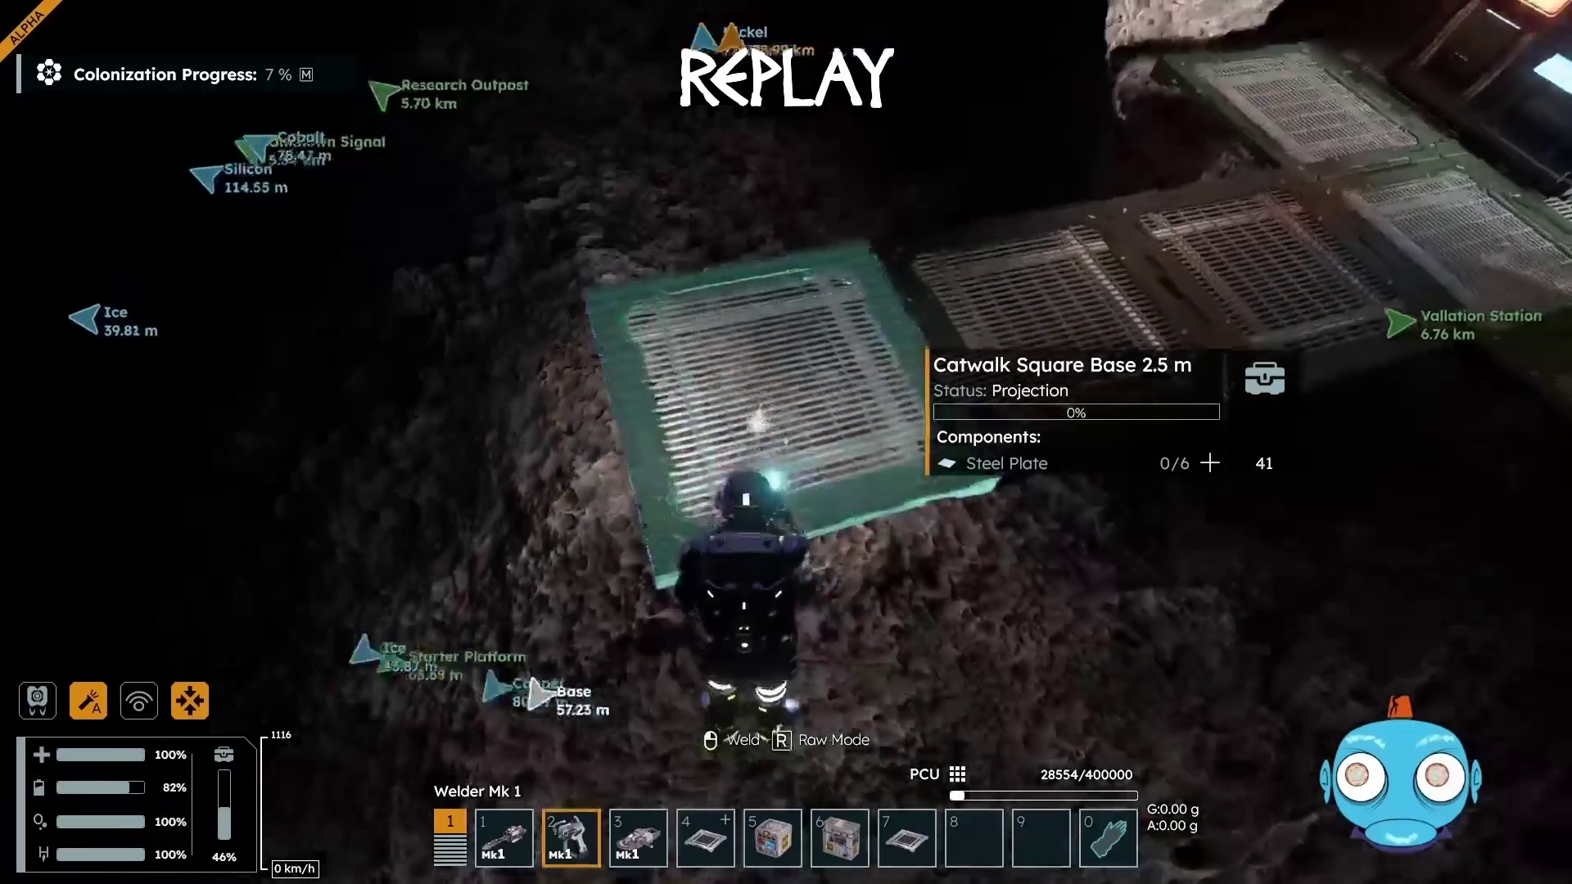
{"action": "left_click_drag", "start_coordinate": [786, 442], "coordinate": [786, 442]}
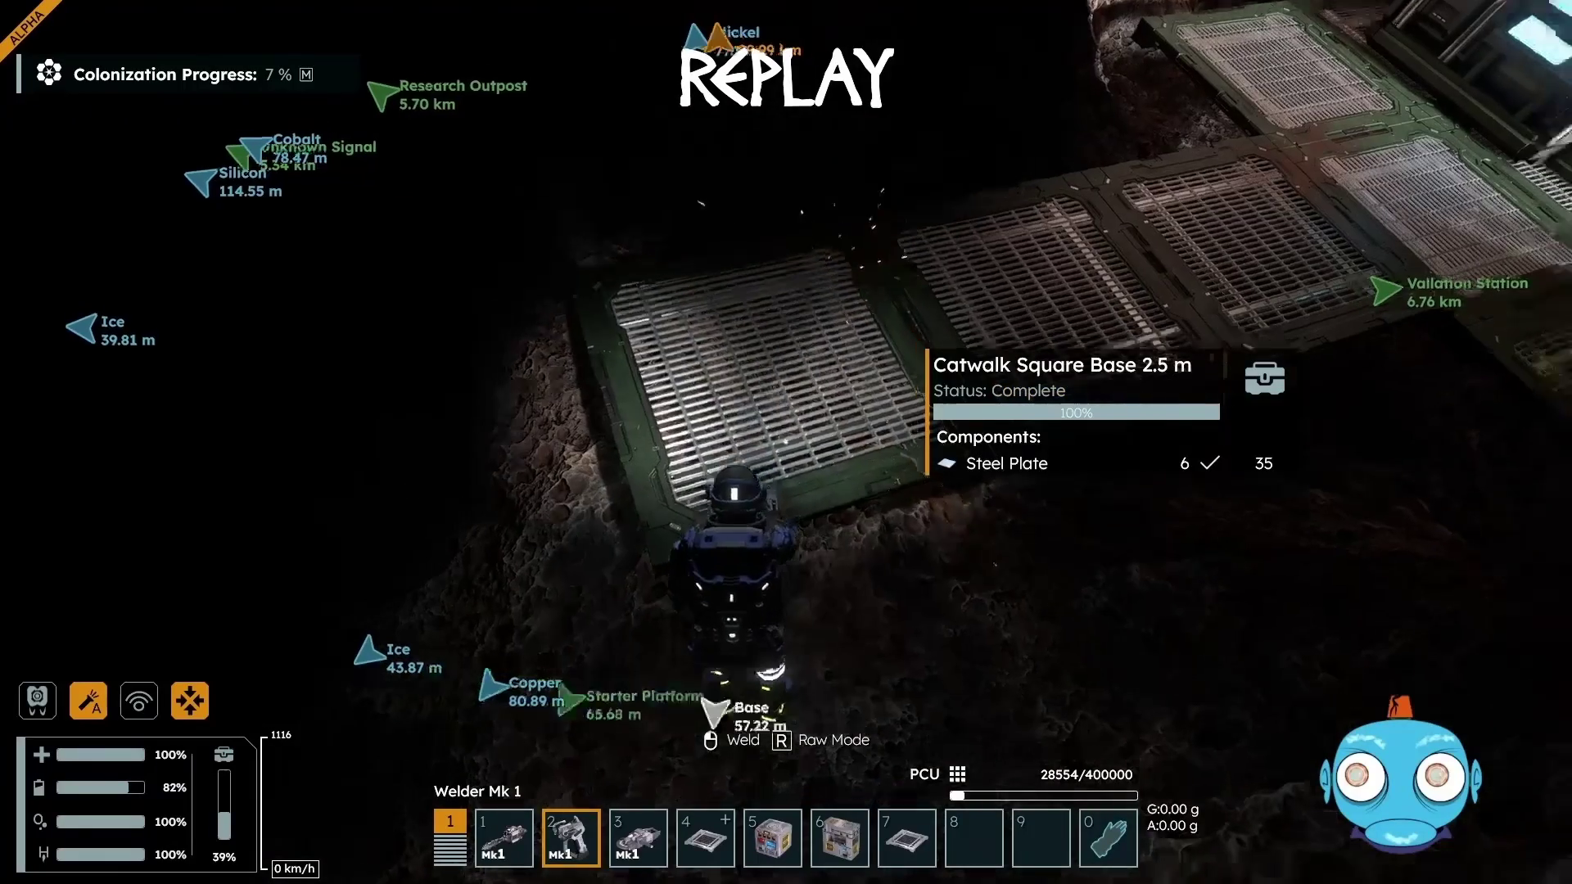